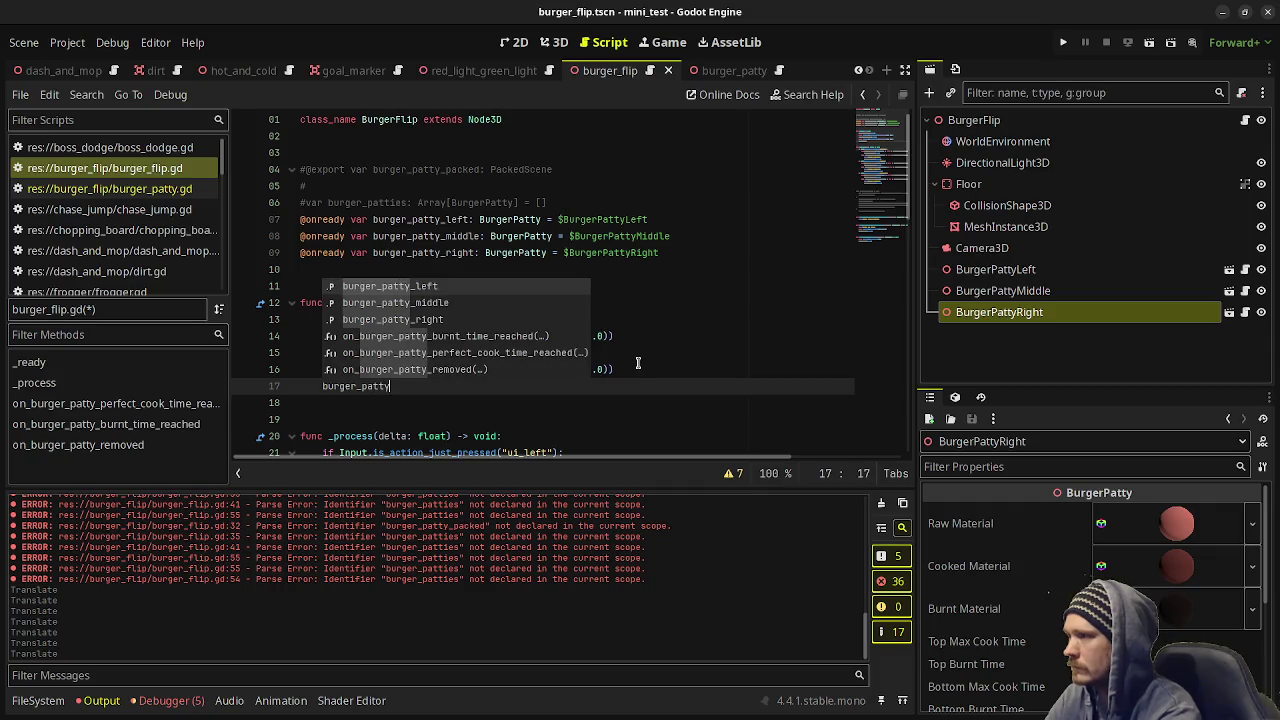
Complete the burger_patty_right.place() call in _ready, save, and test-run the scene.
type("_right.place()")
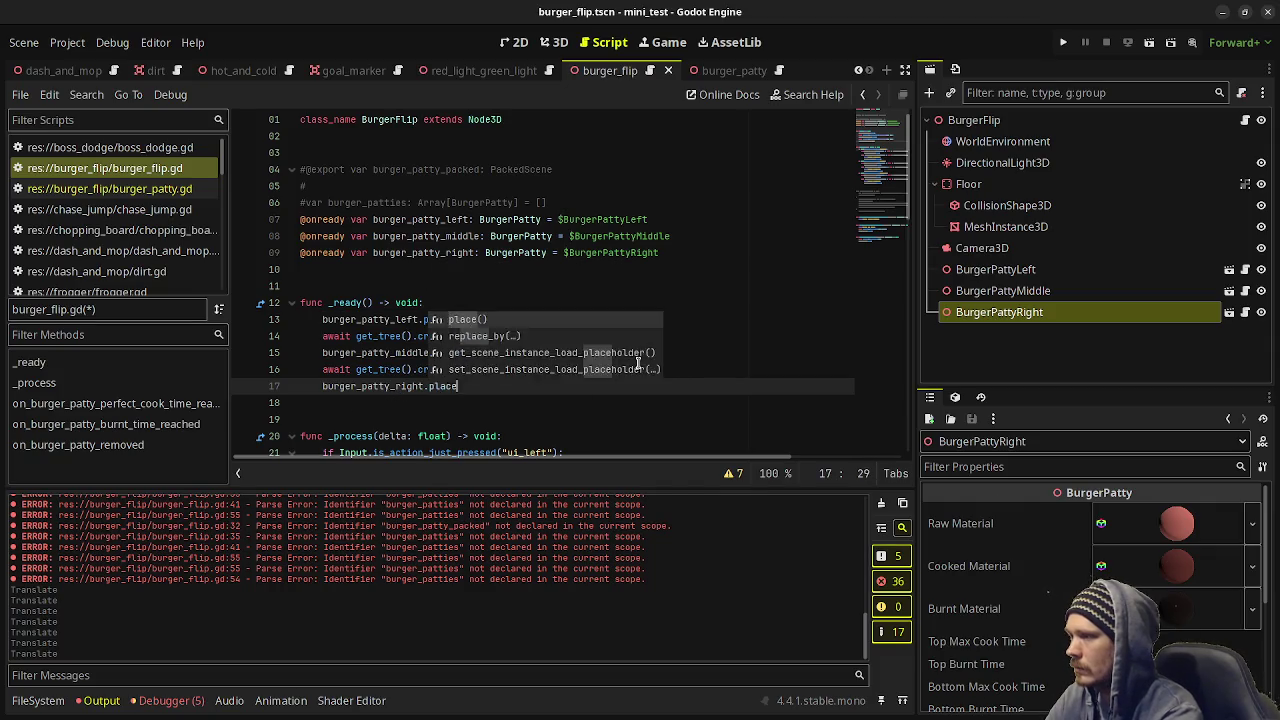
key("ctrl+s")
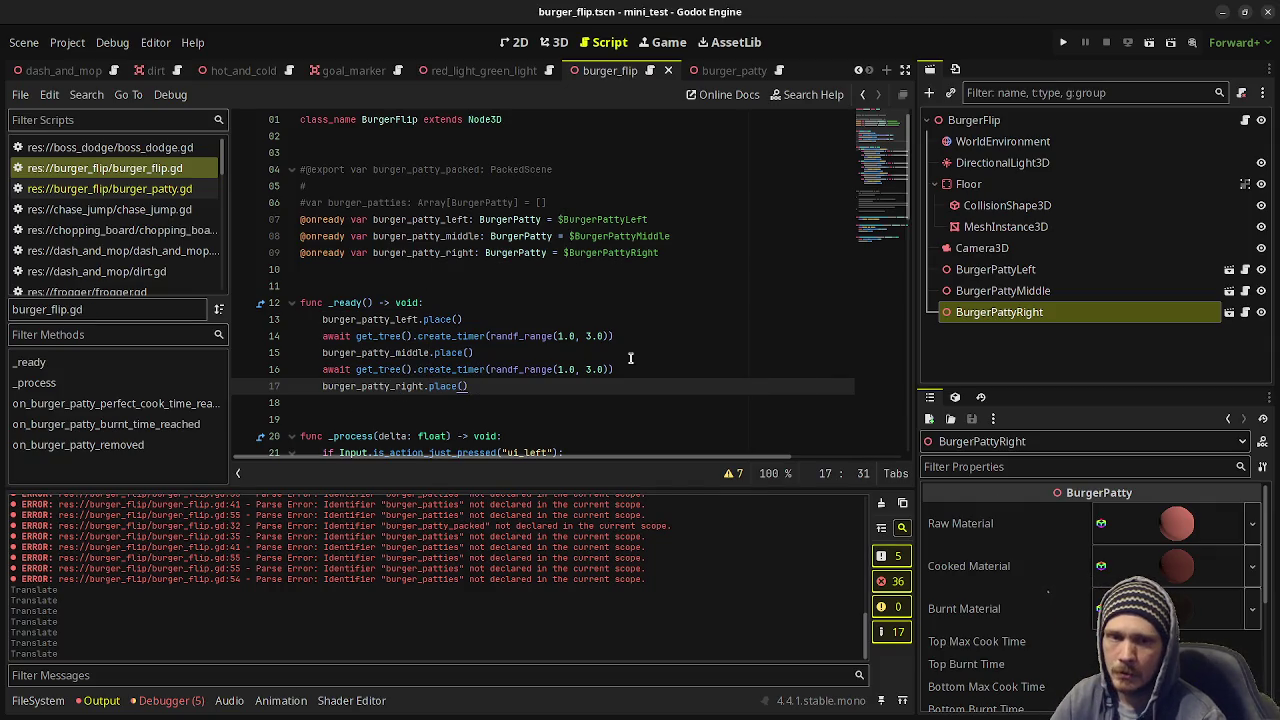
key("F6")
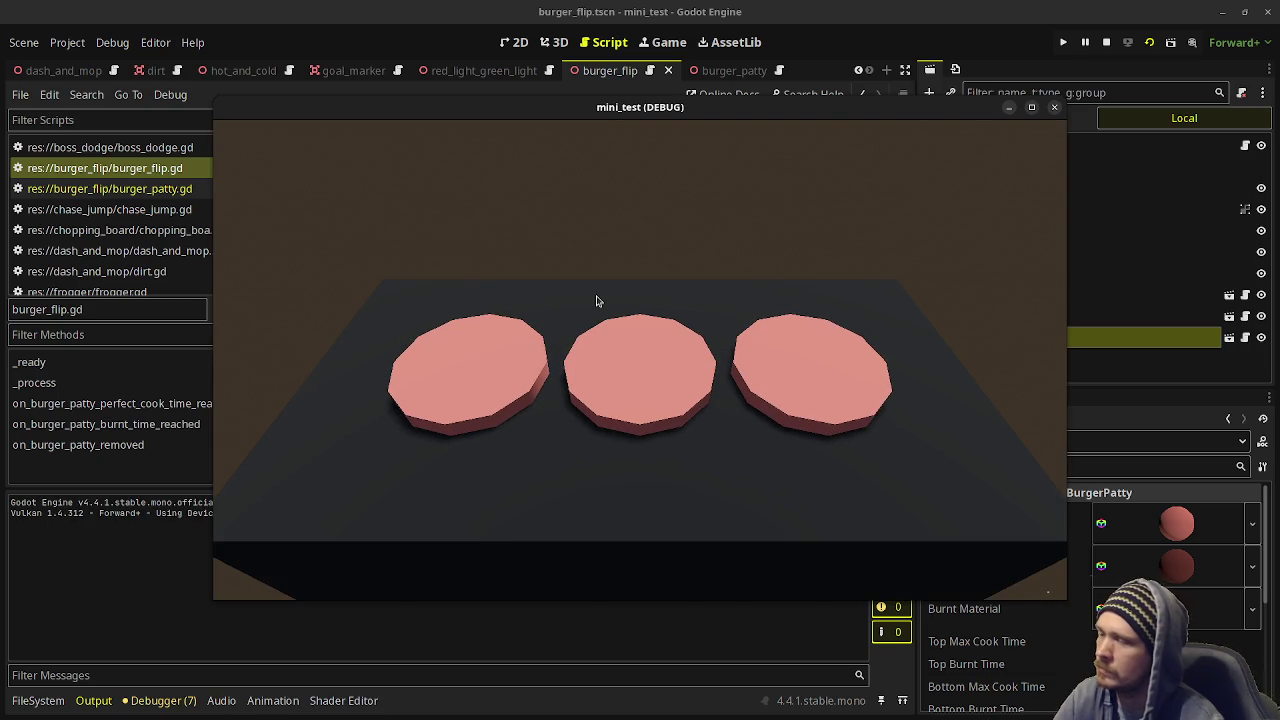
left_click(1107, 42)
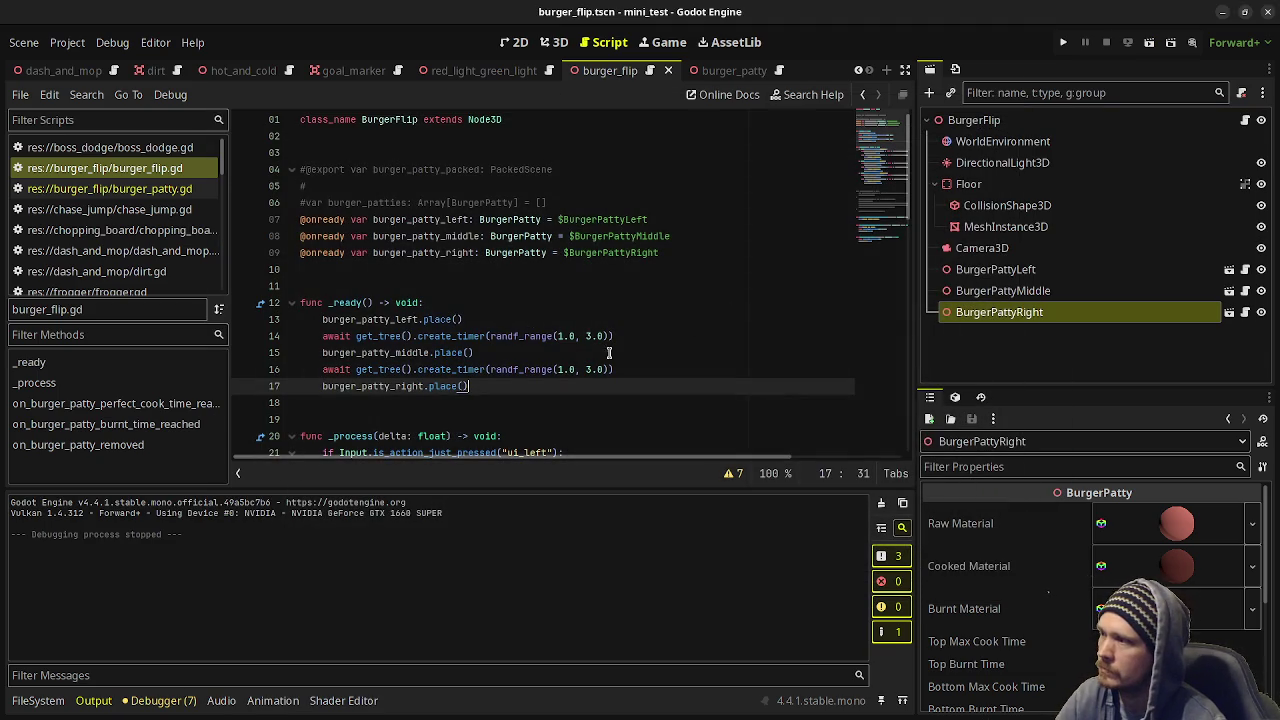
Append .timeout to the timer awaits on lines 14 and 16, save and relaunch.
left_click(640, 336)
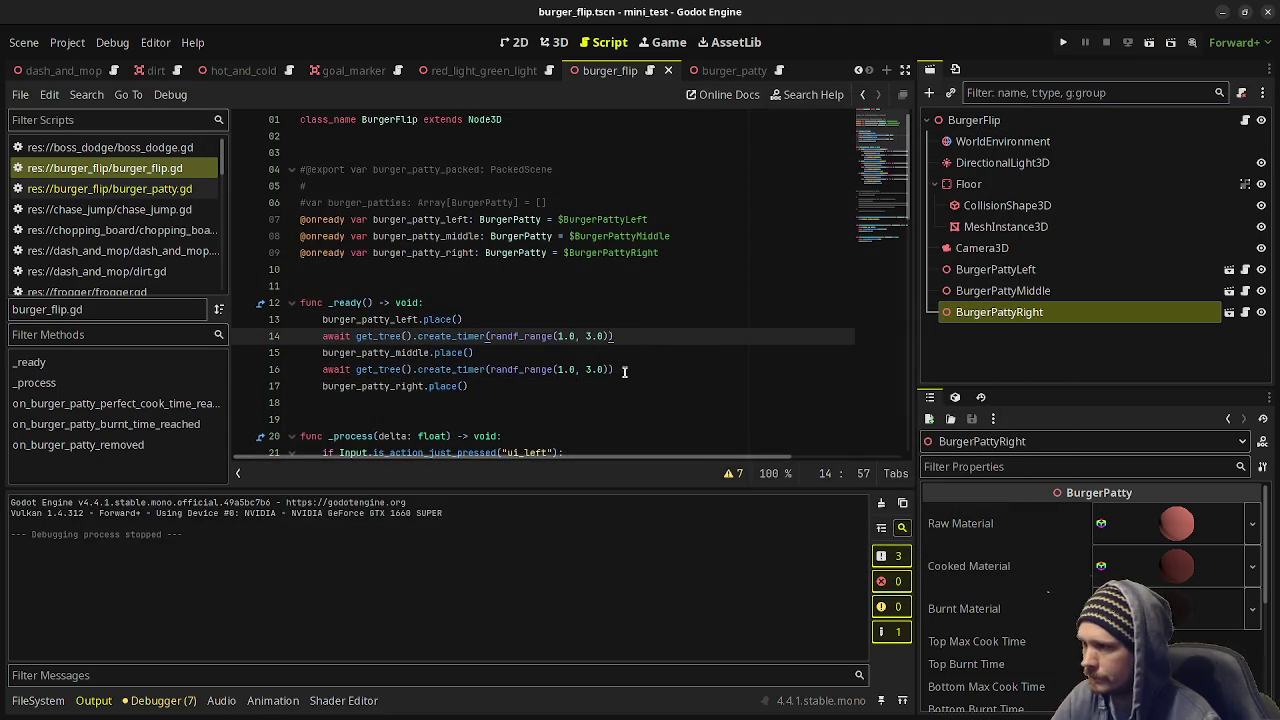
left_click(630, 368, "alt")
type(".t")
key("Return")
key("ctrl+s")
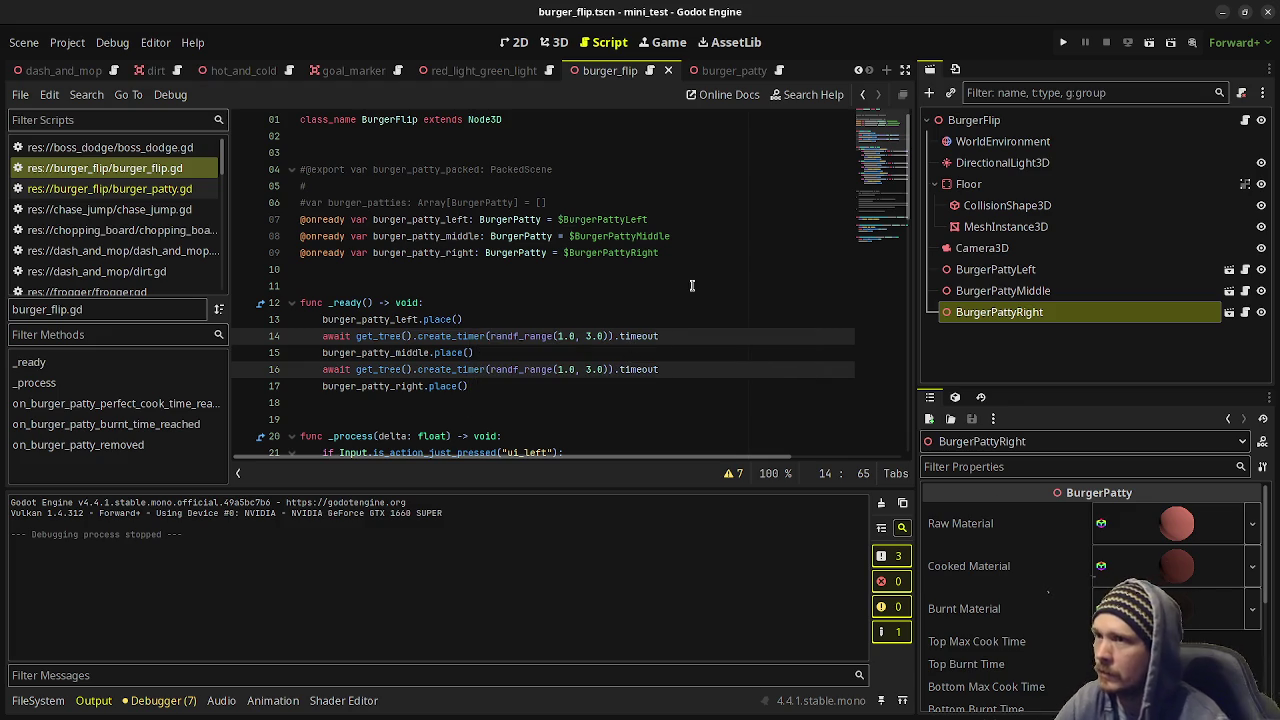
key("F6")
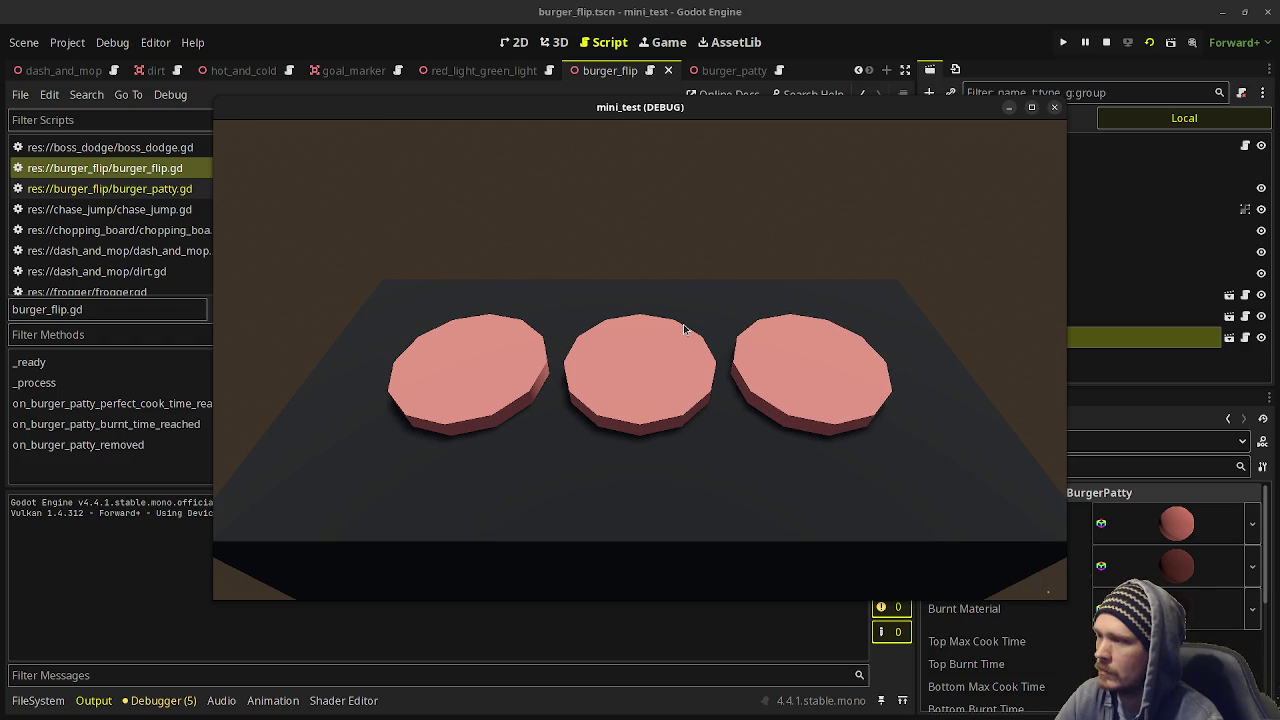
Flip the left, middle and right patties with keys 1, 2, 3, then press each again to finish them.
key("1")
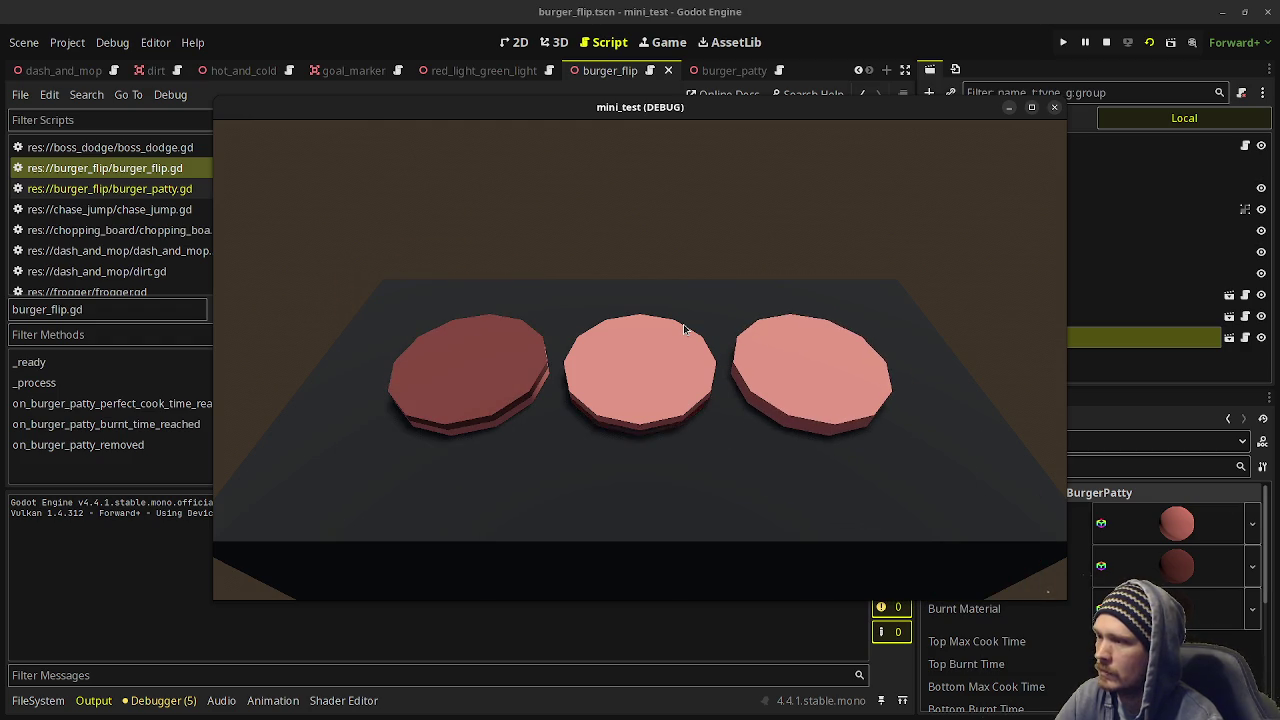
key("2")
key("3")
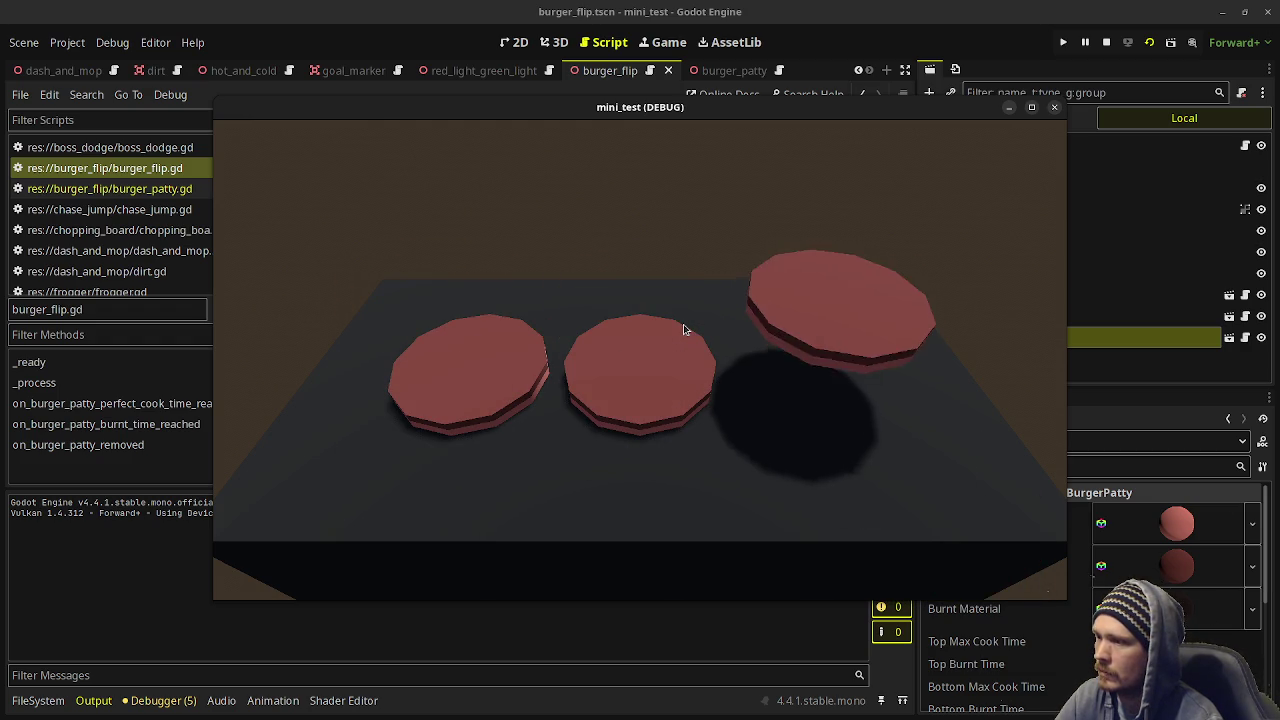
key("1")
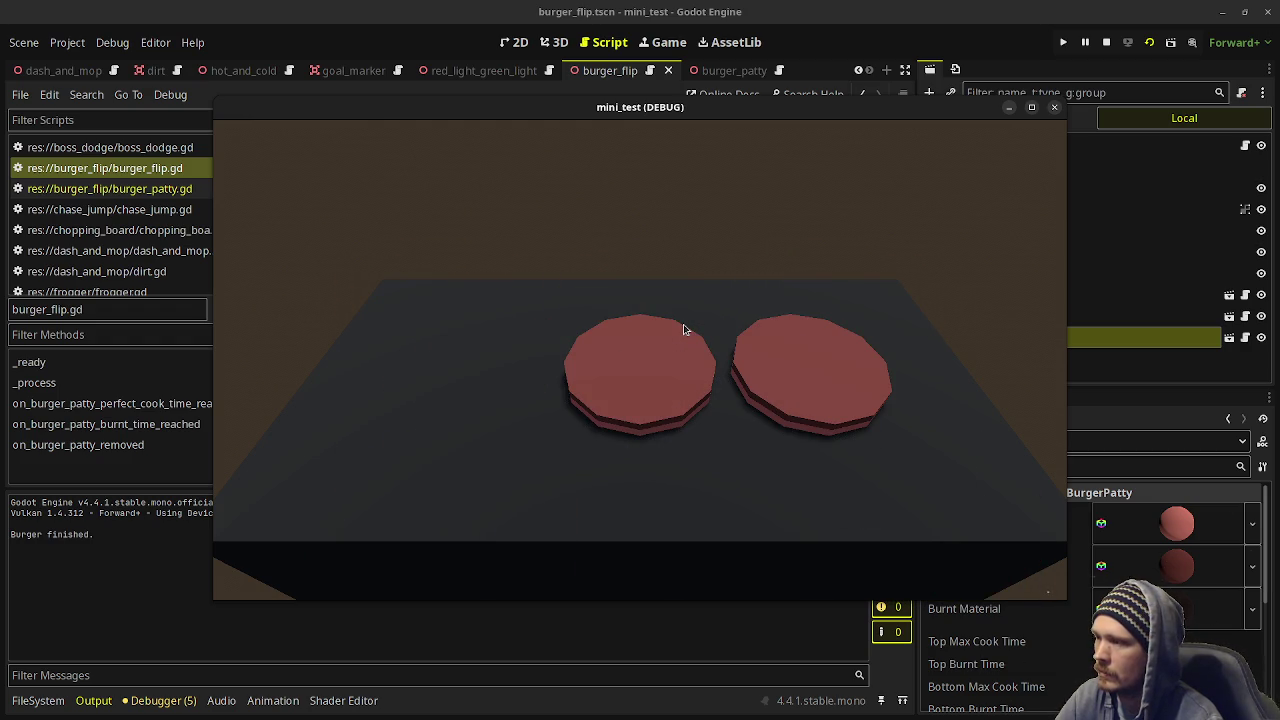
key("2")
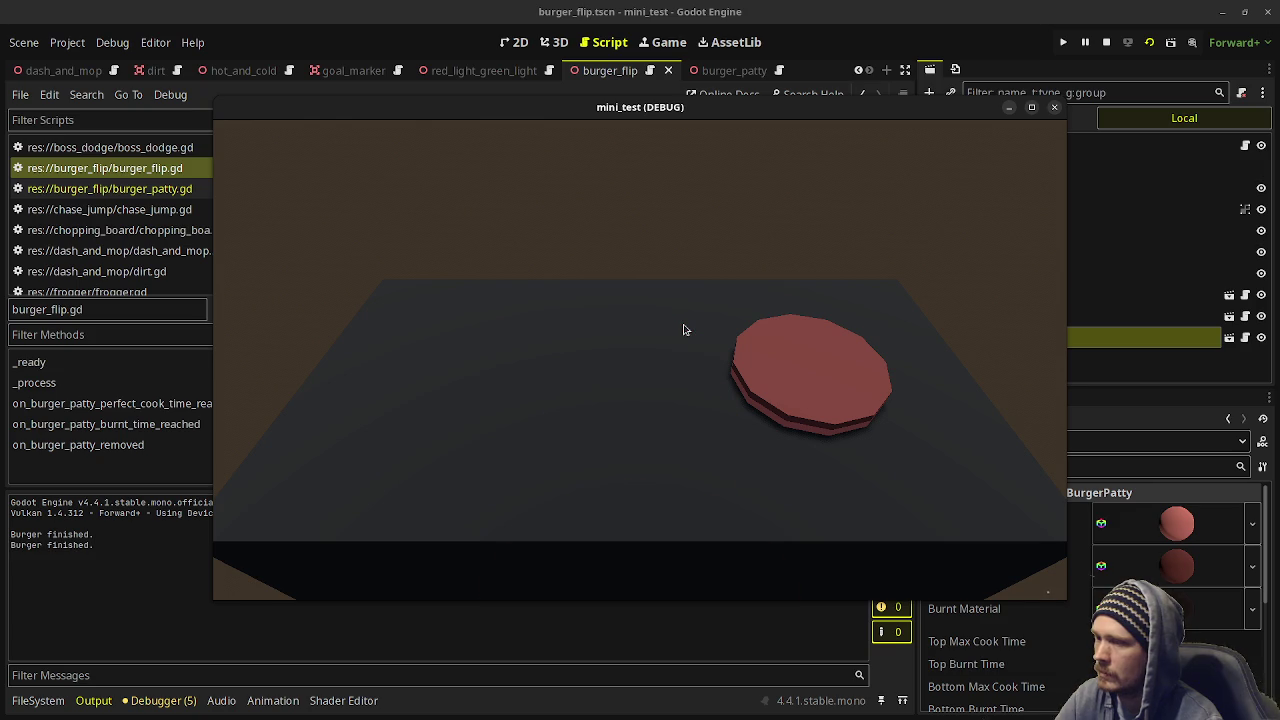
key("3")
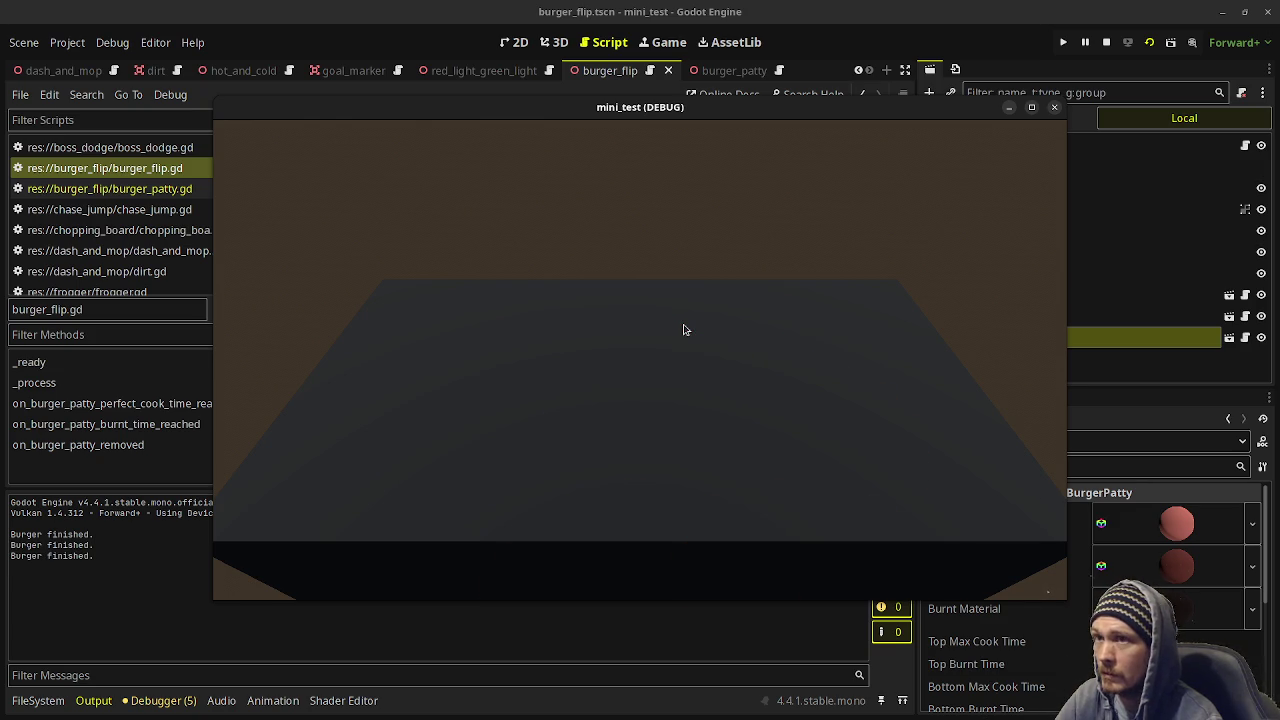
Stop the game and add a reset() call as the first line of place() in burger_patty.gd.
left_click(1106, 42)
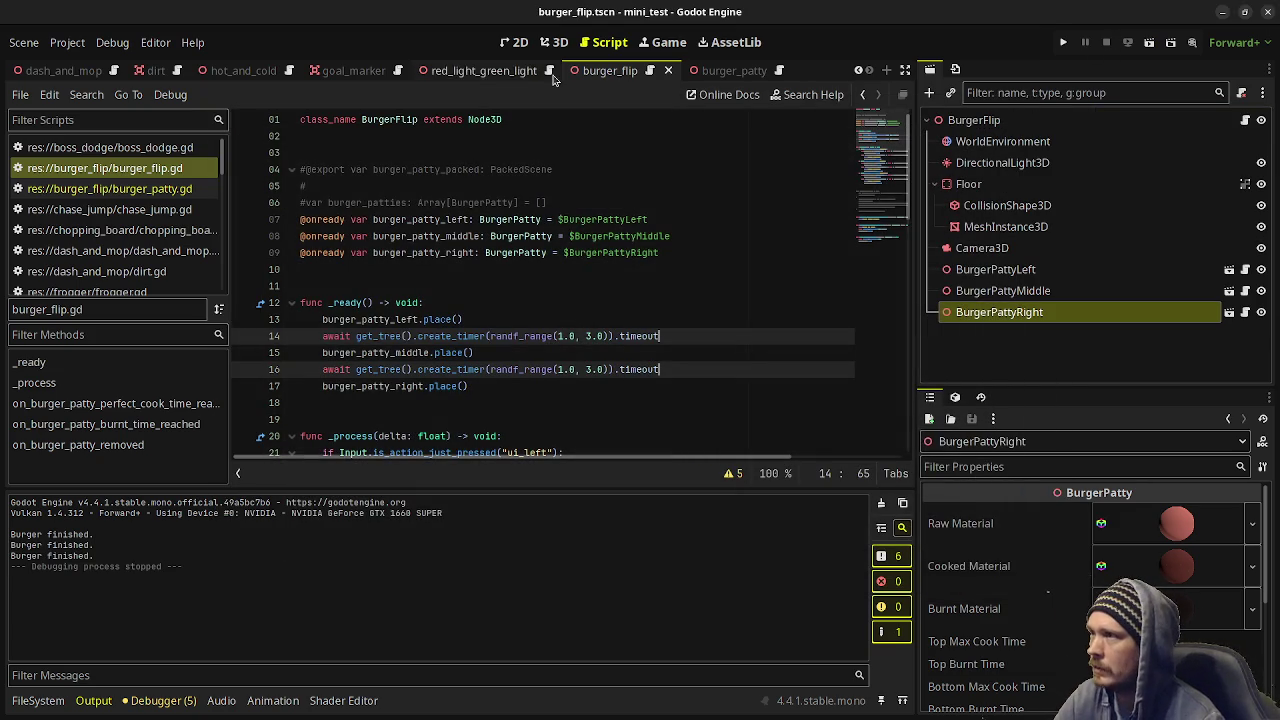
scroll(560, 295, "down", 2)
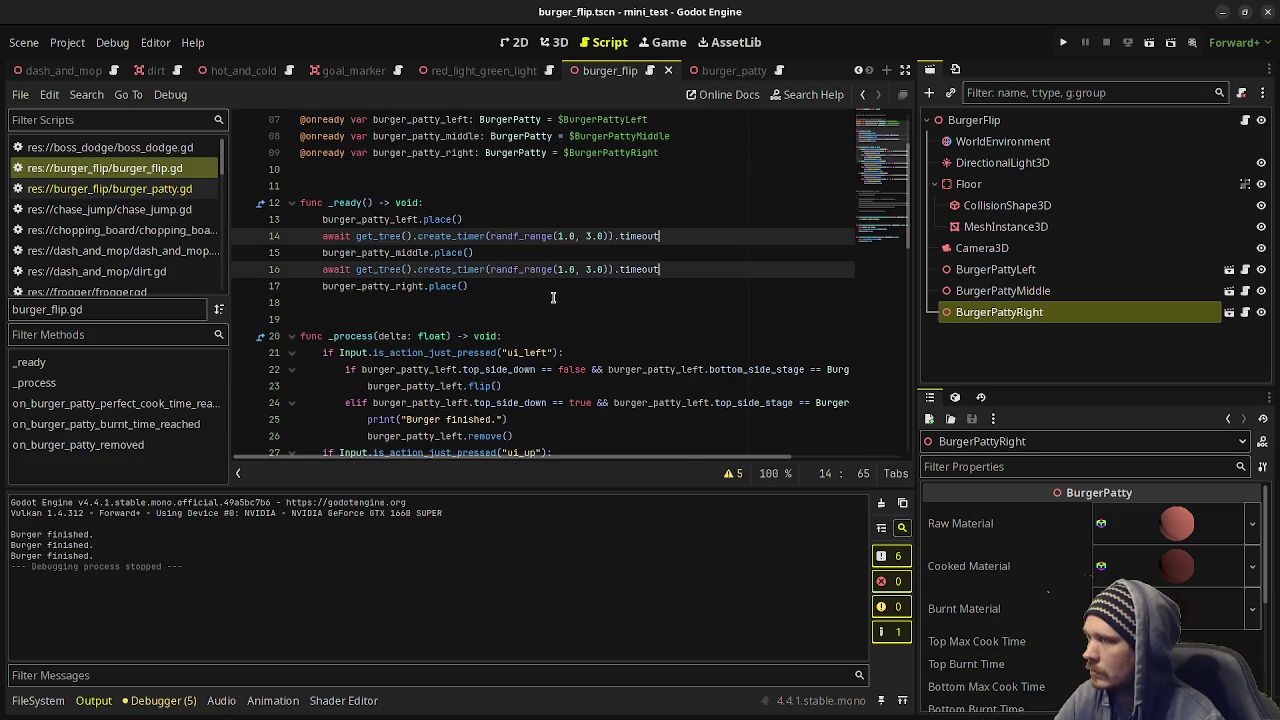
scroll(552, 296, "down", 14)
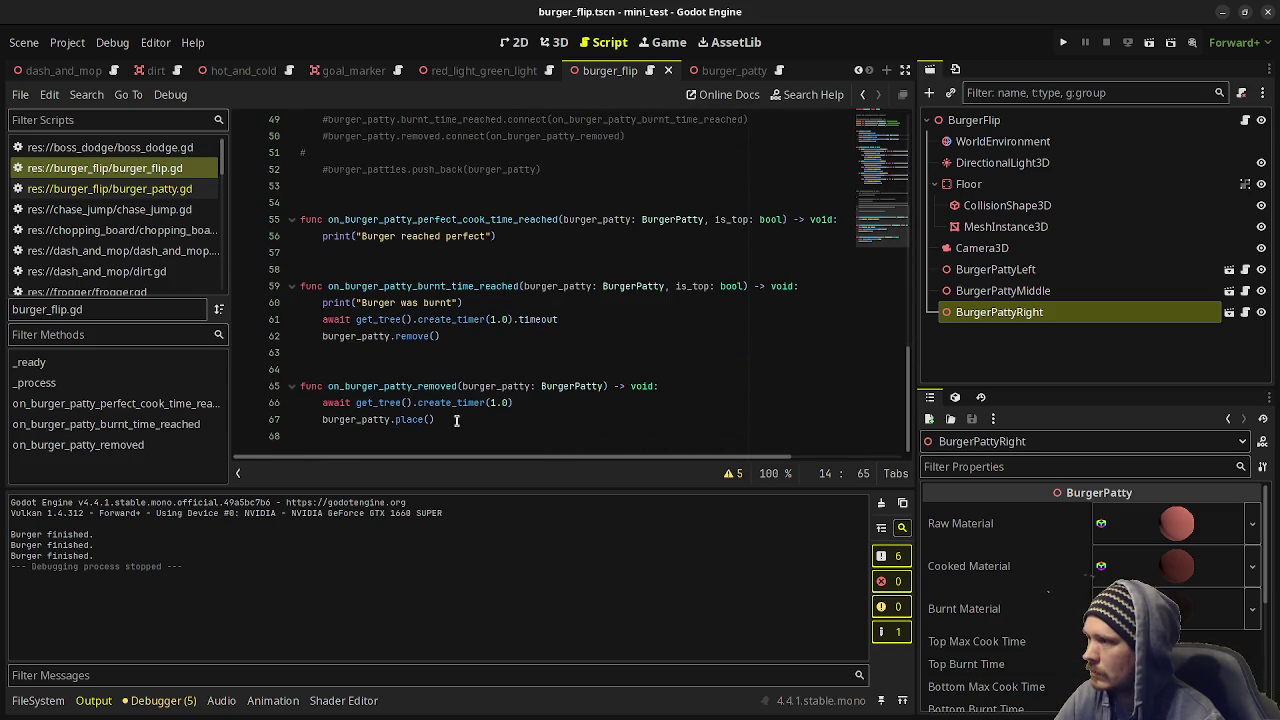
scroll(456, 420, "up", 15)
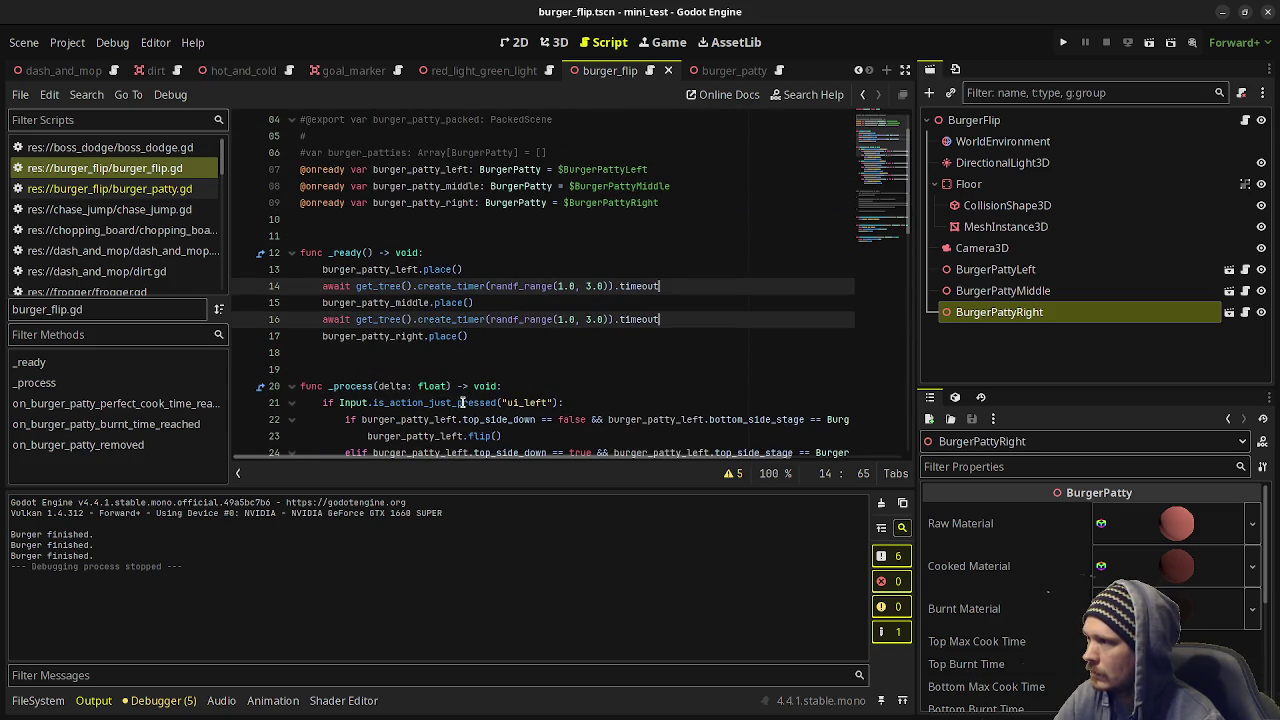
left_click(105, 188)
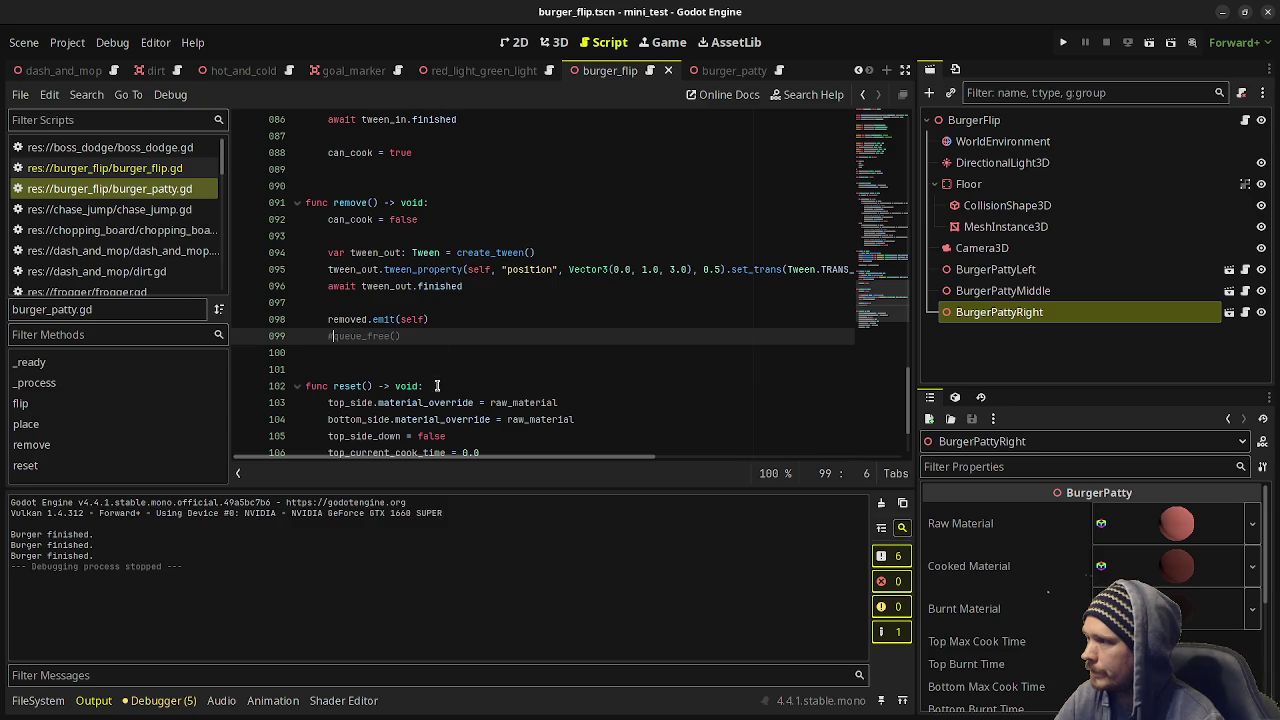
scroll(471, 273, "up", 3)
left_click(428, 207)
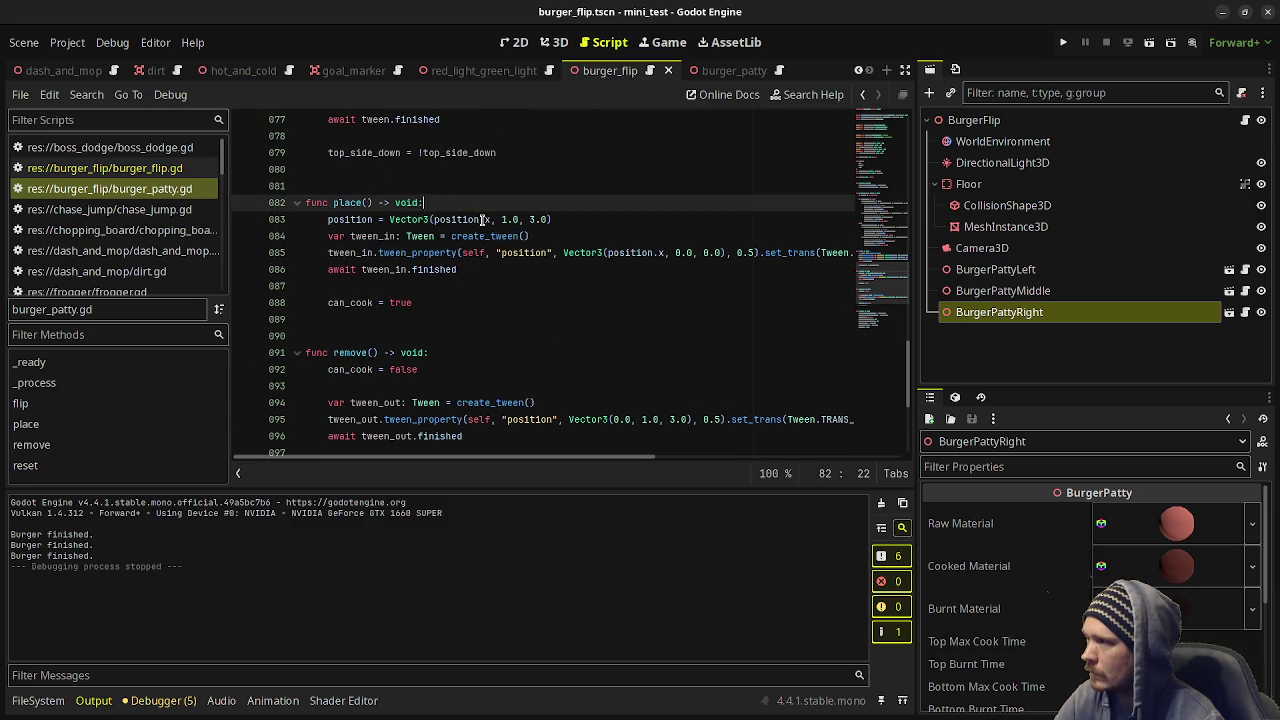
key("Return")
type("res")
key("Return")
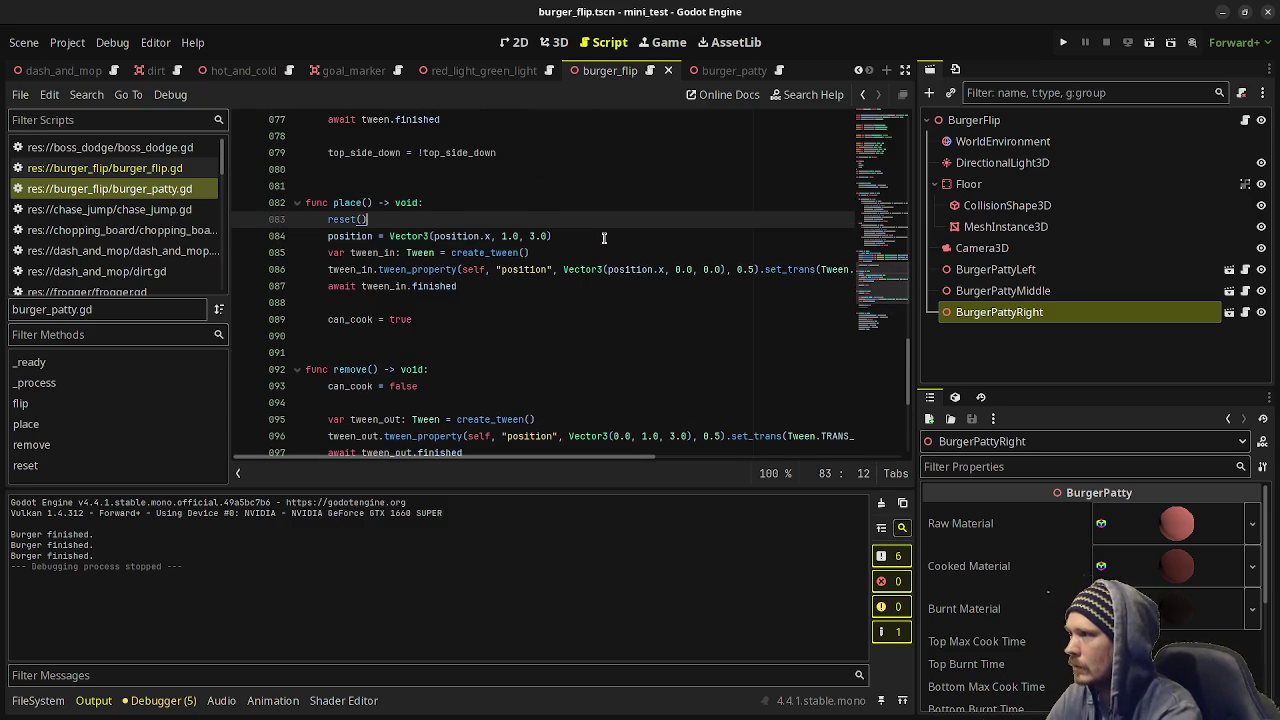
key("ctrl+s")
Replace the first 0.0 in tween_out's Vector3 with position.x, save, and run the scene.
scroll(602, 257, "down", 5)
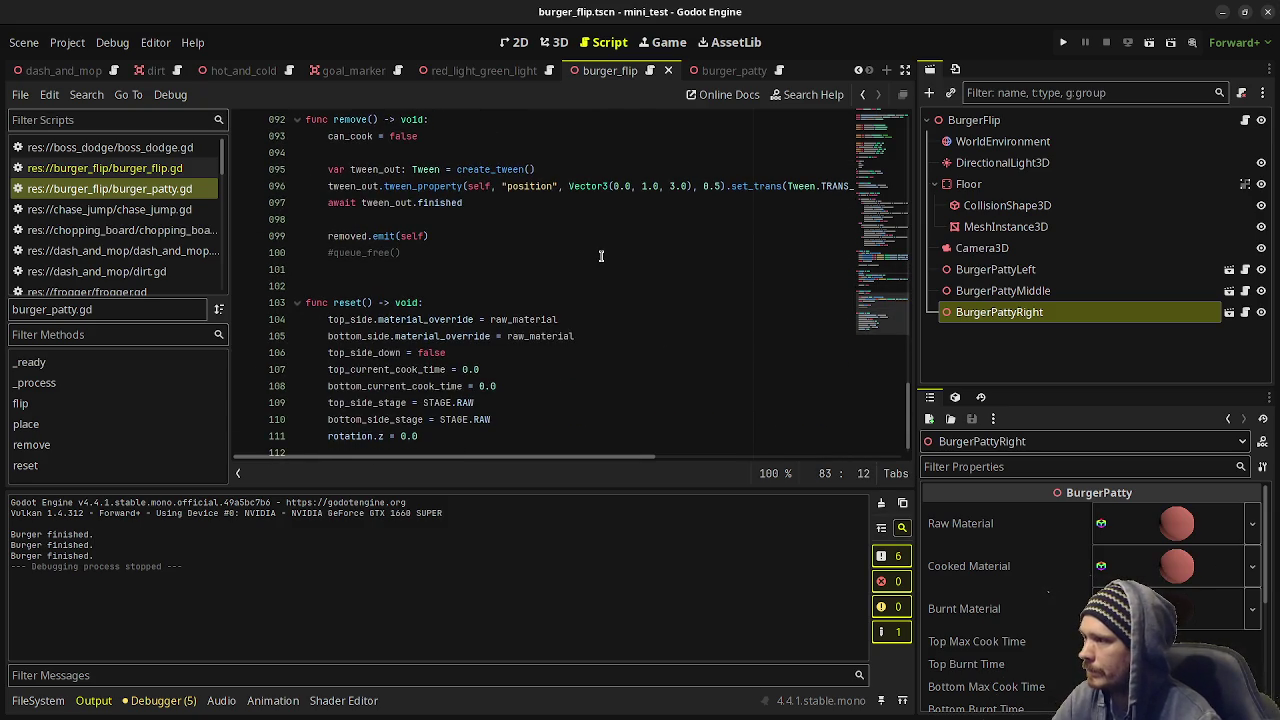
scroll(602, 257, "up", 4)
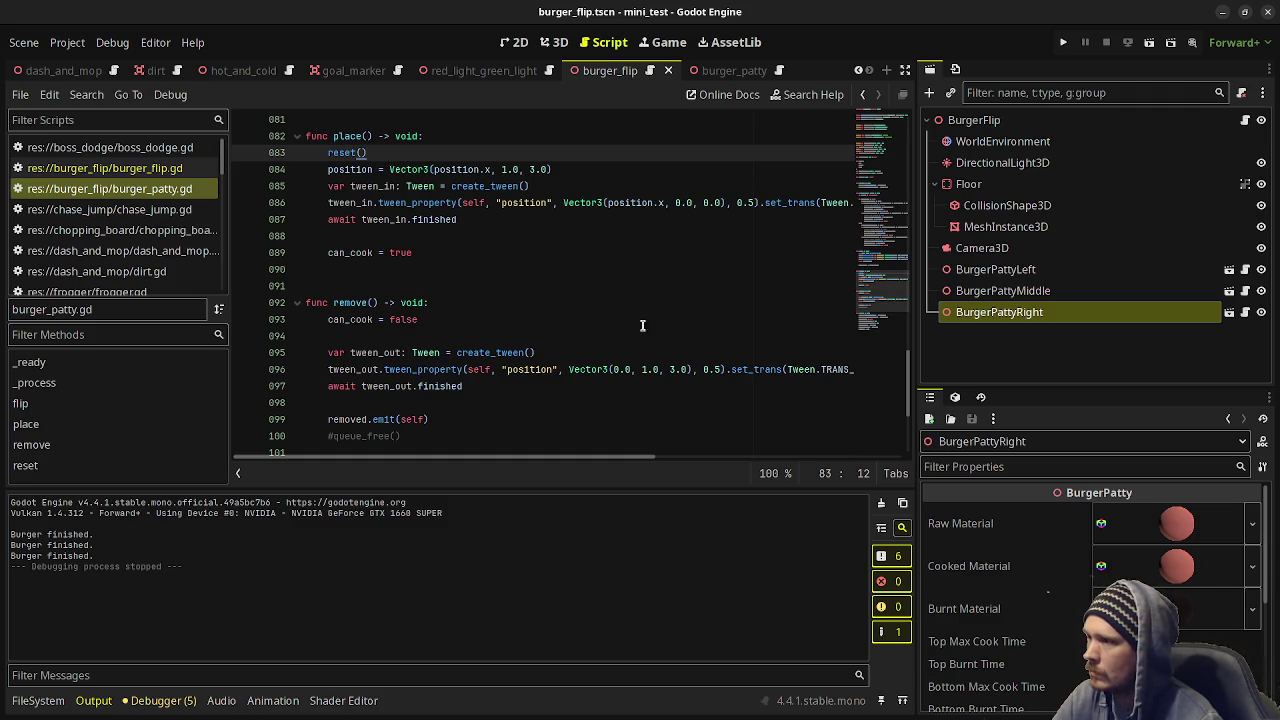
double_click(618, 369)
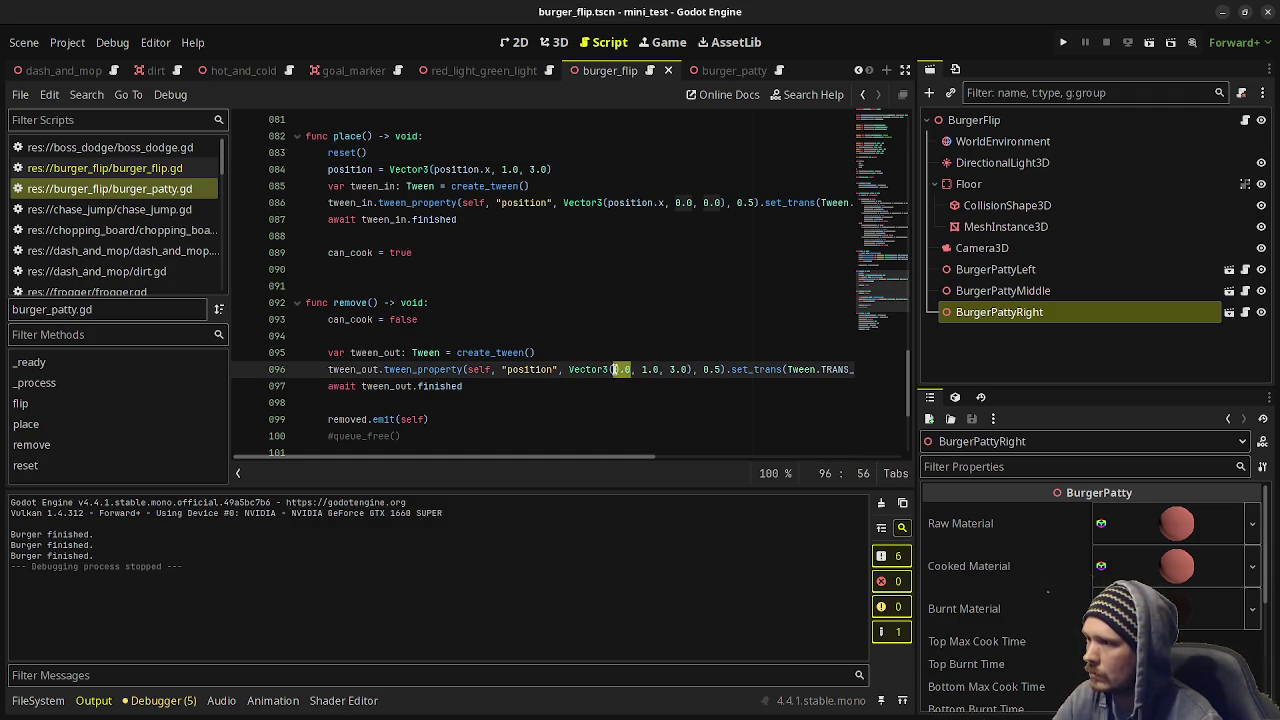
type("position.x")
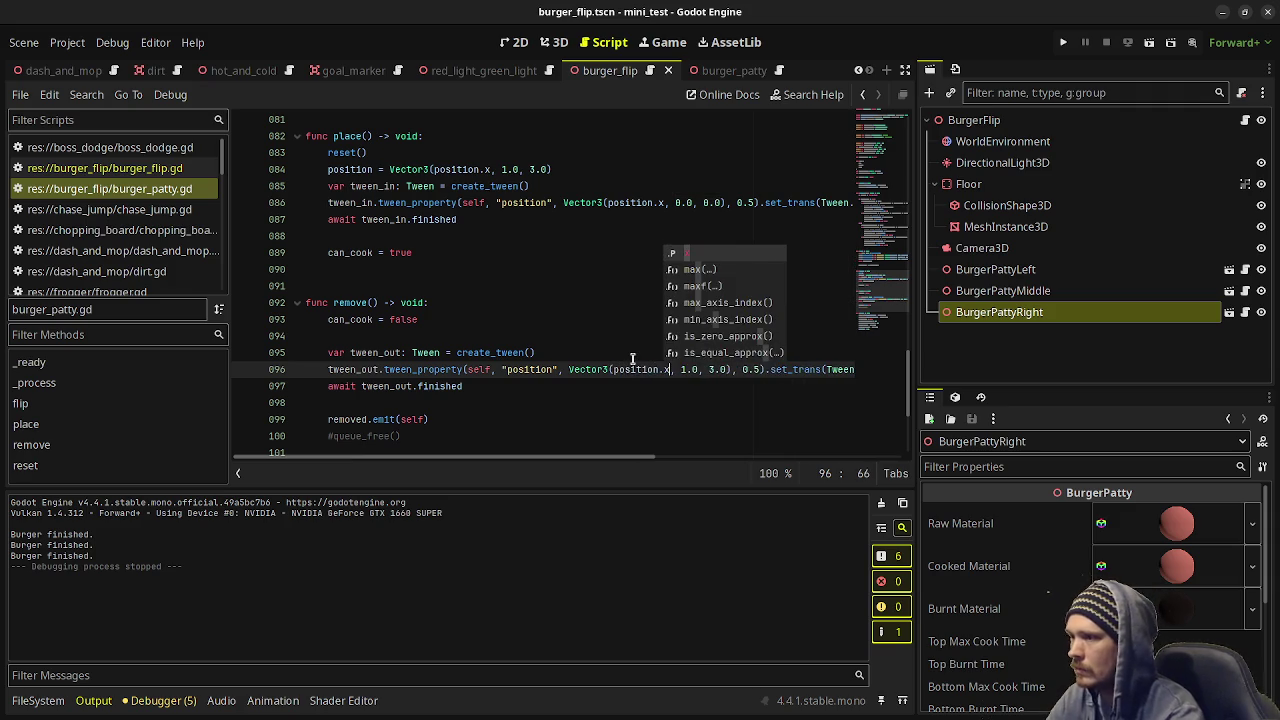
key("ctrl+s")
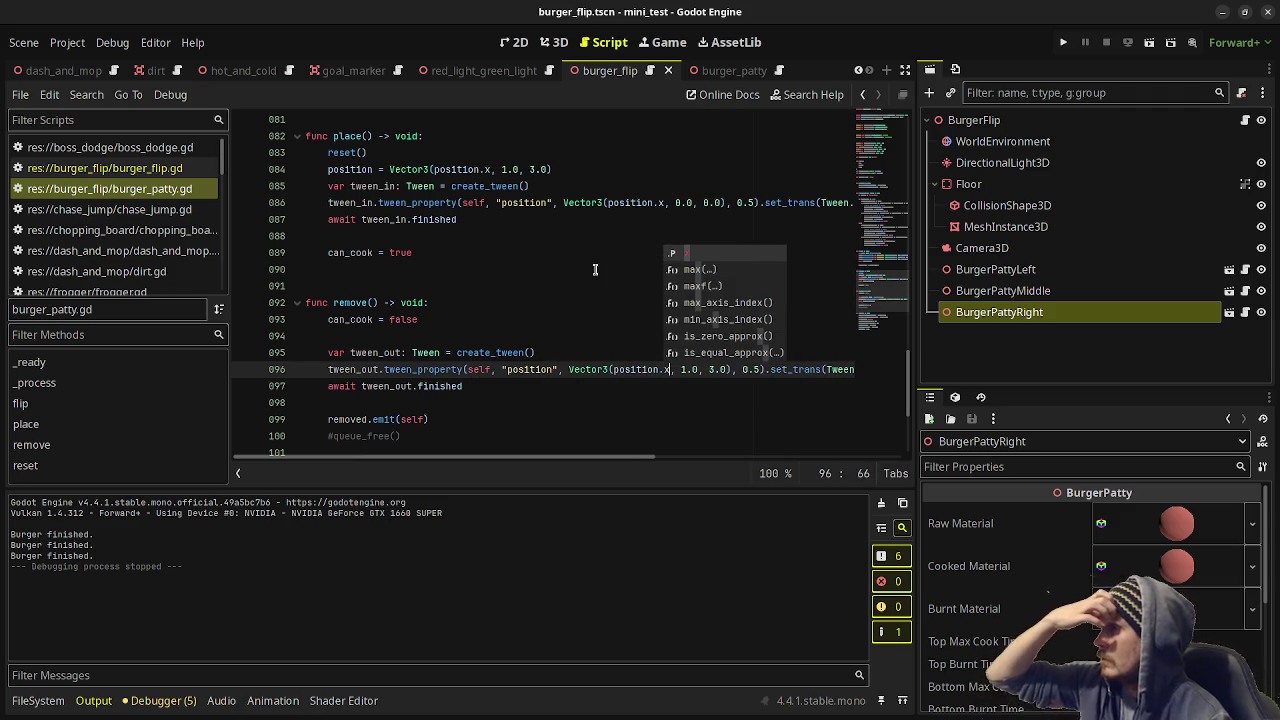
left_click(604, 299)
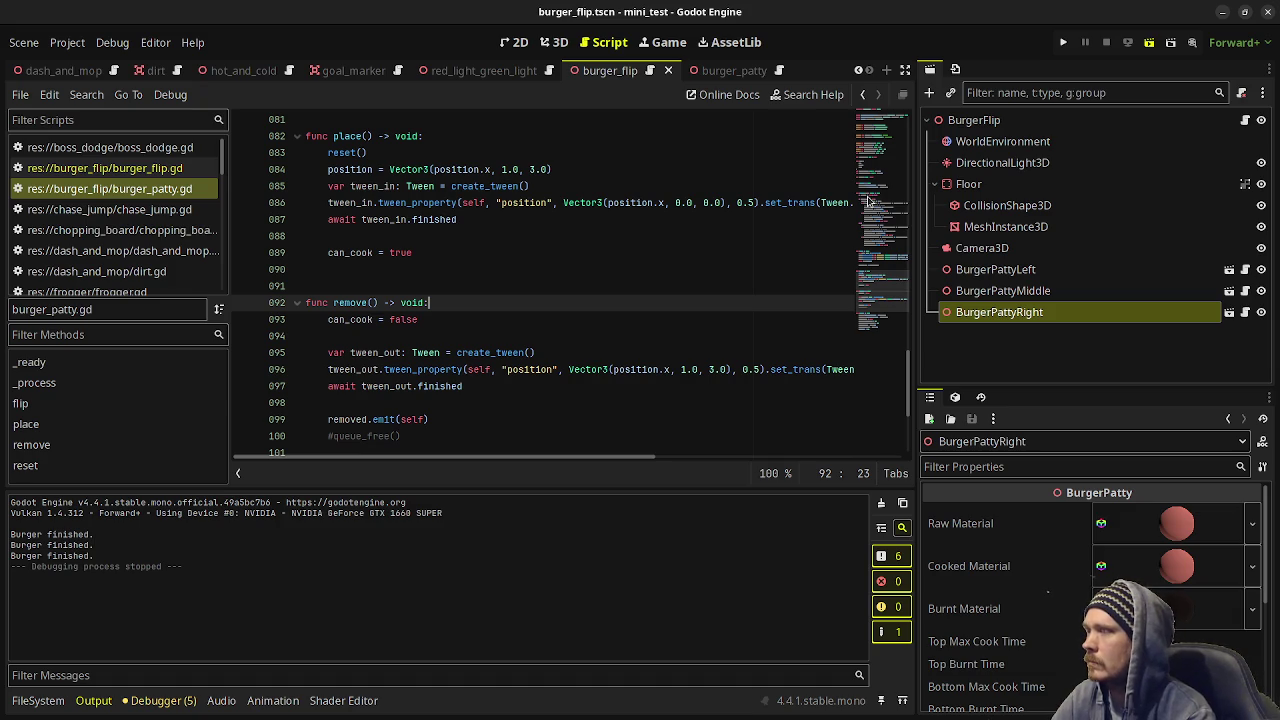
key("F6")
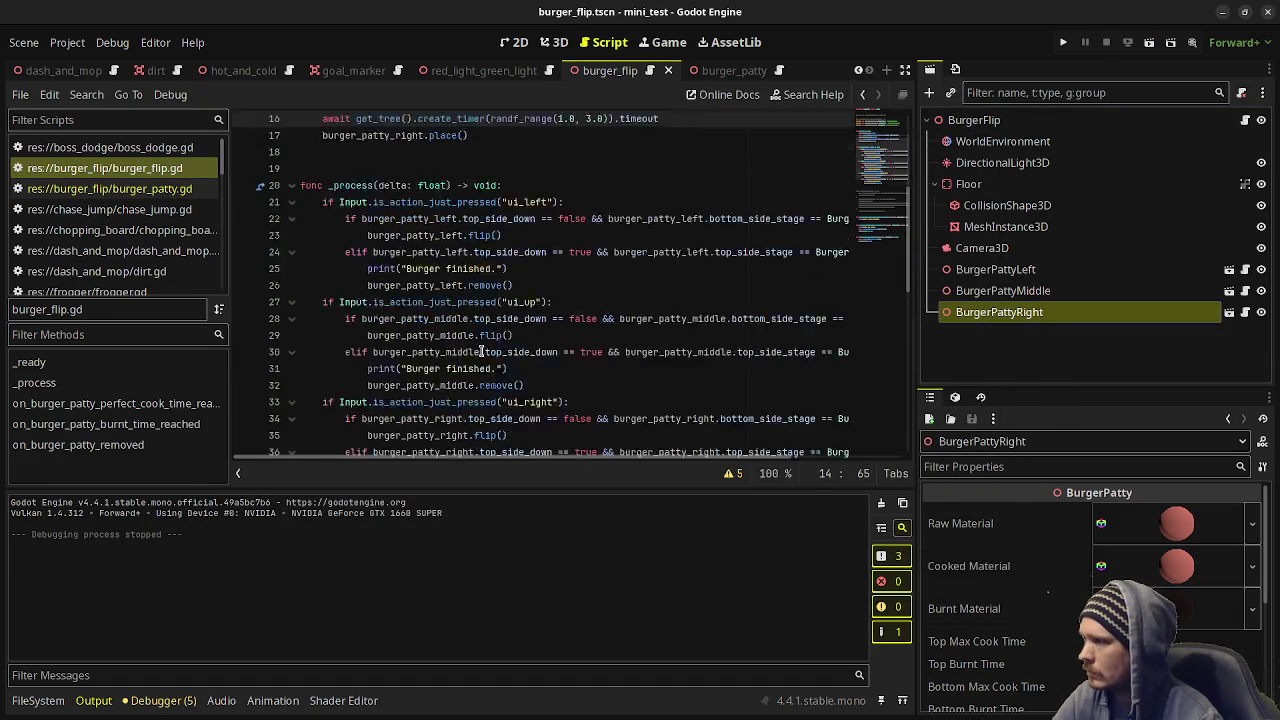
Append .timeout to the timer await on line 66 and run the scene again.
scroll(481, 351, "down", 10)
left_click(516, 400)
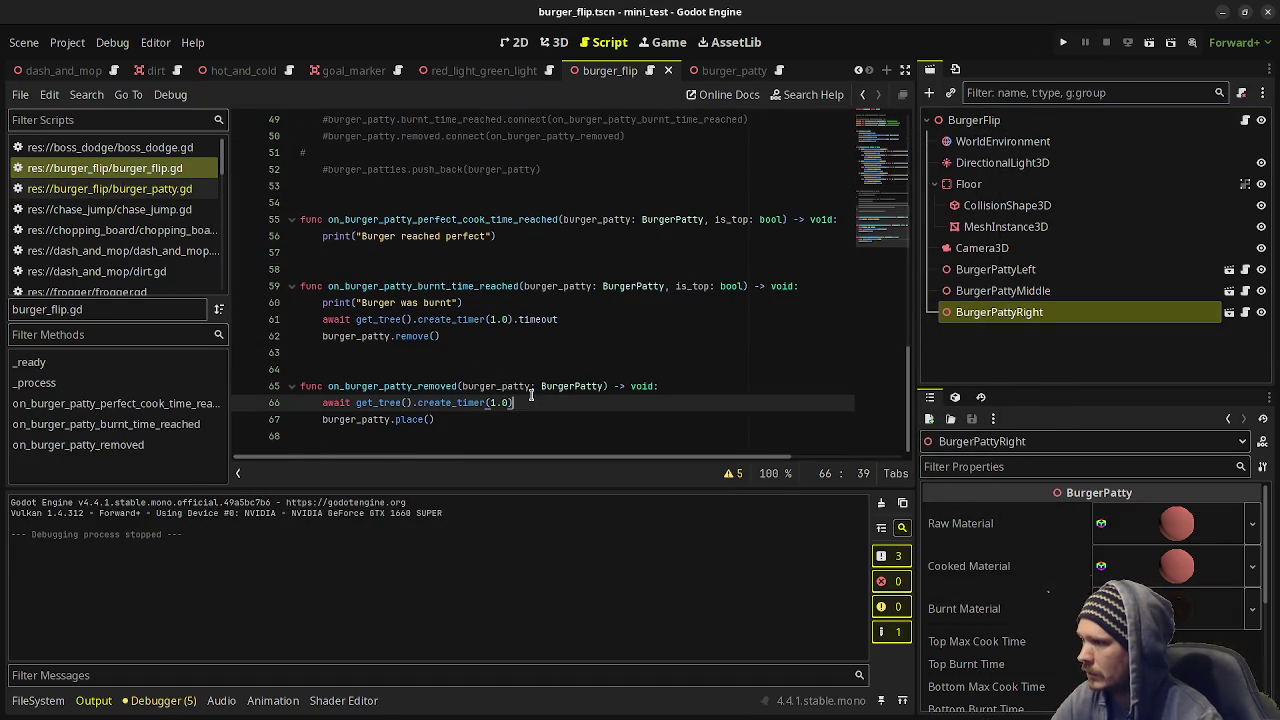
type(".time")
key("Return")
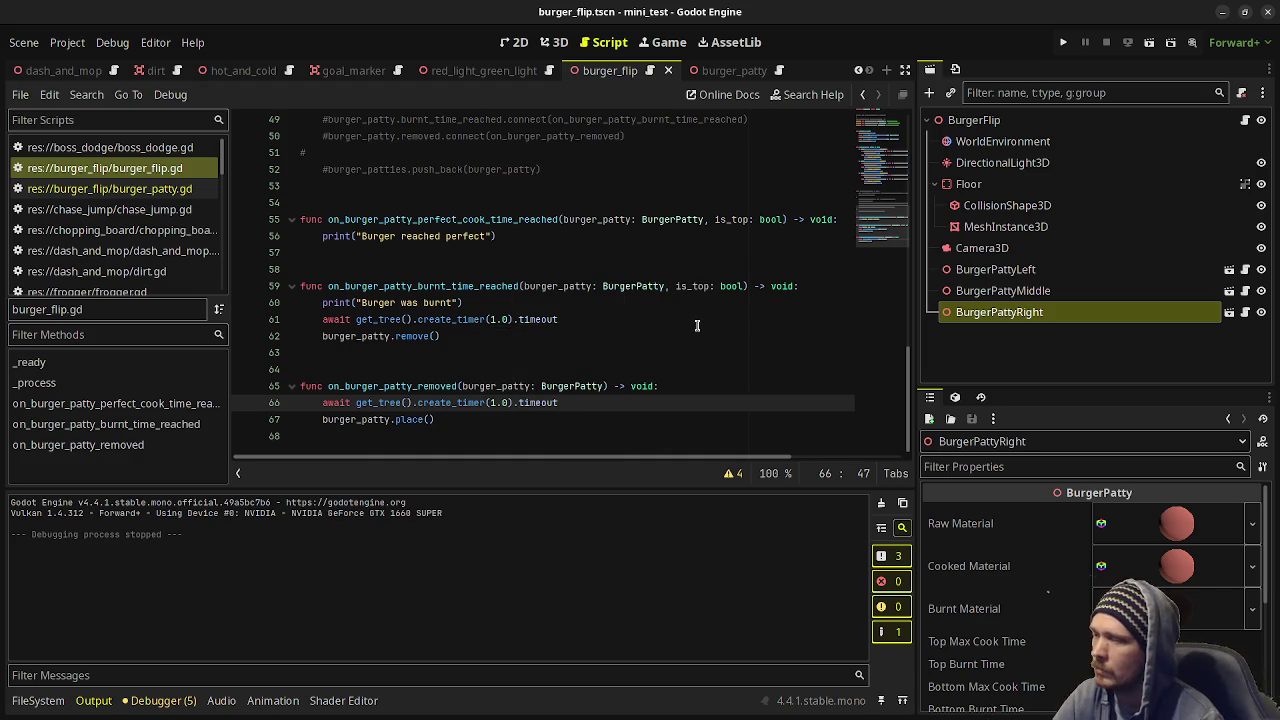
key("F6")
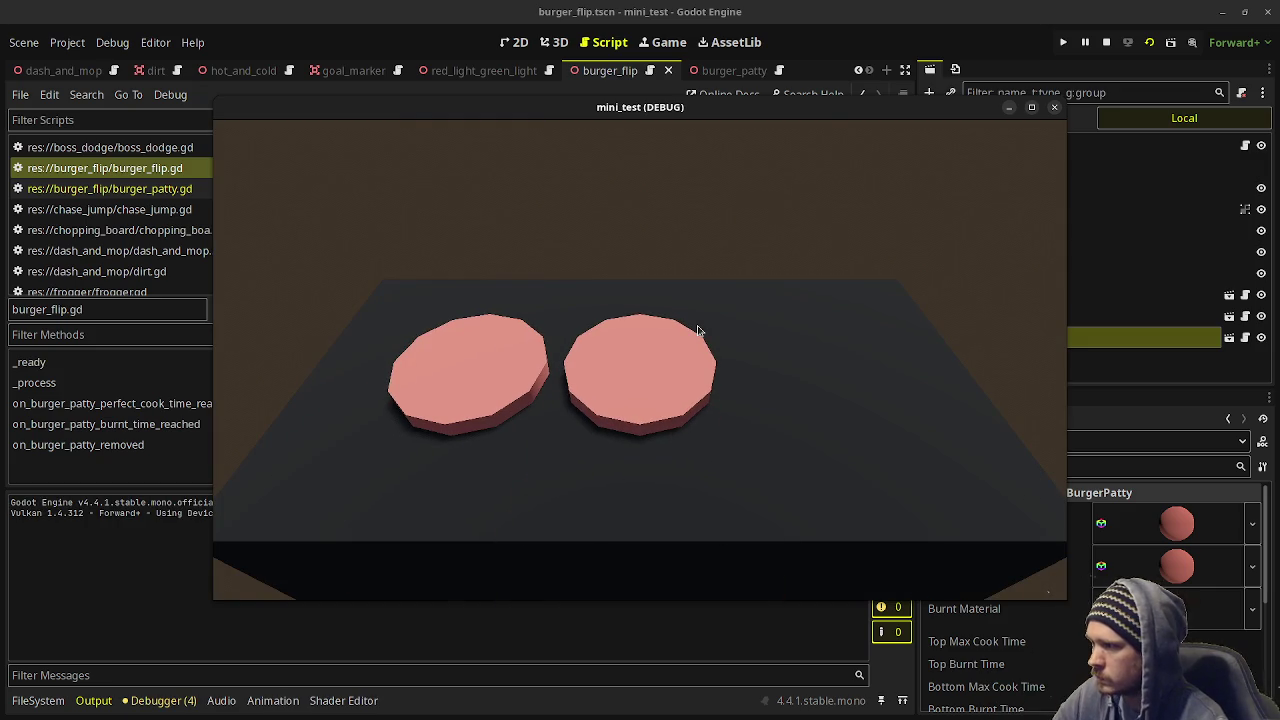
Flip all three patties with space, flip again to finish a burger, then stop the game.
key("space")
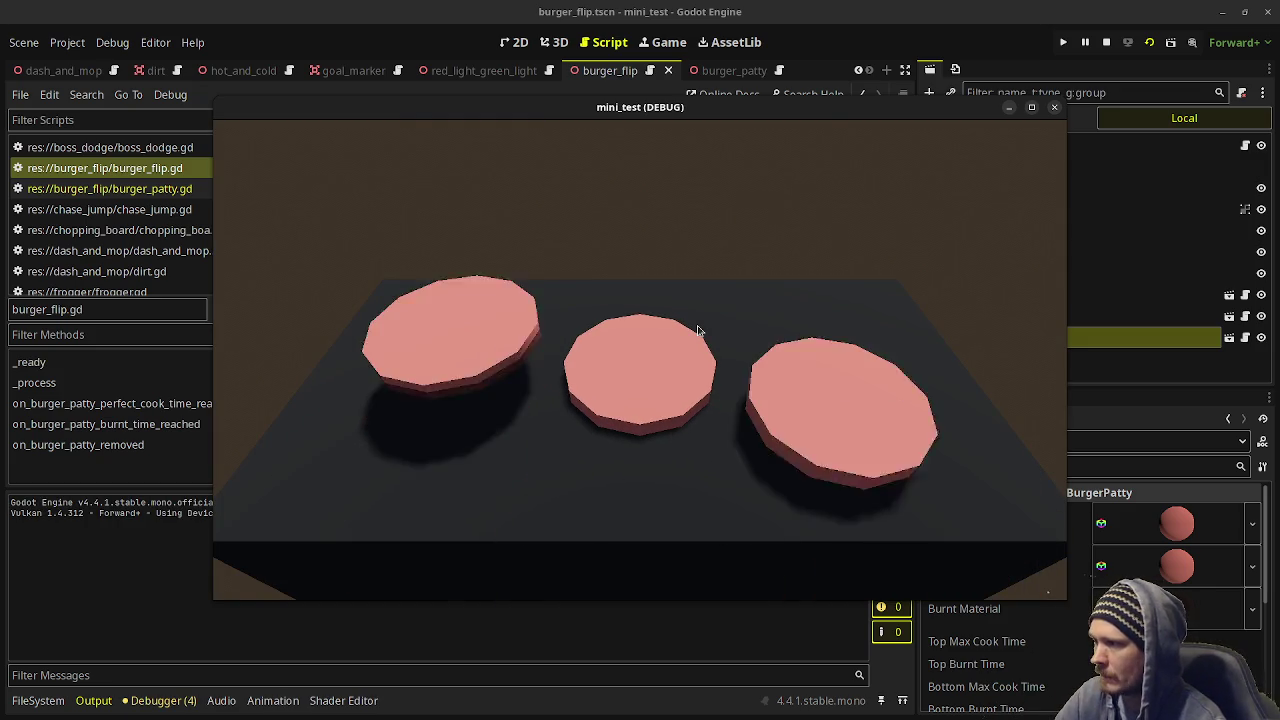
key("space")
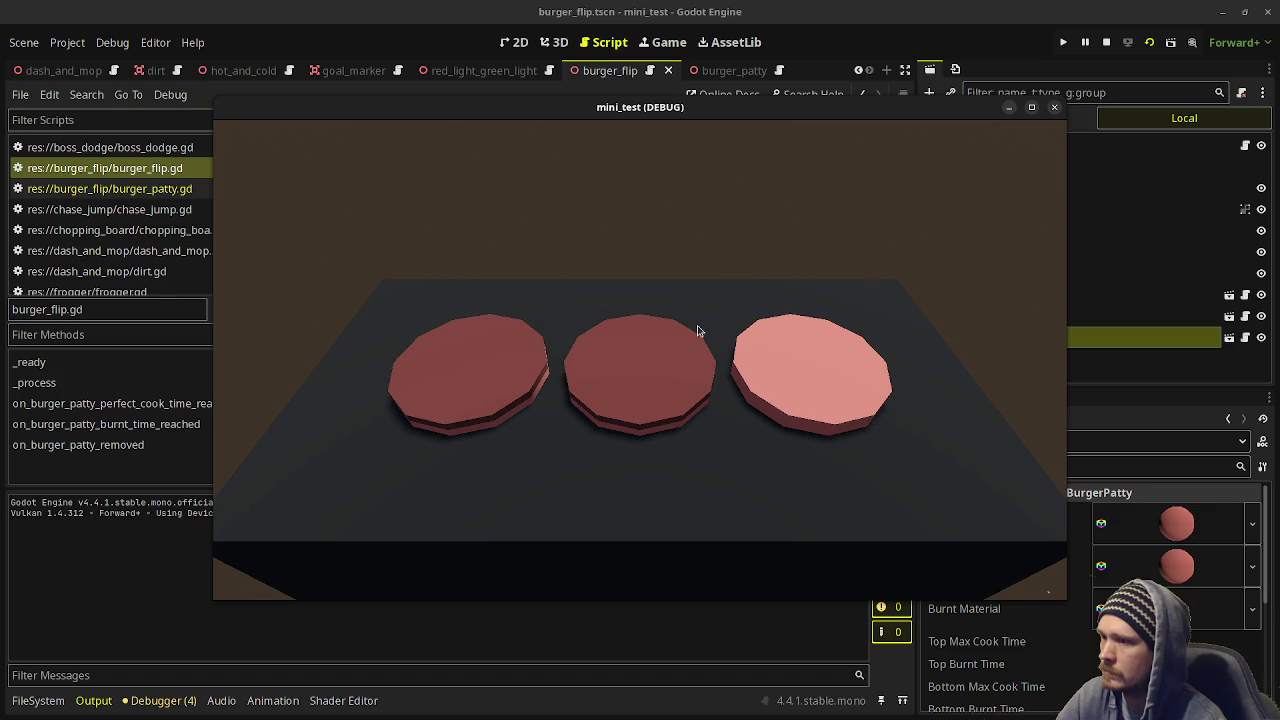
key("space")
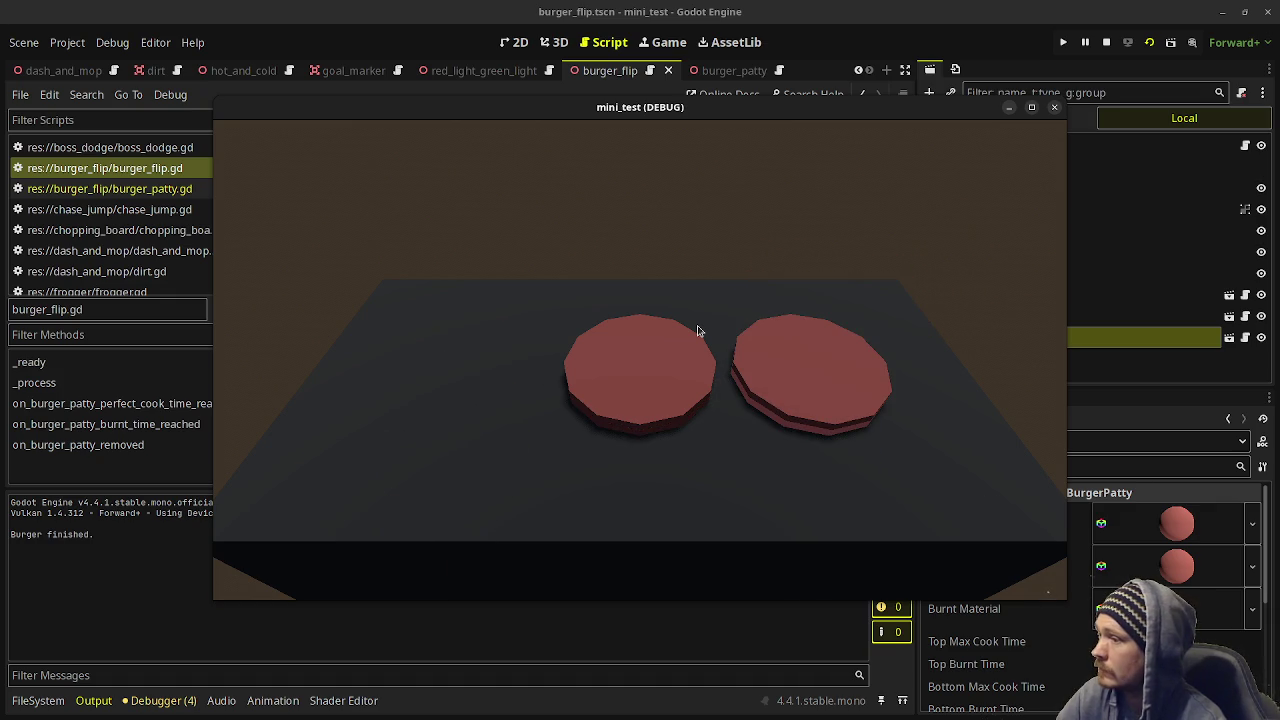
key("space")
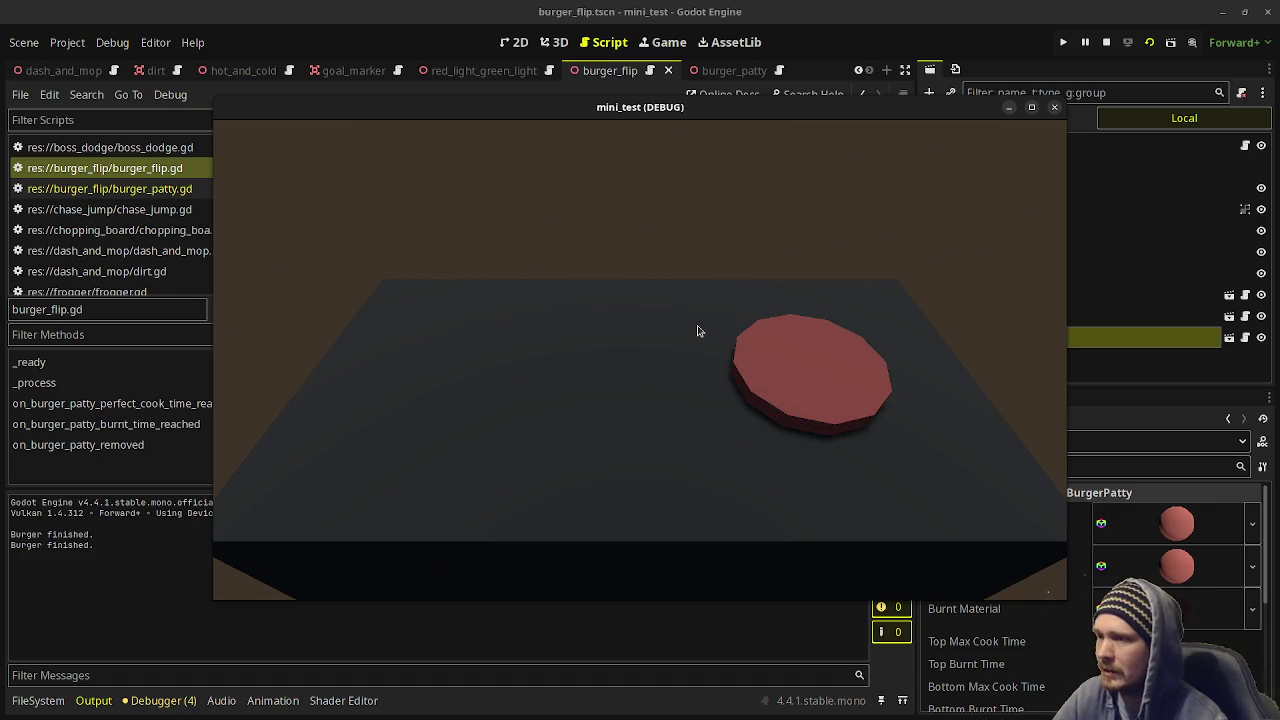
left_click(1104, 44)
left_click(1104, 44)
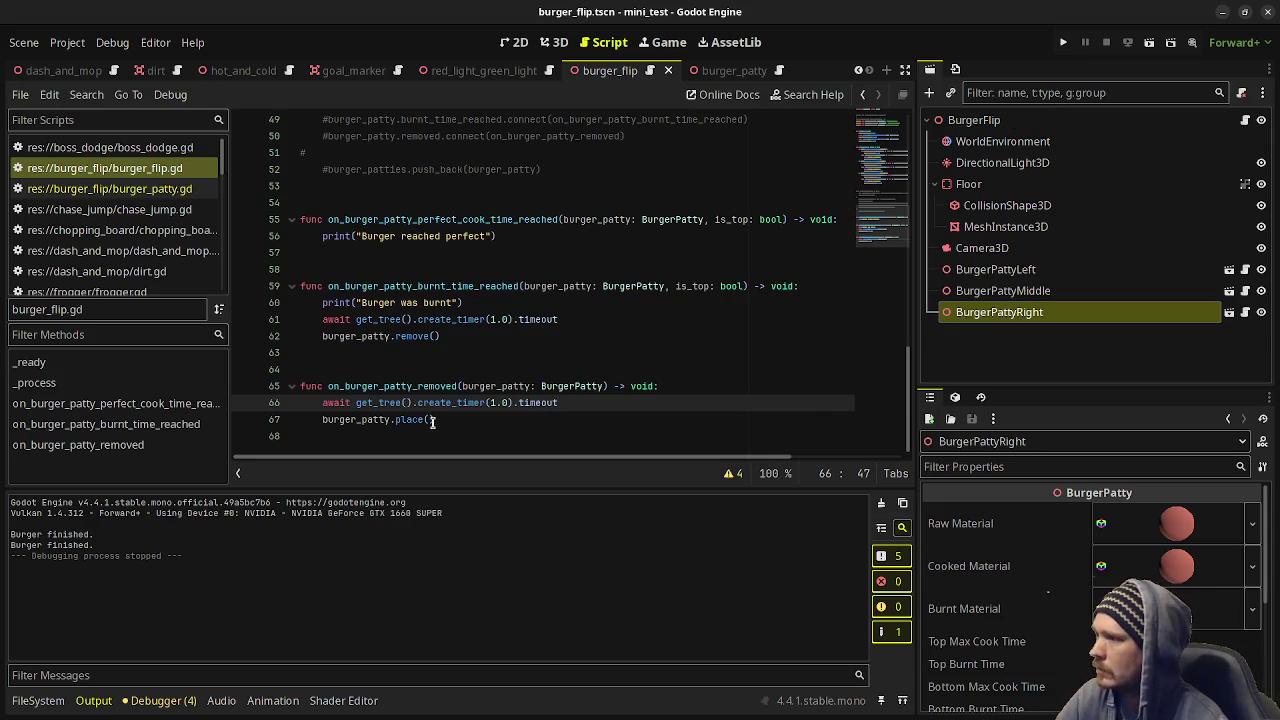
Connect burger_patty_left.burnt_time_reached to on_burger_patty_burnt_time_reached at the top of _ready.
left_click(673, 386)
key("Return")
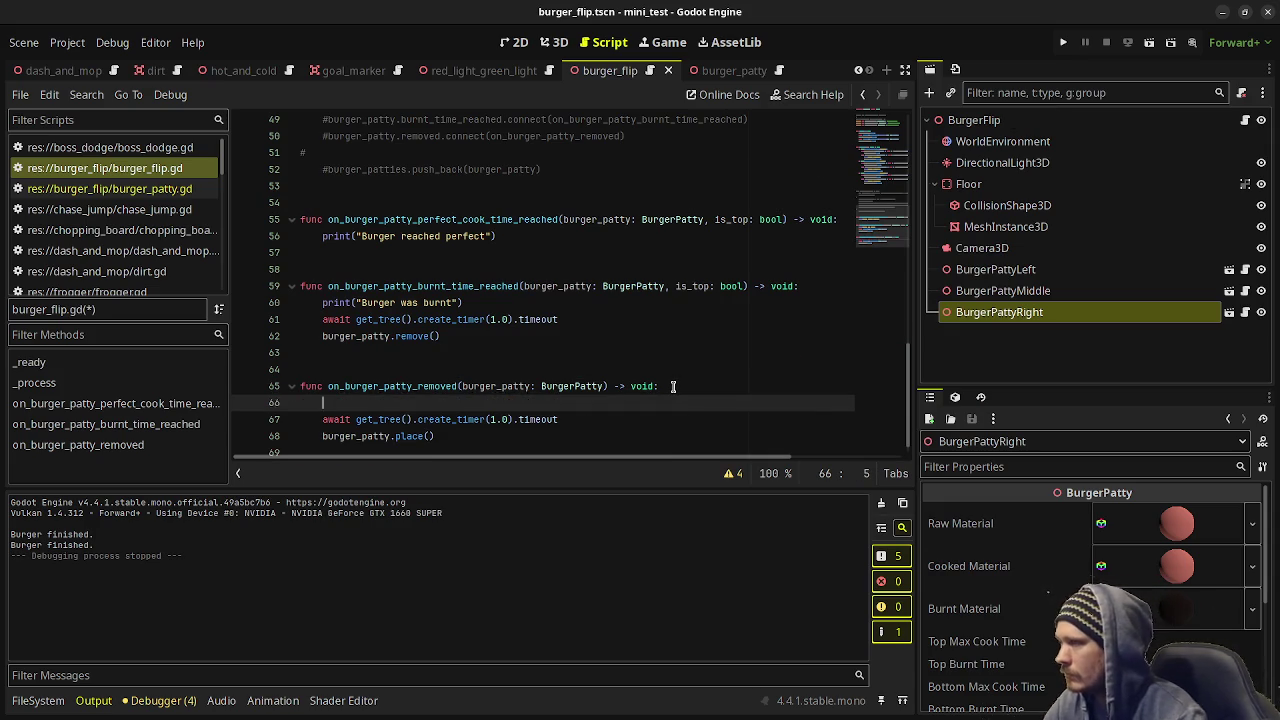
key("BackSpace")
key("BackSpace")
scroll(675, 387, "up", 10)
scroll(676, 388, "down", 10)
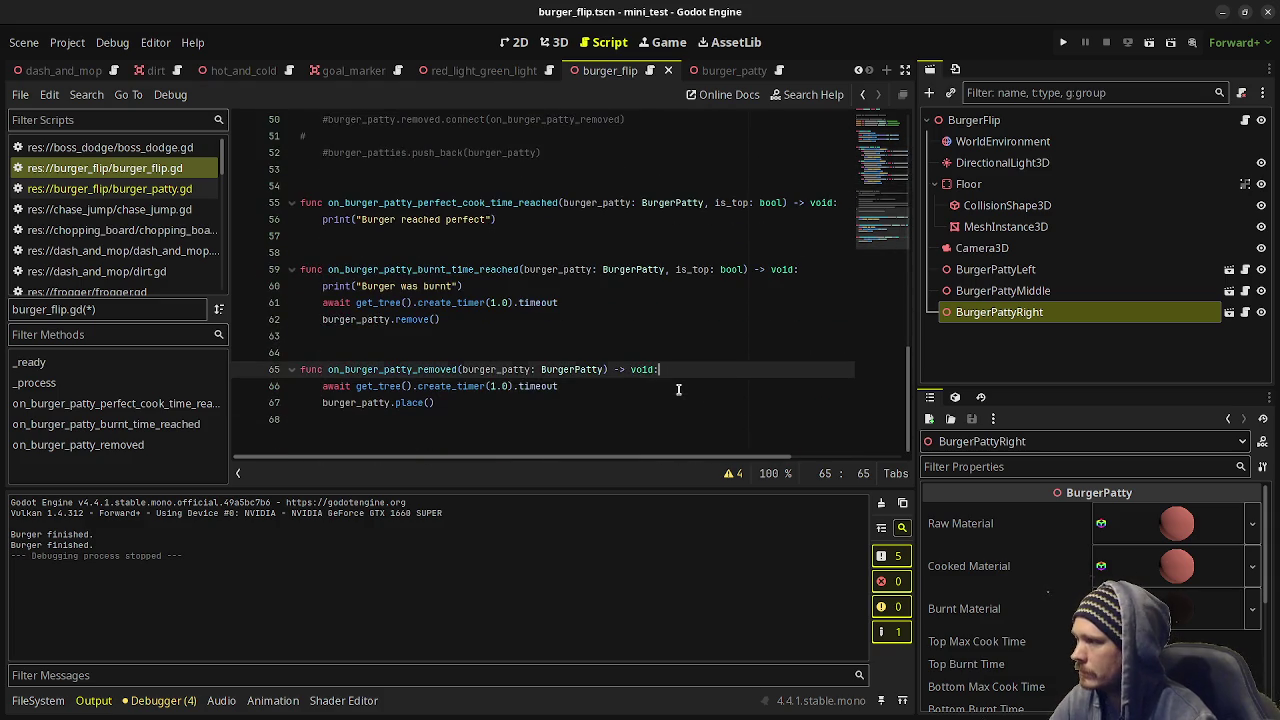
scroll(600, 360, "up", 15)
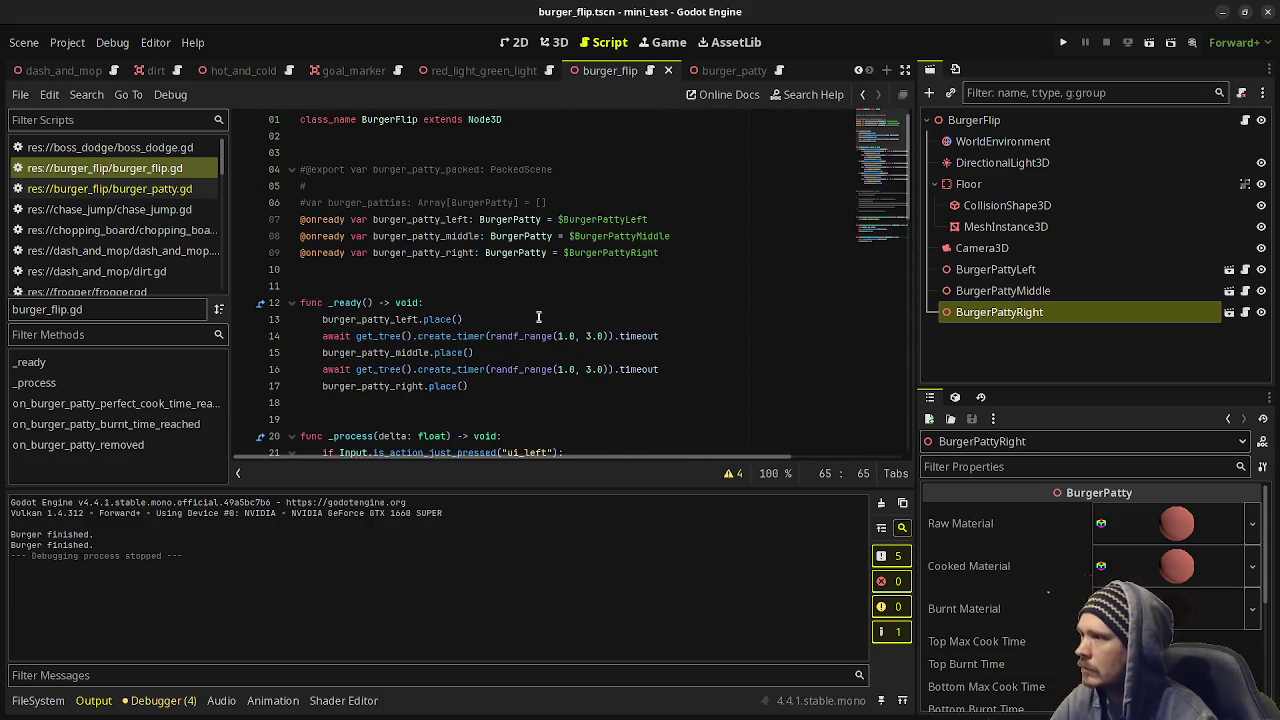
left_click(452, 306)
key("Return")
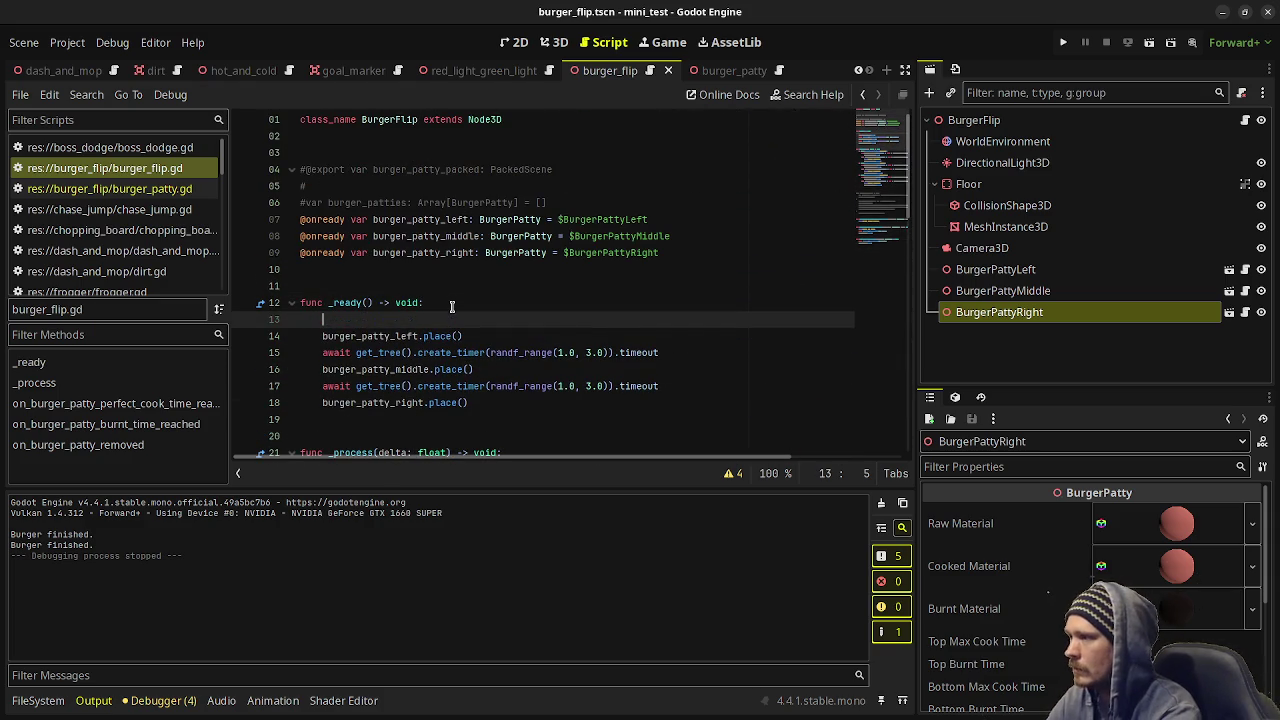
type("burger_patty_")
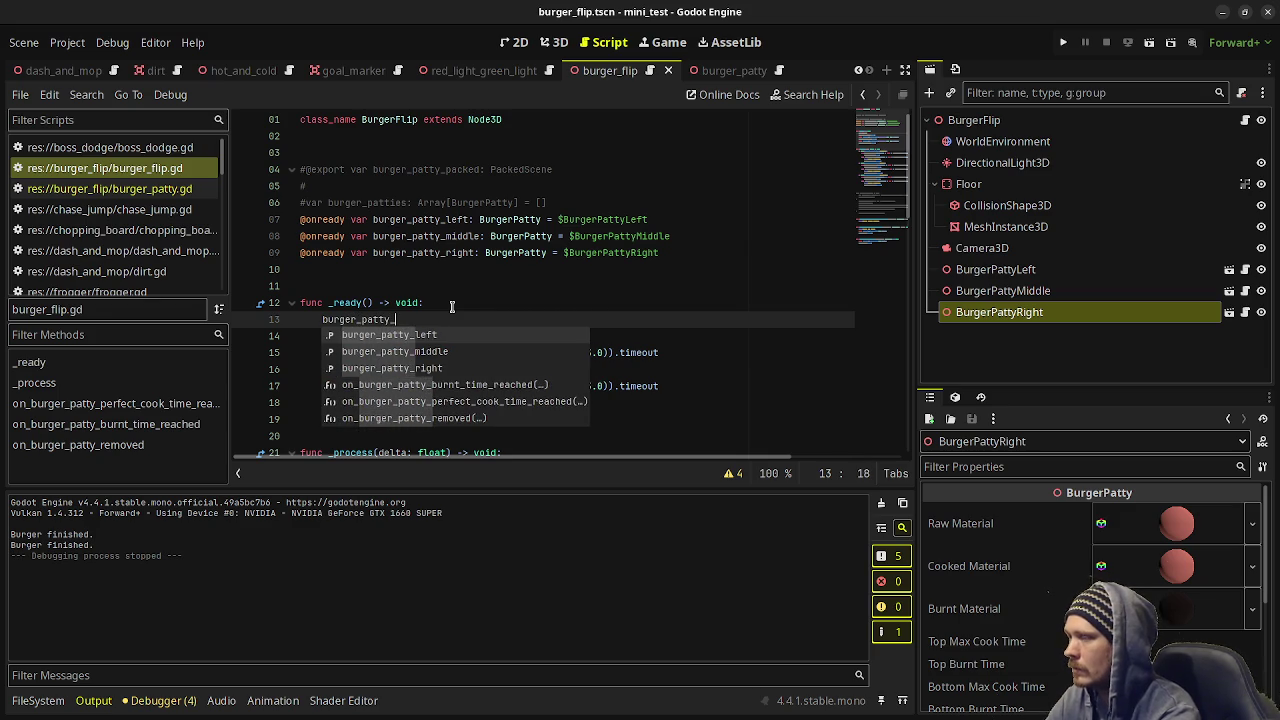
type("left.")
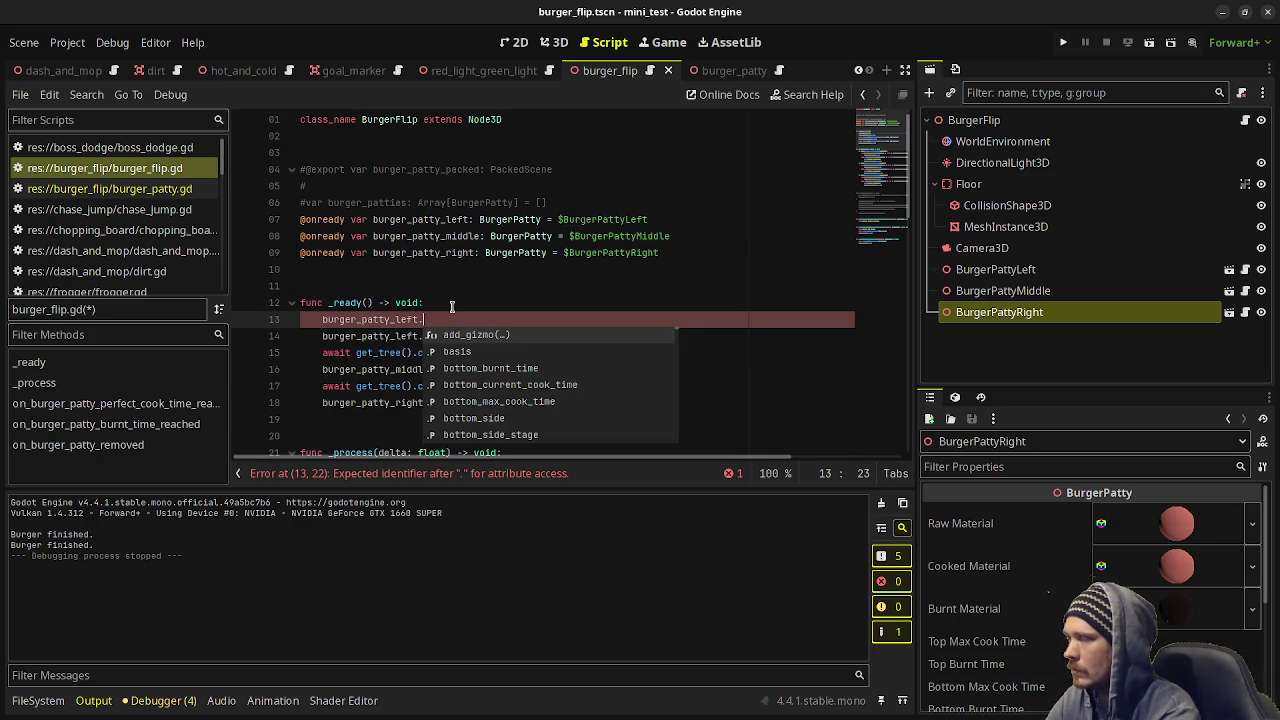
type("burnt")
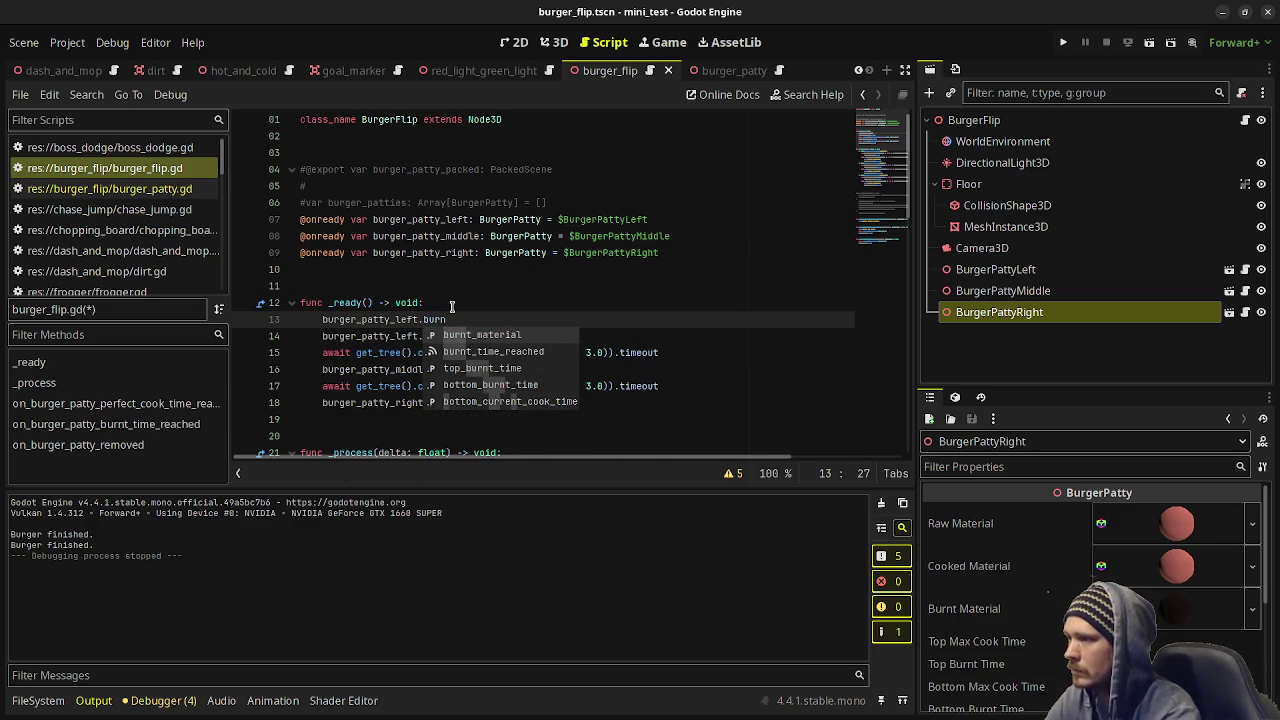
key("Return")
type(".connect(on")
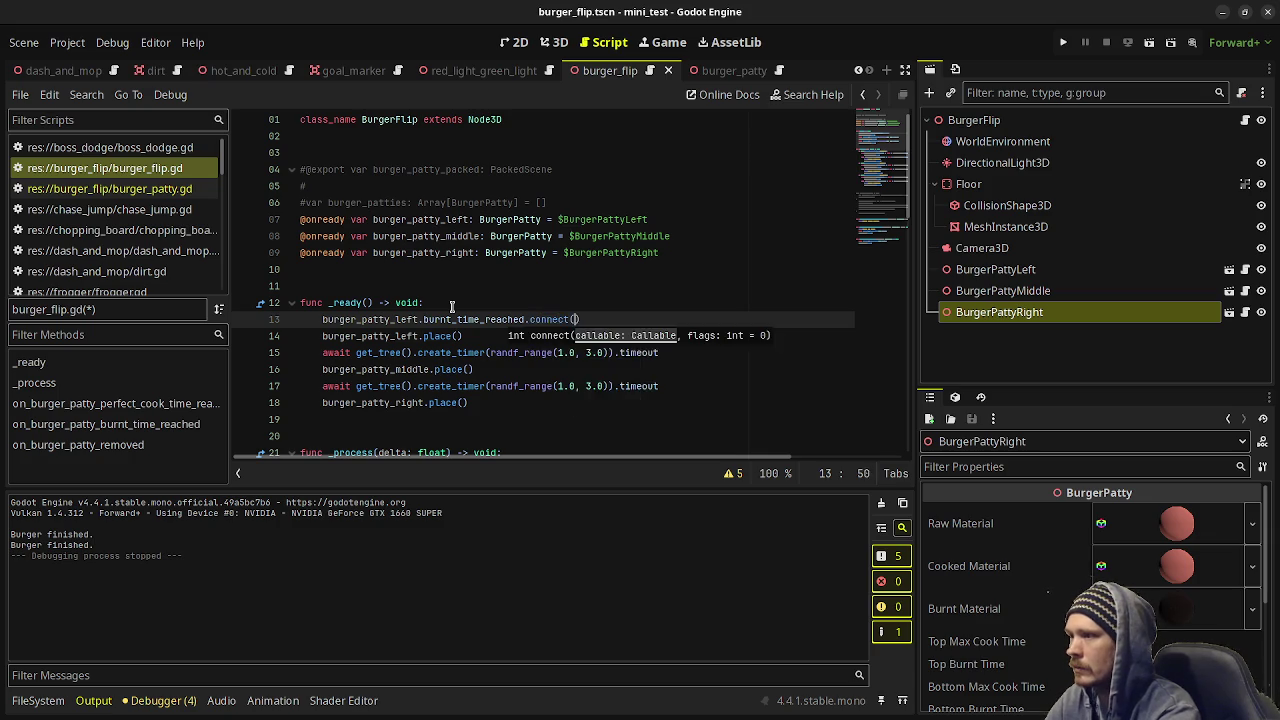
type("_b")
key("Return")
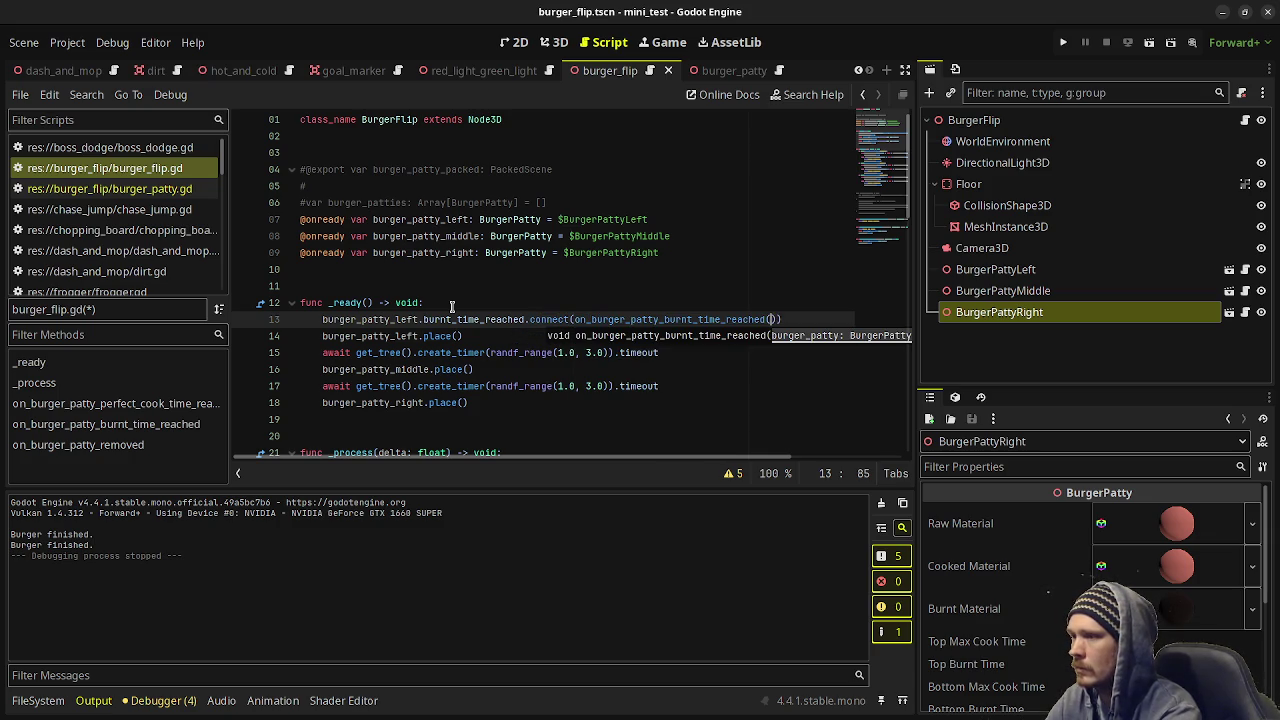
key("BackSpace")
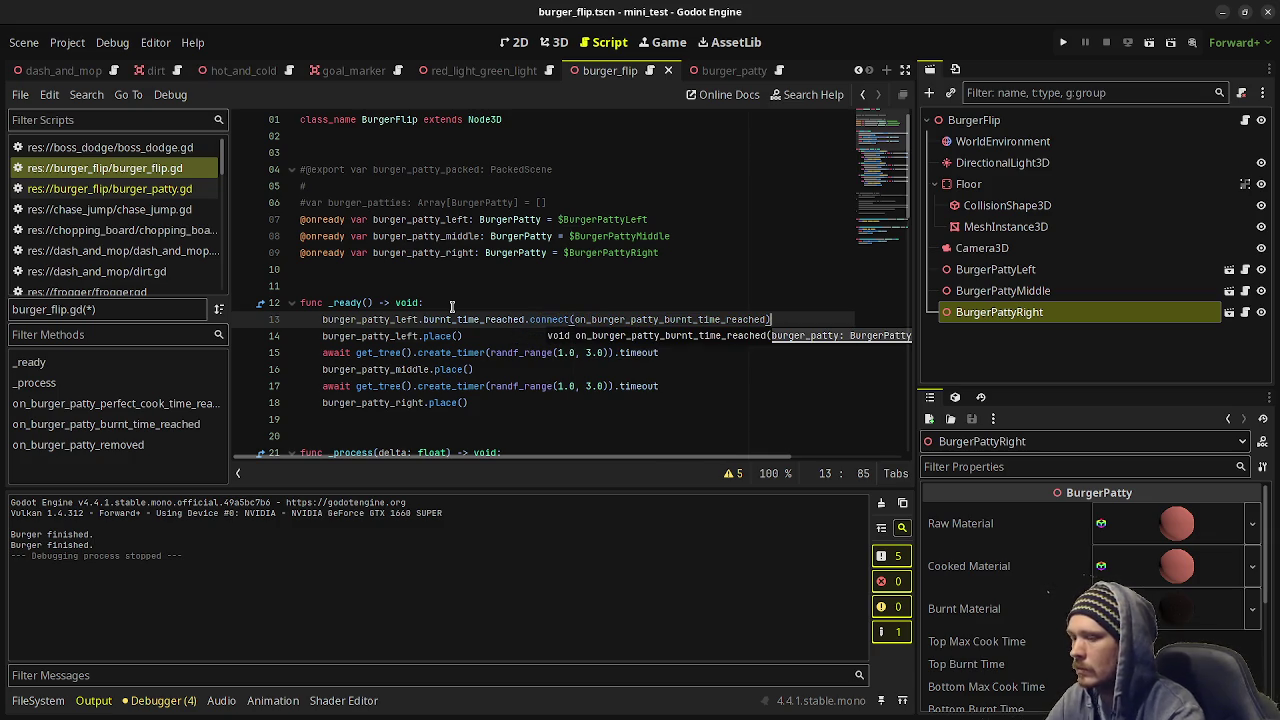
Connect burger_patty_left.removed to on_burger_patty_removed on the next line.
key("Return")
type("burger_")
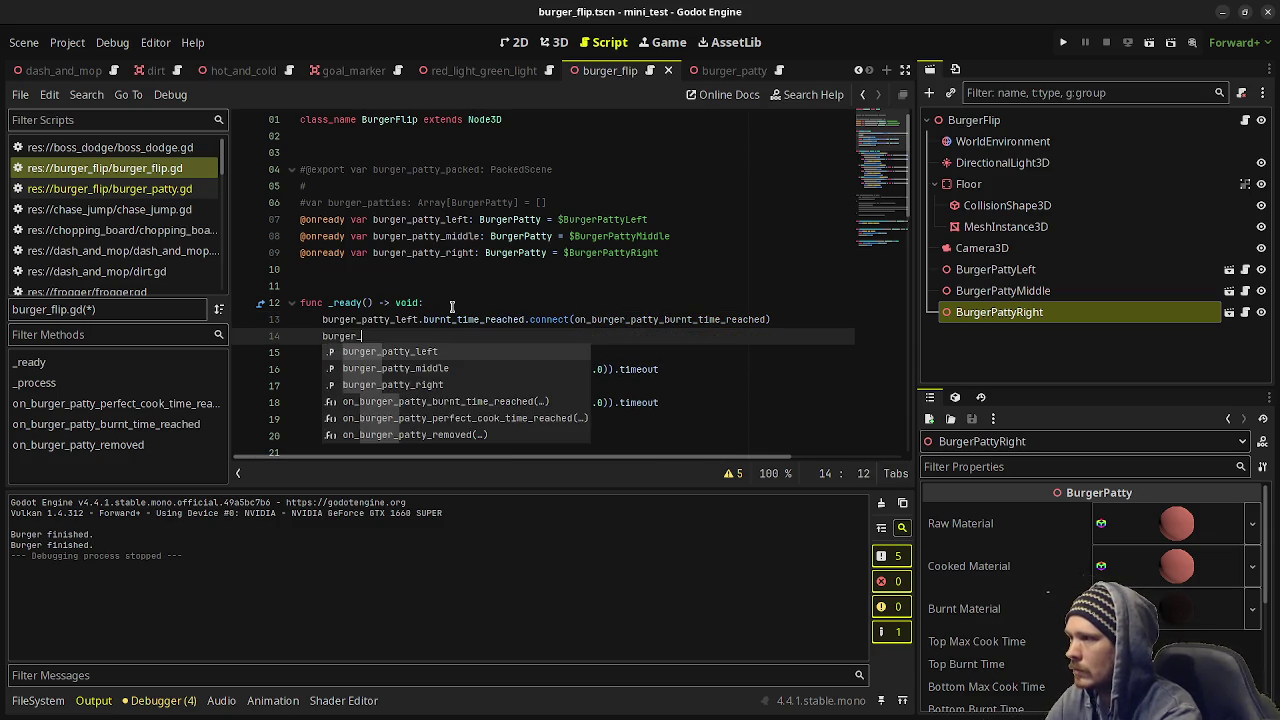
type("patty_left.")
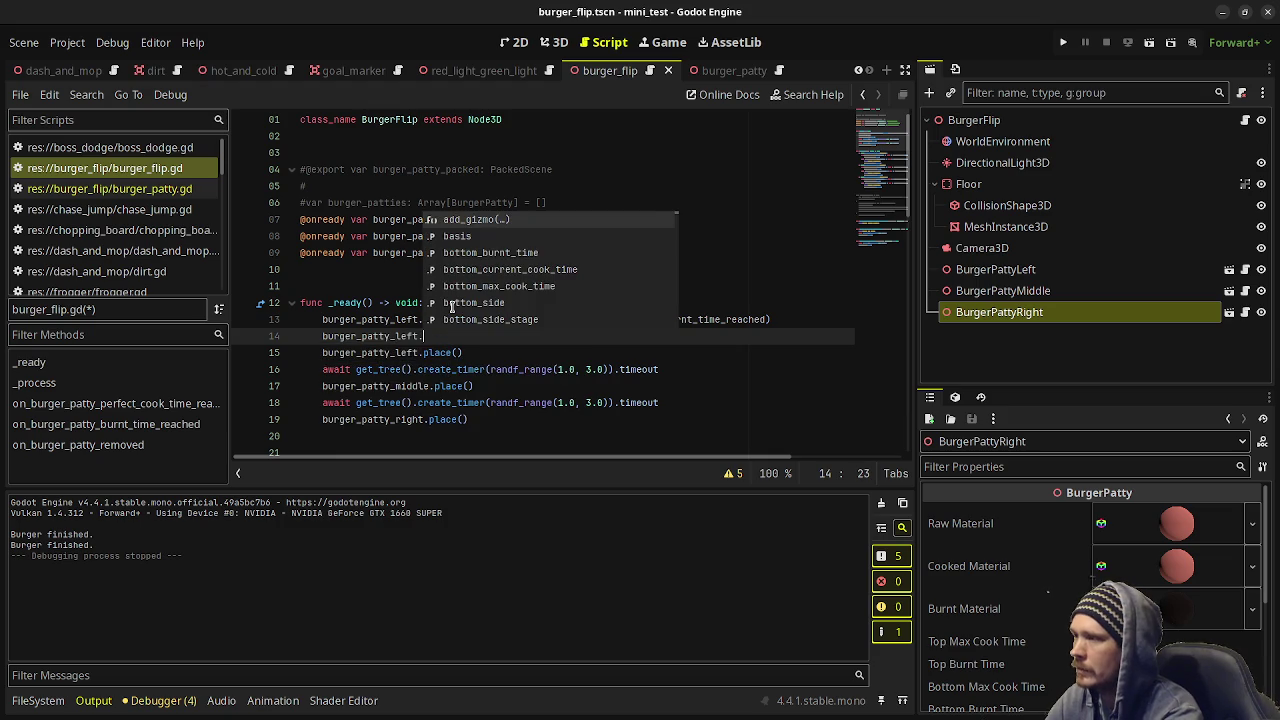
type("remove")
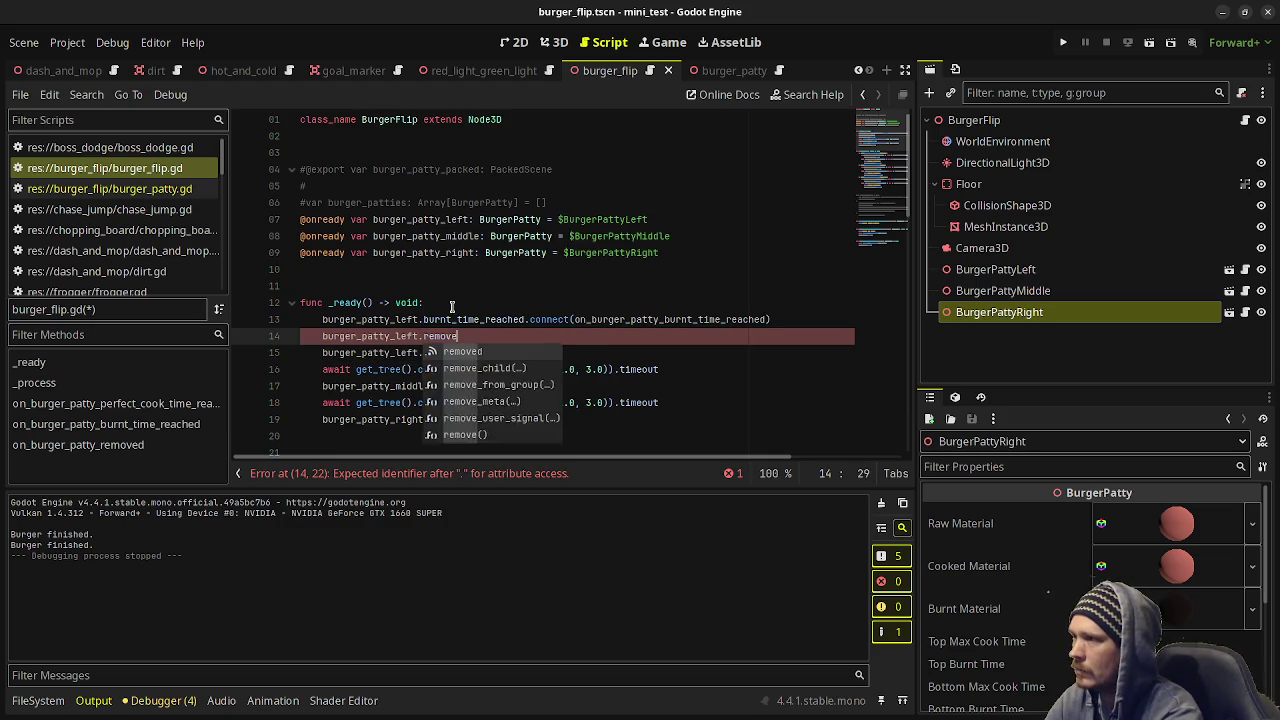
type("d.connect(on_bu")
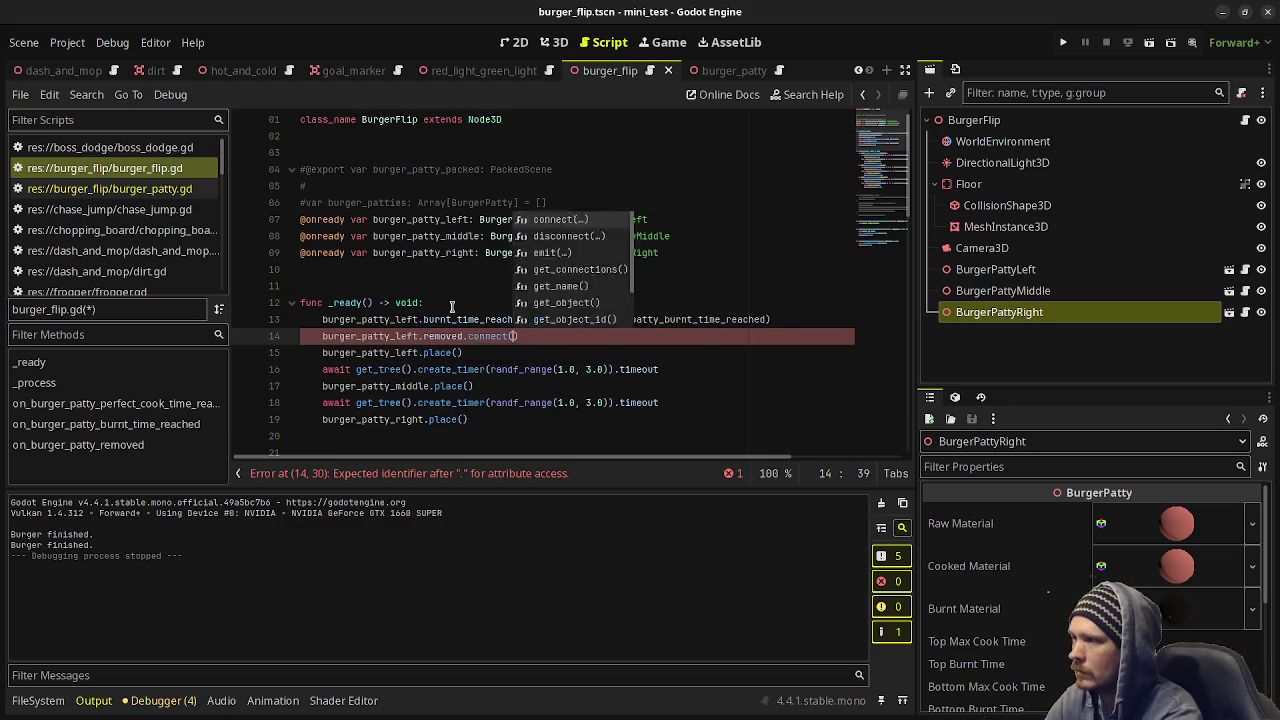
key("Down")
key("Down")
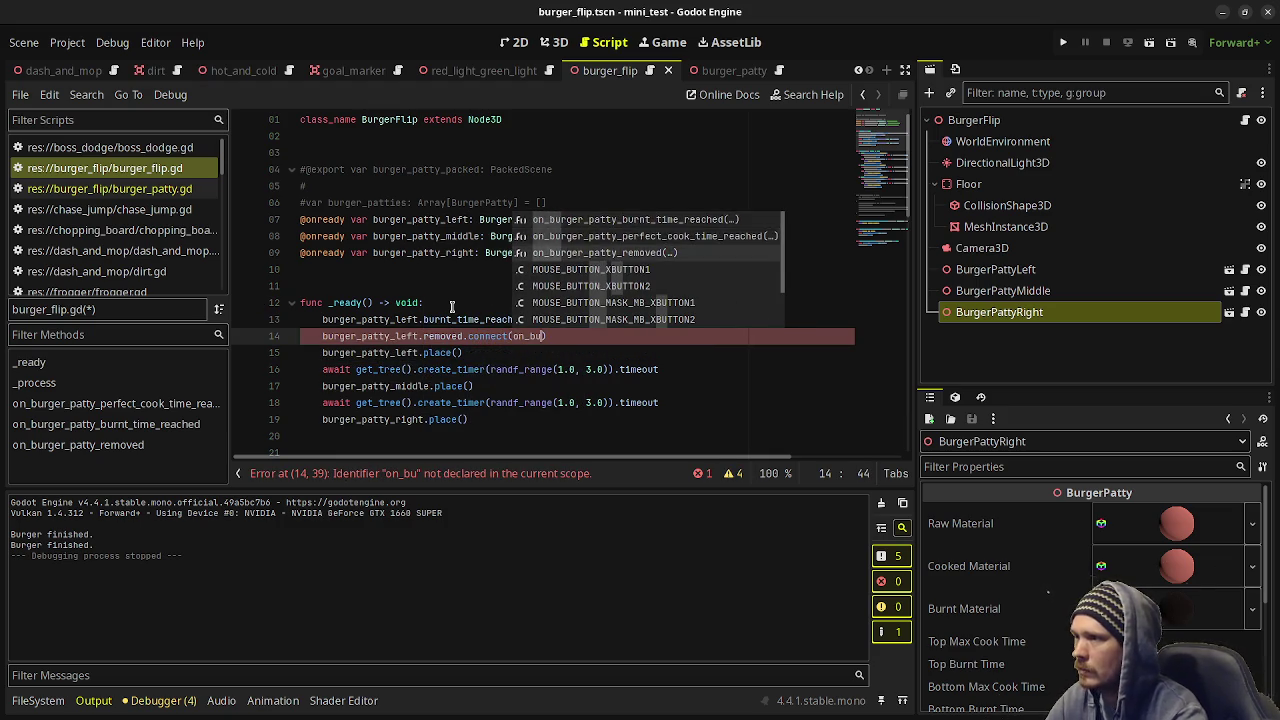
key("Return")
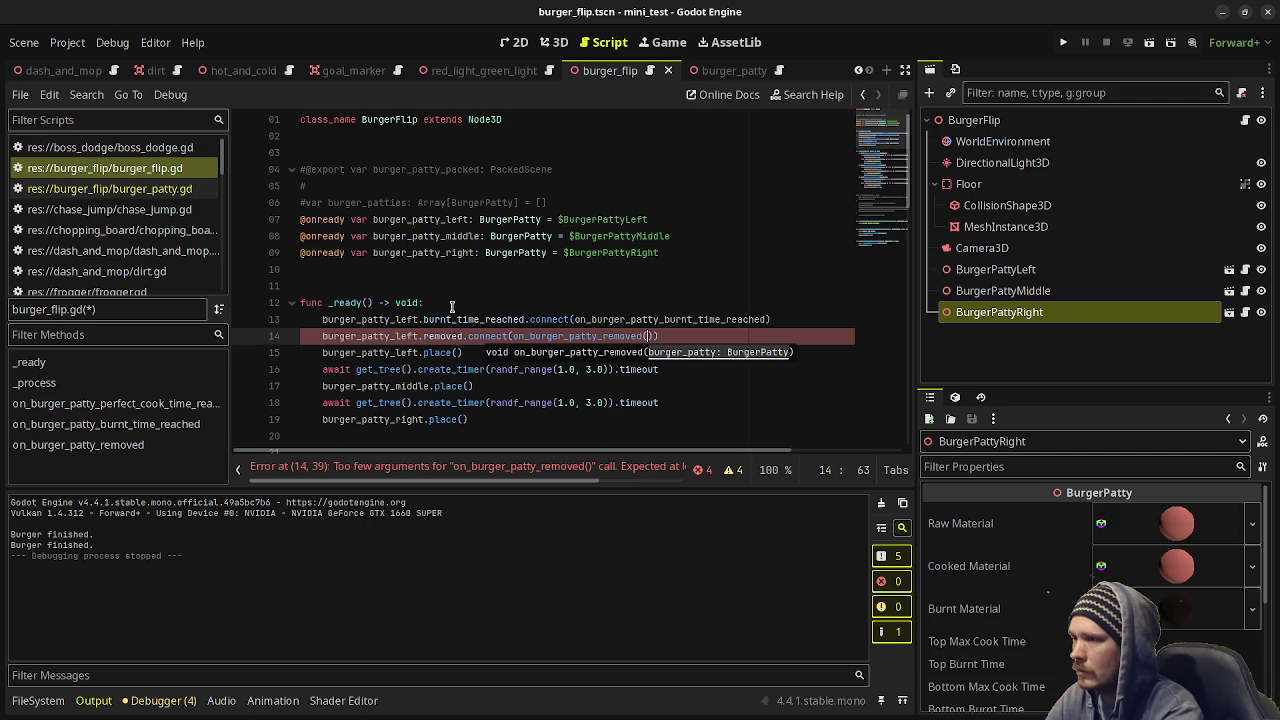
type(")")
Connect burger_patty_left.perfect_cook_time_reached to on_burger_patty_perfect_cook_time_reached as _ready's first line.
left_click(452, 307)
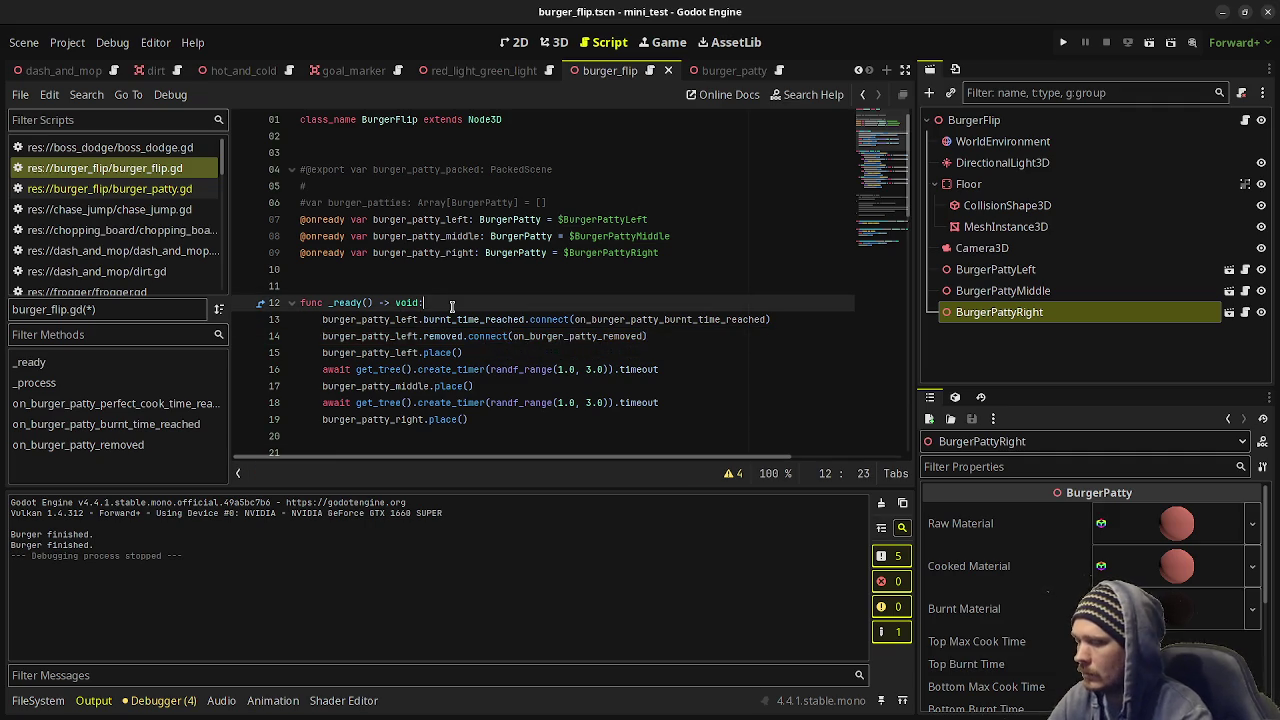
key("Return")
type("burger_pa")
key("Return")
type(".")
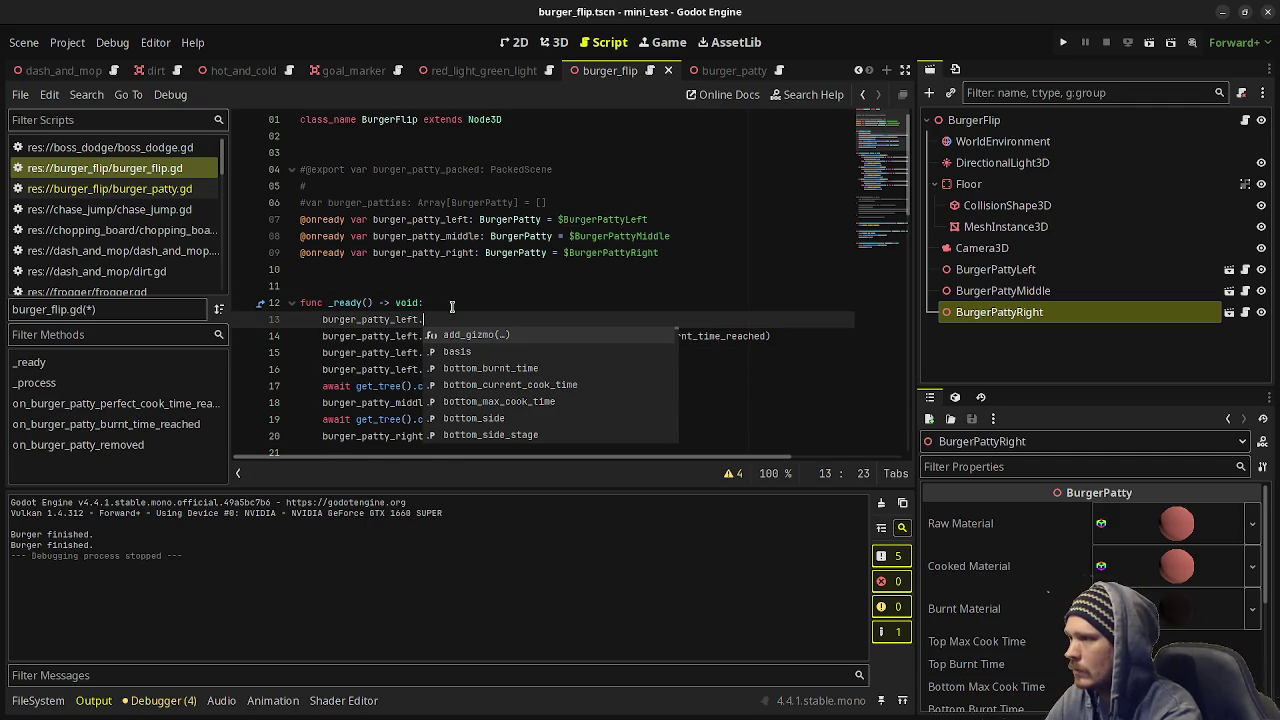
type("per")
key("Return")
type(".con")
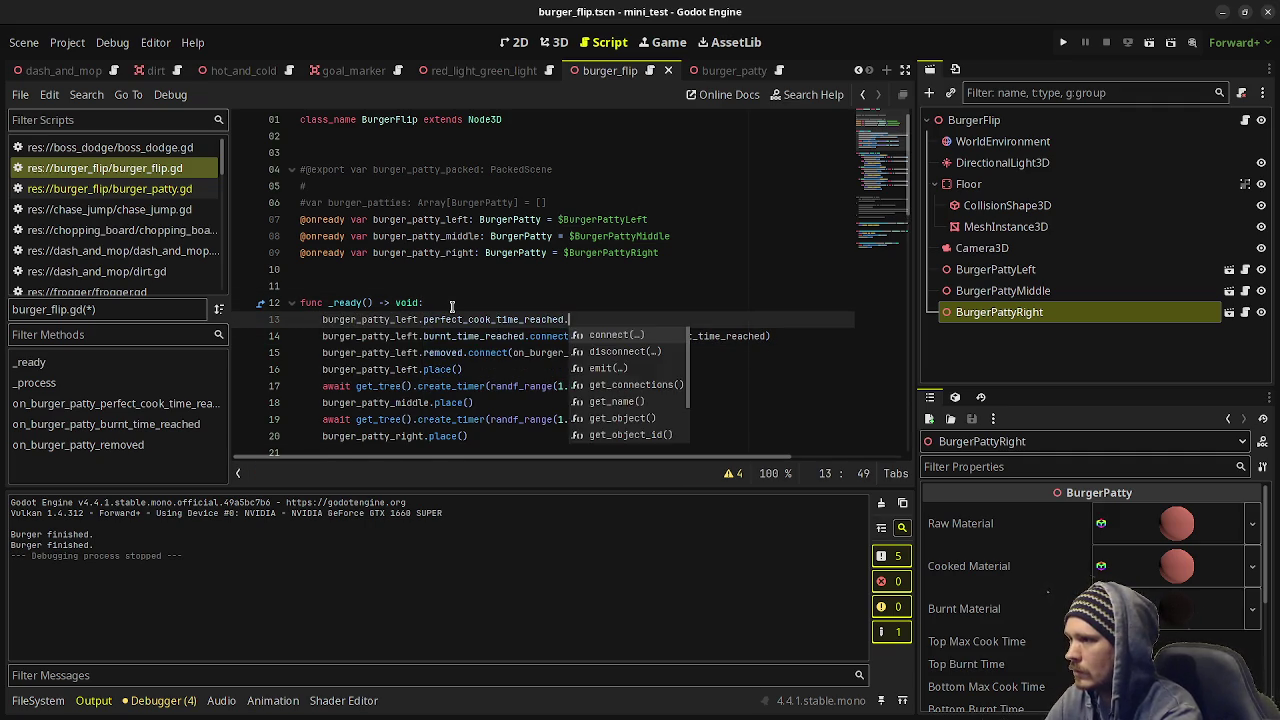
key("Return")
type("on_")
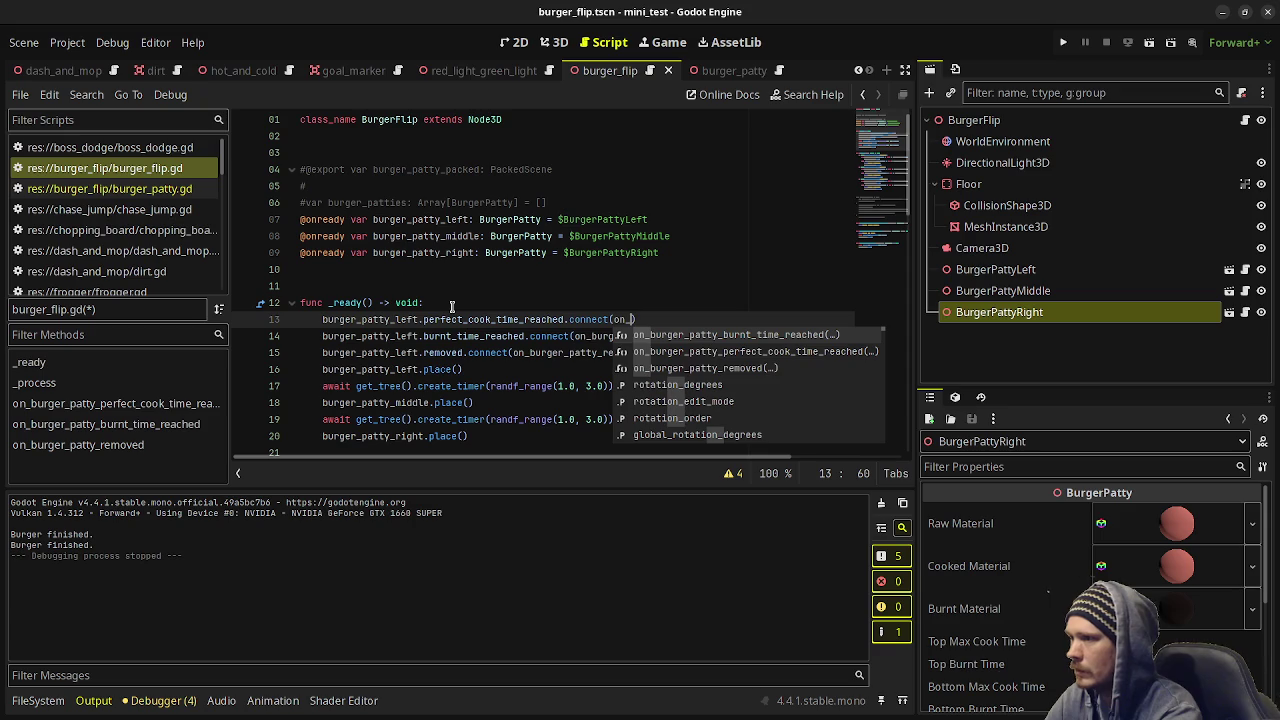
key("Down")
key("Return")
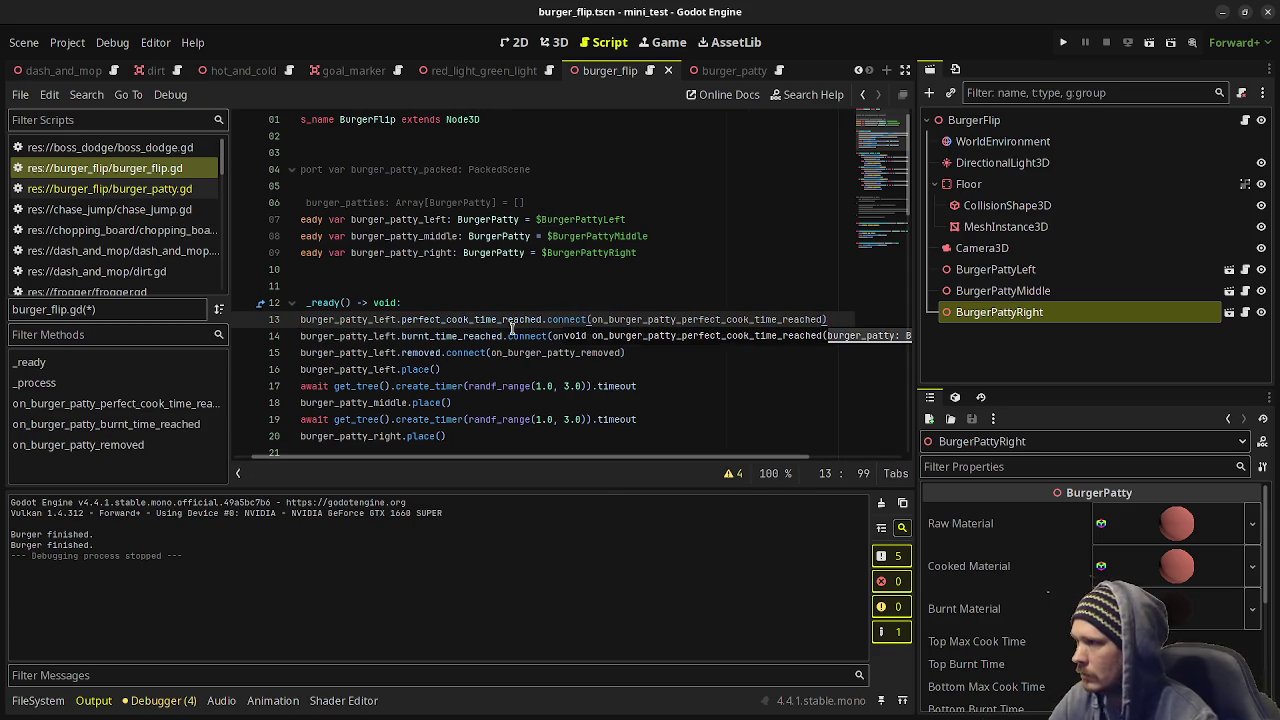
left_click_drag(640, 355, 284, 319)
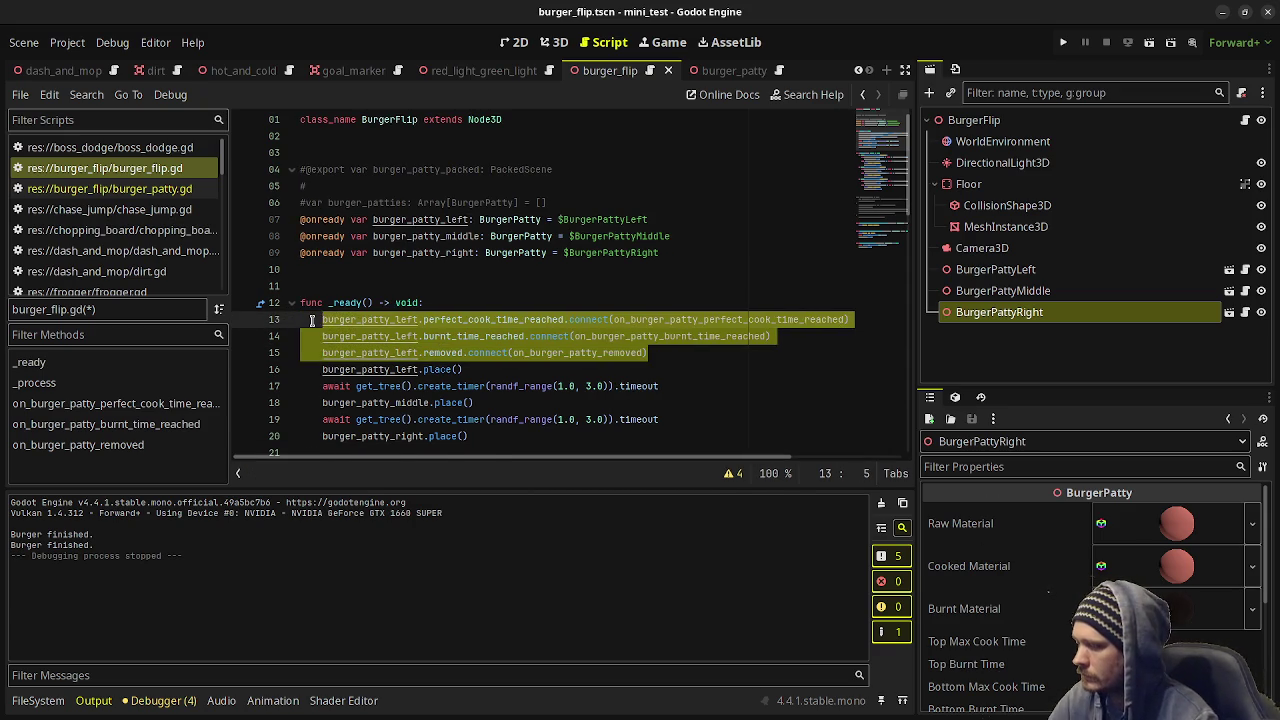
Paste the left-patty connection block twice more and change the first copy's left to middle.
key("ctrl+x")
key("ctrl+v")
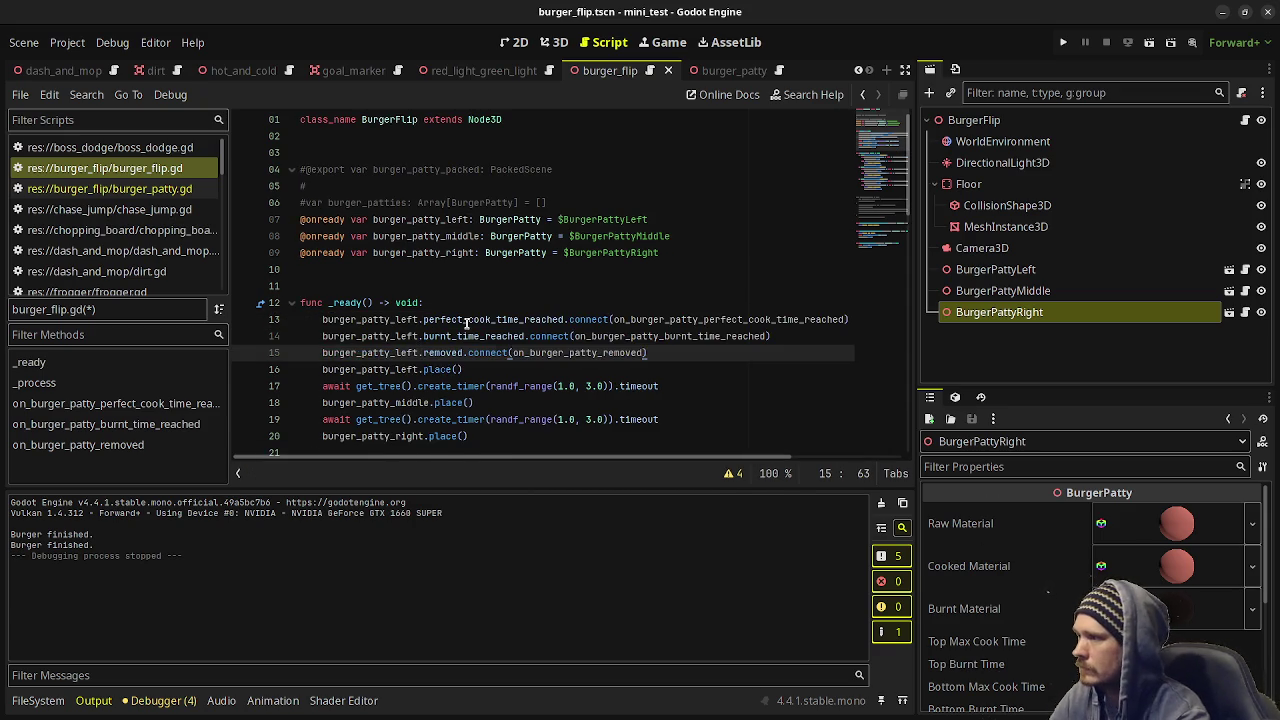
key("Return")
key("Return")
key("ctrl+v")
key("Return")
key("Return")
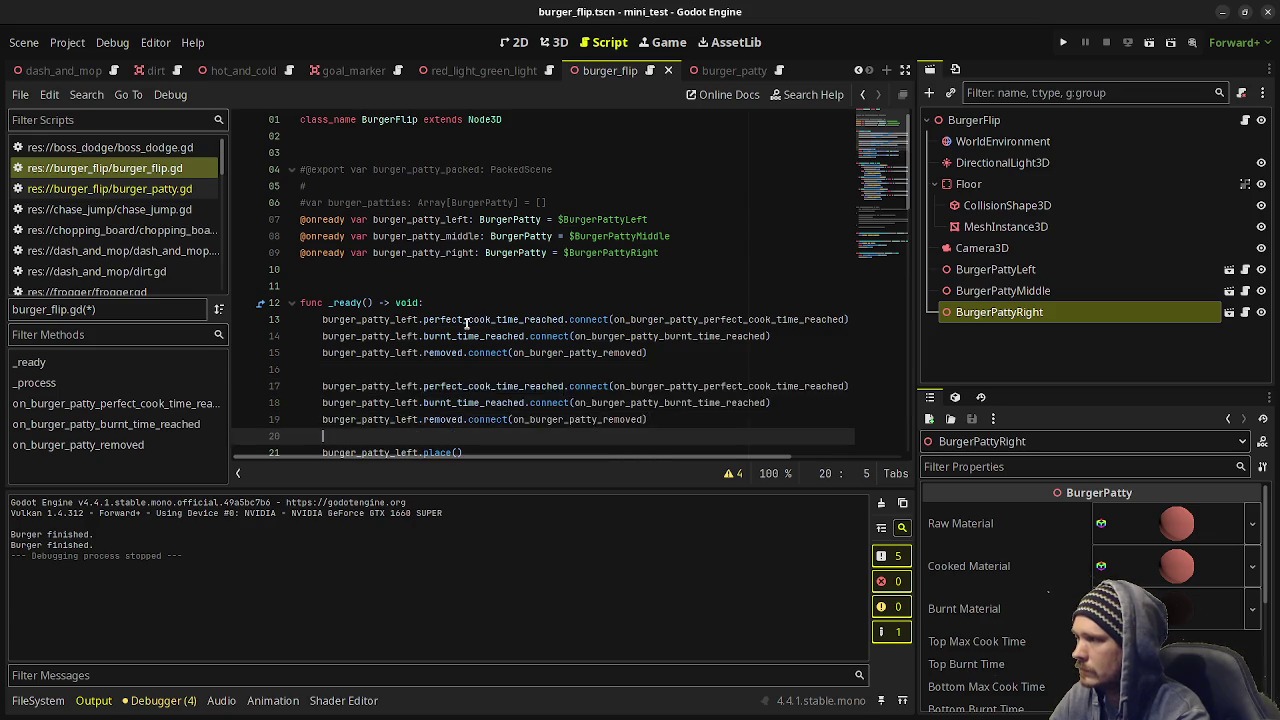
key("ctrl+v")
key("Return")
key("Return")
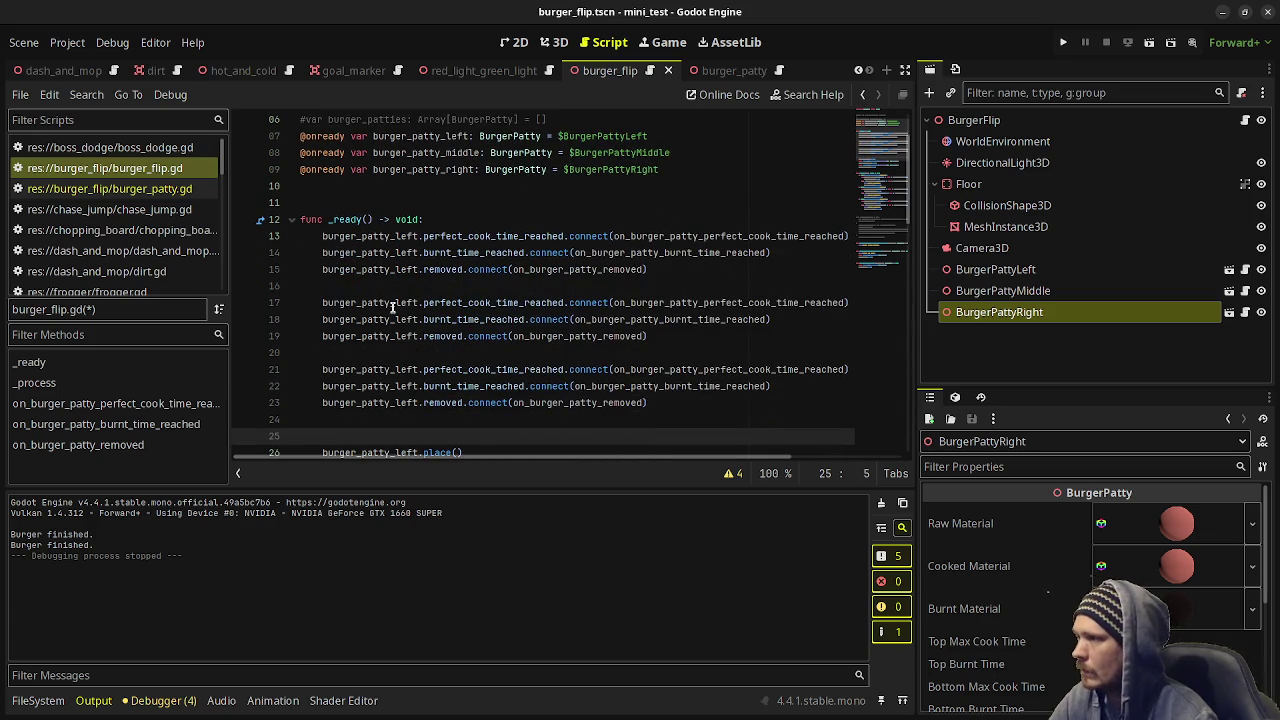
left_click(395, 303)
left_click(395, 320, "alt")
left_click(395, 337, "alt")
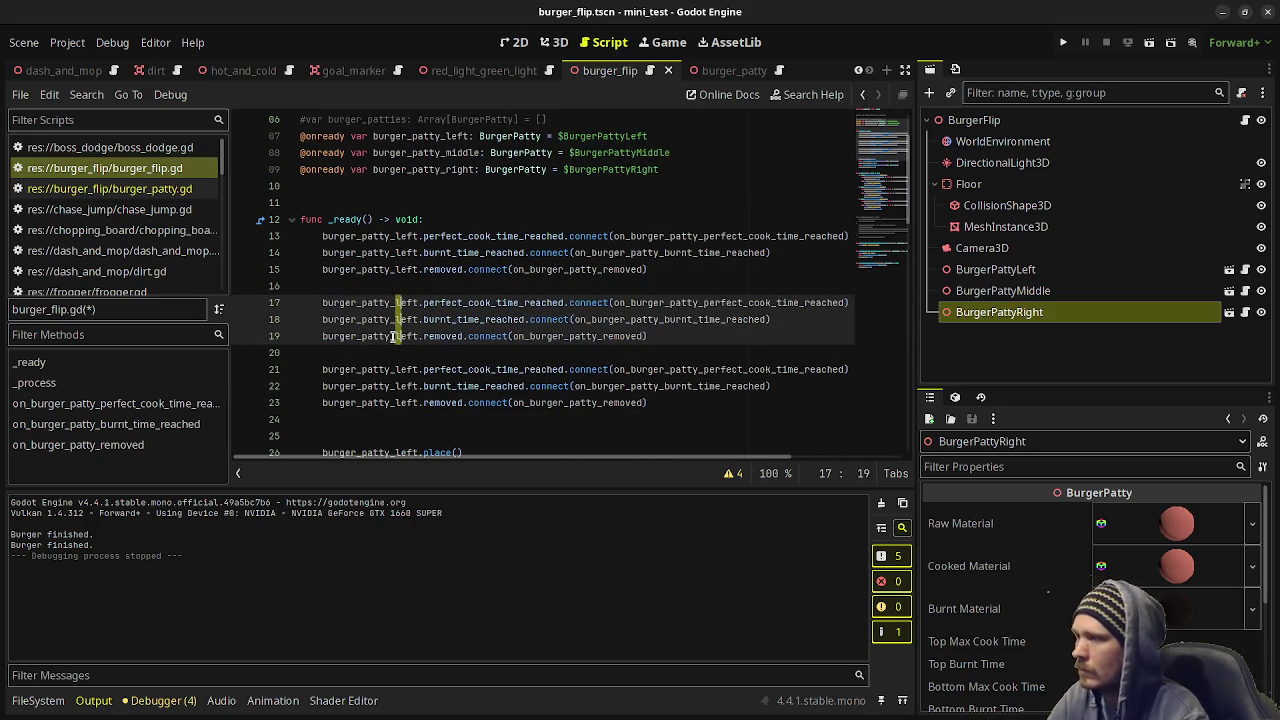
key("ctrl+shift+Right")
type("middle")
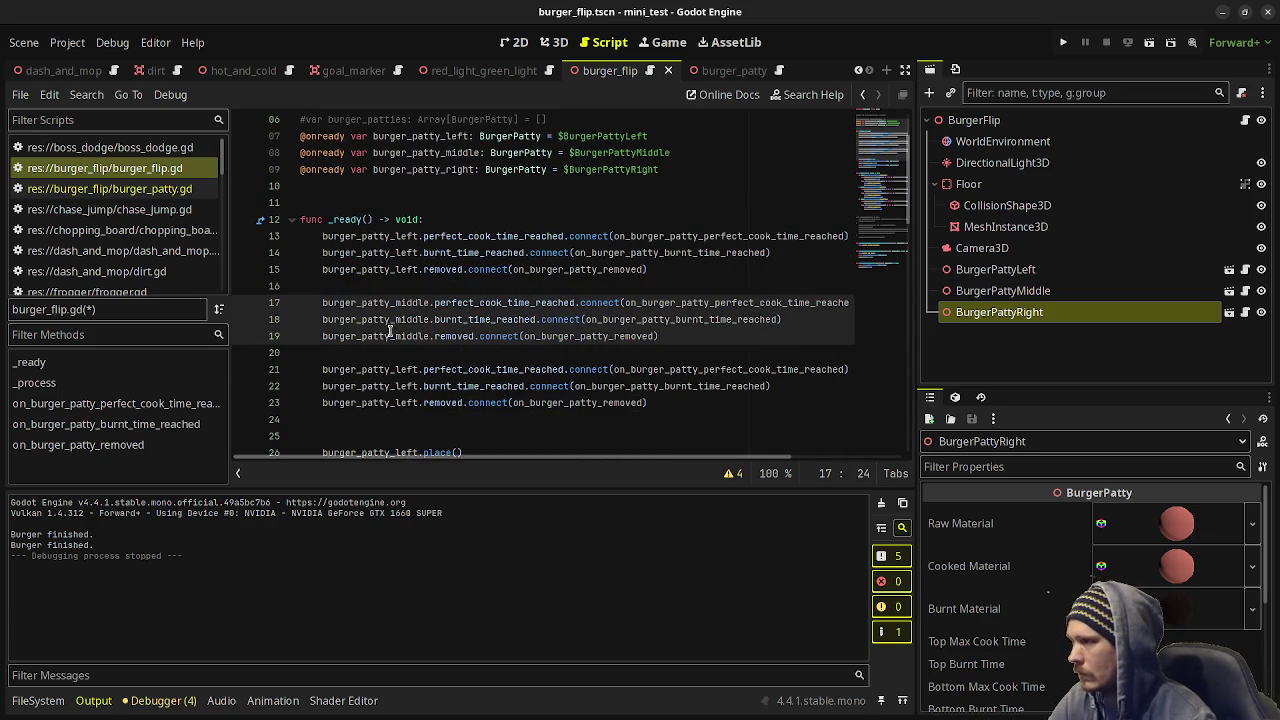
Change the second copy's left to right, then save and run the scene.
left_click(395, 369)
left_click(395, 386, "alt")
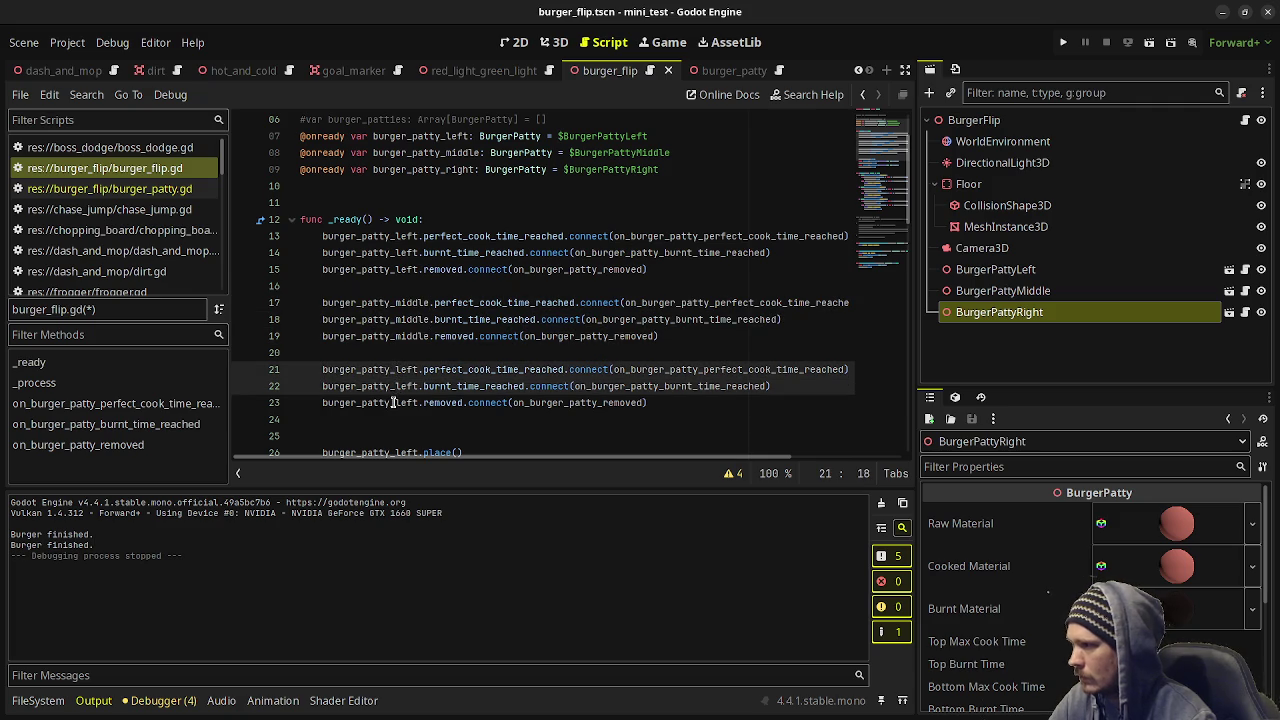
left_click(395, 402, "alt")
key("shift+Right")
key("shift+Right")
key("shift+Right")
type("right")
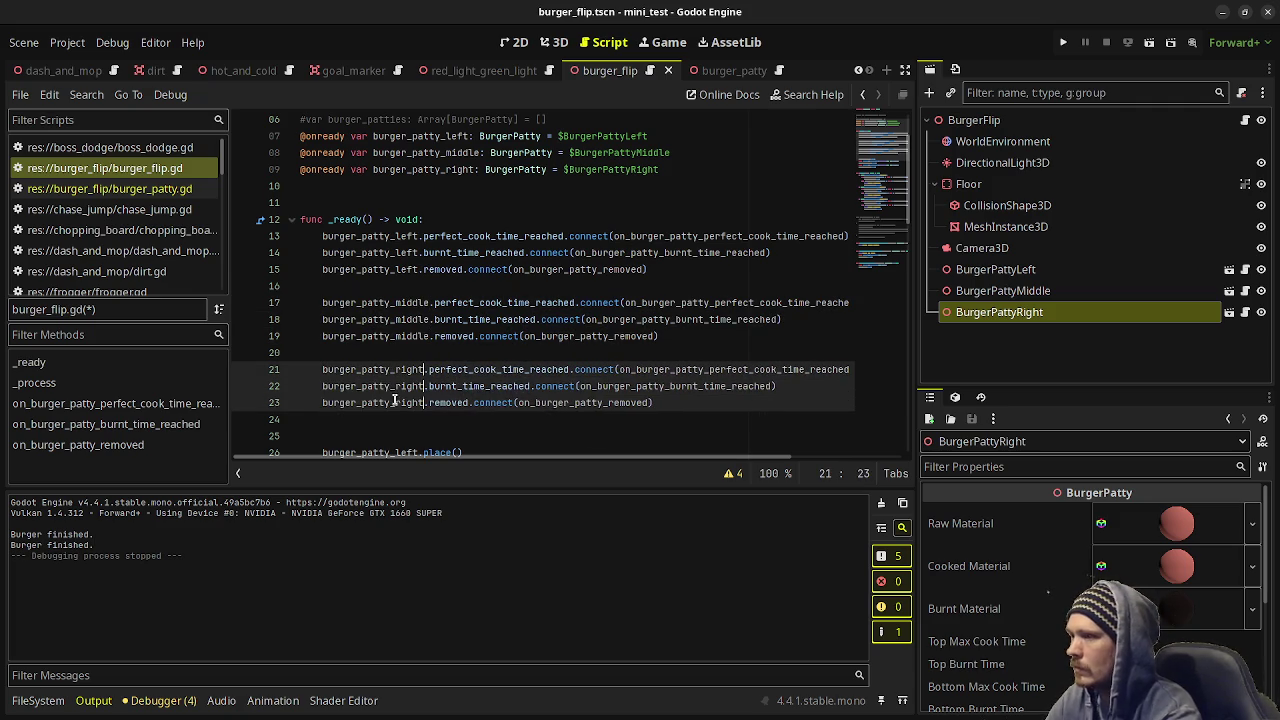
left_click(479, 336)
key("ctrl+s")
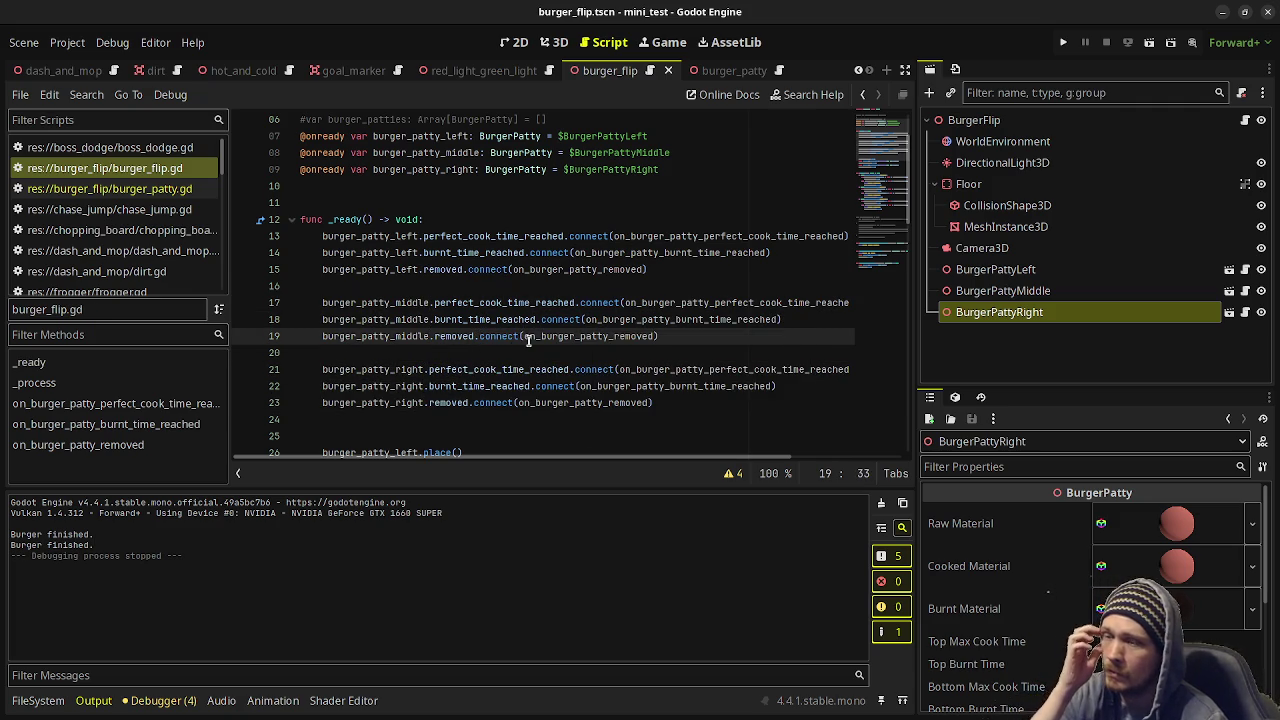
key("F6")
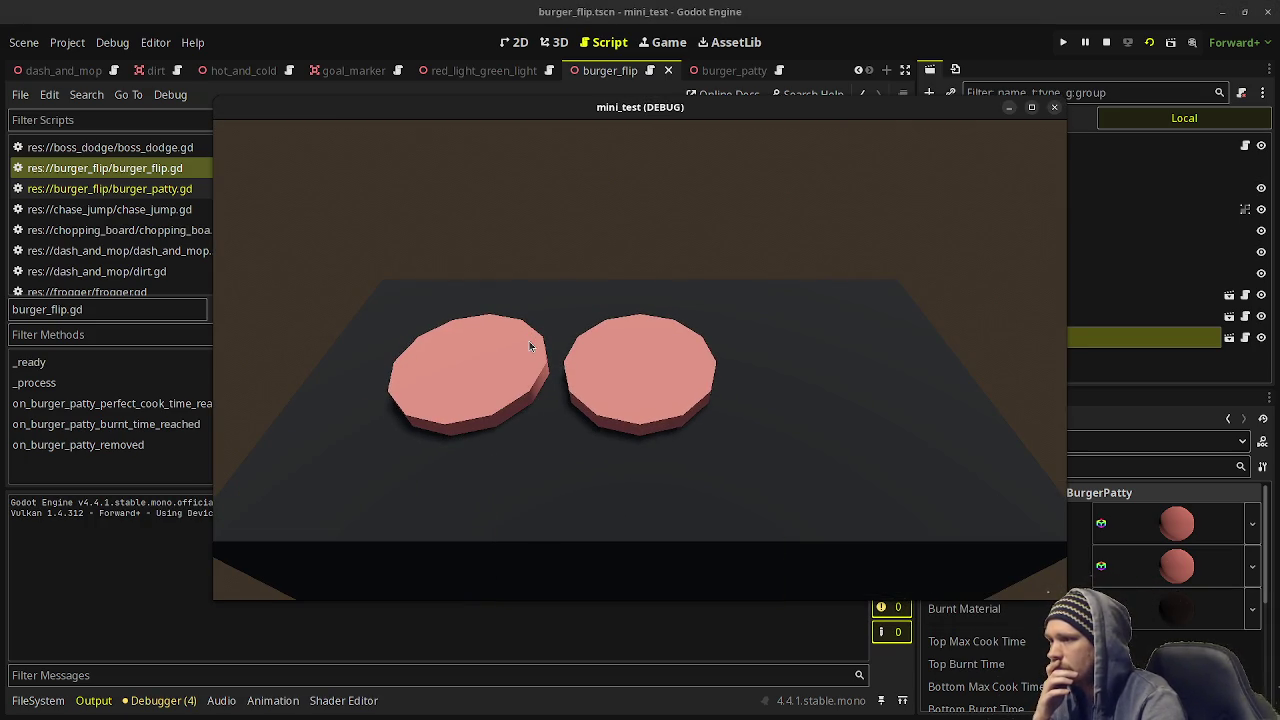
Flip and serve the left patty twice, checking that it cooks and respawns.
left_click(529, 341)
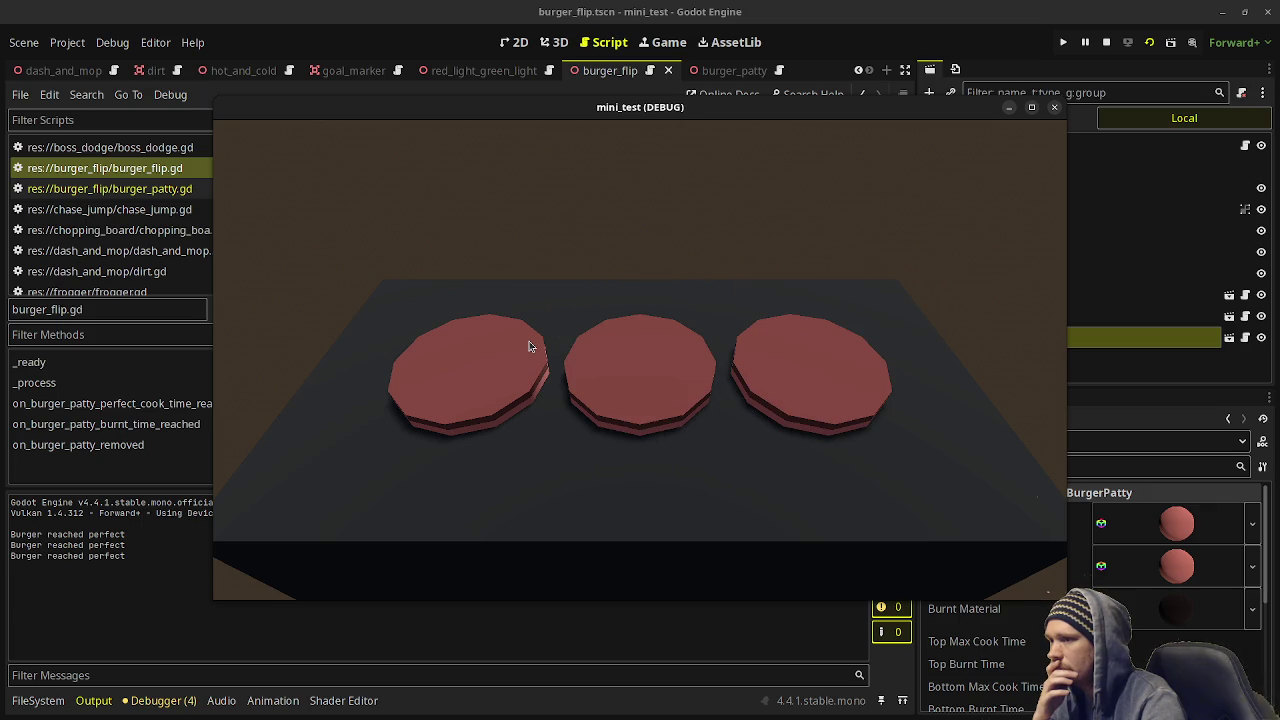
left_click(530, 346)
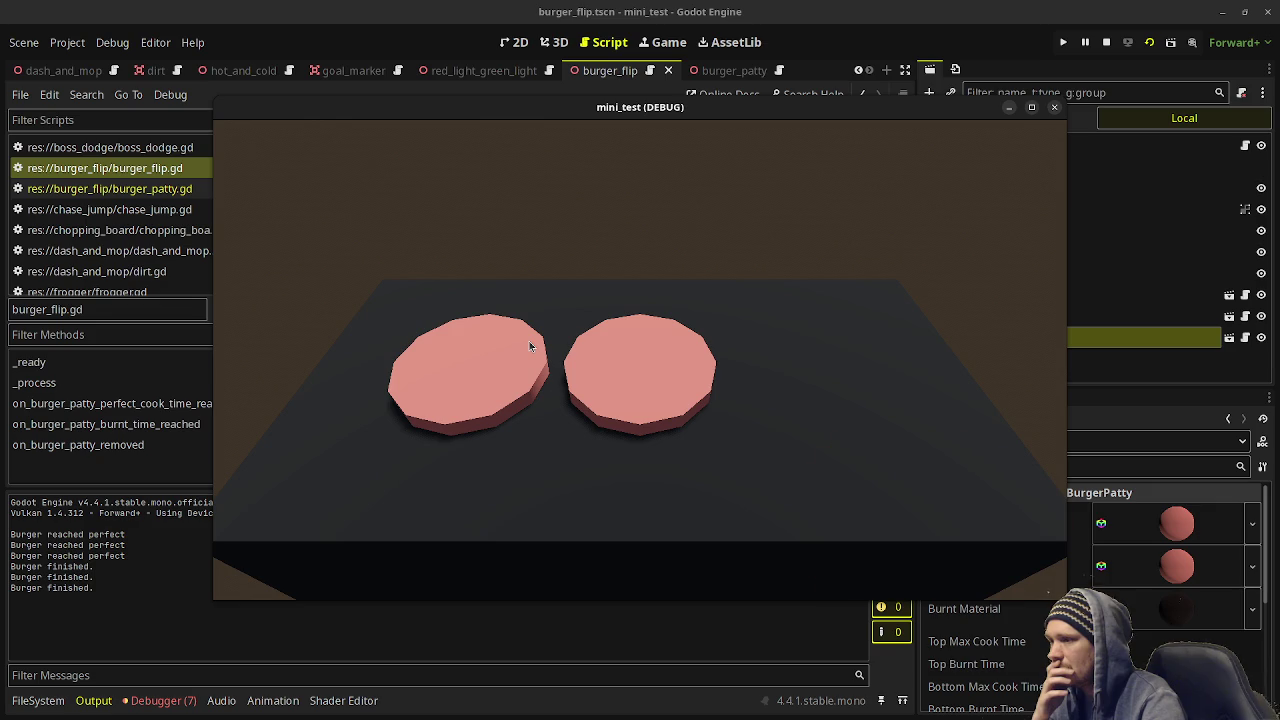
left_click(529, 341)
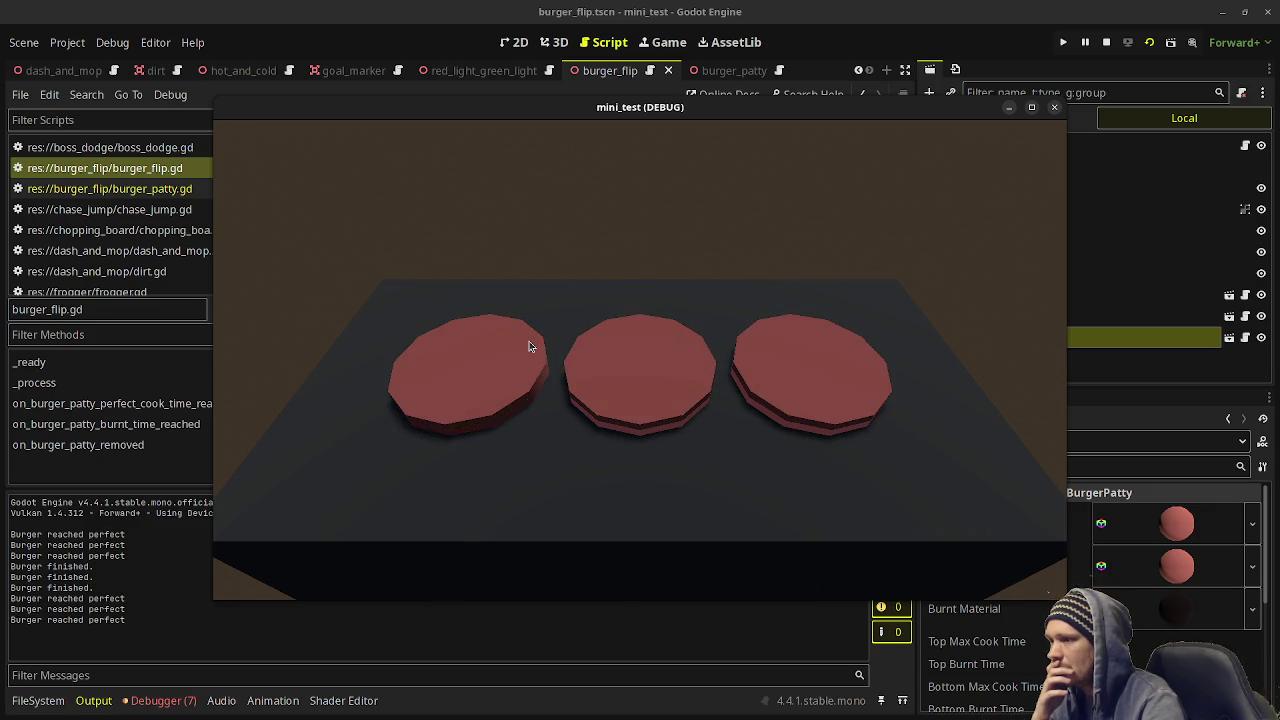
left_click(529, 346)
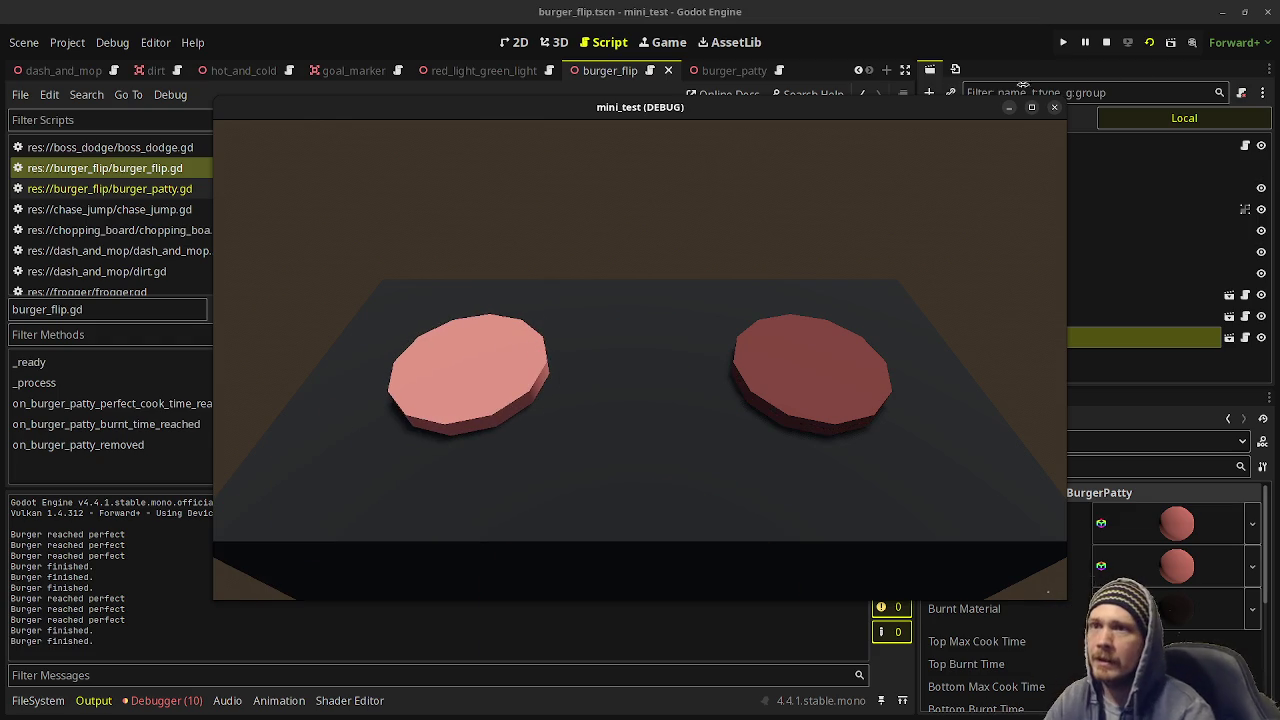
Stop the game, change line 79's 1.0 timer delay to randf_range(1.0, 2.0), save and run.
key("F8")
scroll(635, 281, "down", 15)
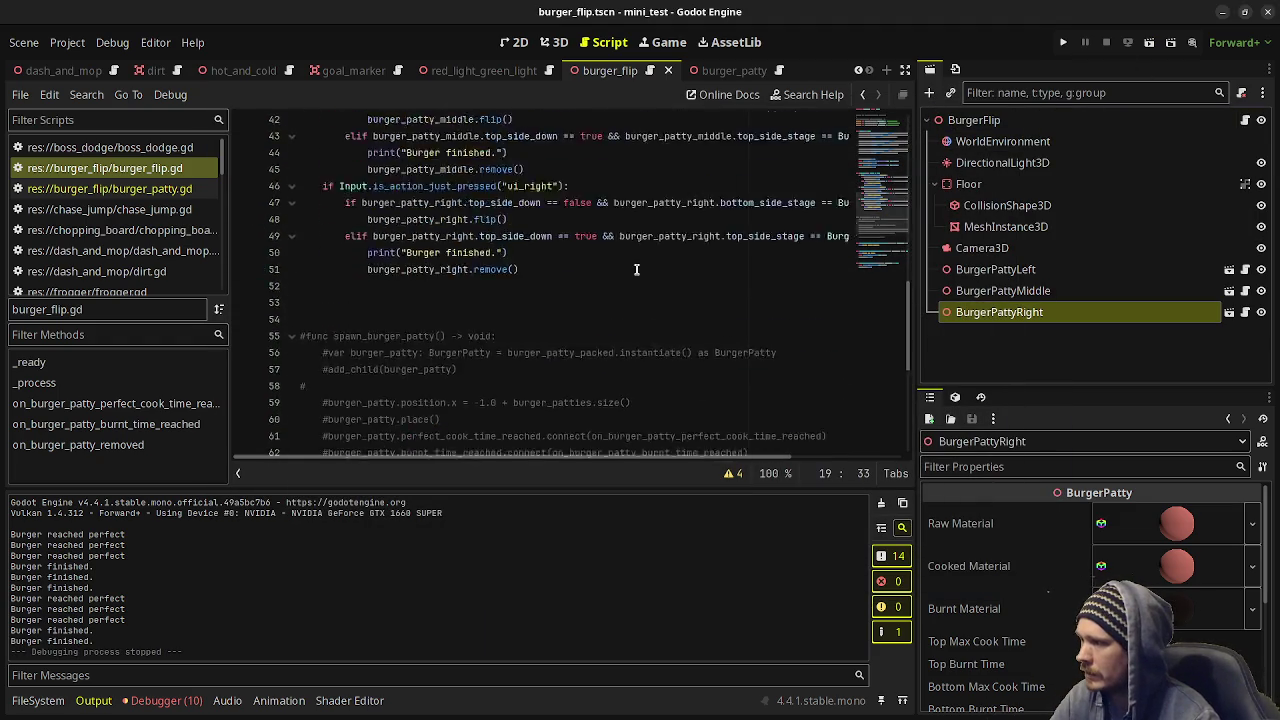
left_click(510, 403)
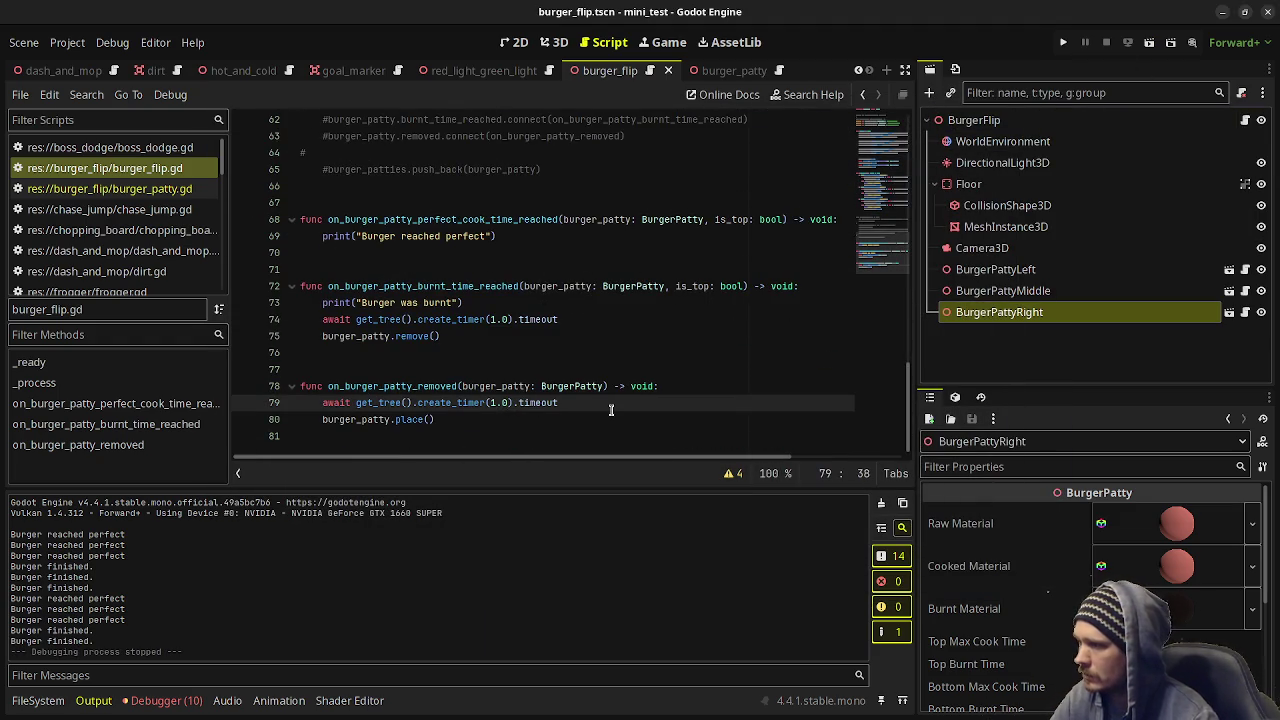
key("BackSpace")
key("BackSpace")
key("BackSpace")
type("randf_rang")
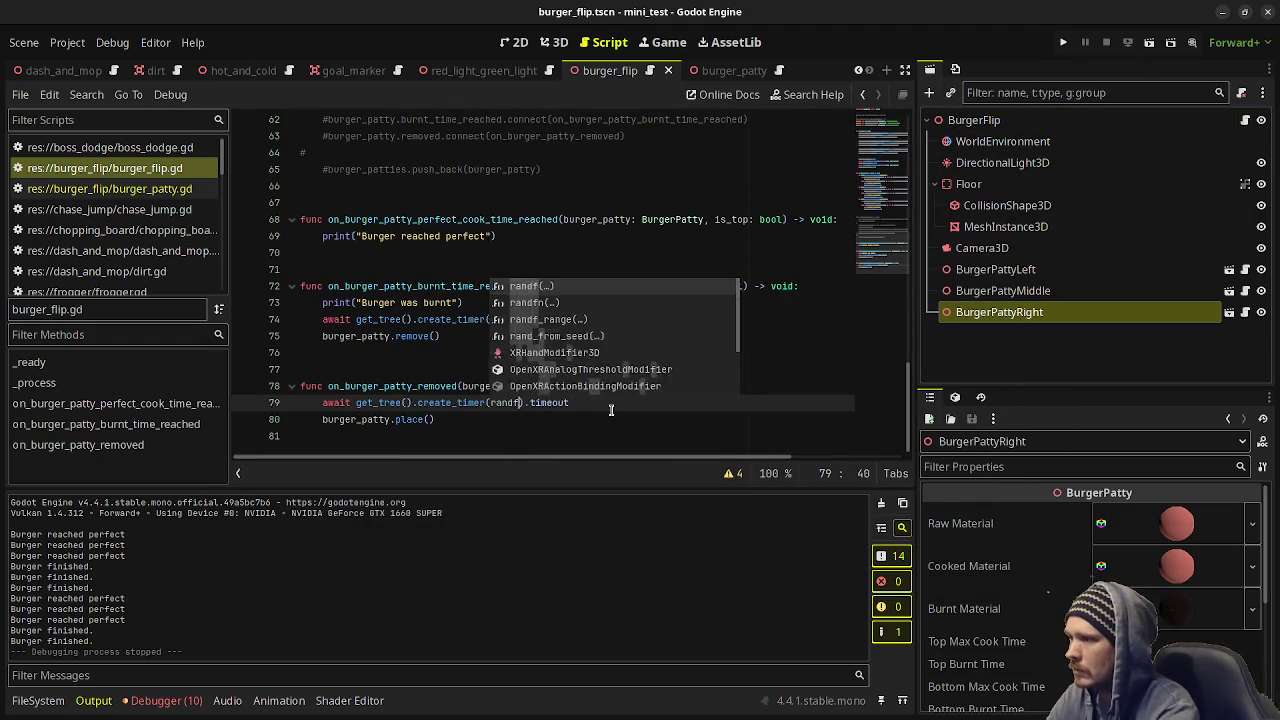
key("Return")
type("1.0, 2")
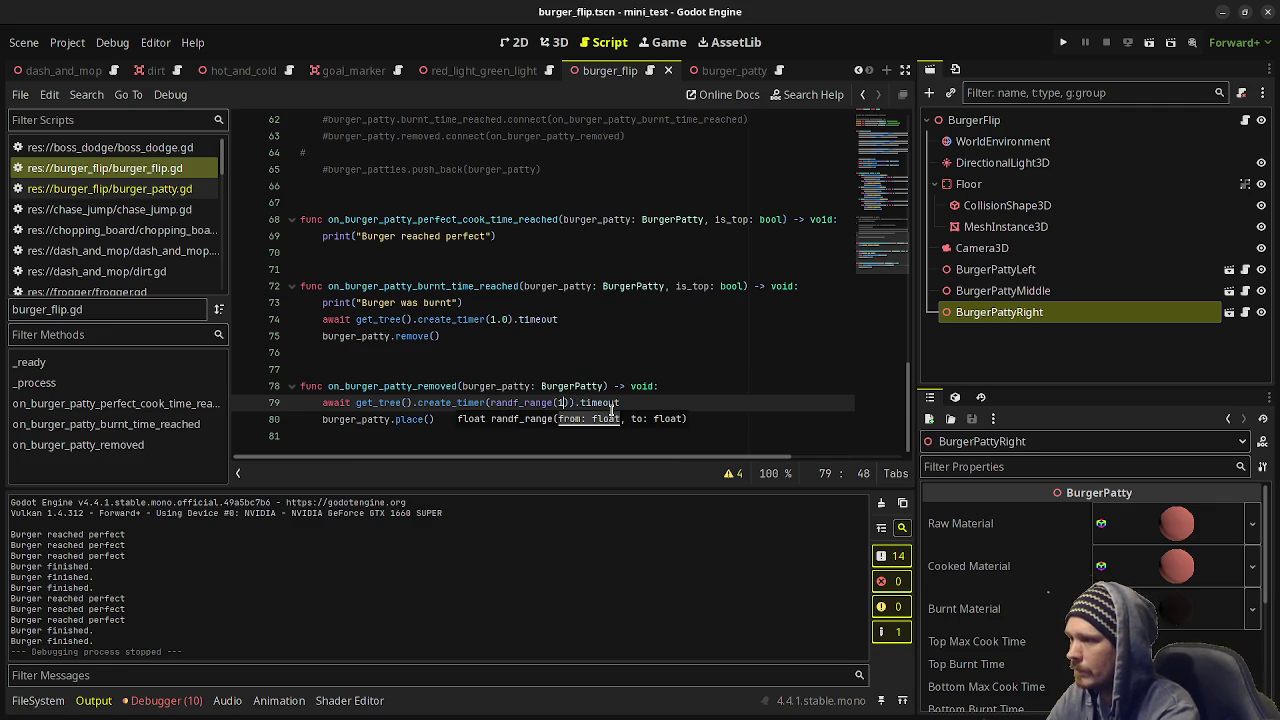
type(".0")
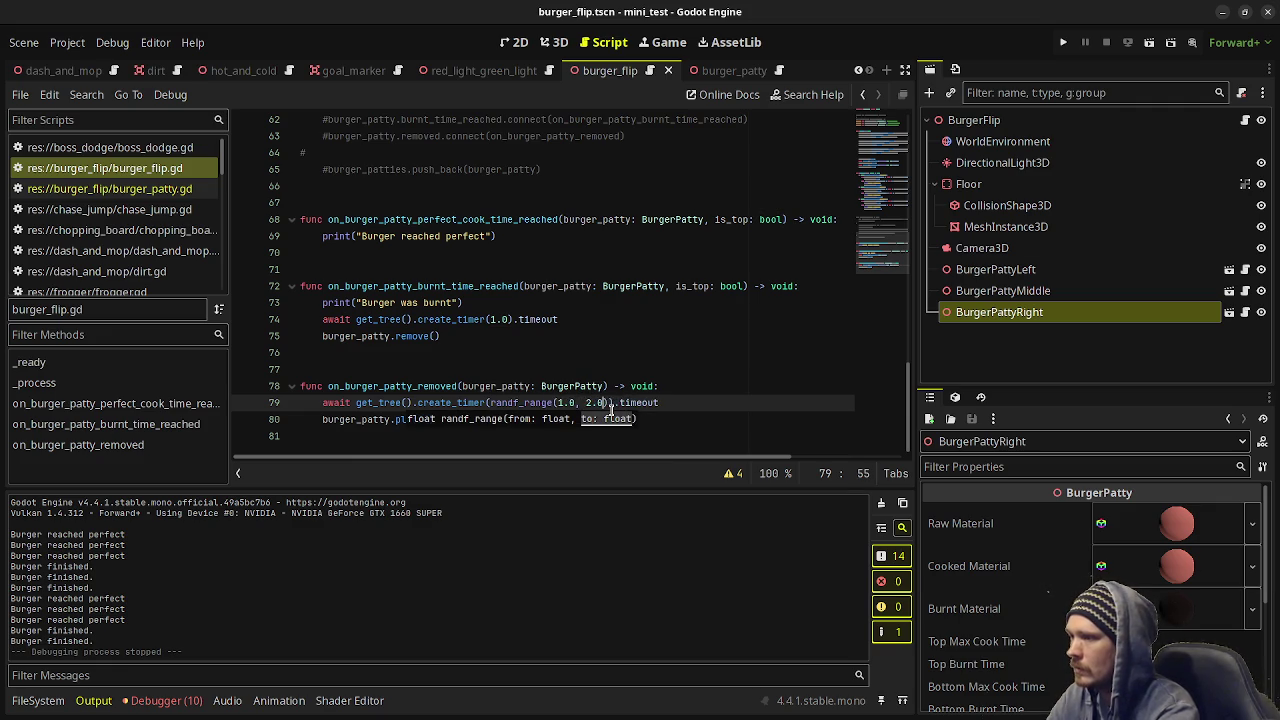
key("ctrl+s")
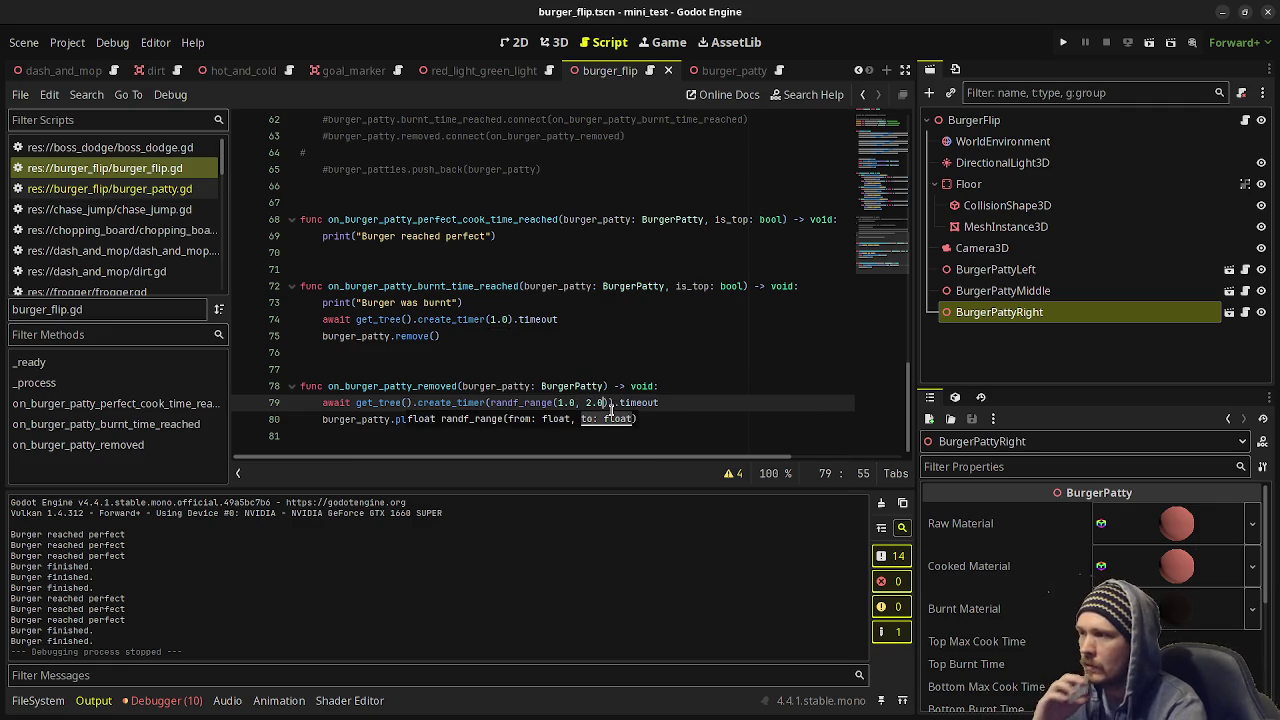
key("F6")
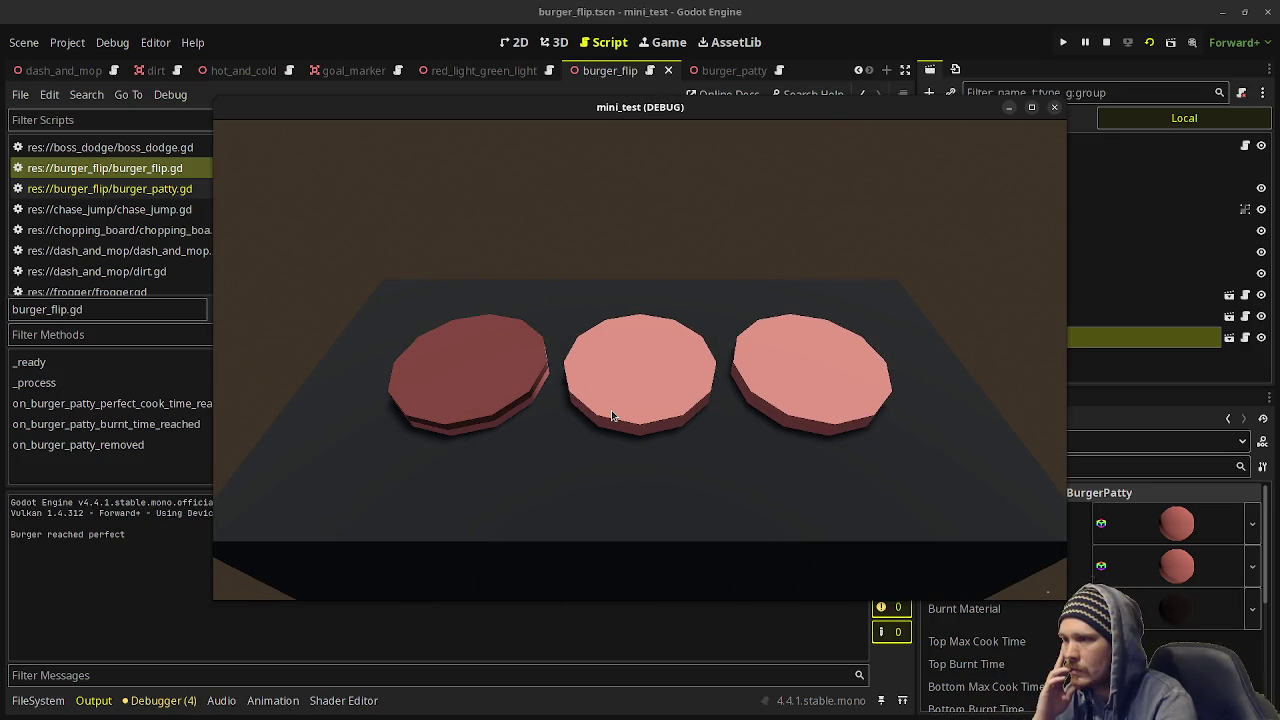
Flip and serve patties repeatedly as they respawn after random delays.
left_click(612, 415)
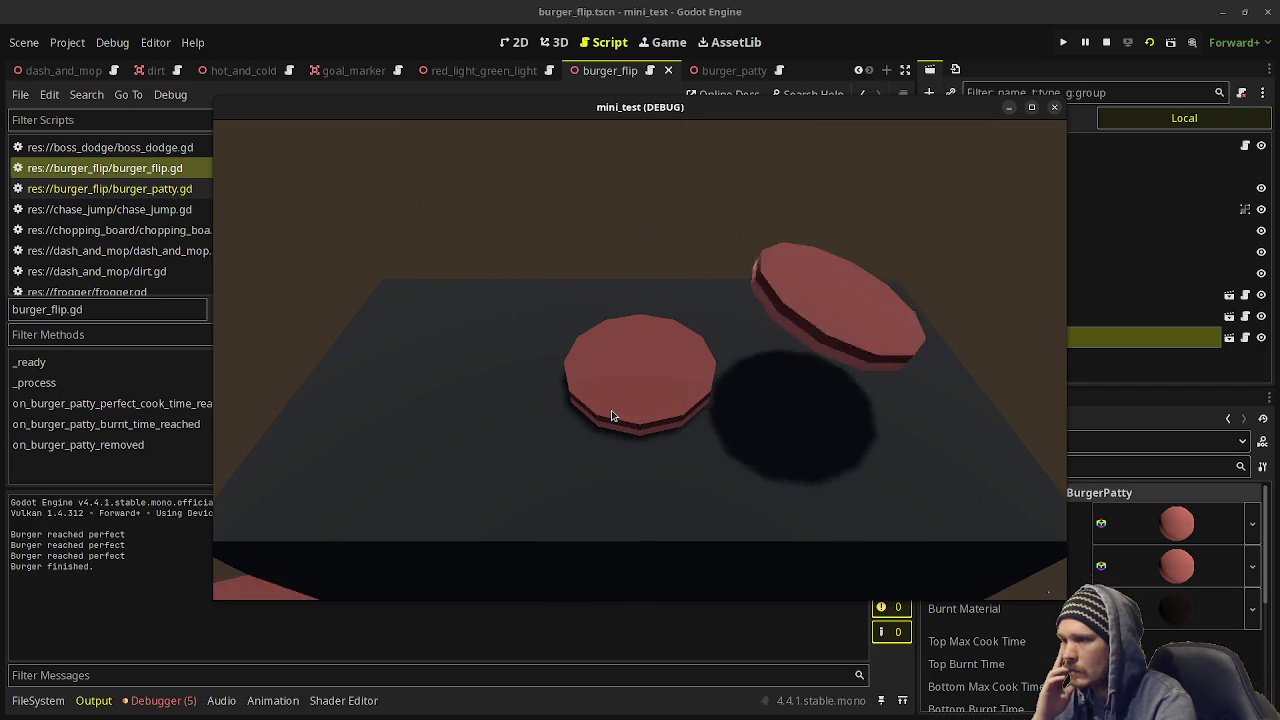
left_click(612, 415)
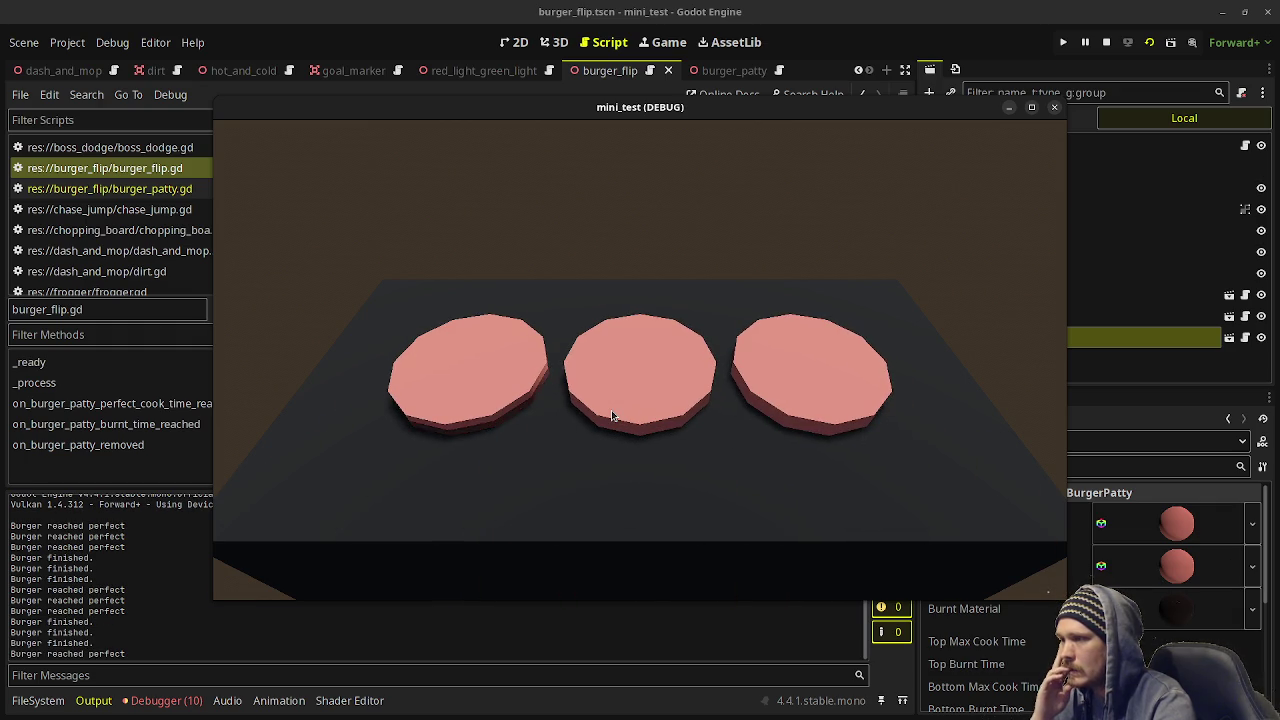
left_click(612, 415)
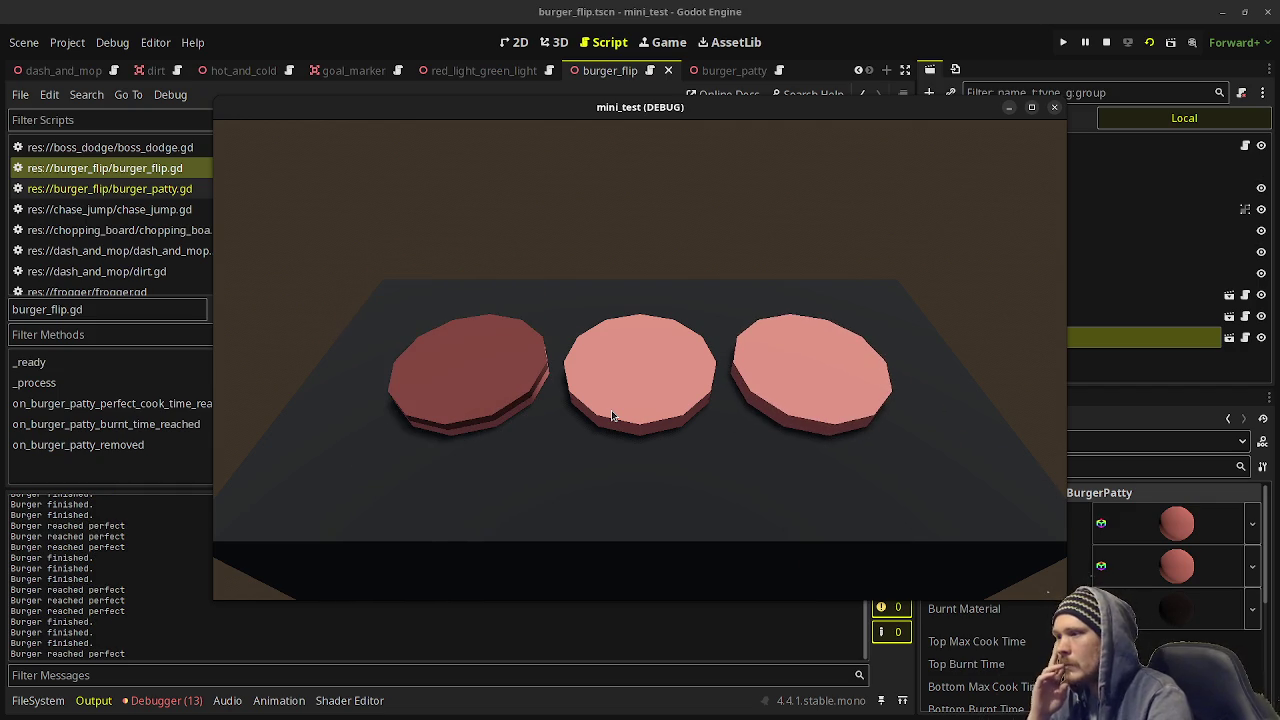
left_click(612, 416)
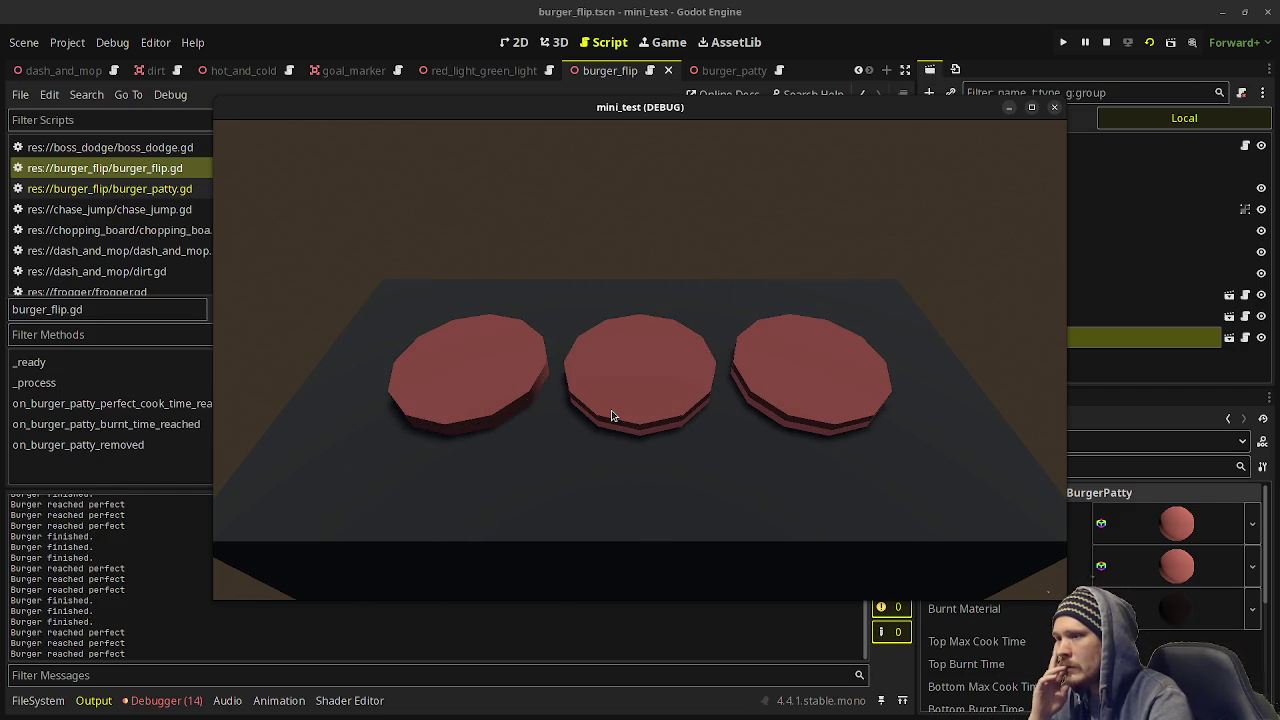
left_click(613, 416)
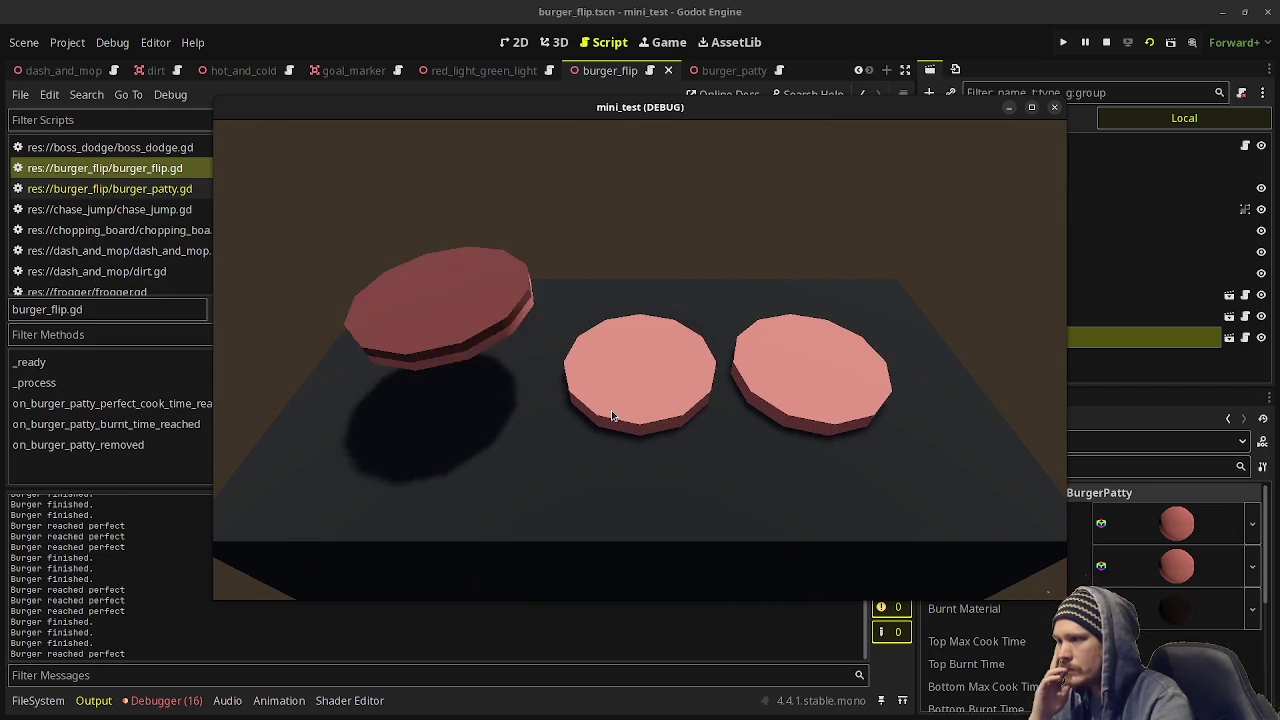
left_click(613, 416)
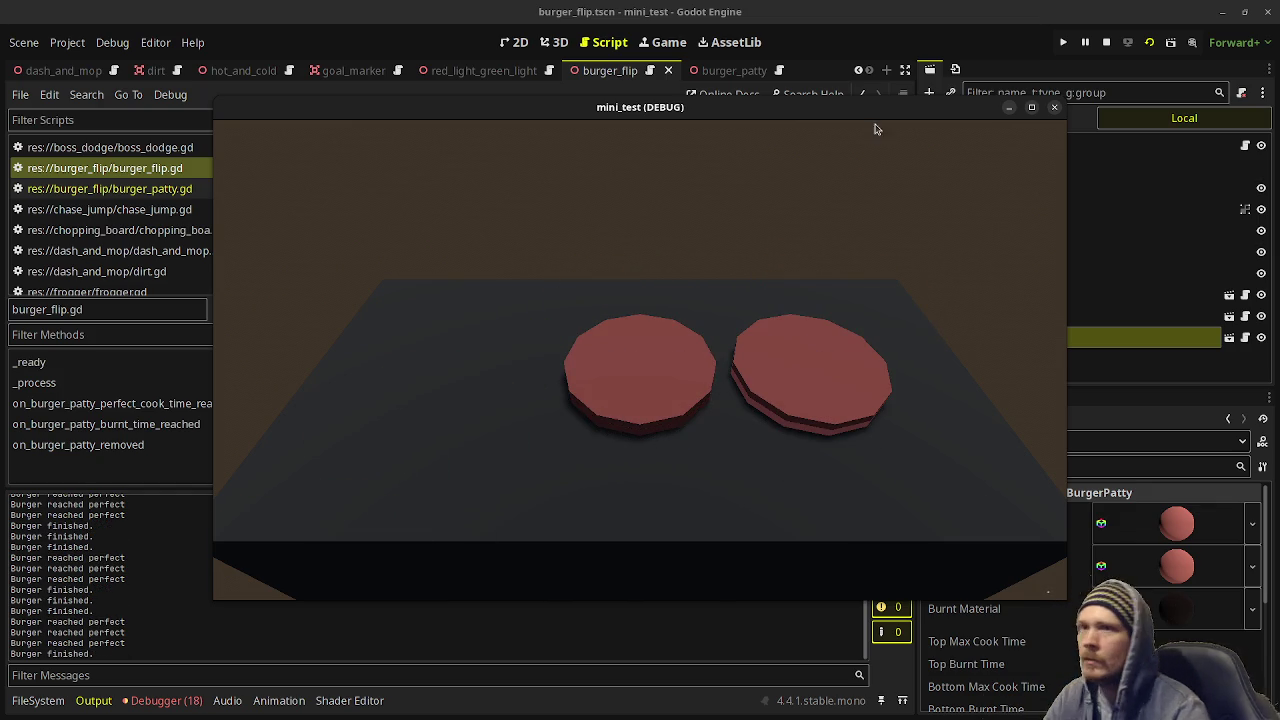
Stop the game and open burger_patty.gd at its reset() function.
key("F8")
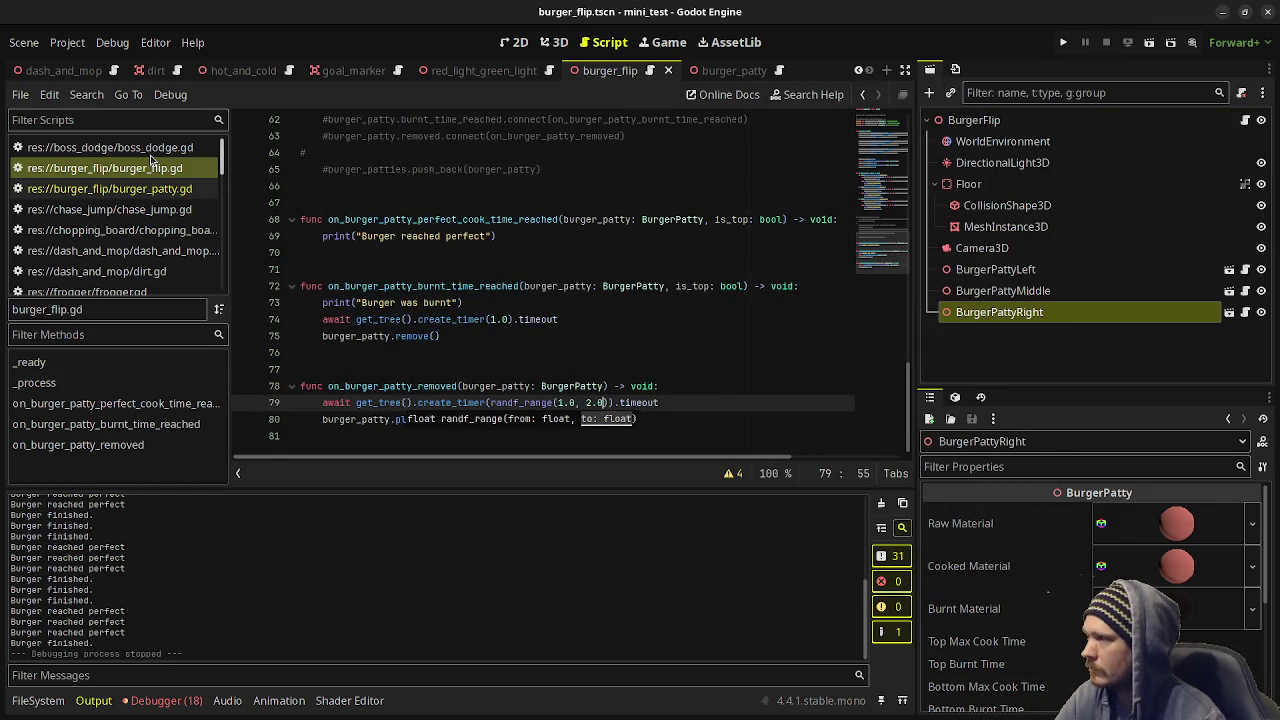
left_click(110, 188)
scroll(465, 290, "down", 4)
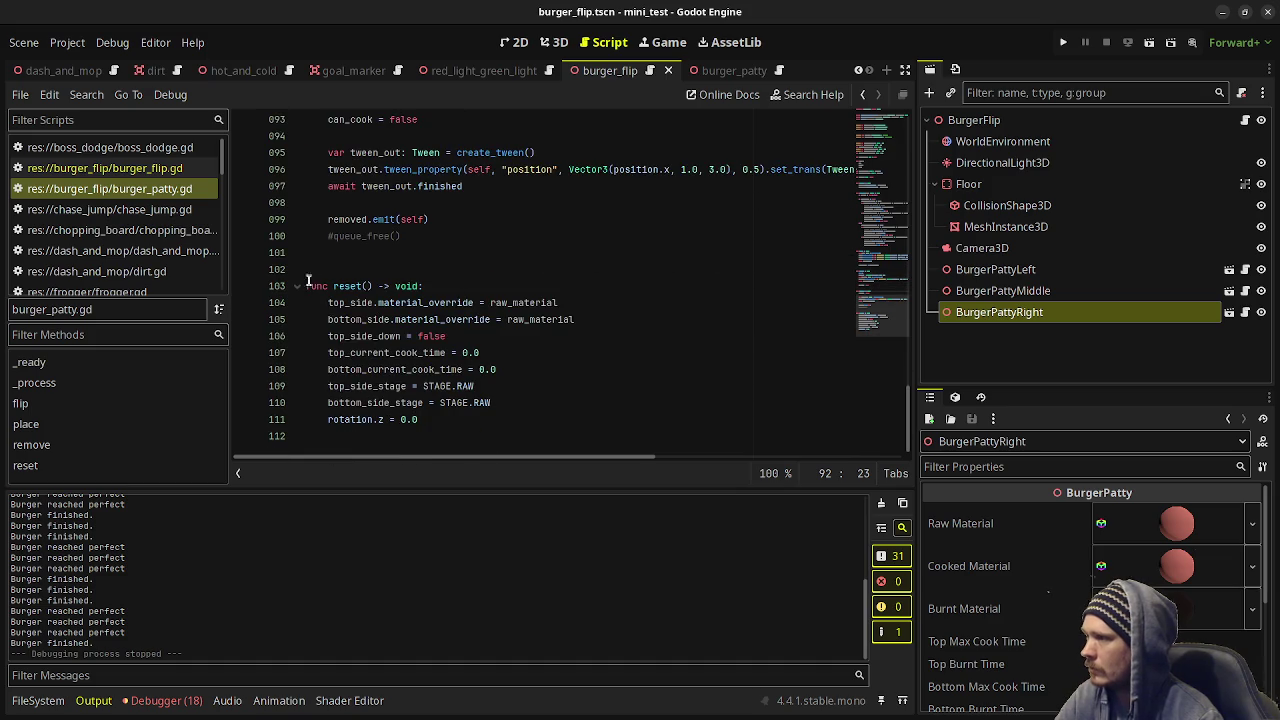
In reset(), add top_max_cook_time = randf_range(3.0, 5.0) and top_burnt_time = randf_range(7.0, 9.0).
scroll(430, 314, "up", 5)
scroll(492, 344, "down", 5)
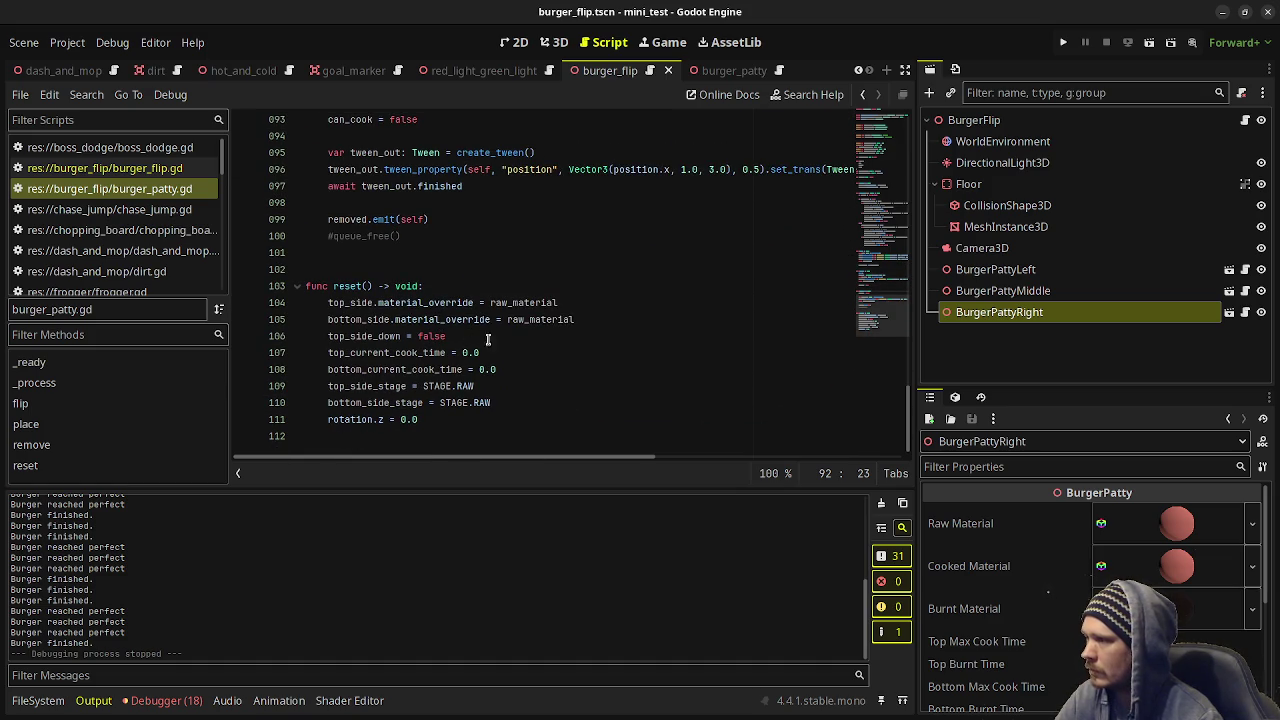
left_click(507, 352)
key("Return")
type("top")
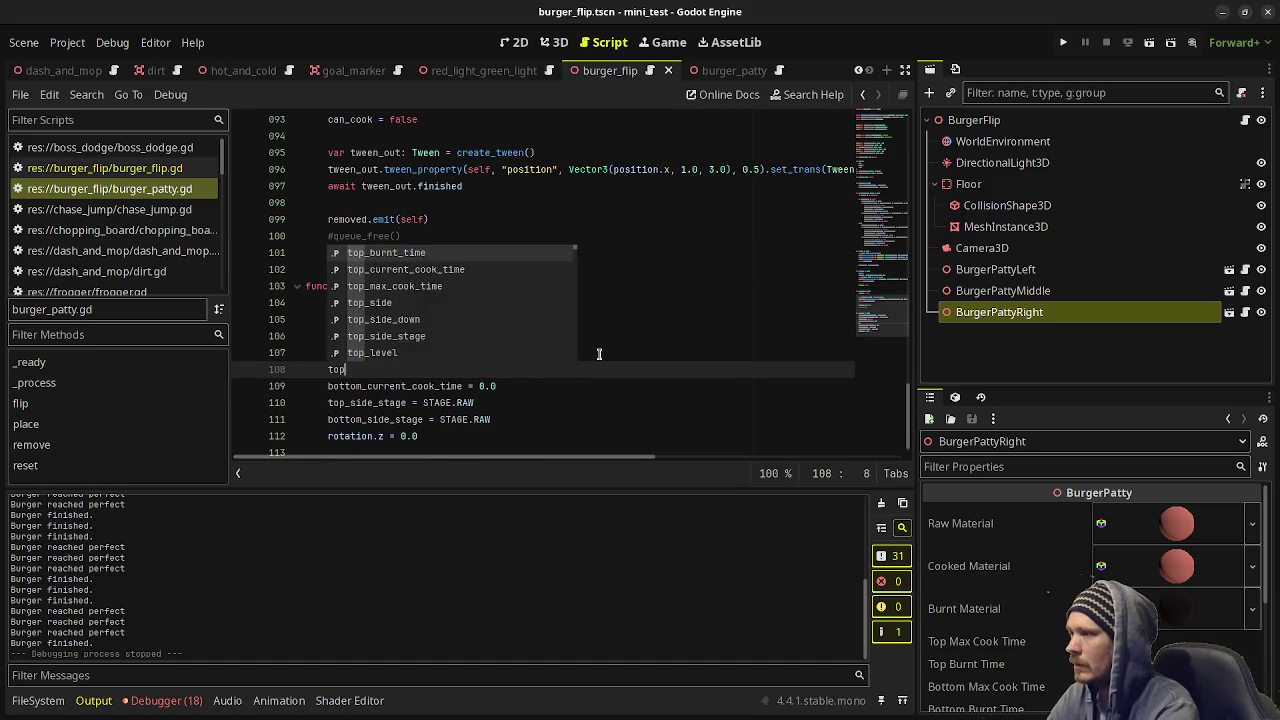
type("_max_cook_time")
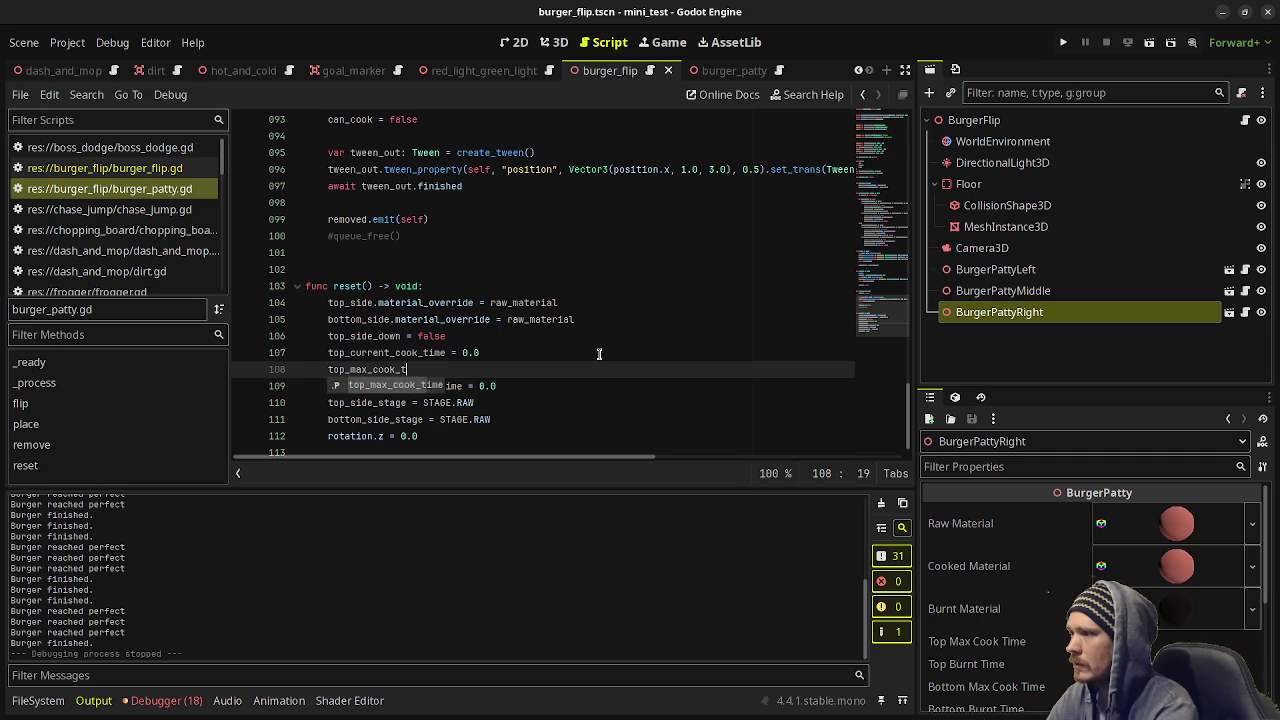
type(" = ")
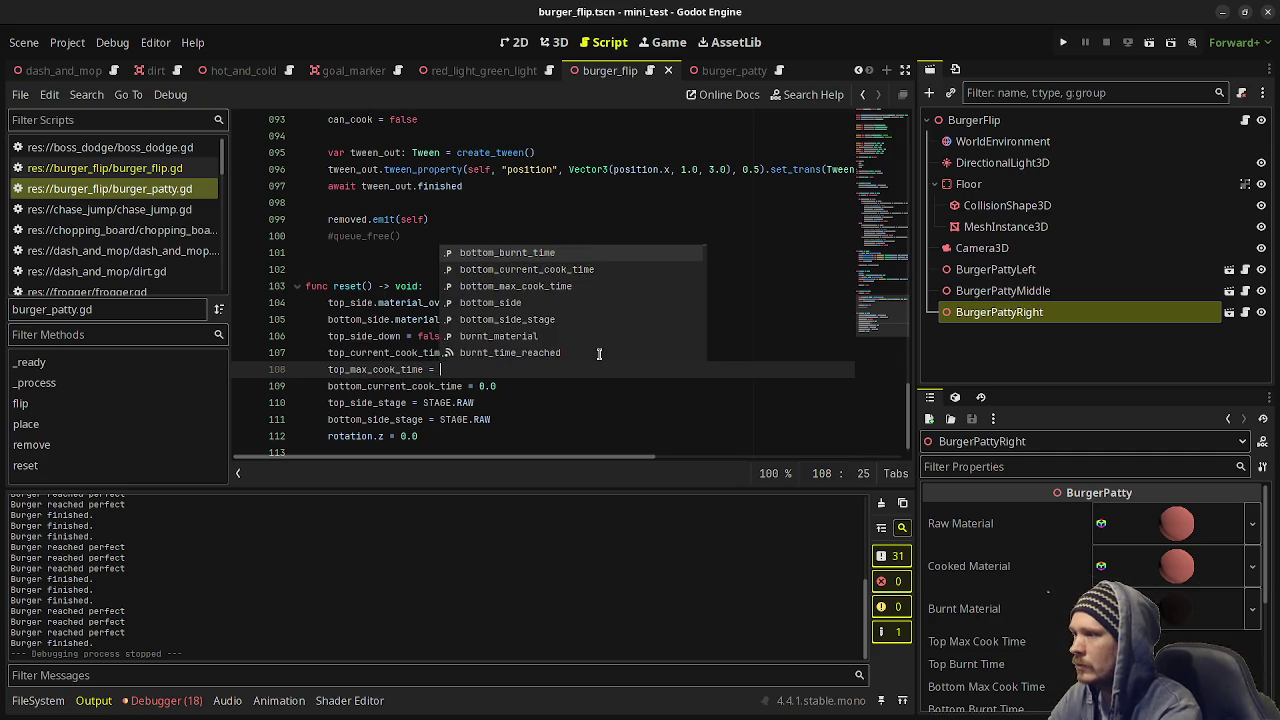
type("randf_range(")
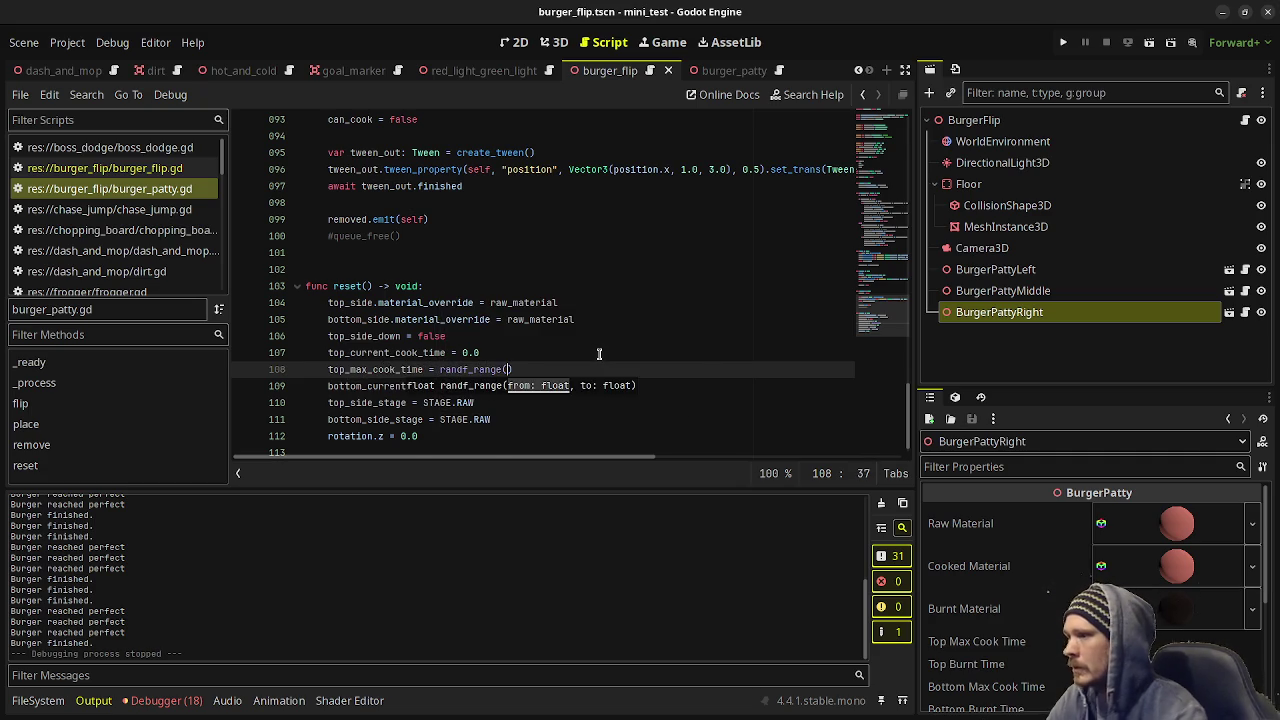
scroll(599, 353, "up", 10)
scroll(599, 353, "up", 10)
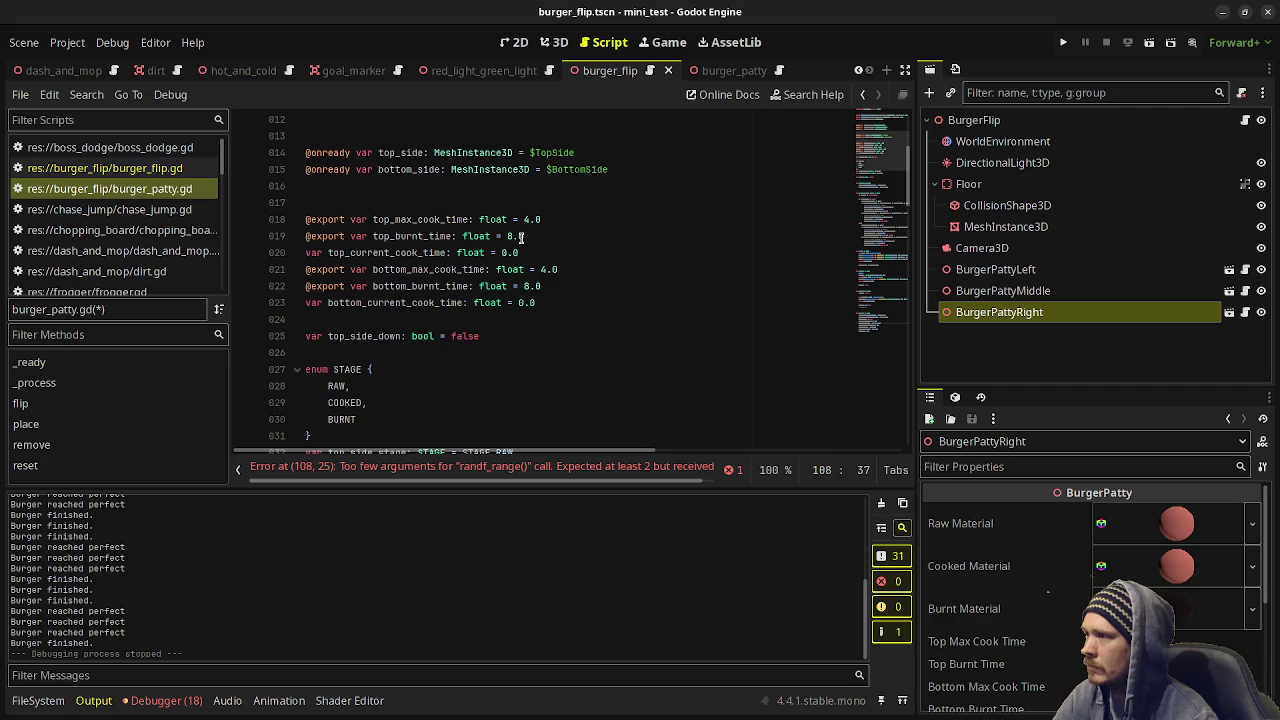
scroll(540, 270, "down", 20)
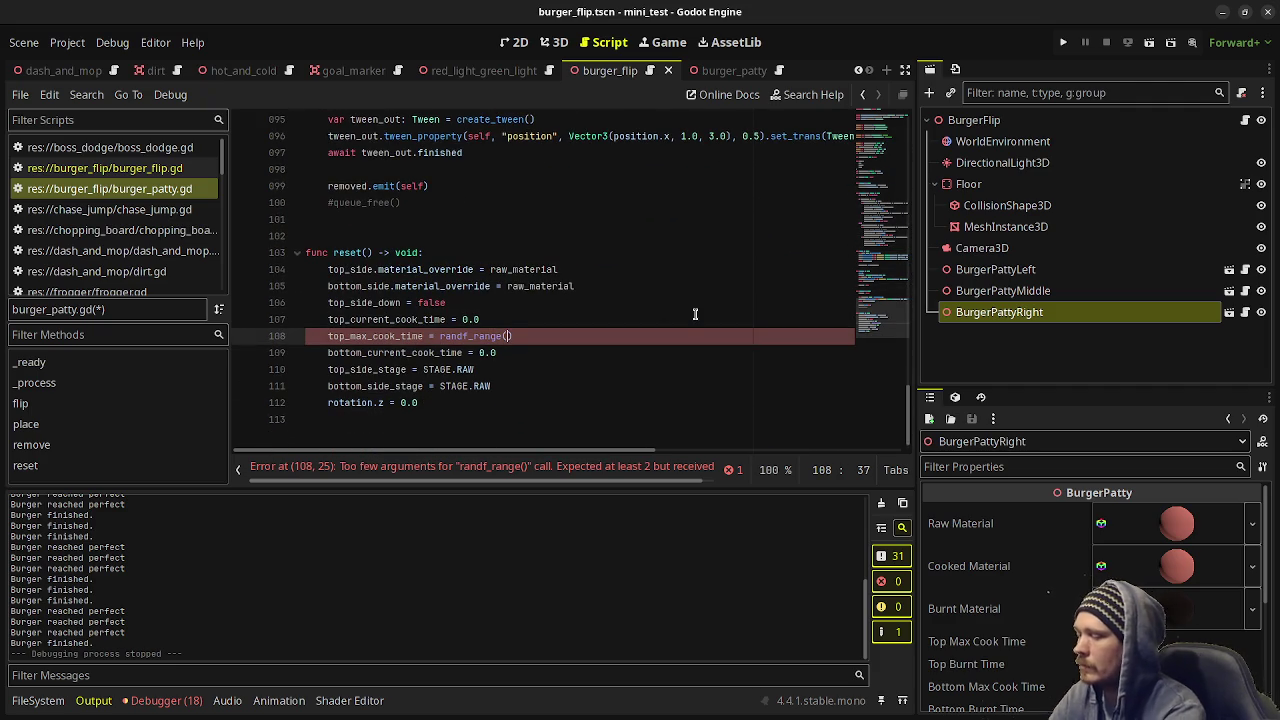
type("3.")
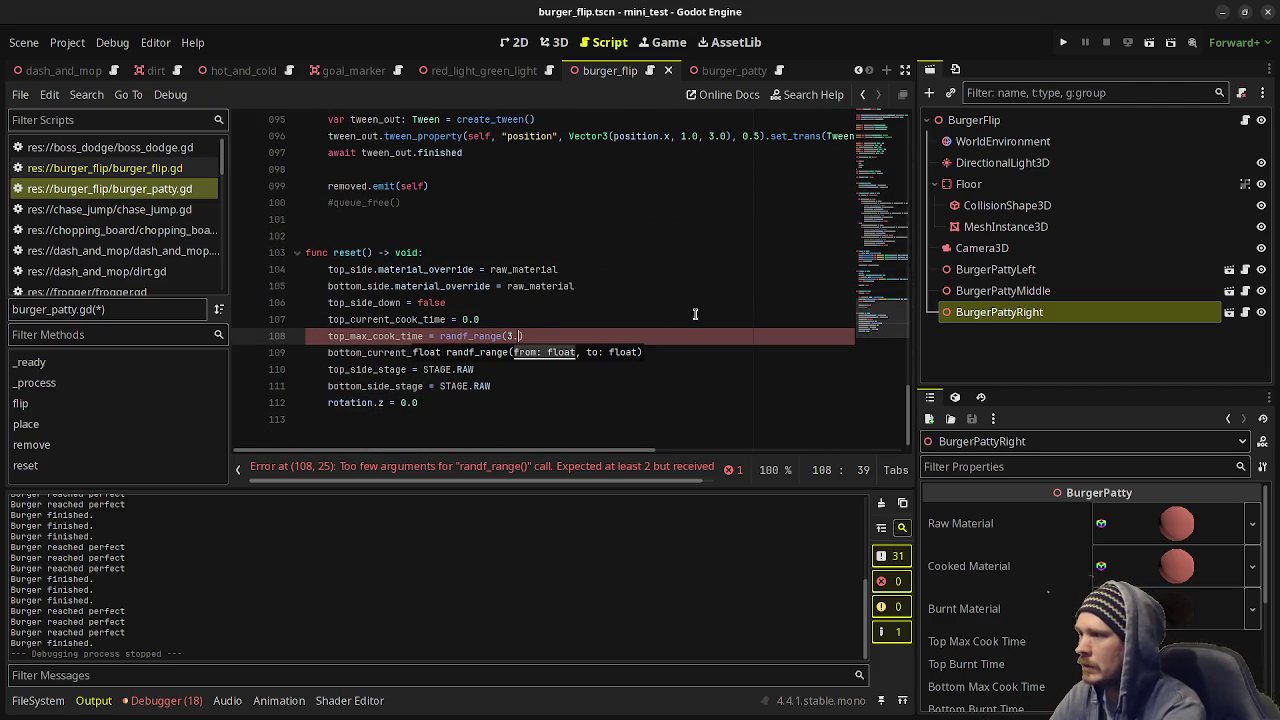
type("0, 5.0")
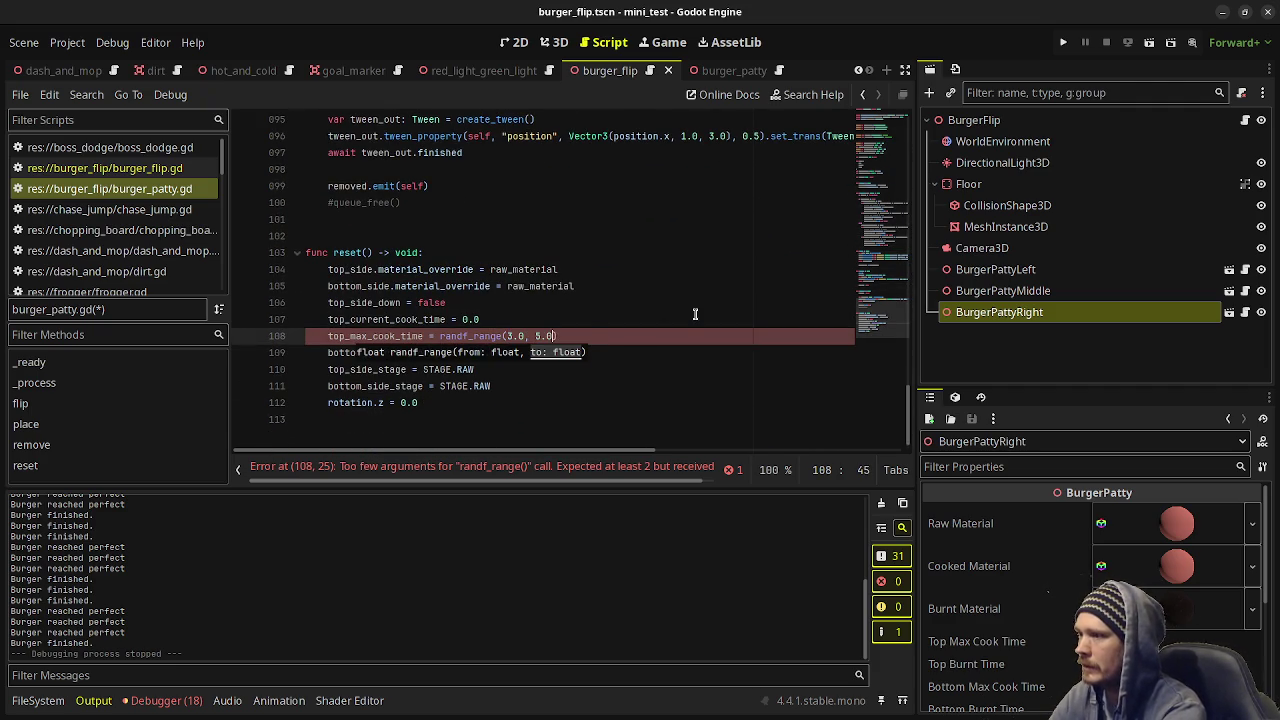
type(")")
key("Return")
type("top_max")
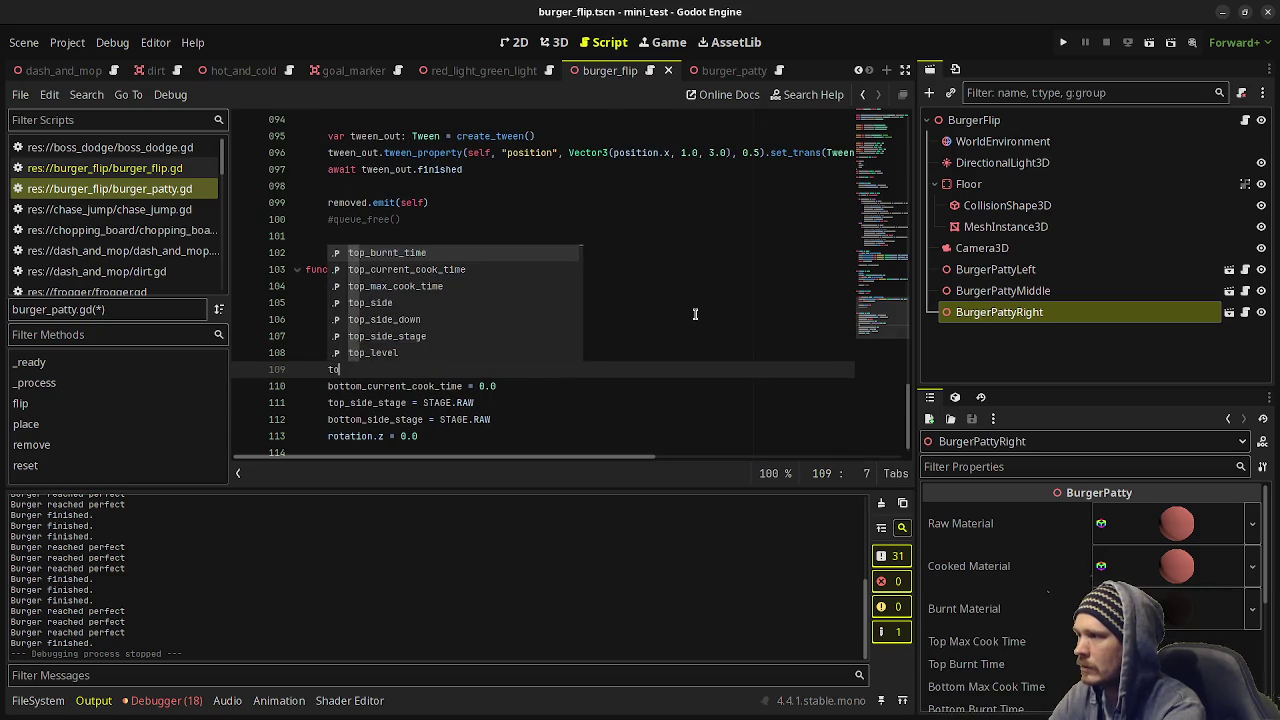
key("BackSpace")
key("BackSpace")
key("BackSpace")
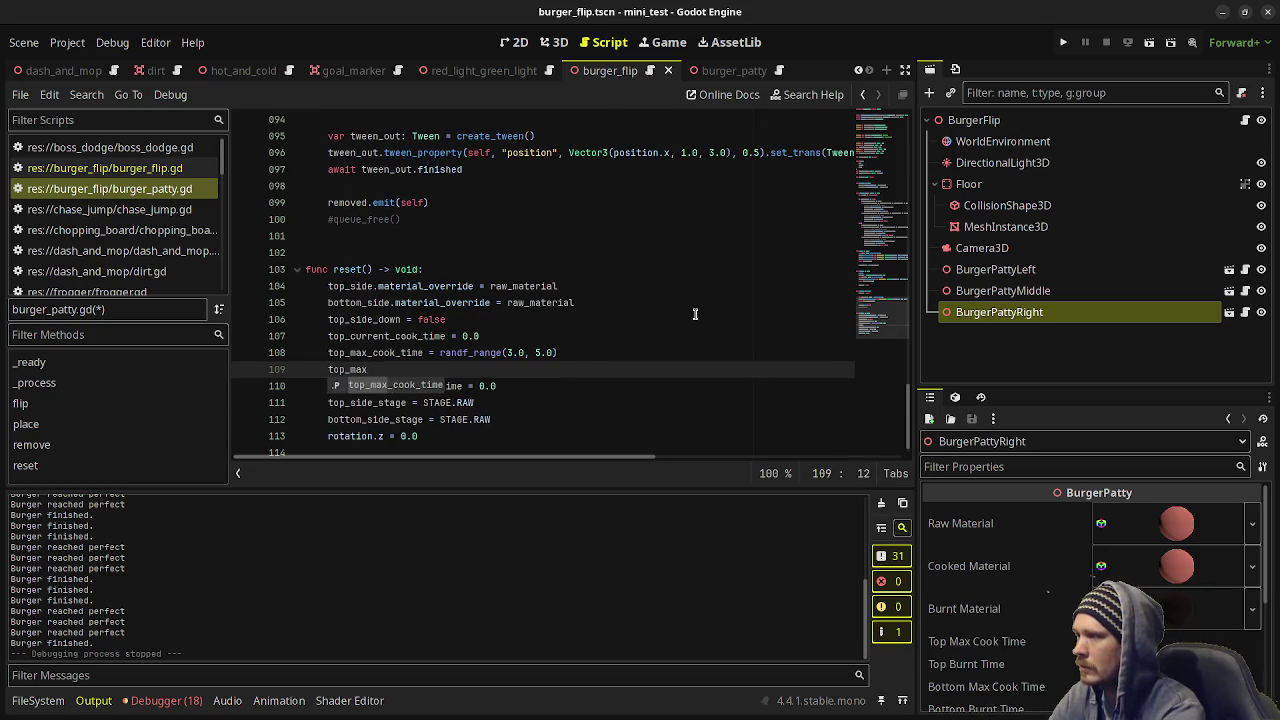
type("bur")
key("Return")
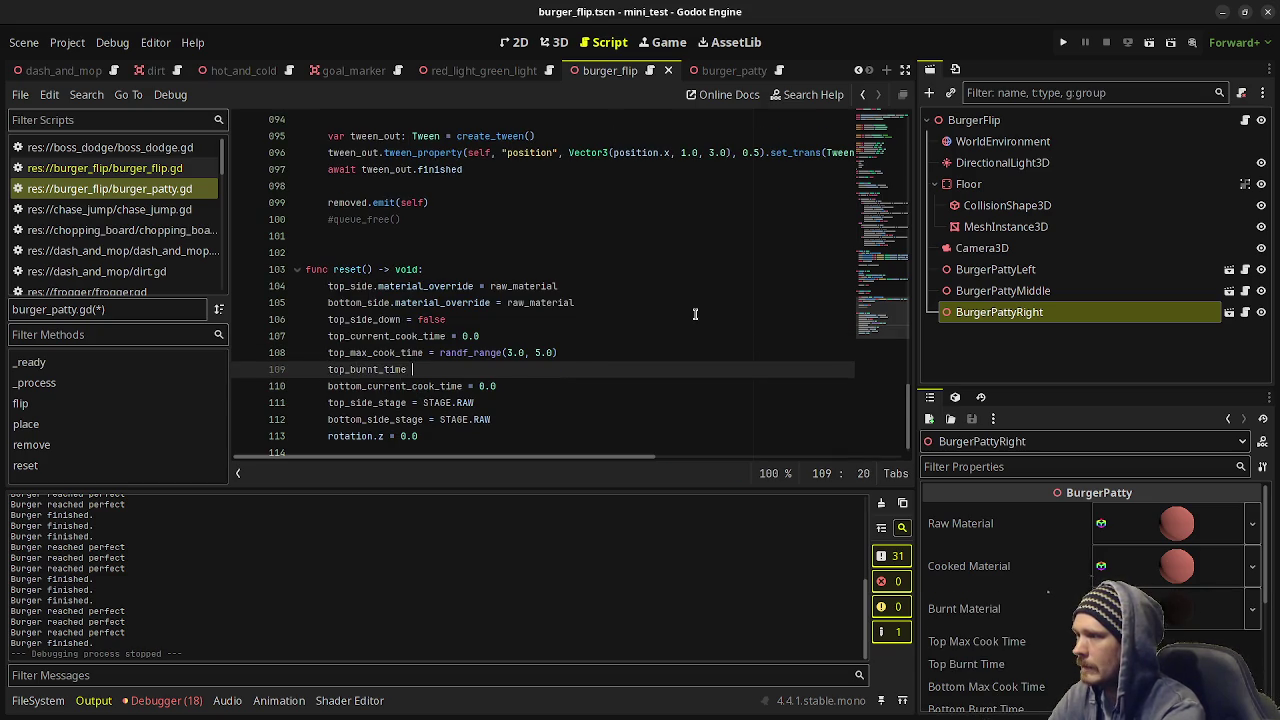
type("= randf_range(")
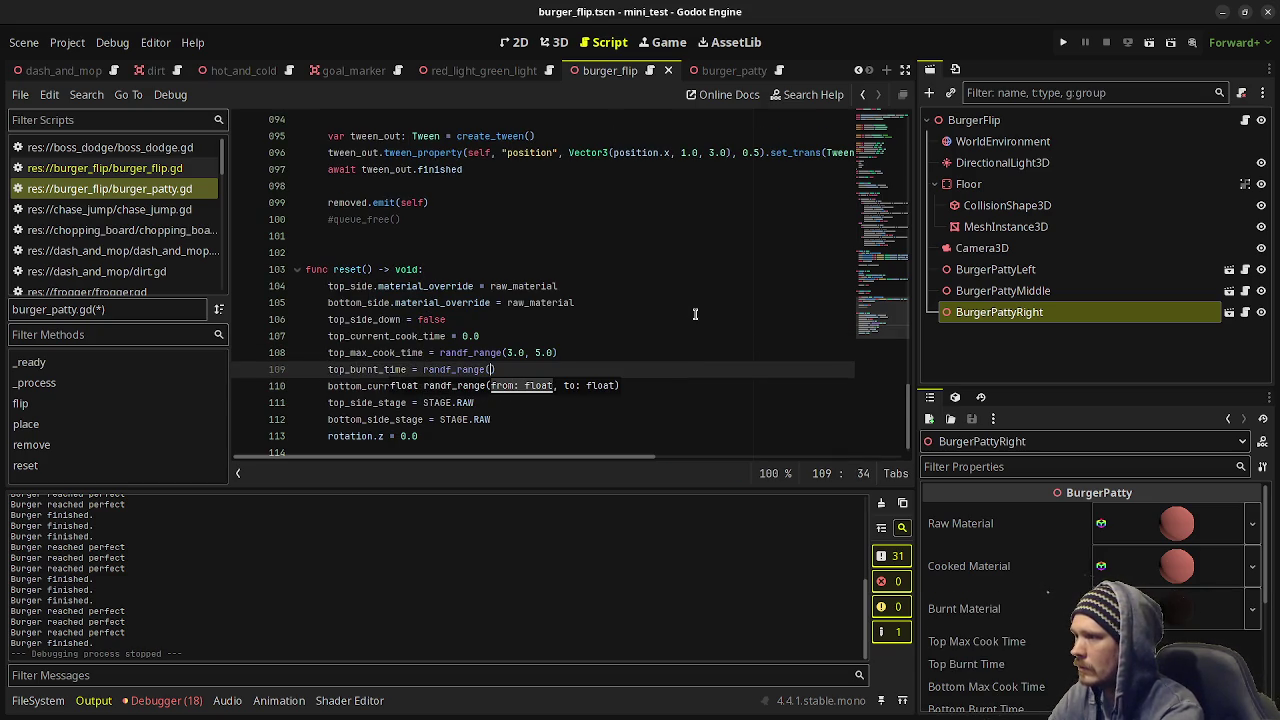
type("7")
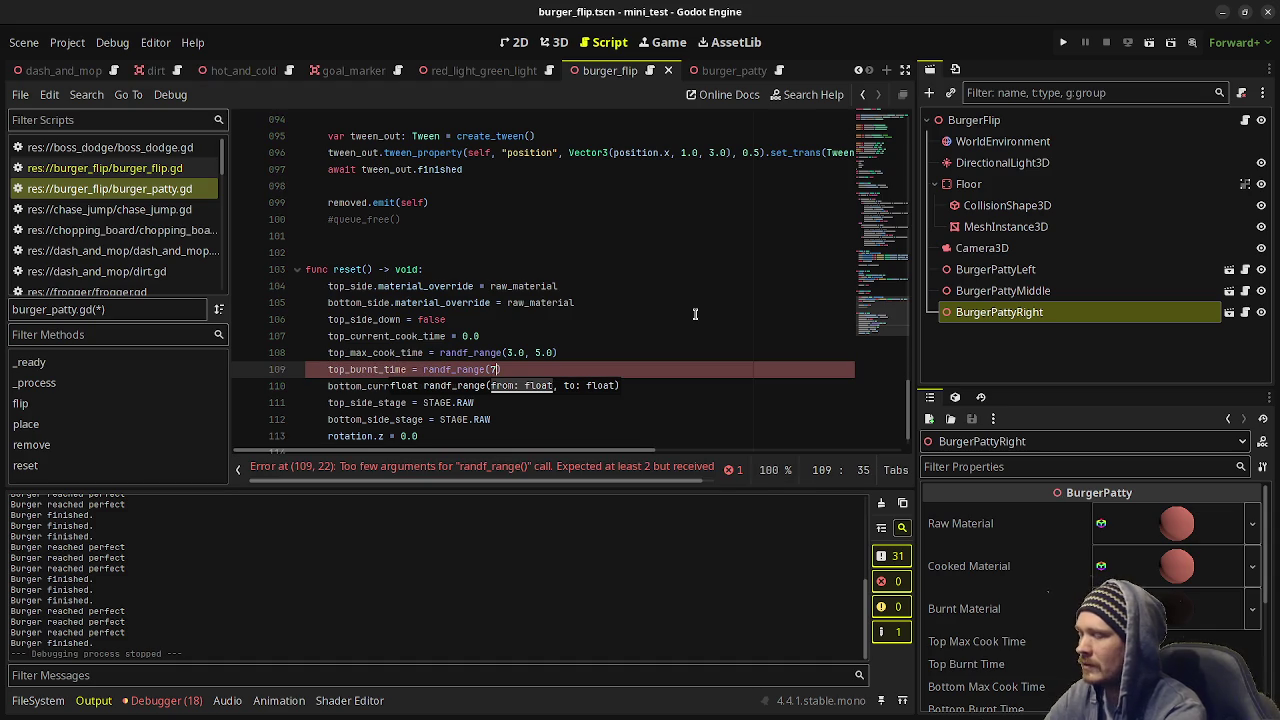
type(".0, 9.0")
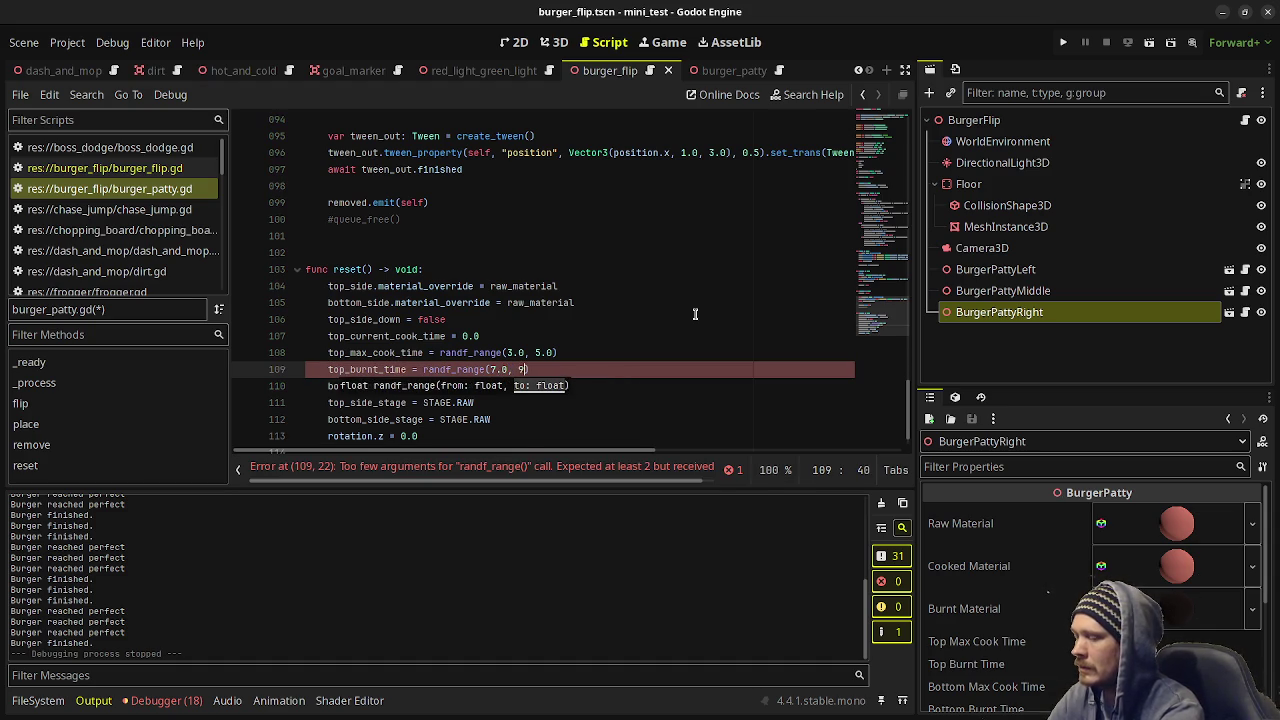
type(")")
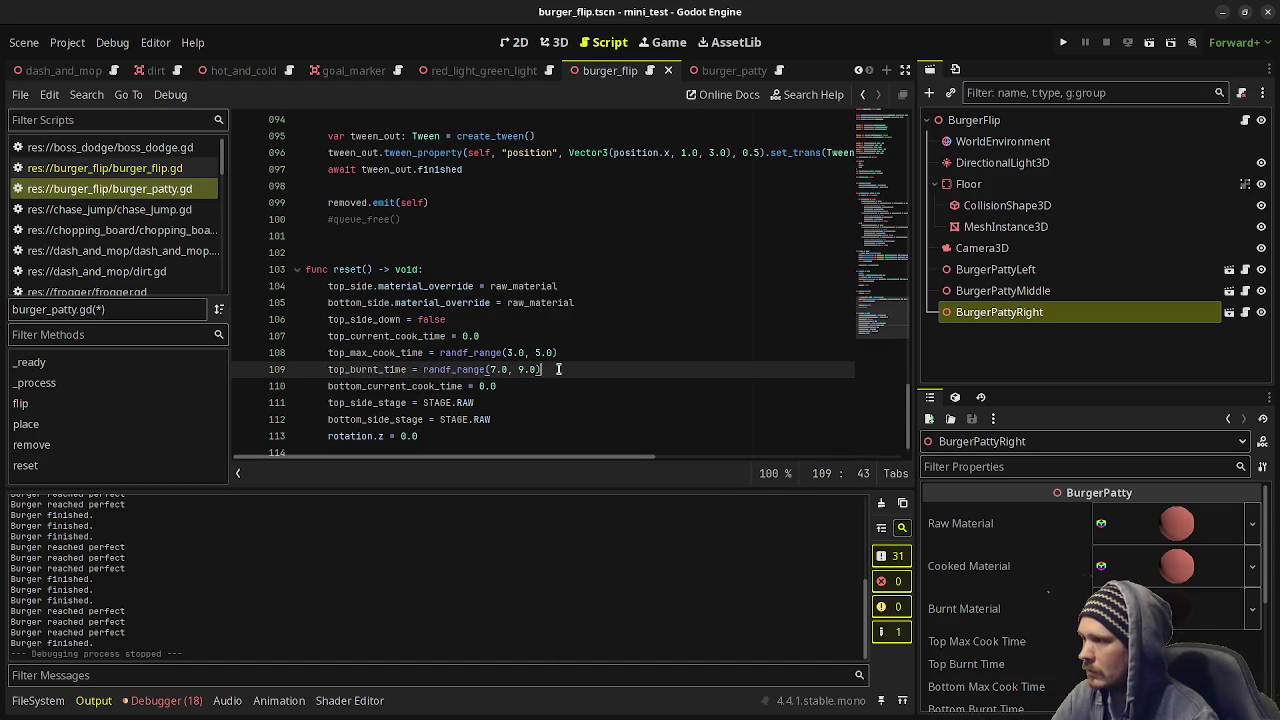
Duplicate both lines as bottom_max_cook_time and bottom_burnt_time, and save the script.
left_click_drag(558, 369, 328, 352)
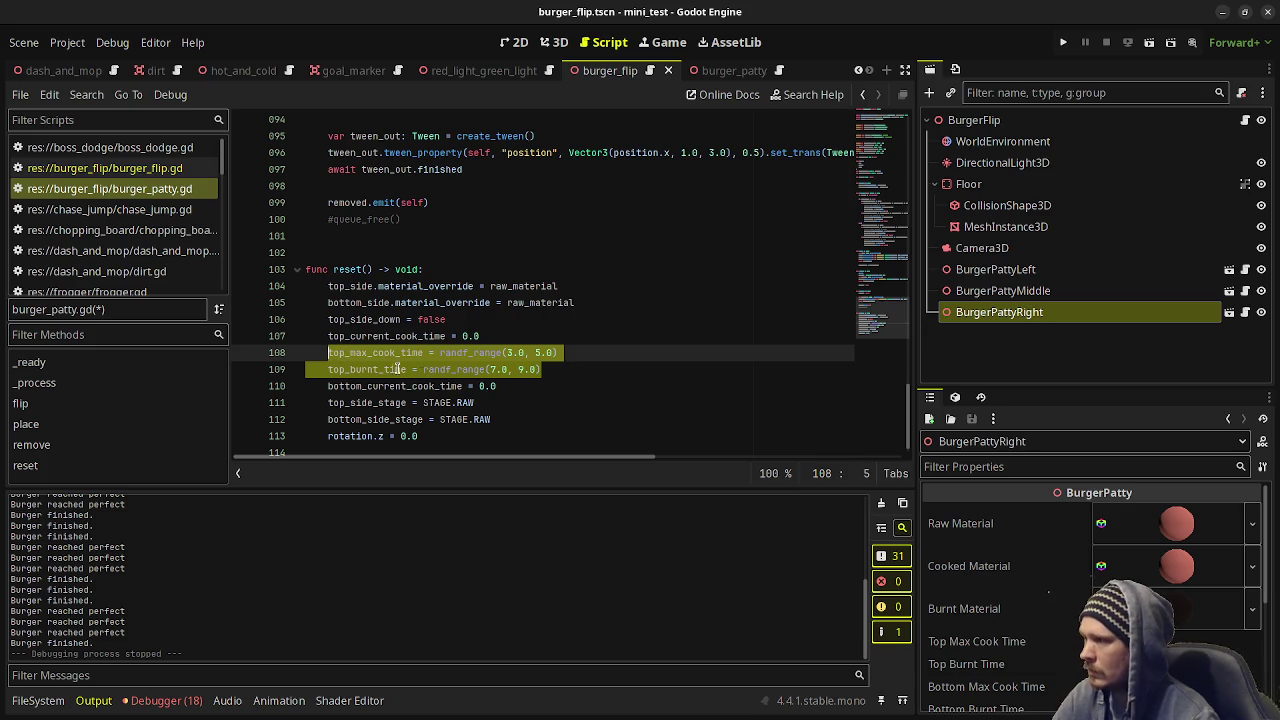
key("ctrl+c")
left_click(537, 385)
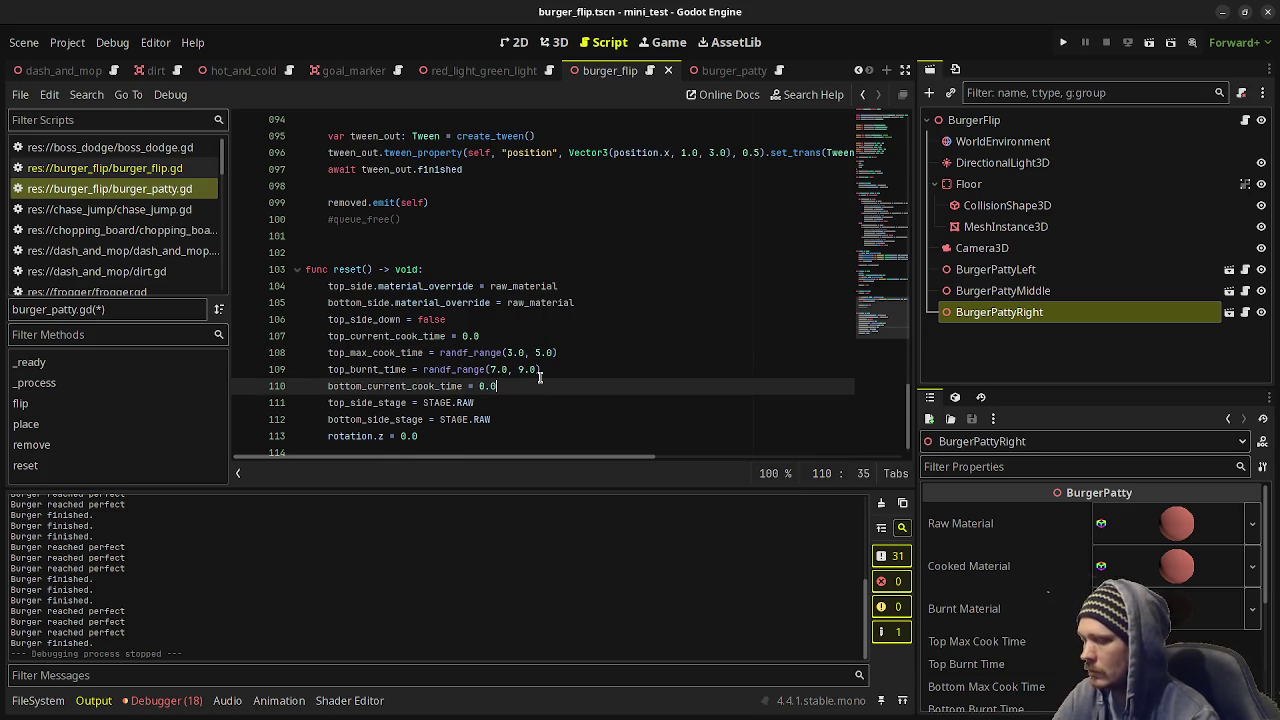
key("Return")
key("ctrl+v")
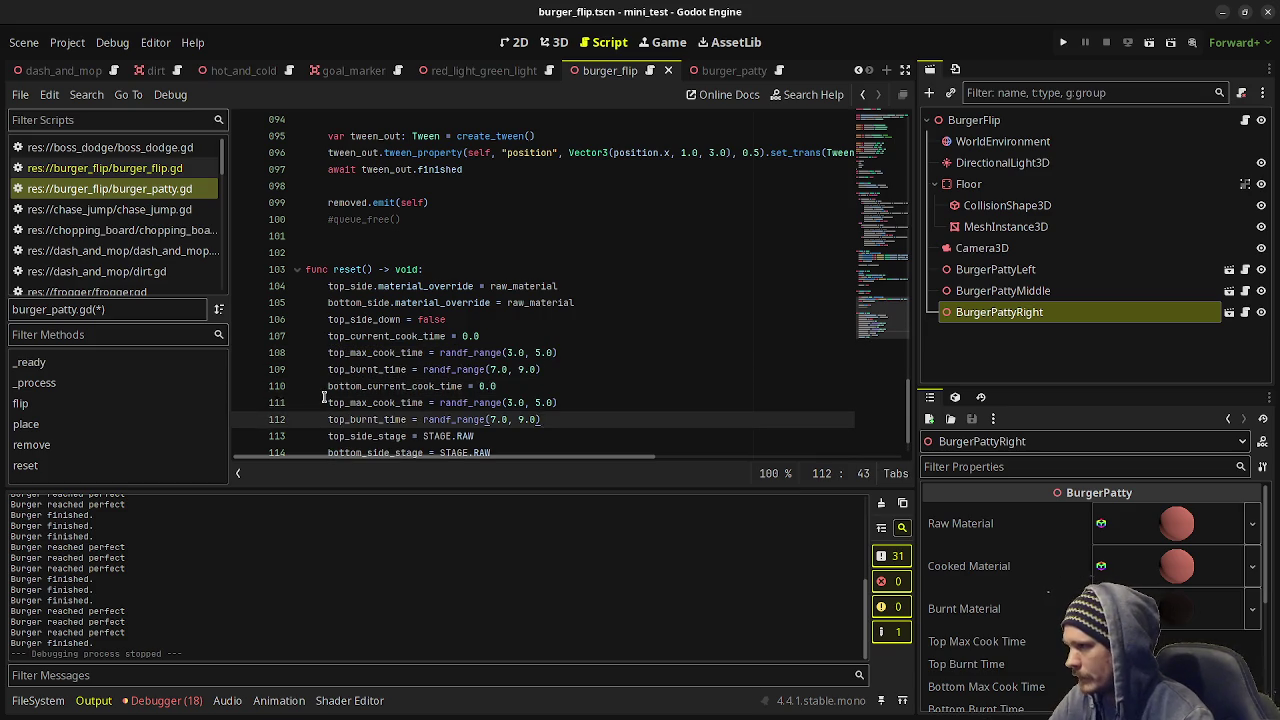
left_click(328, 402)
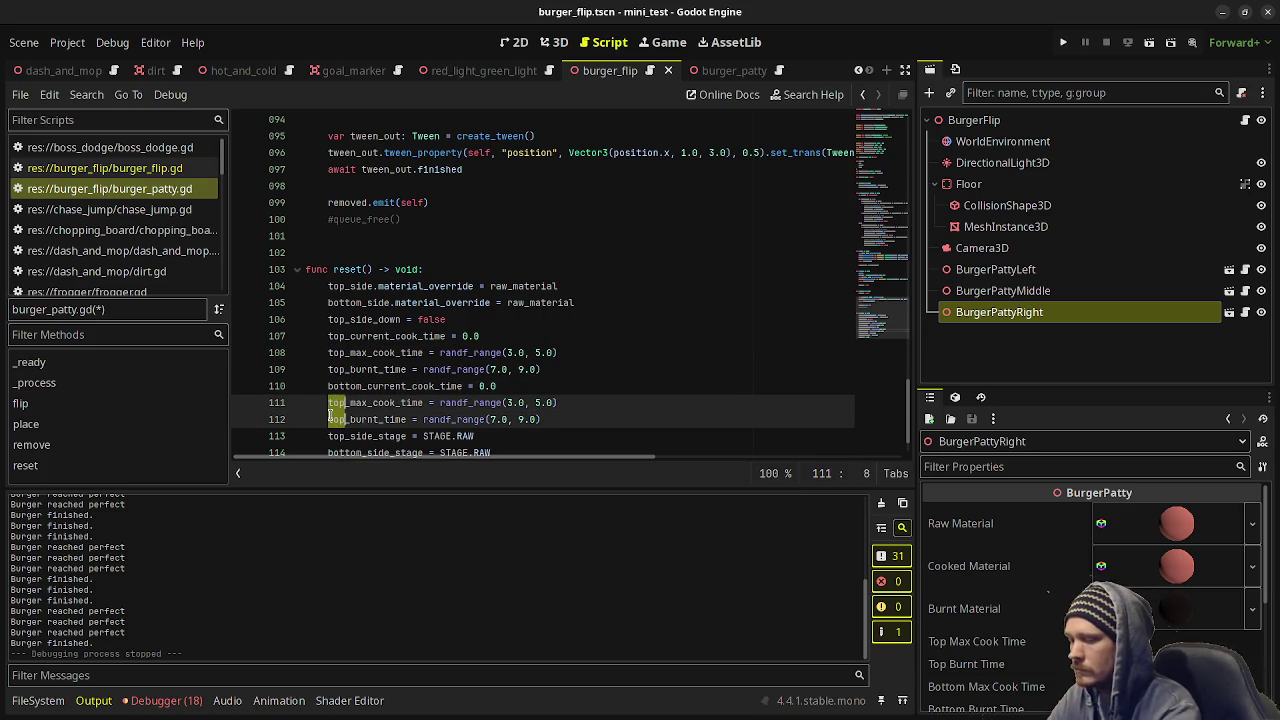
type("bottom")
key("ctrl+s")
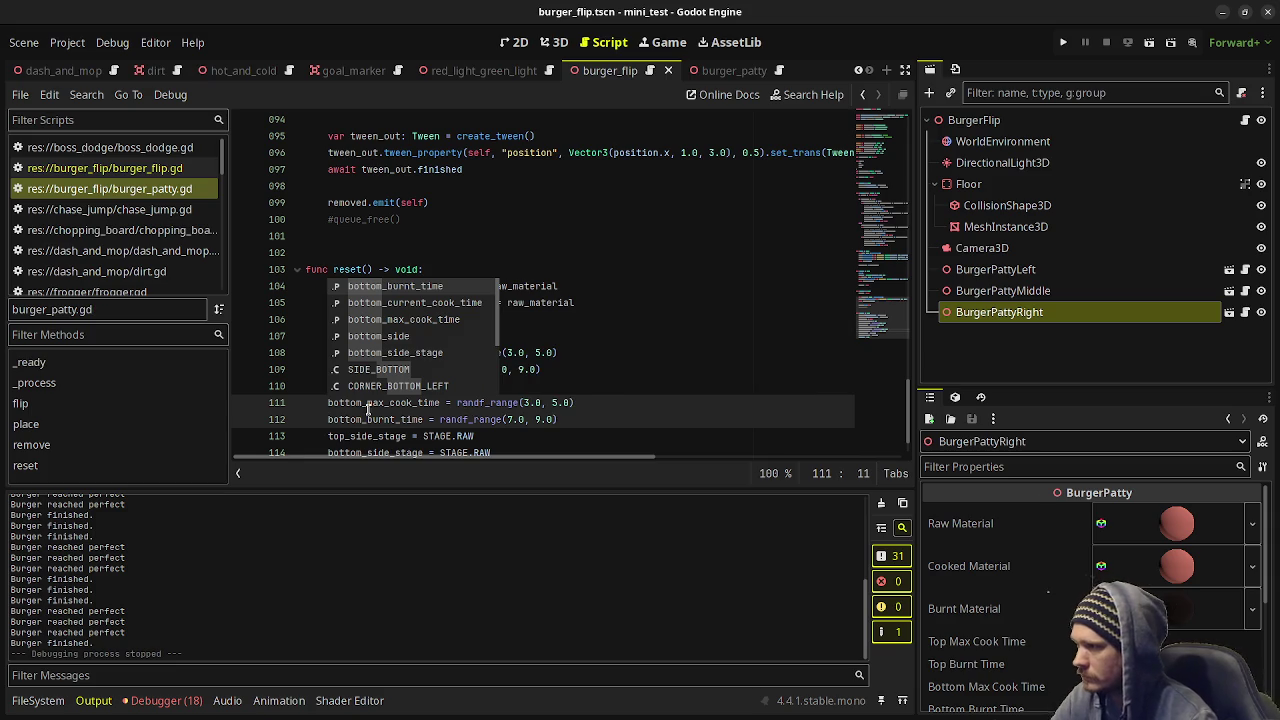
left_click(620, 403)
scroll(610, 398, "down", 1)
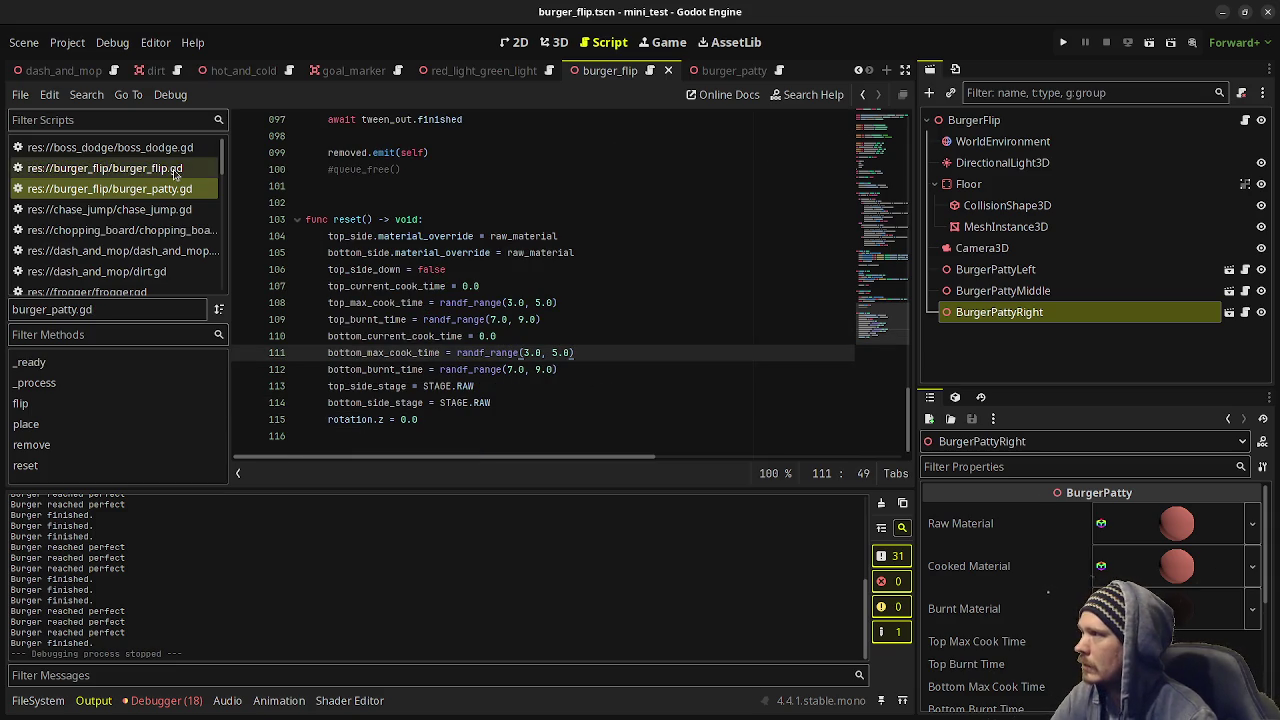
Switch to burger_flip.gd, scroll up to its _ready() function, and save.
left_click(140, 168)
left_click(607, 352)
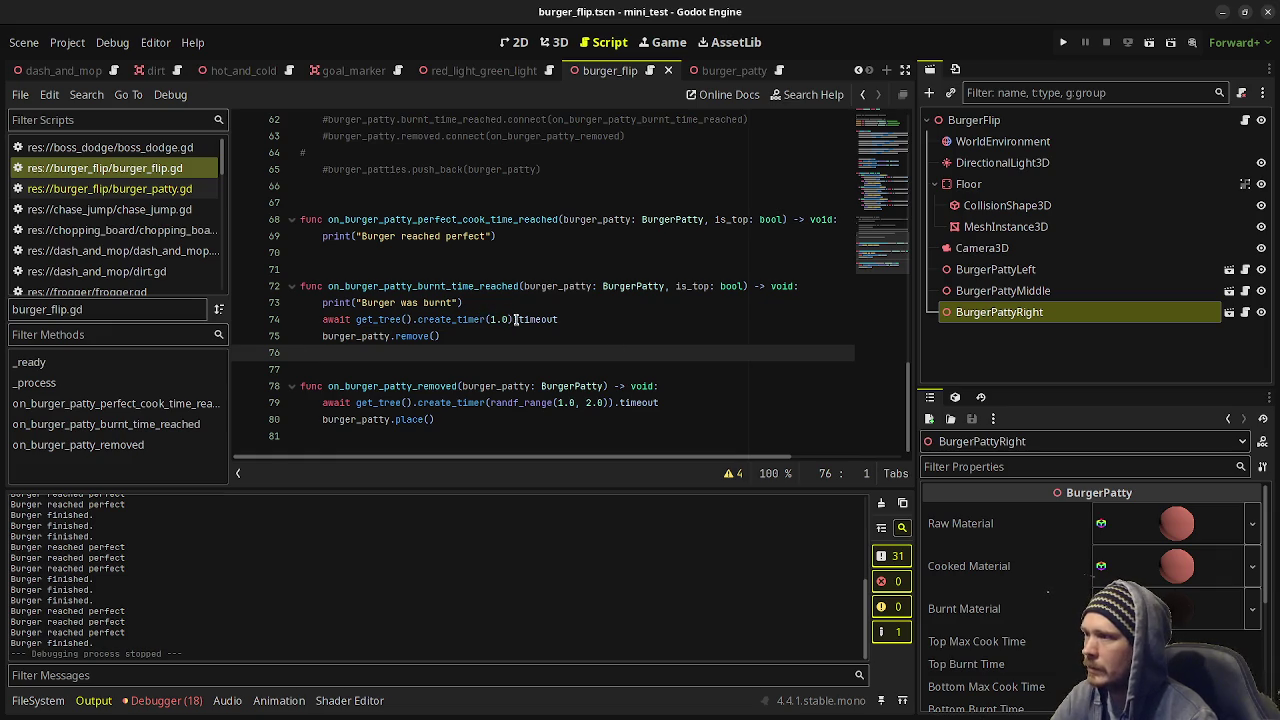
scroll(586, 371, "up", 15)
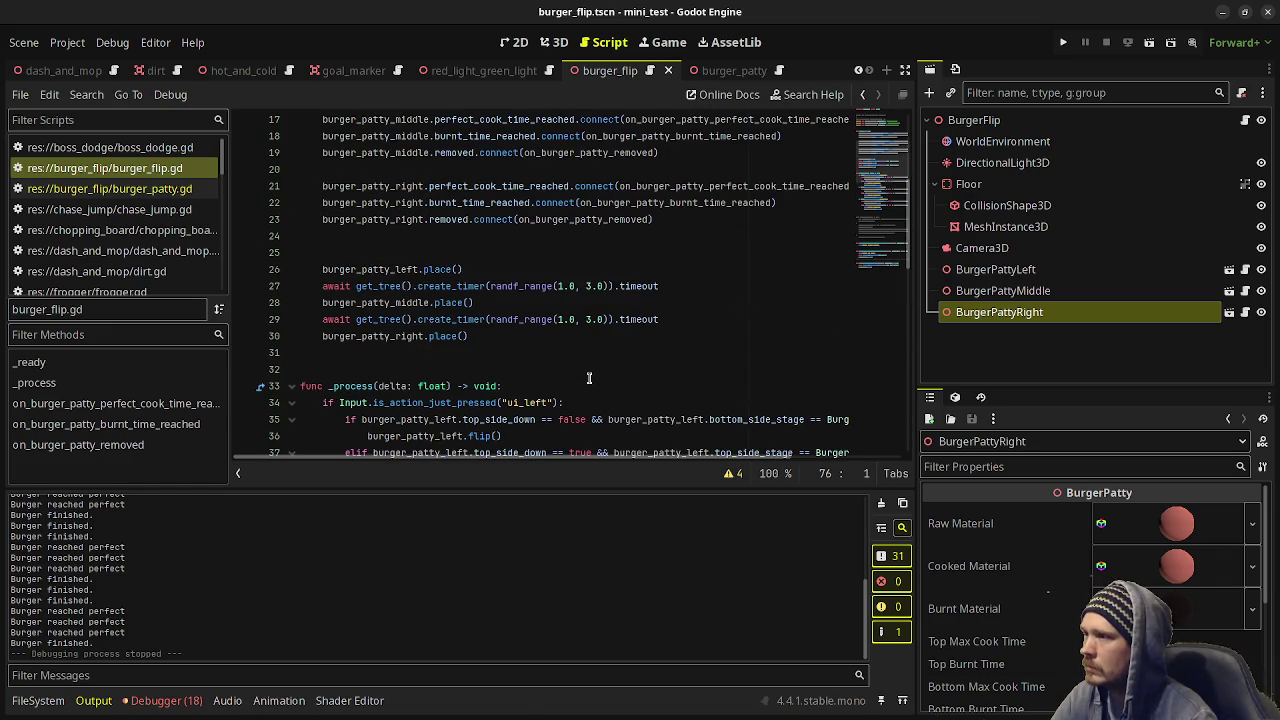
scroll(589, 378, "up", 1)
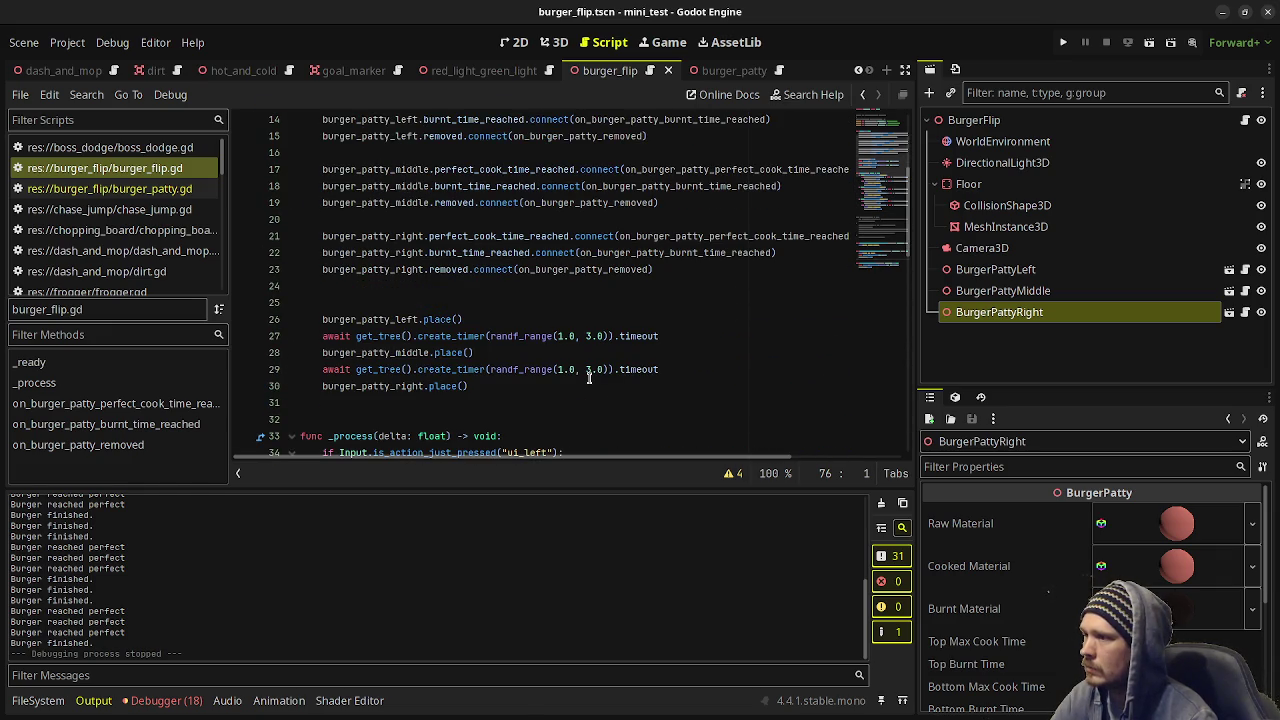
scroll(589, 378, "up", 1)
scroll(589, 378, "up", 1)
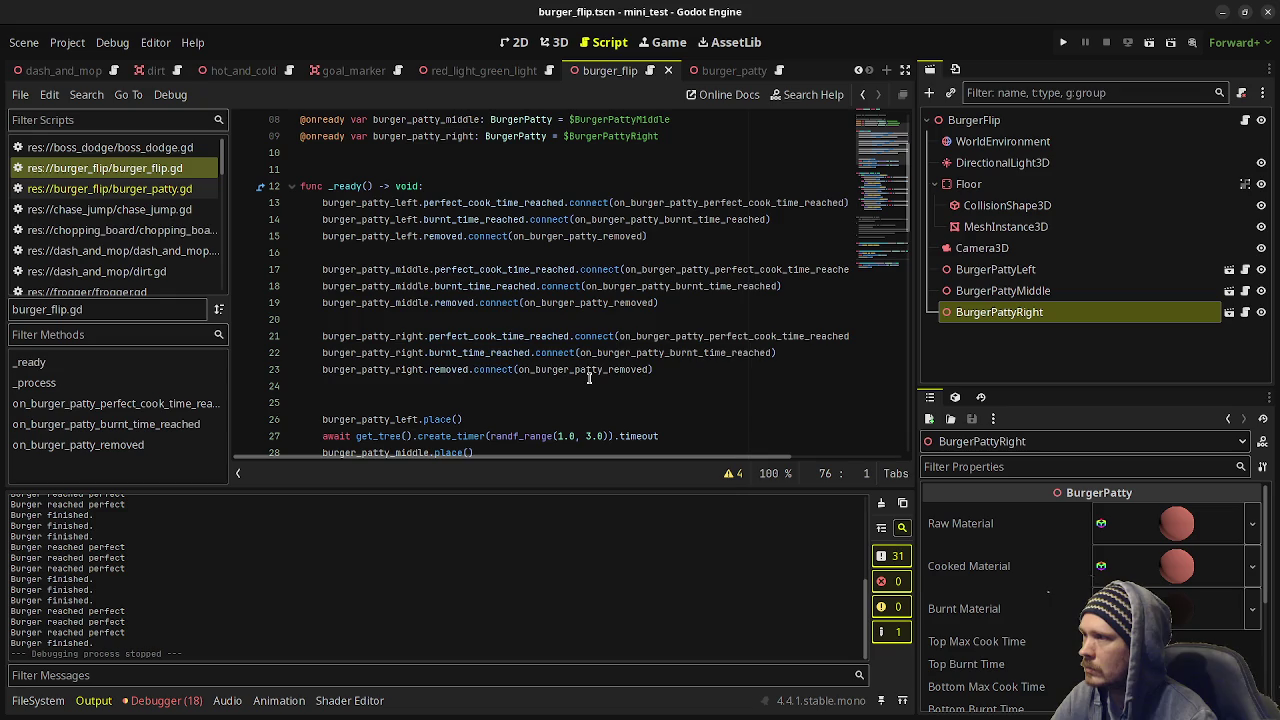
key("ctrl+s")
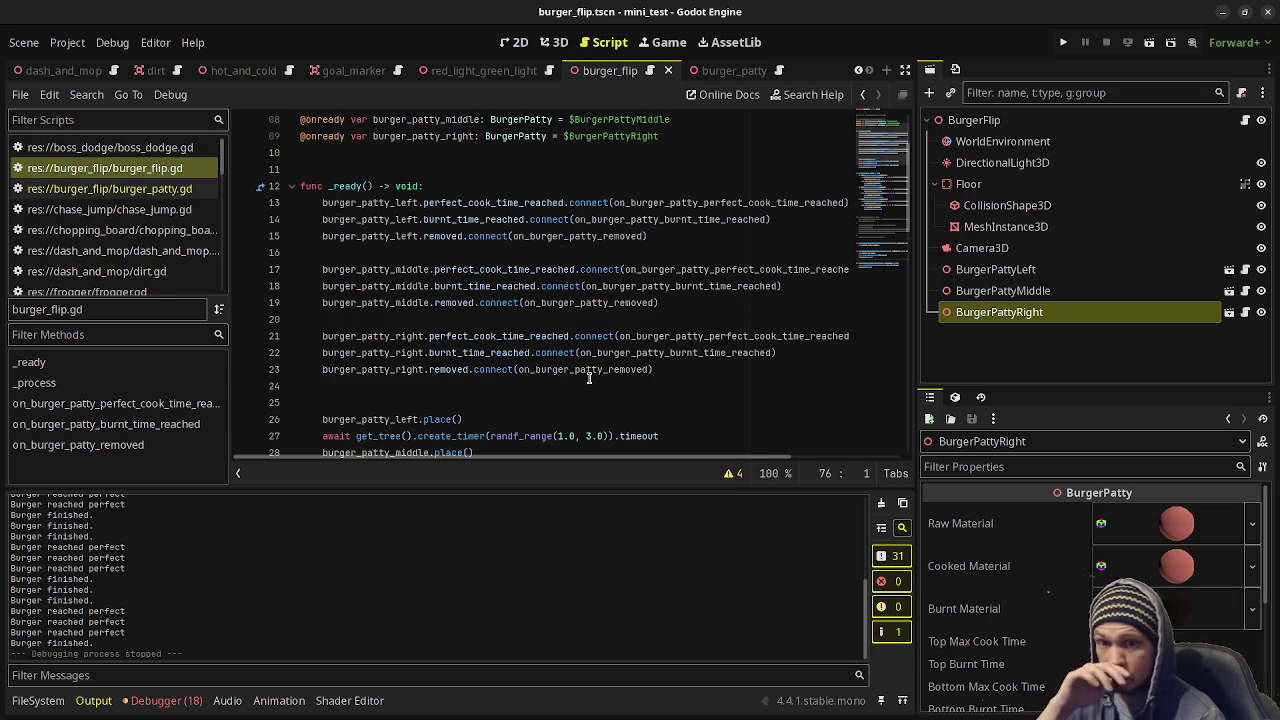
Run the scene with F6 and play until all three patties are served.
key("F6")
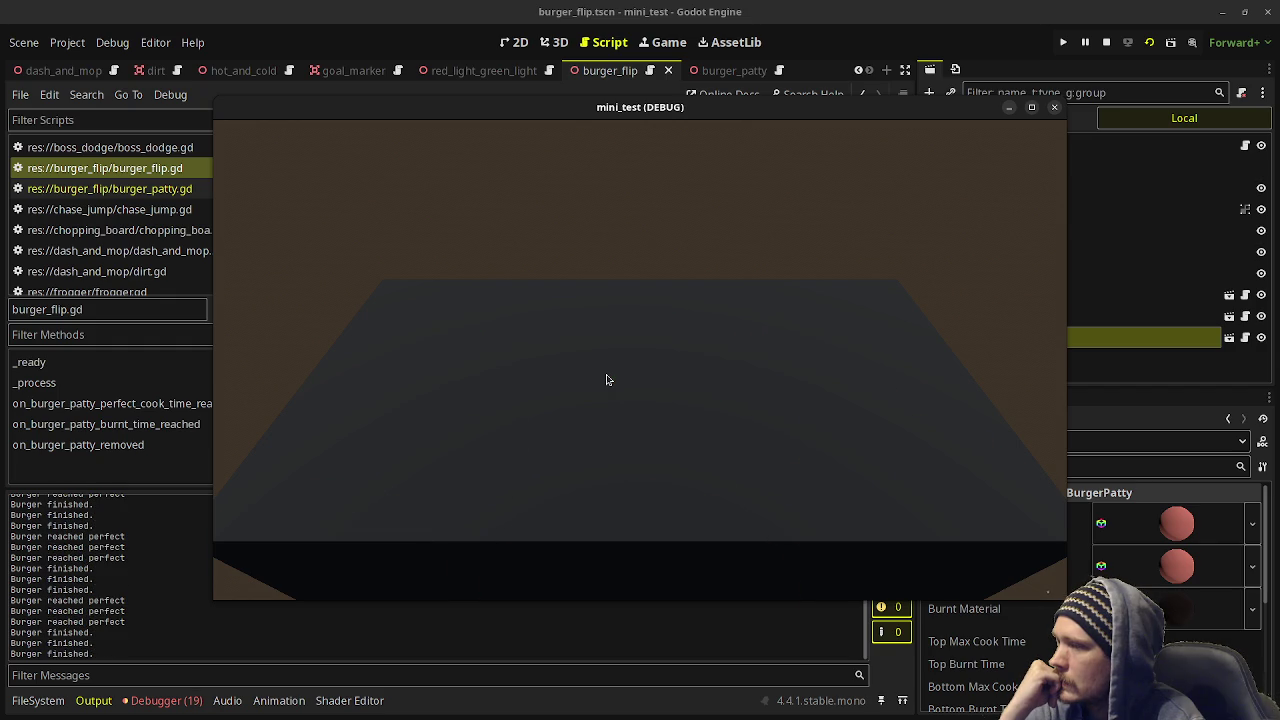
Stop the playtest and orbit the 3D view around the three patties.
left_click(1106, 42)
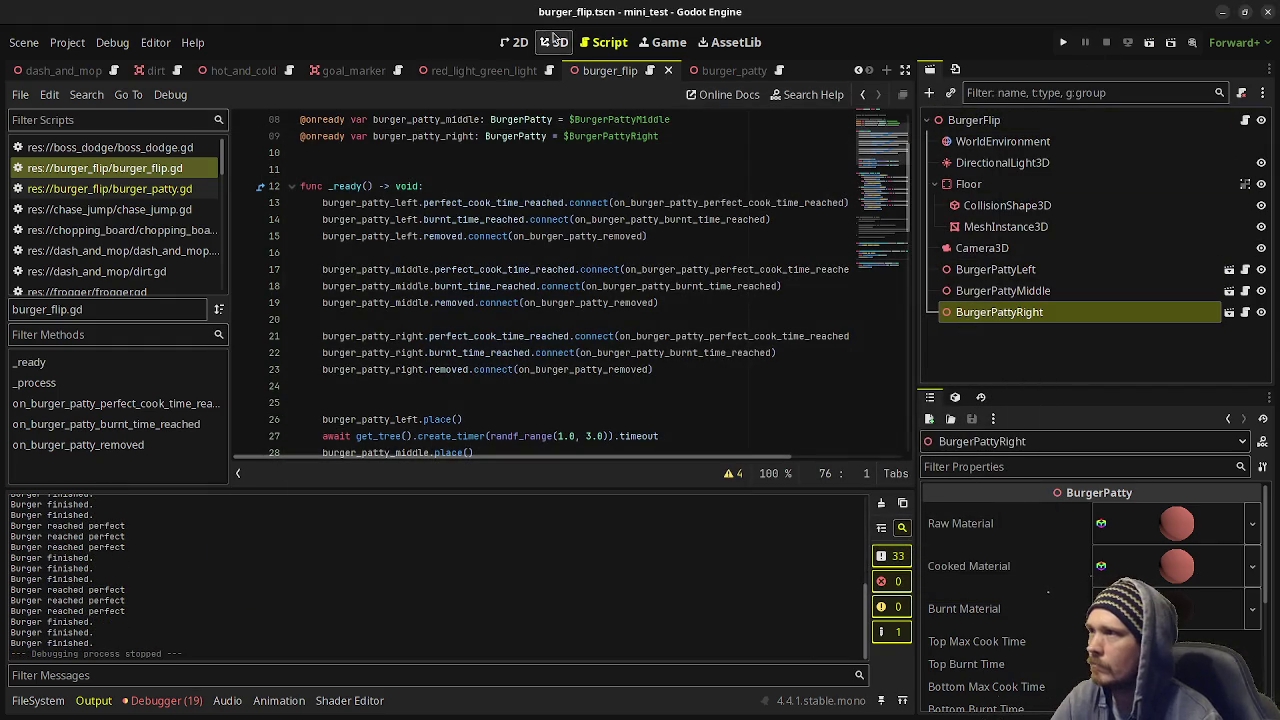
left_click(553, 42)
scroll(604, 305, "up", 3)
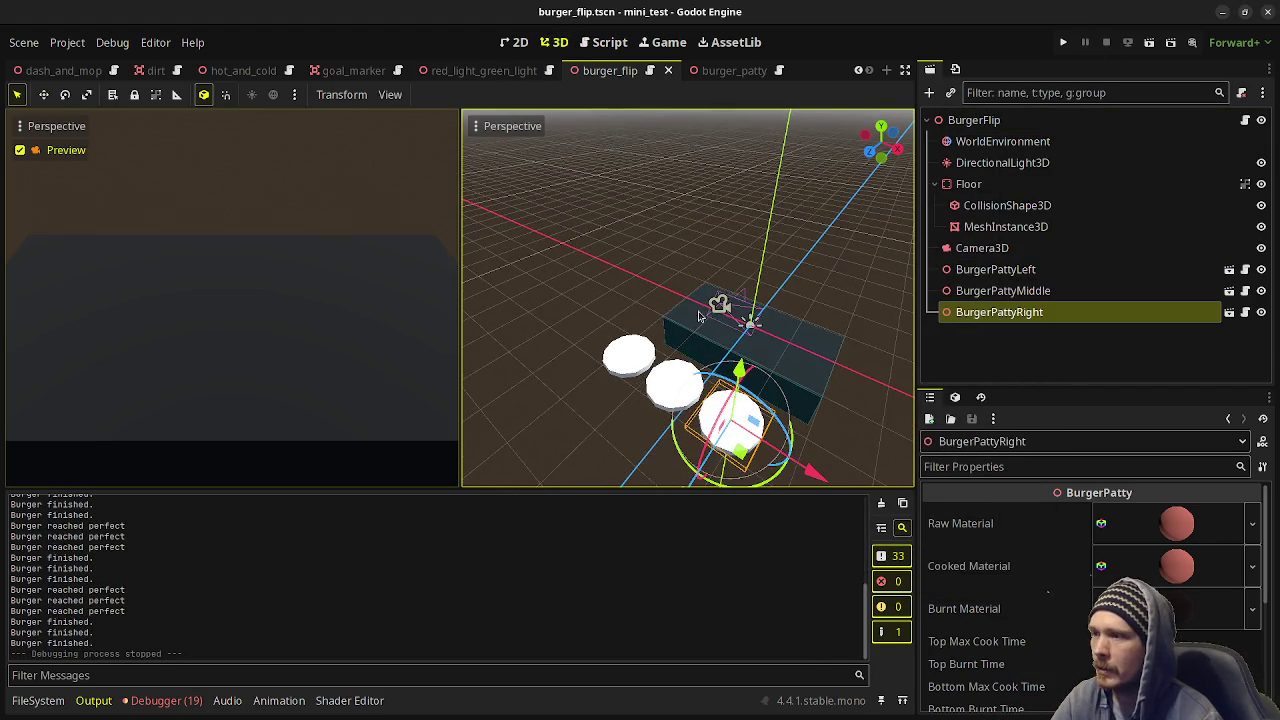
left_click_drag(700, 316, 814, 352)
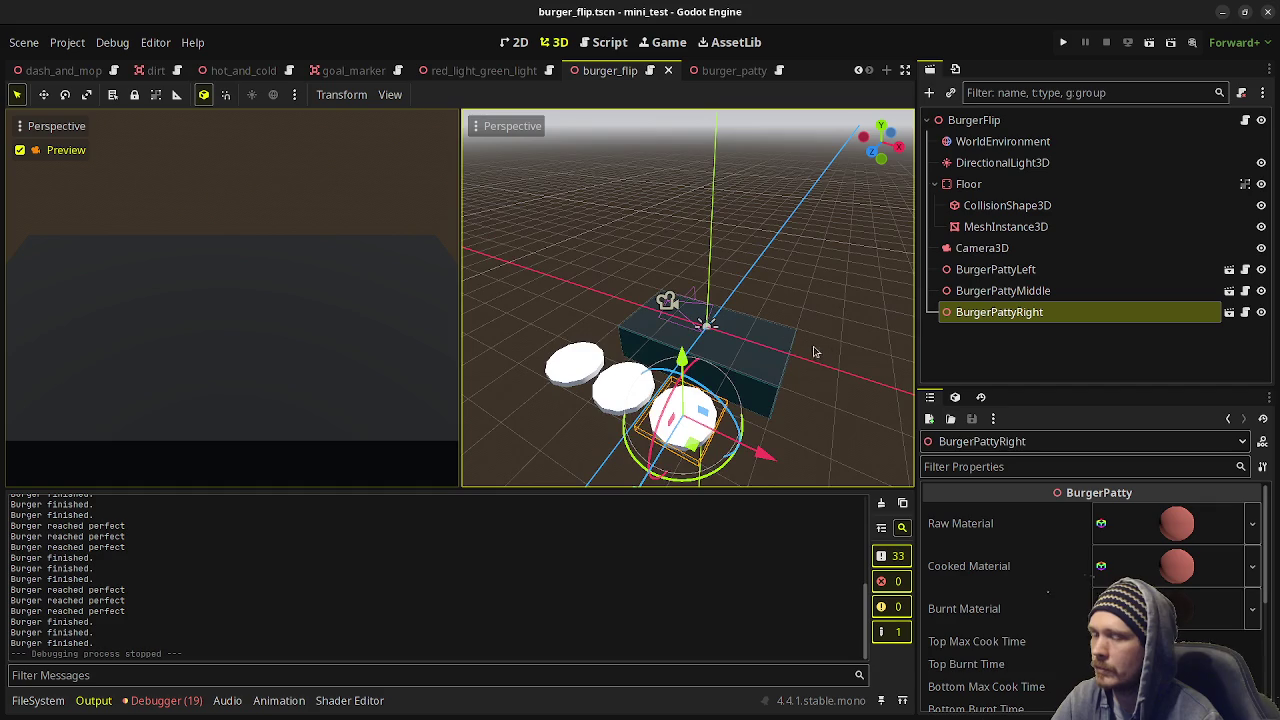
Return to burger_flip.gd and scroll through its code.
left_click(603, 42)
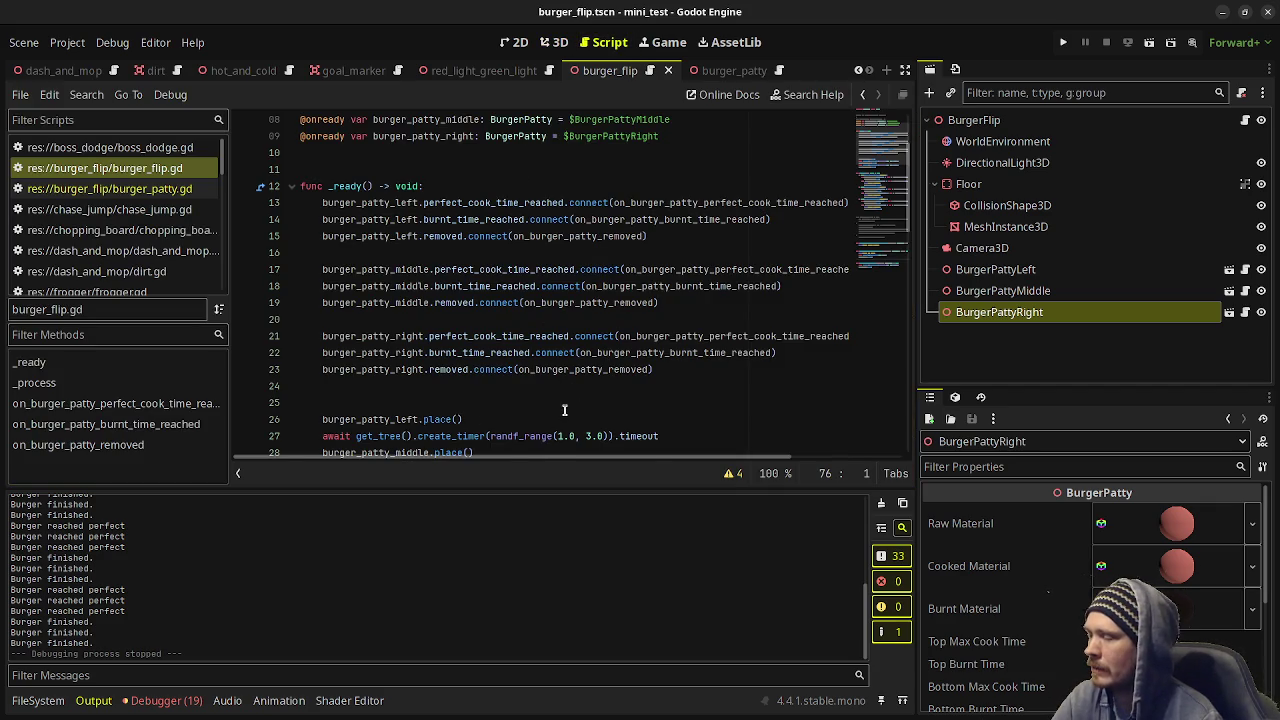
scroll(564, 410, "down", 2)
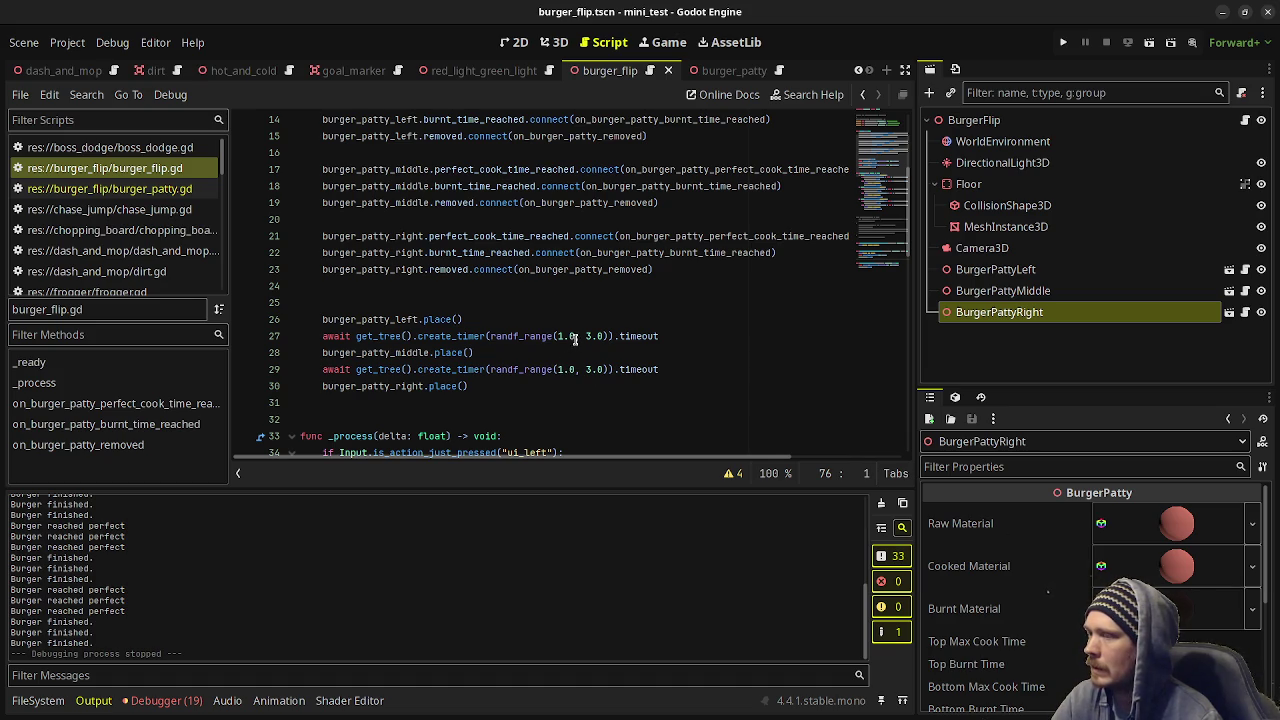
scroll(575, 338, "up", 4)
left_click(657, 256)
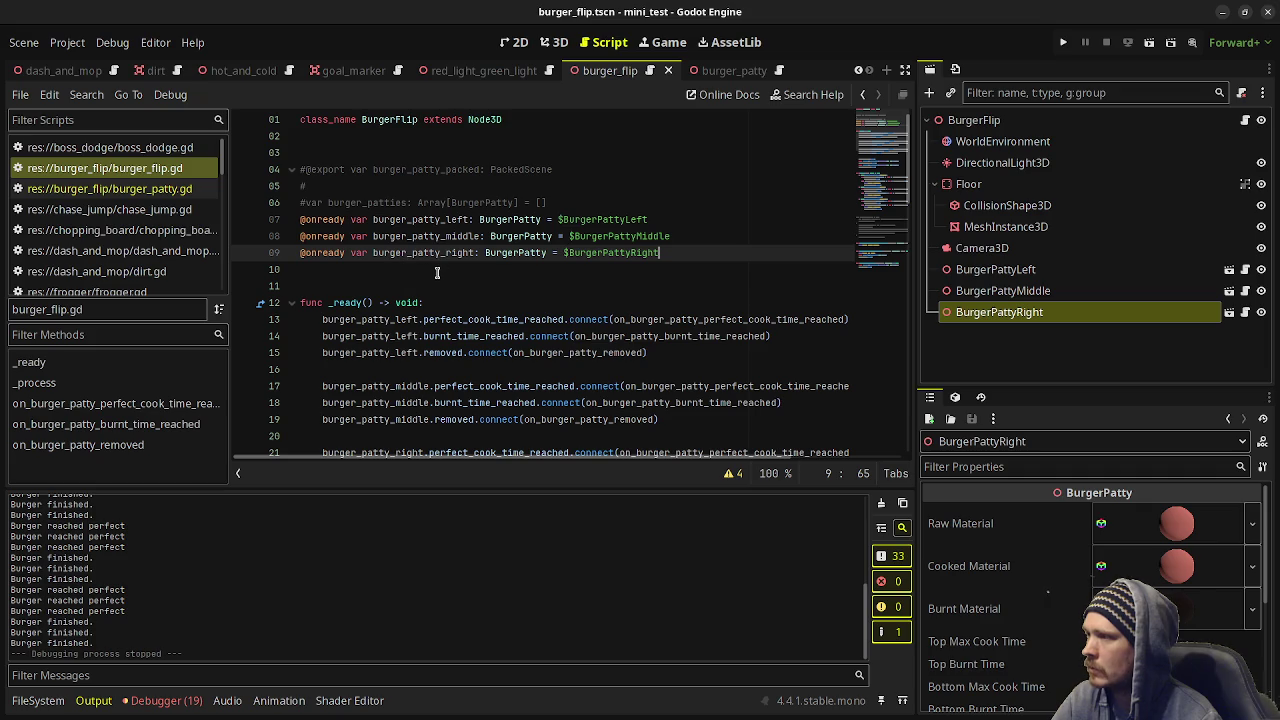
scroll(450, 276, "down", 5)
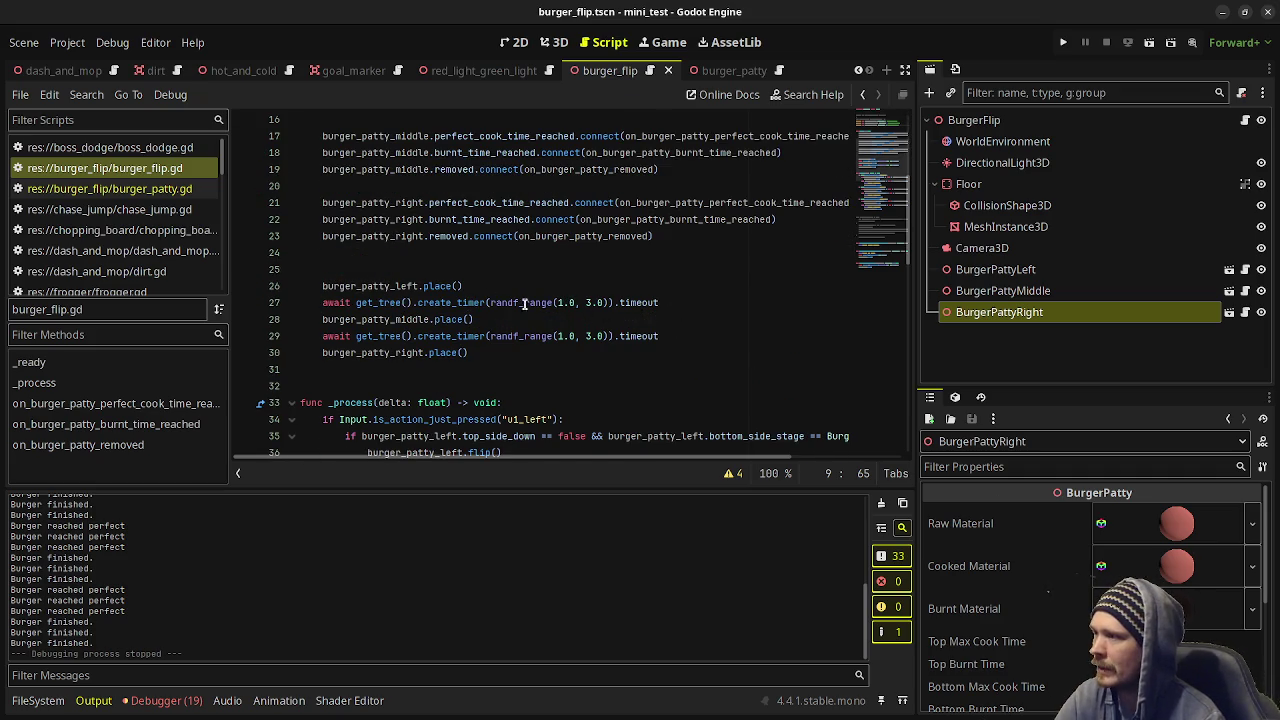
scroll(569, 316, "down", 11)
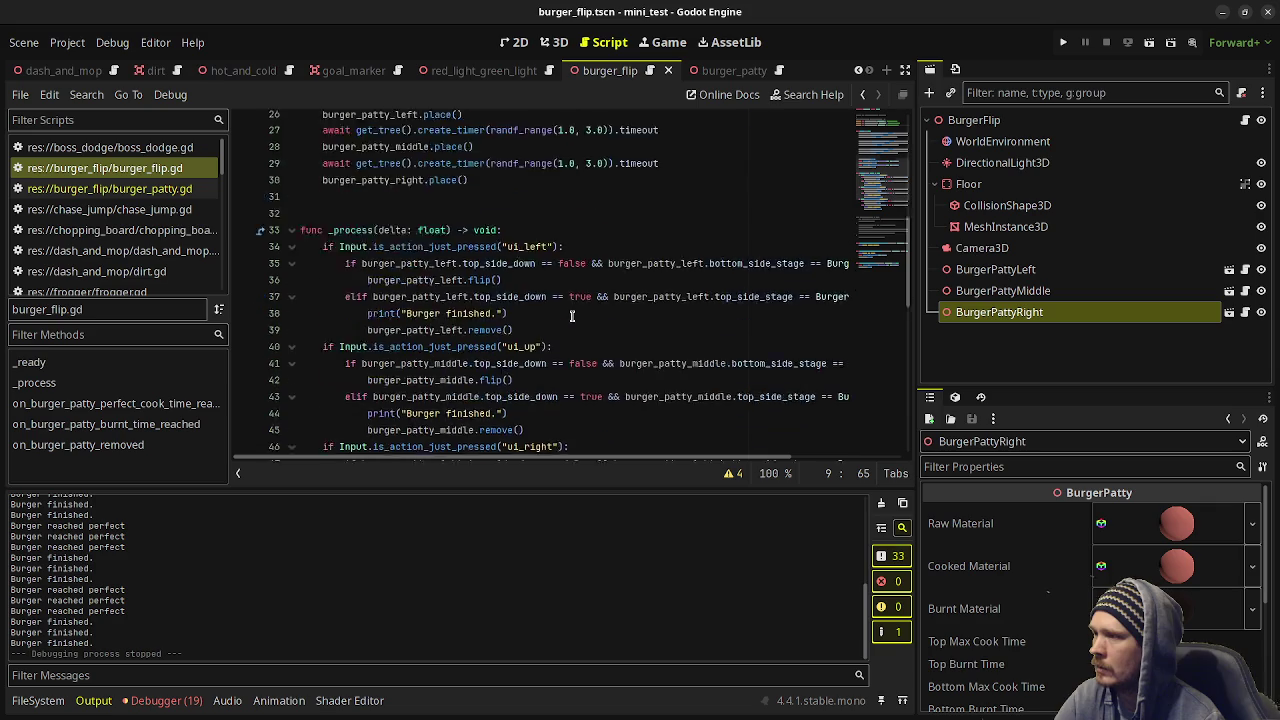
scroll(575, 315, "down", 4)
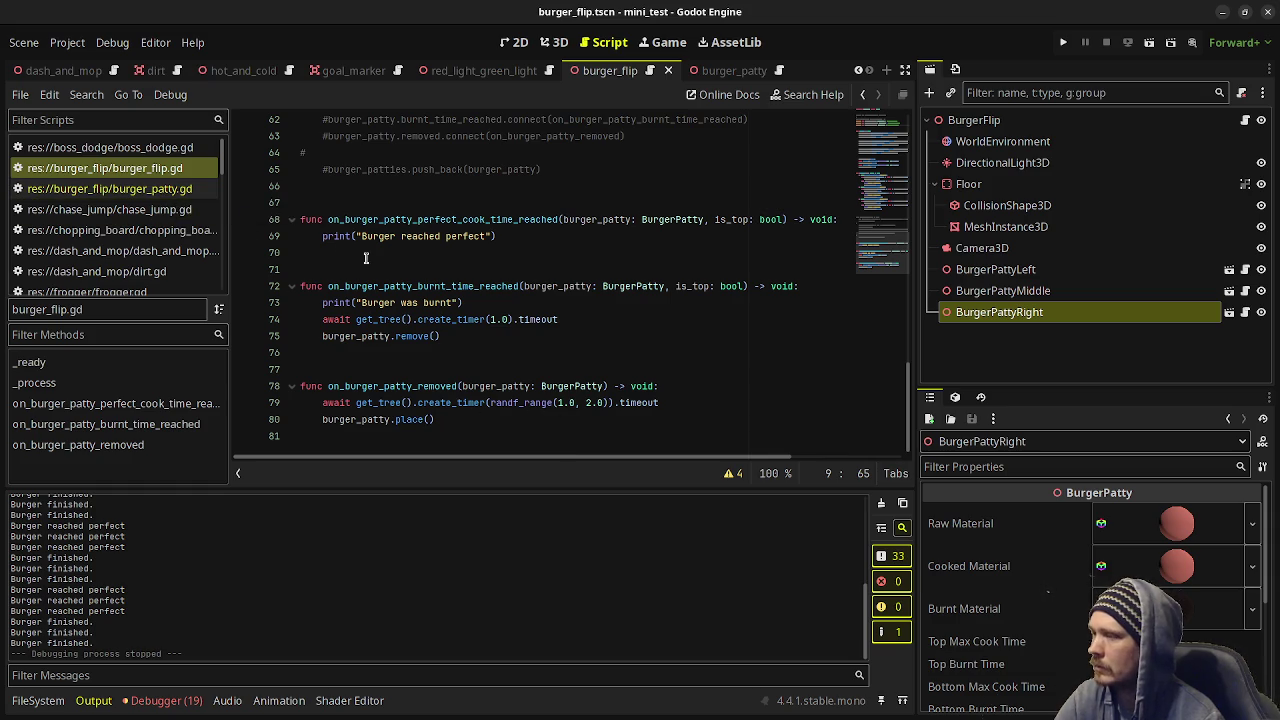
View the burger_patty scene in 3D, then switch to the burger_flip scene tab.
left_click(149, 190)
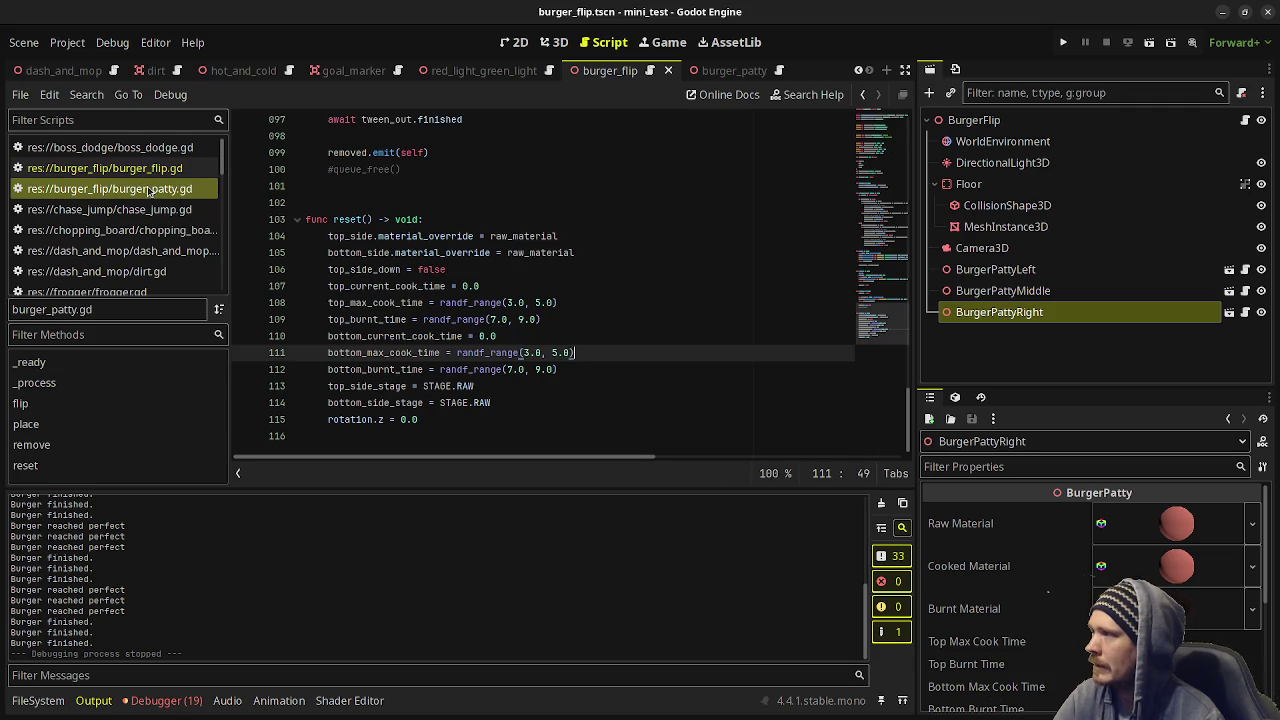
left_click(730, 70)
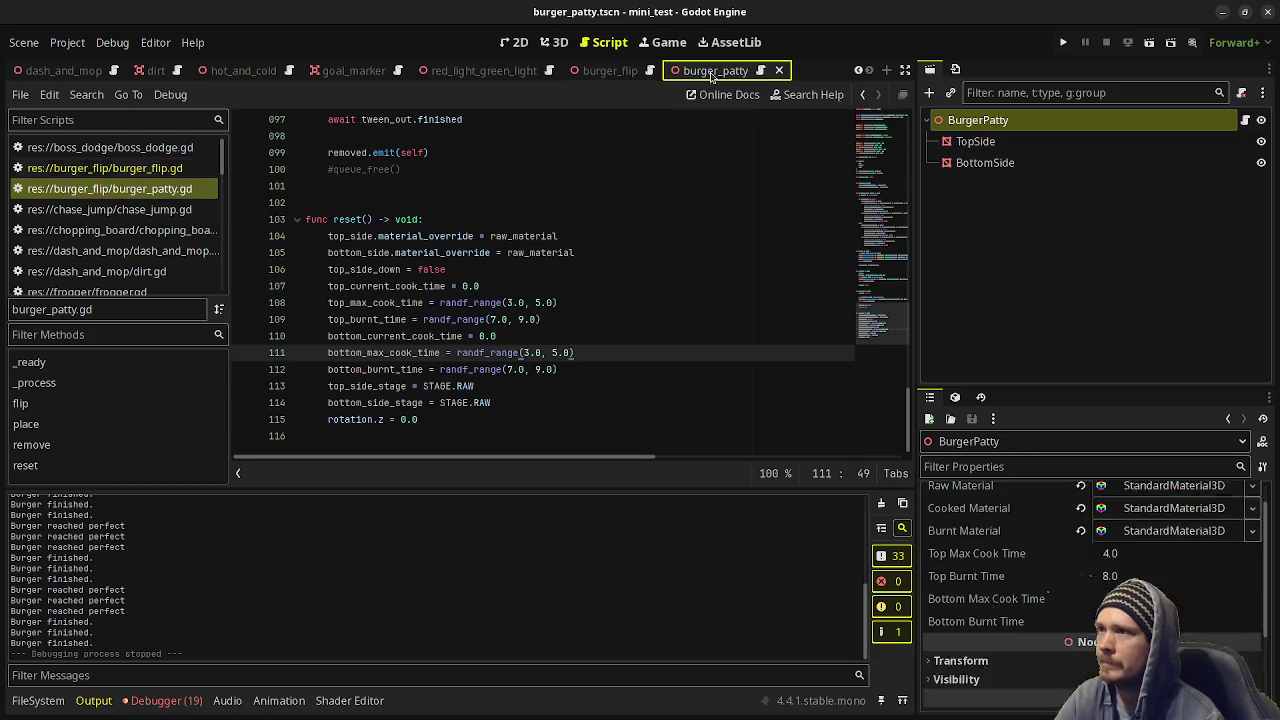
left_click(555, 42)
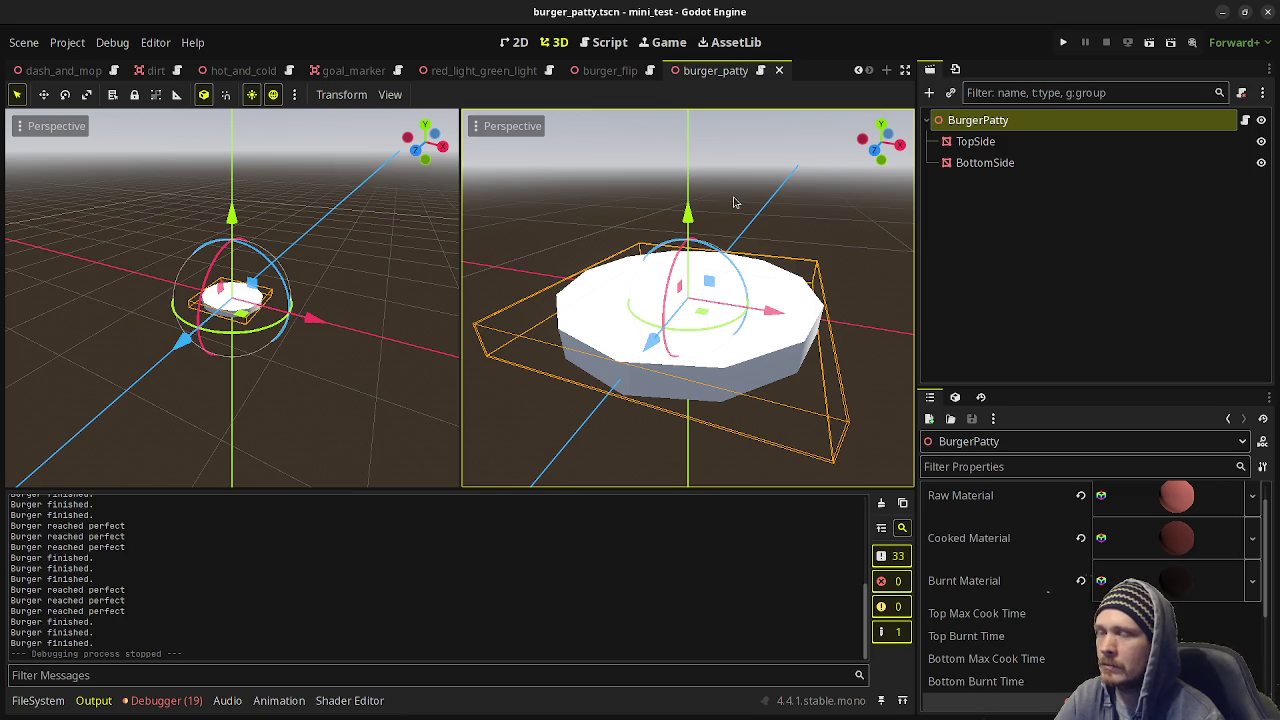
left_click(606, 48)
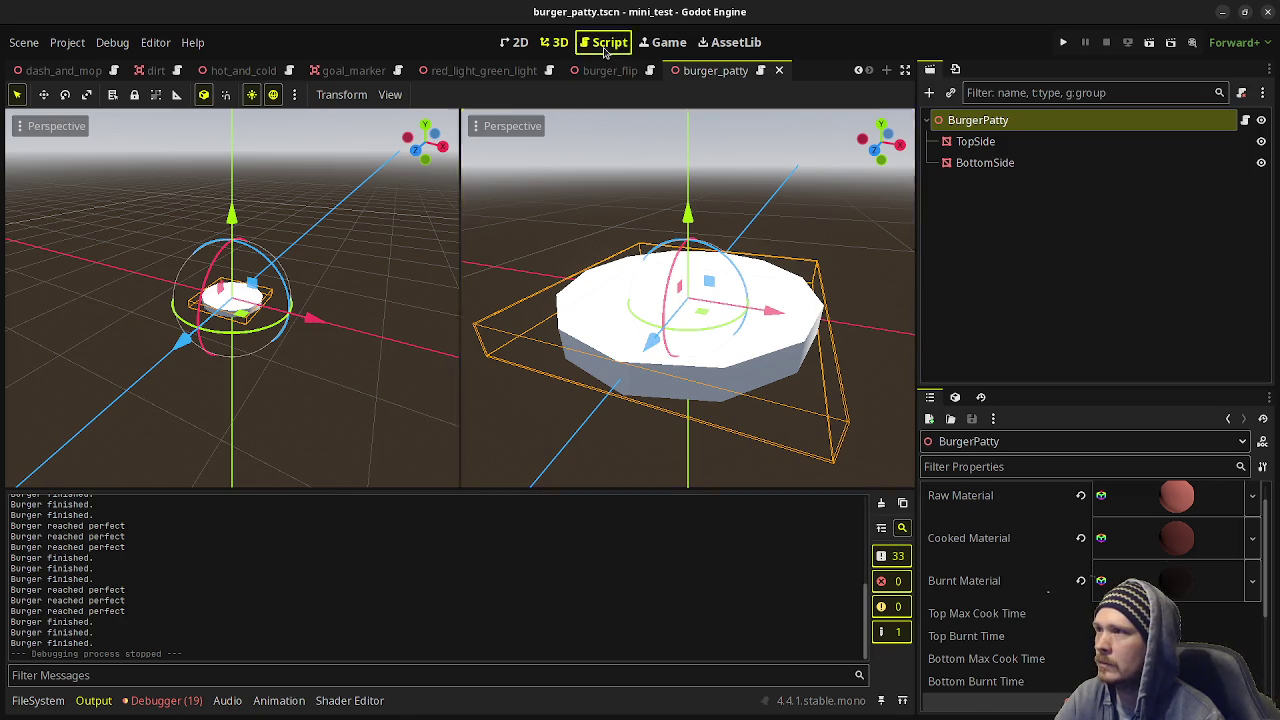
left_click(557, 43)
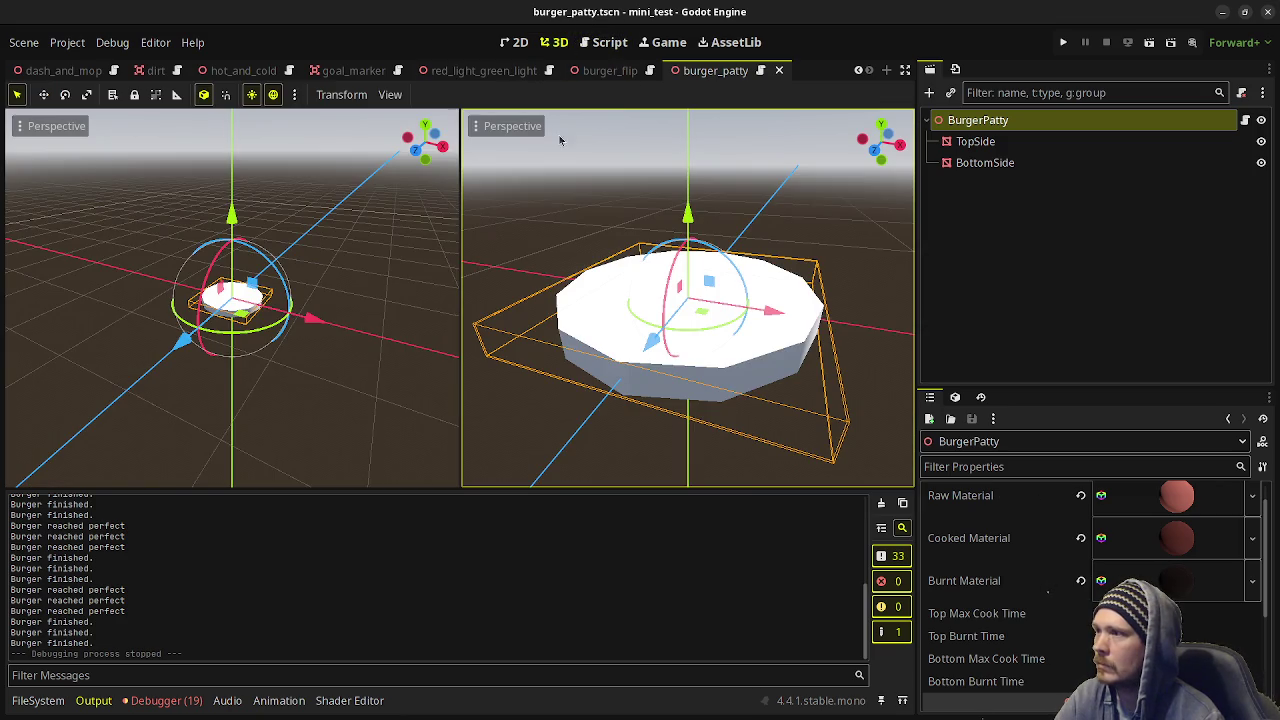
left_click(608, 70)
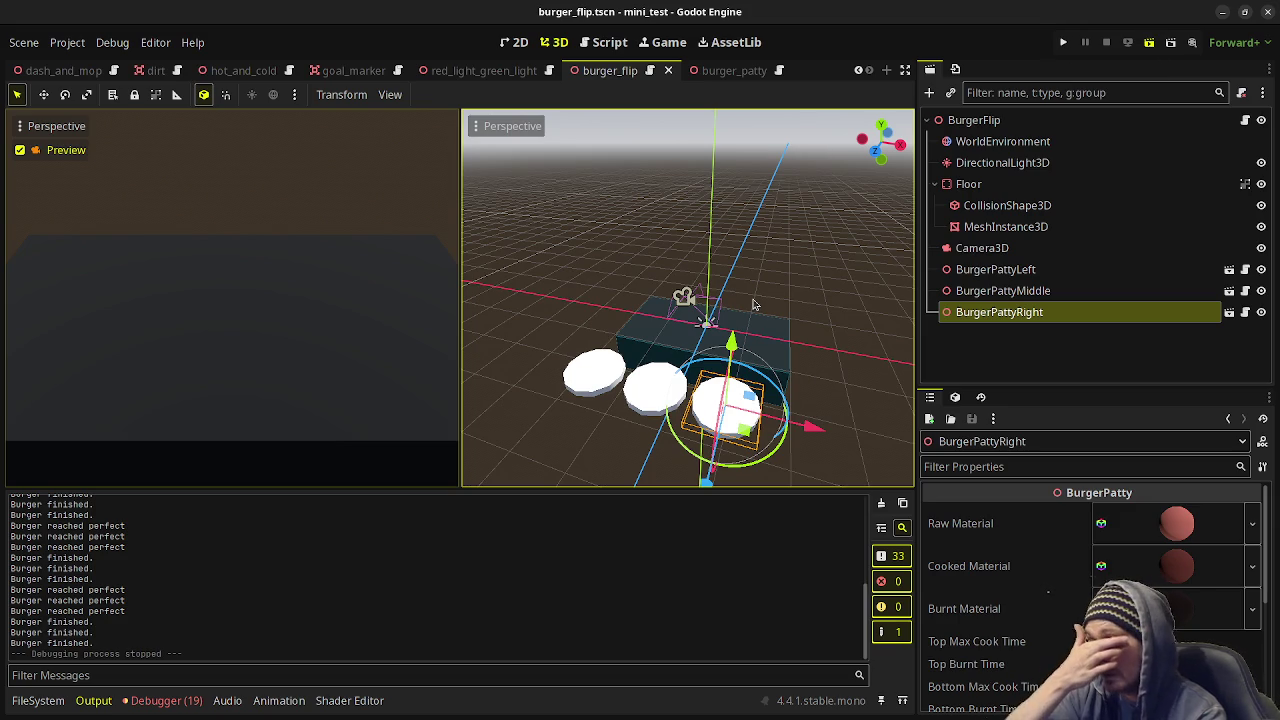
Run the scene with F6, get one burnt and one perfect burger, then stop it.
key("F6")
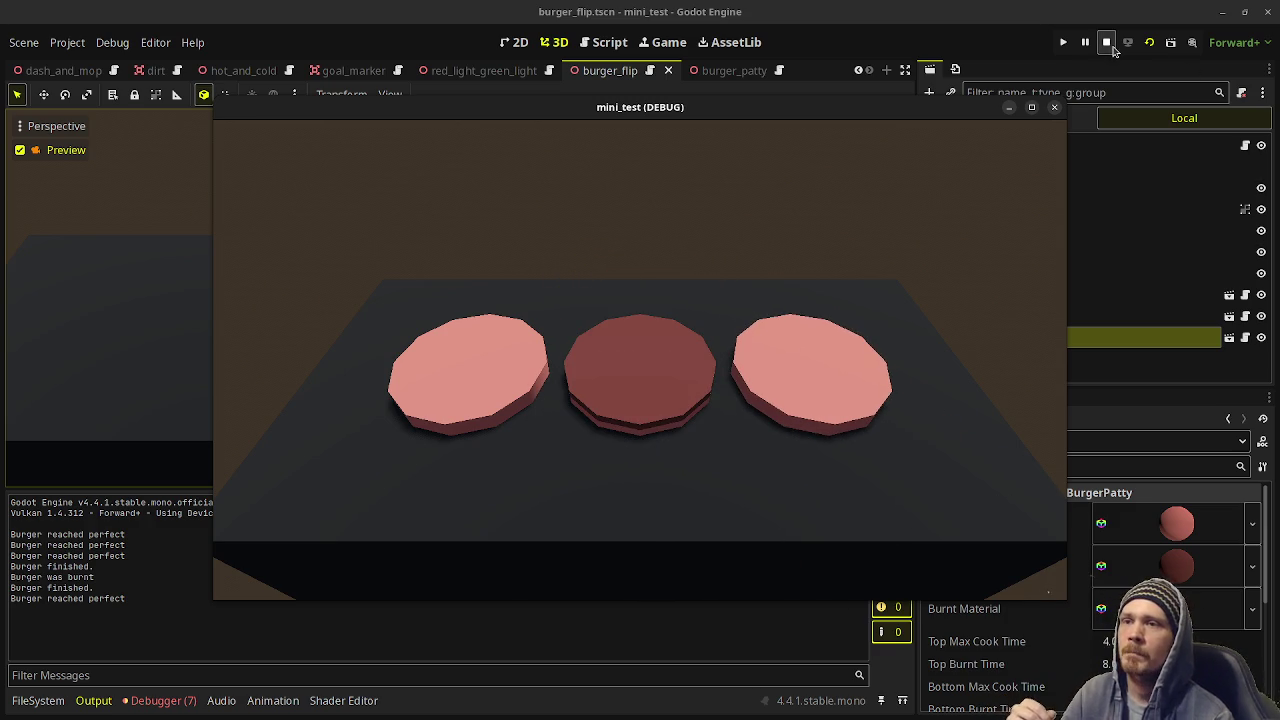
left_click(1106, 42)
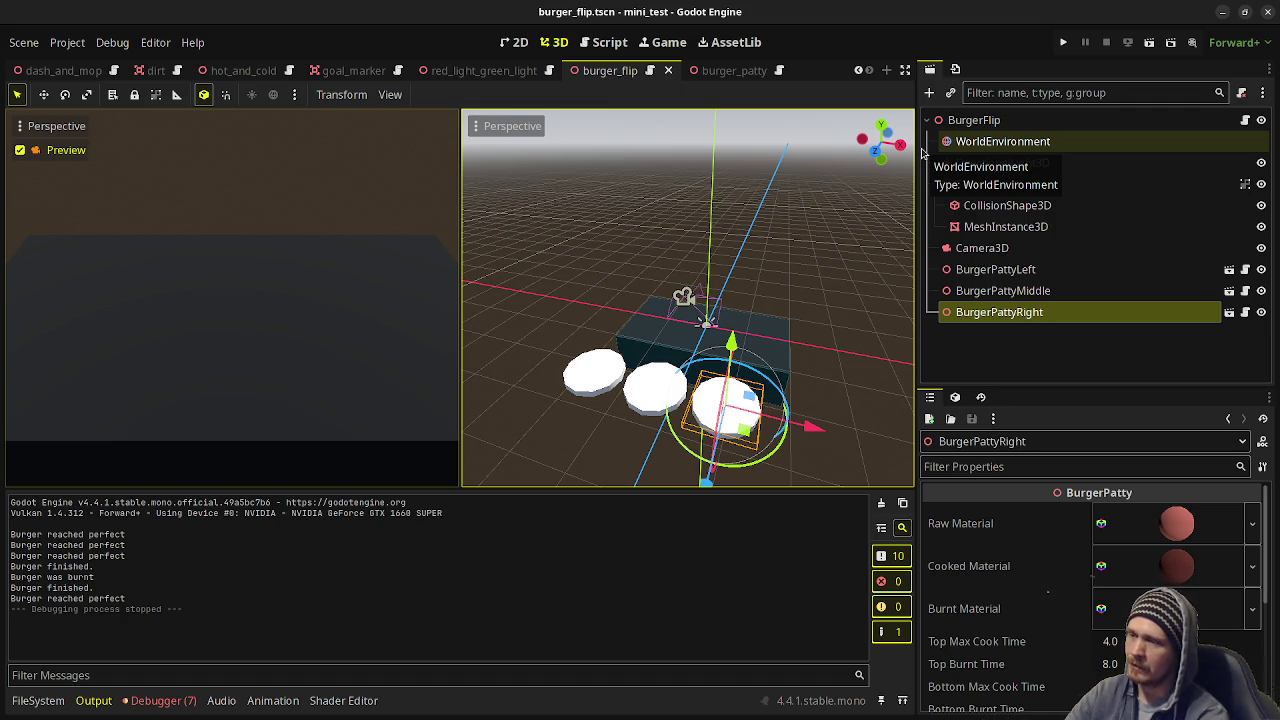
Add a MeshInstance3D child under BurgerFlip and give it a new BoxMesh.
left_click(605, 42)
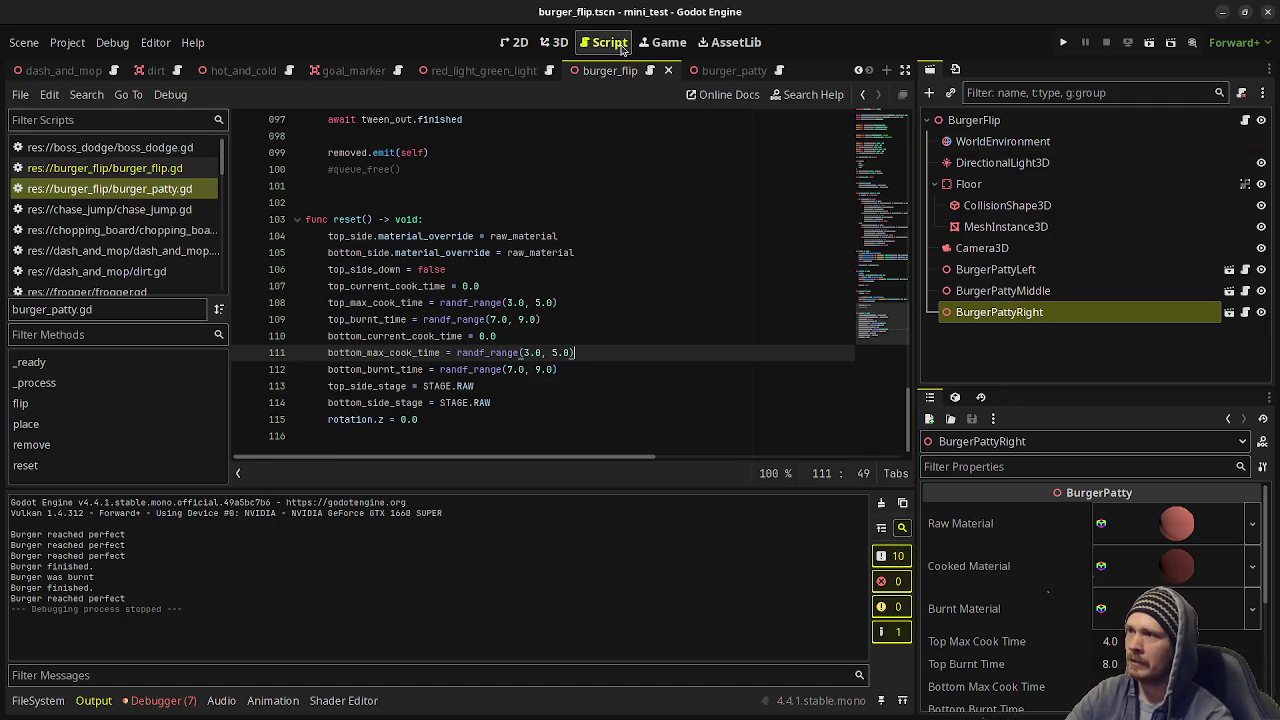
left_click(555, 42)
left_click(968, 121)
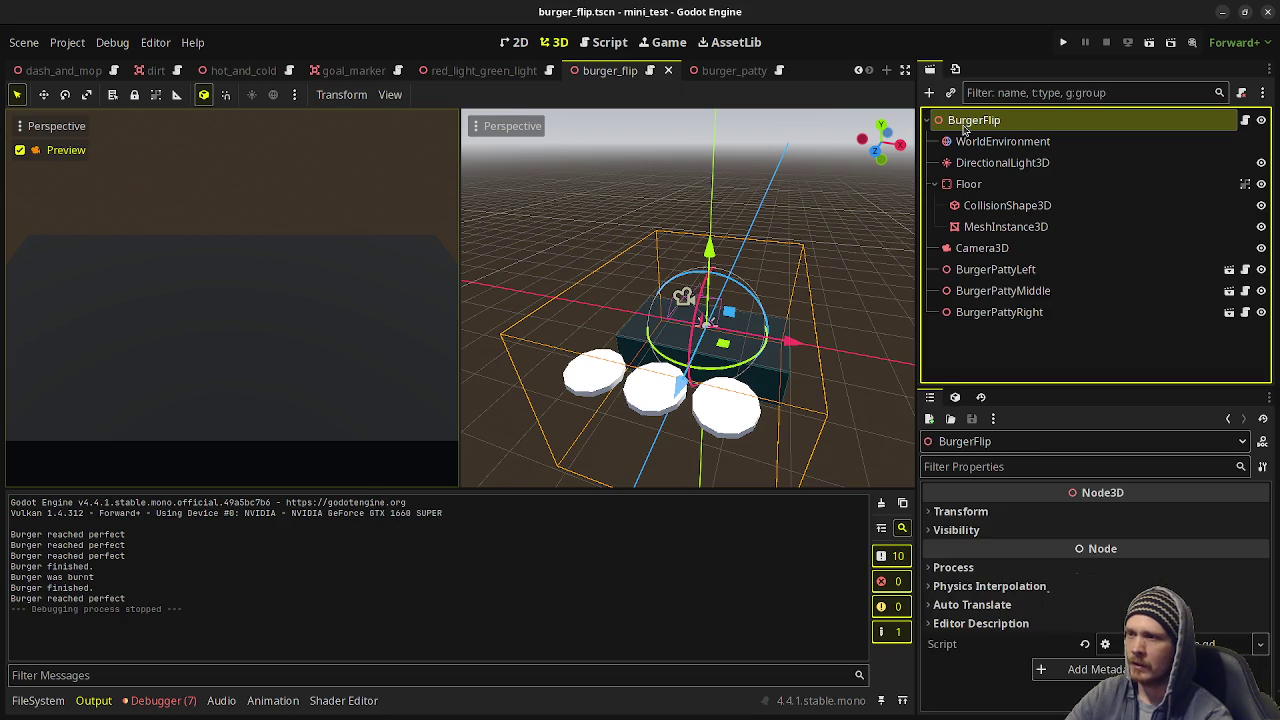
key("ctrl+a")
type("meshin")
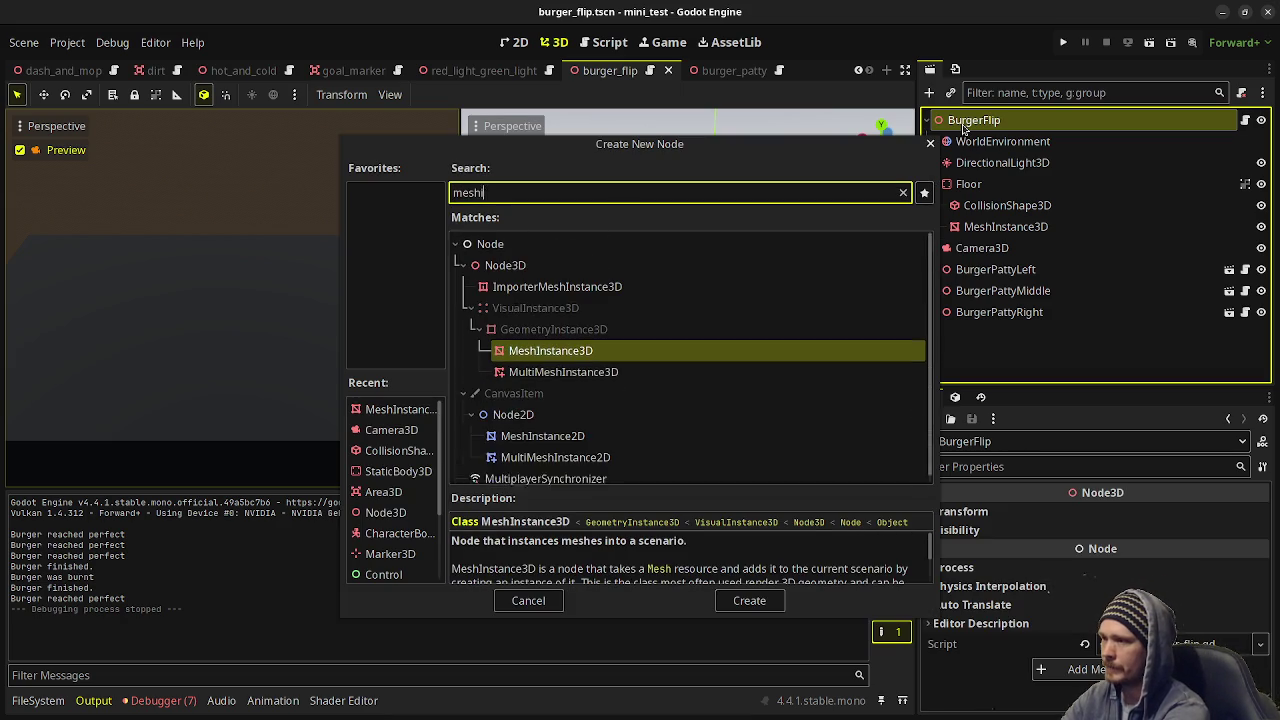
key("Return")
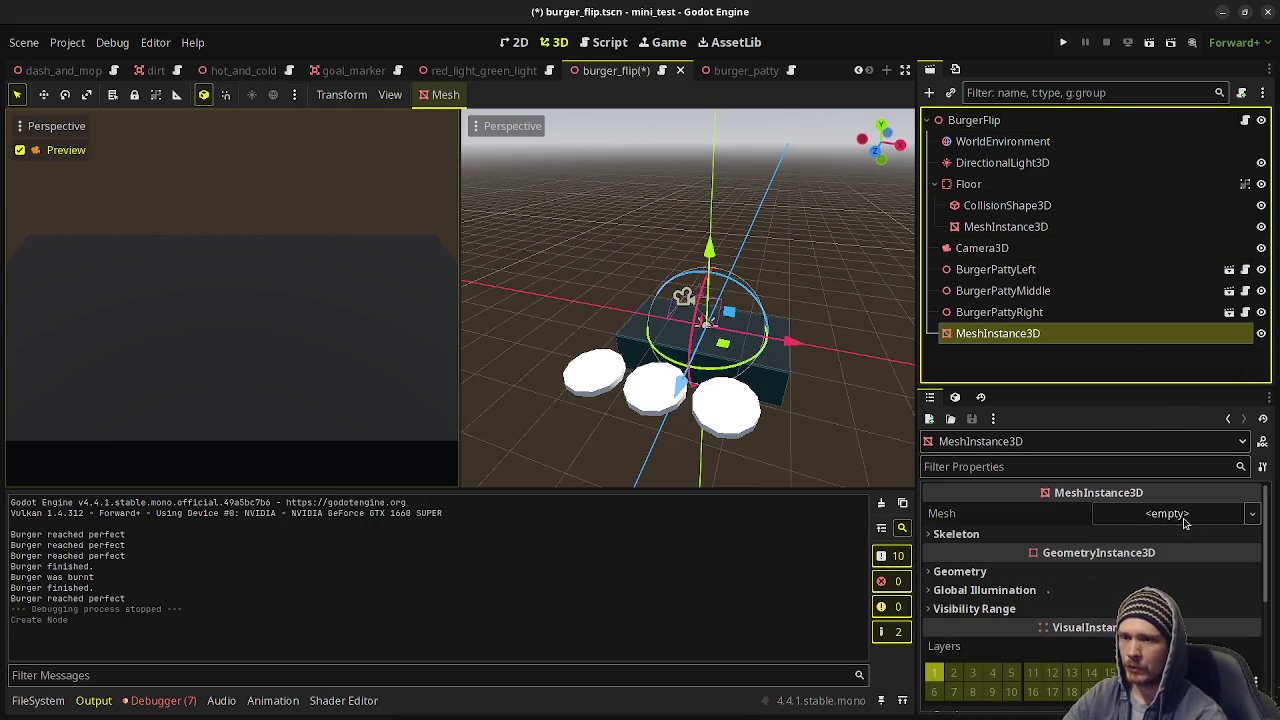
left_click(1168, 513)
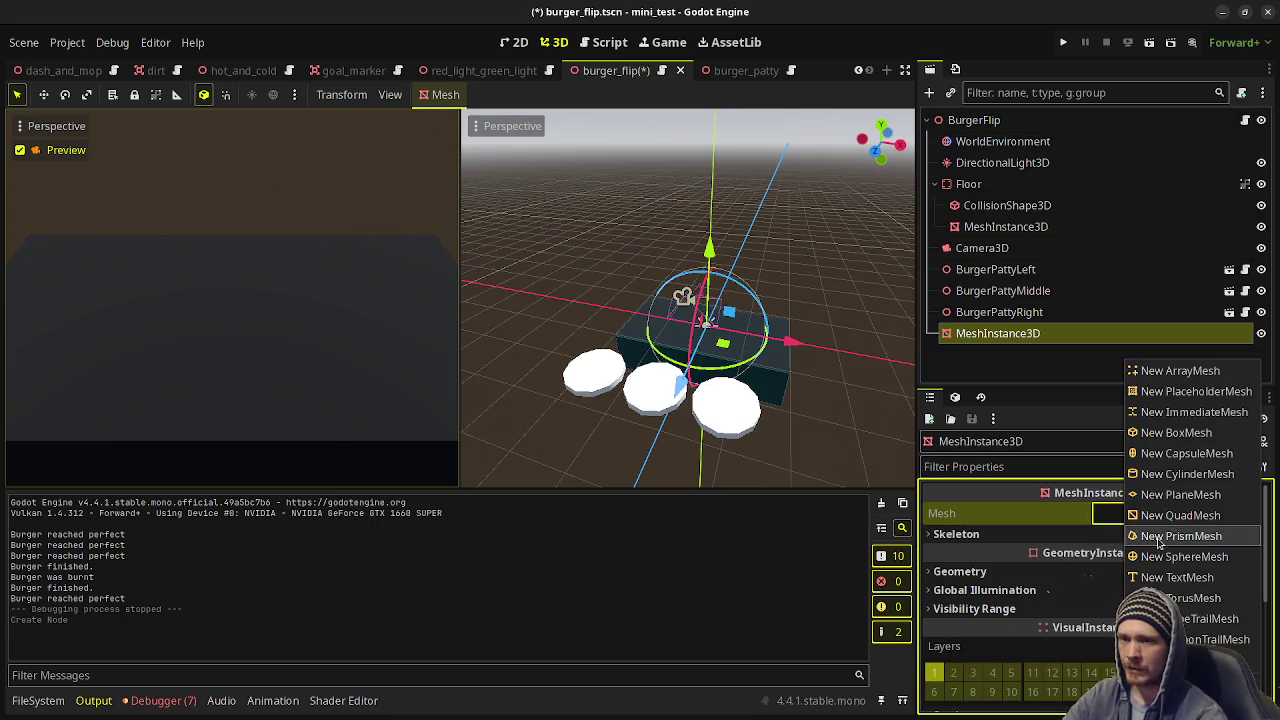
left_click(1198, 443)
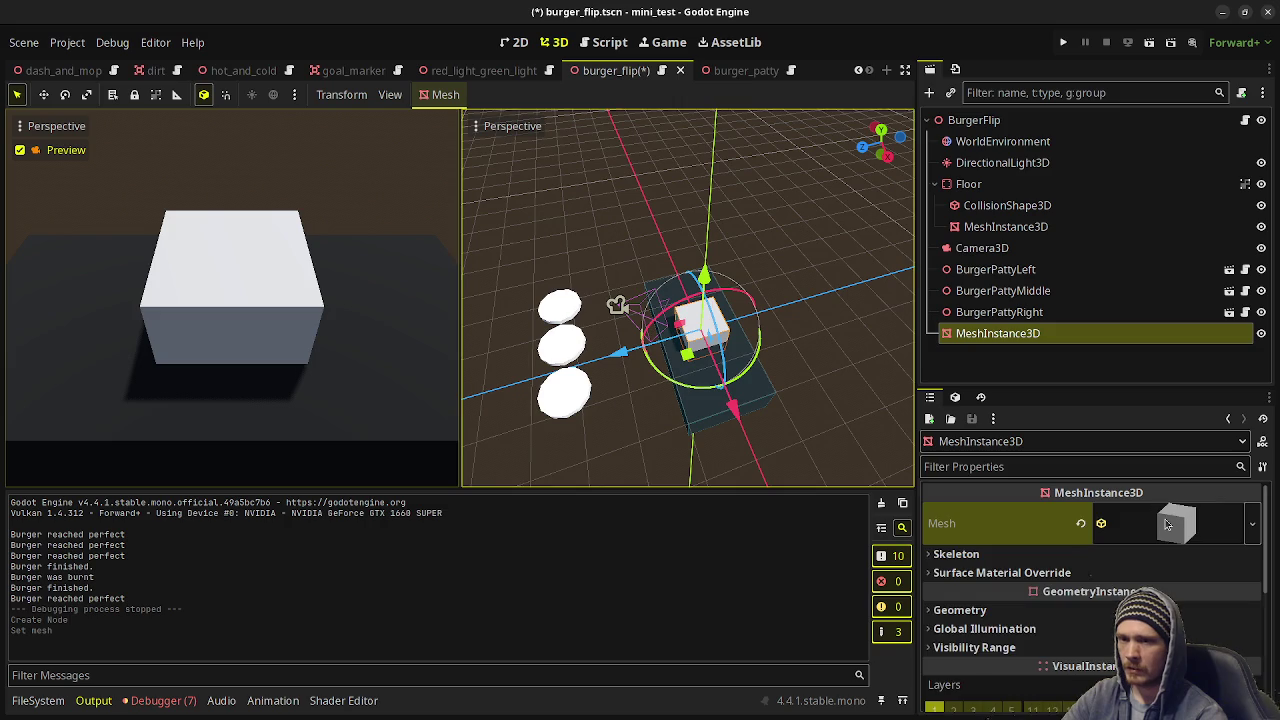
left_click(1167, 524)
Size the box mesh to 0.75 m in x and 0.1 m in y.
left_click(981, 679)
type("0.2")
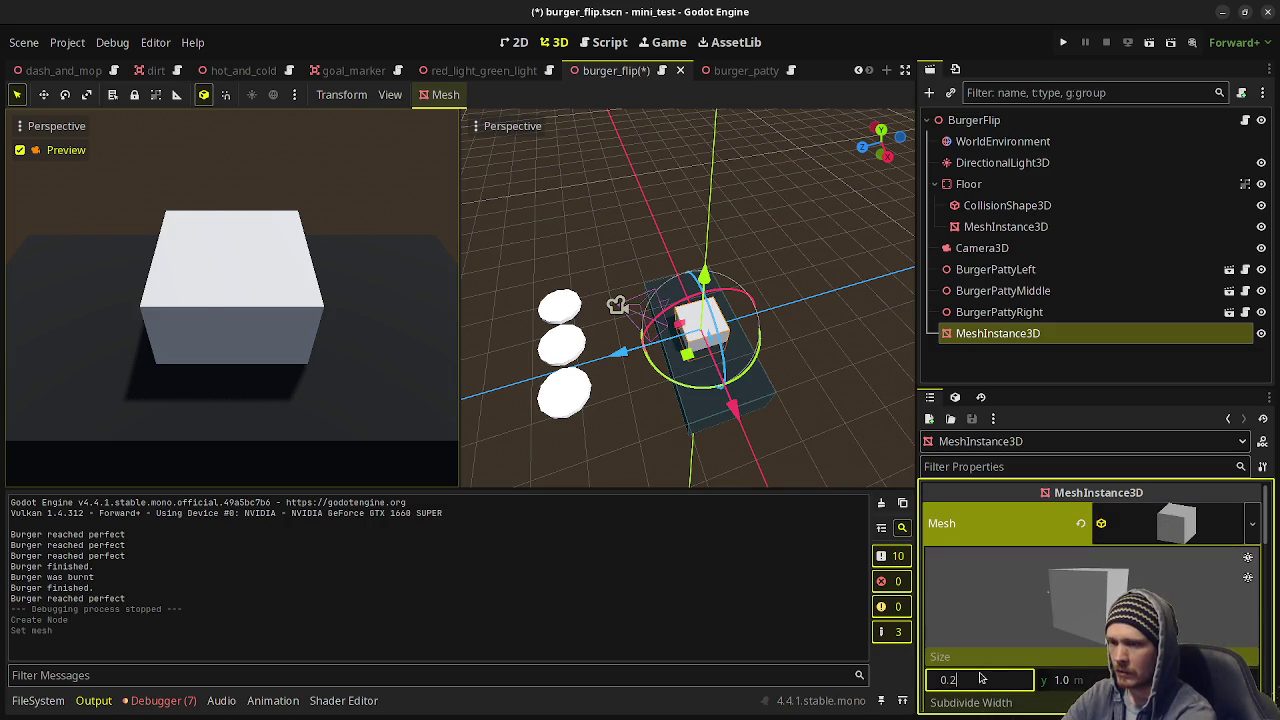
type("5")
key("Tab")
type("0")
key("Tab")
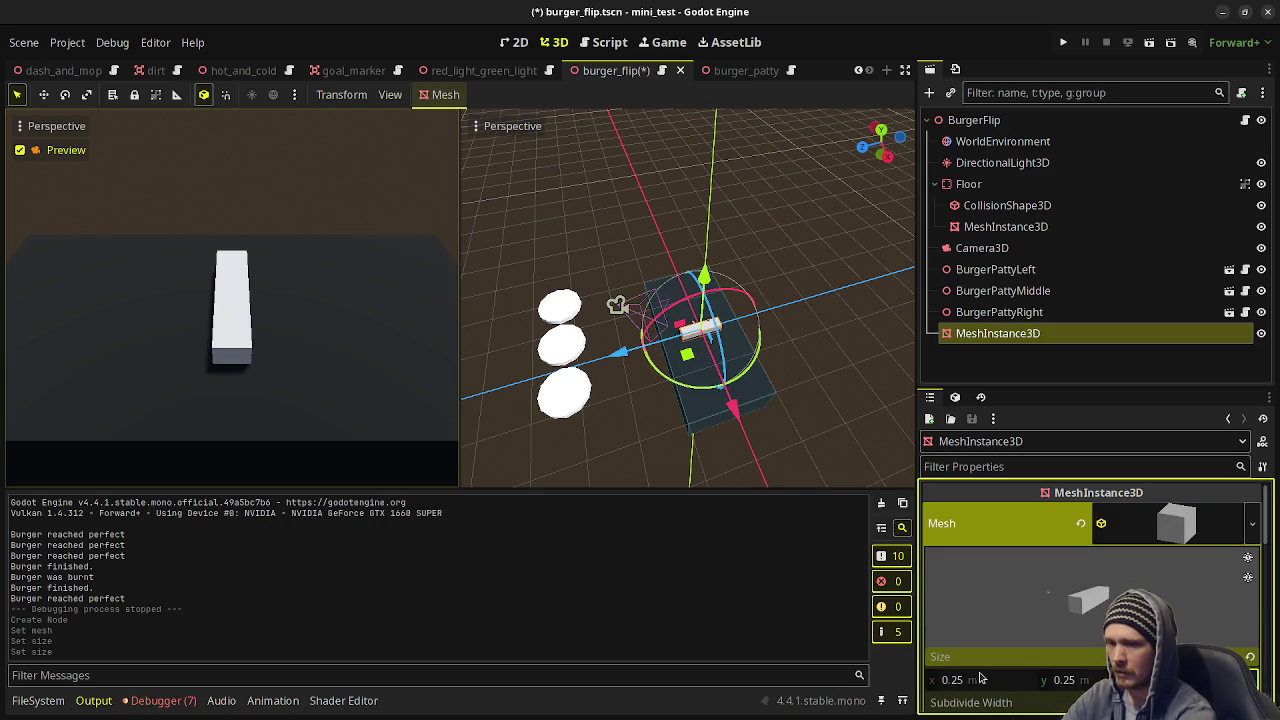
left_click(981, 679)
type("0.5")
key("Tab")
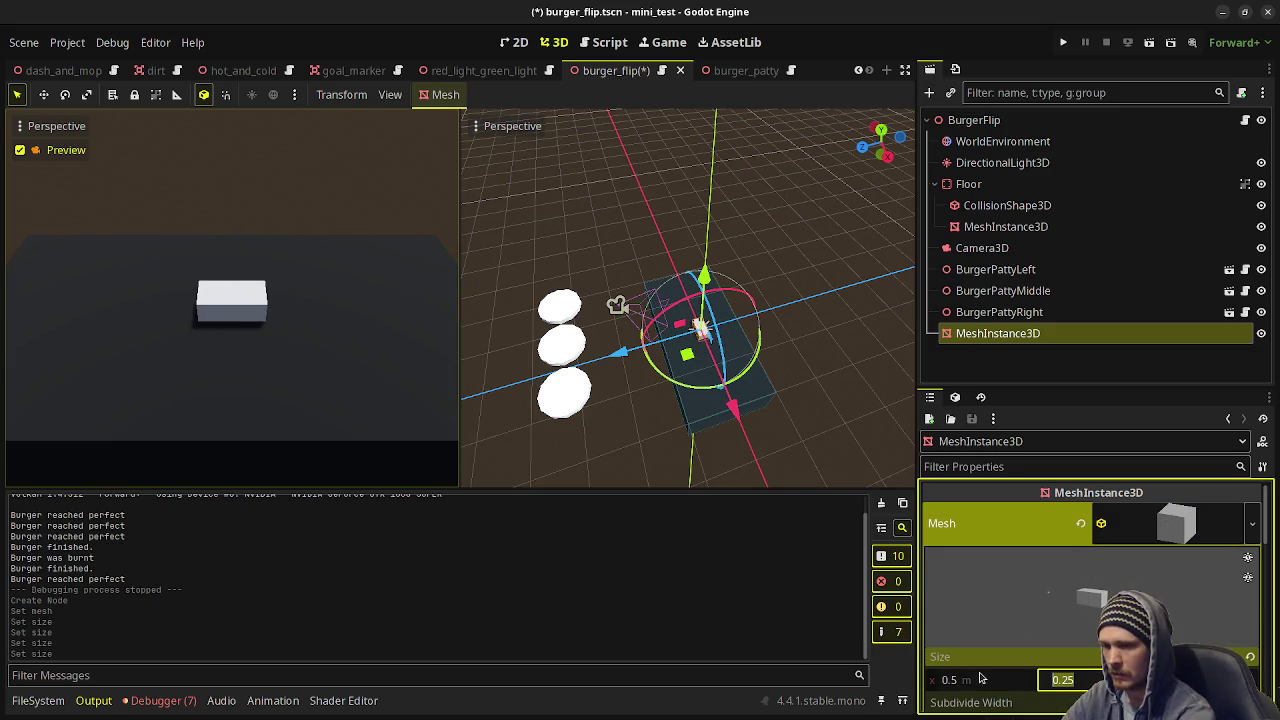
key("Tab")
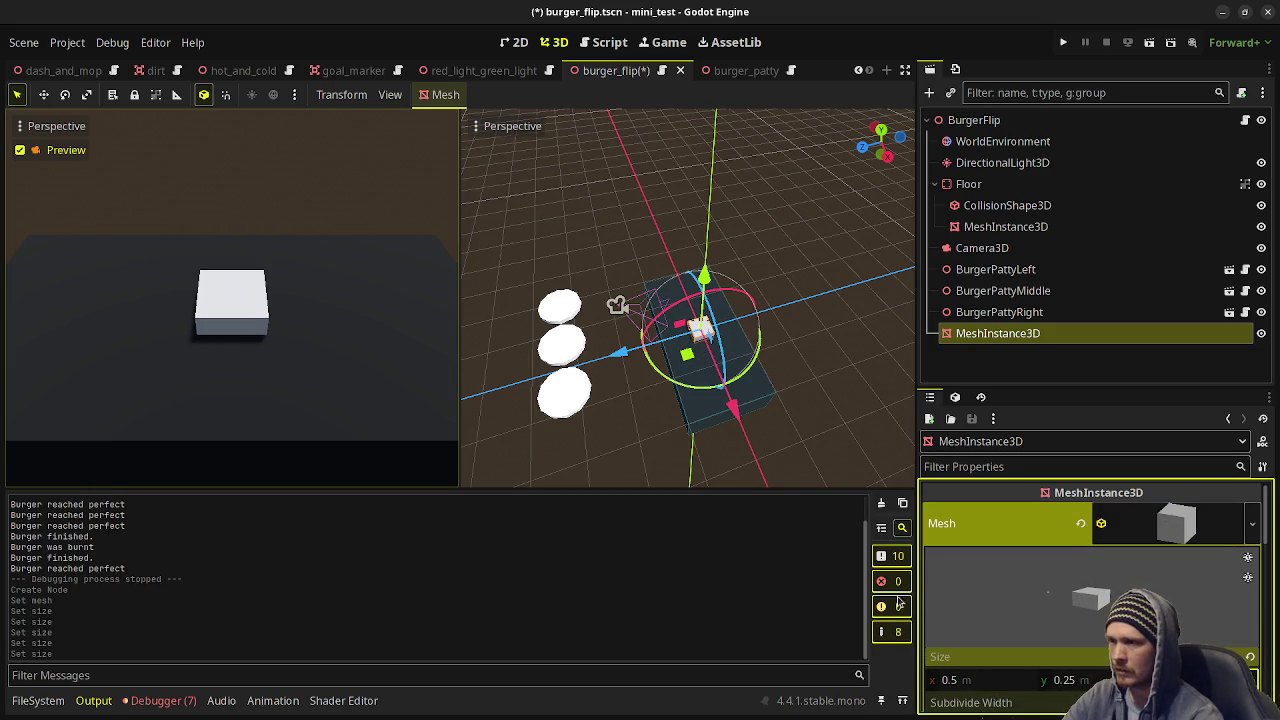
type("0.1")
key("Return")
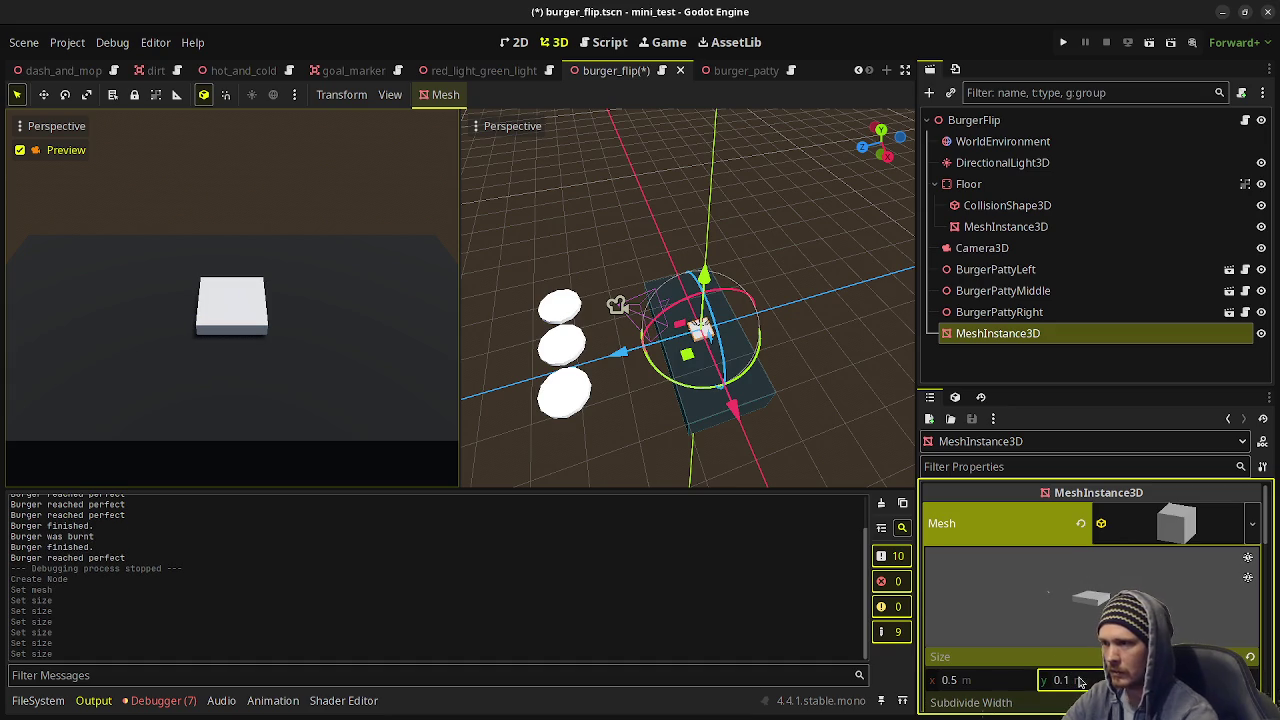
left_click(994, 677)
type("0.")
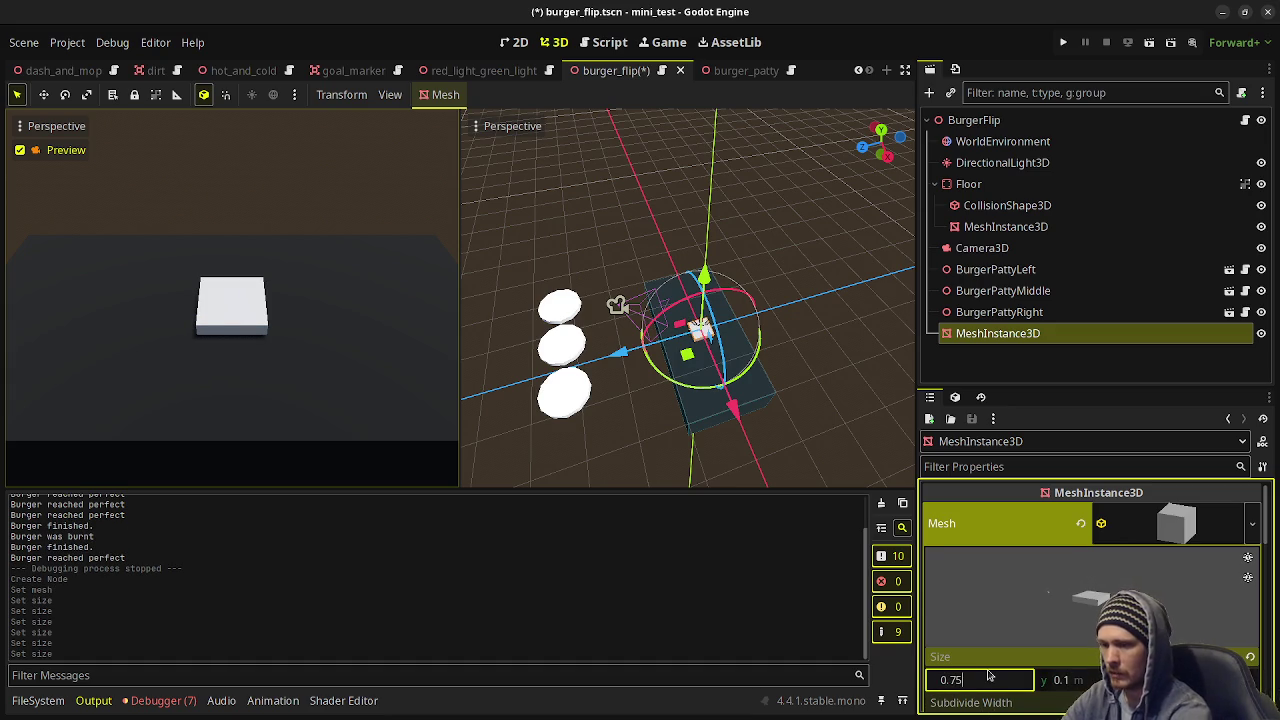
key("Return")
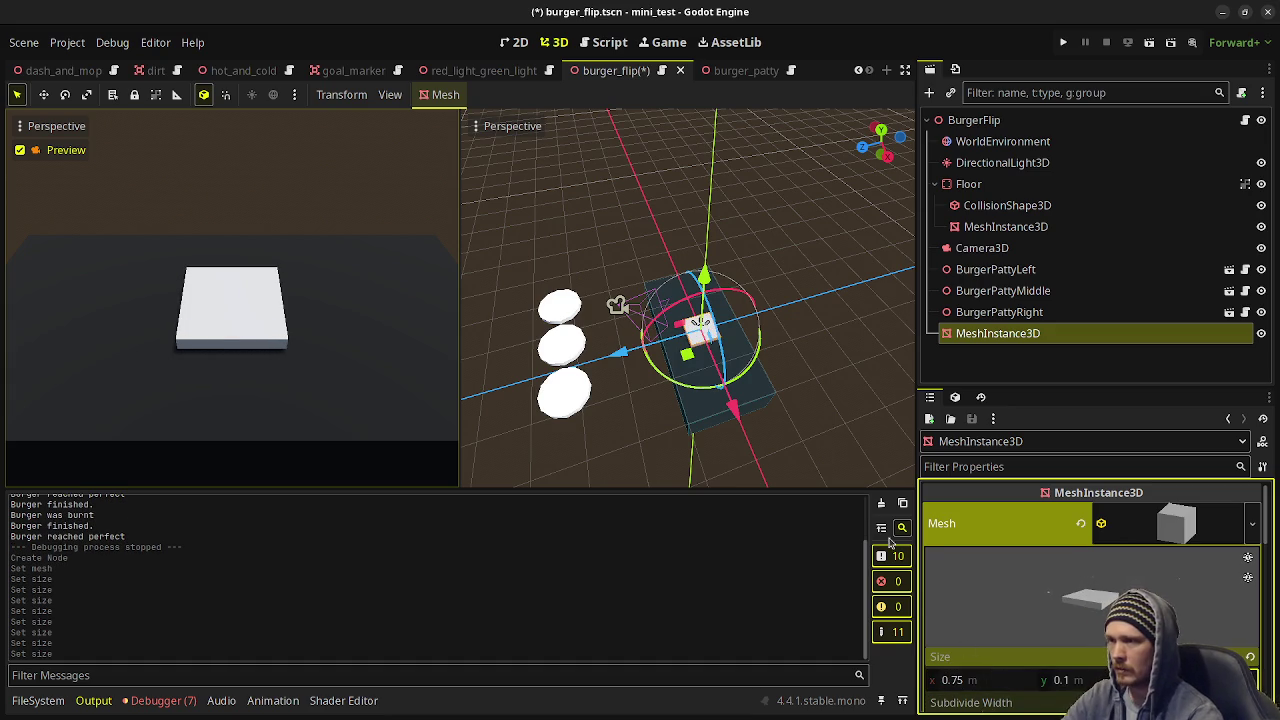
mouse_move(685, 254)
left_mouse_down()
mouse_move(770, 330)
mouse_move(705, 365)
mouse_move(672, 425)
left_mouse_up()
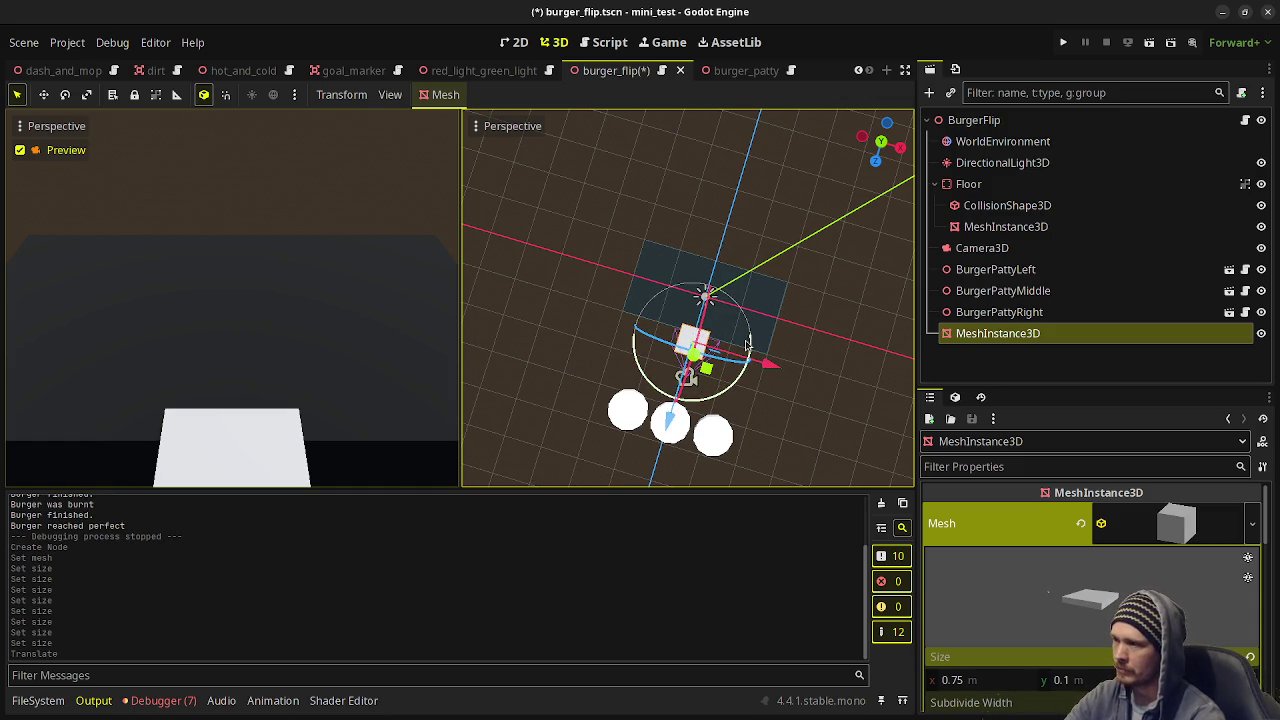
Run the game, flip and finish the patties with keys 1, 2 and 3, then stop it.
left_click(1138, 50)
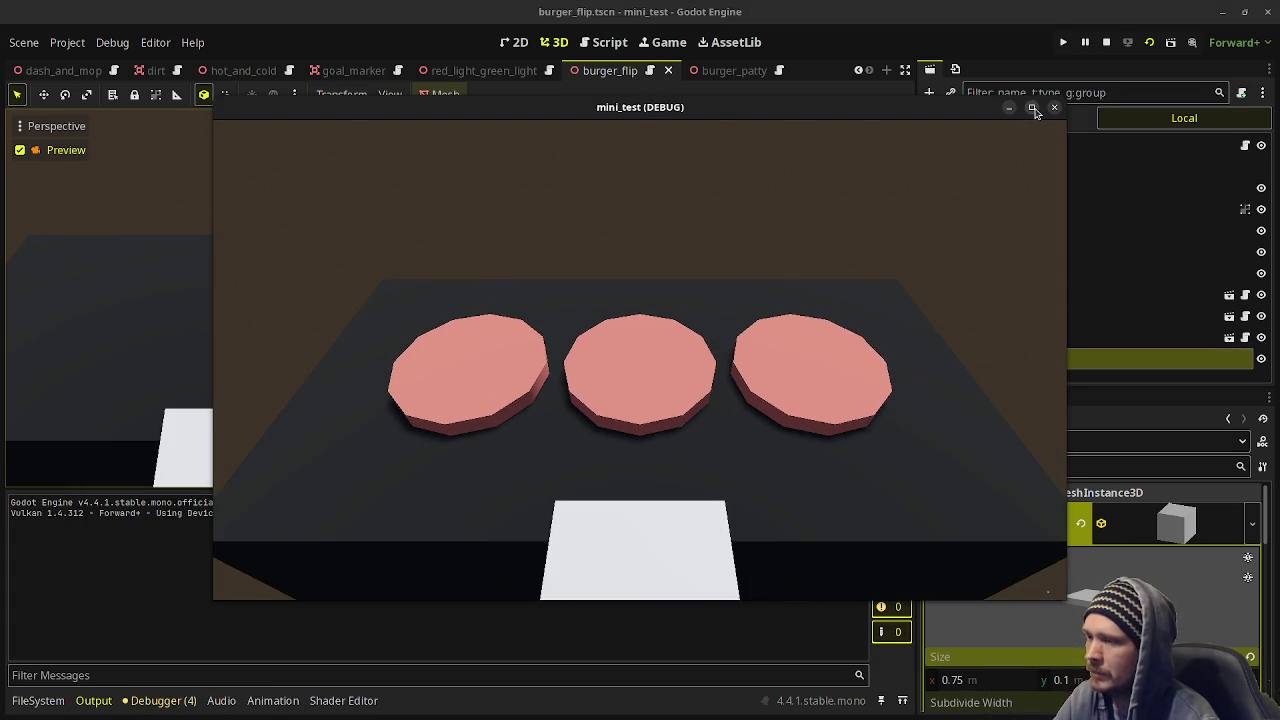
key("1")
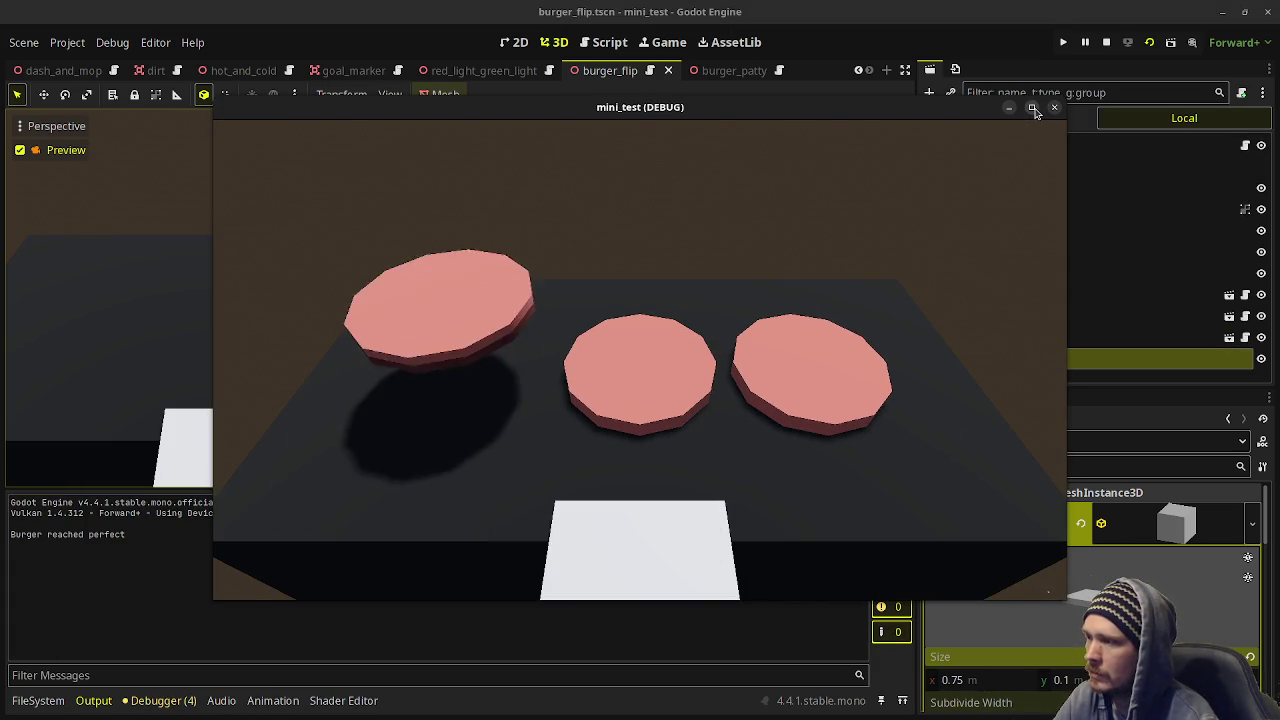
key("3")
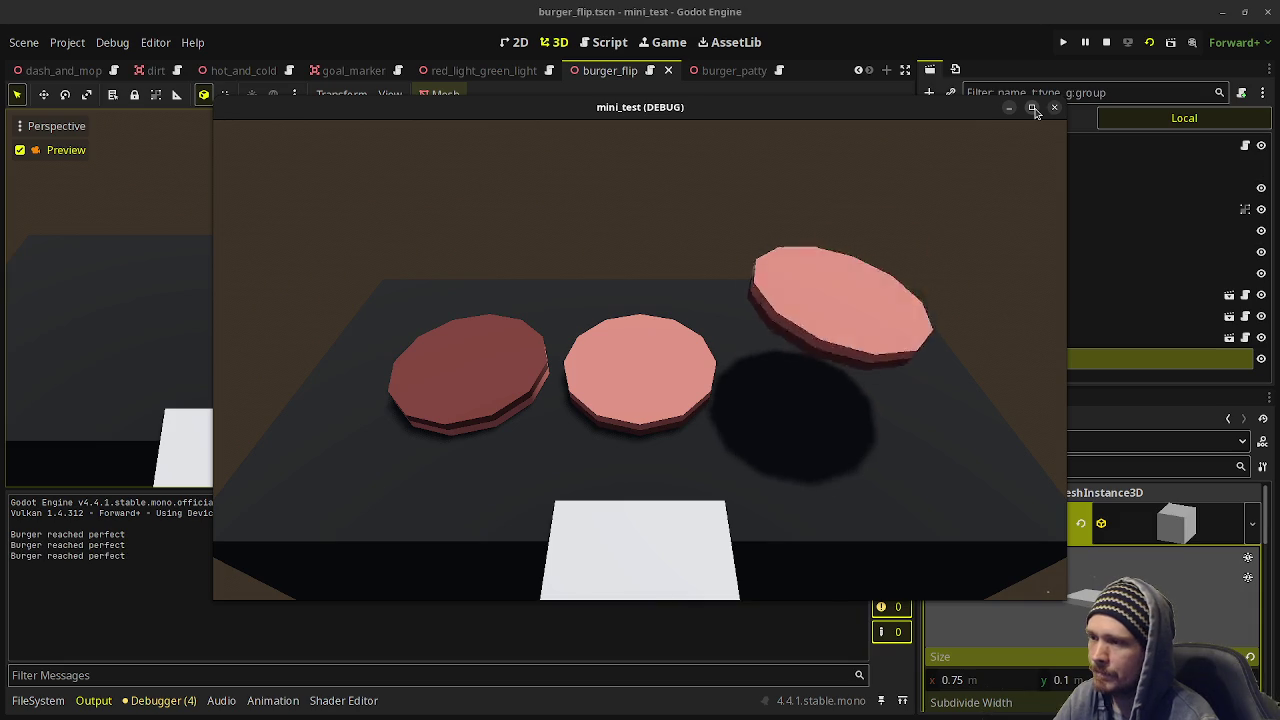
key("2")
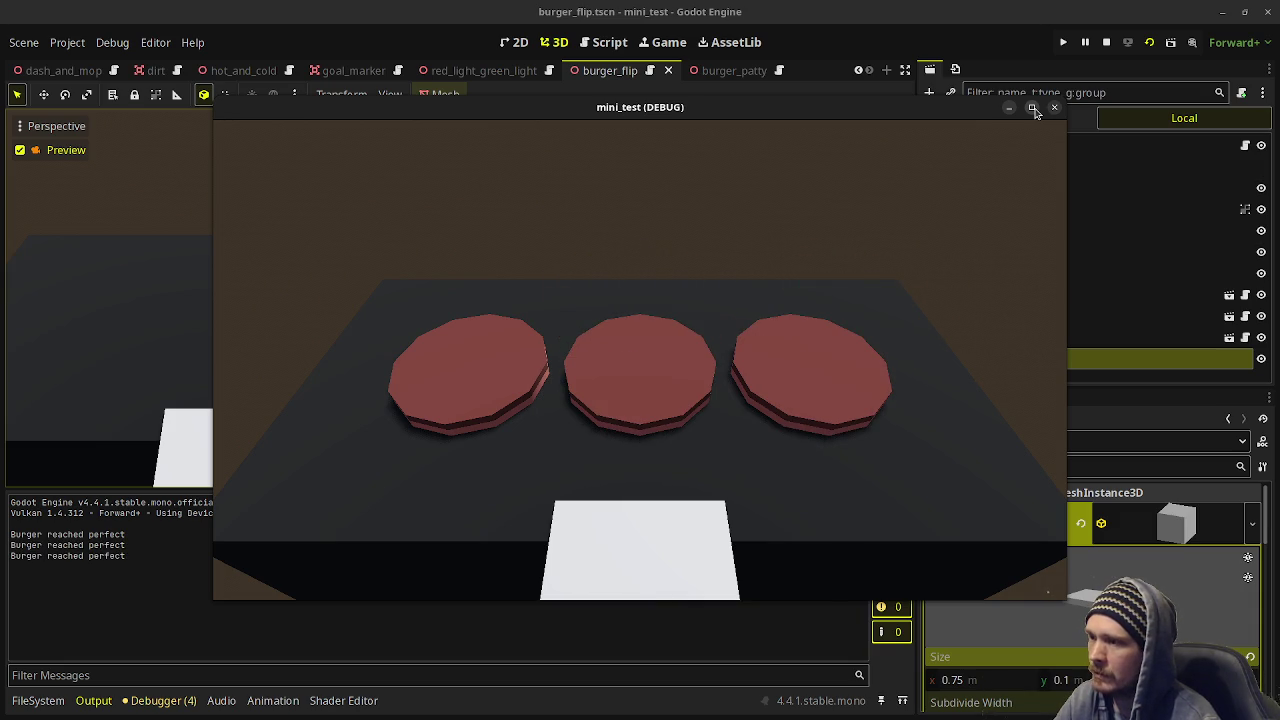
key("1")
key("3")
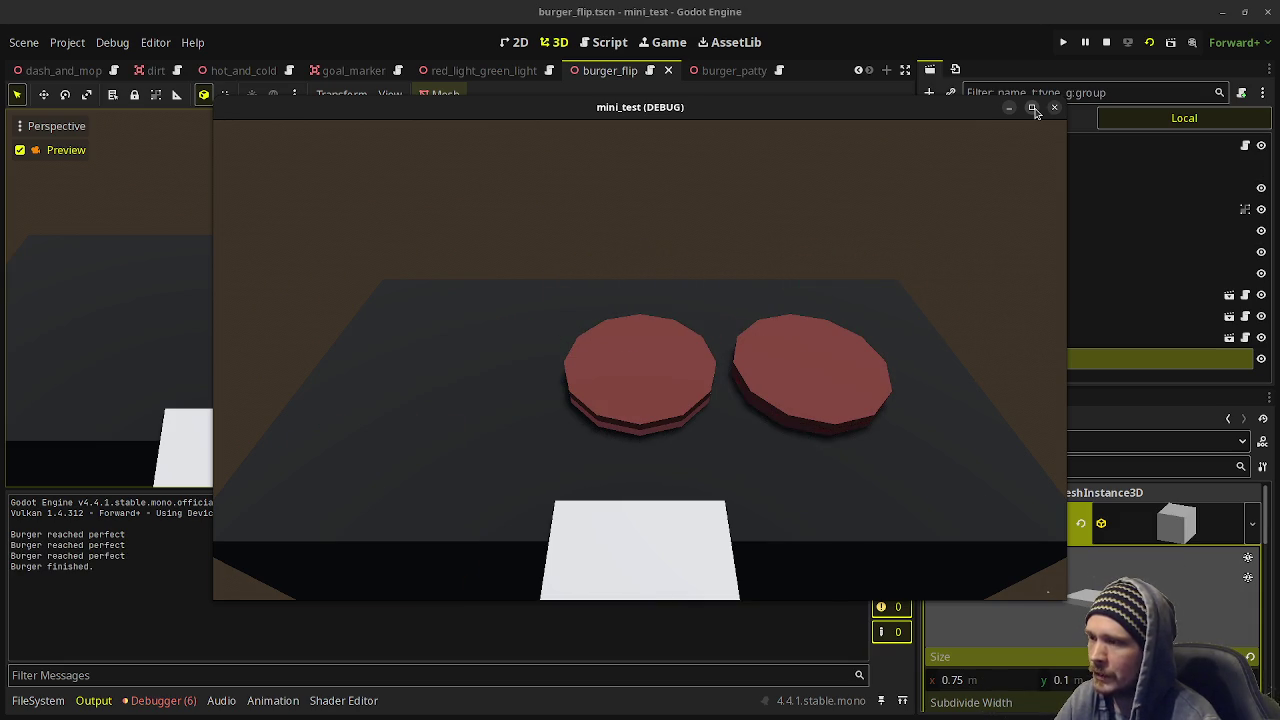
key("2")
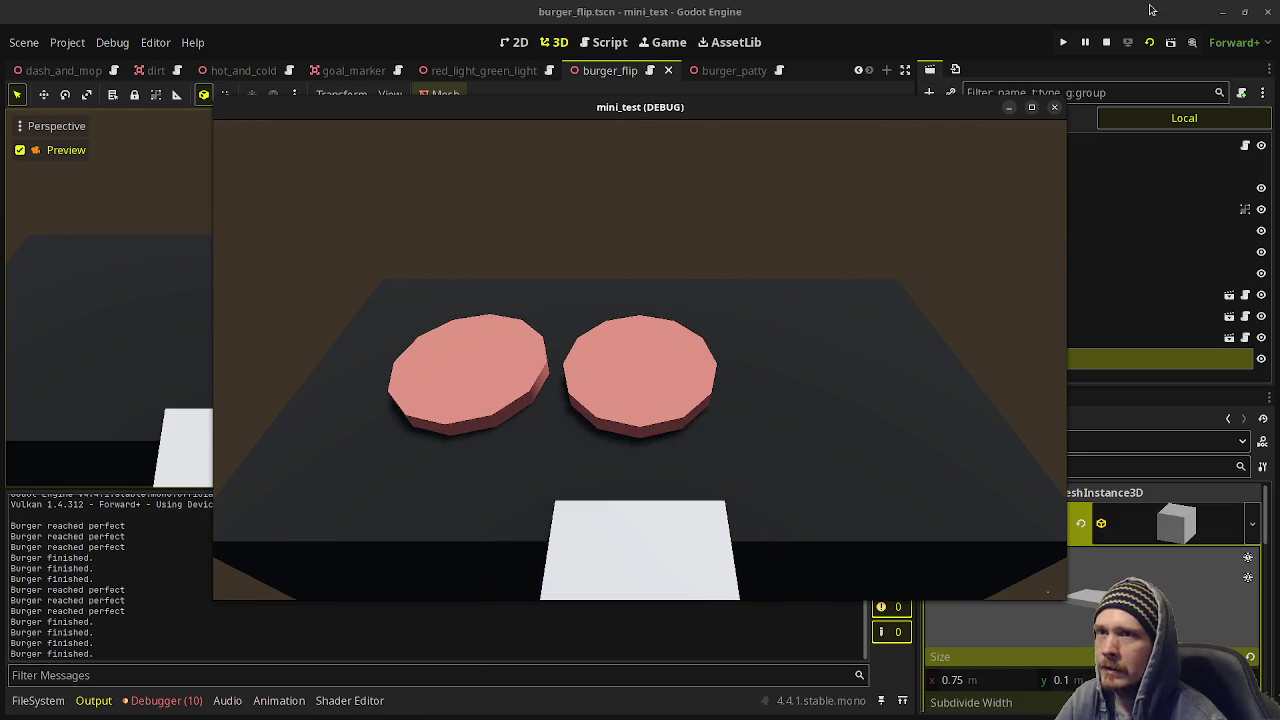
left_click(1107, 41)
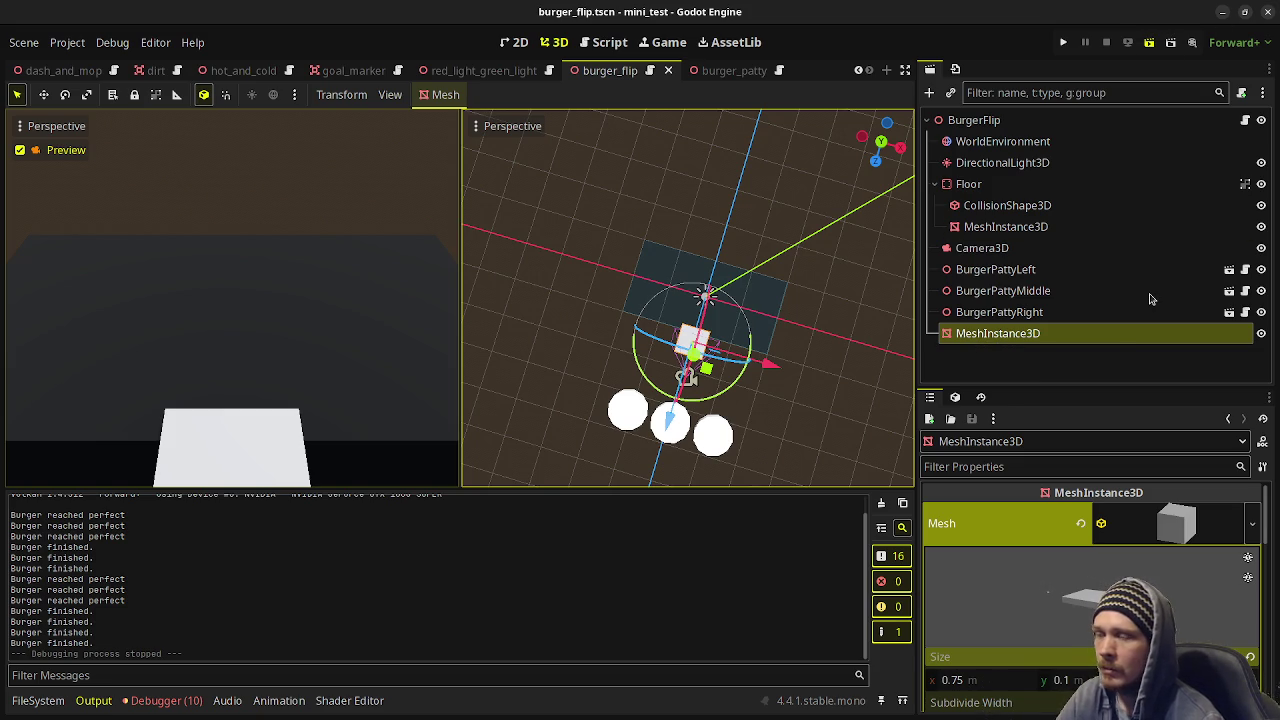
Run the scene again with F6, let three burgers burn, and drag the game window down.
key("F6")
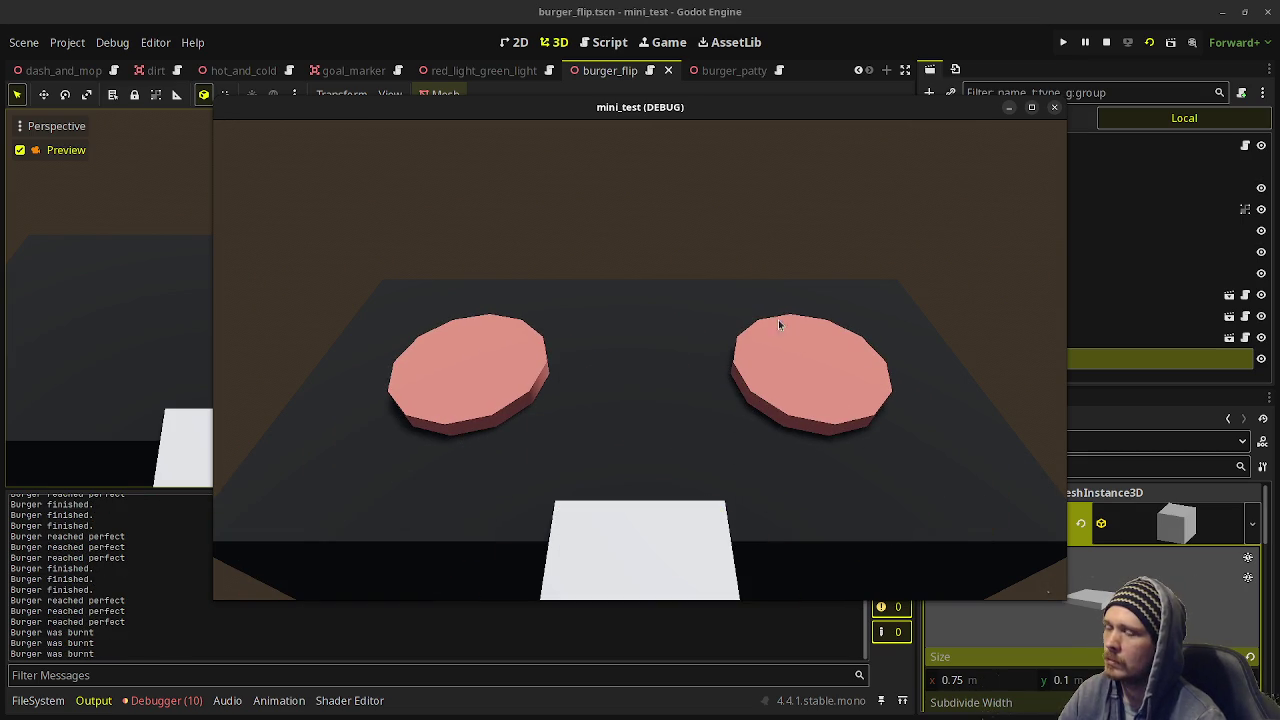
left_click_drag(672, 116, 652, 273)
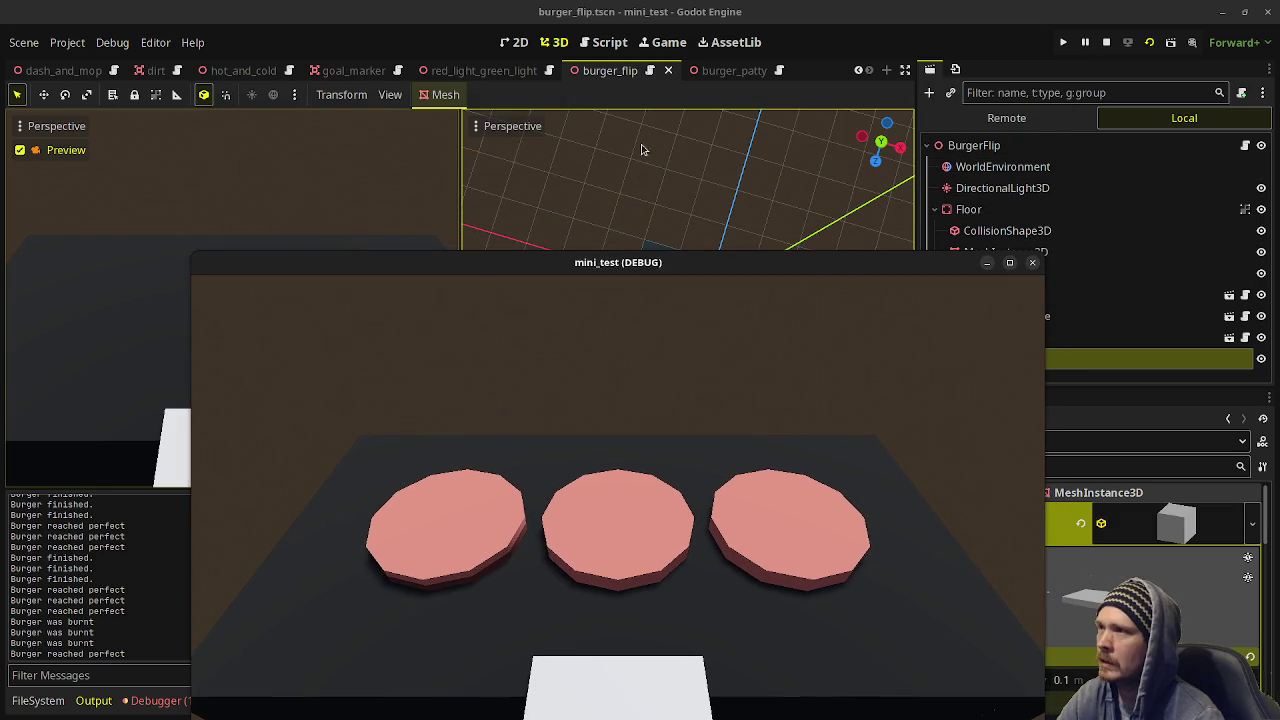
In burger_patty.gd's remove(), change the tween_out duration from 0.5 to 1.0 and save.
left_click(604, 50)
mouse_move(509, 266)
left_mouse_down()
mouse_move(466, 303)
mouse_move(494, 222)
left_mouse_up()
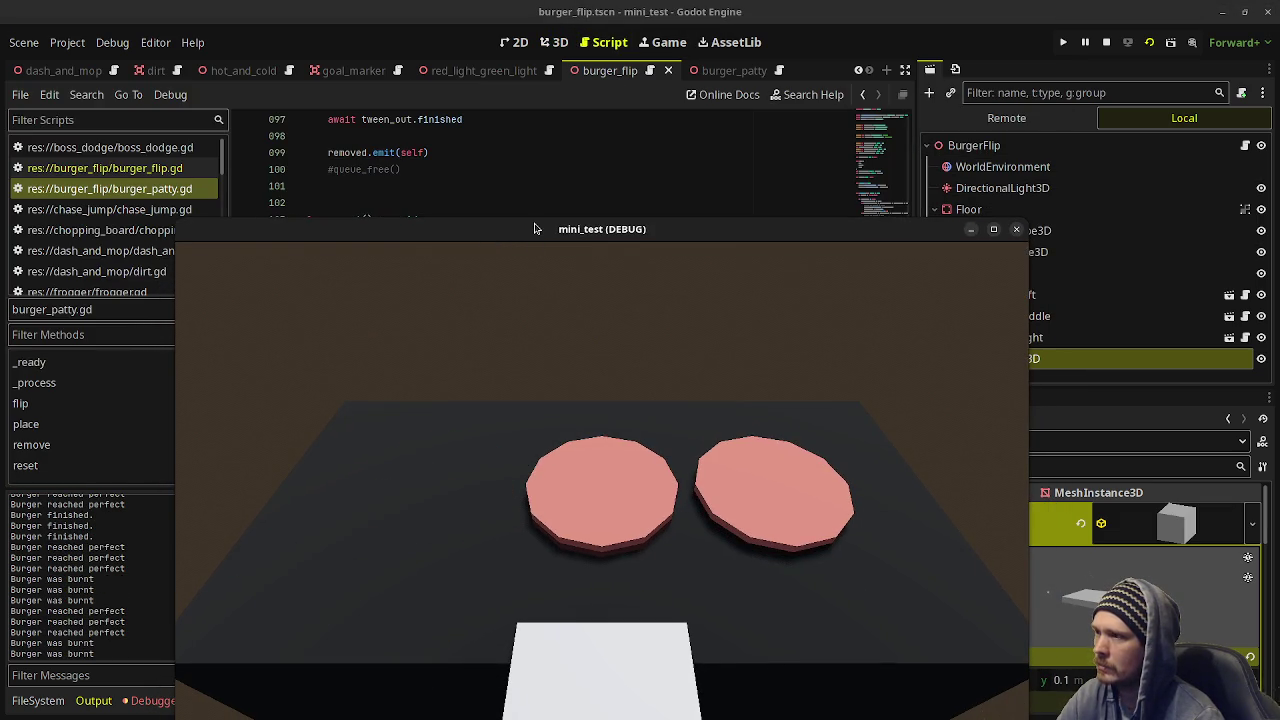
left_click_drag(534, 229, 533, 489)
scroll(472, 252, "up", 4)
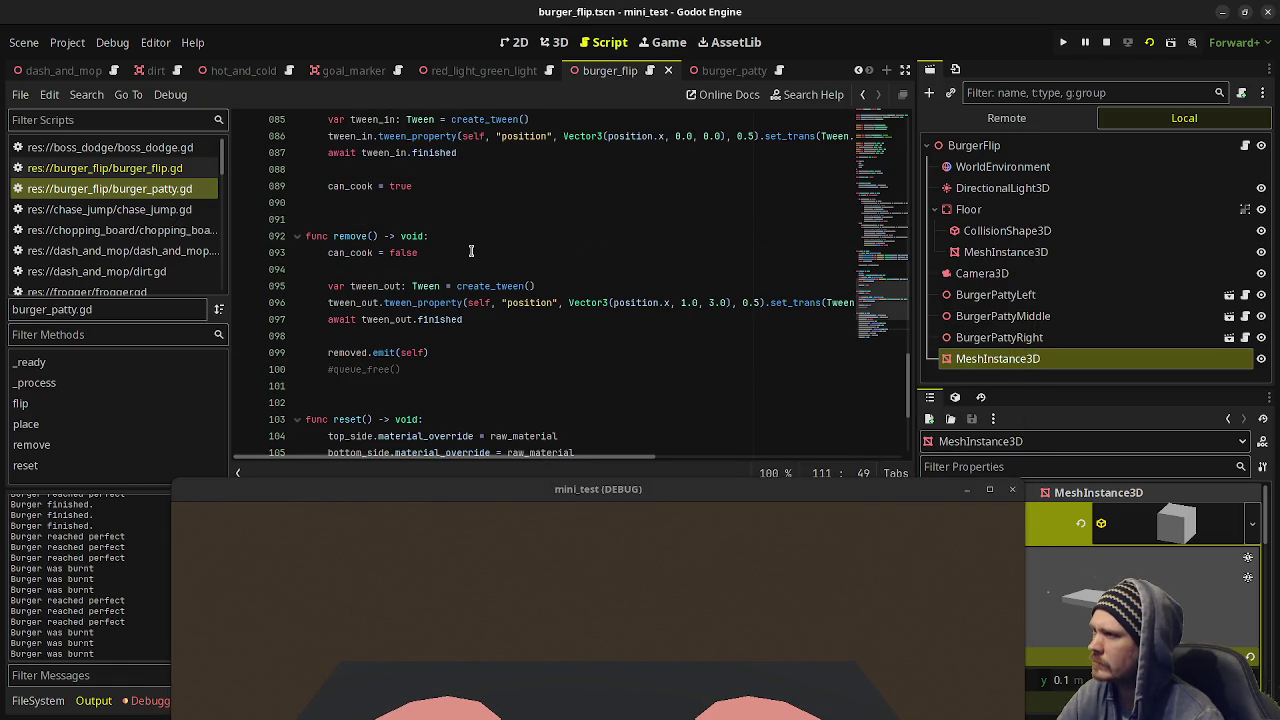
left_click(752, 303)
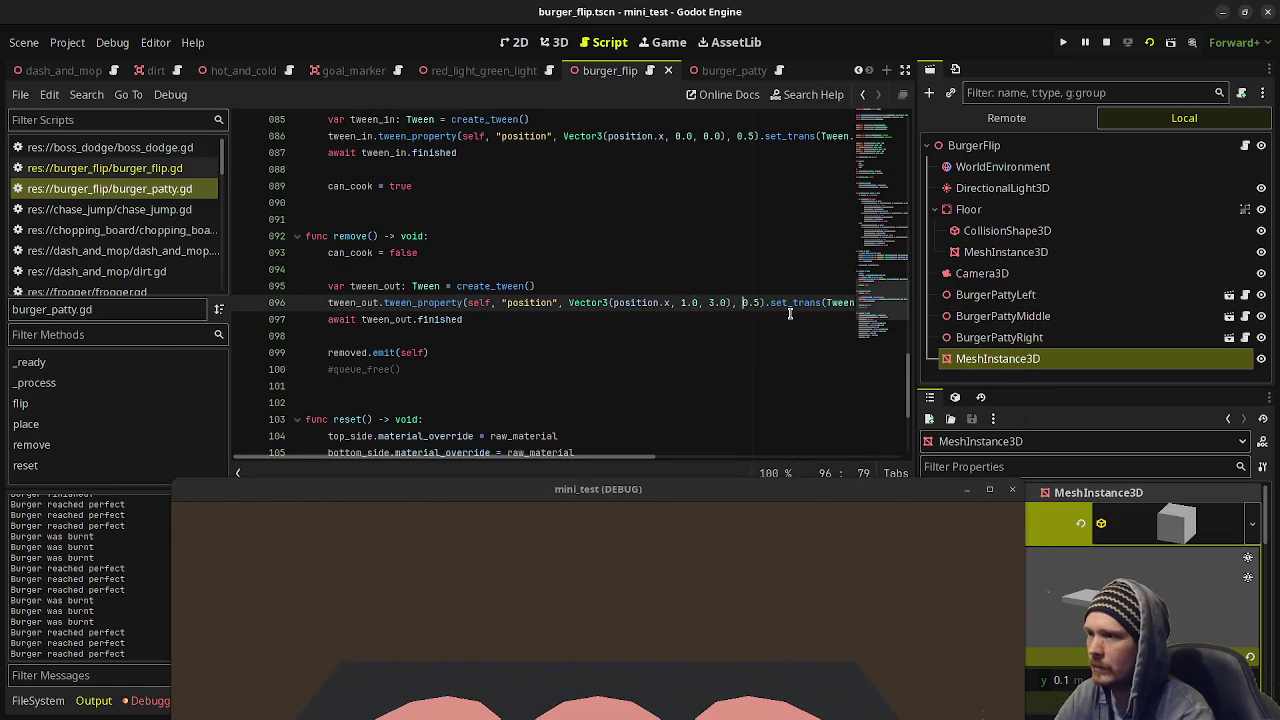
key("ctrl+d")
type("1.0")
key("ctrl+s")
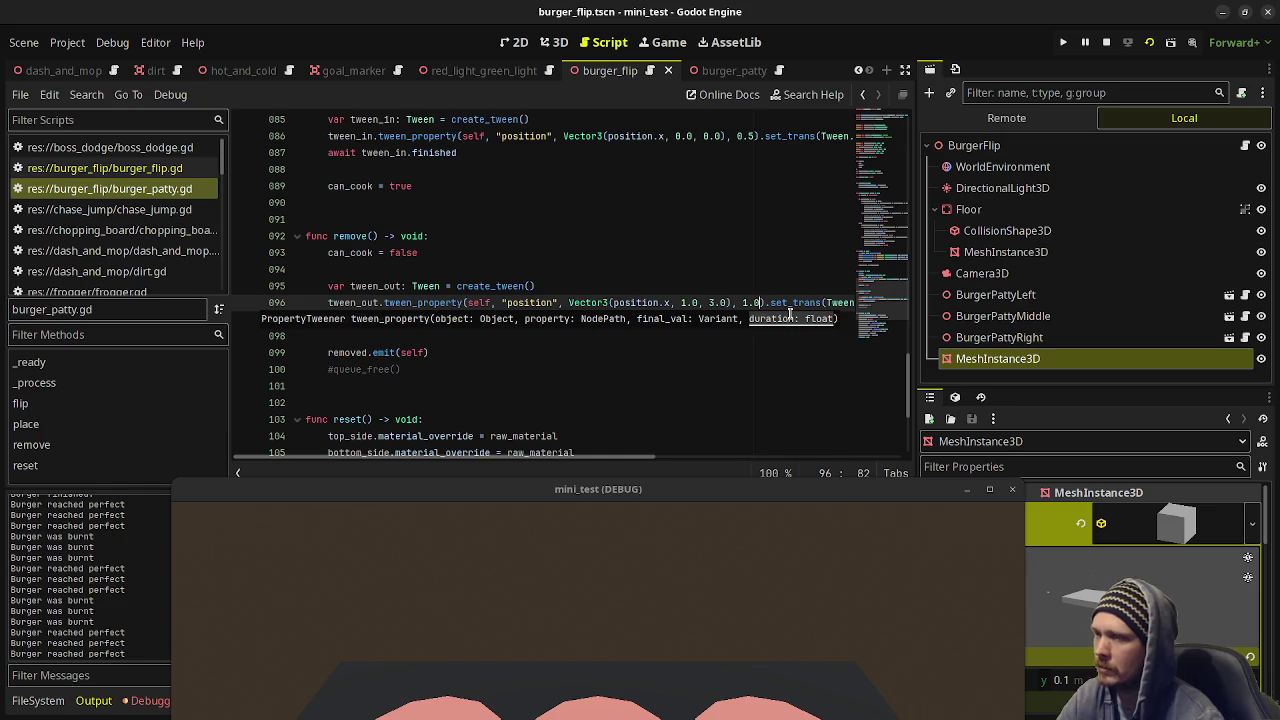
left_click(618, 287)
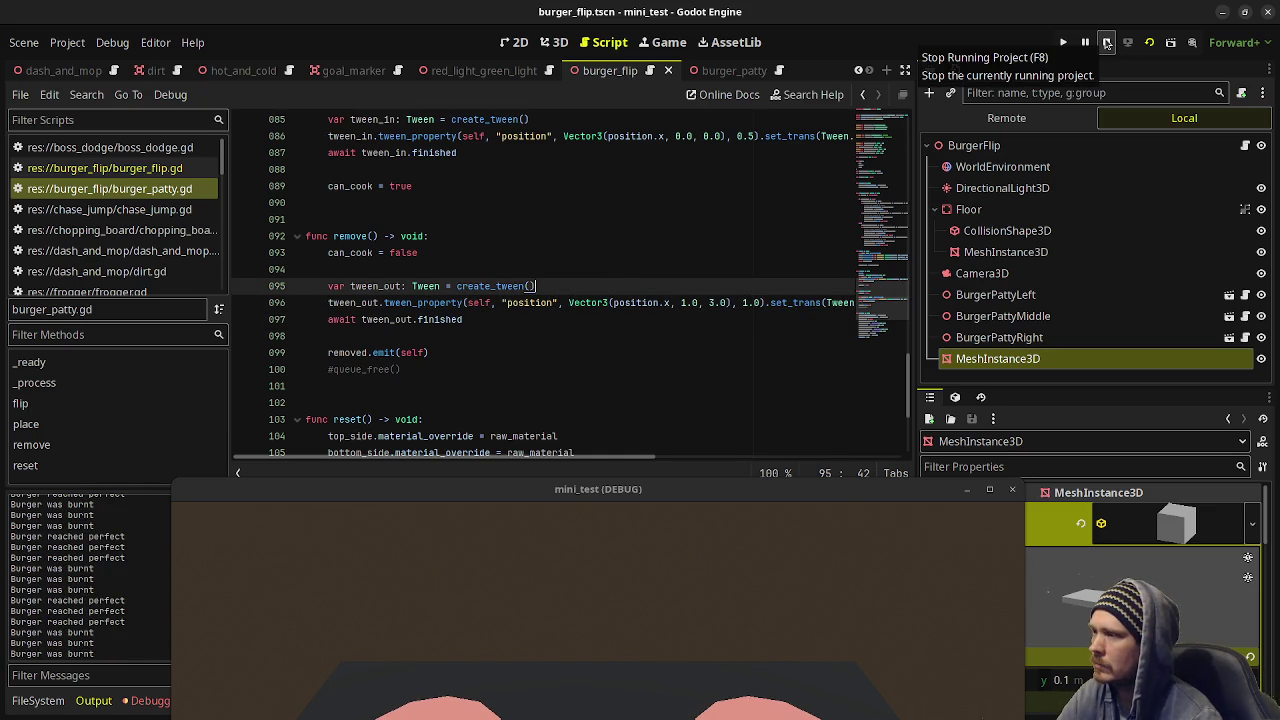
Stop the game, close the wrong project F5 launched, and run the burger_flip scene with F6.
left_click(1106, 42)
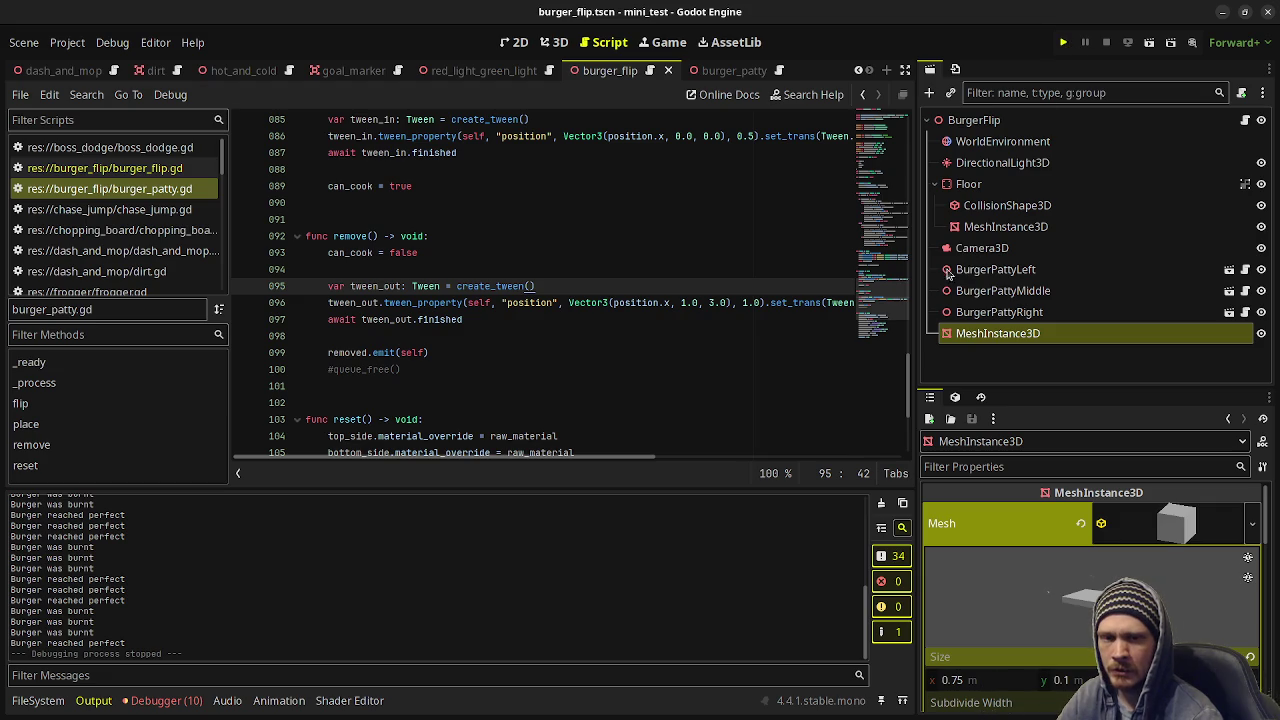
key("F5")
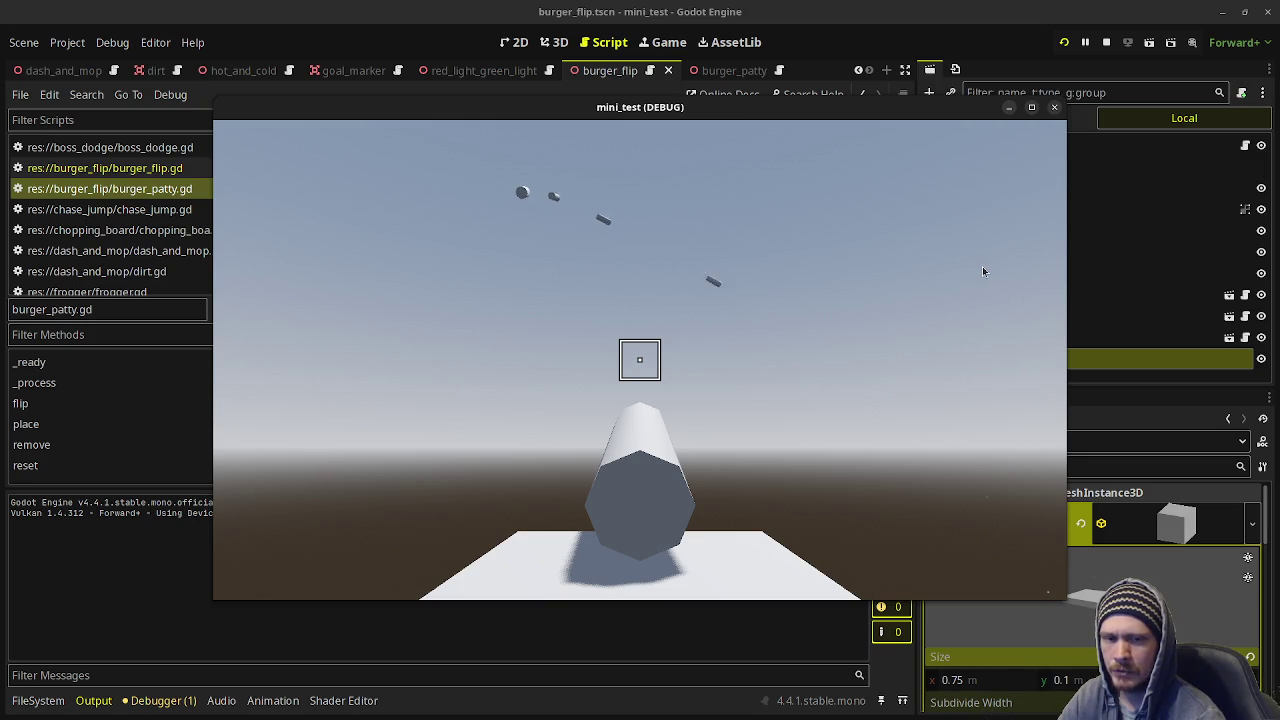
left_click(1106, 42)
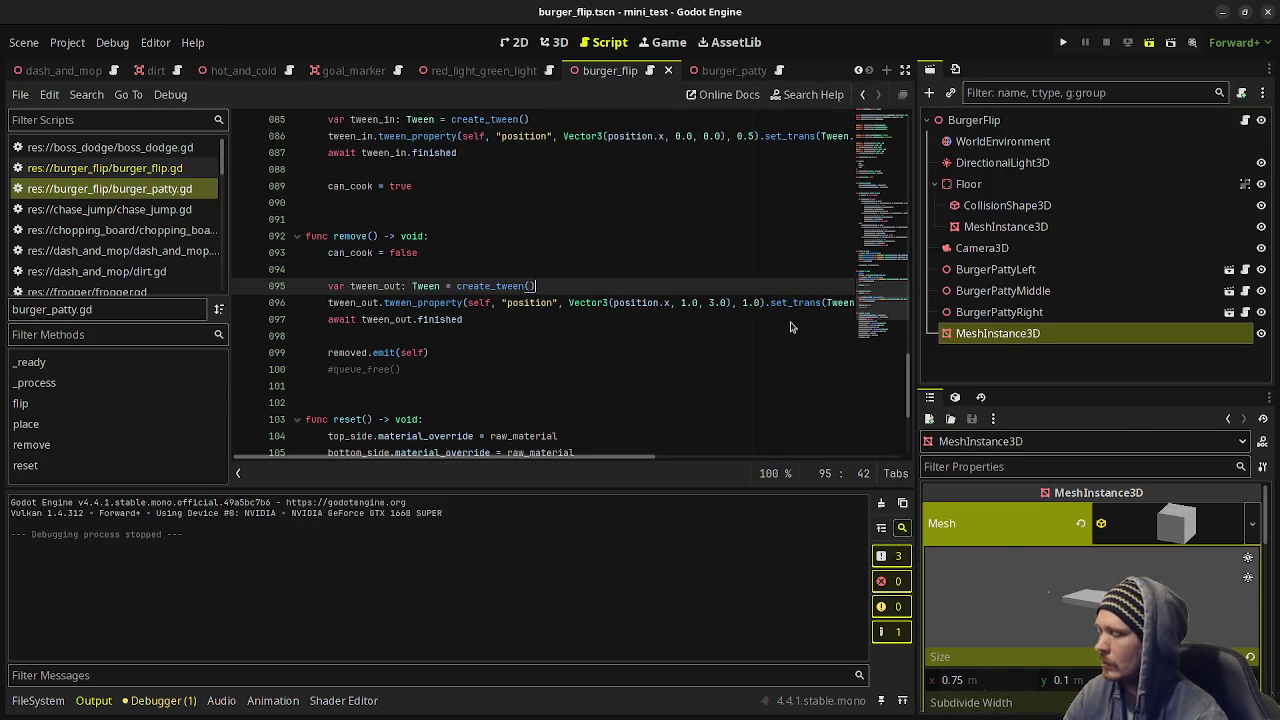
key("F6")
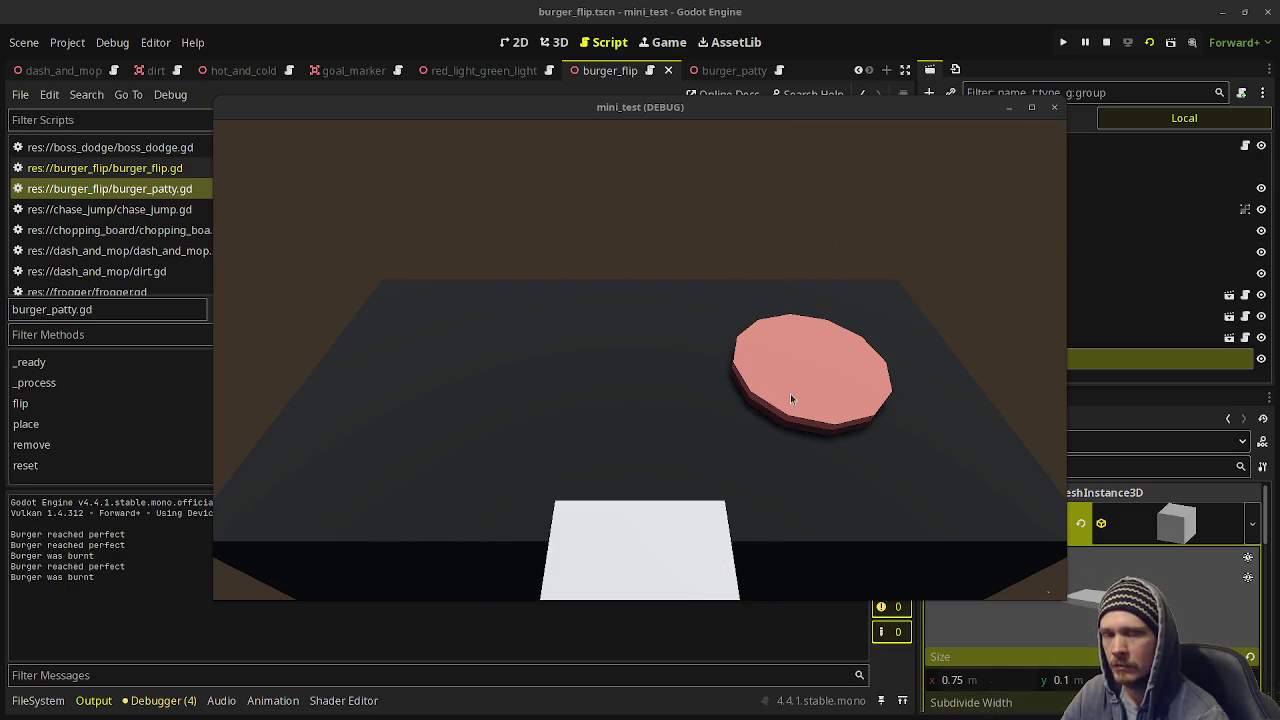
Flip the two patties in the game window to watch the slower removal, then stop the game.
left_click(715, 282)
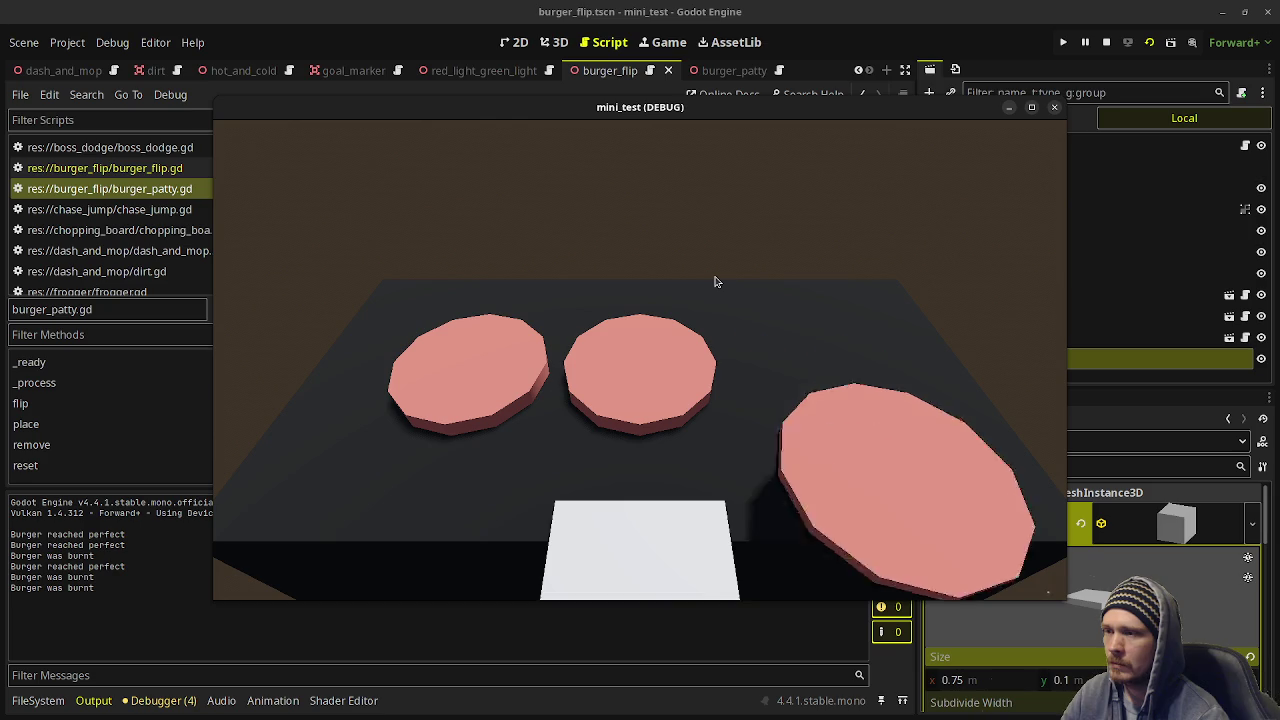
left_click(715, 282)
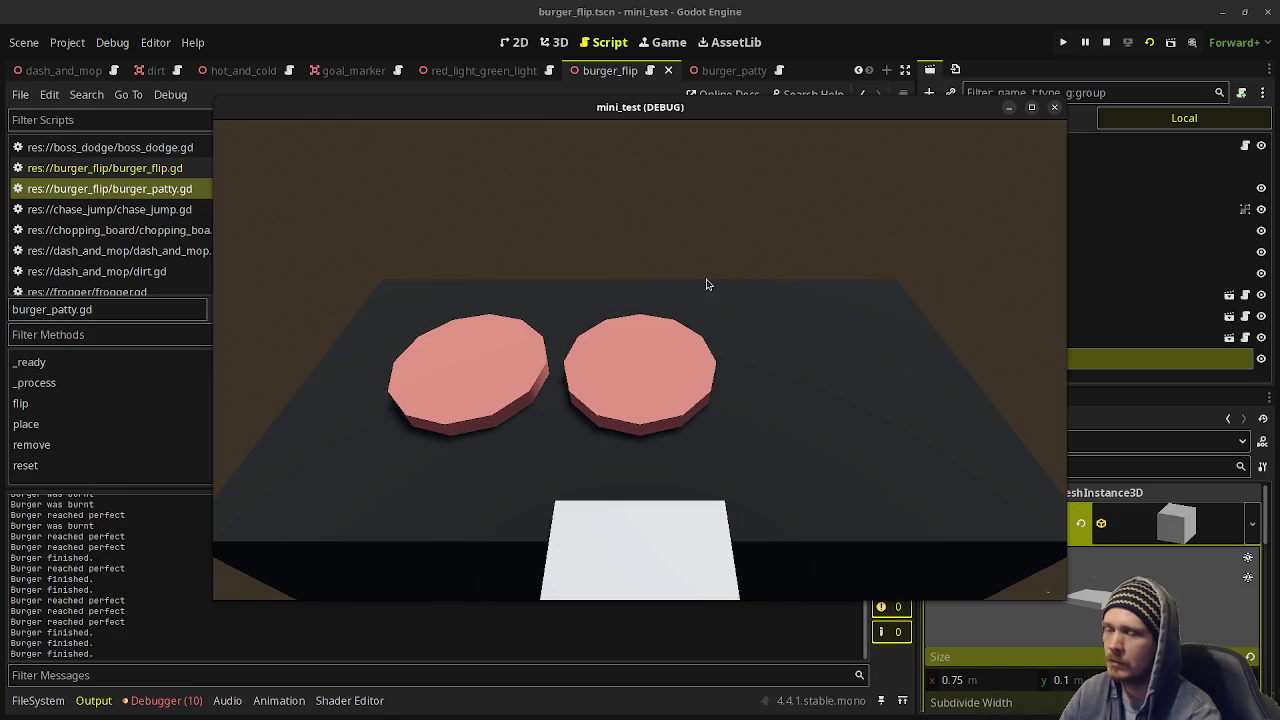
left_click(1106, 42)
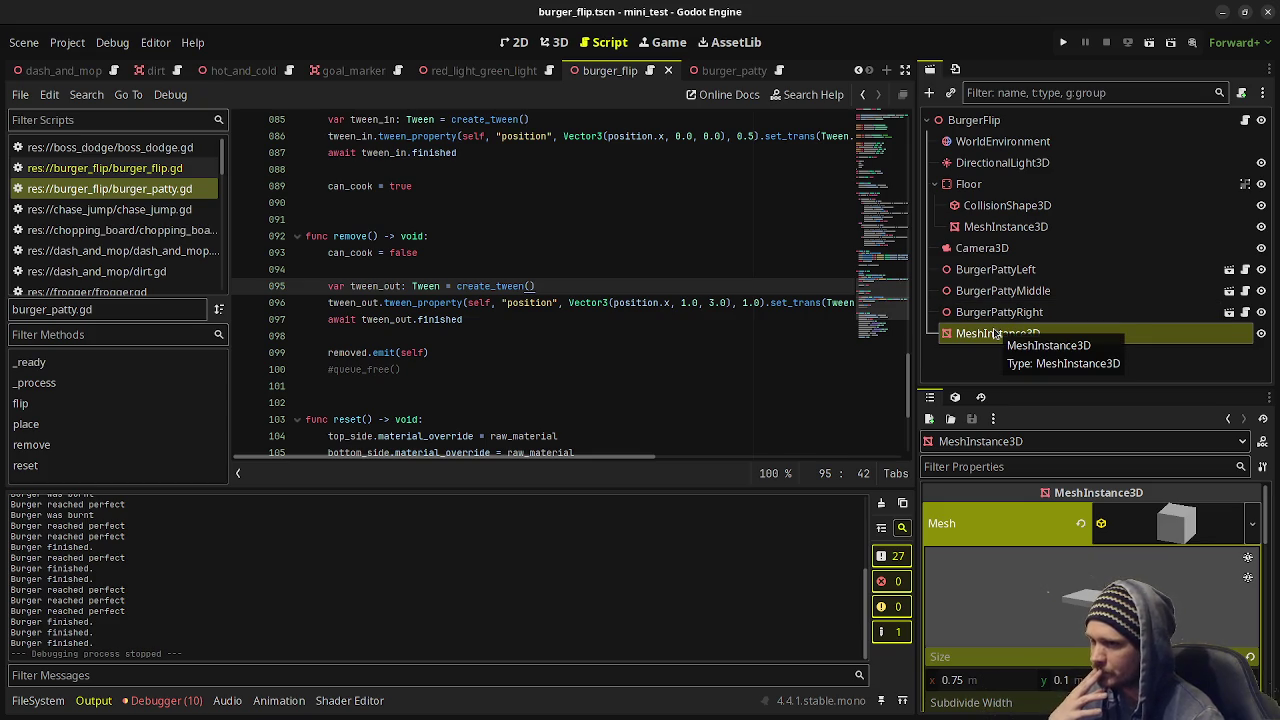
left_click(716, 70)
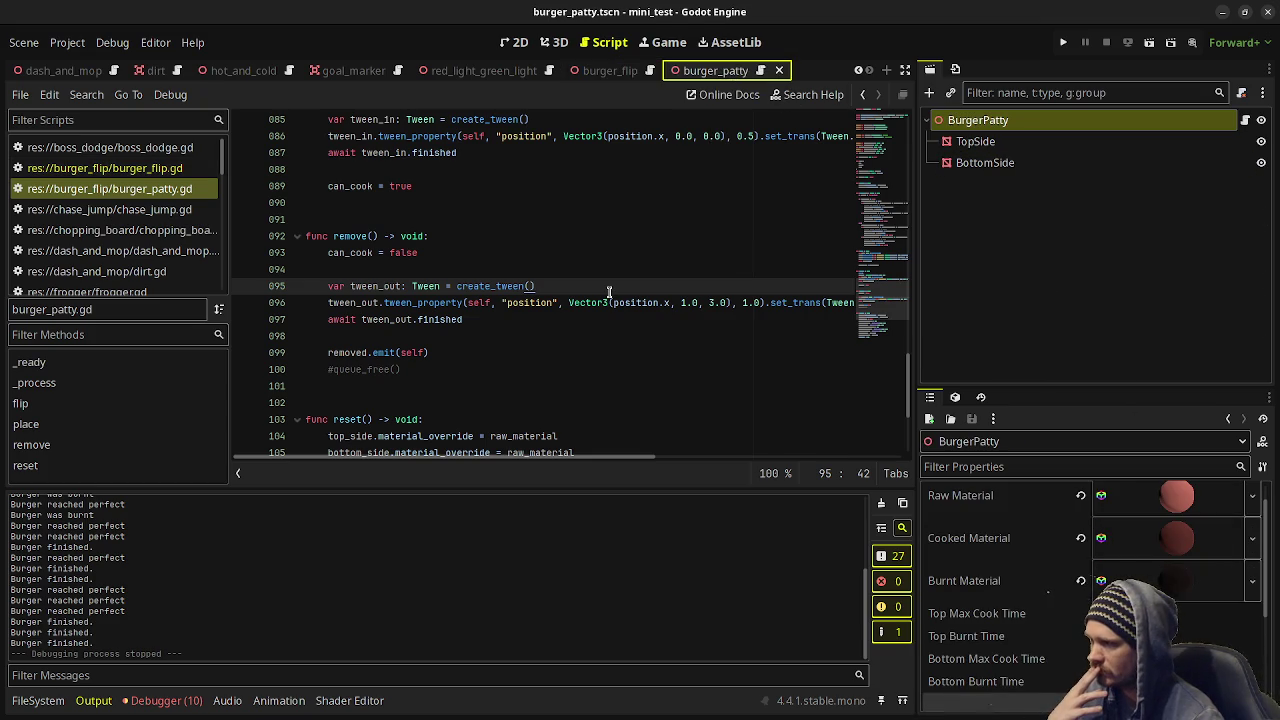
scroll(558, 280, "up", 2)
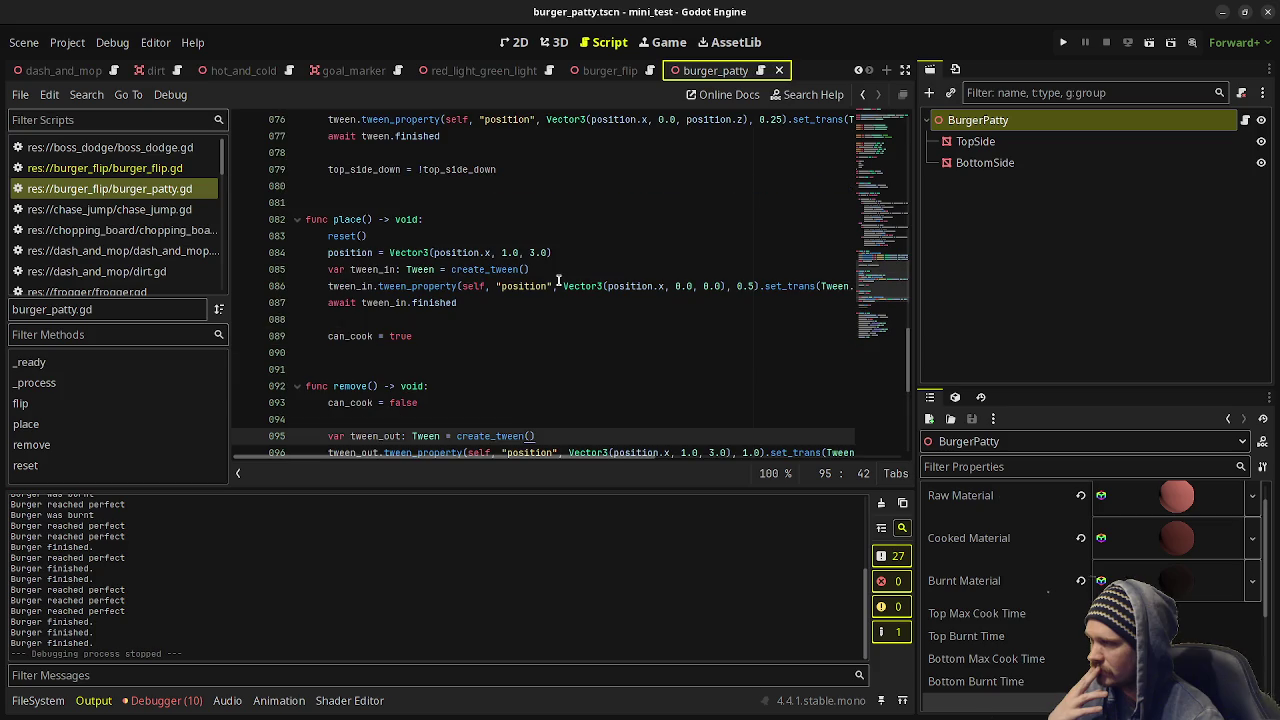
scroll(558, 280, "up", 2)
scroll(564, 284, "up", 2)
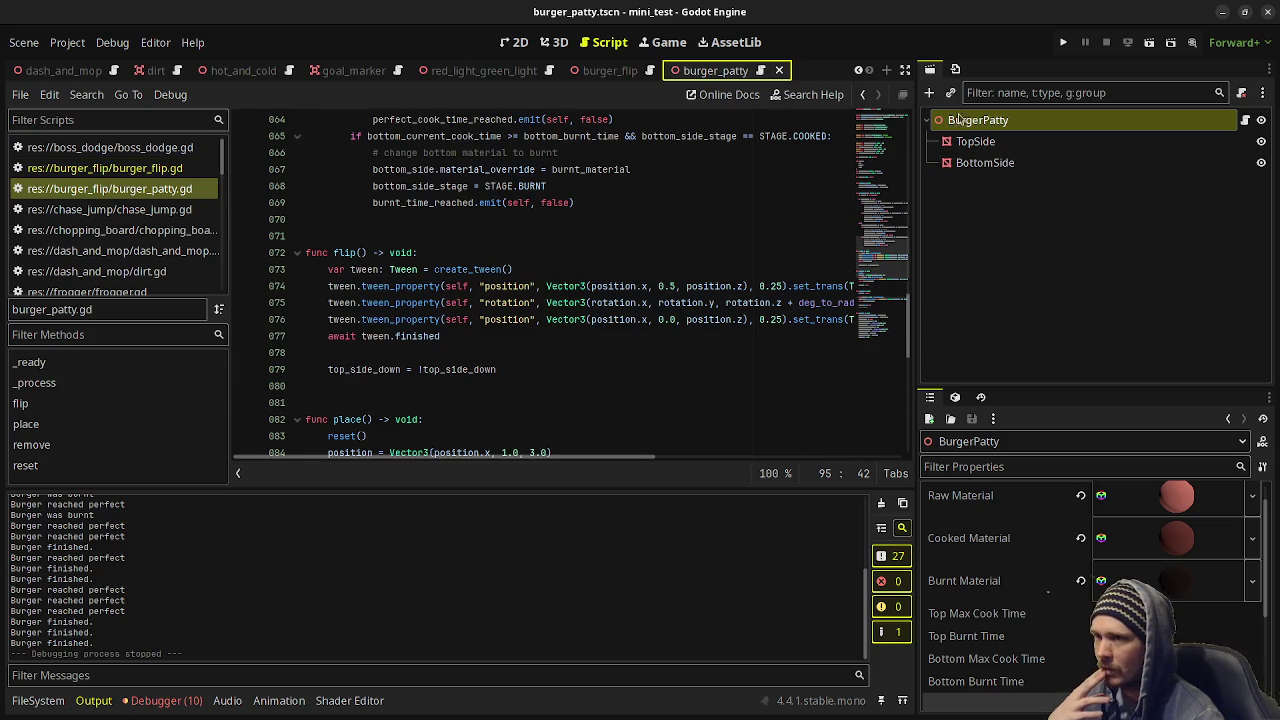
left_click(614, 72)
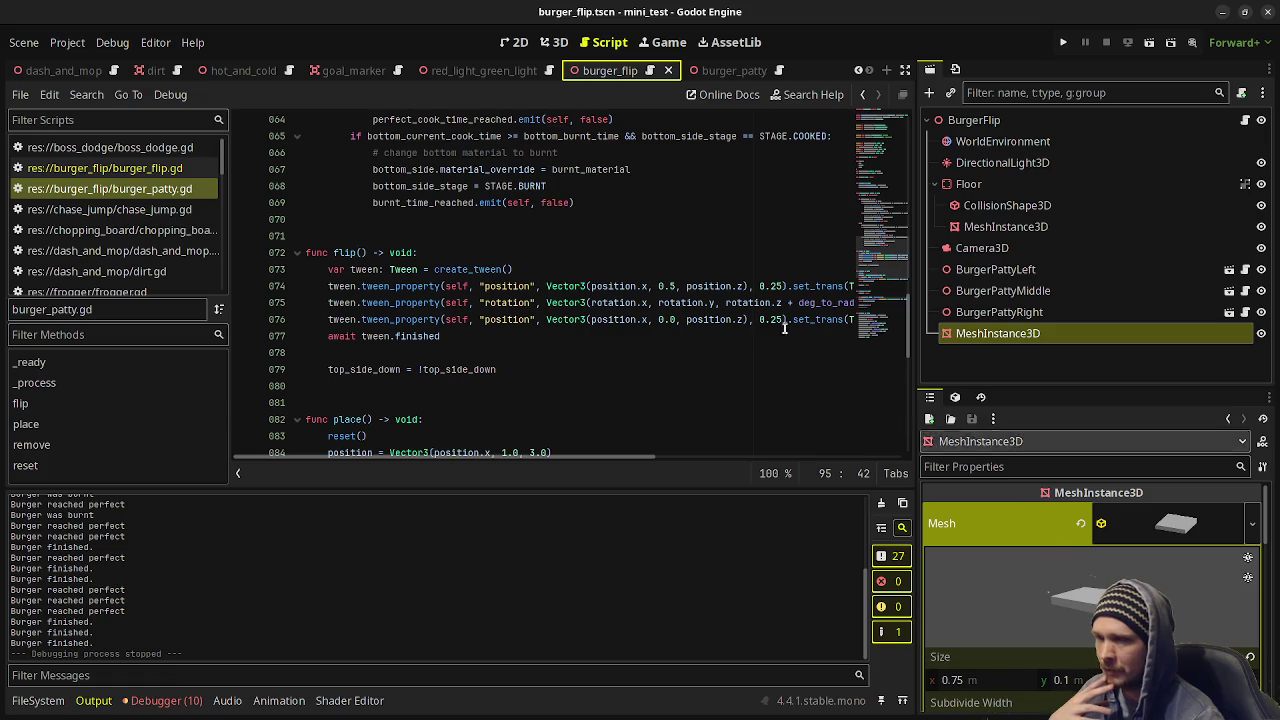
Flatten the new box mesh by setting its Size y to 0.01.
left_click(554, 42)
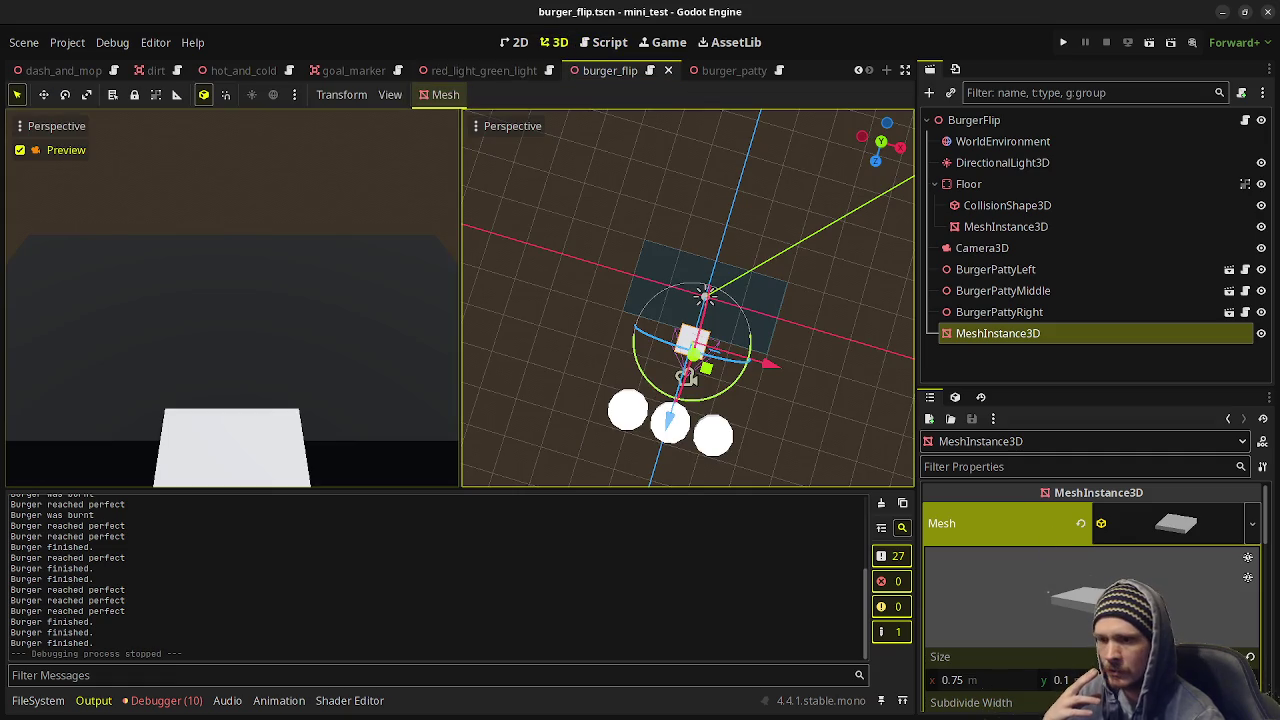
key("Tab")
type("0.0")
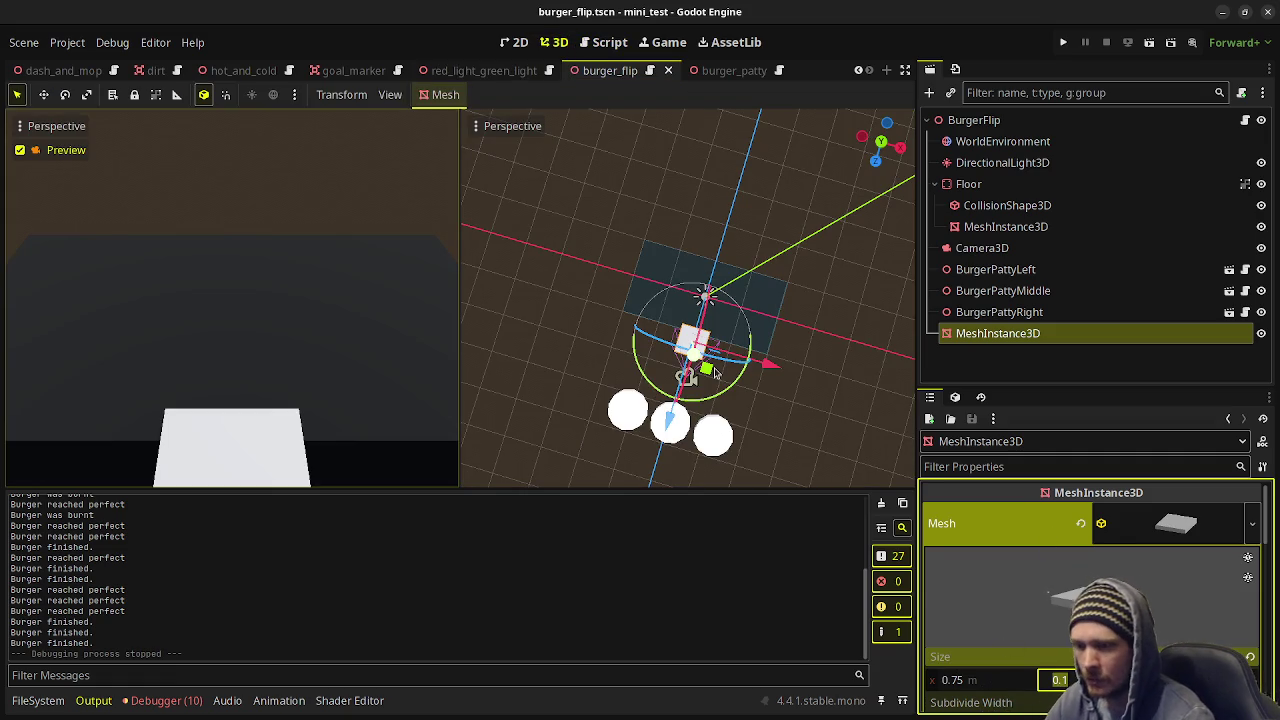
type("1")
key("Return")
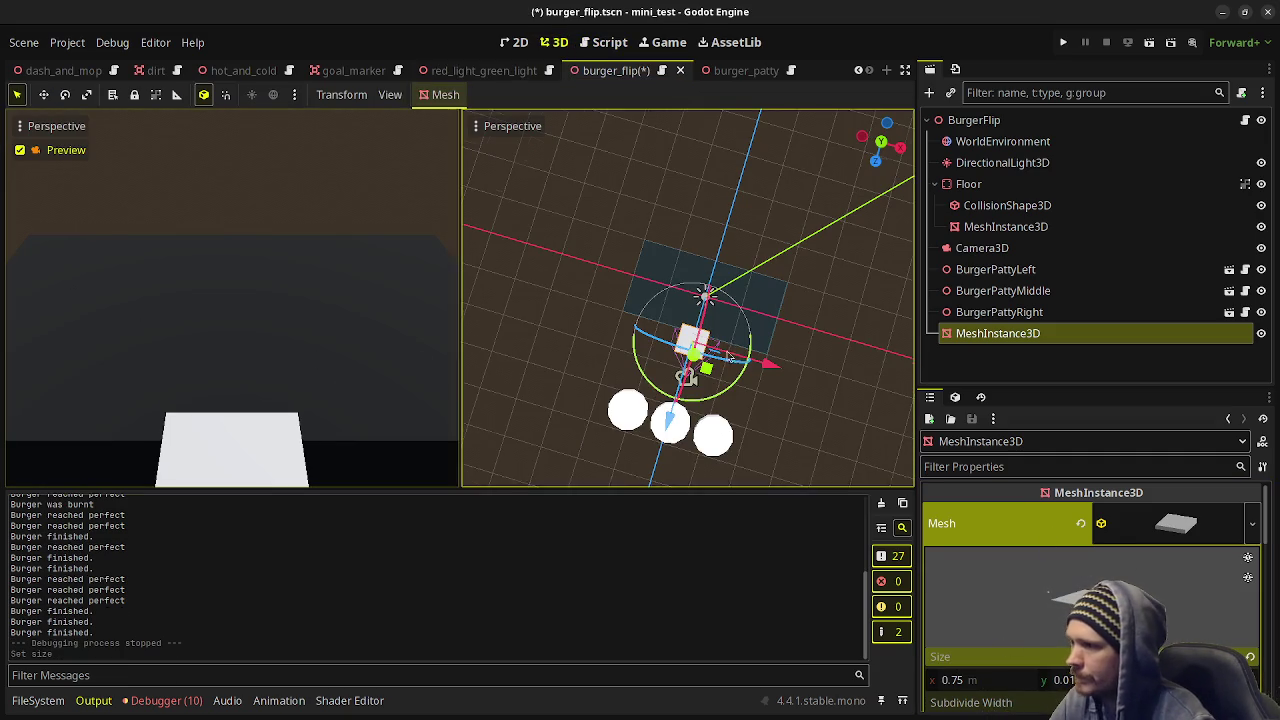
Set the flat mesh's Transform Position y to -0.05.
mouse_move(700, 380)
left_mouse_down()
mouse_move(770, 388)
mouse_move(771, 314)
mouse_move(751, 314)
mouse_move(789, 363)
mouse_move(711, 314)
left_mouse_up()
scroll(783, 390, "up", 3)
scroll(771, 314, "up", 2)
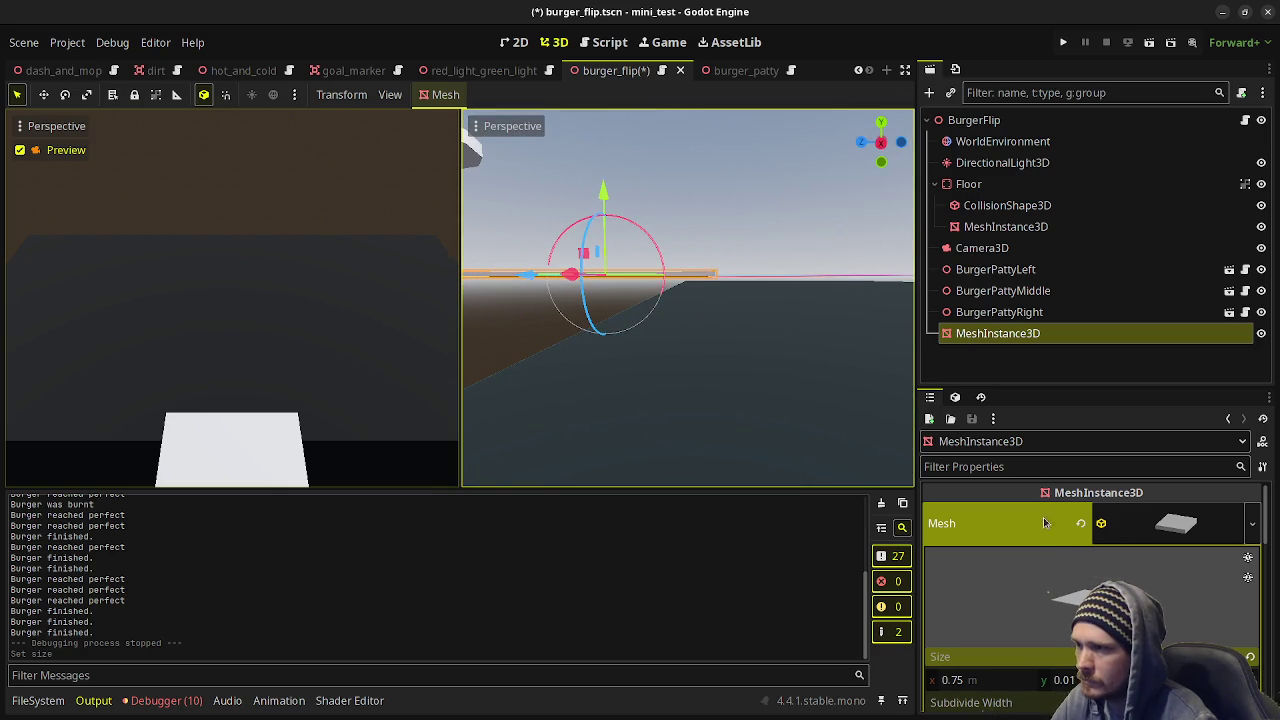
scroll(1136, 558, "down", 3)
scroll(1136, 558, "down", 10)
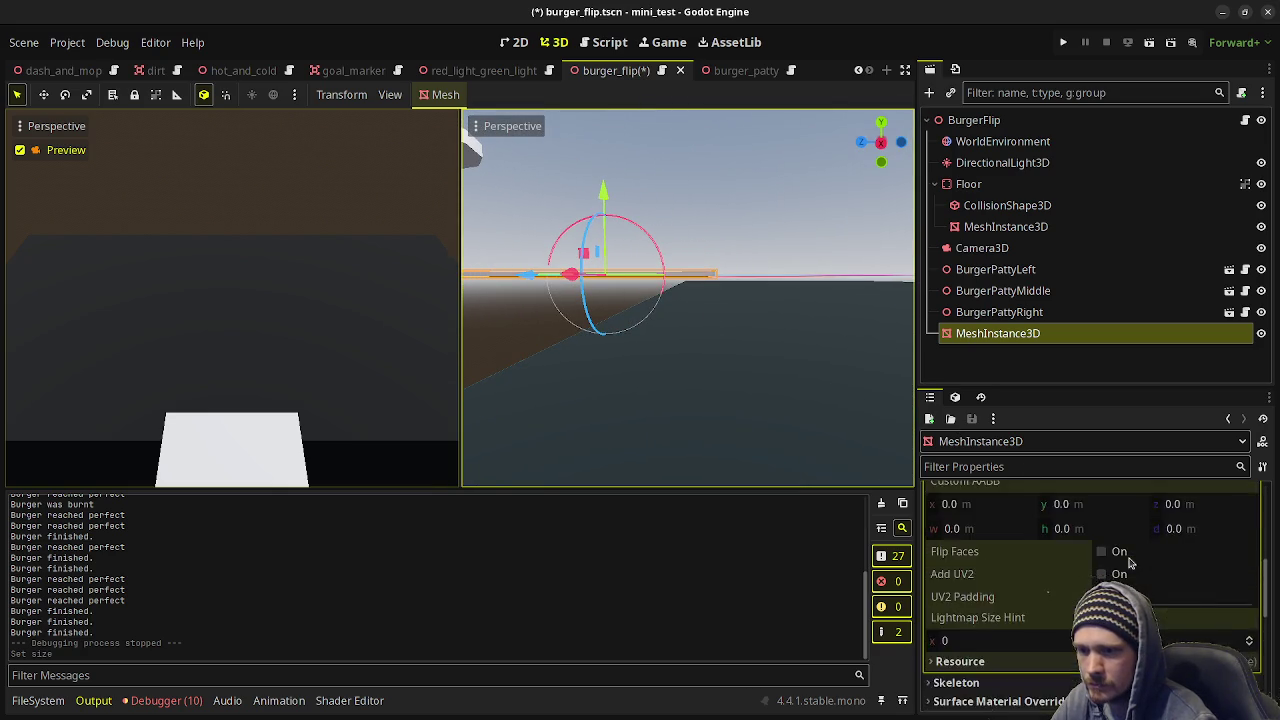
scroll(1014, 547, "down", 2)
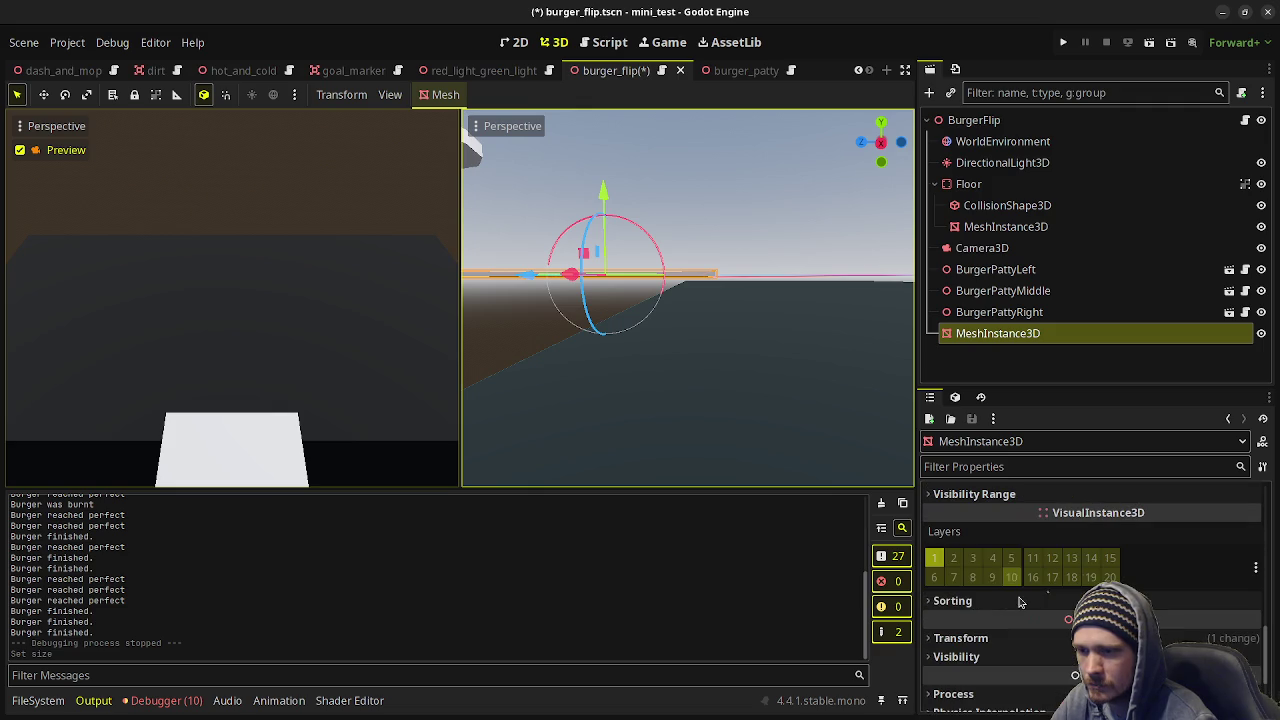
left_click(960, 637)
left_click(1072, 680)
type("-0.05")
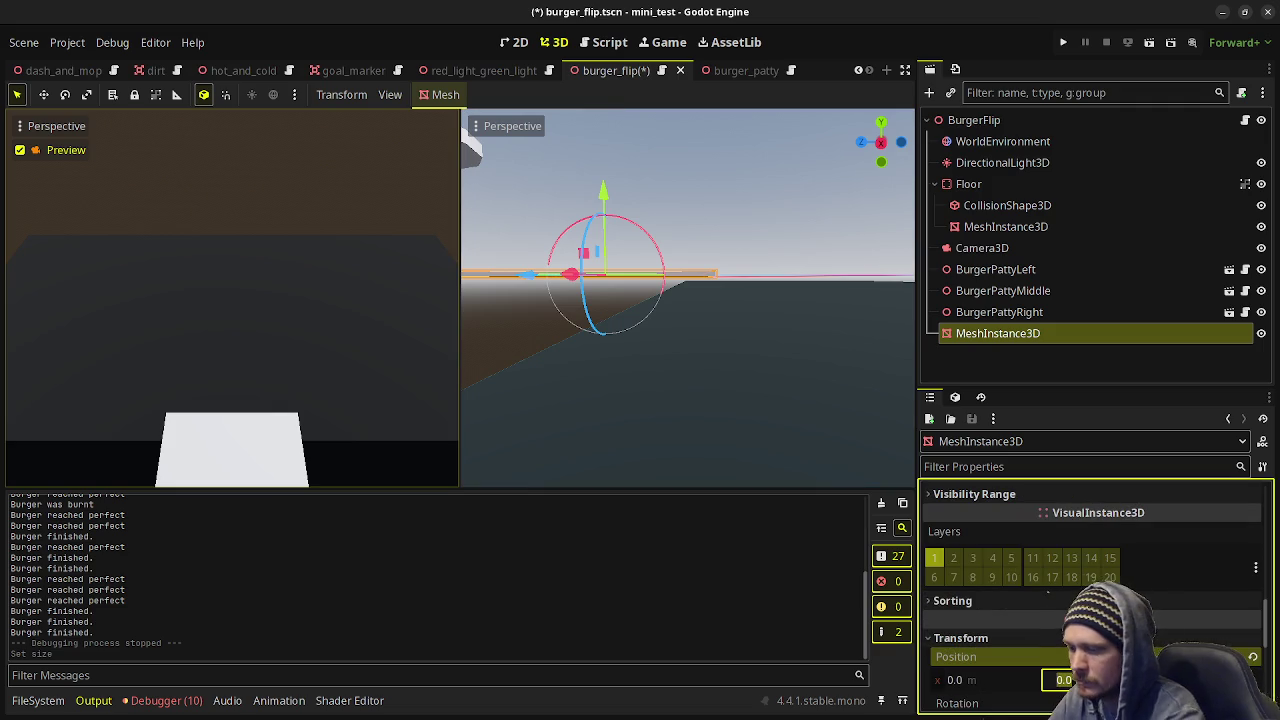
key("Return")
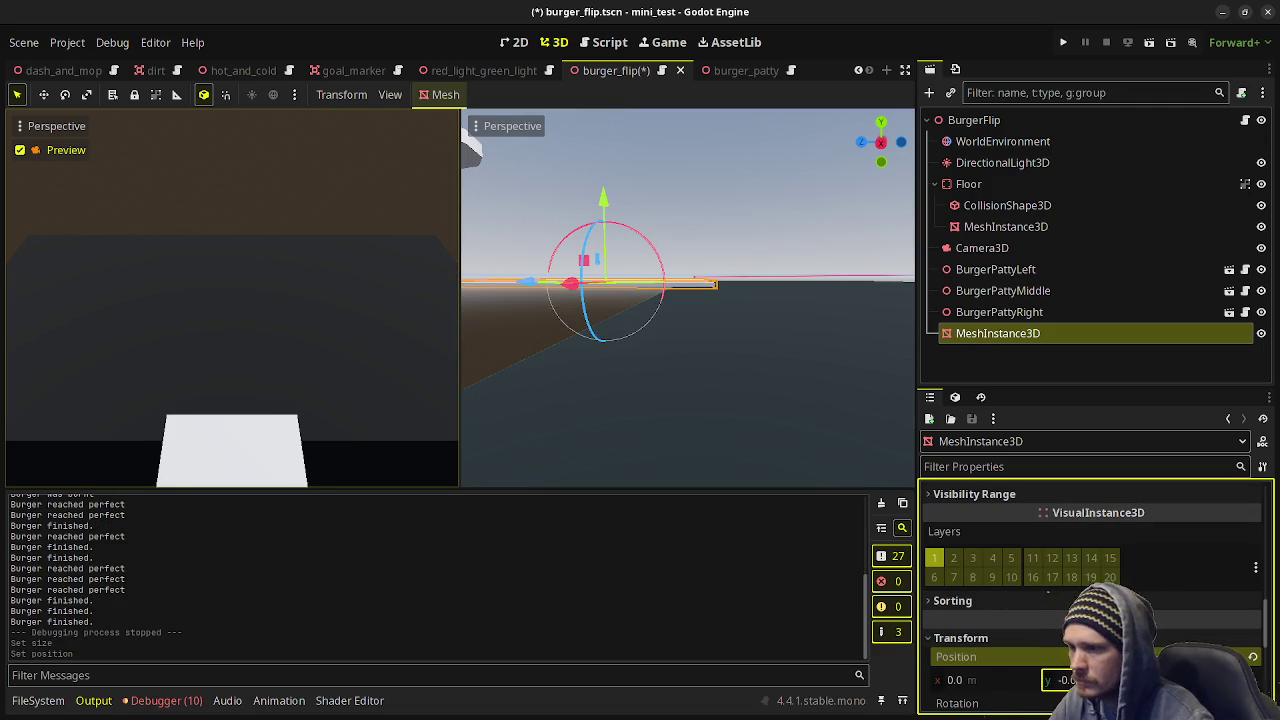
left_click(1066, 680)
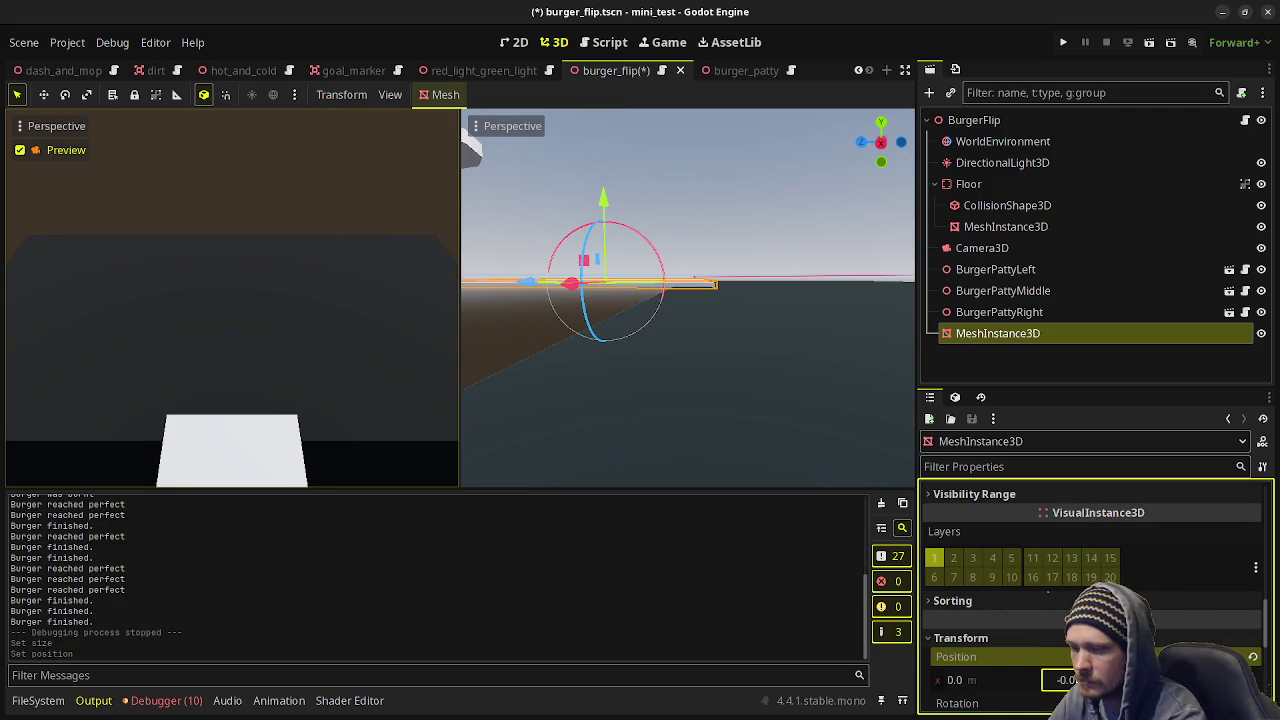
key("Return")
Check the lowered plane's placement from above and save the burger_flip scene.
mouse_move(720, 389)
left_mouse_down()
mouse_move(762, 428)
mouse_move(754, 409)
left_mouse_up()
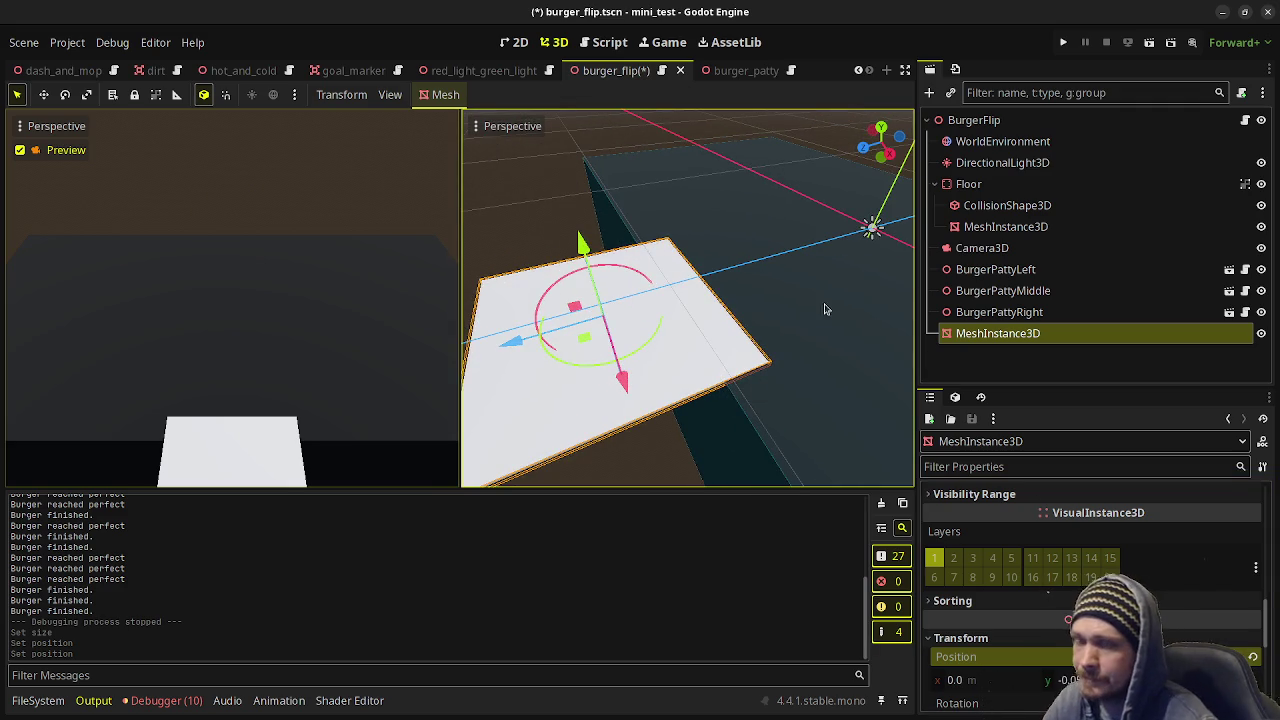
left_click_drag(731, 285, 840, 320)
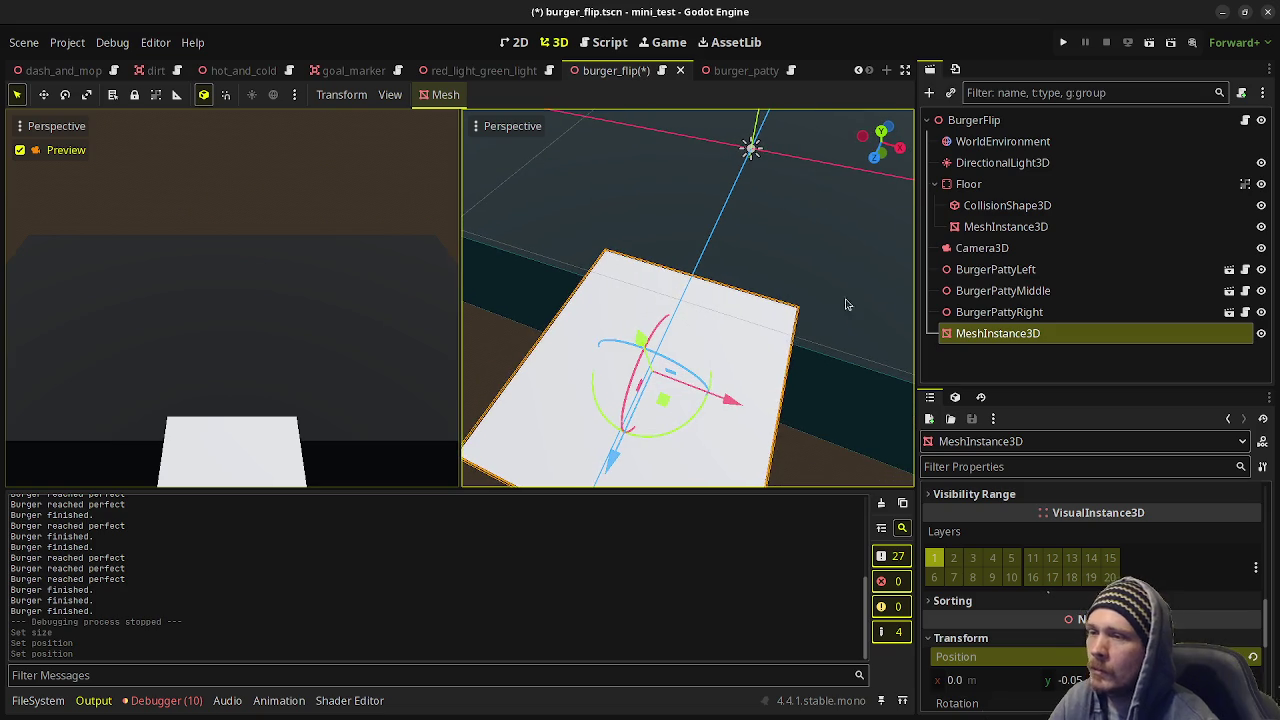
key("ctrl+s")
Rename the MeshInstance3D node to Spatula and save the scene.
left_click(1000, 337)
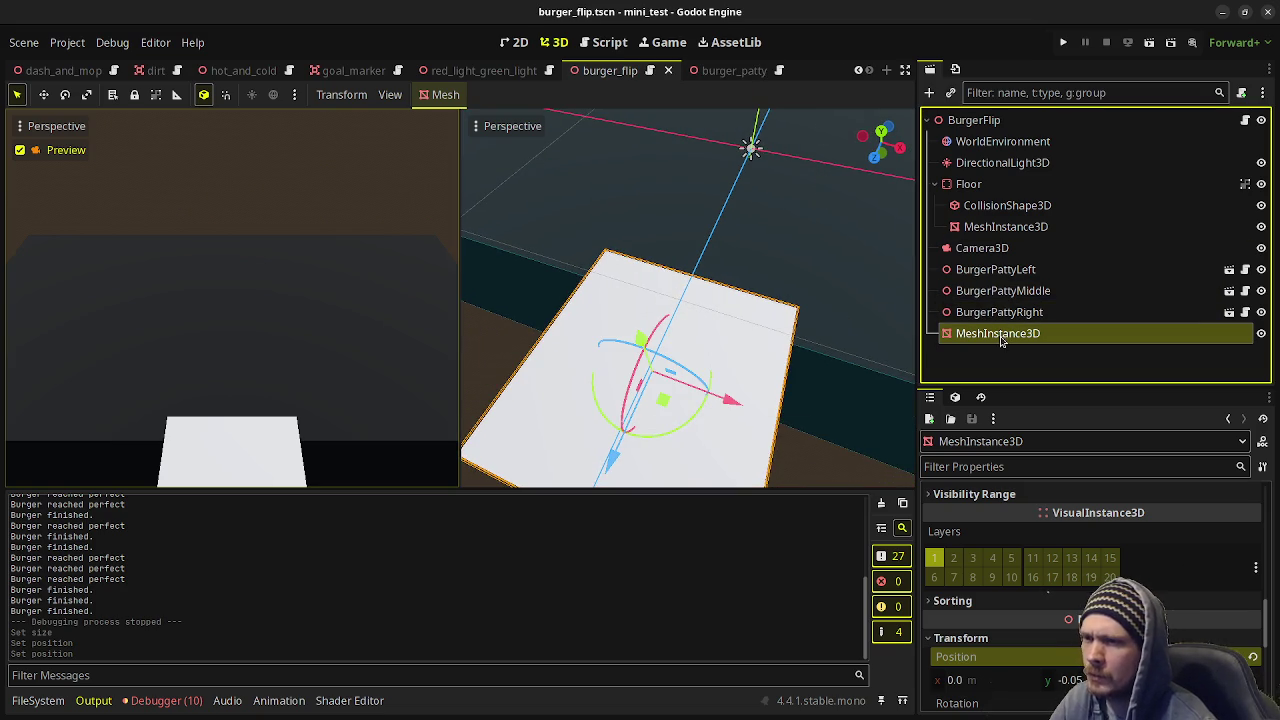
double_click(1000, 337)
type("Spatula")
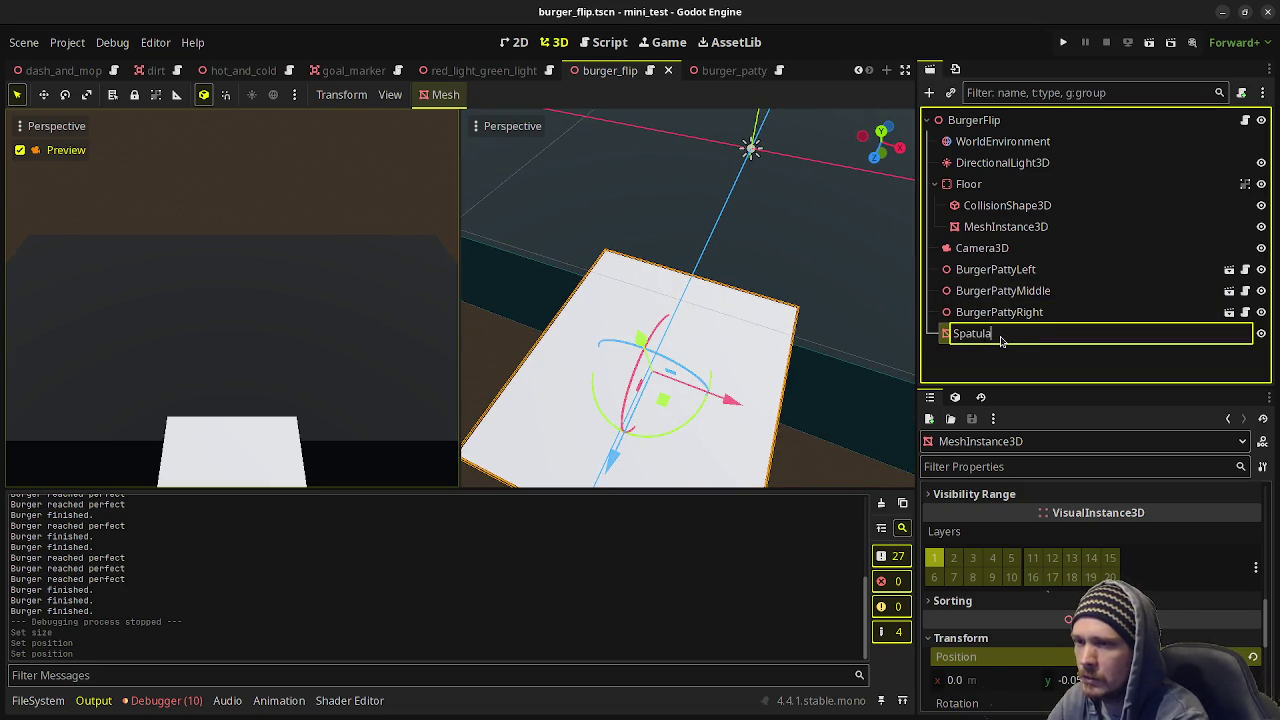
key("Return")
key("ctrl+s")
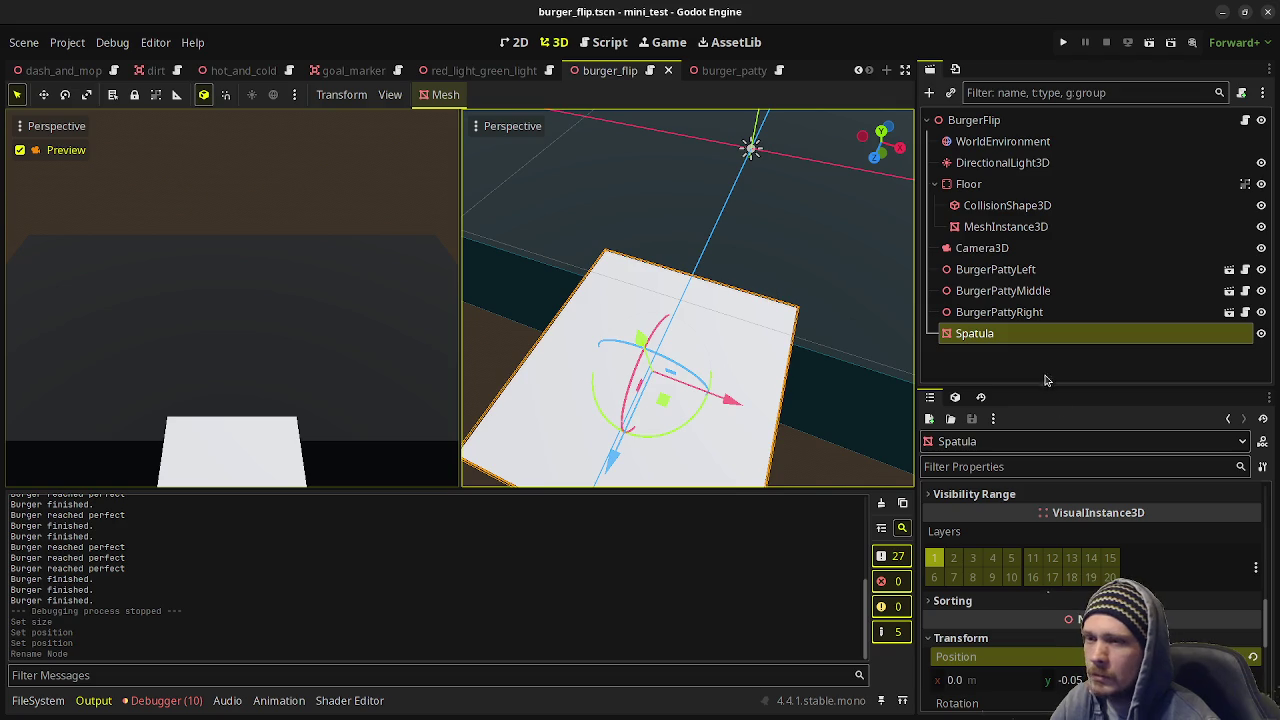
scroll(936, 495, "down", 2)
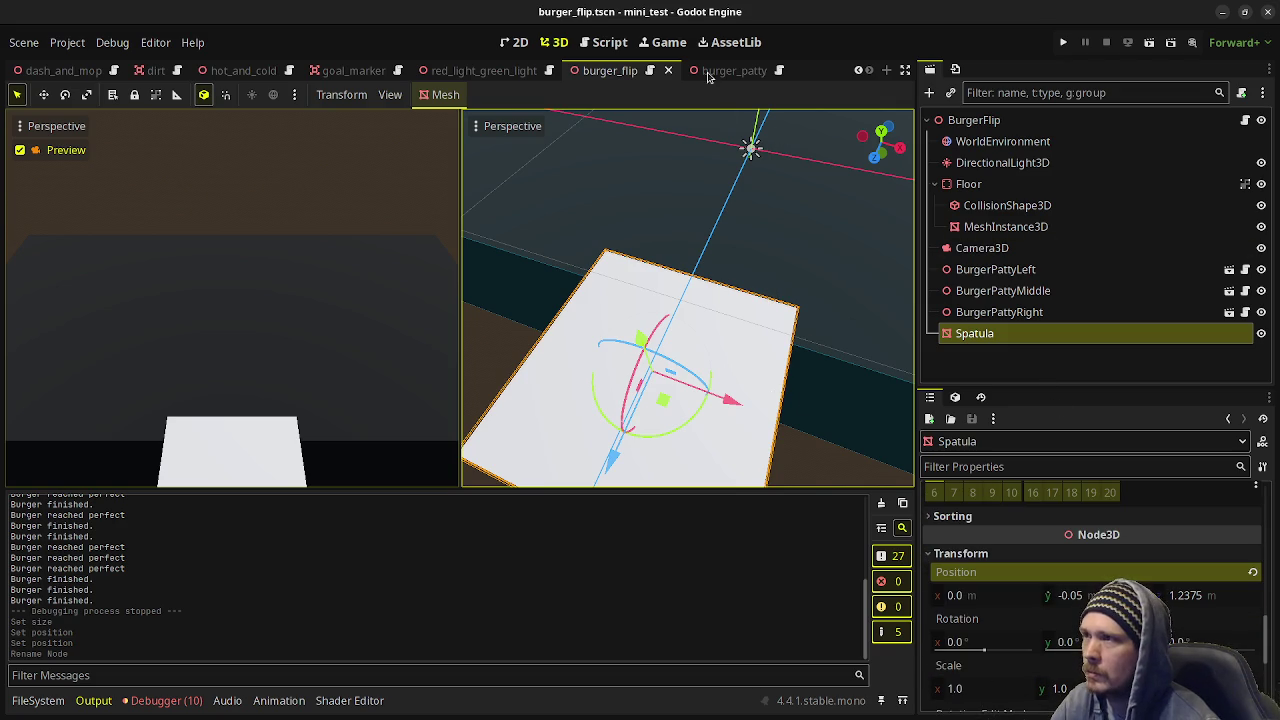
In burger_flip.gd, declare var spatula_index: int = 1 below the patty variables.
left_click(624, 44)
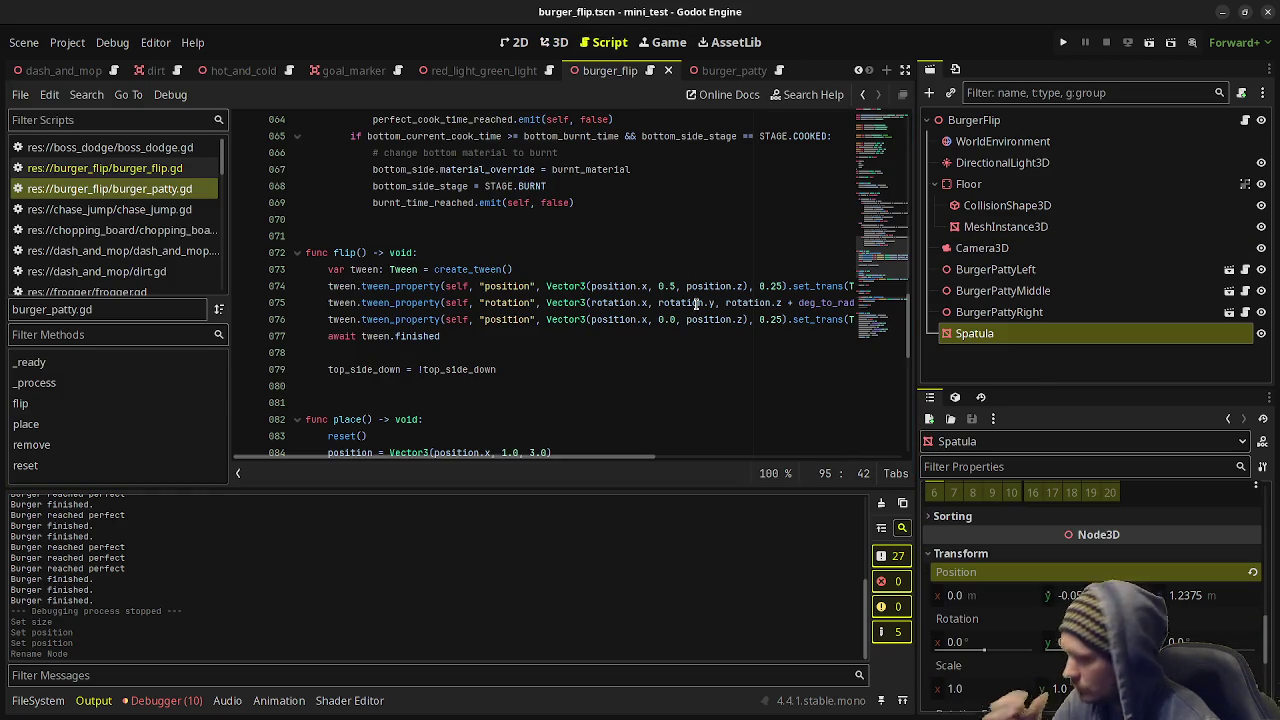
scroll(697, 274, "up", 15)
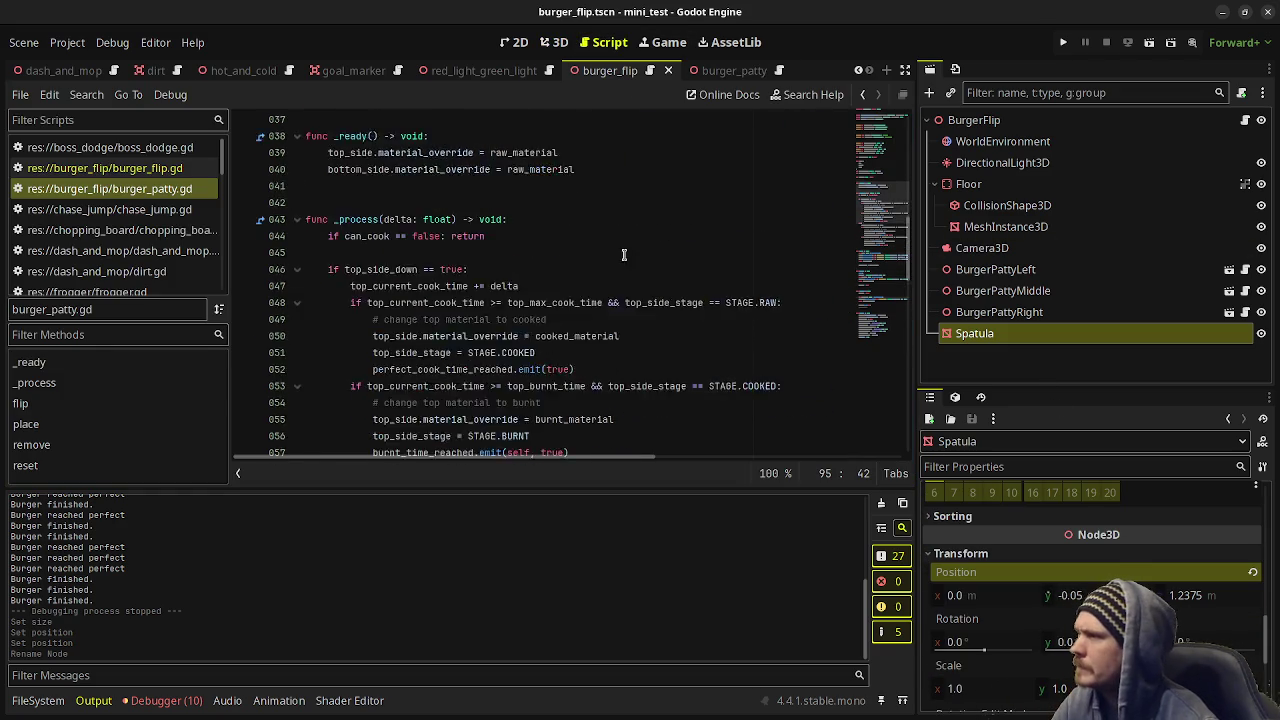
left_click(170, 168)
scroll(652, 274, "up", 20)
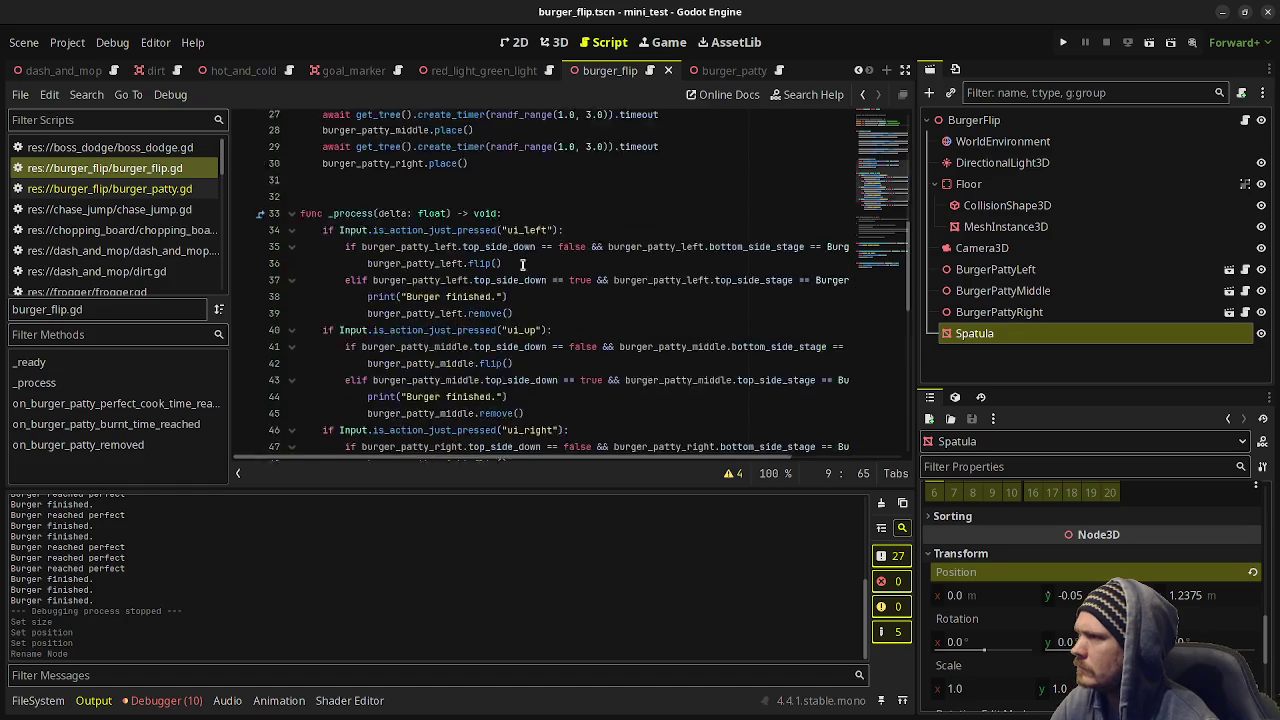
left_click(723, 262)
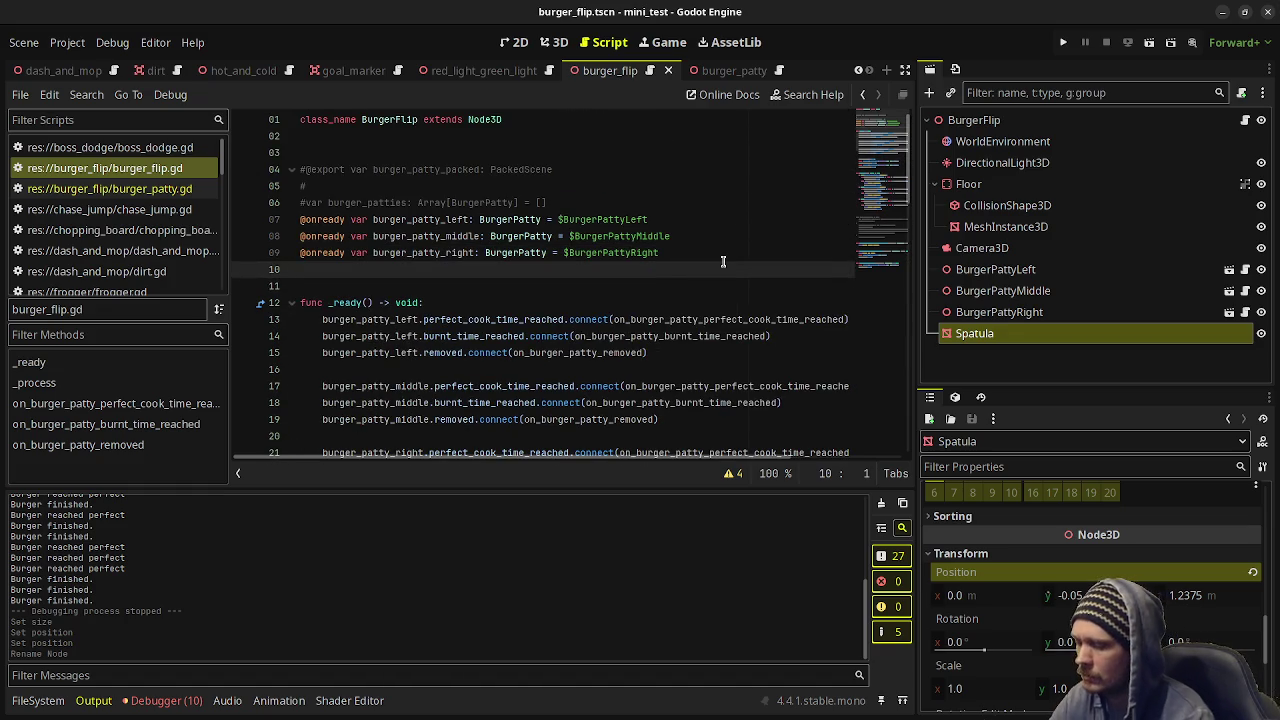
key("Return")
key("Return")
key("Up")
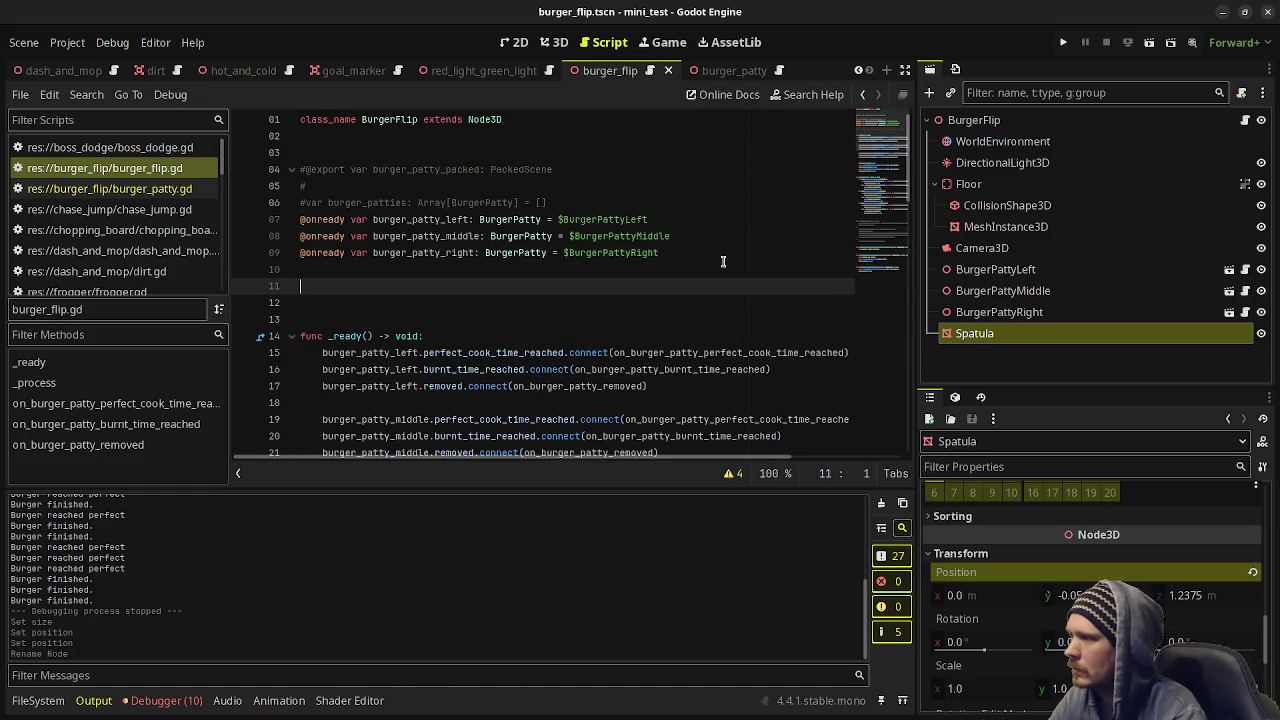
key("Return")
type("var spatula_index:")
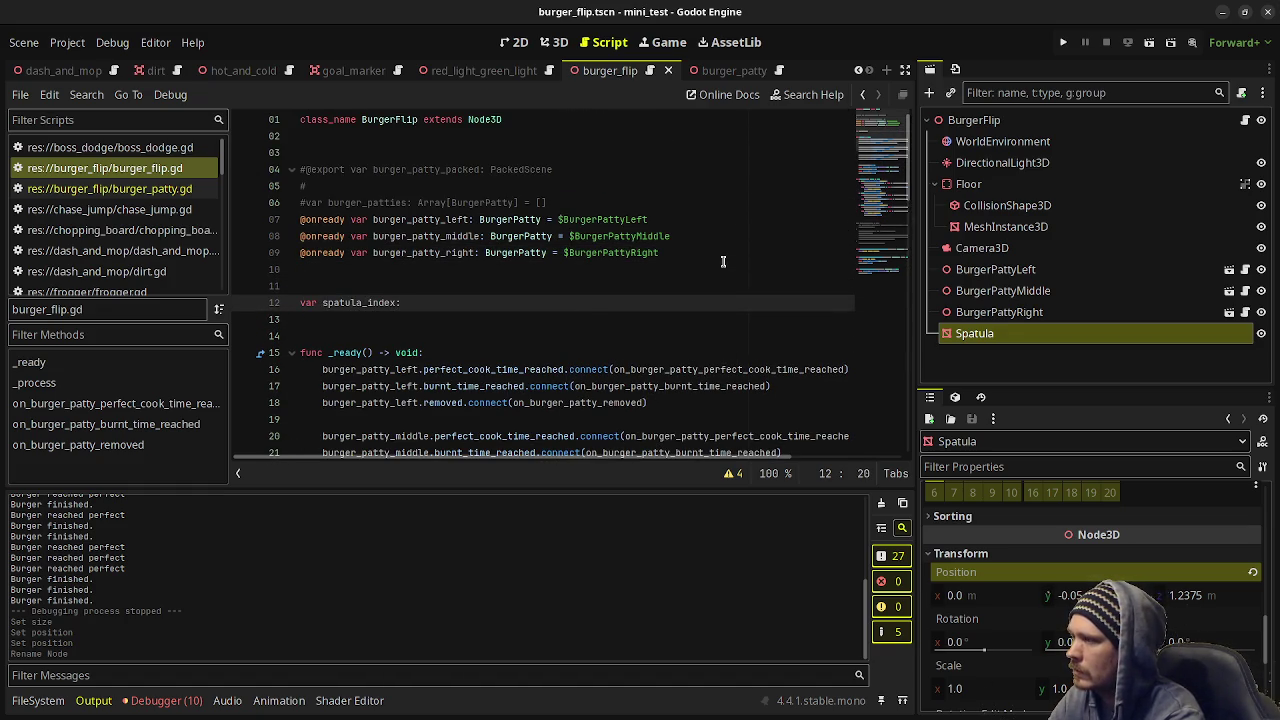
type("int = 1.")
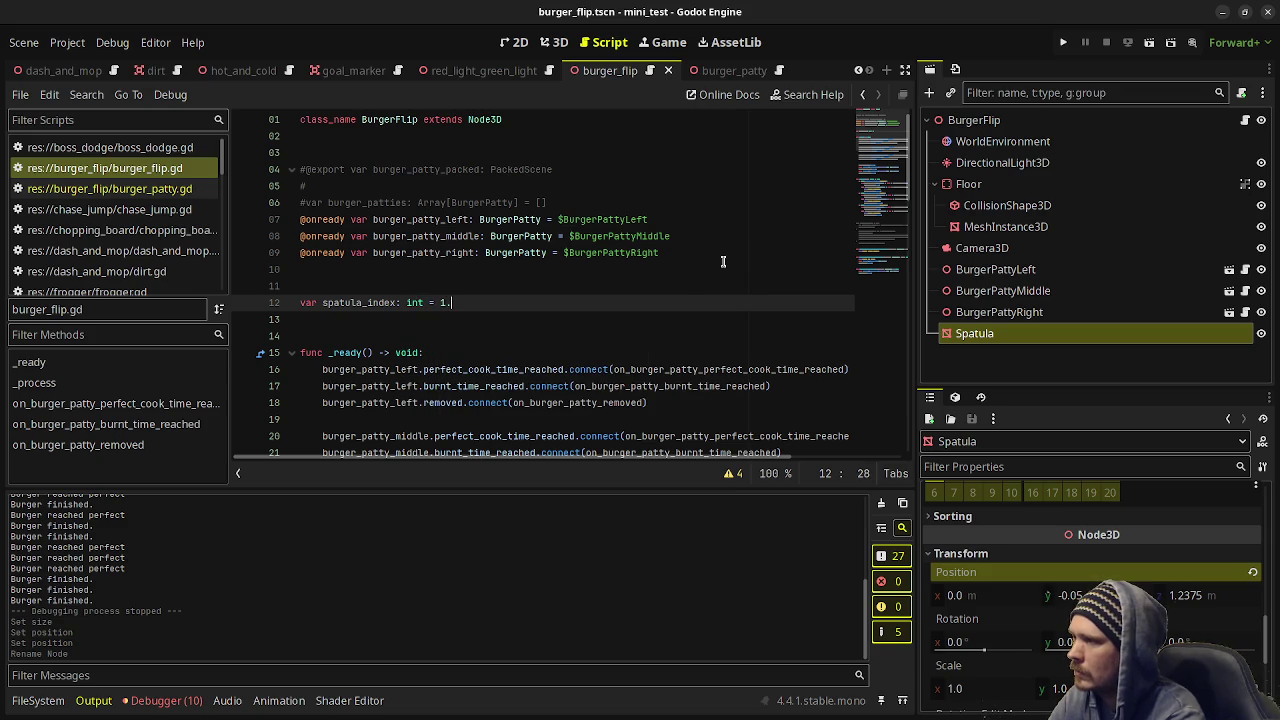
left_click(980, 336)
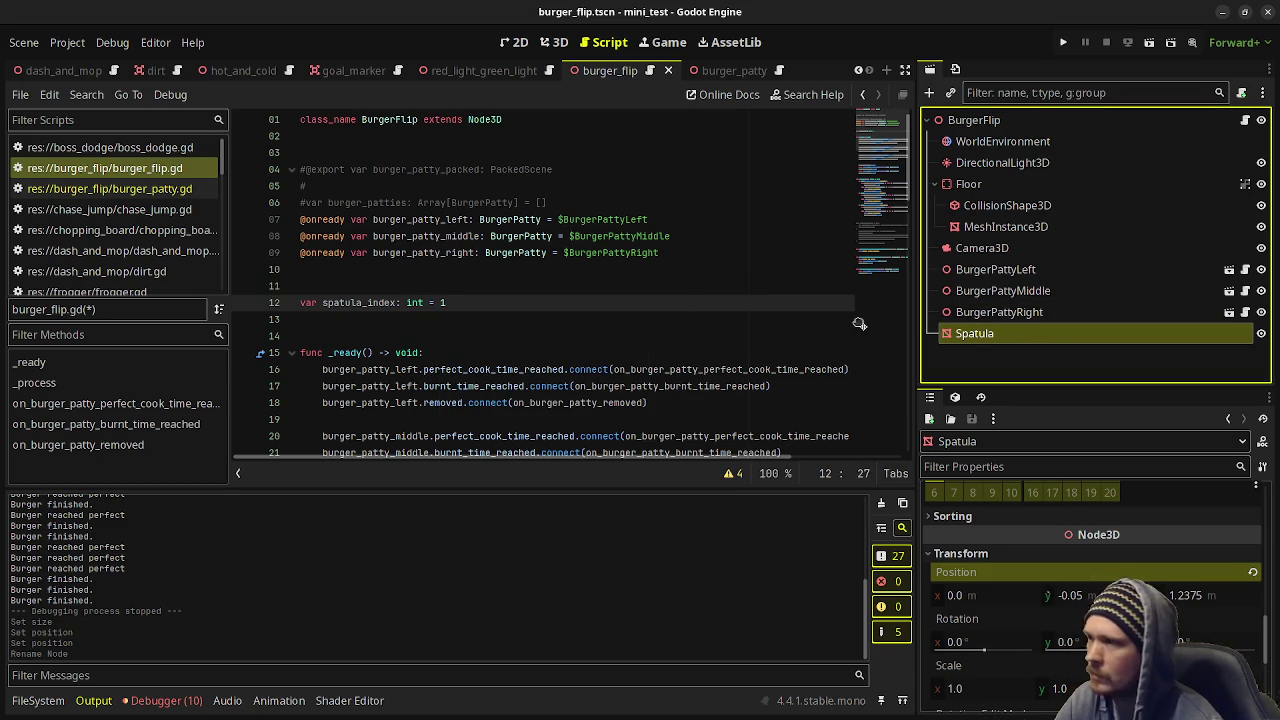
left_click_drag(859, 323, 498, 286)
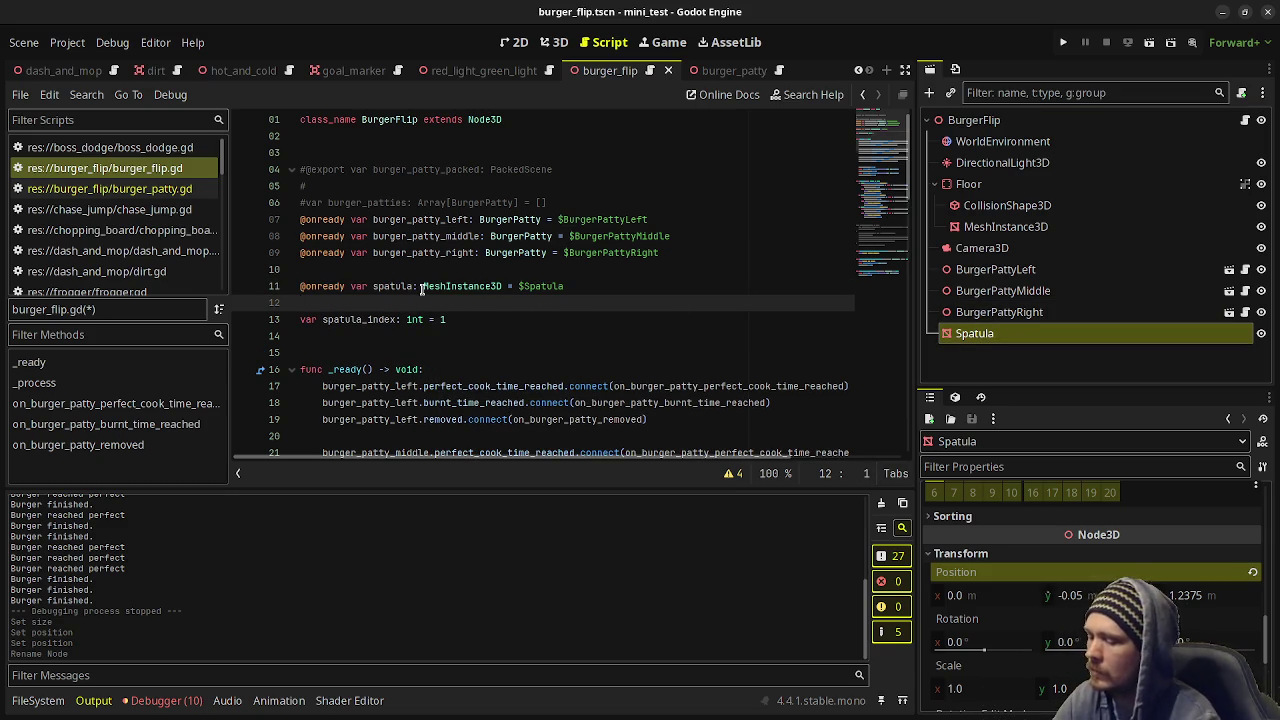
key("Up")
key("End")
scroll(436, 313, "down", 8)
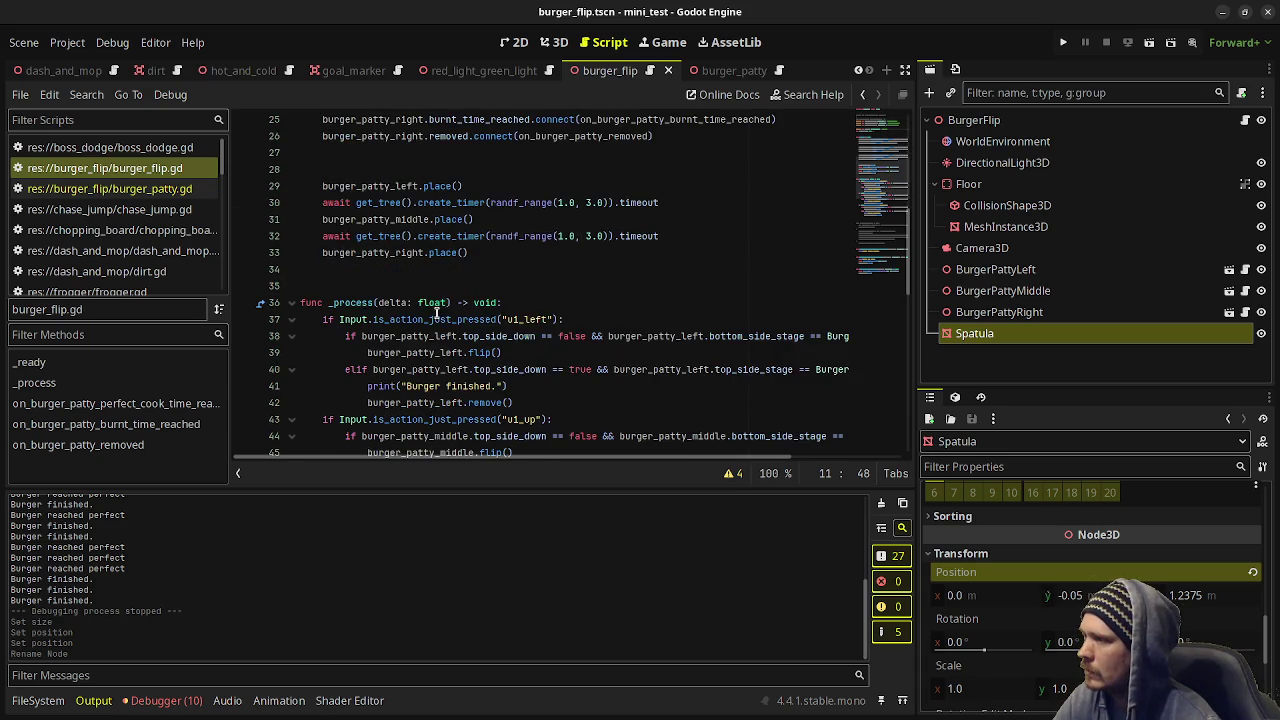
scroll(436, 313, "down", 3)
Comment out the old input code and add ui_left and ui_right checks with pass placeholders.
left_click_drag(320, 172, 552, 352)
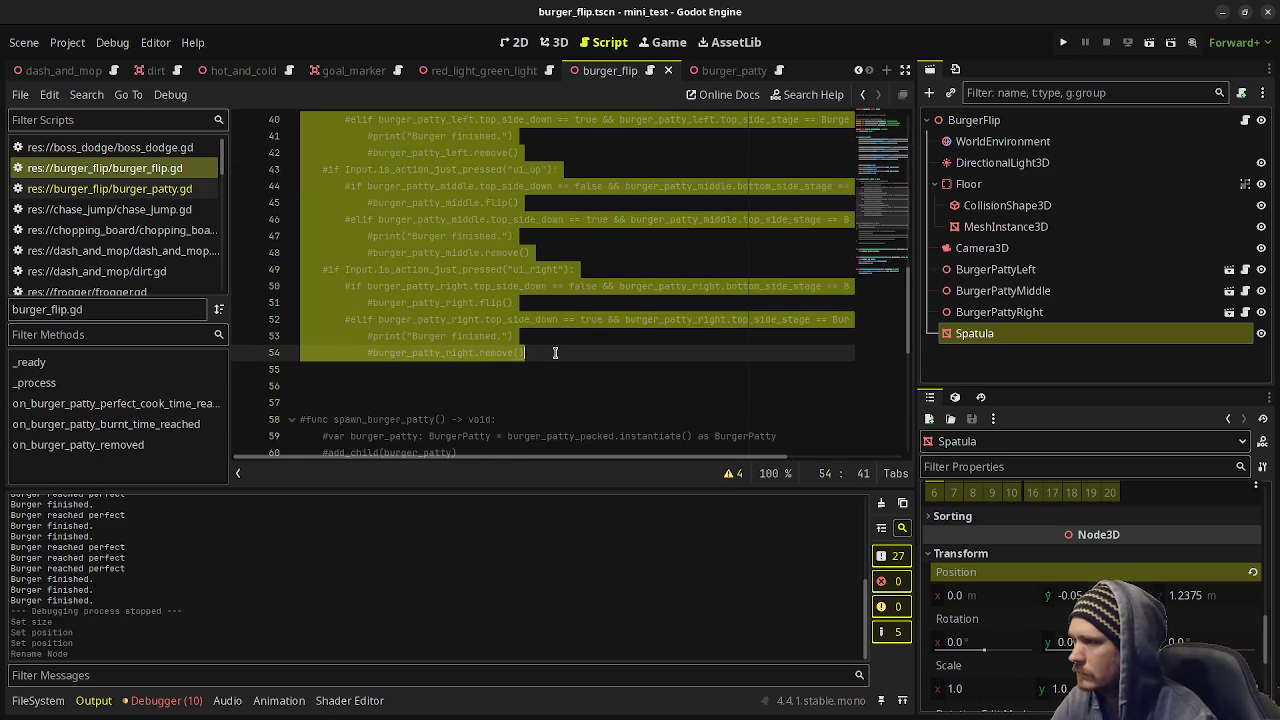
key("ctrl+k")
key("Return")
key("Return")
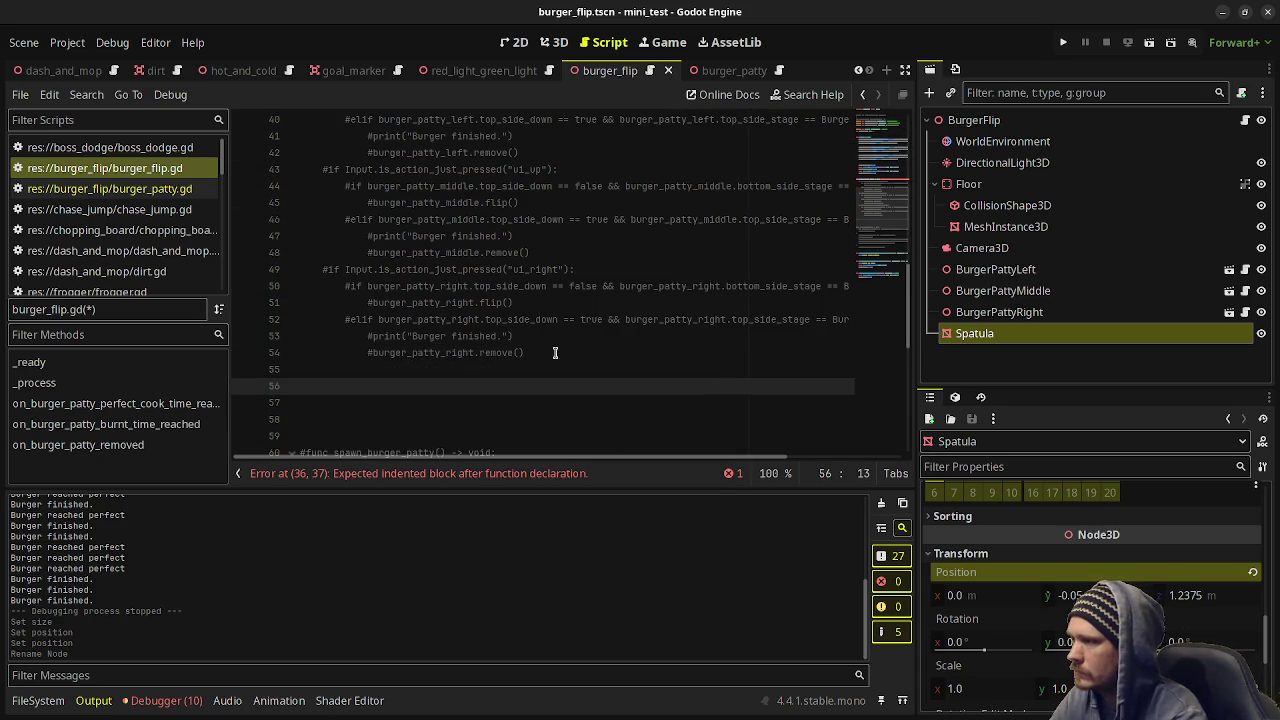
type("if I")
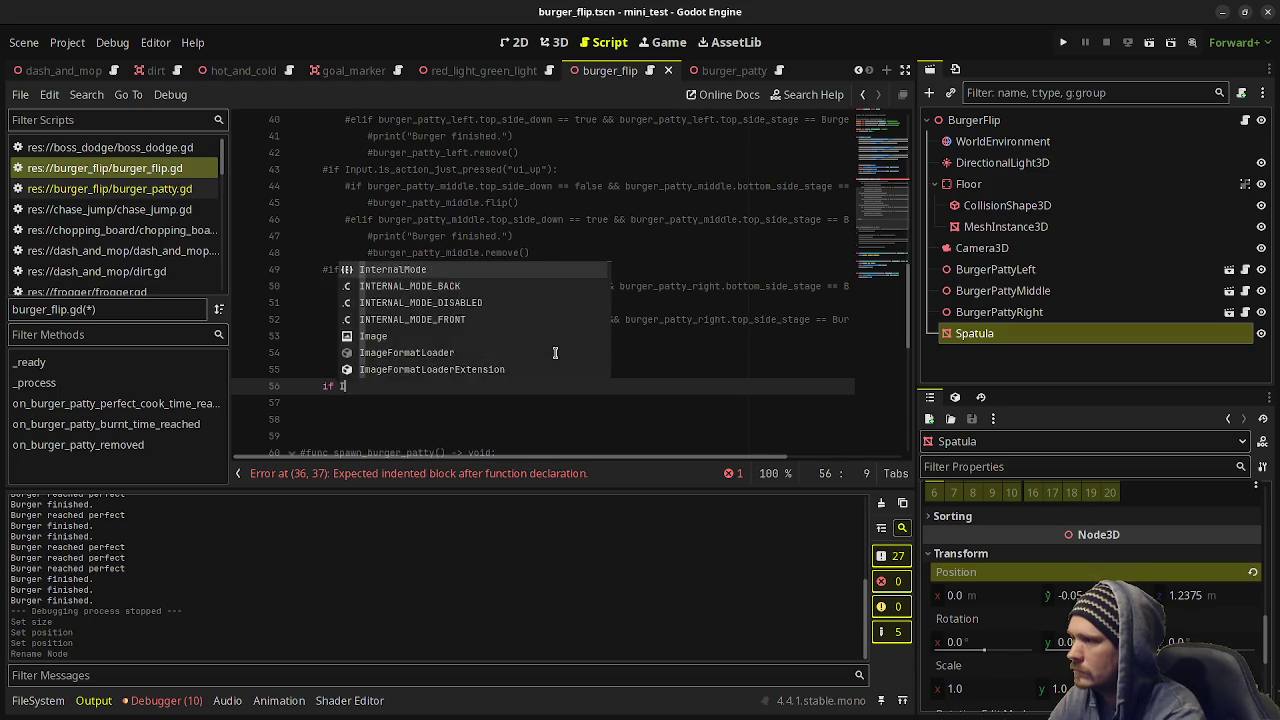
type("nput.is_action_j")
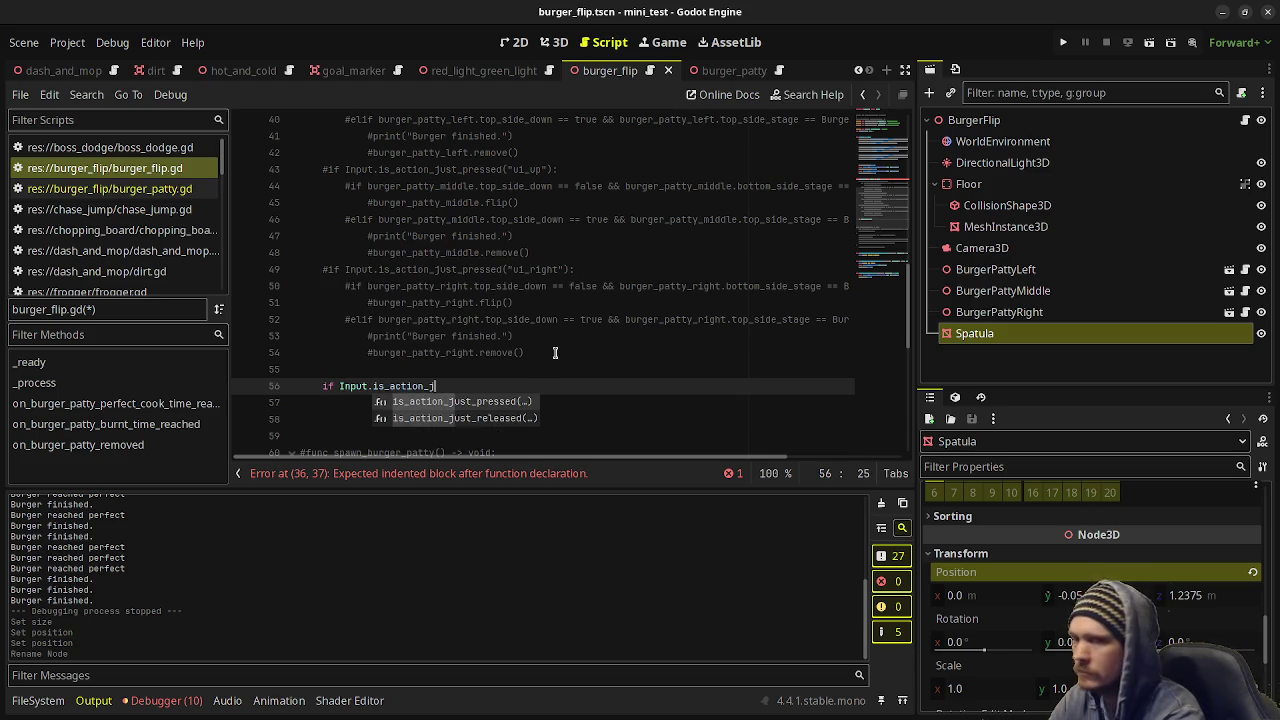
type("ust_pres")
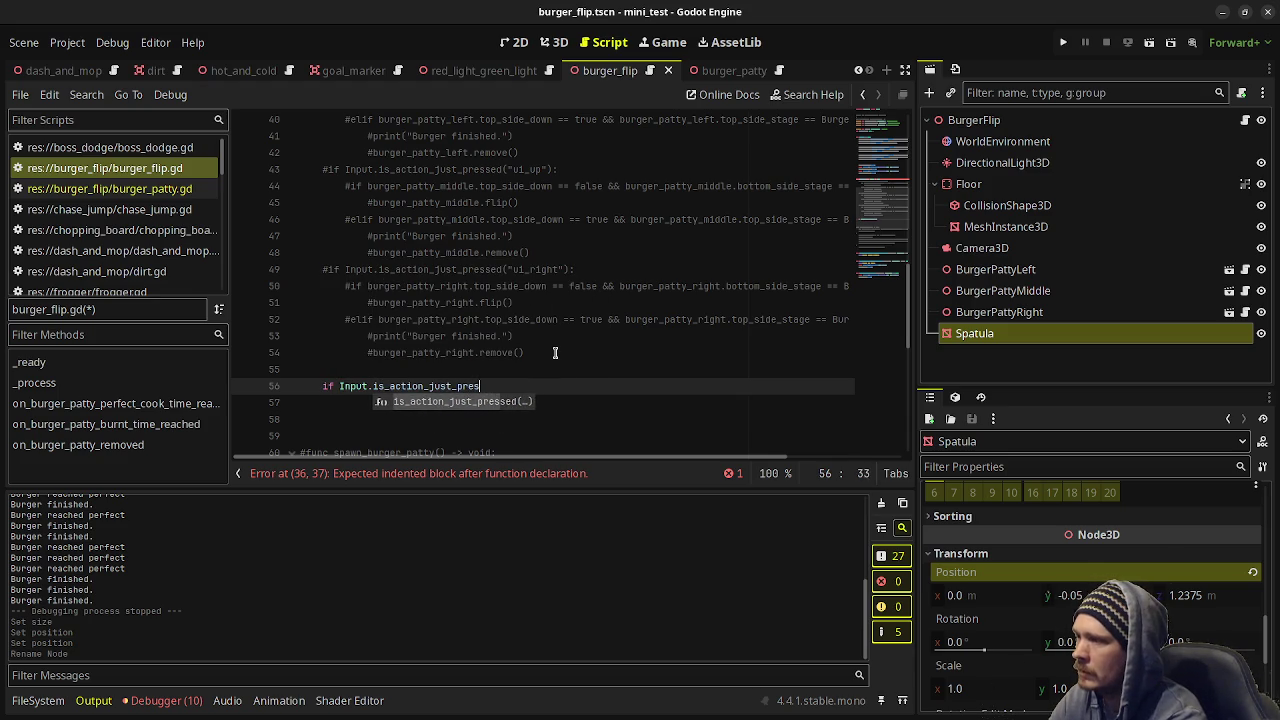
type("sed(\"ui_left\")")
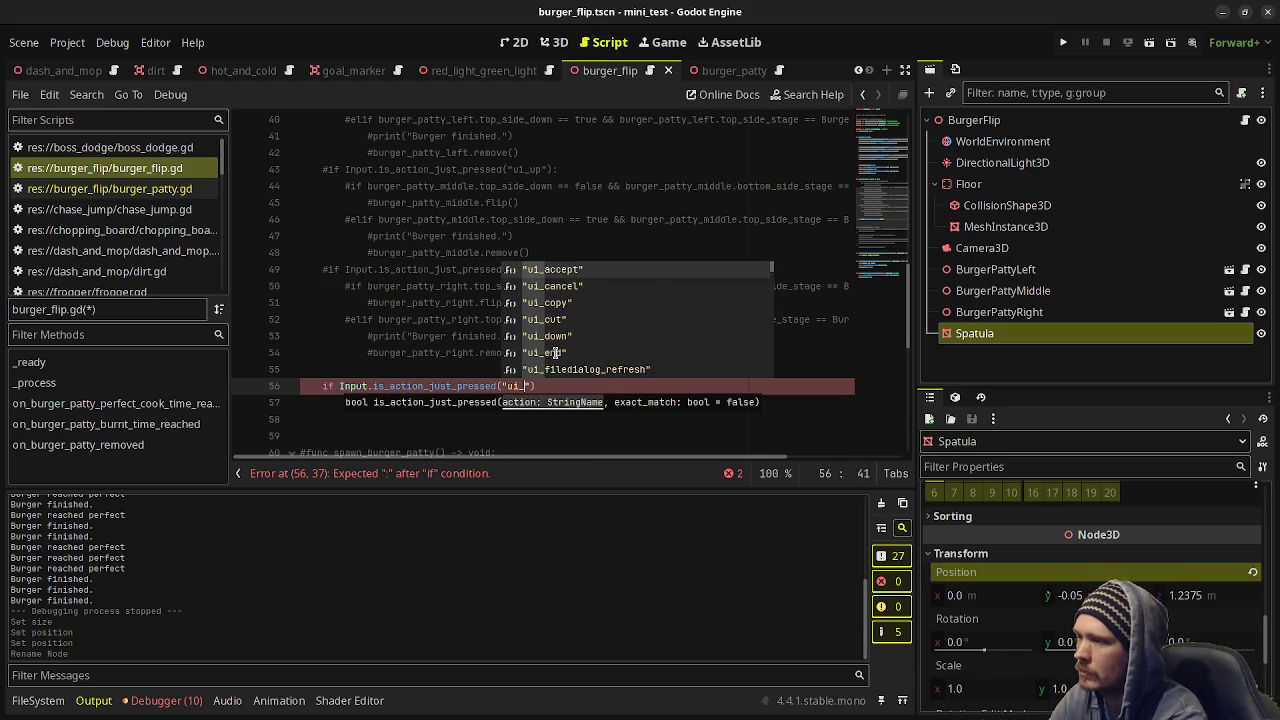
type(":")
key("Return")
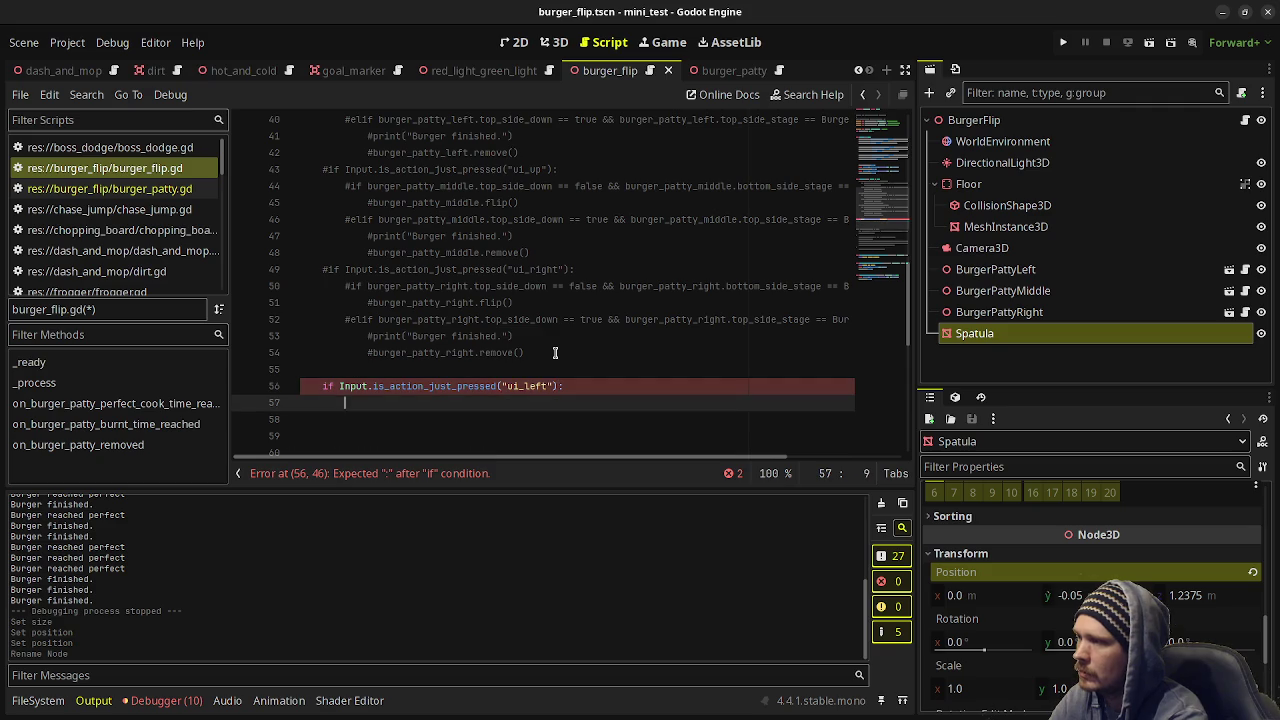
type("pass")
key("Return")
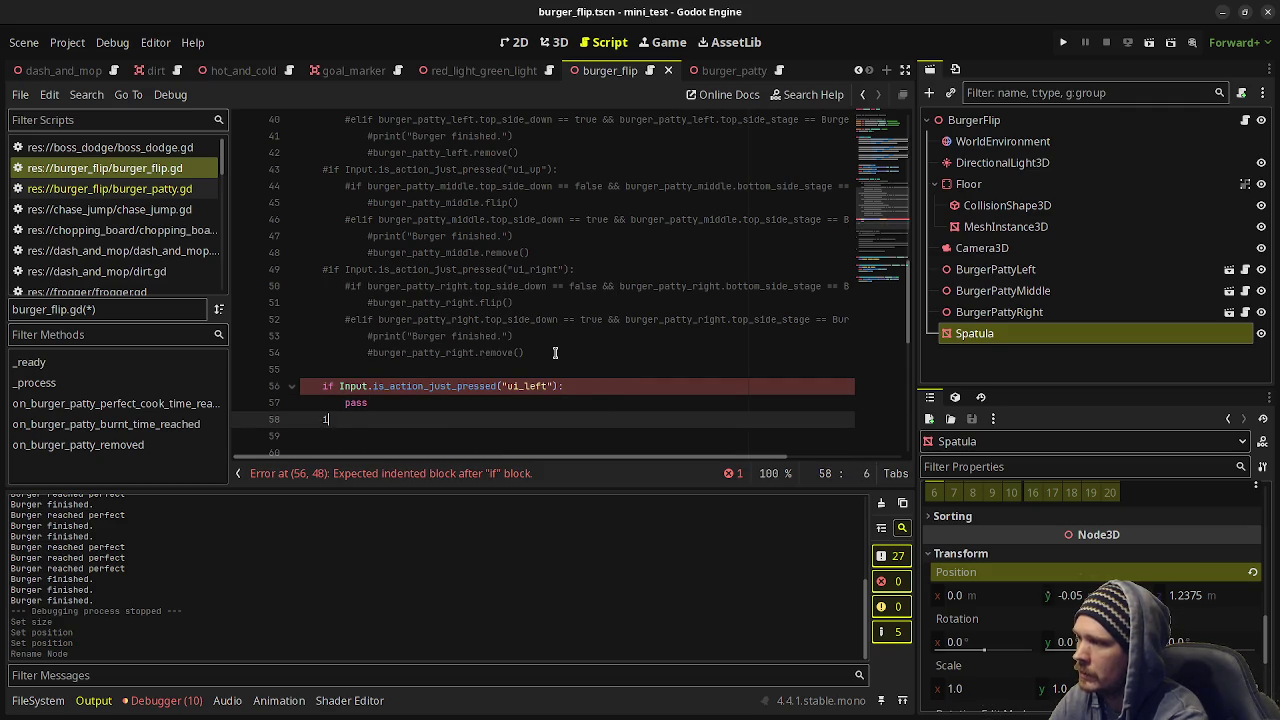
type("if Input.is_act")
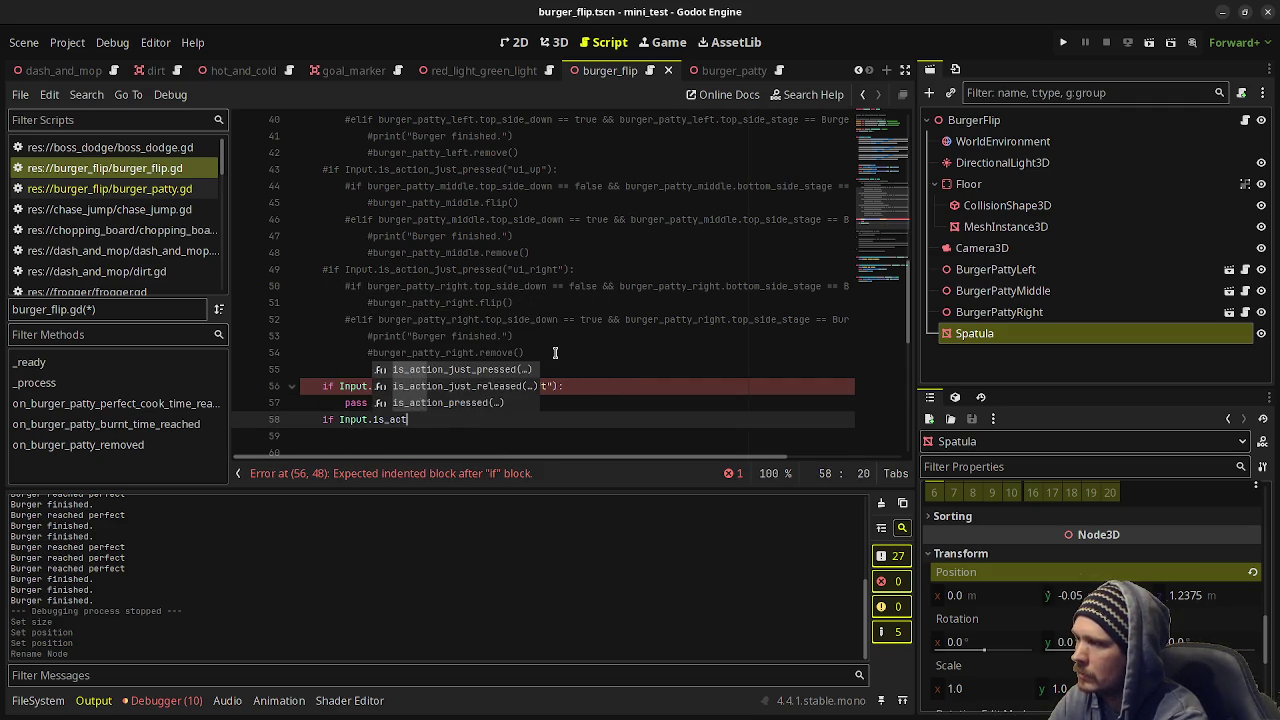
type("ion")
key("Return")
type("\"ui")
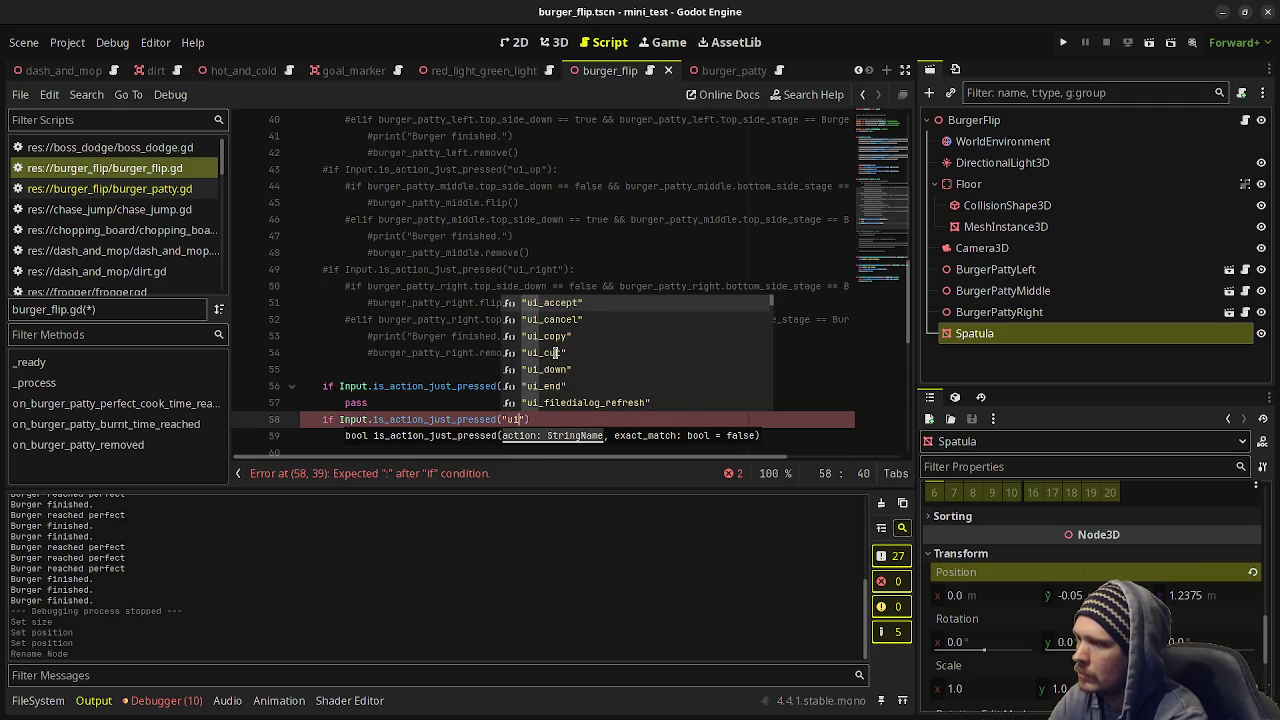
type("_right")
key("Return")
key("Return")
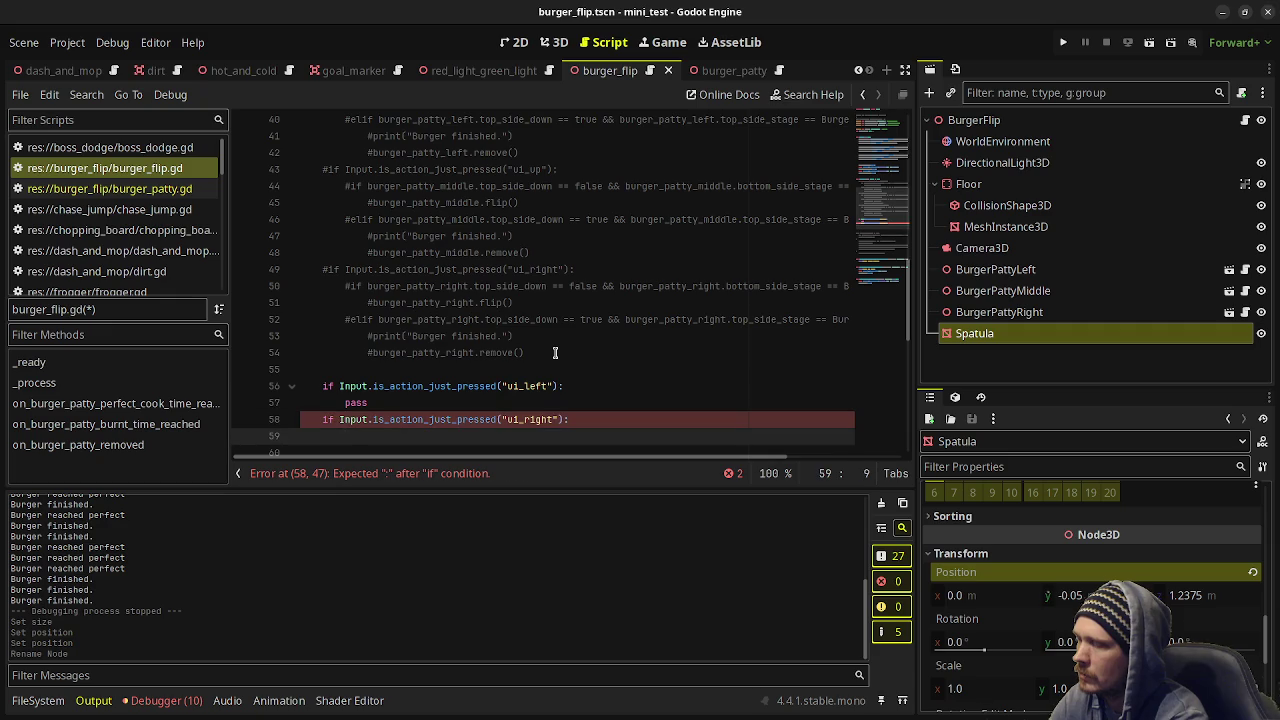
type("pass")
Make ui_left decrement spatula_index when above 0 and set spatula.position.x = -1.0 + spatula_index, then save.
double_click(367, 401)
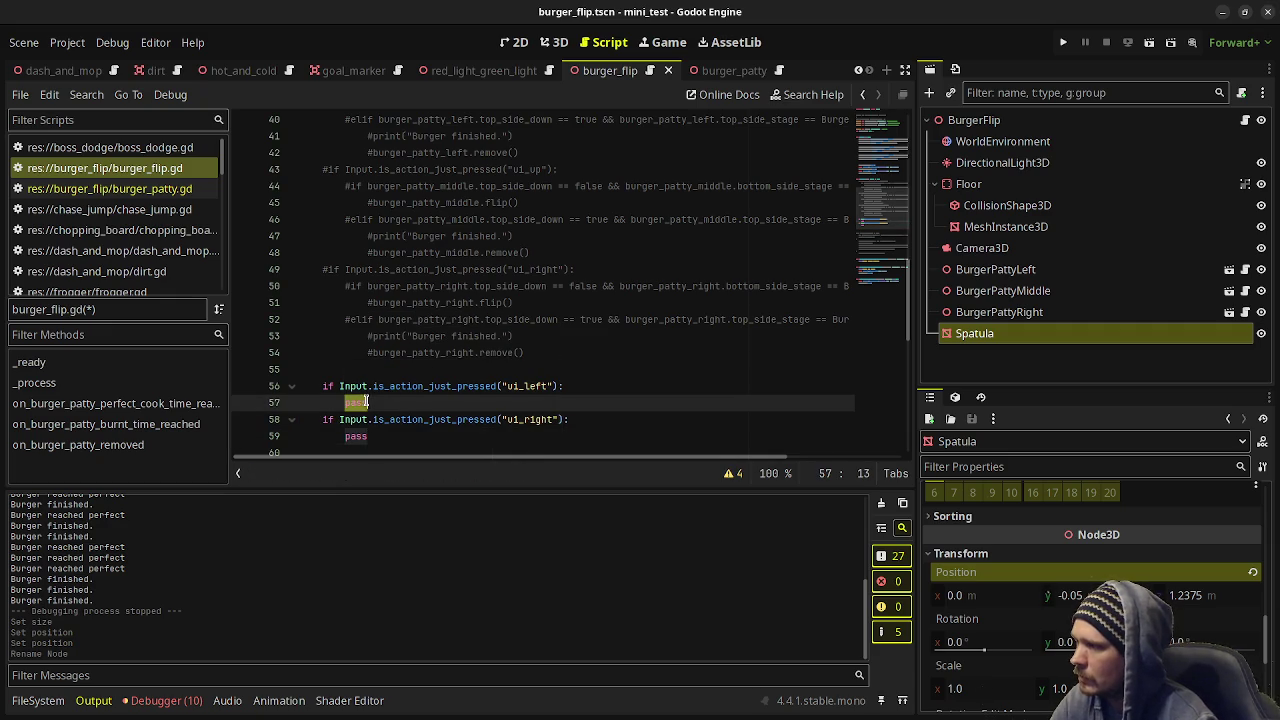
type("if spatula")
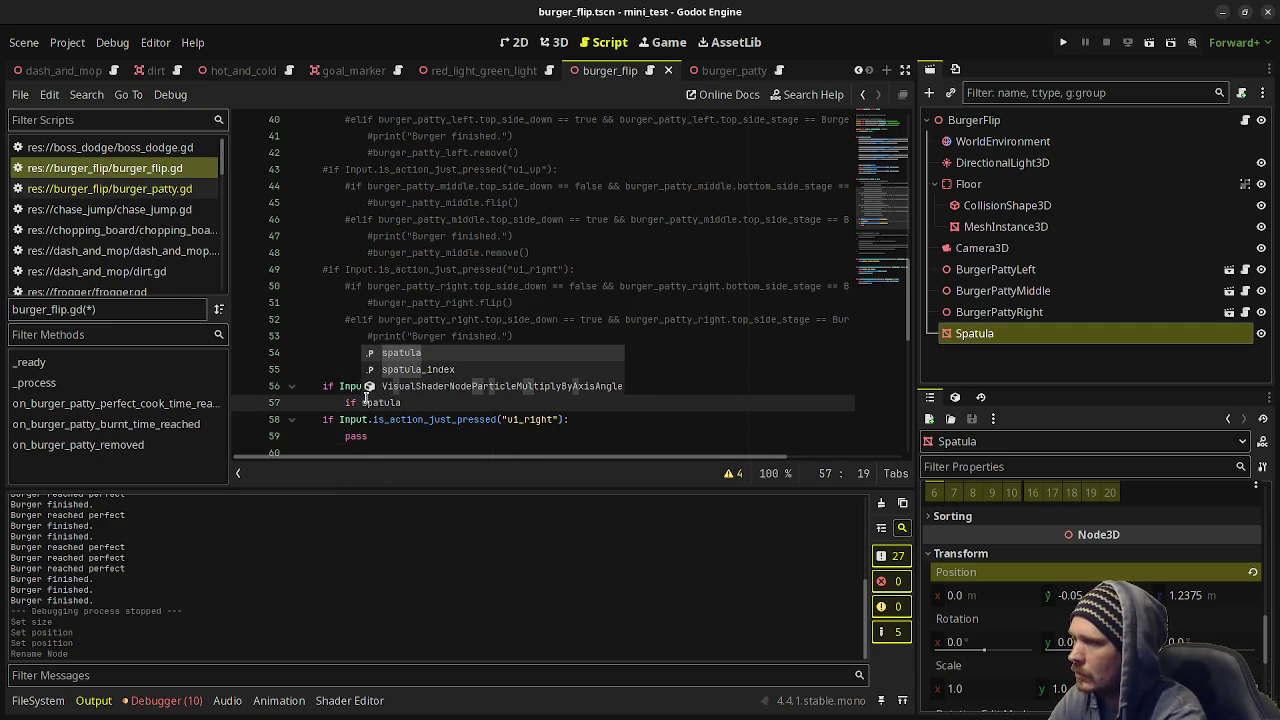
key("Down")
key("Return")
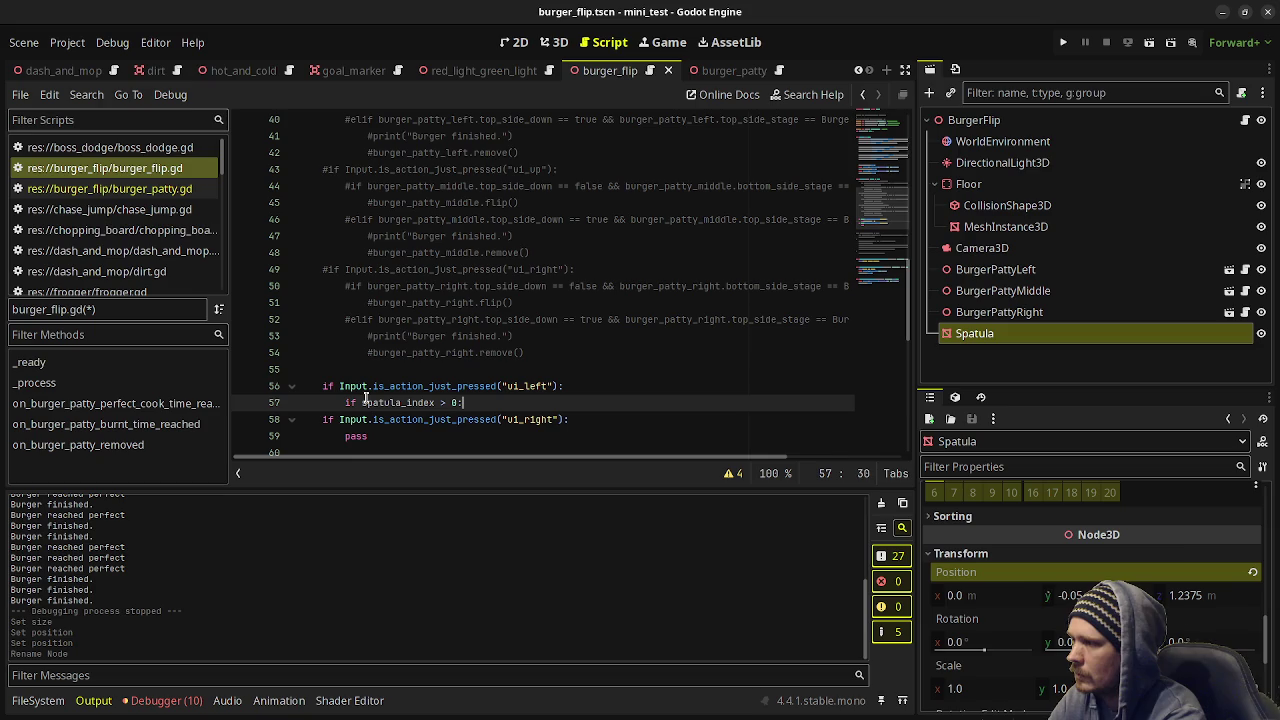
key("Return")
type("spa")
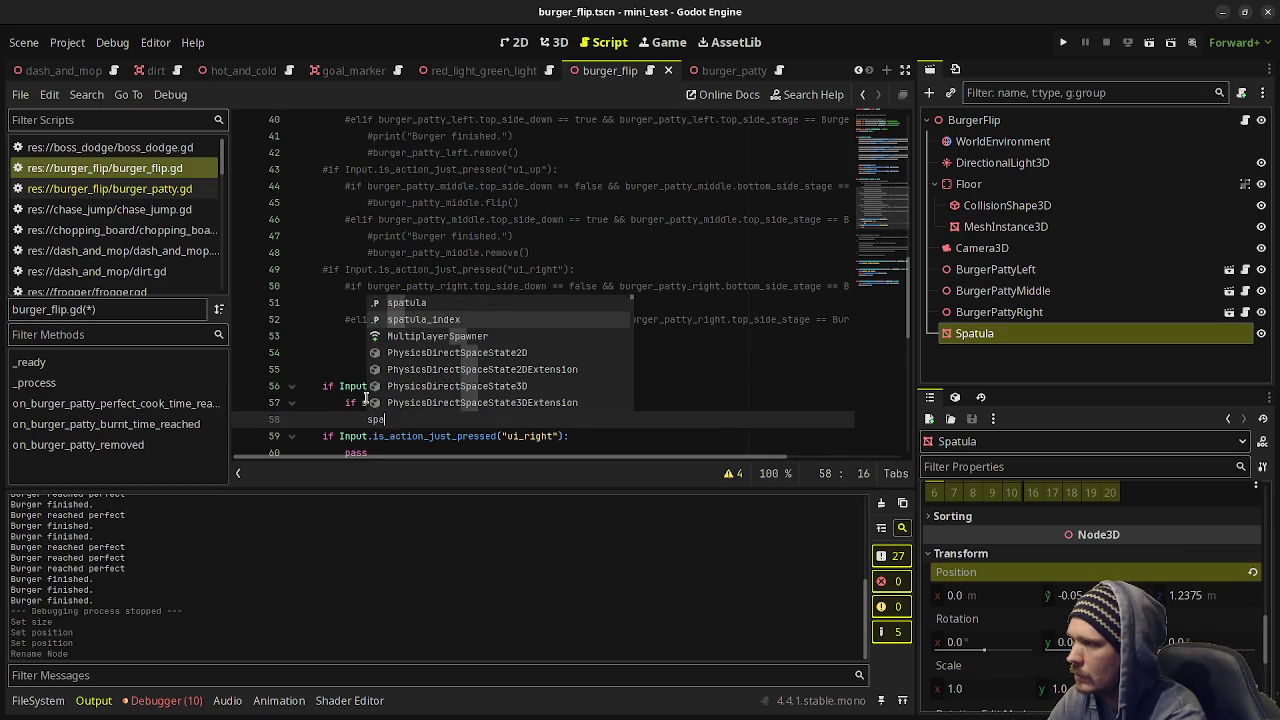
key("Down")
key("Return")
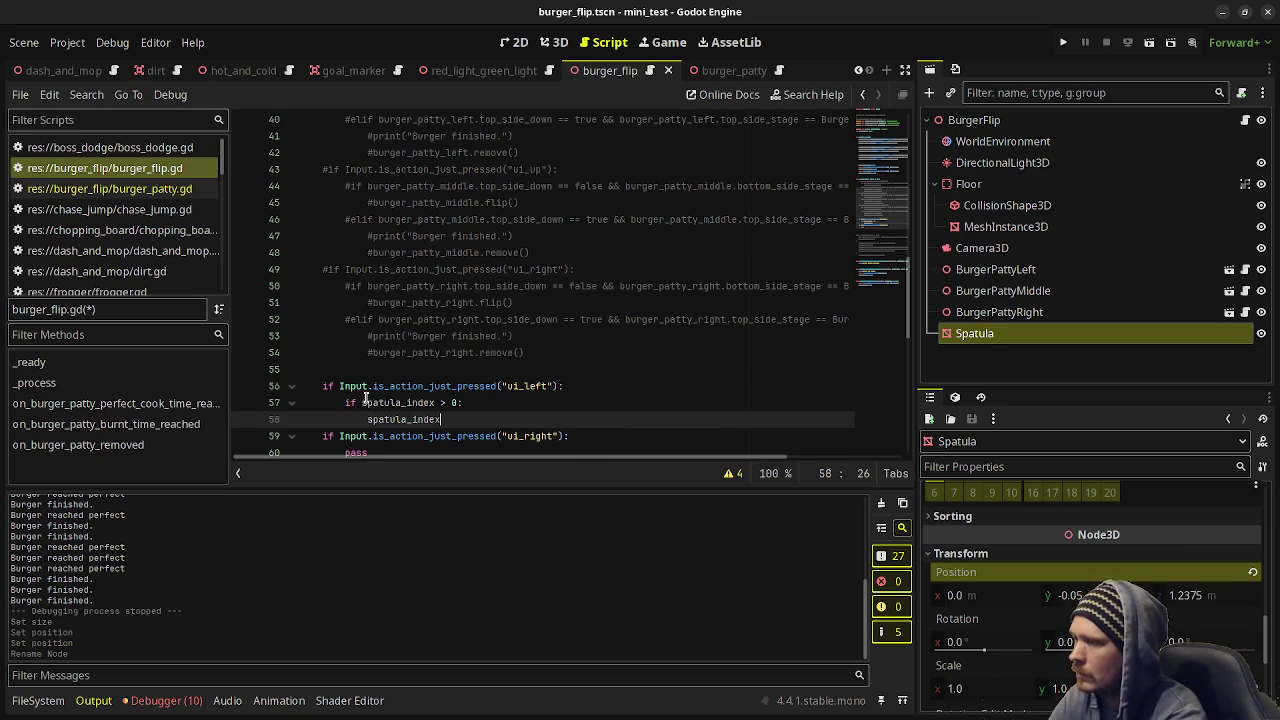
type(" -= 1")
key("Return")
type("s")
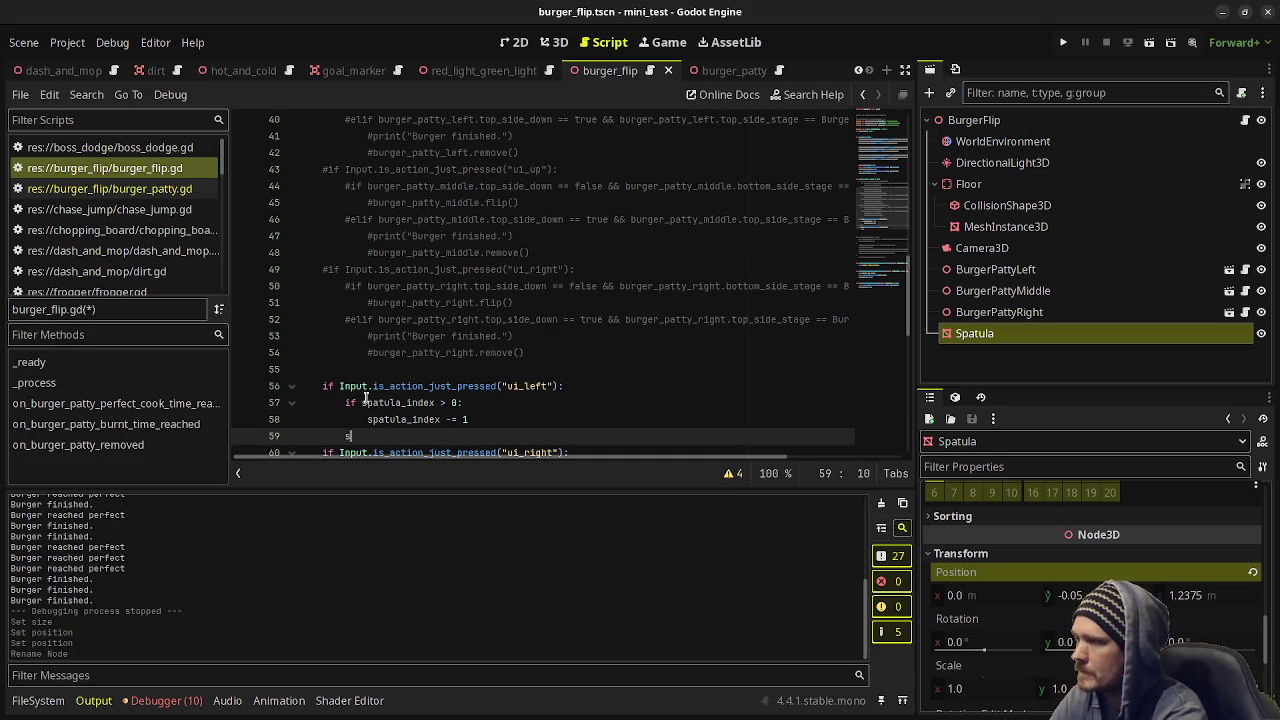
type("patula")
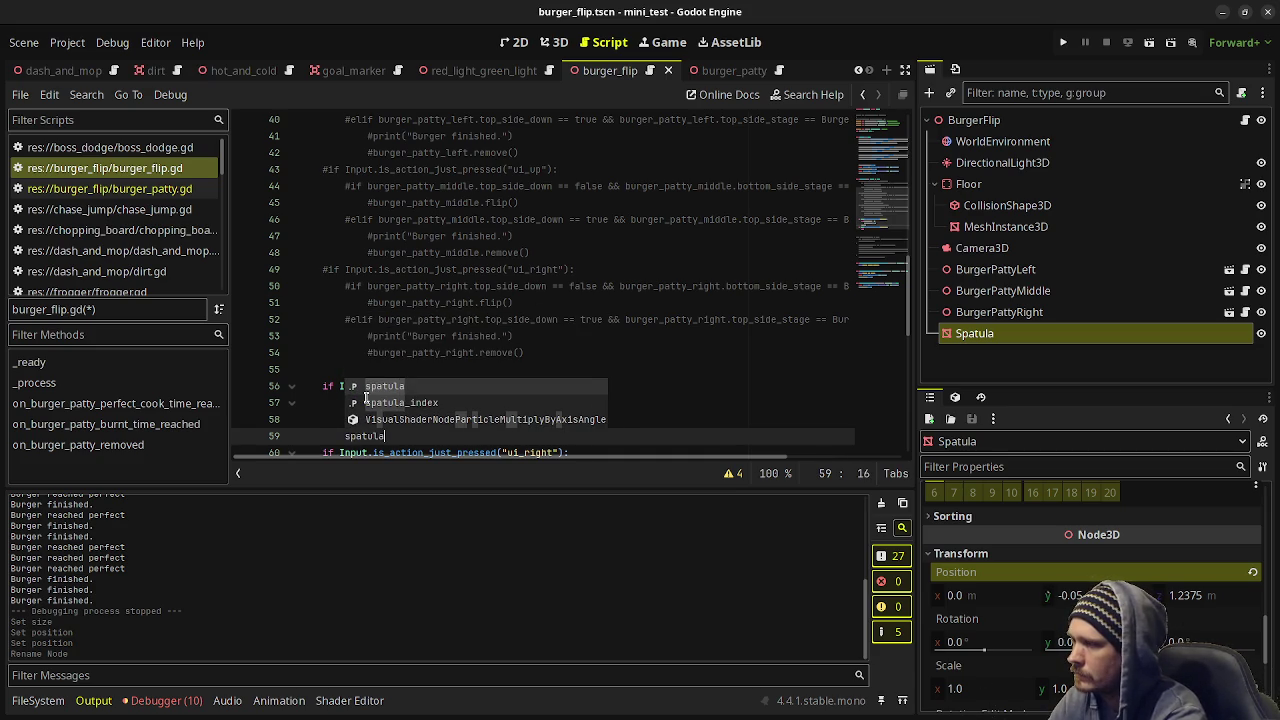
type(".position.x =")
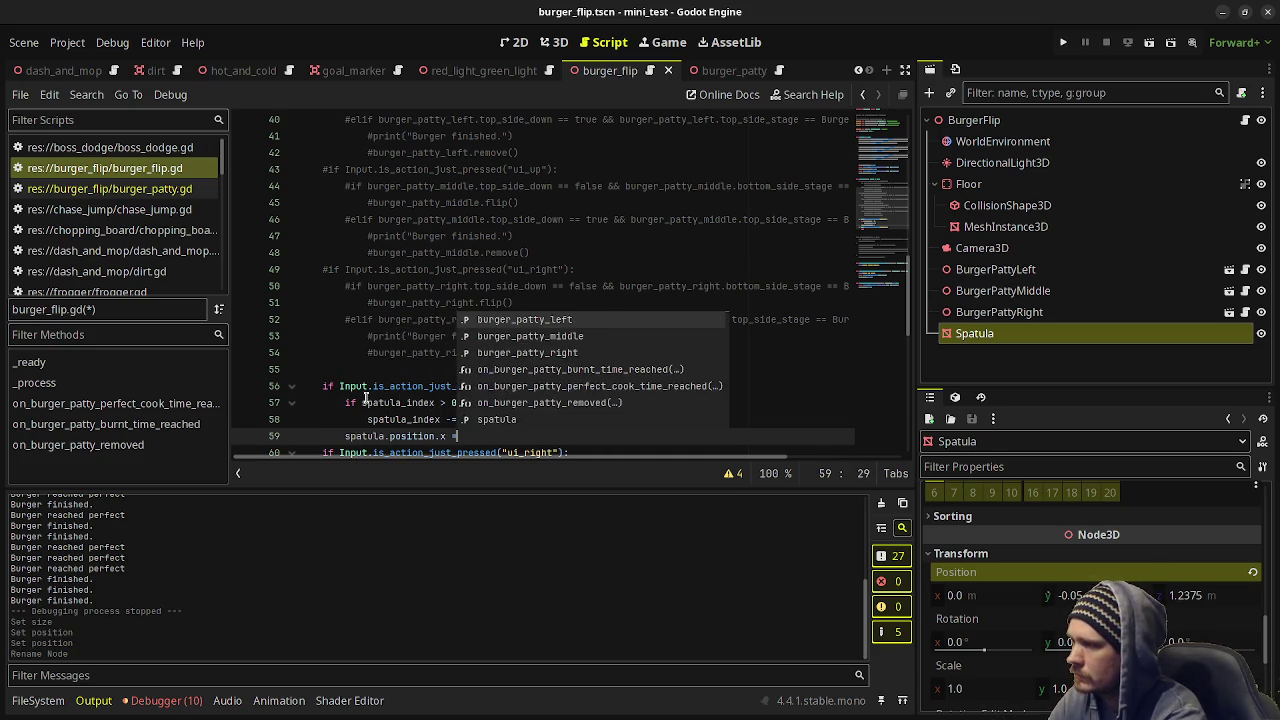
type(" -1.0 ")
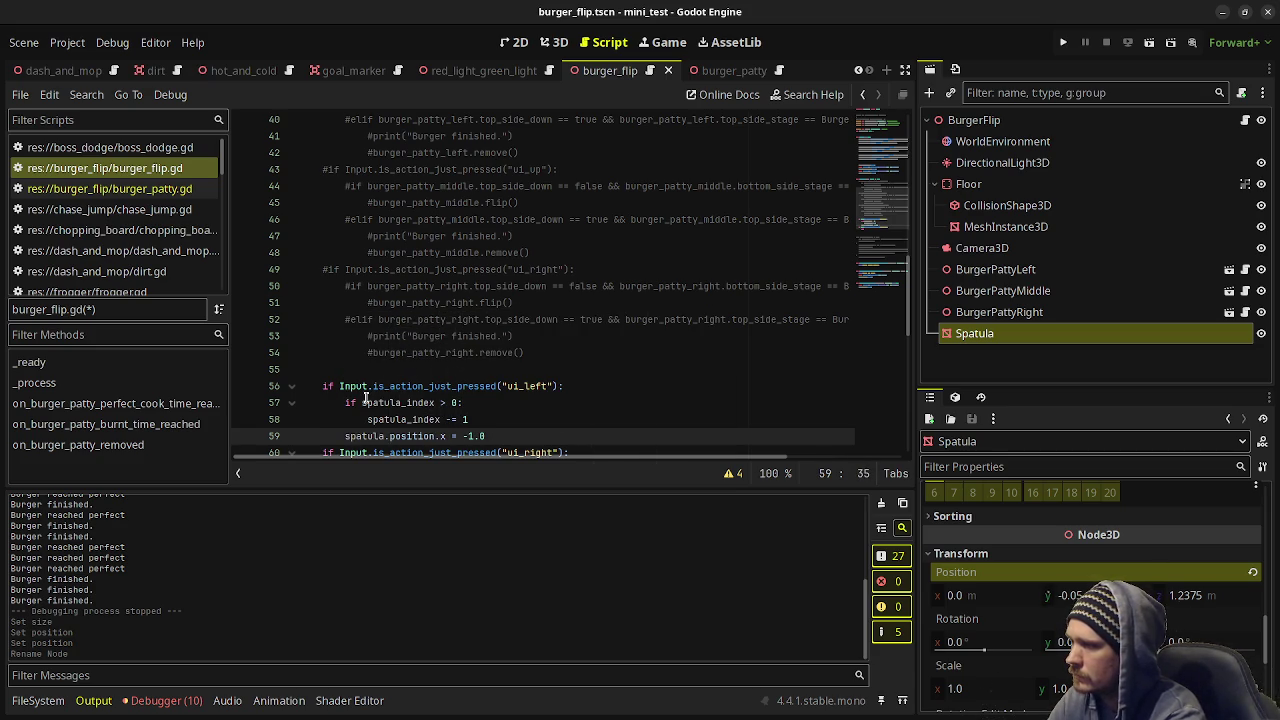
type("+ spatu")
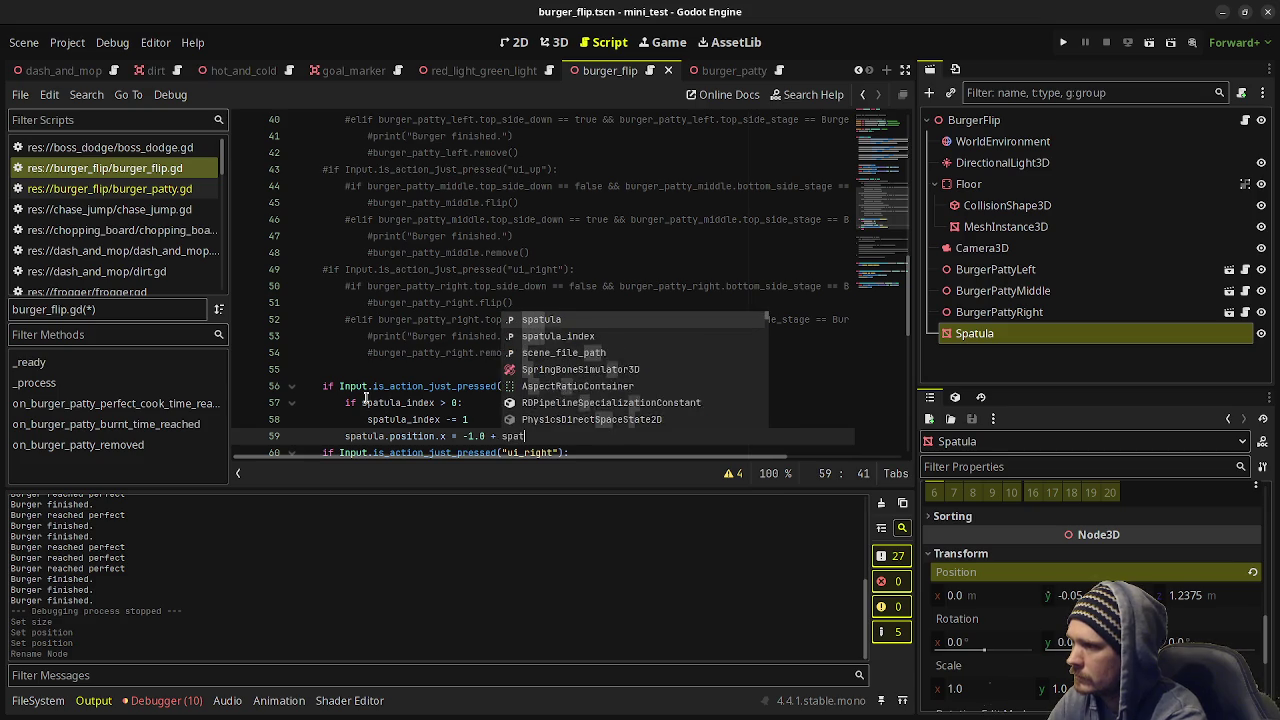
key("Down")
key("Return")
key("ctrl+s")
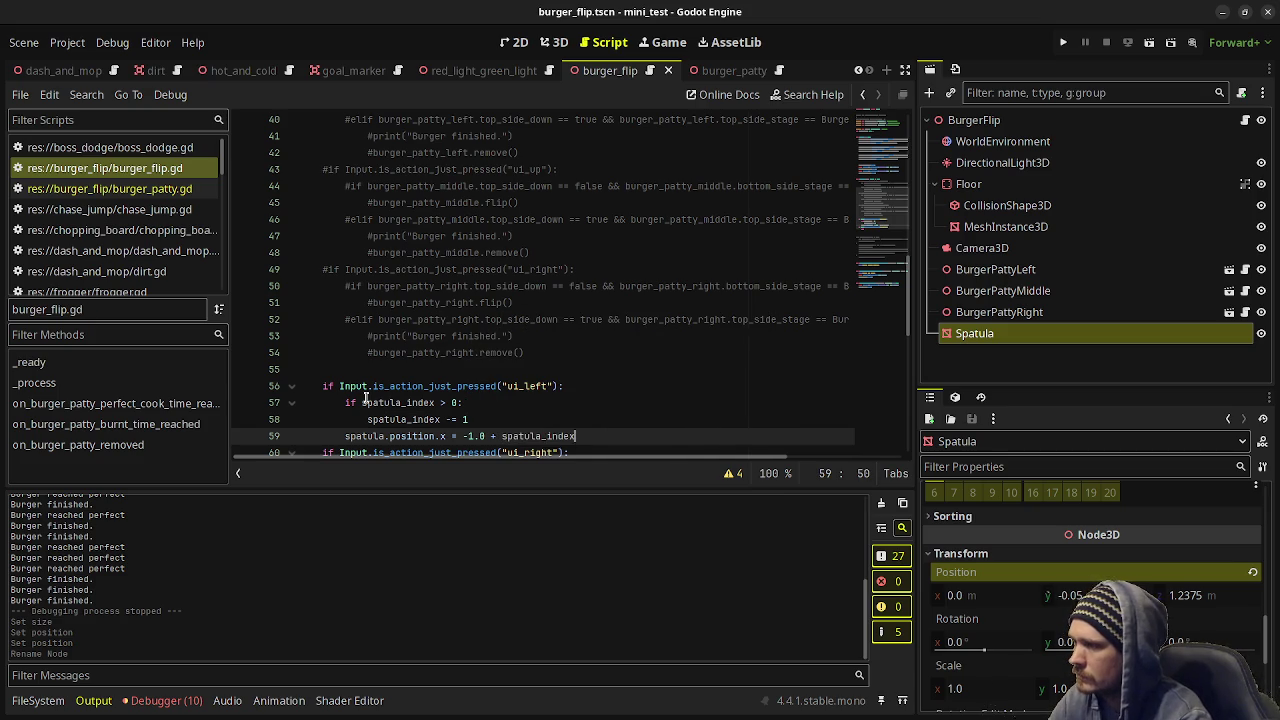
Copy the ui_left logic into the ui_right branch with a < 2 bound check, then save.
scroll(366, 398, "down", 2)
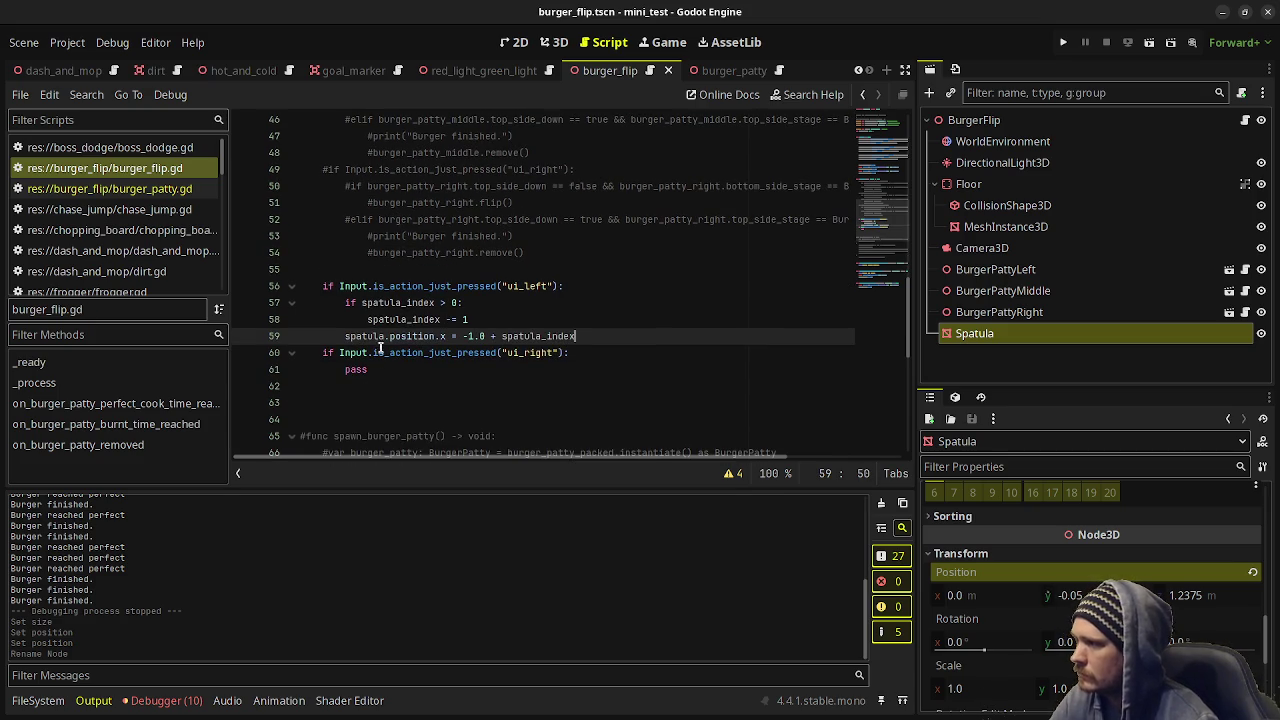
mouse_move(594, 337)
left_mouse_down()
mouse_move(358, 316)
mouse_move(347, 303)
left_mouse_up()
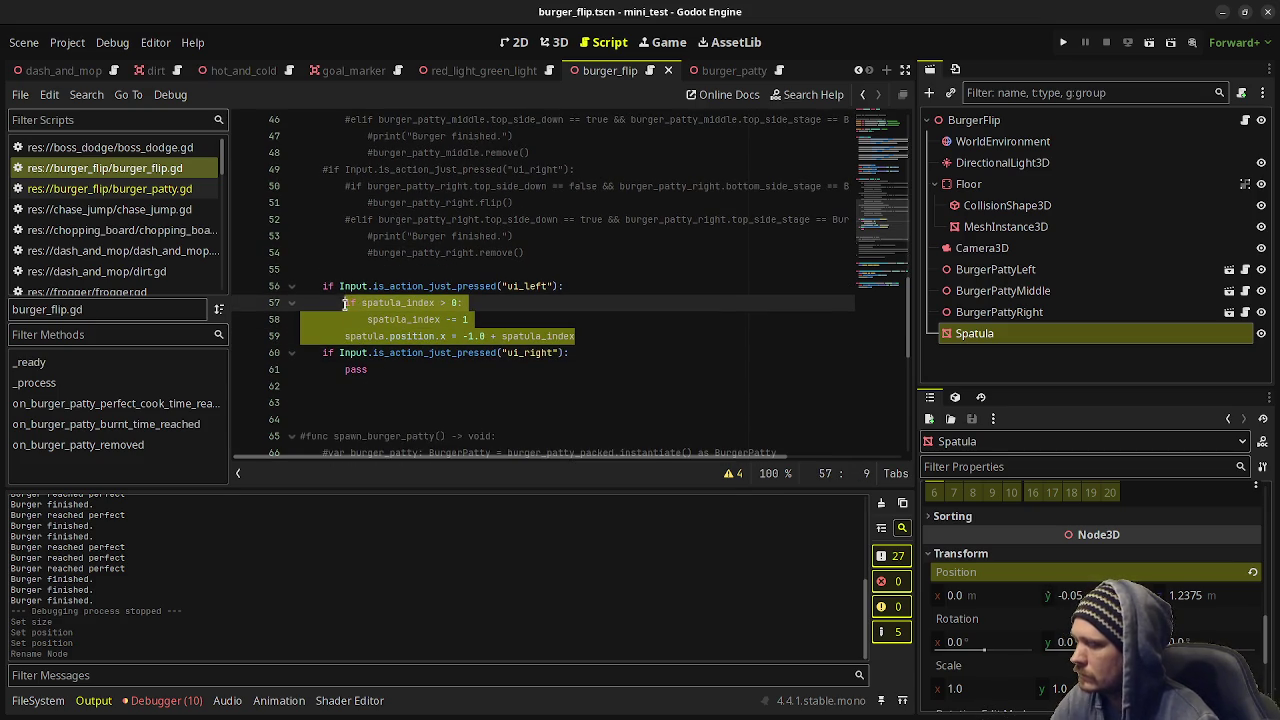
key("ctrl+c")
left_click(346, 369)
key("ctrl+v")
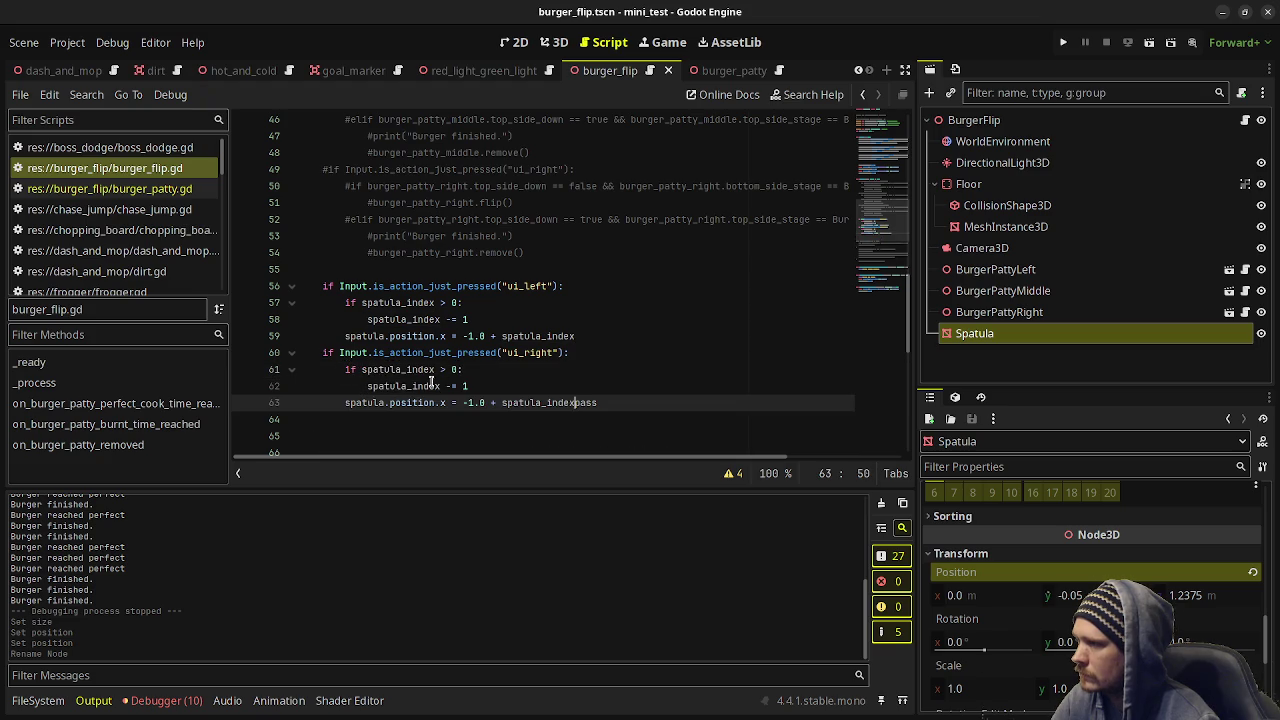
left_click(455, 369)
key("BackSpace")
key("BackSpace")
key("BackSpace")
type("< 2")
left_click(448, 386)
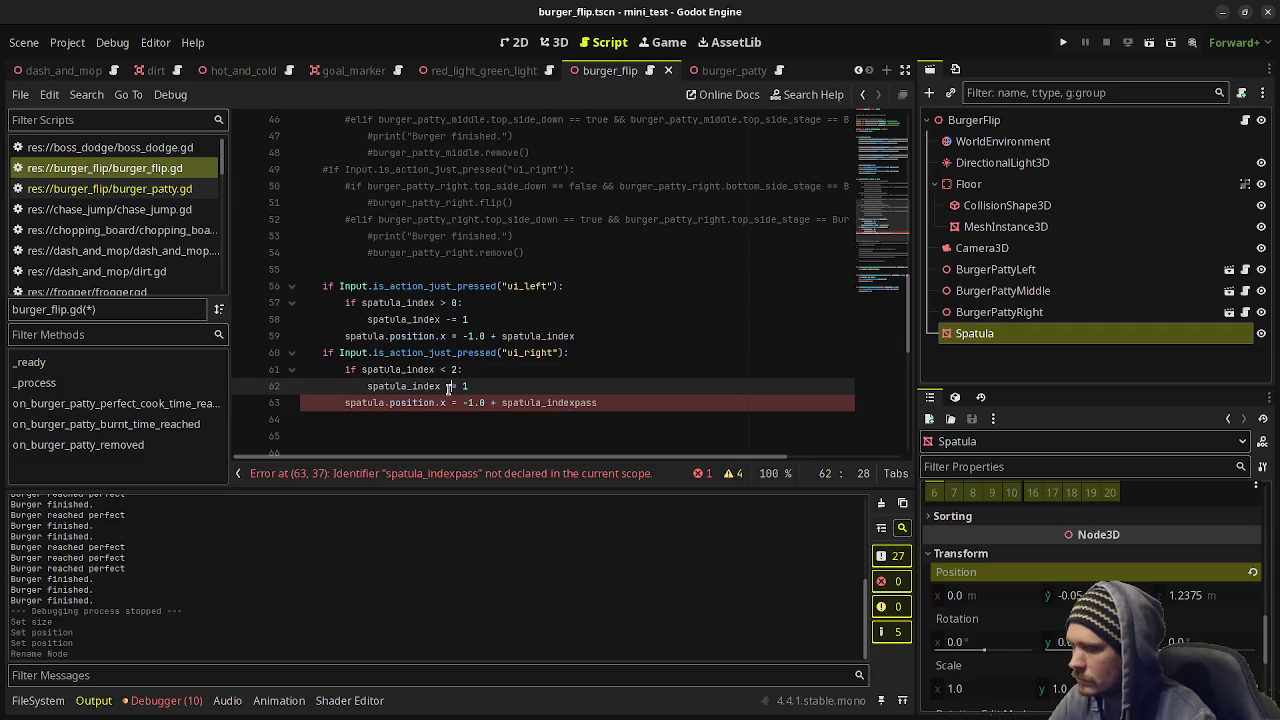
left_click(600, 402)
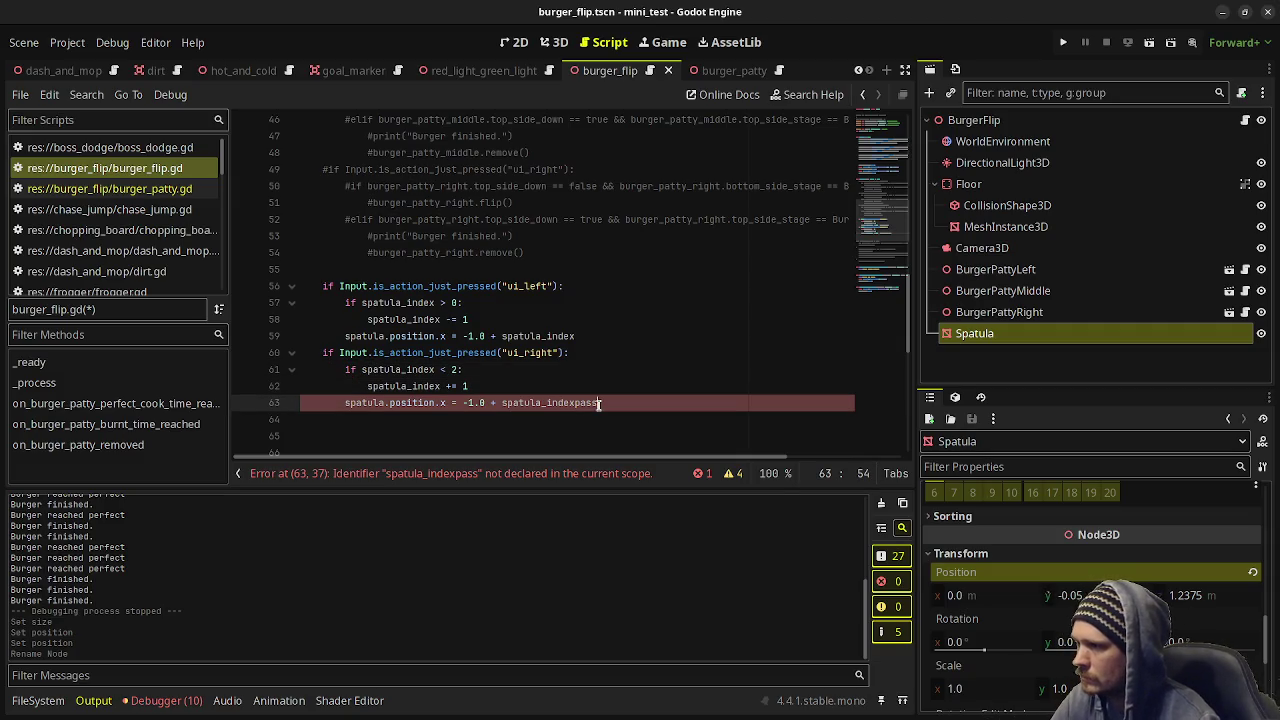
key("ctrl+s")
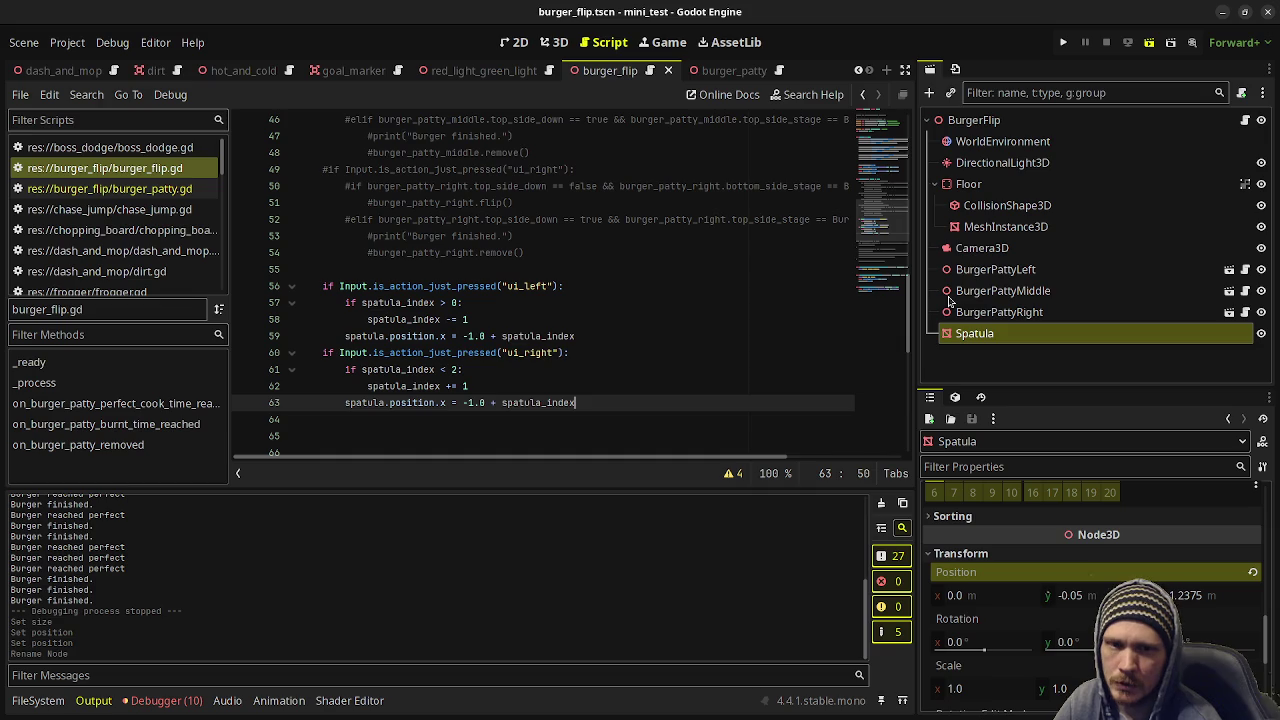
Run the scene and move the spatula left and right across the three patties, then stop.
key("F6")
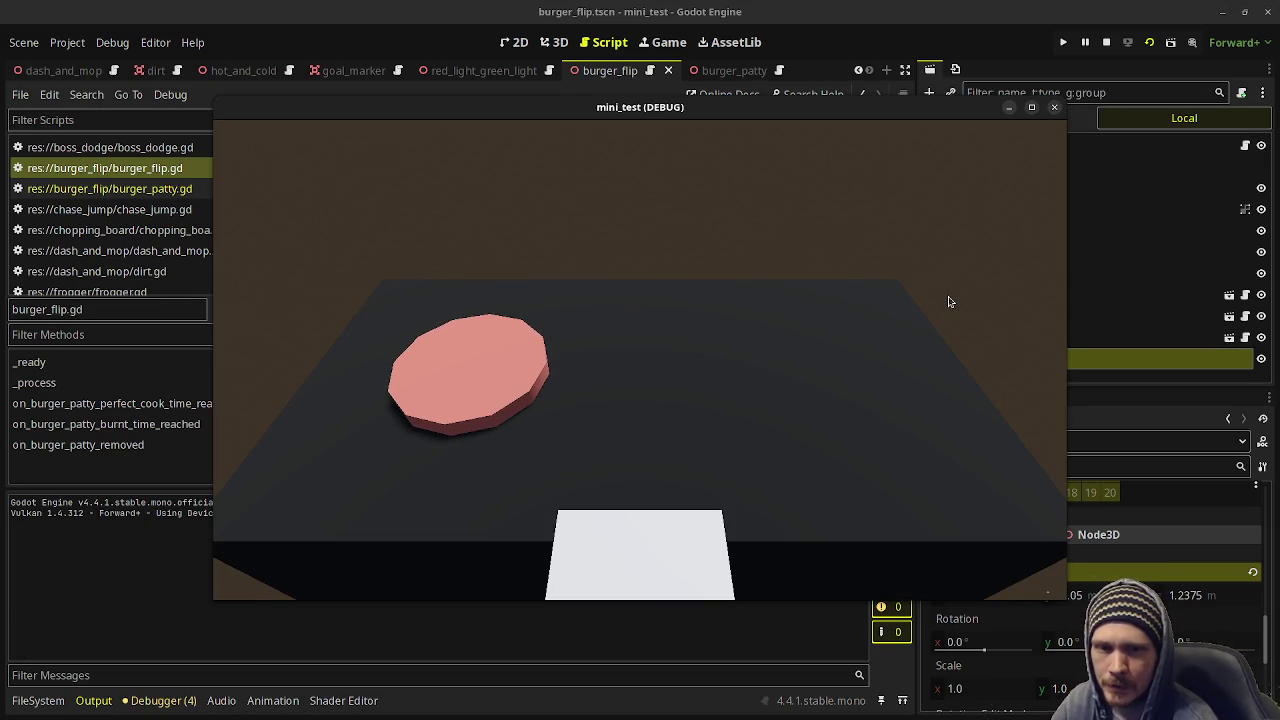
key("Left")
key("Right")
key("Right")
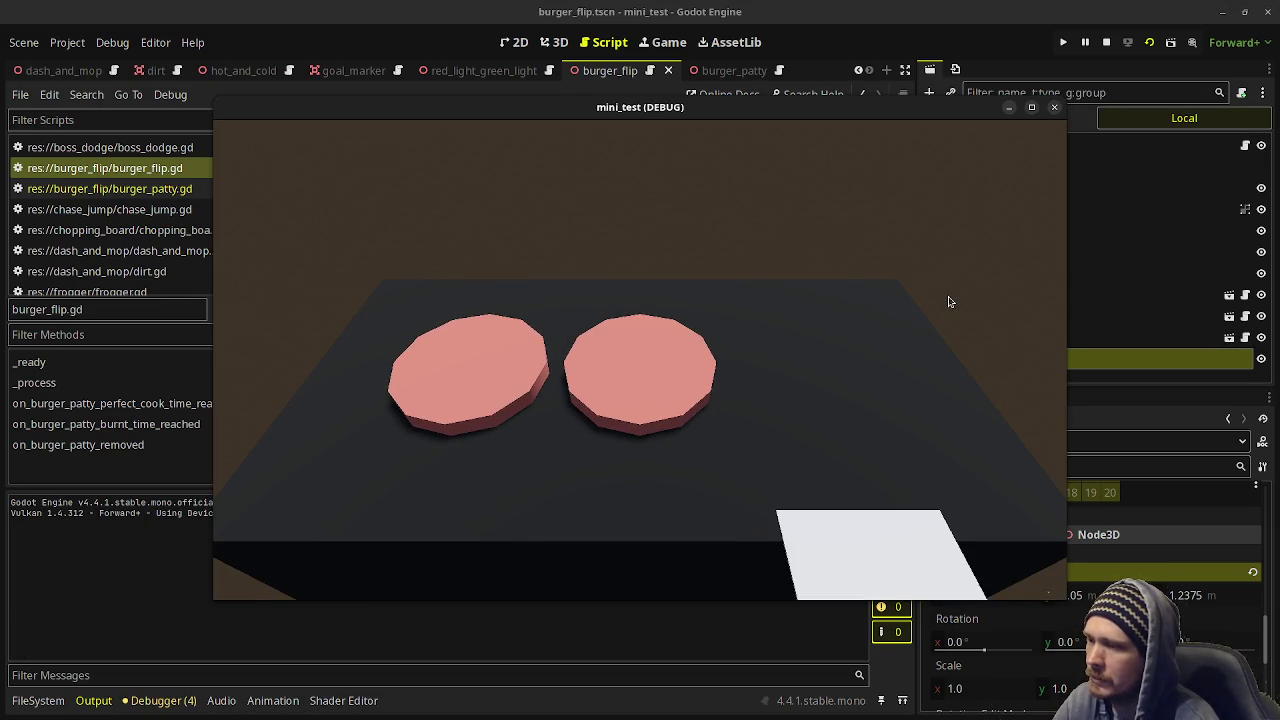
key("Left")
key("Left")
key("Right")
key("Right")
key("Left")
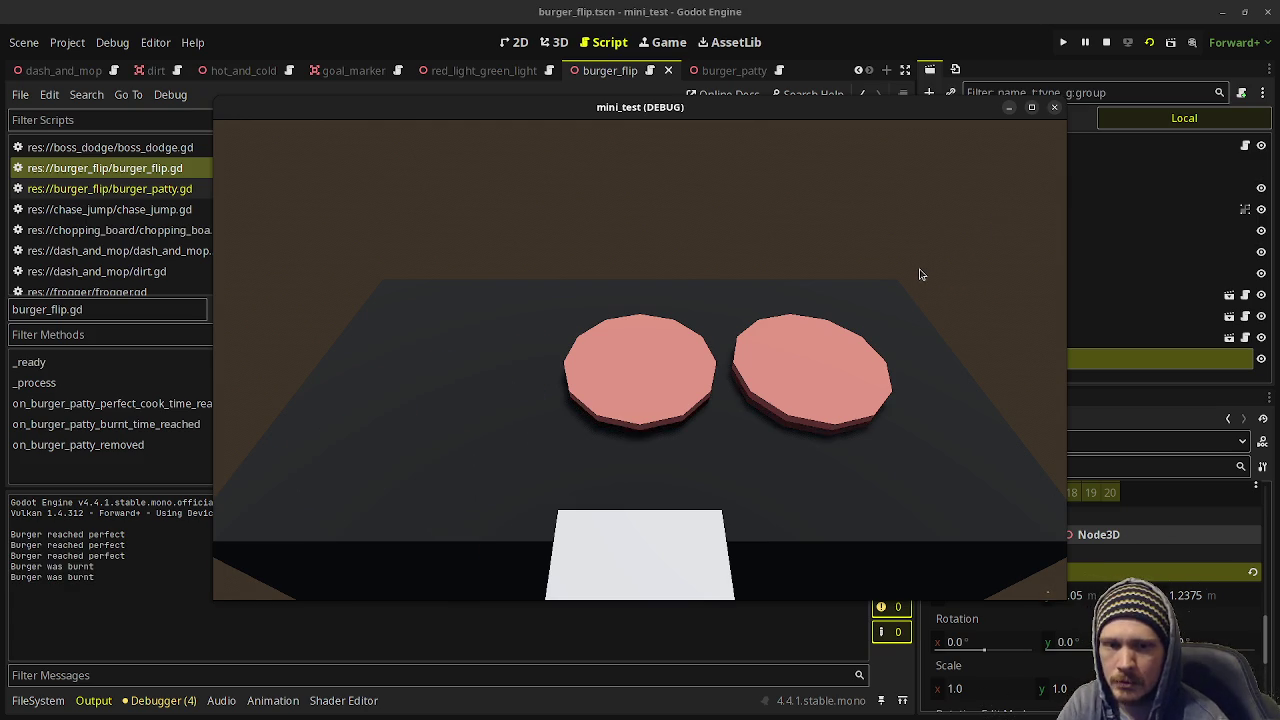
left_click(1106, 42)
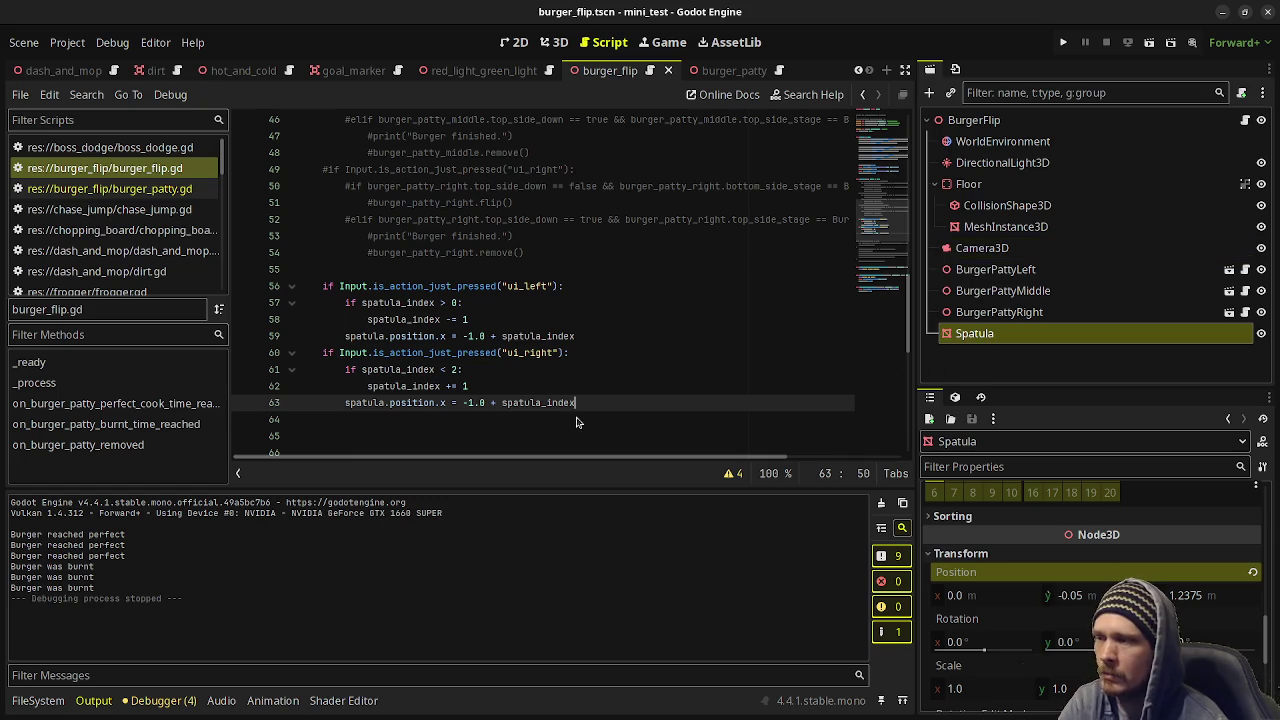
Wrap line 59's target in lerpf(spatula.position.x, -1.0 + spatula_index, 10.0 * delta).
left_click(461, 337)
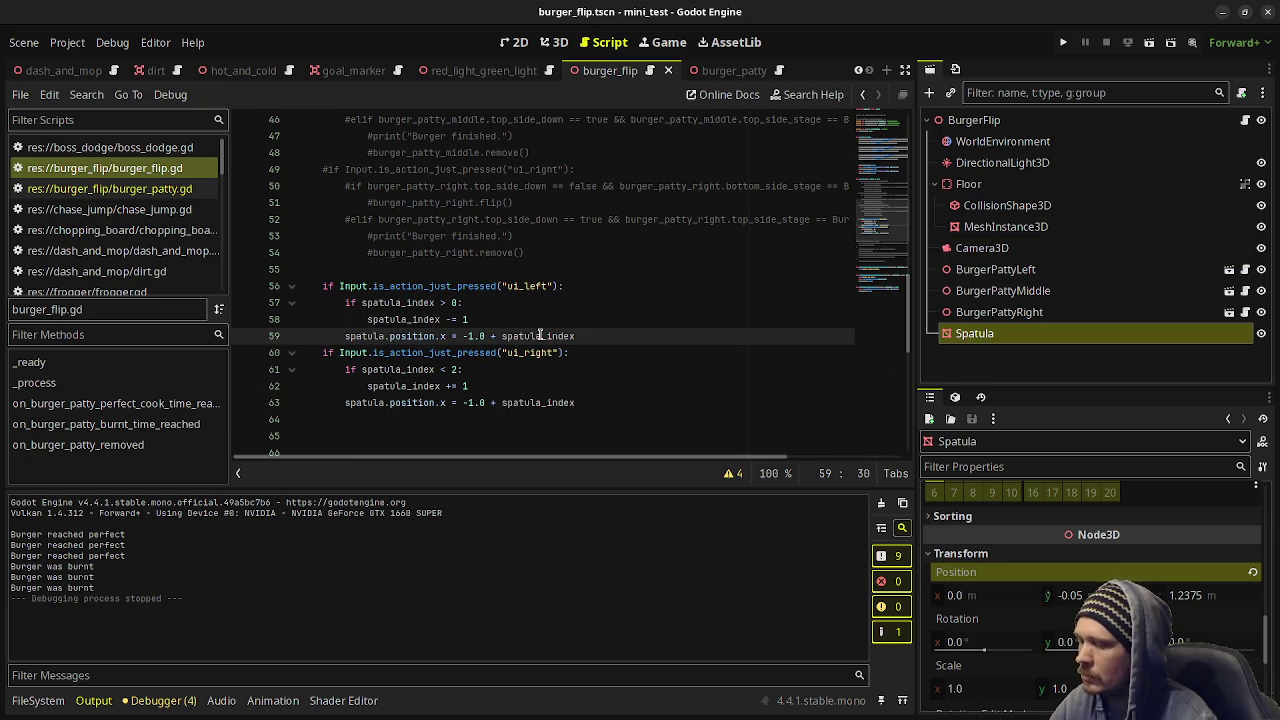
type("lerpf(")
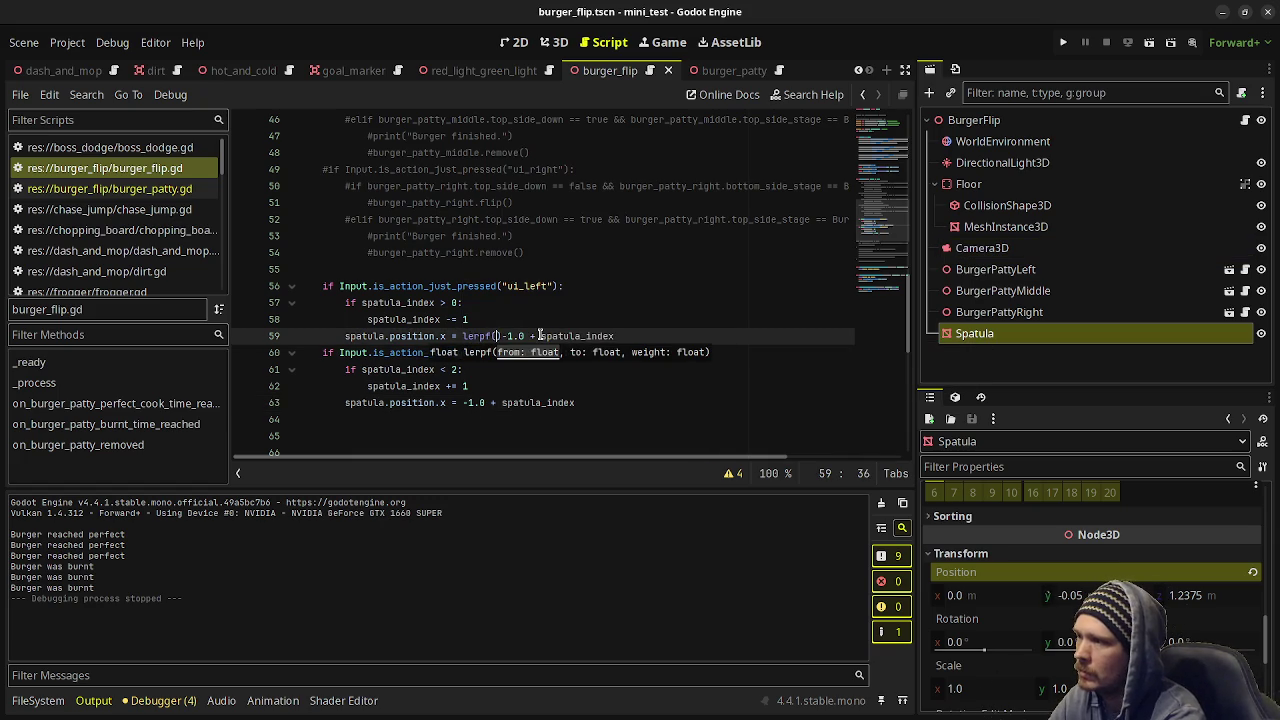
key("Delete")
type("spatu")
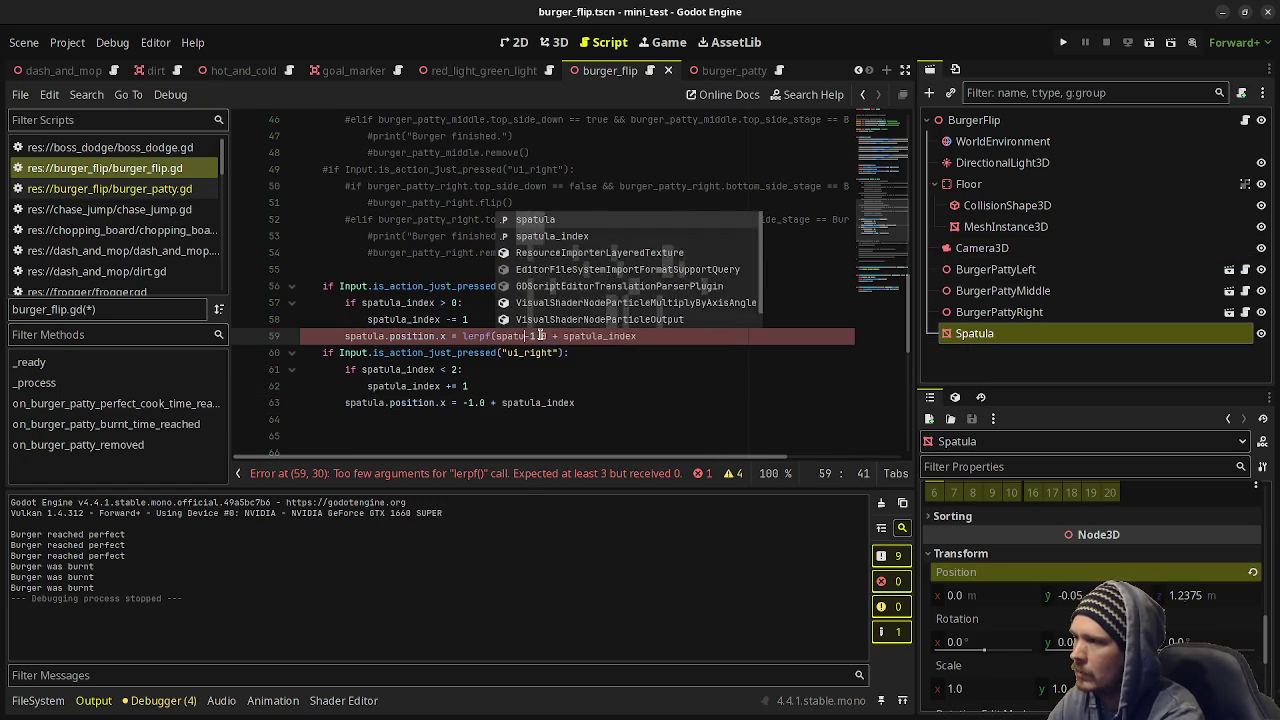
type("la.position.x")
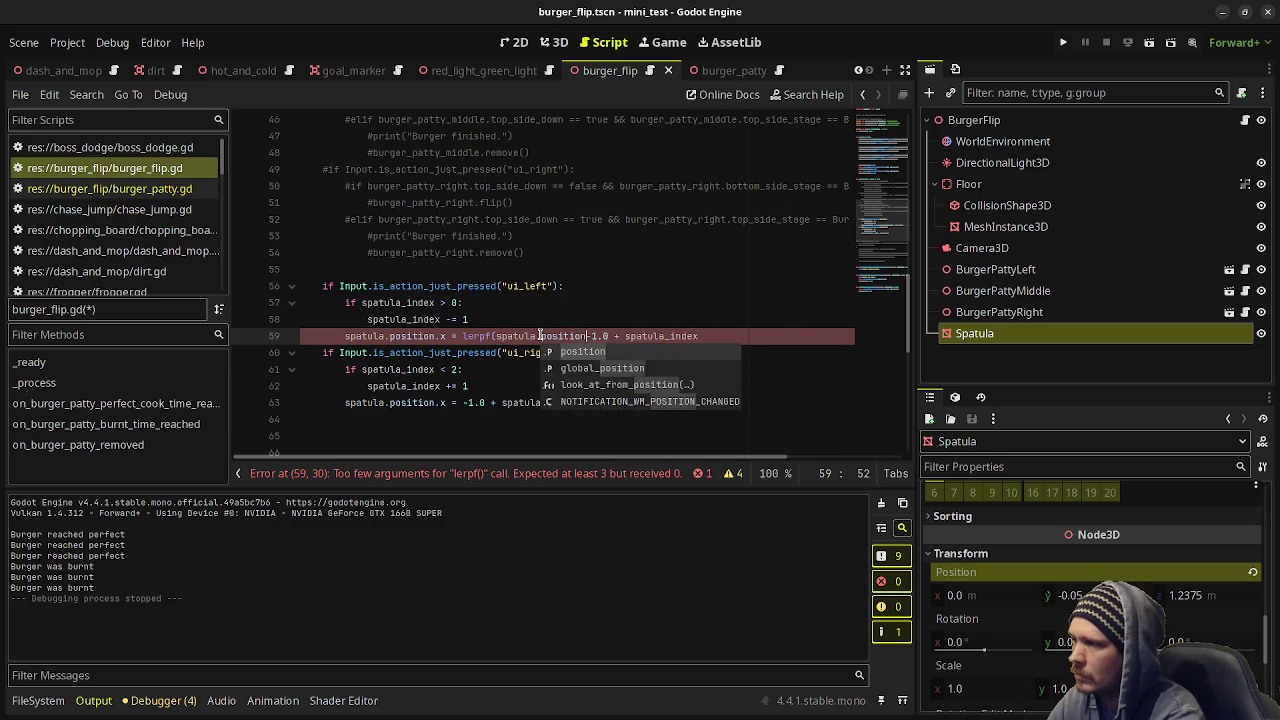
key("BackSpace")
type(",")
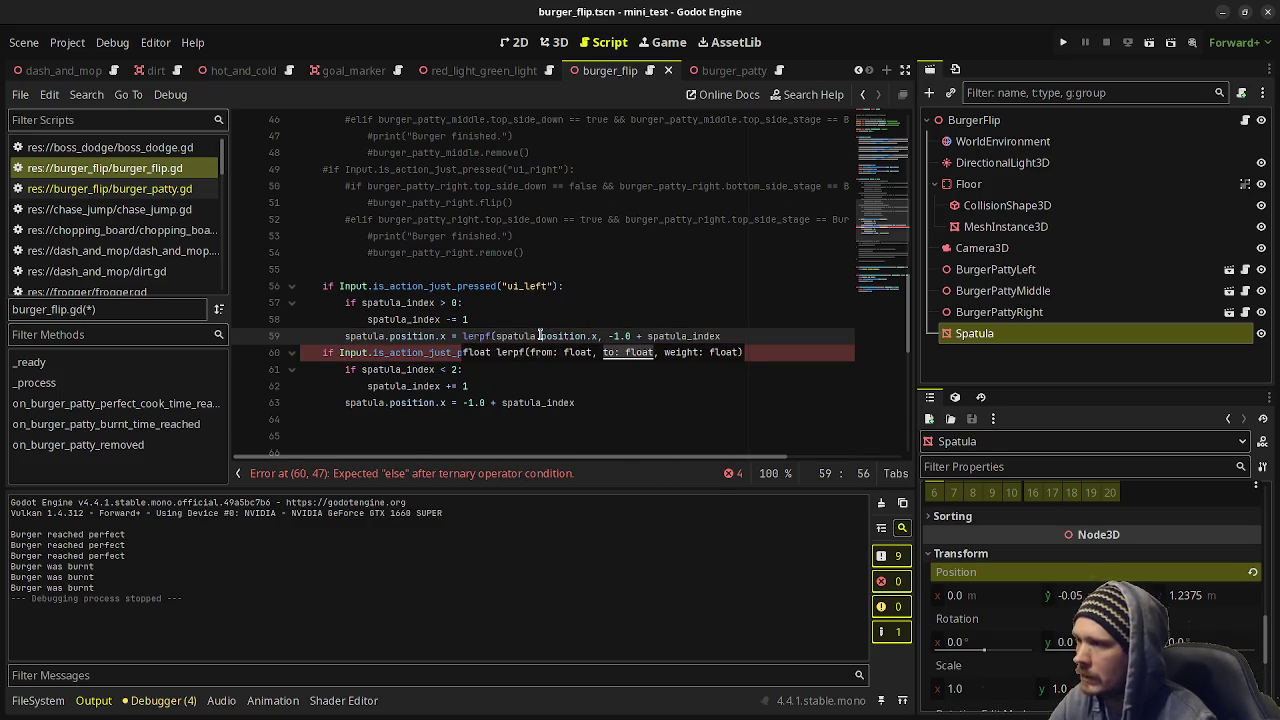
key("End")
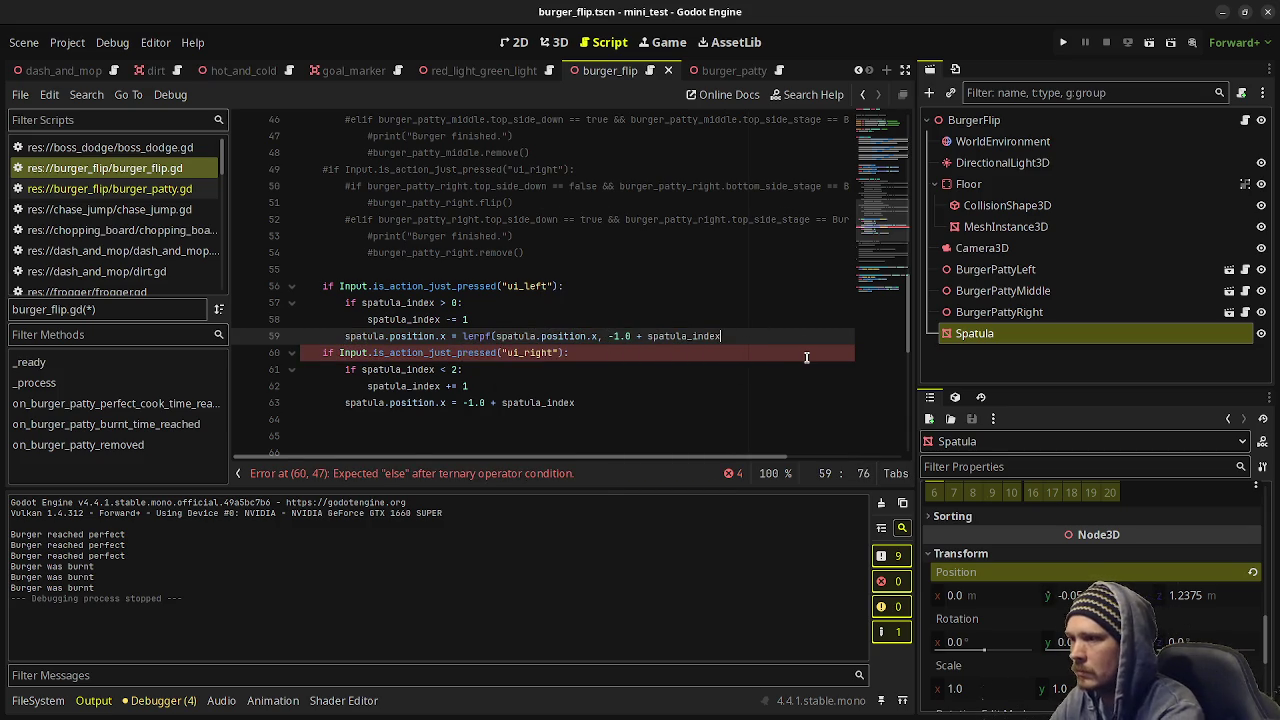
type(", ")
type("10")
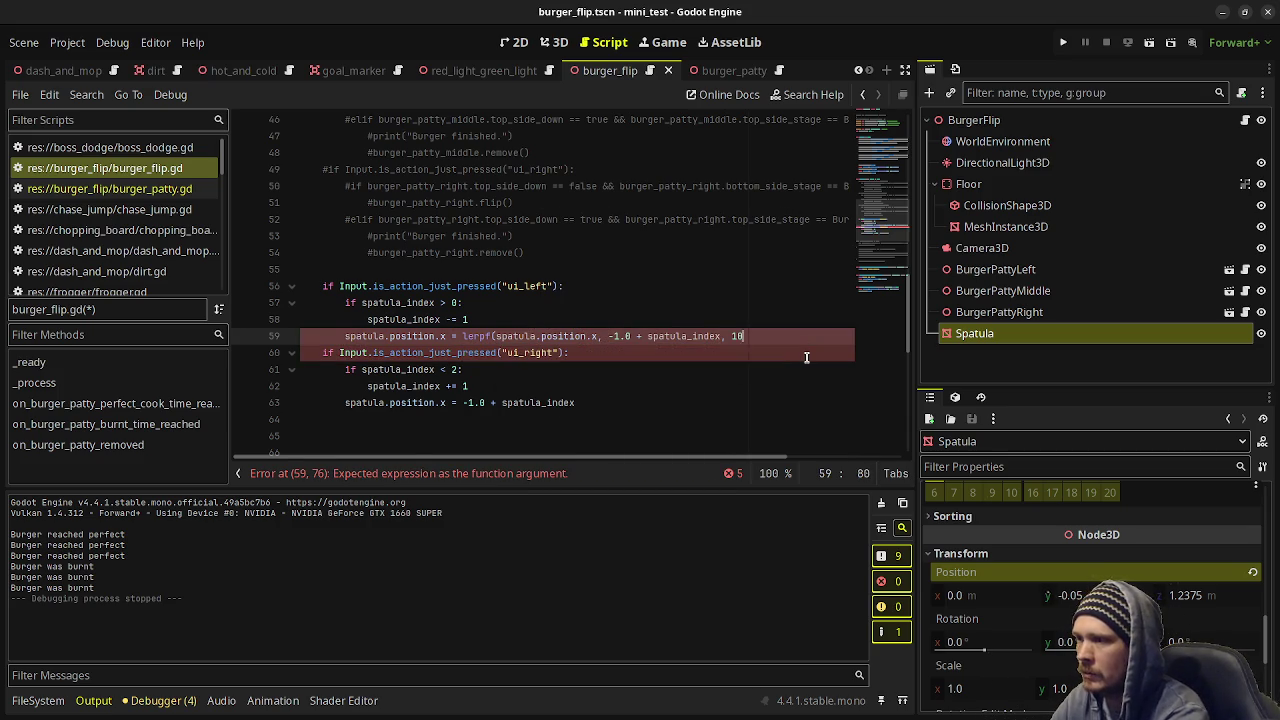
type(".0 * delta)")
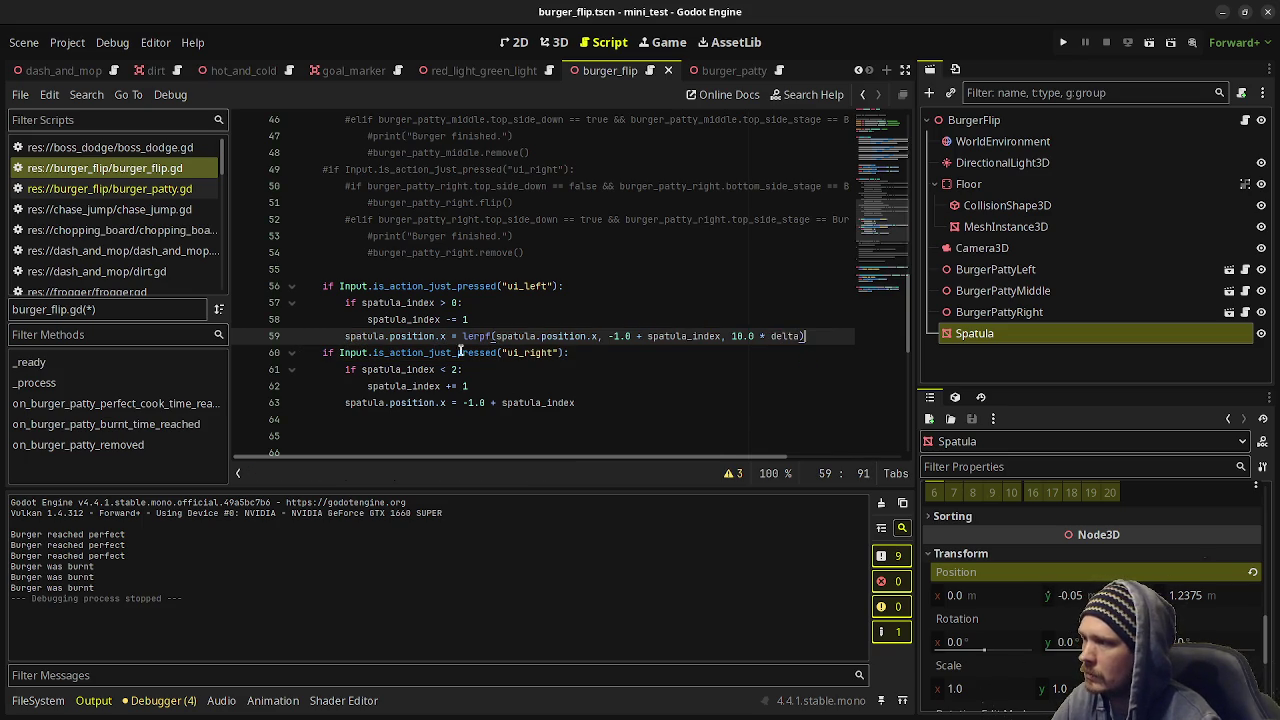
Apply the same lerpf(spatula.position.x, …, 10.0 * delta) wrapping on line 63 and save.
left_click(463, 404)
type("lerpf(")
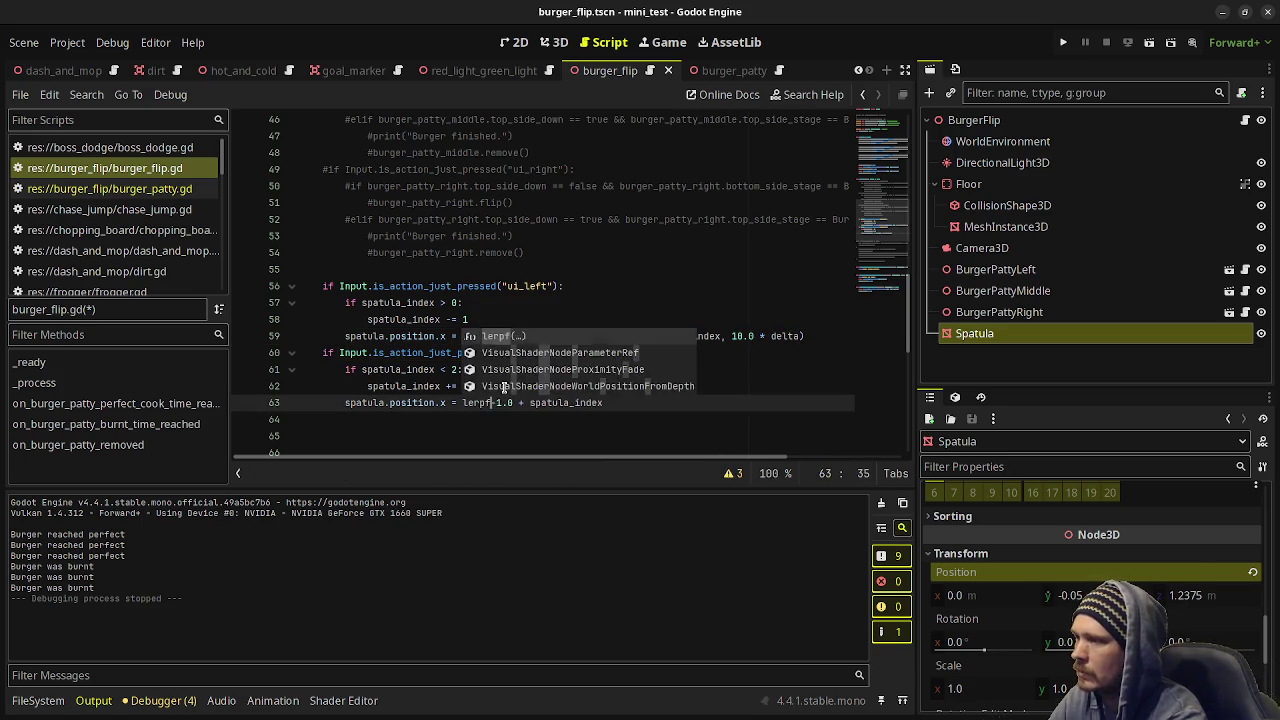
key("Delete")
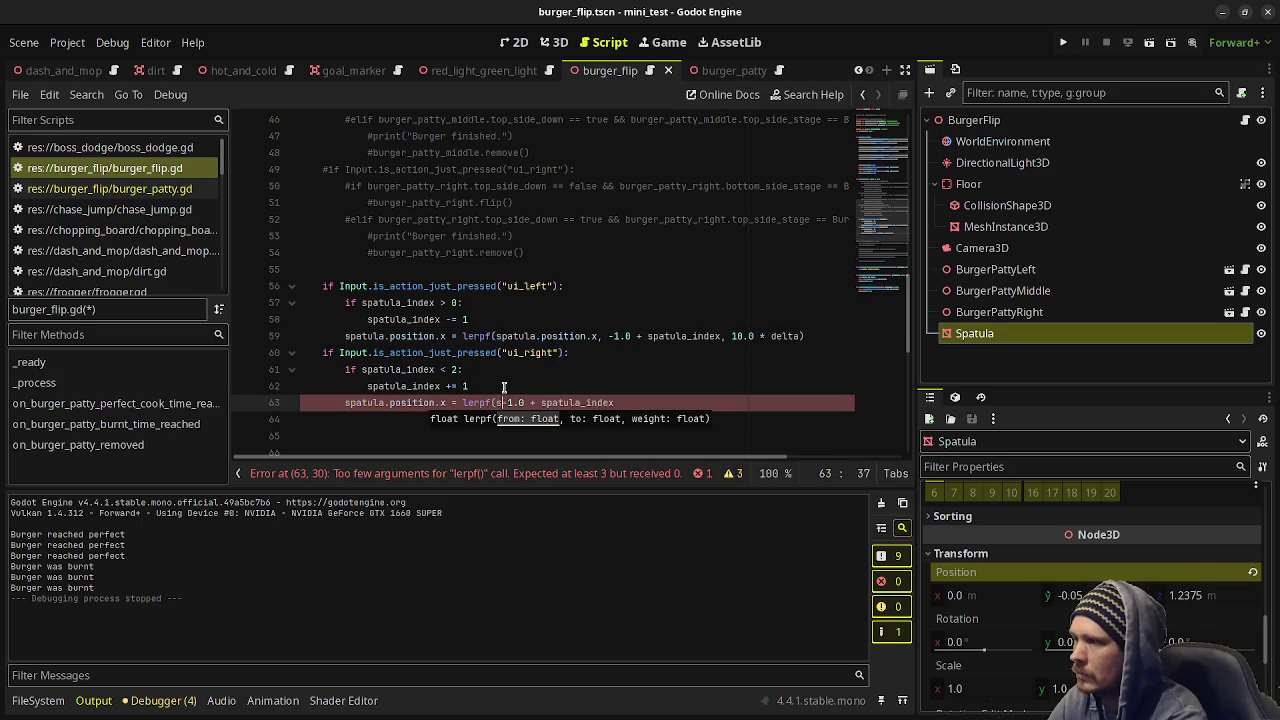
type("spatula.positio")
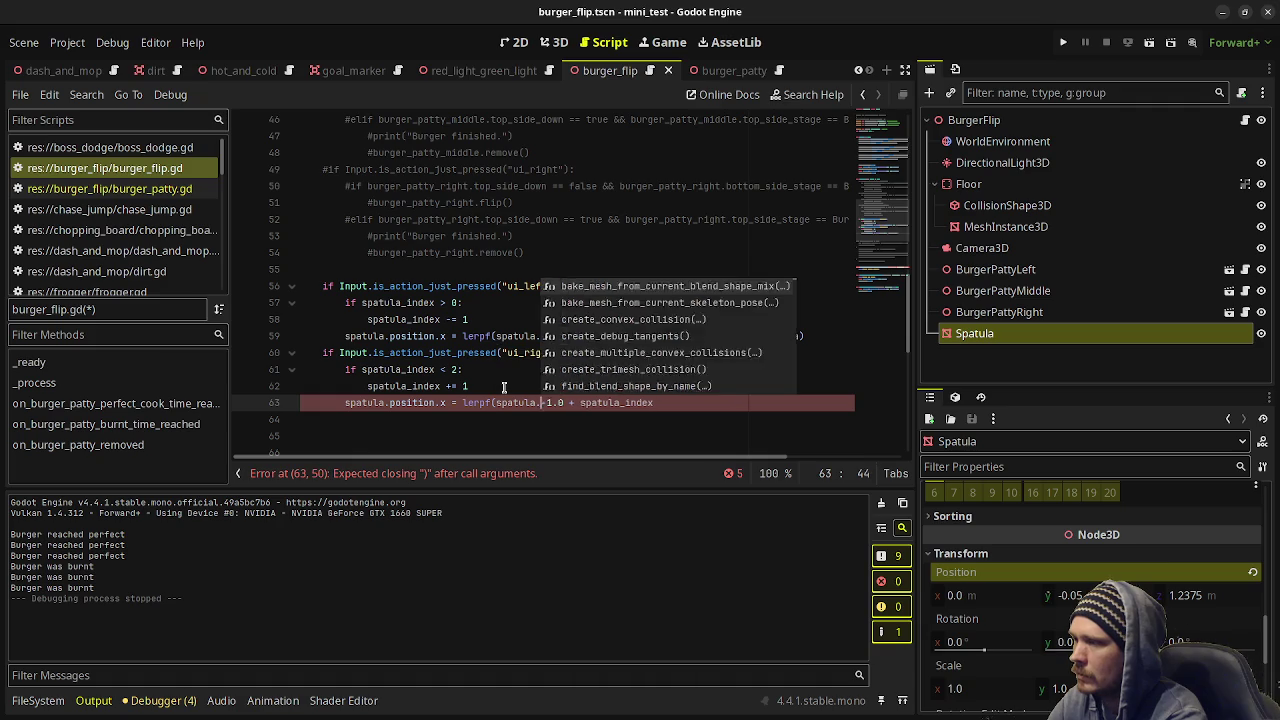
type("n.x")
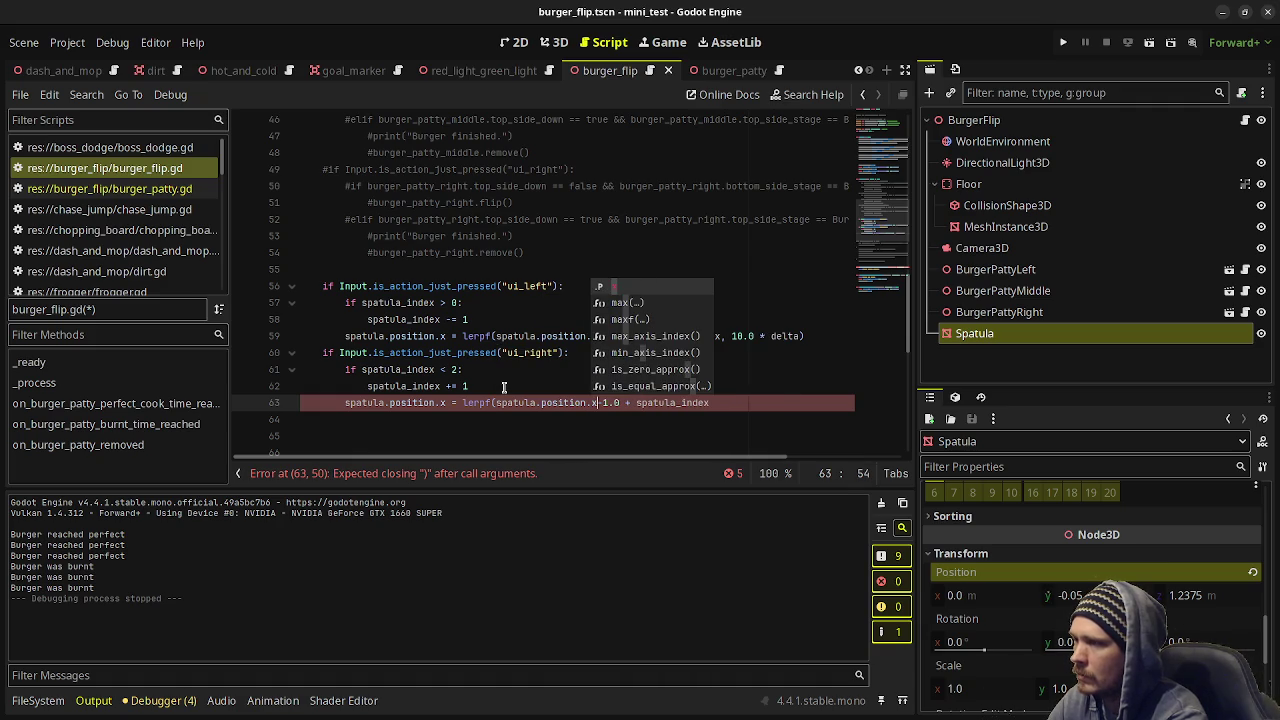
type(",")
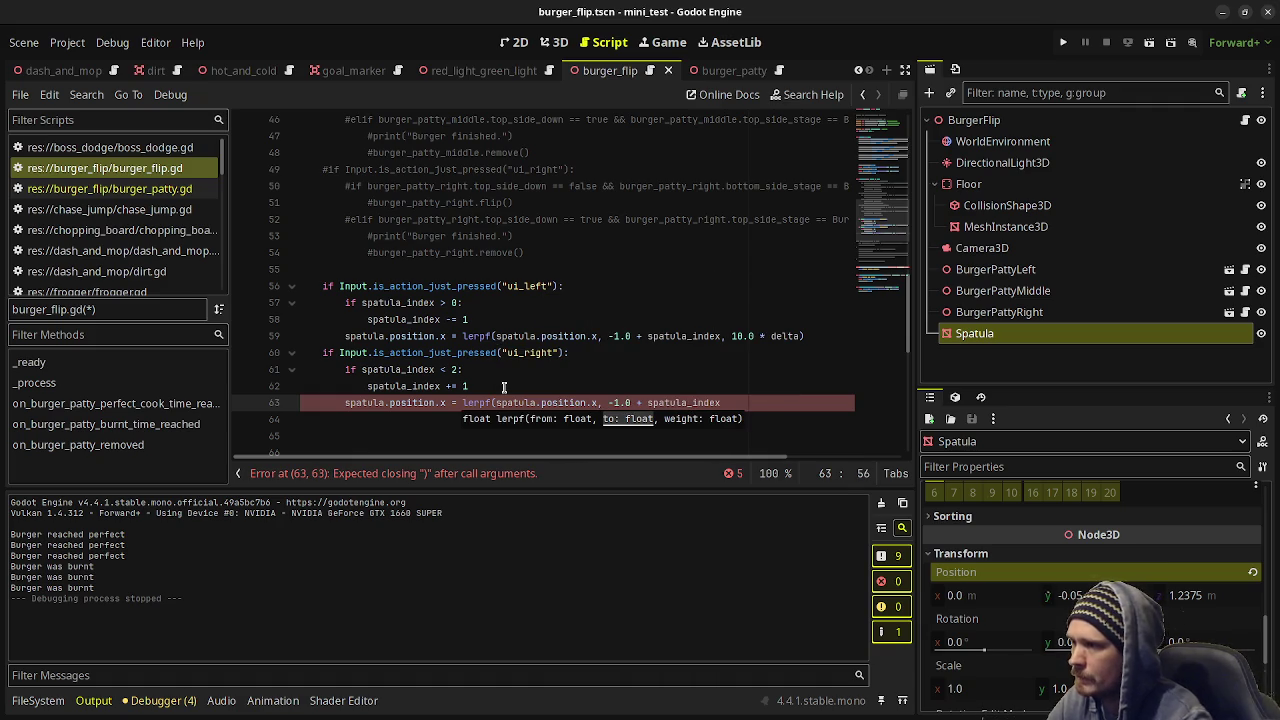
left_click(757, 410)
type(", 1")
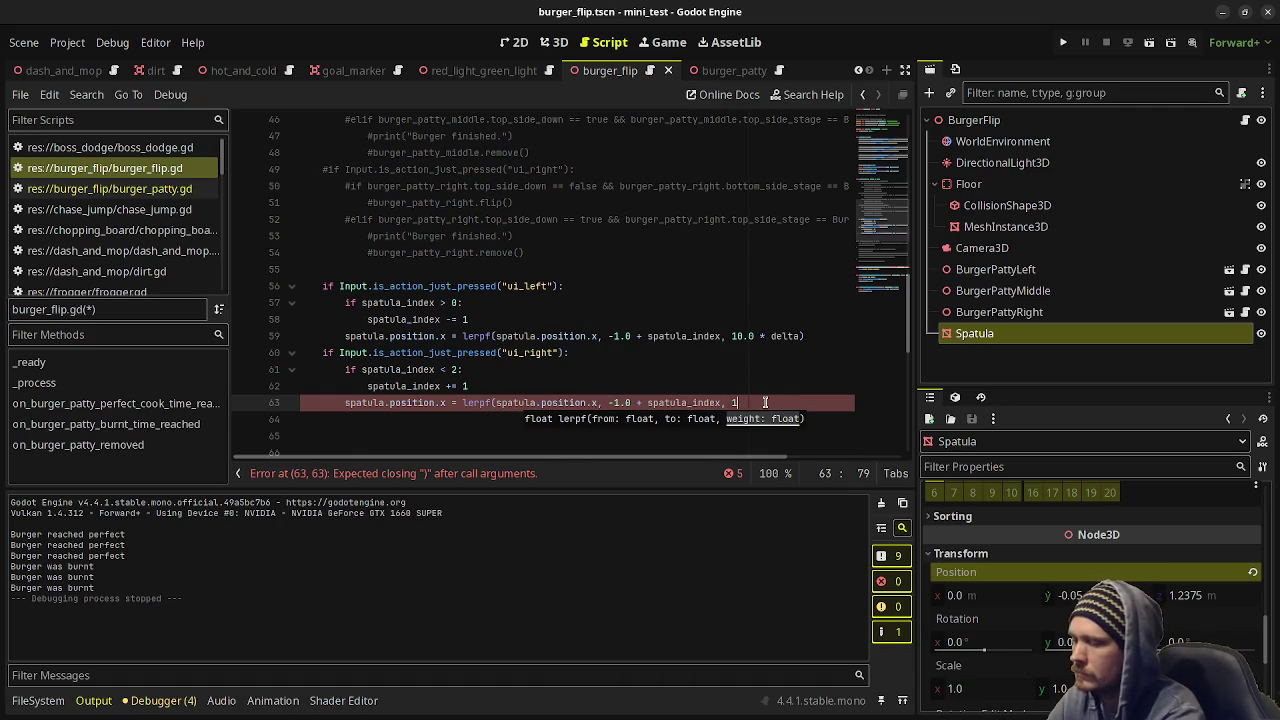
type("0.0 * delta)")
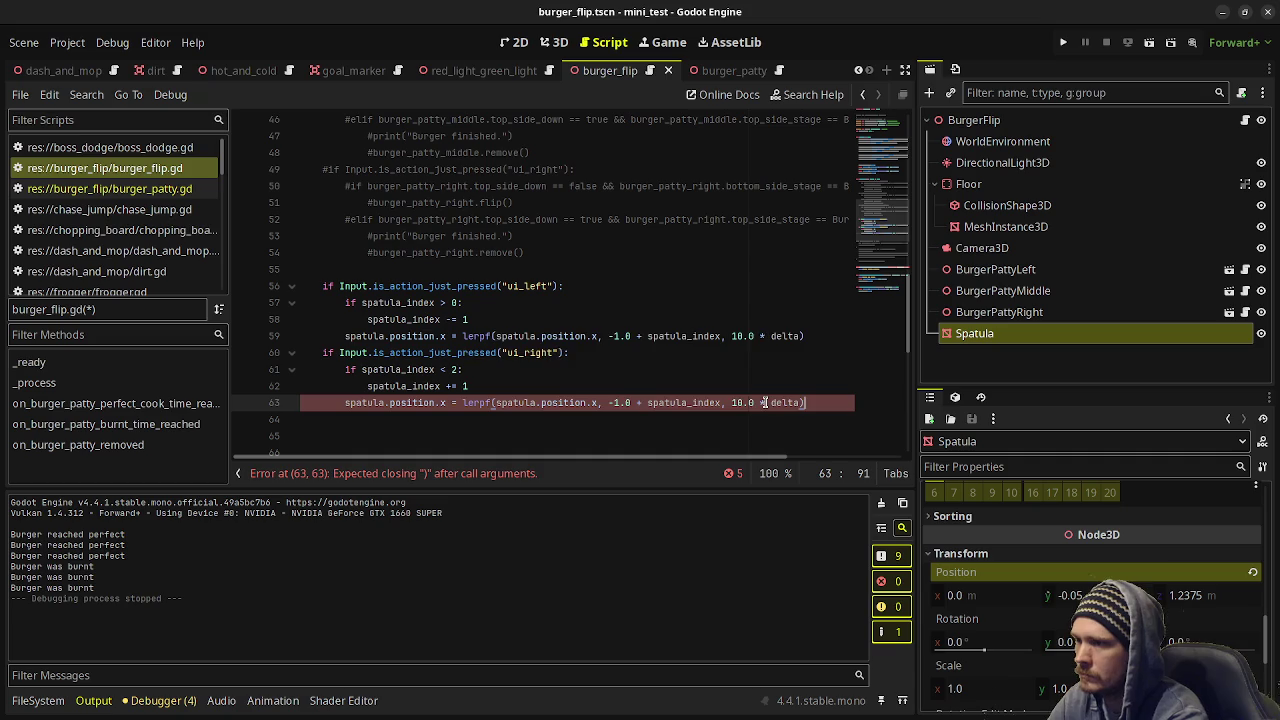
key("ctrl+s")
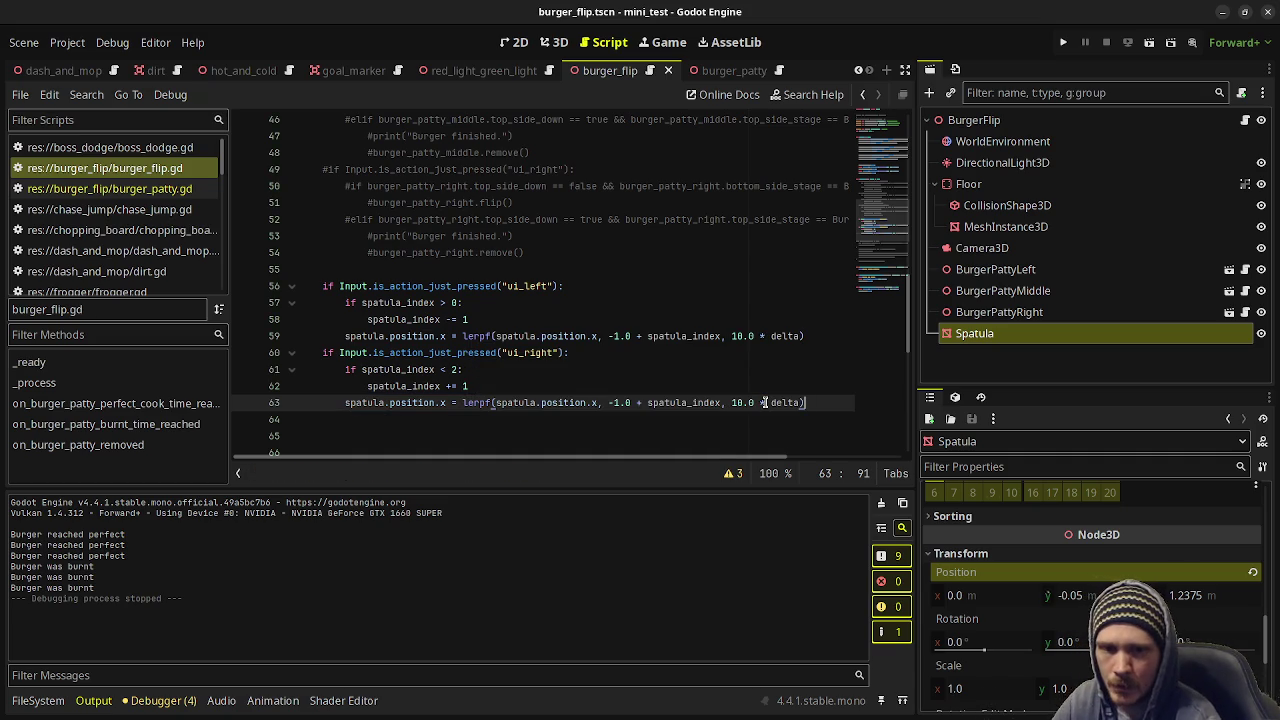
Run the scene, try moving the spatula left, and stop the game.
key("F6")
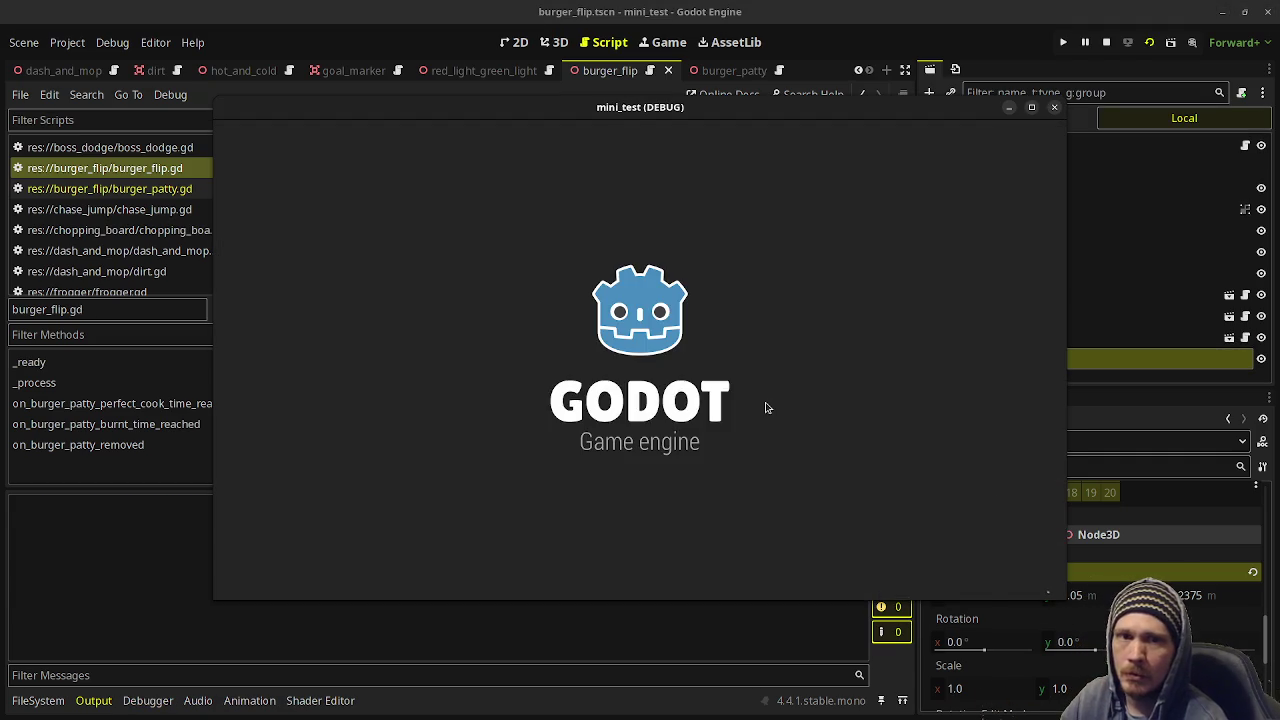
key("Left")
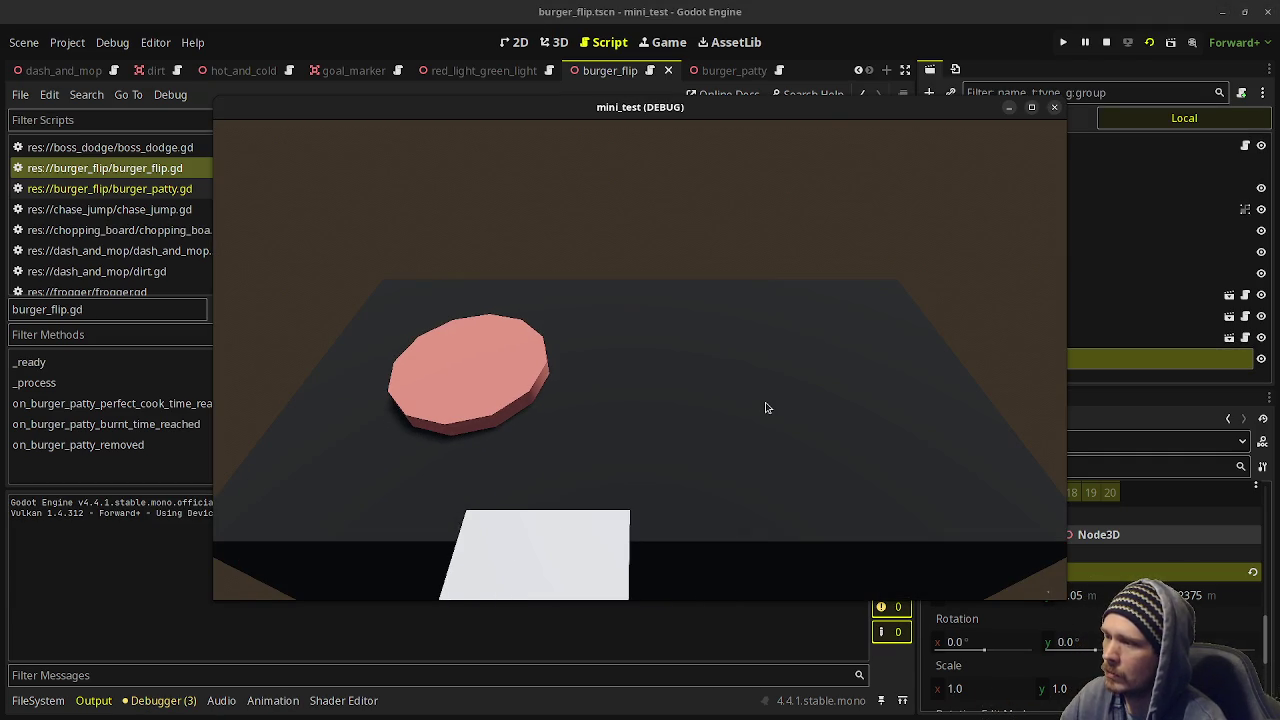
left_click(1106, 42)
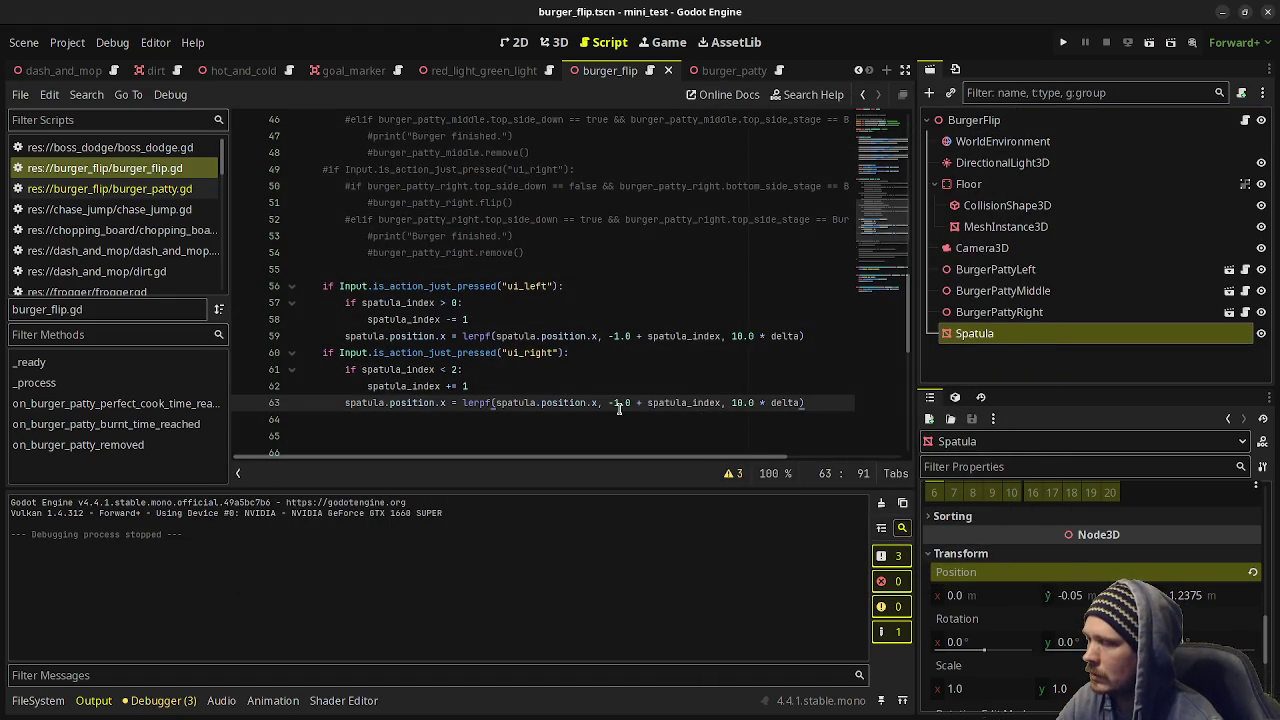
Unindent the lerpf lines 59 and 63 out of their if blocks and comment out line 59.
left_click(345, 338)
key("BackSpace")
key("Down")
key("Down")
key("Down")
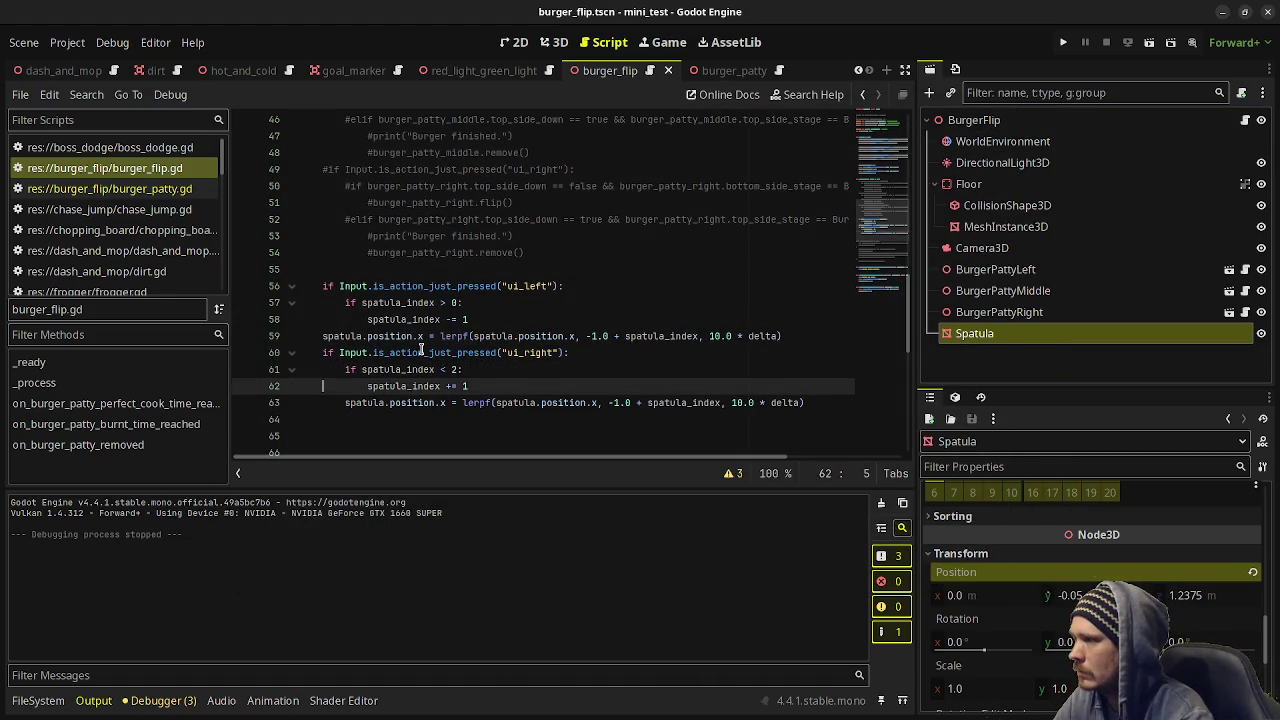
key("Down")
key("BackSpace")
key("ctrl+s")
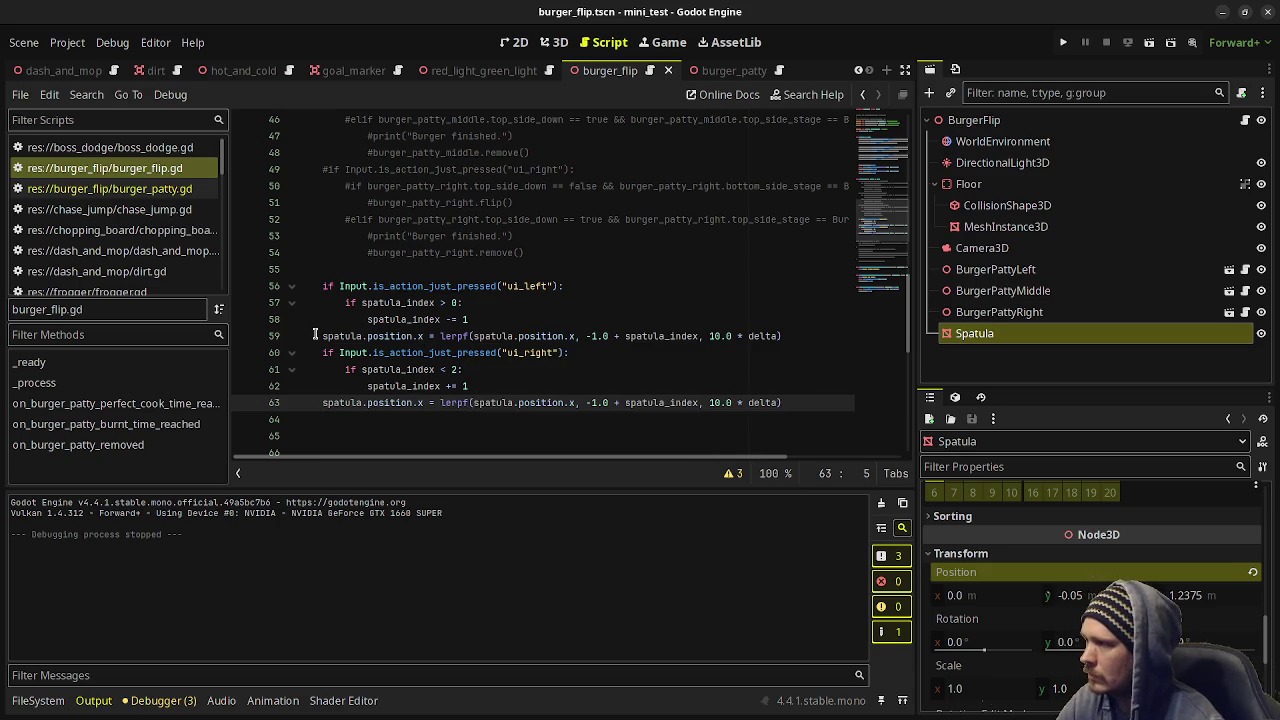
left_click(315, 335)
key("ctrl+k")
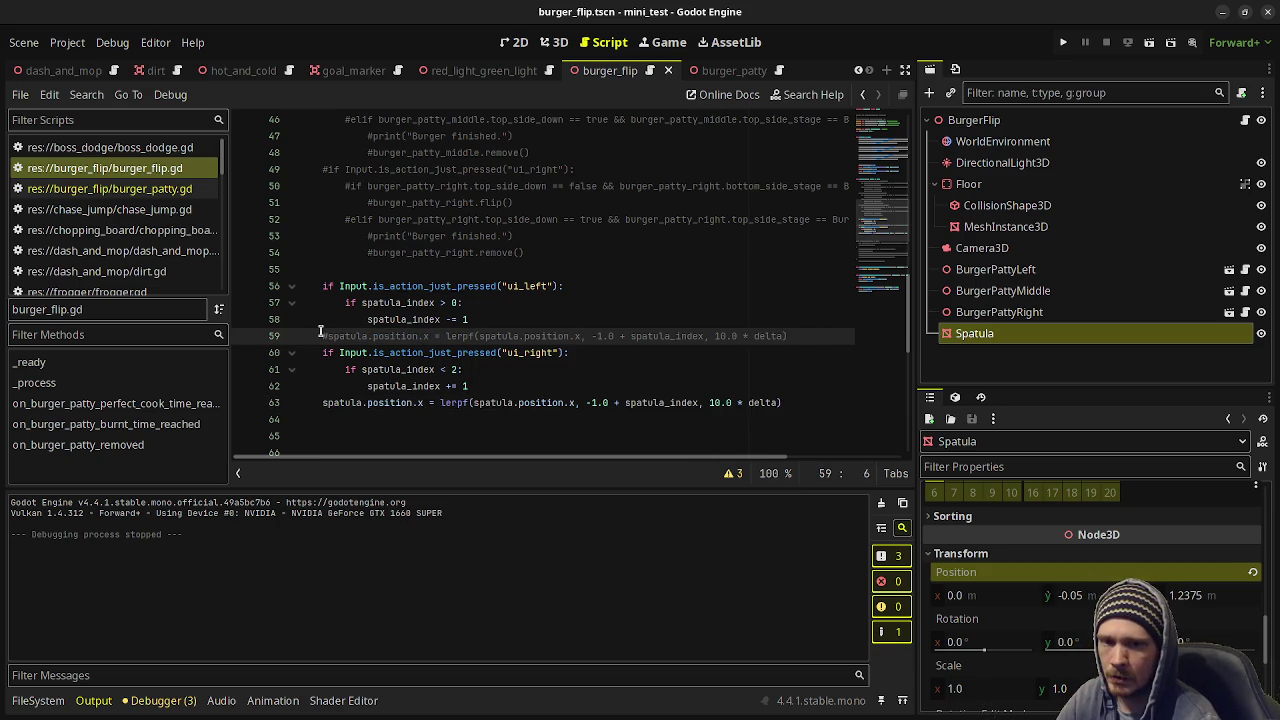
Run the game with F5 and glide the spatula right, left, and right again, then stop.
key("F5")
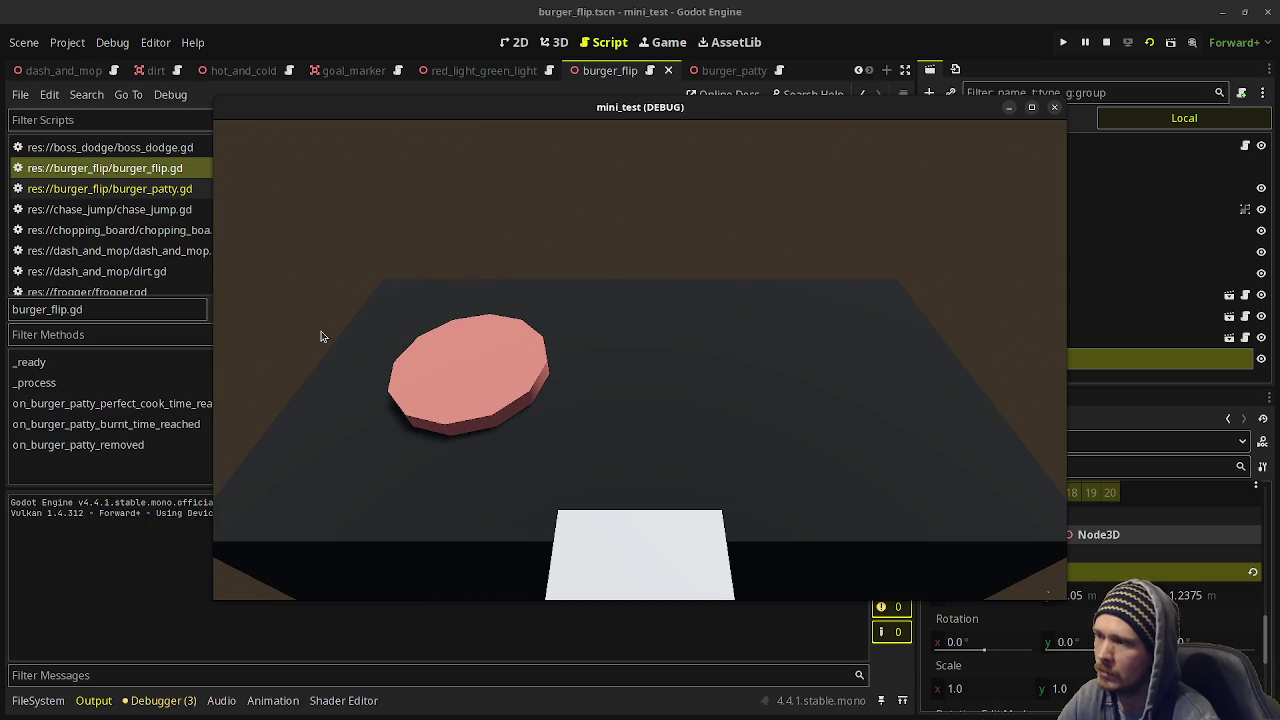
key("Right")
key("Left")
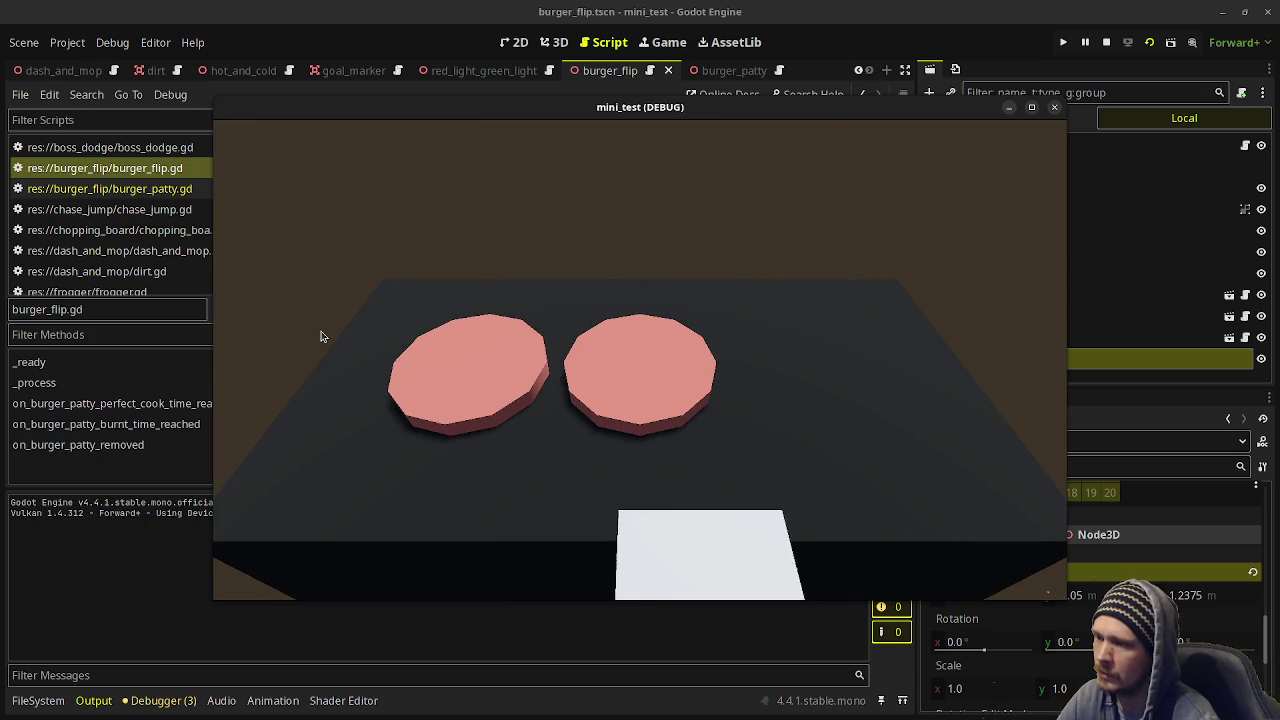
key("Right")
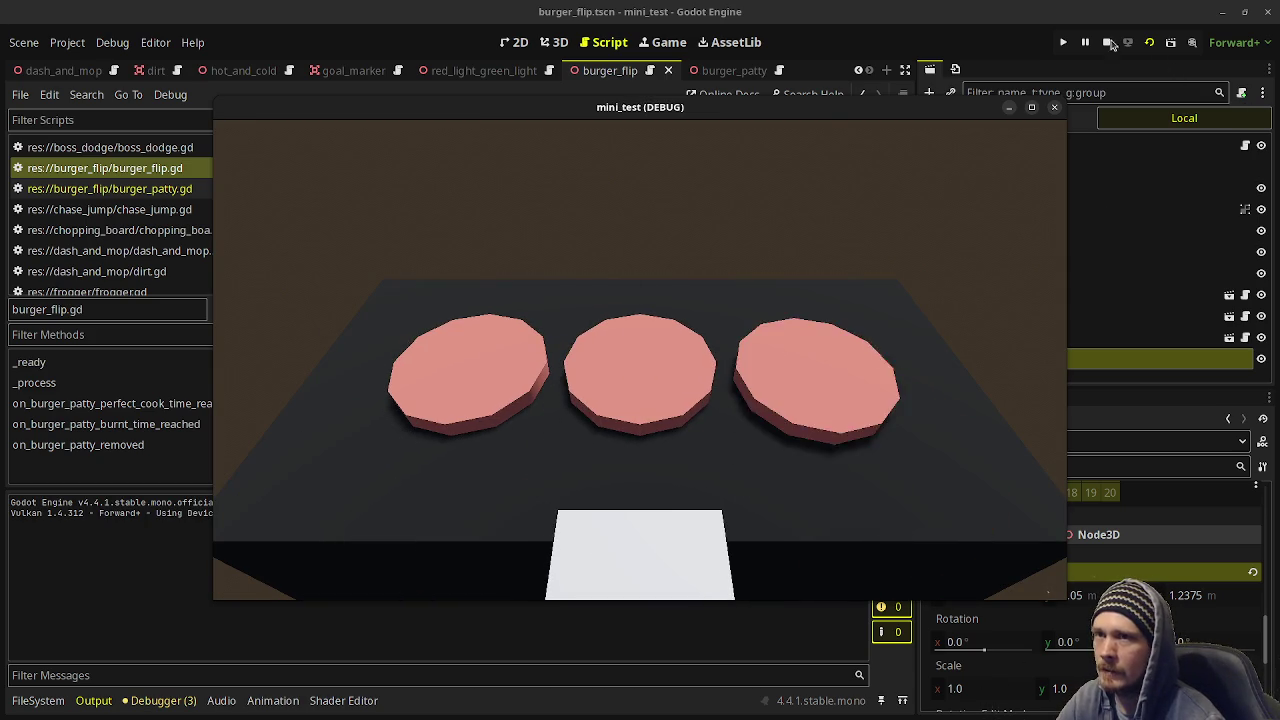
key("F8")
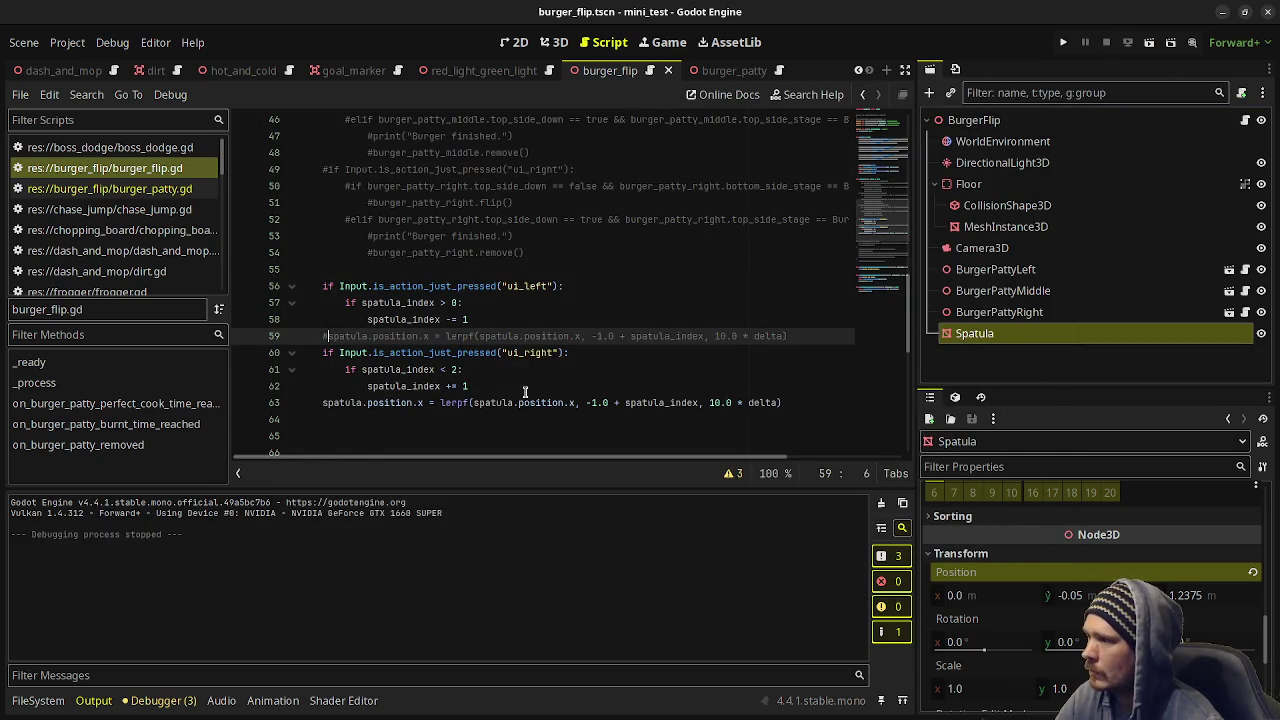
left_click(786, 404)
Add if Input.is_action_just_pressed("ui_accept"): with flip_burger() as its body.
key("Down")
key("Down")
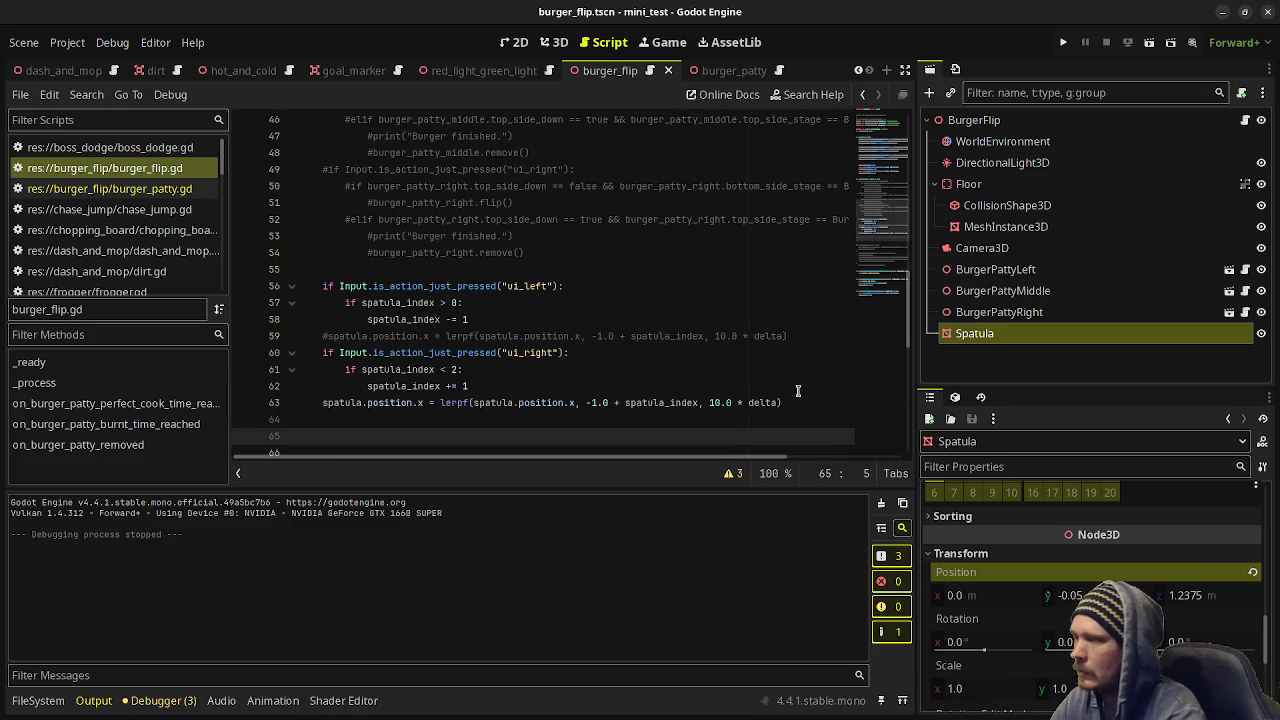
type("if")
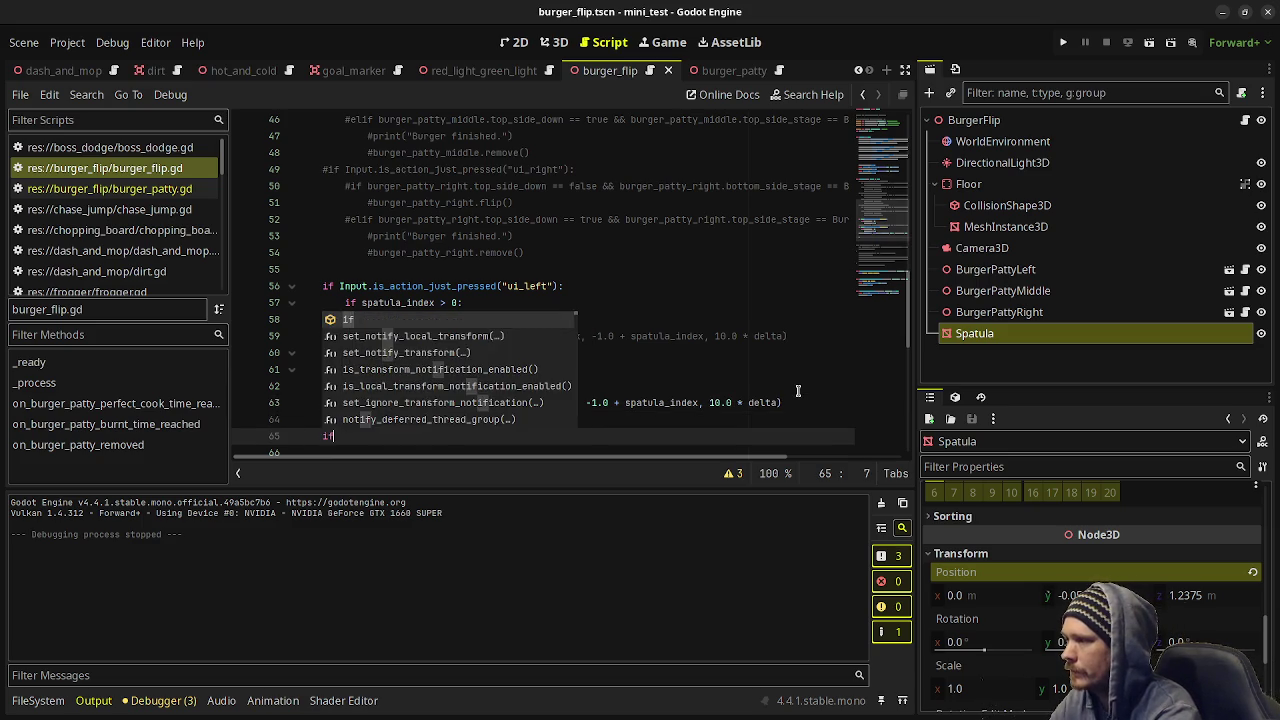
type(" Input.is_action_j")
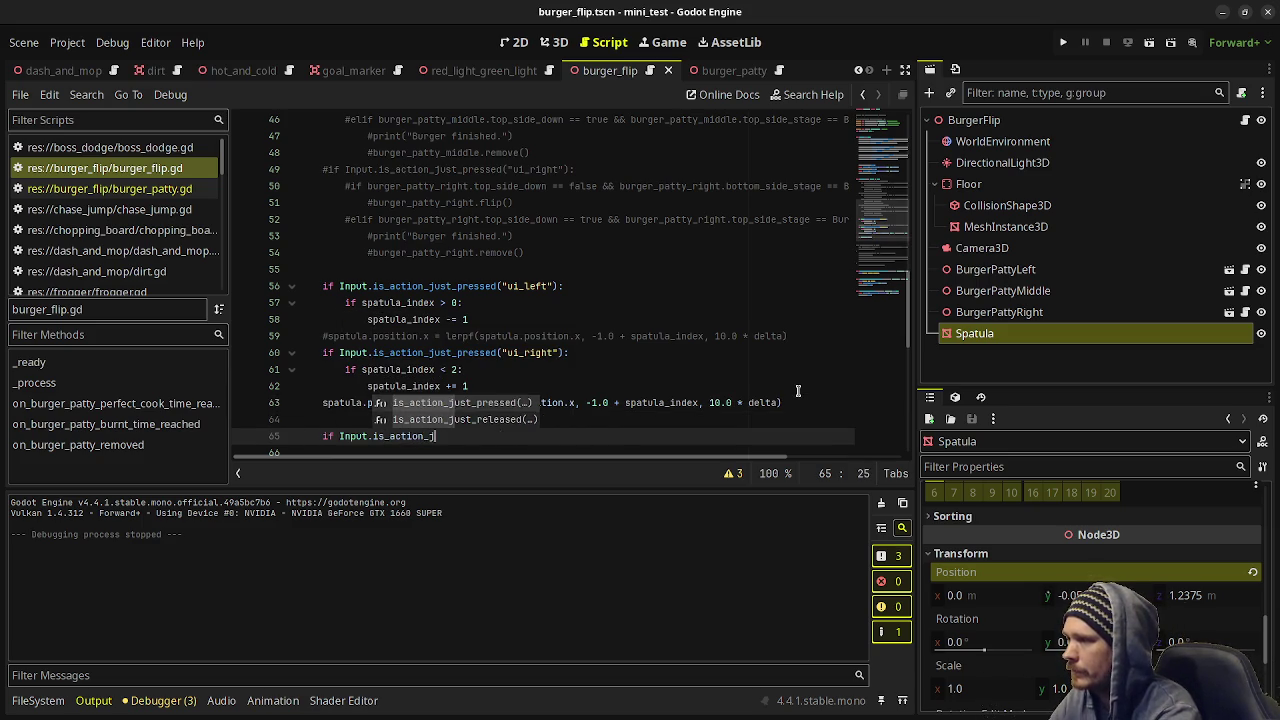
type("ust_pressed(\"")
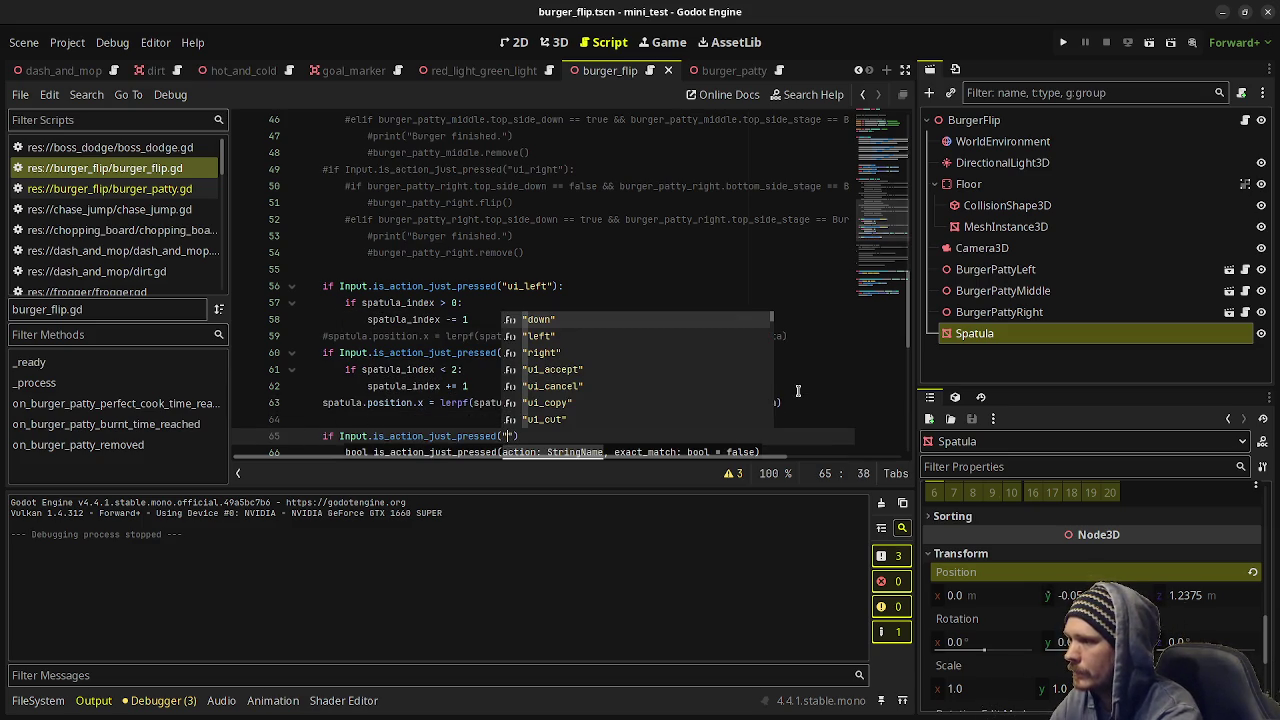
type("ui_accept")
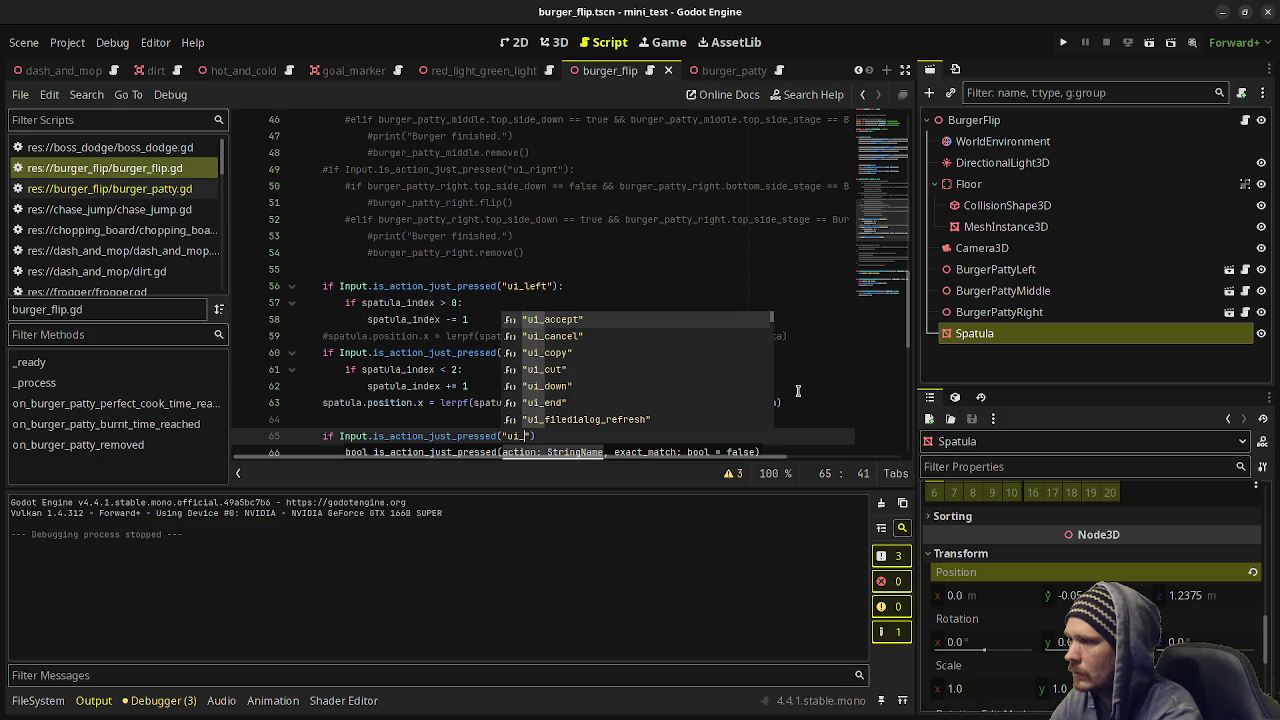
key("Return")
type("):")
key("Return")
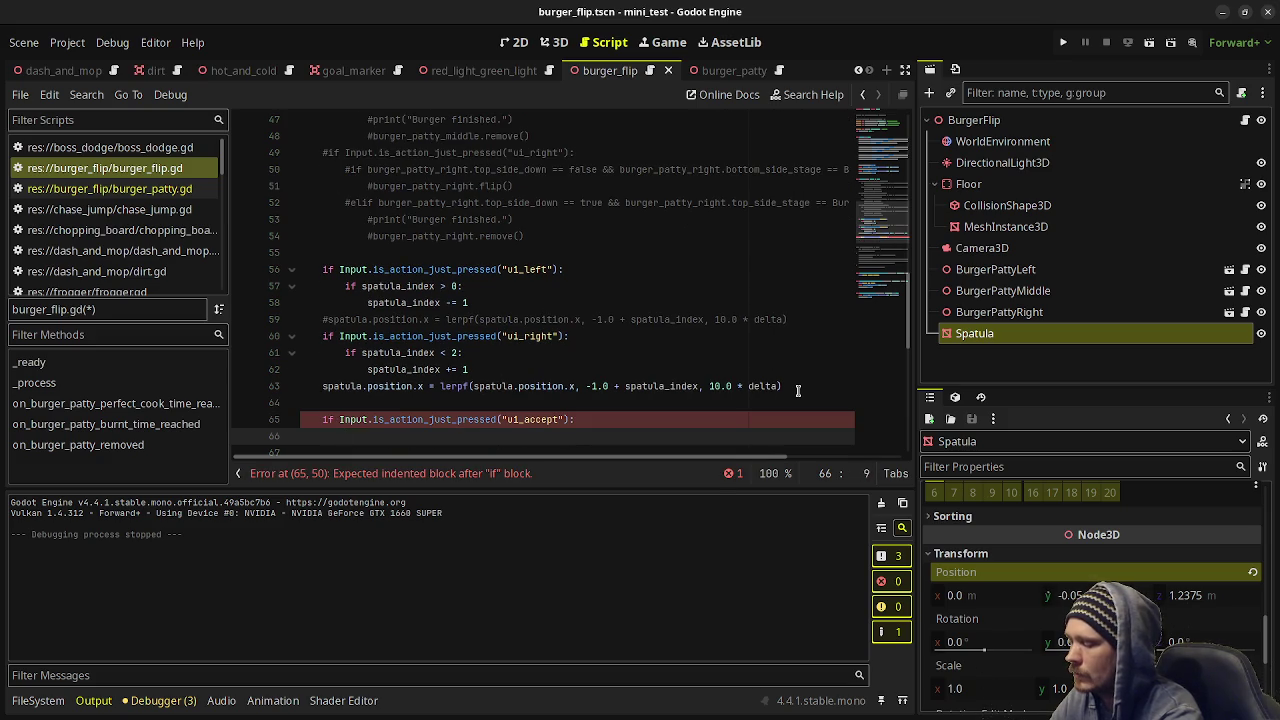
type("f")
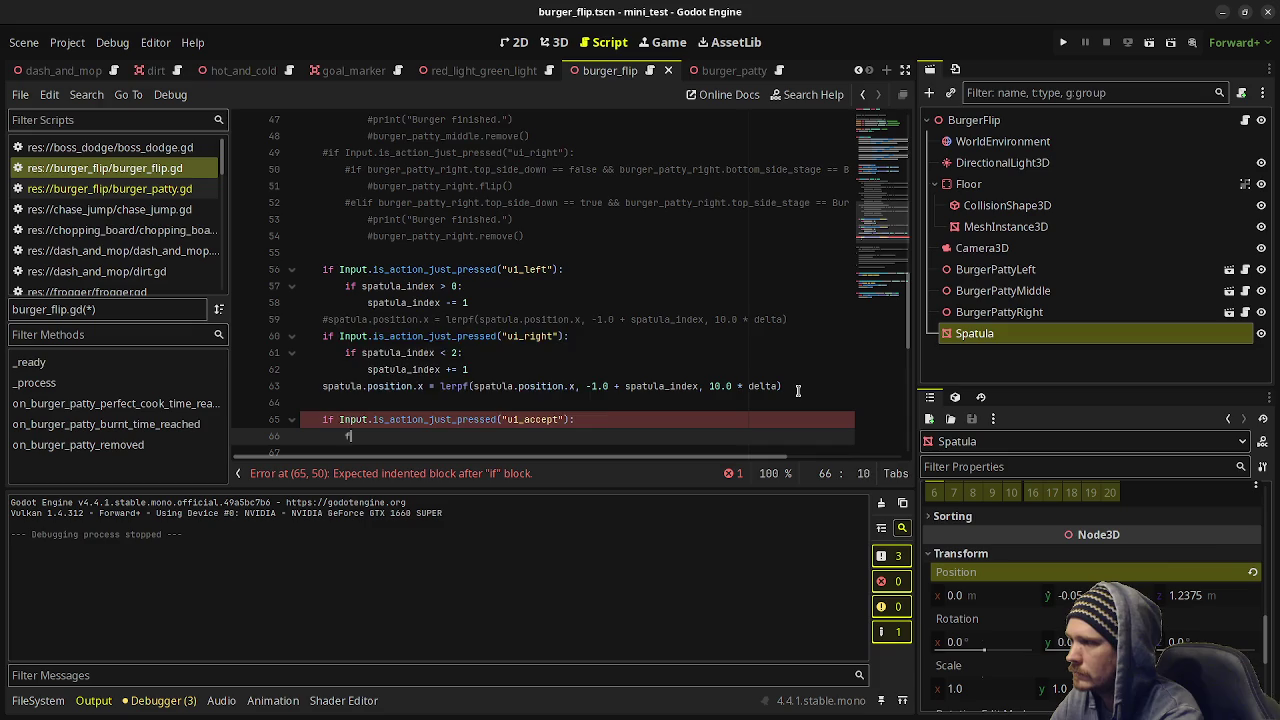
type("lip_burger()")
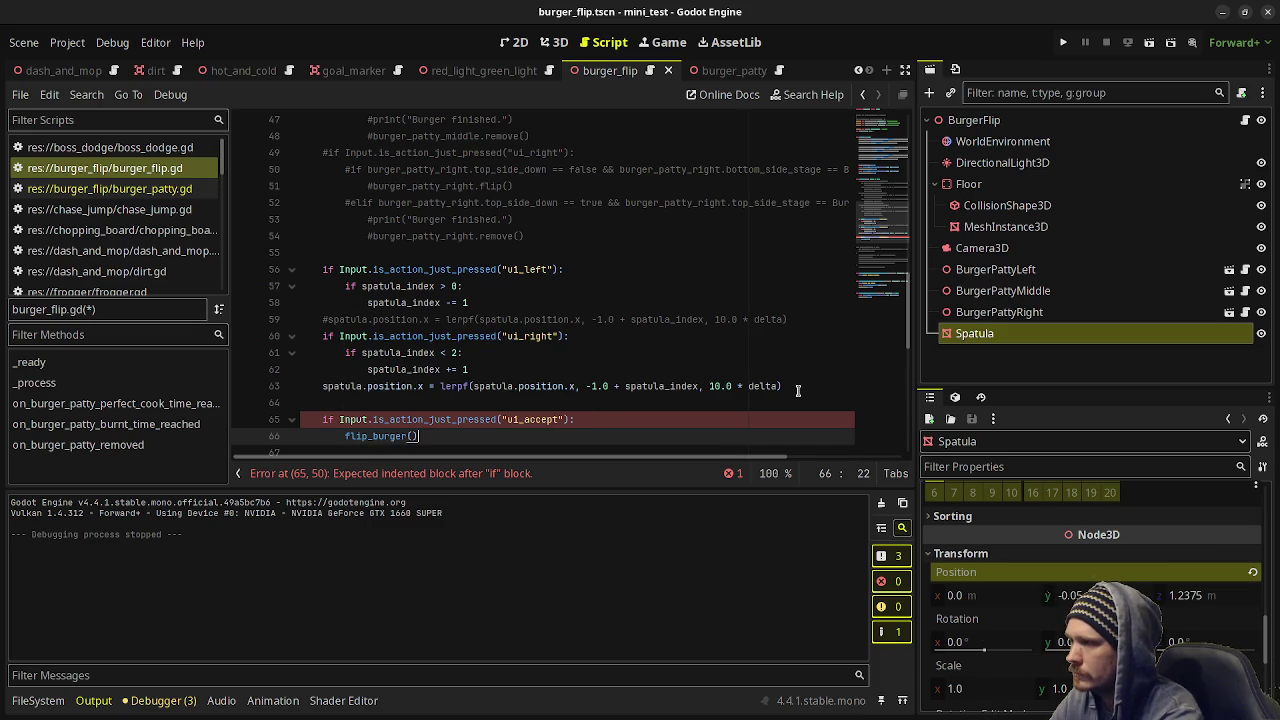
scroll(571, 365, "down", 3)
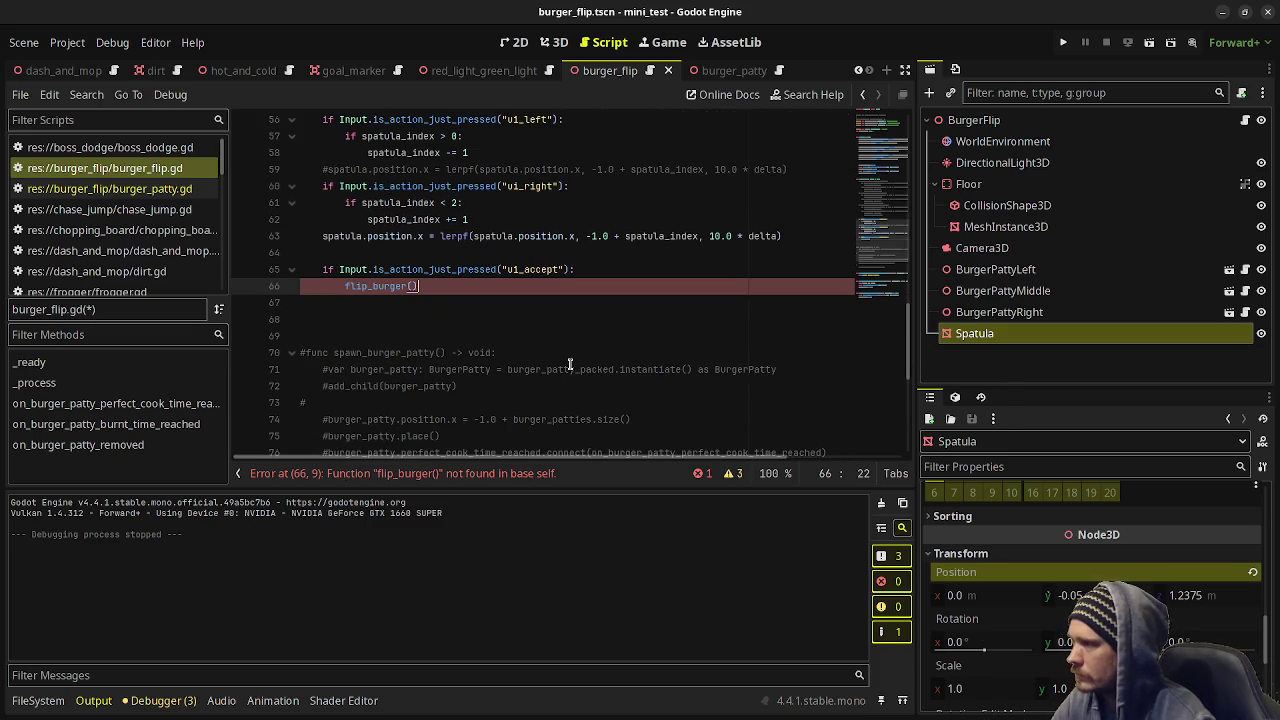
left_click(395, 335)
Define func flip_burger() -> void: with var tween: Tween = create_tween(), then begin tween.tween_property.
key("Return")
type("func f")
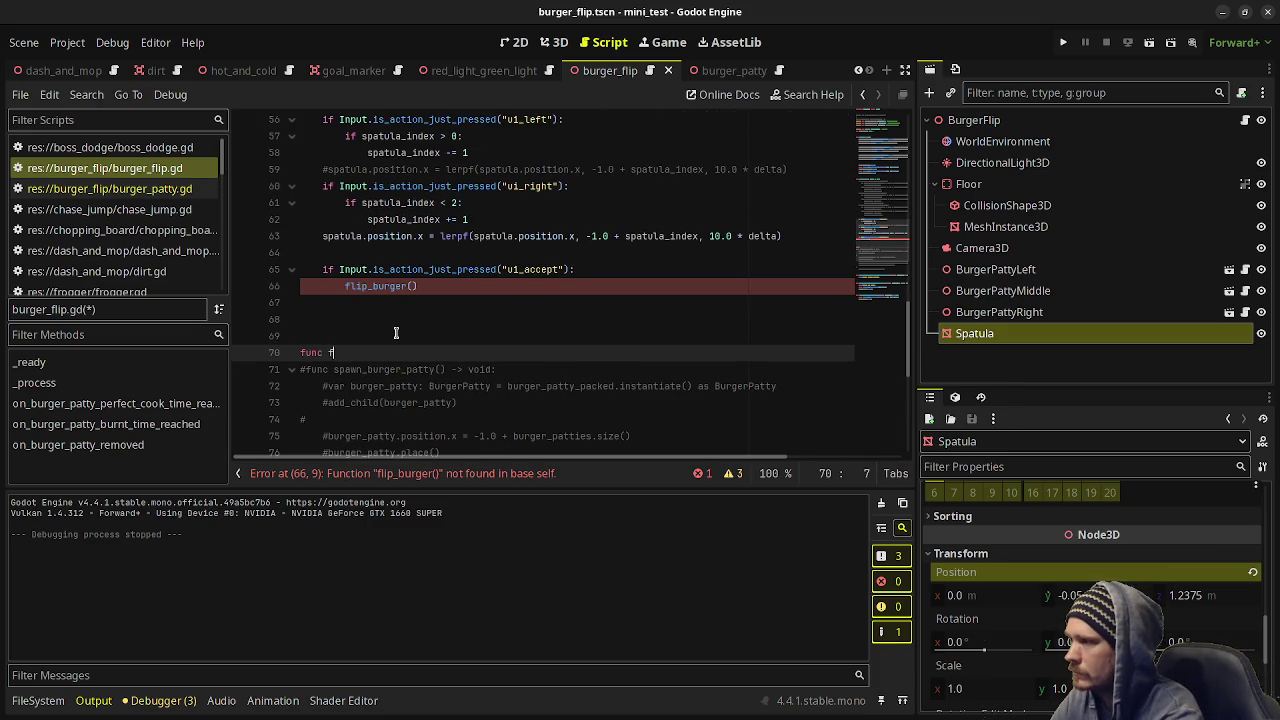
type("lip_burger() -")
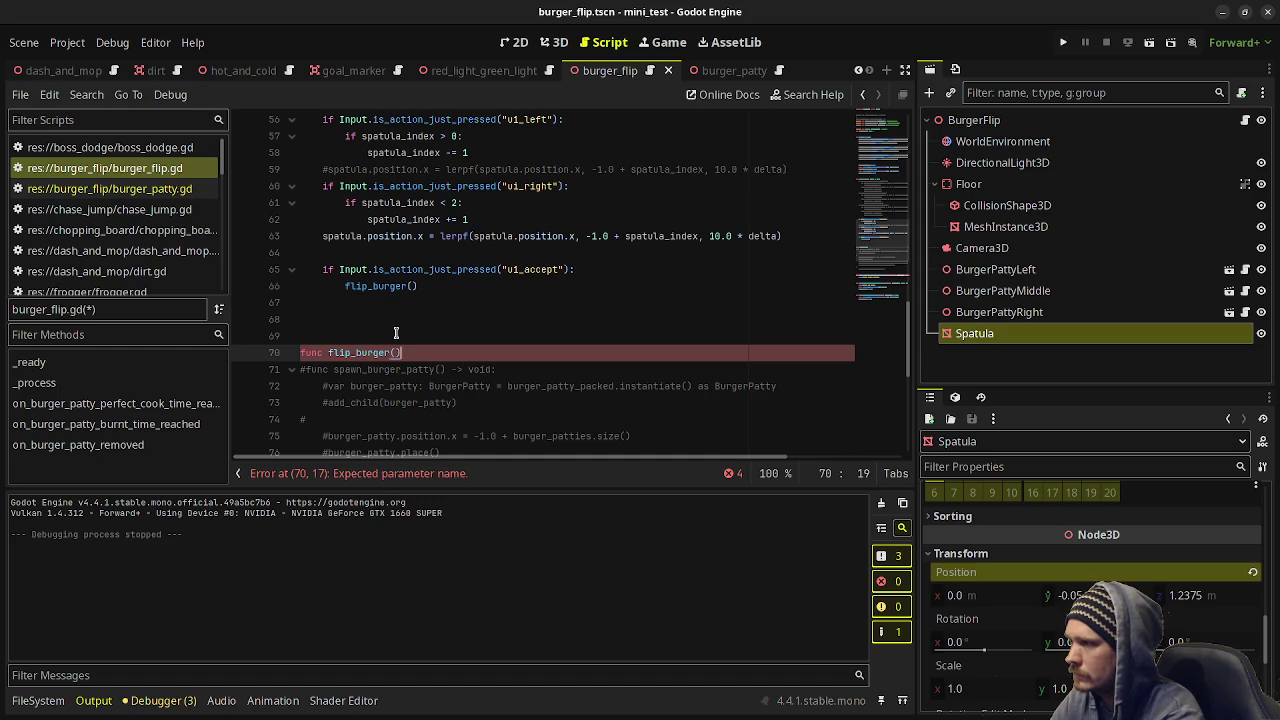
type("> void:")
key("Return")
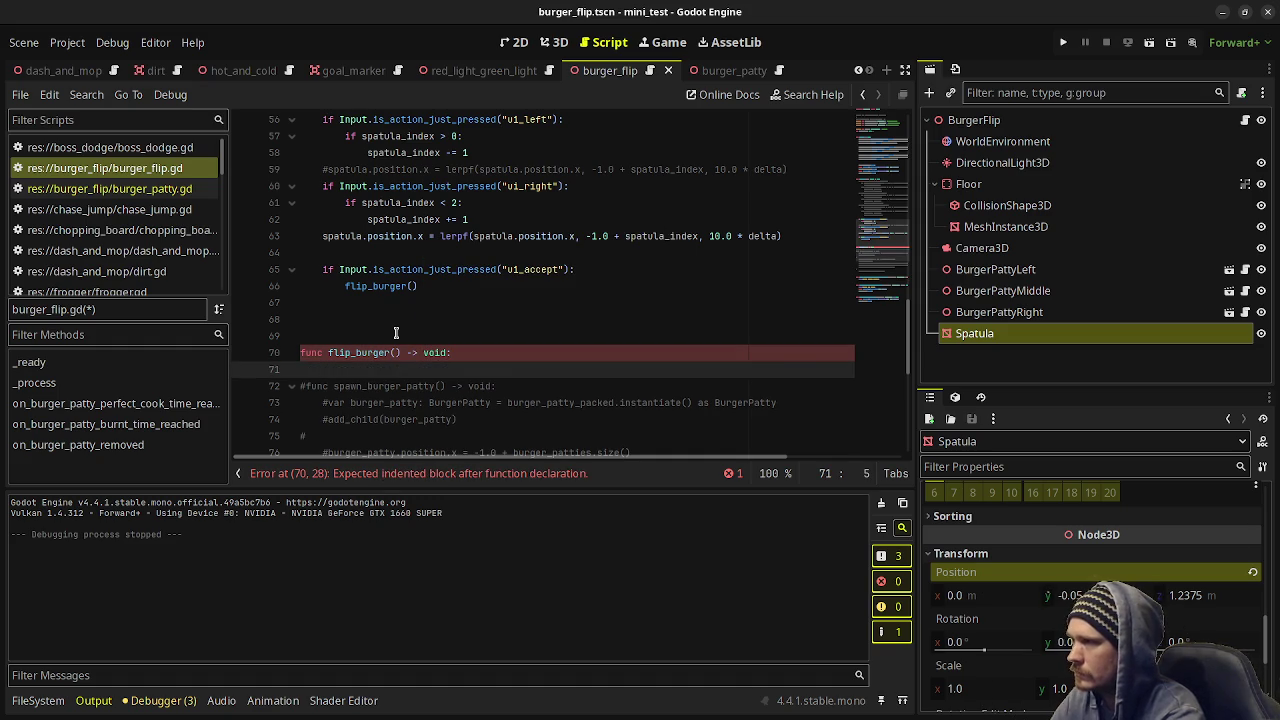
type("var t")
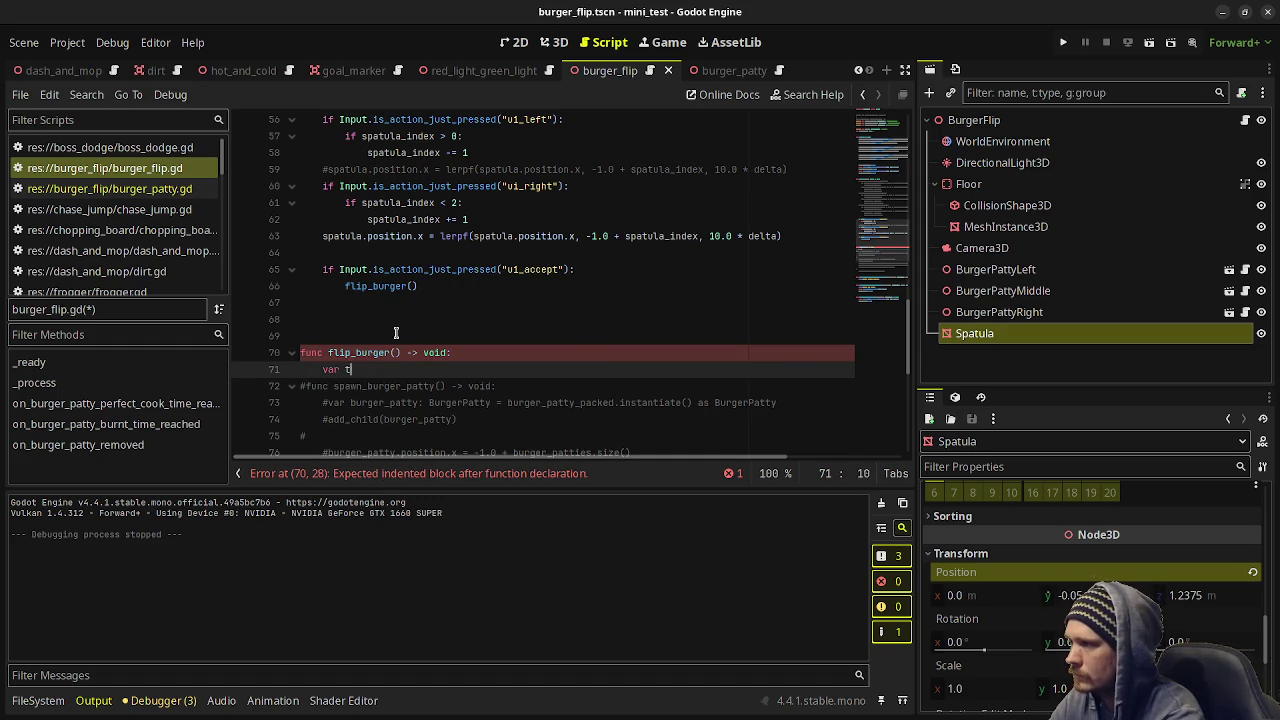
type("ween: Twee")
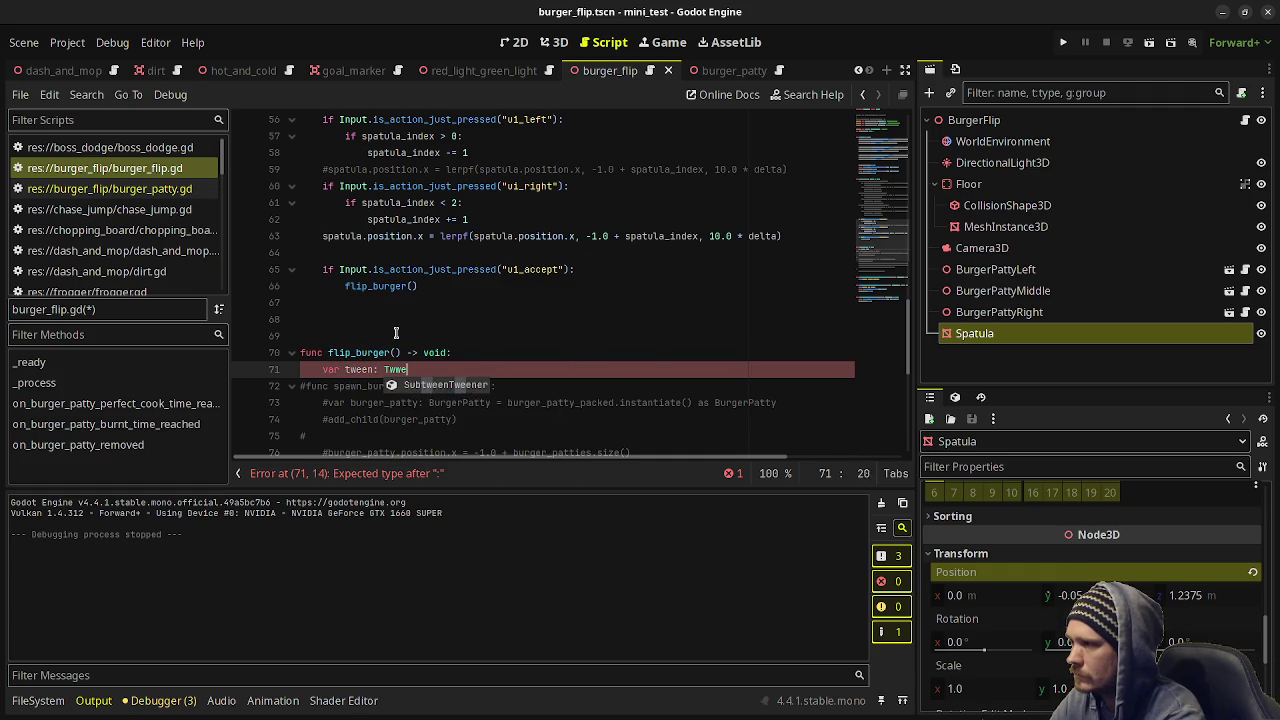
type("nTween")
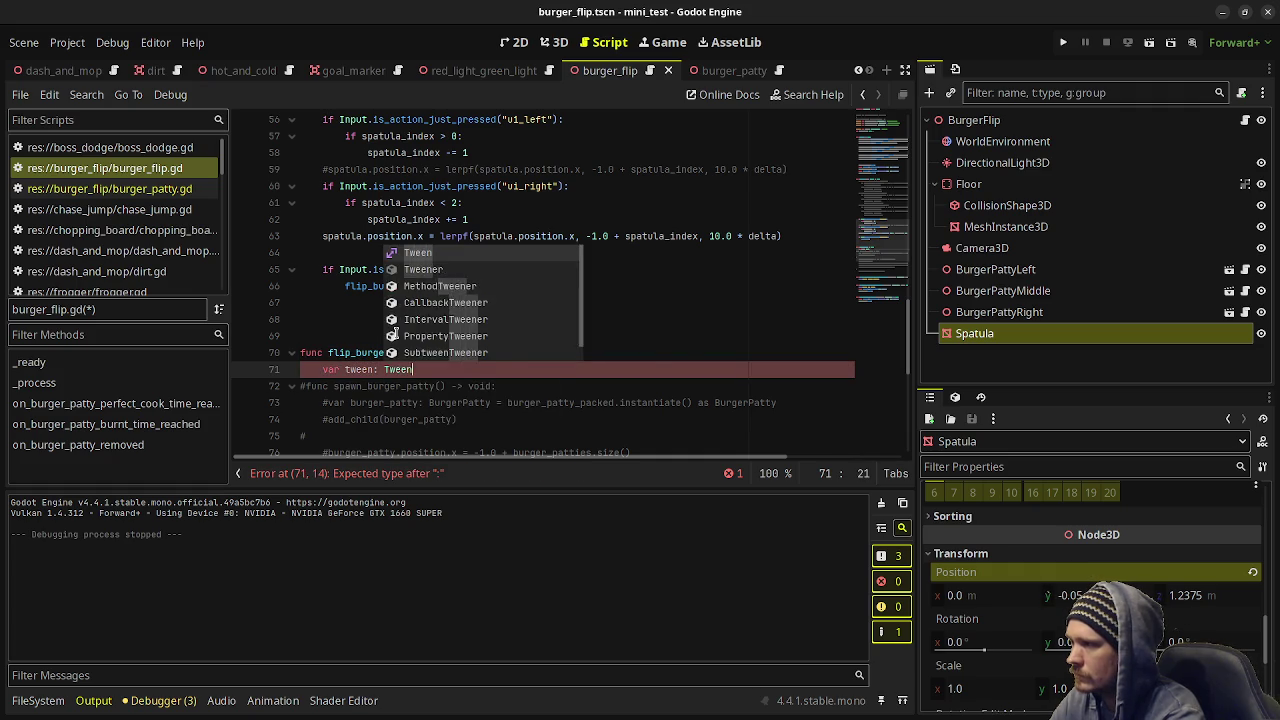
type(" = create_tween()")
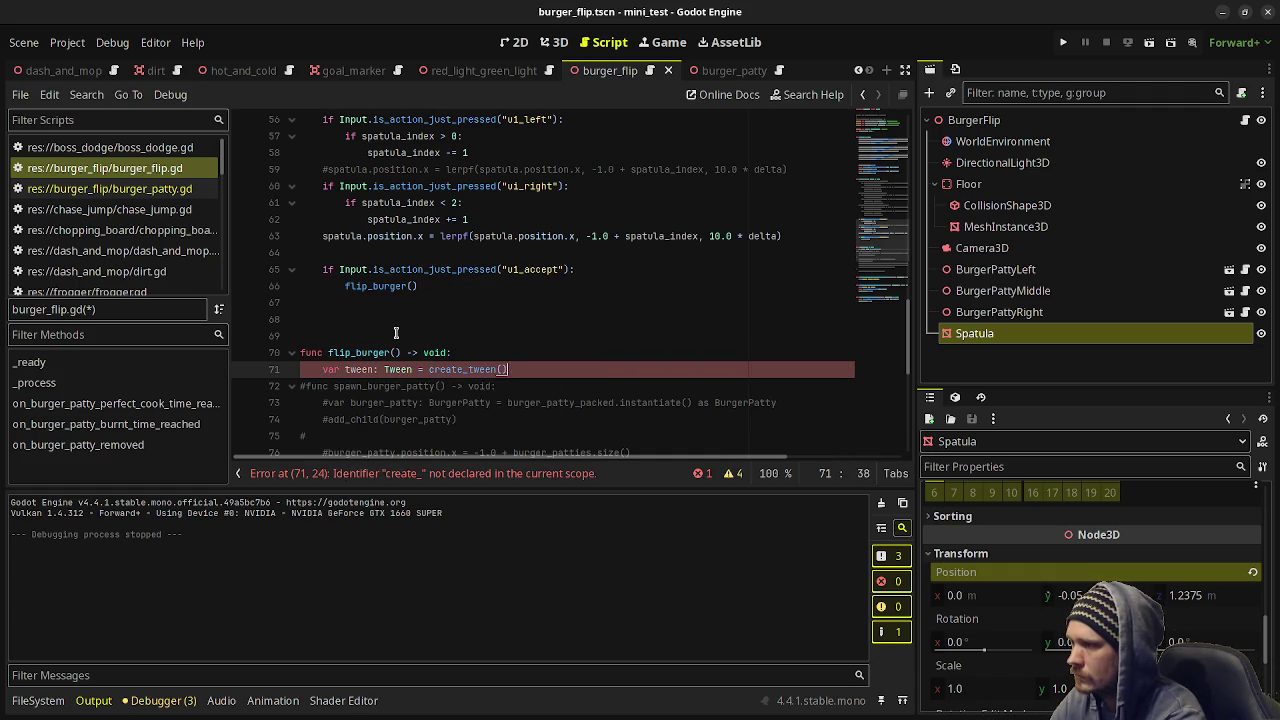
key("Return")
type("tween.tween_pro")
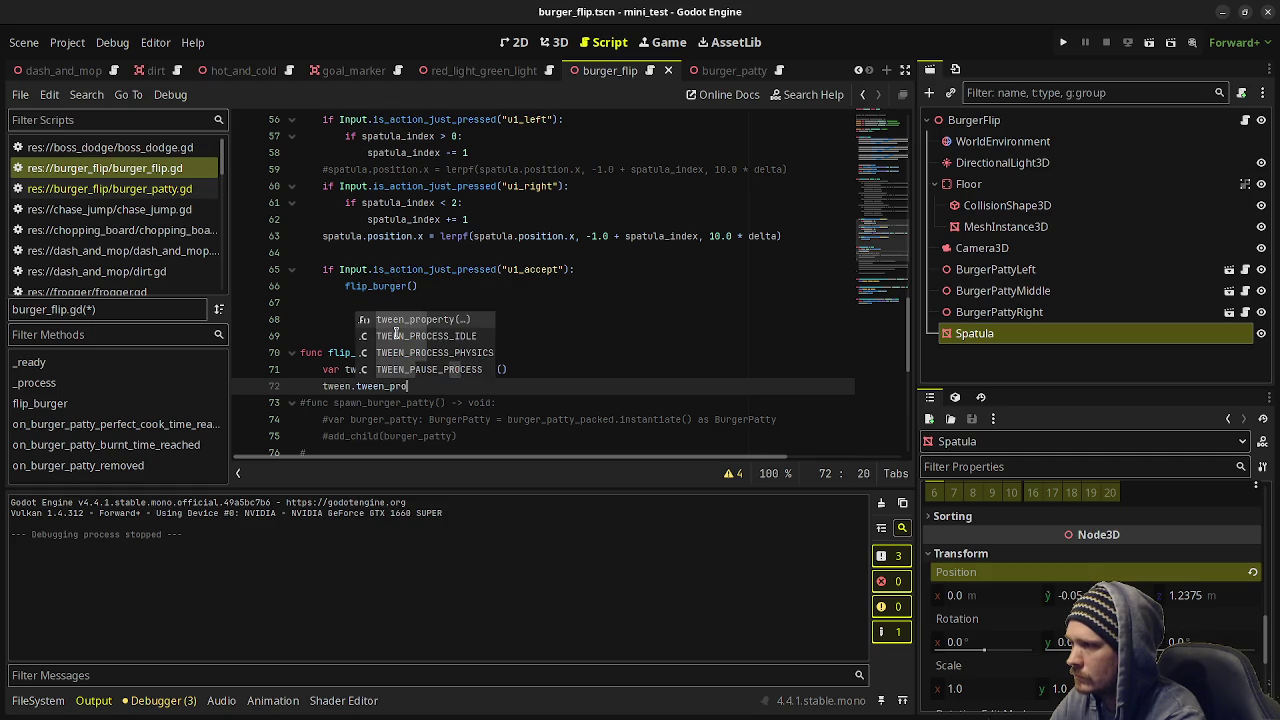
Tween the spatula's position to Vector3(position.x, -0.05, 0.0) over 0.25 with TRANS_EXPO and EASE_OUT.
key("Return")
type("spatula")
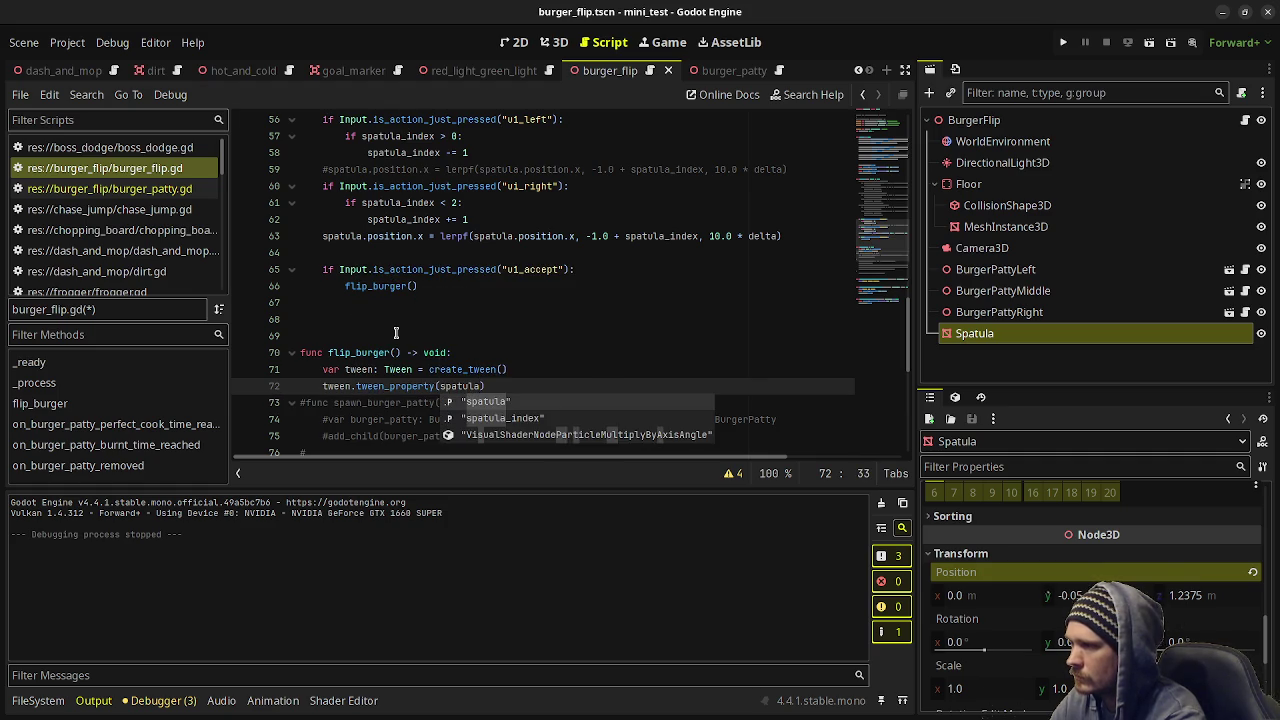
type(", \"position\", V")
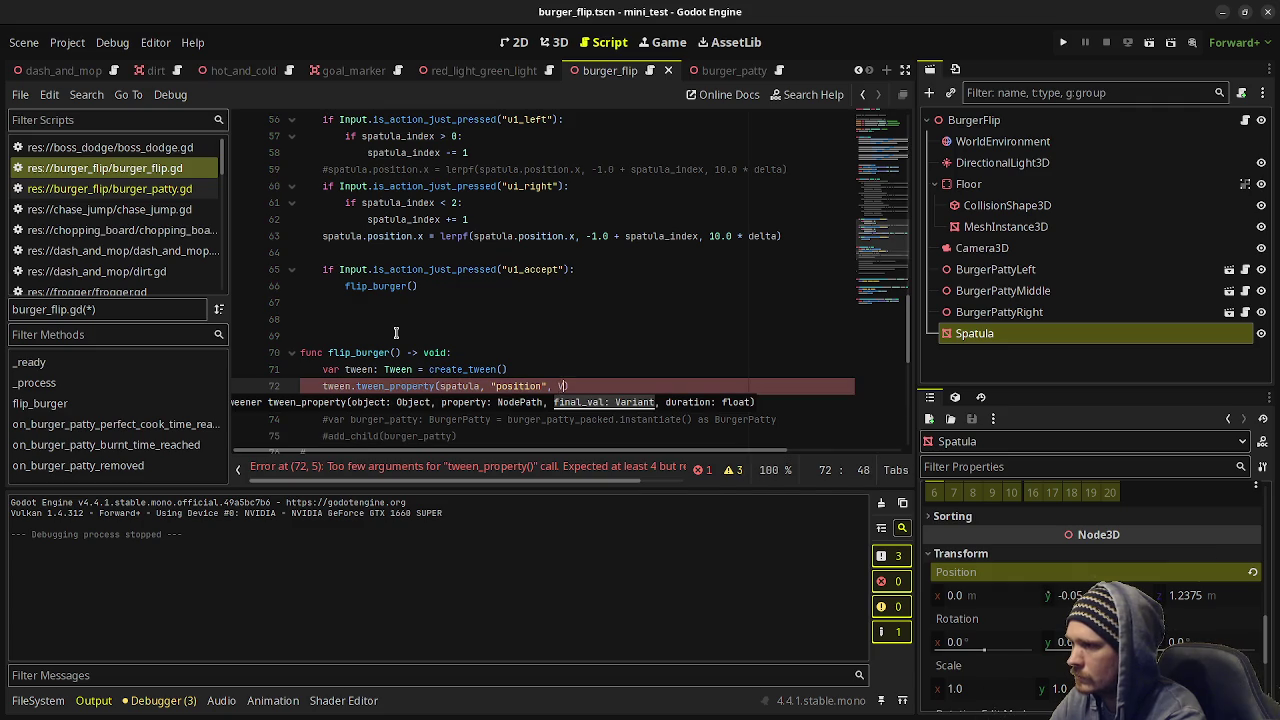
type("ector3(po")
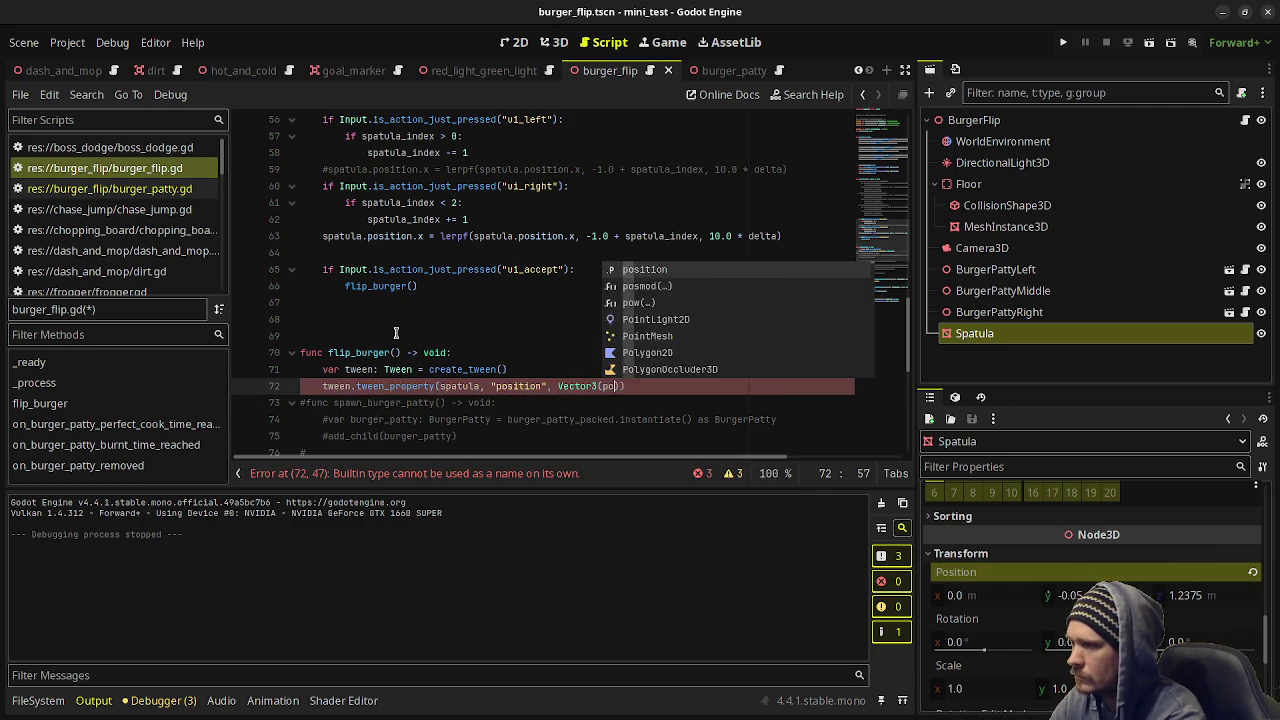
type("sition.x, ")
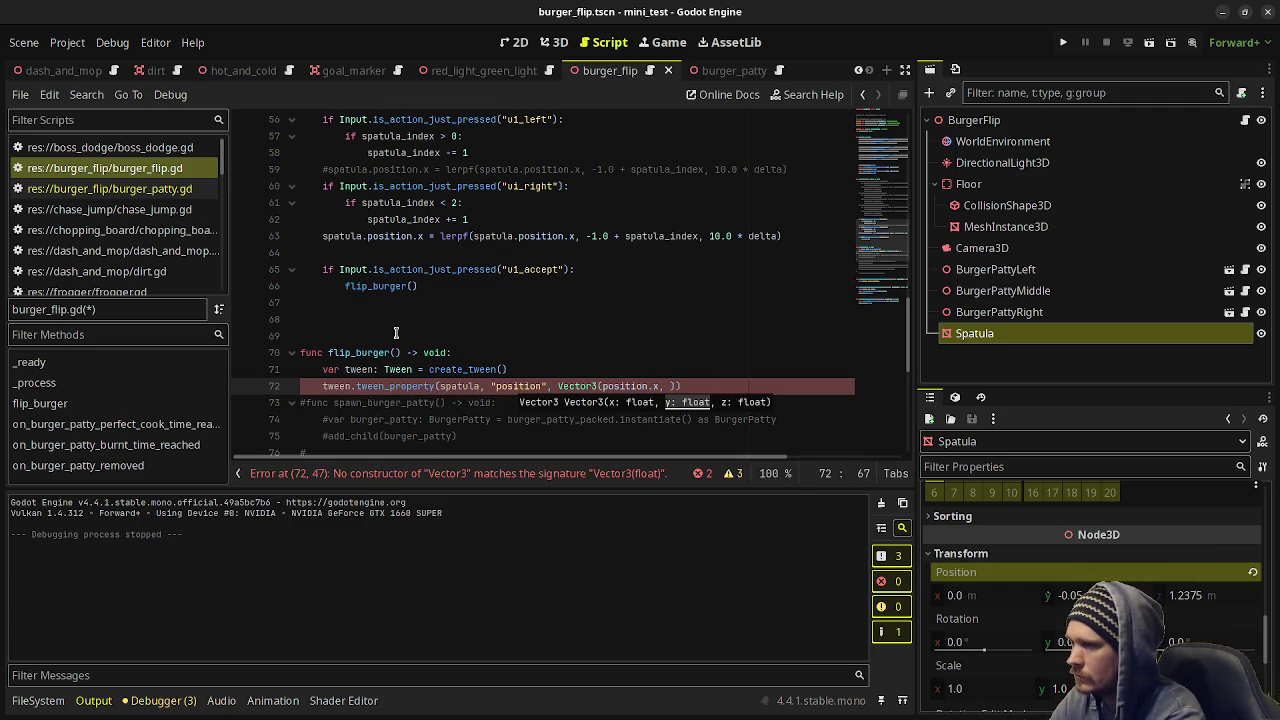
type("p")
key("BackSpace")
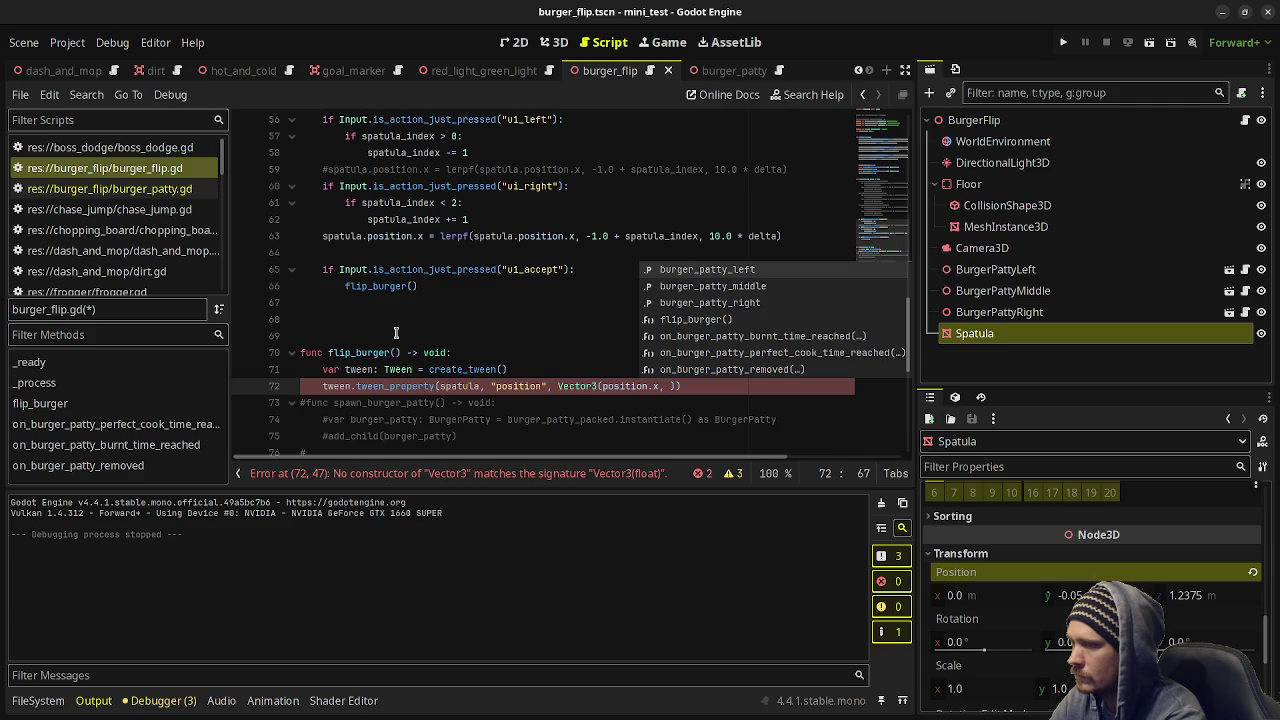
type("0")
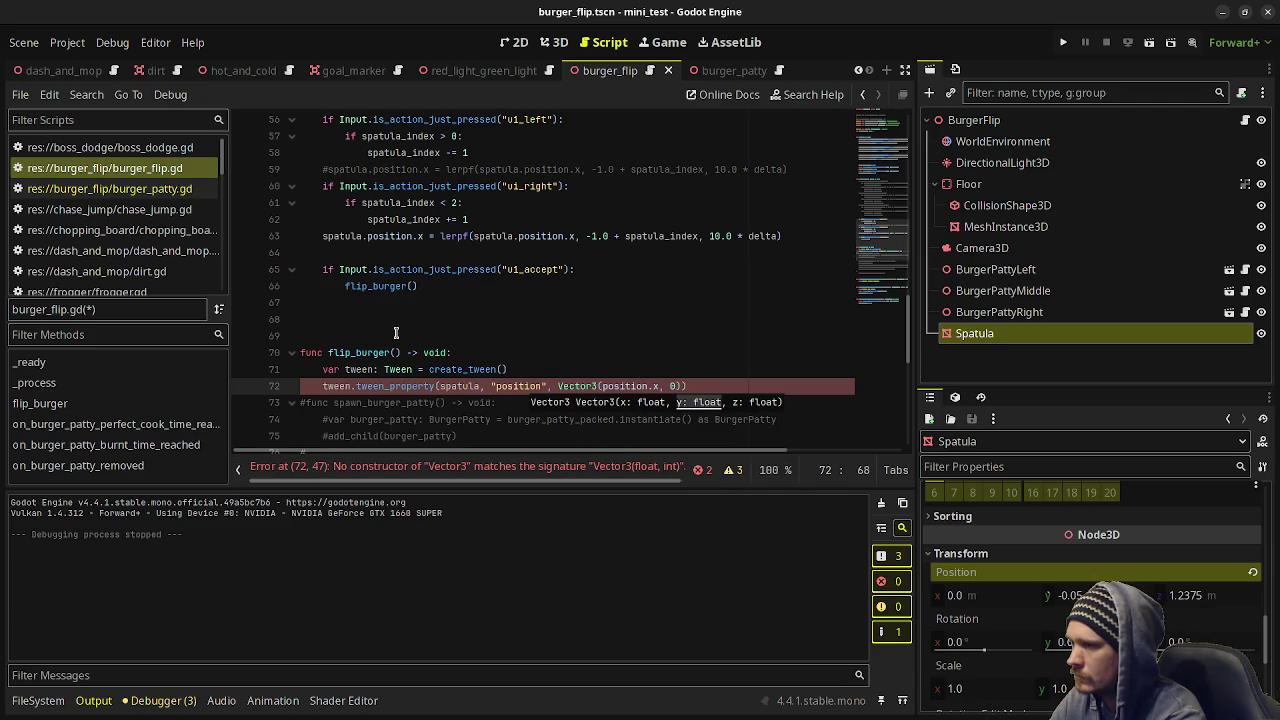
type("-0.05")
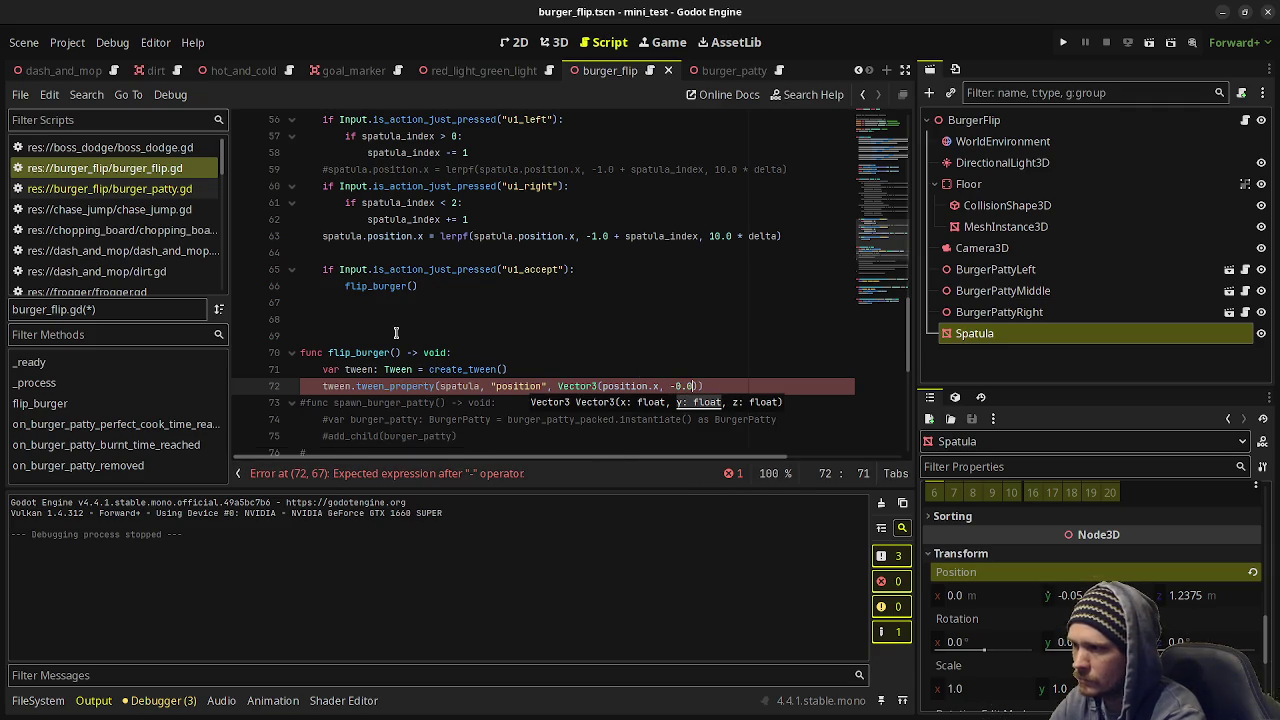
type(", ")
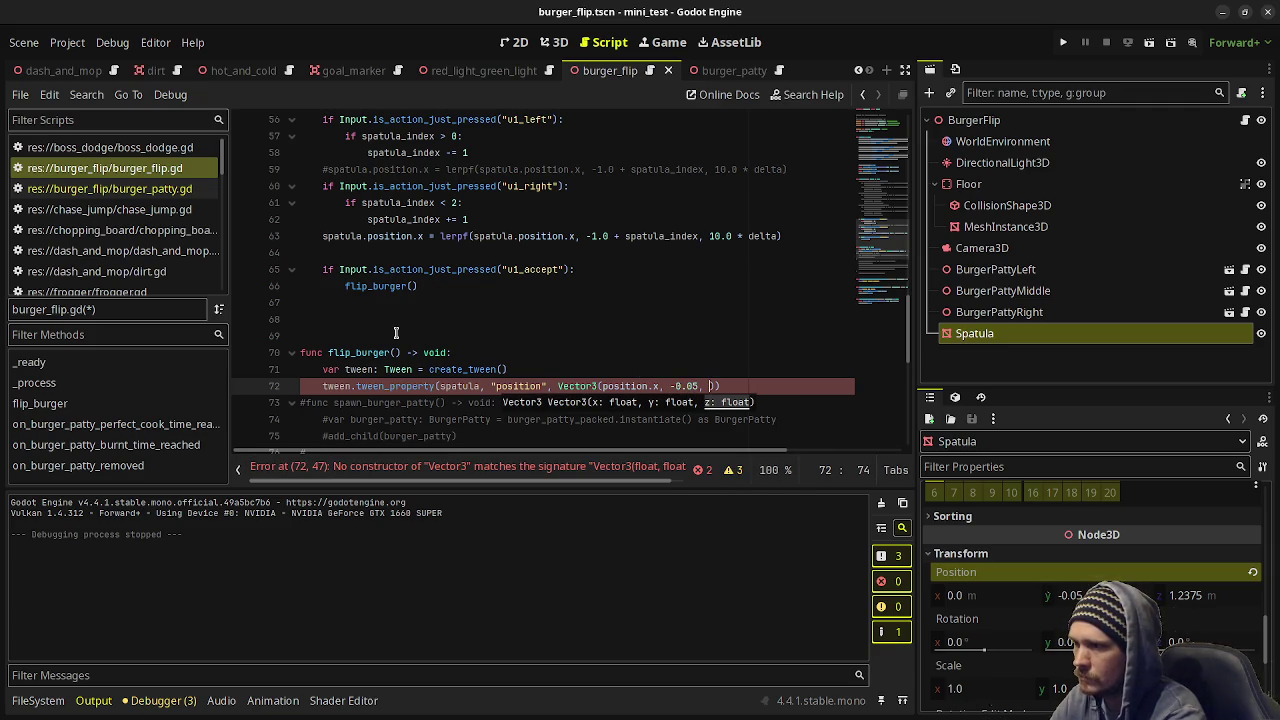
type("0.0), ")
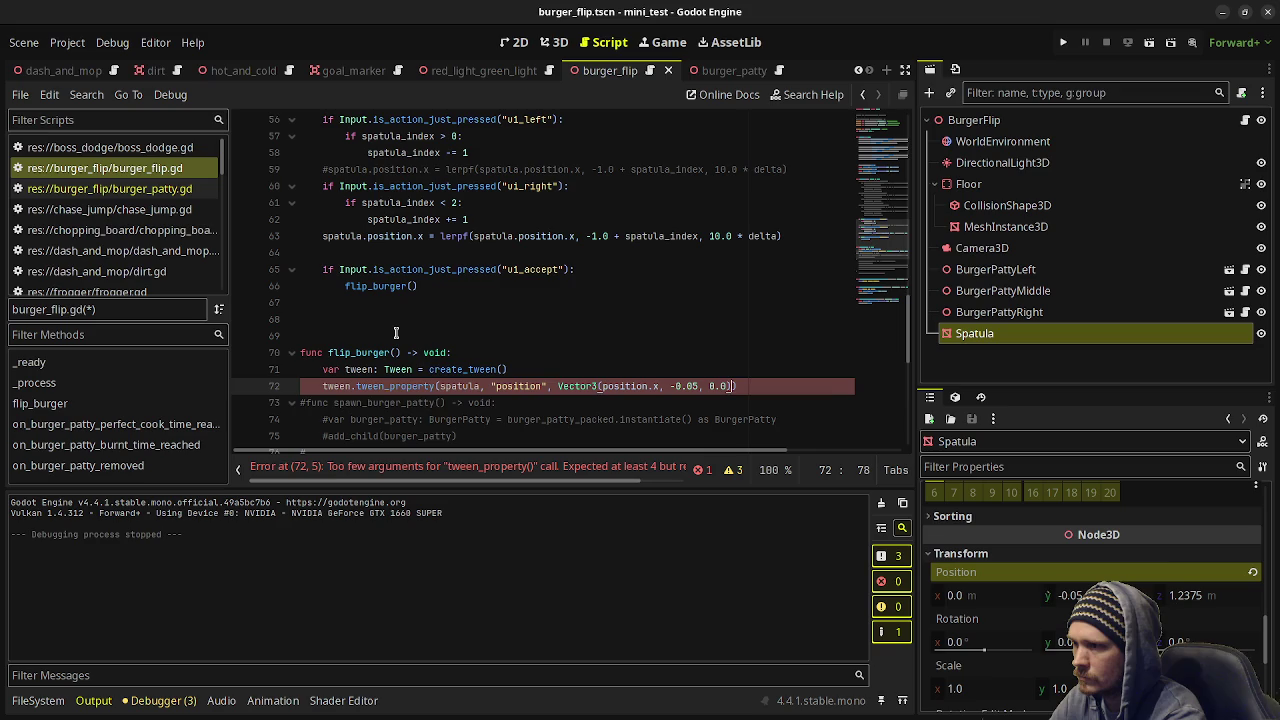
type("0.25).")
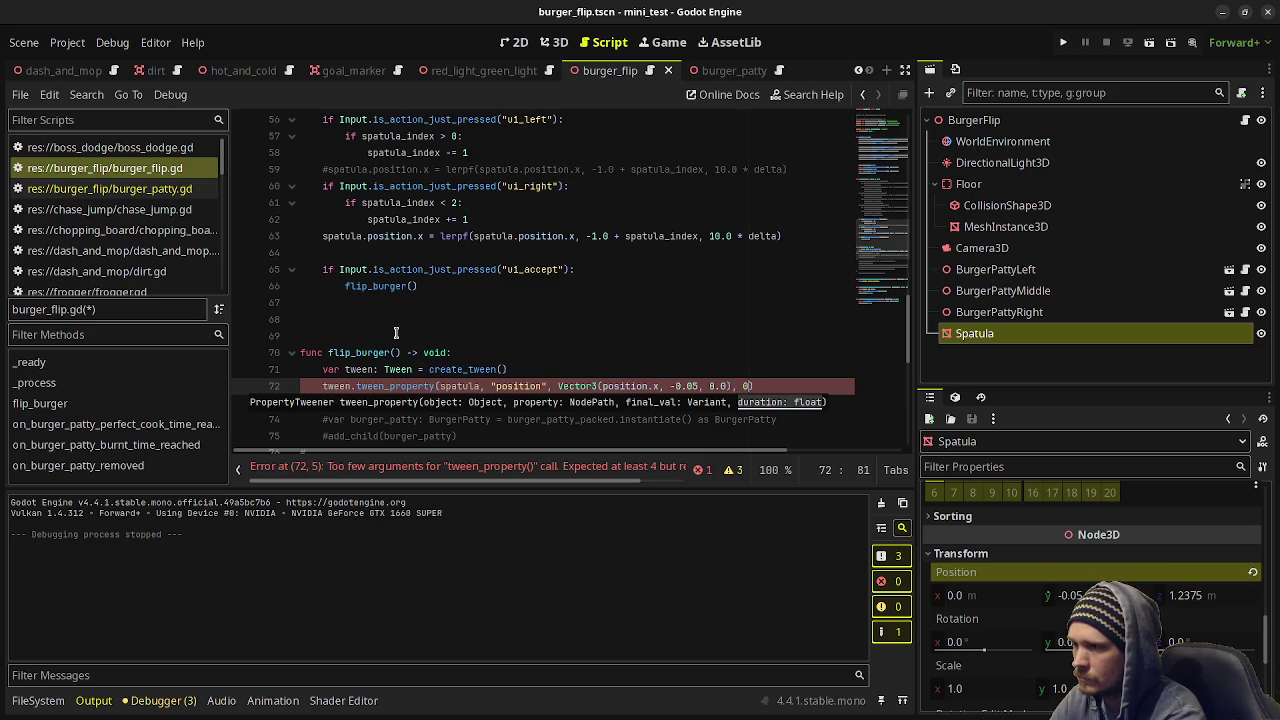
type("set_")
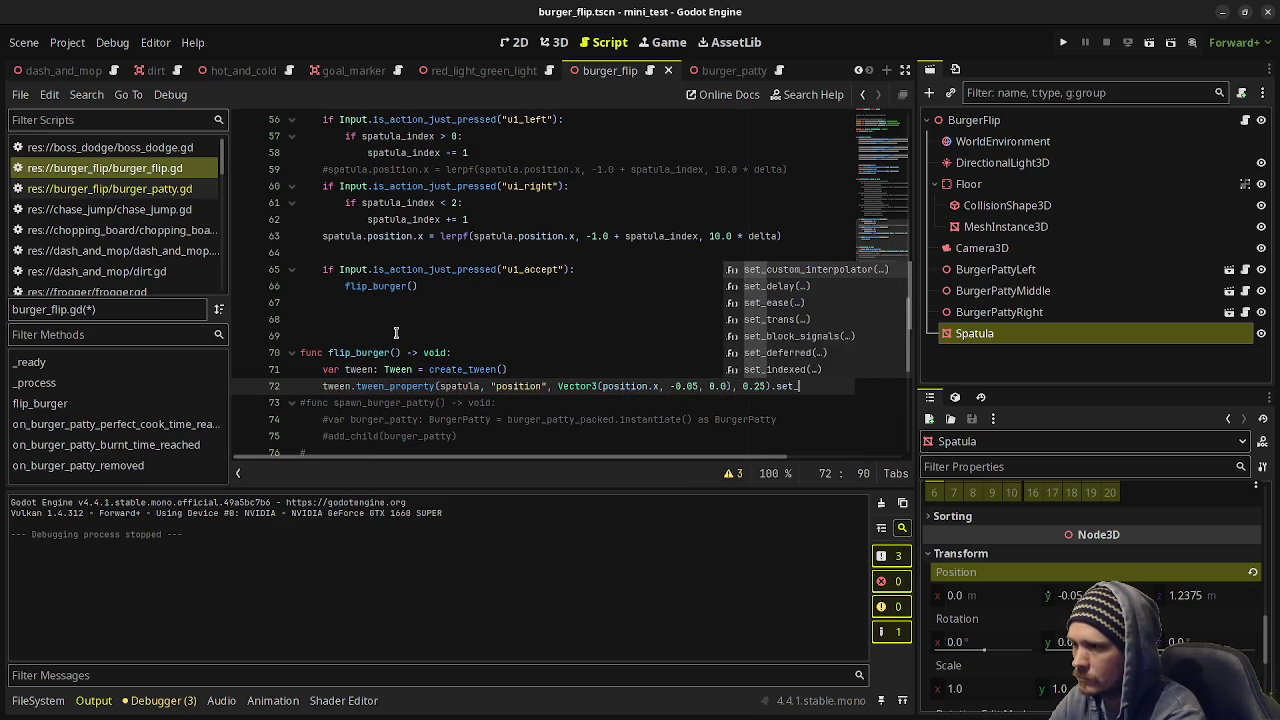
type("trans(Tween.TRANS")
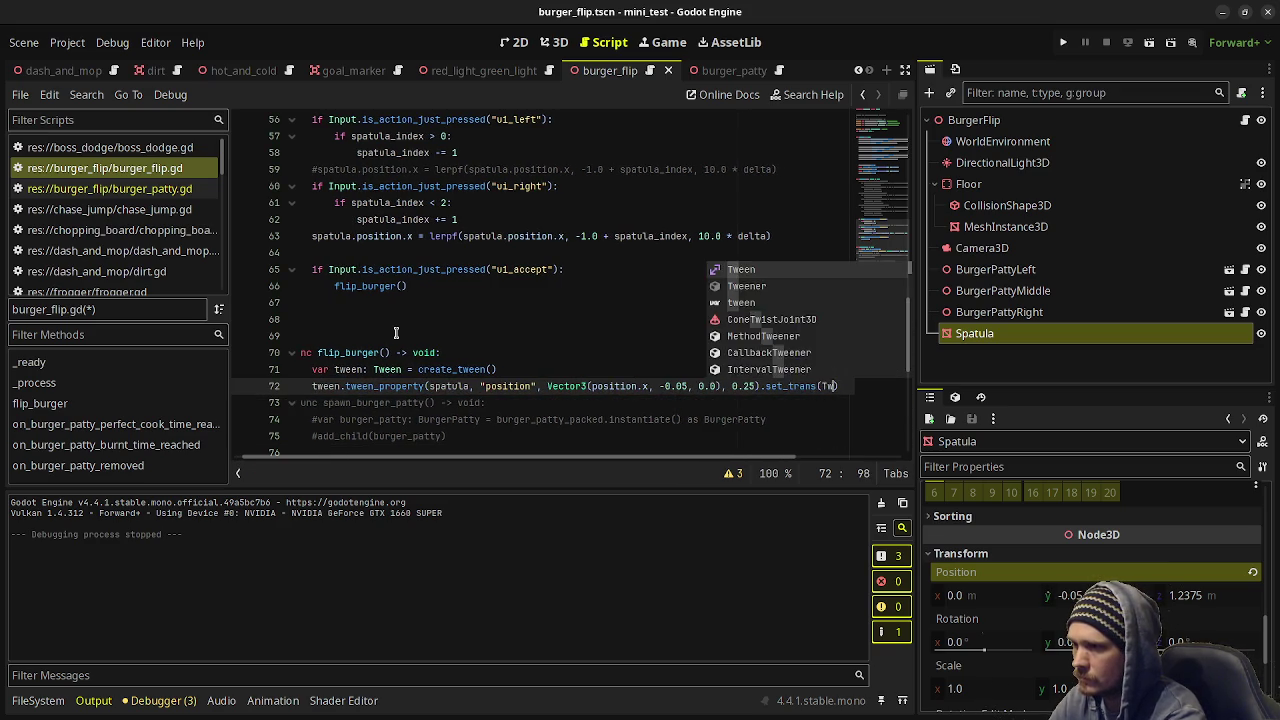
type("_")
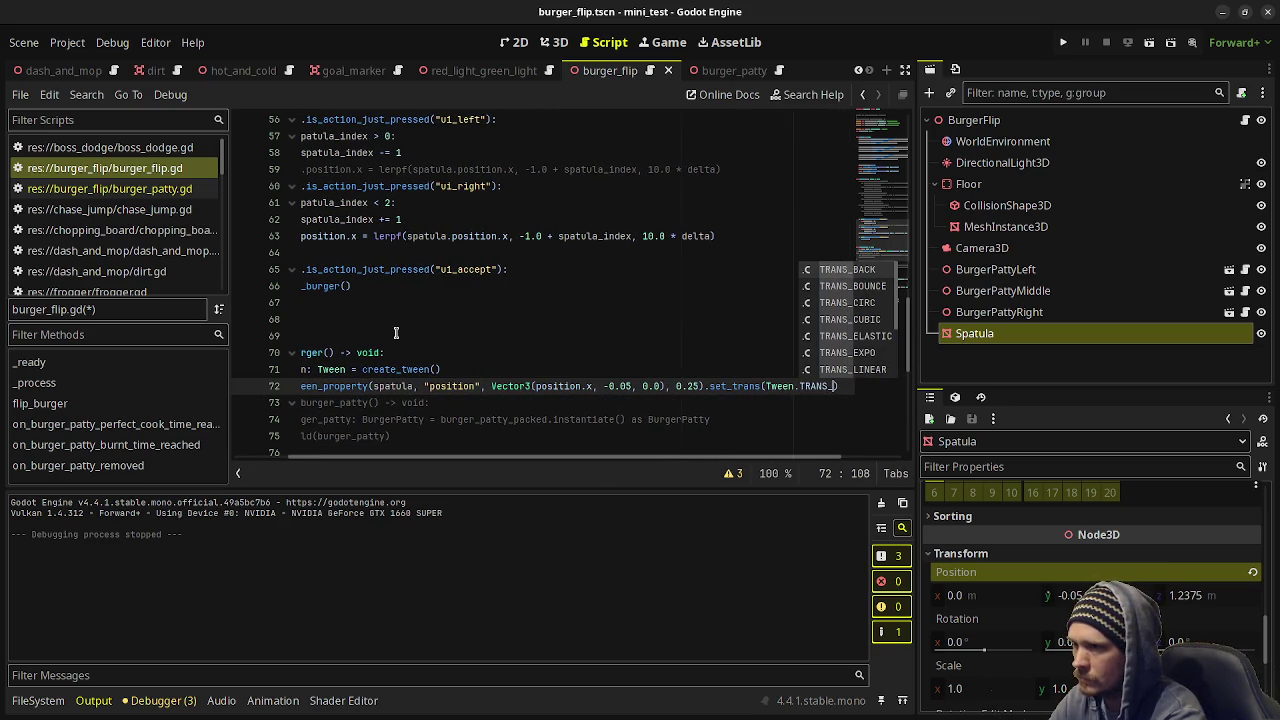
type("EXPO)")
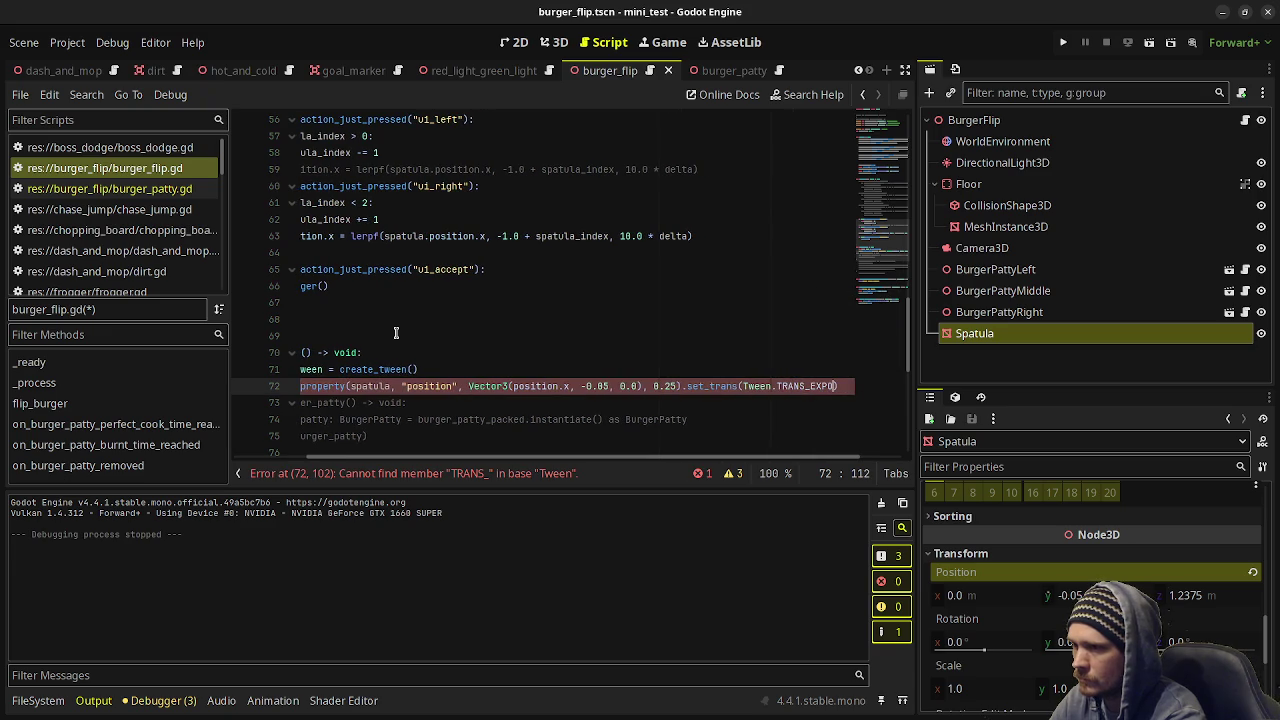
type(".set_")
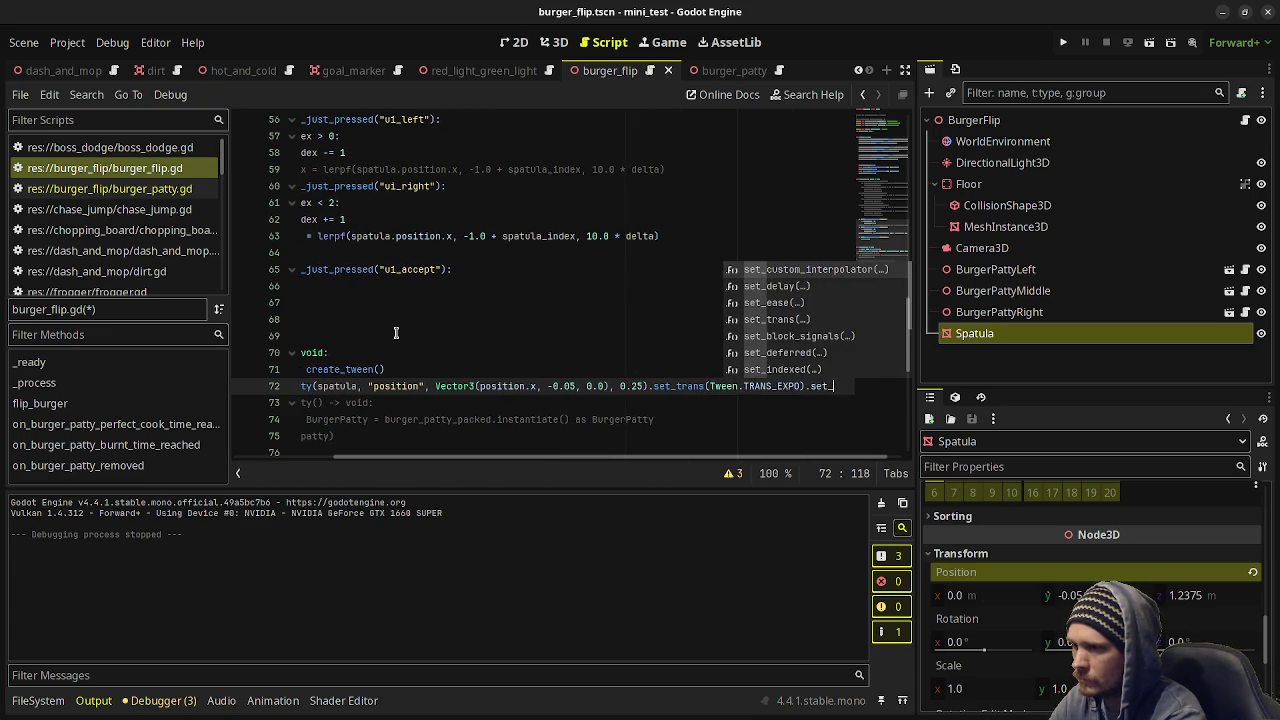
type("ease(Twe")
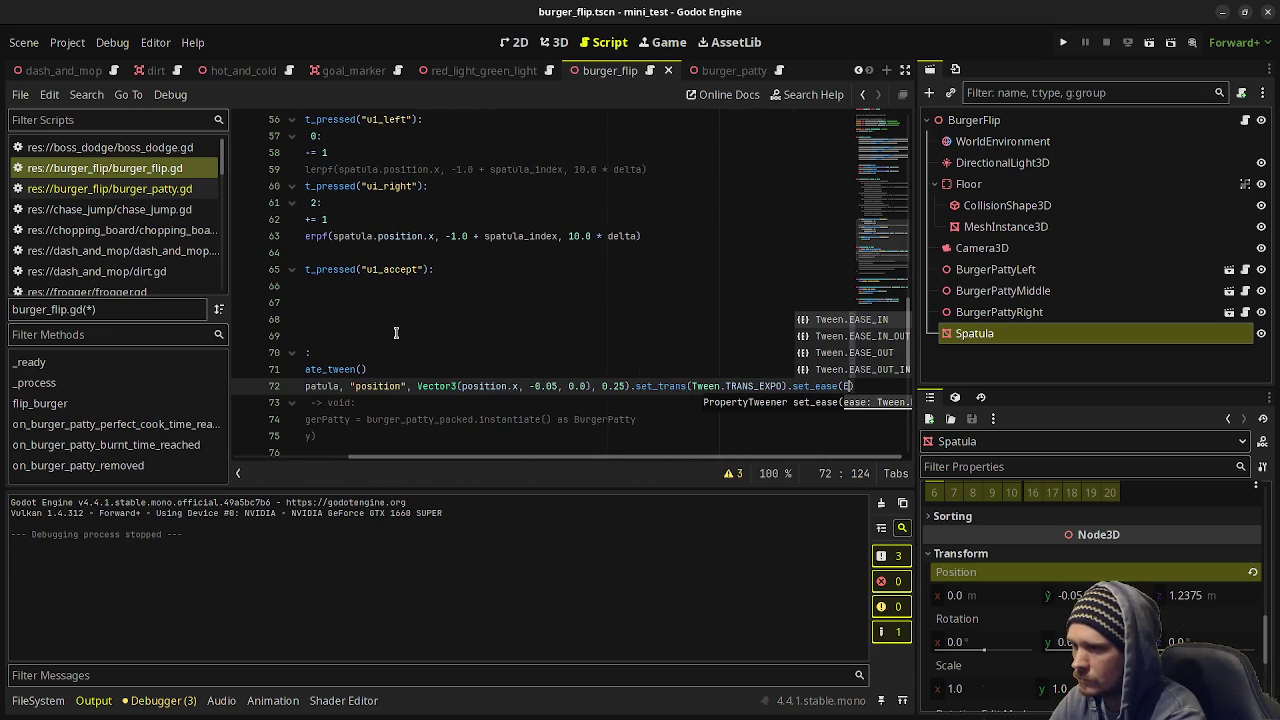
type("en.EASE_OUT)")
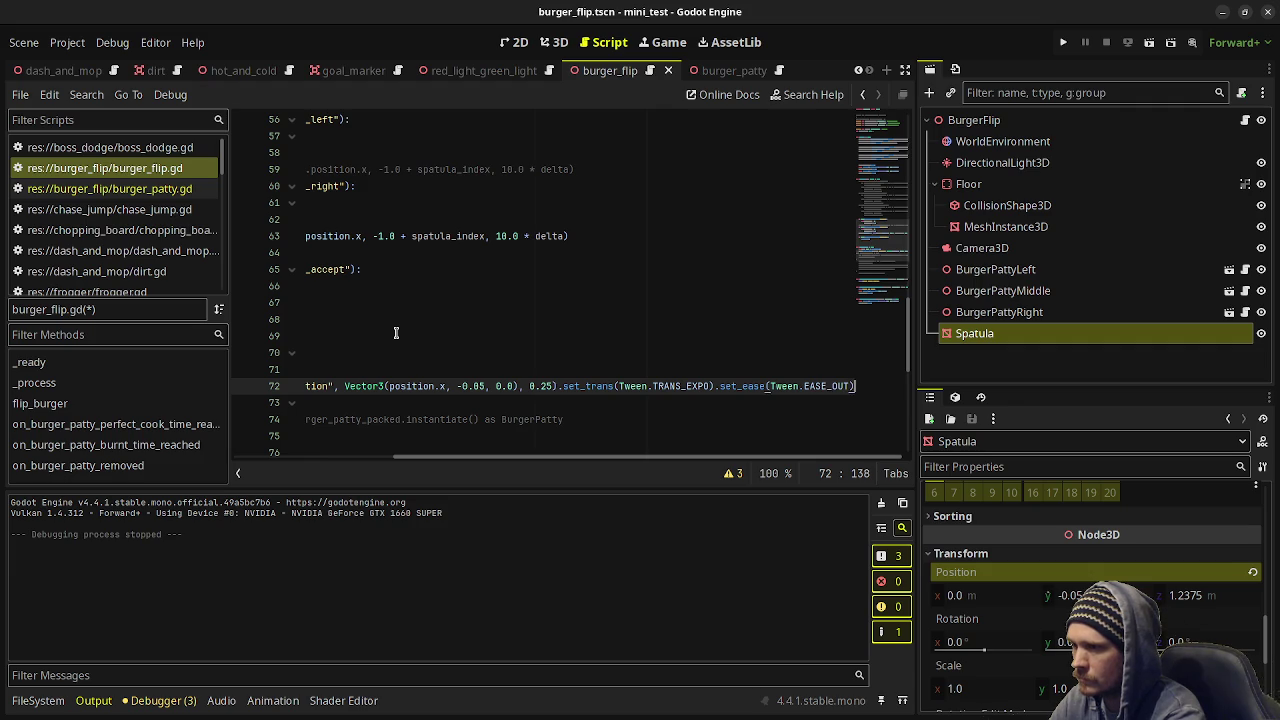
Add 'await tween.finished' on a new line after the tween call.
key("Return")
type("wai")
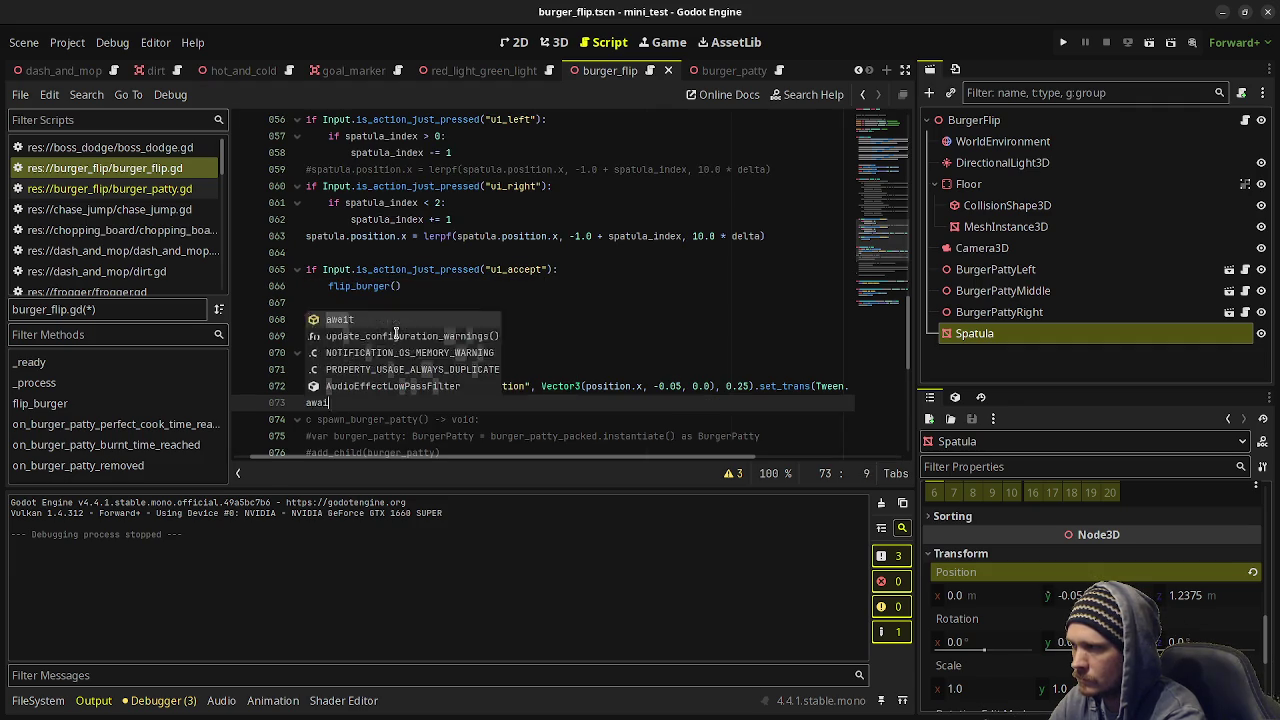
type("t tween.finished")
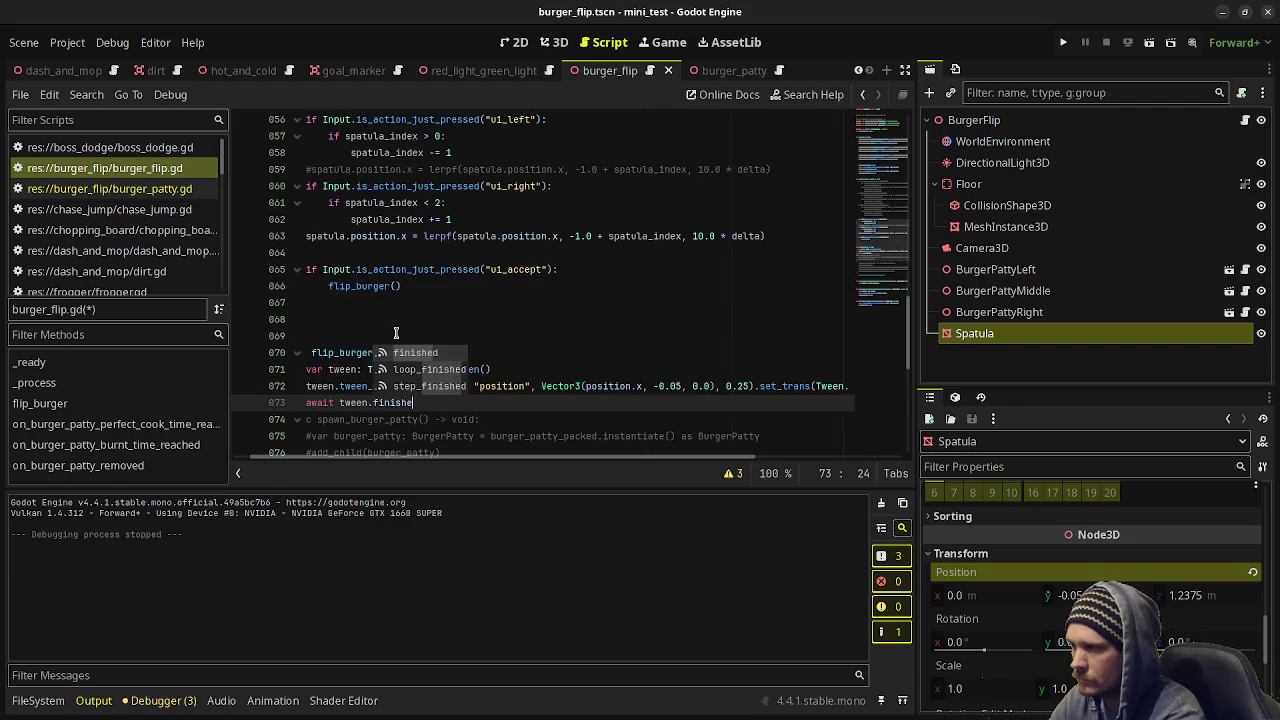
key("Return")
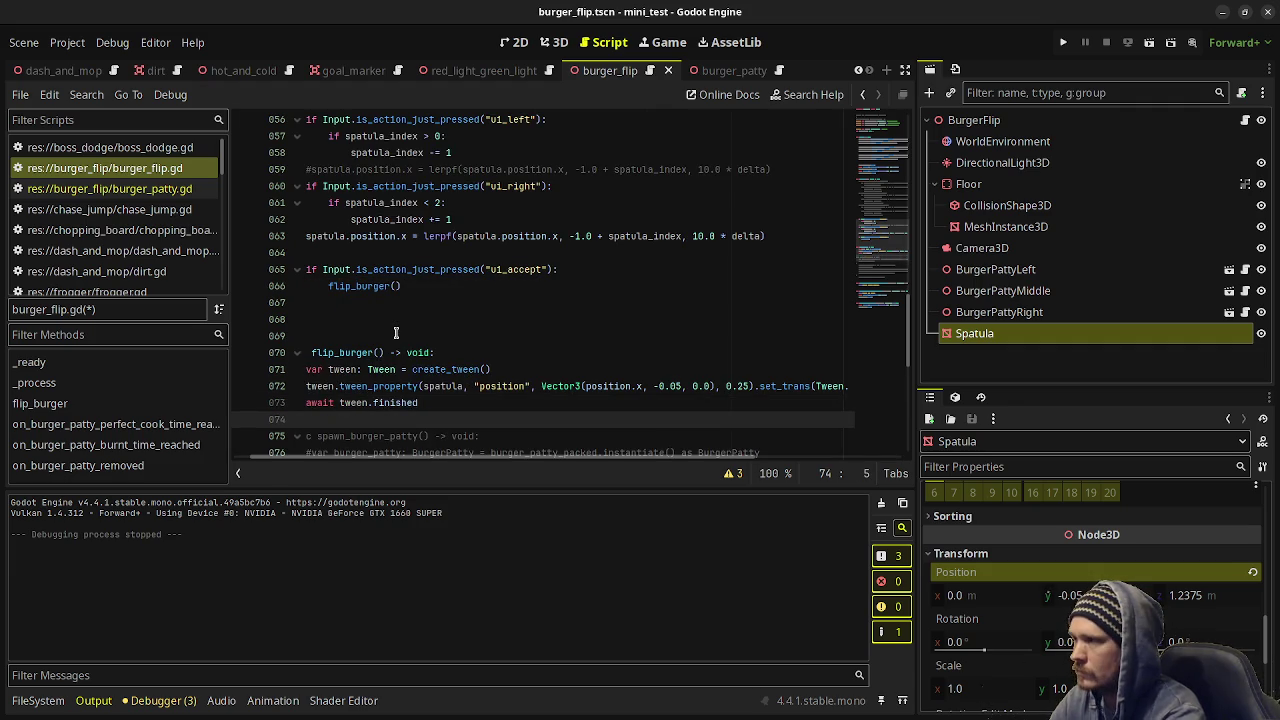
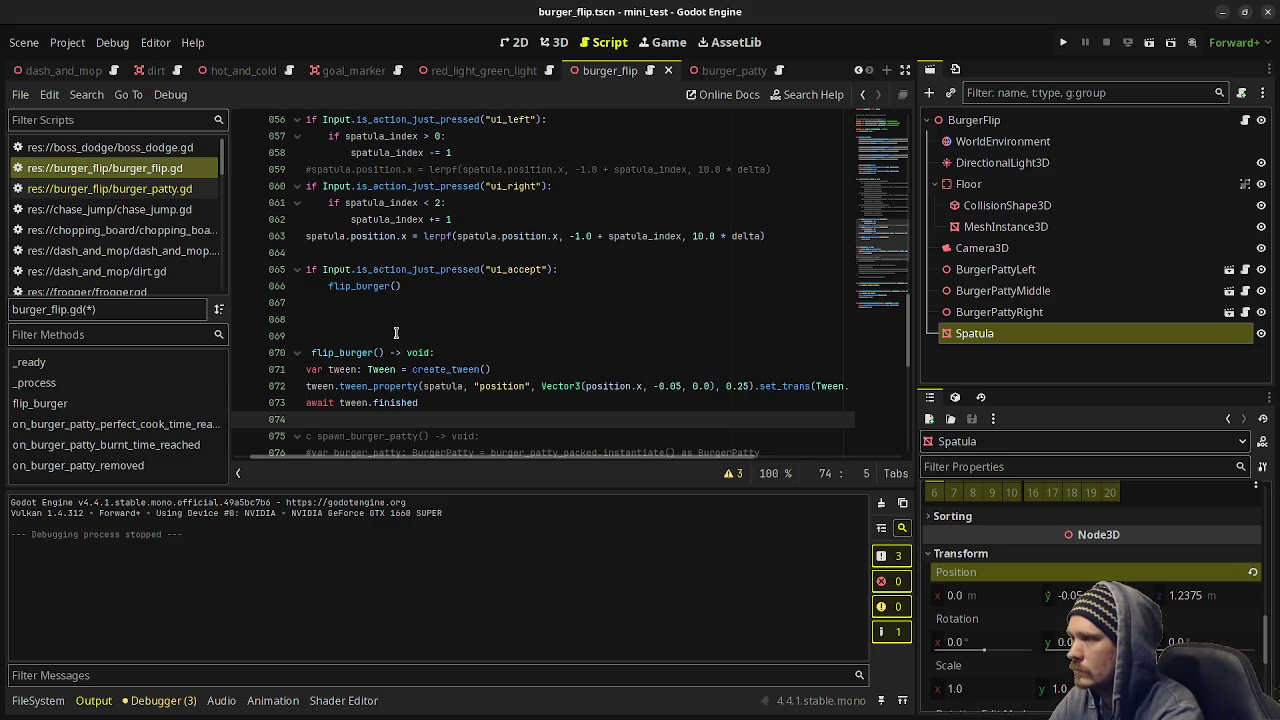
Add a 'match spatula_index:' block after the tween code with cases 0, 1 and 2, each holding pass.
key("Return")
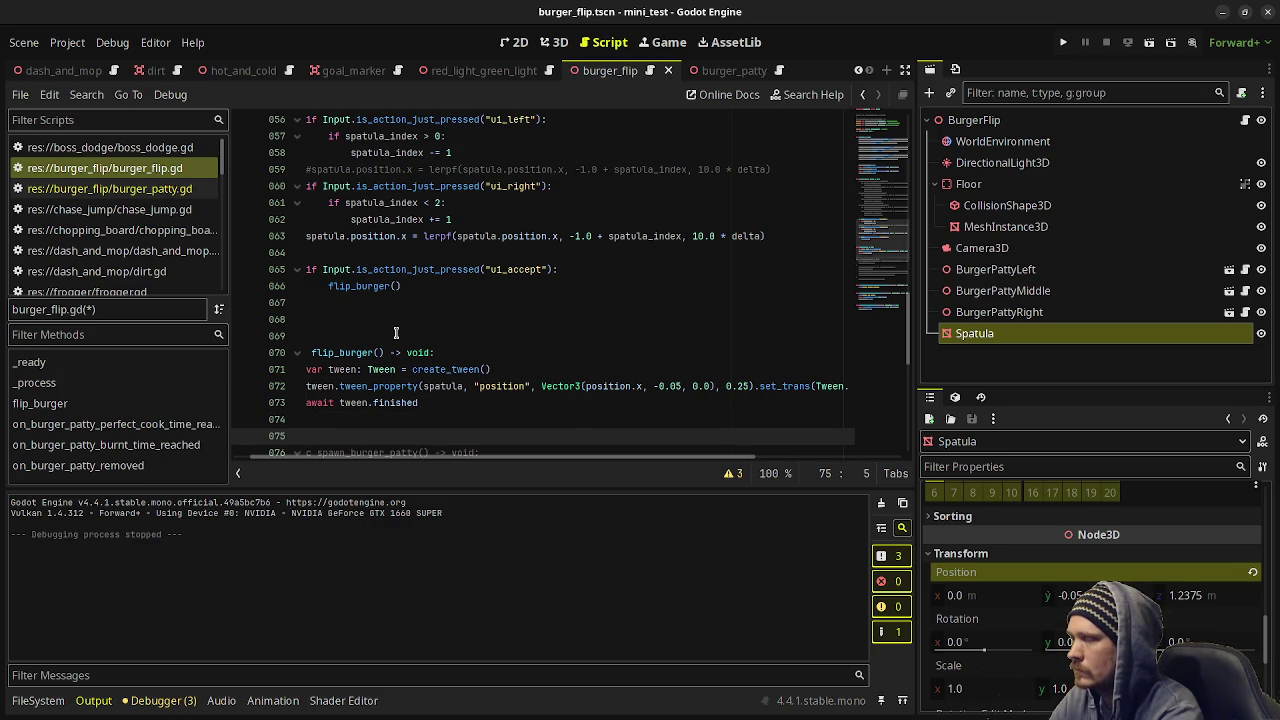
type("match ")
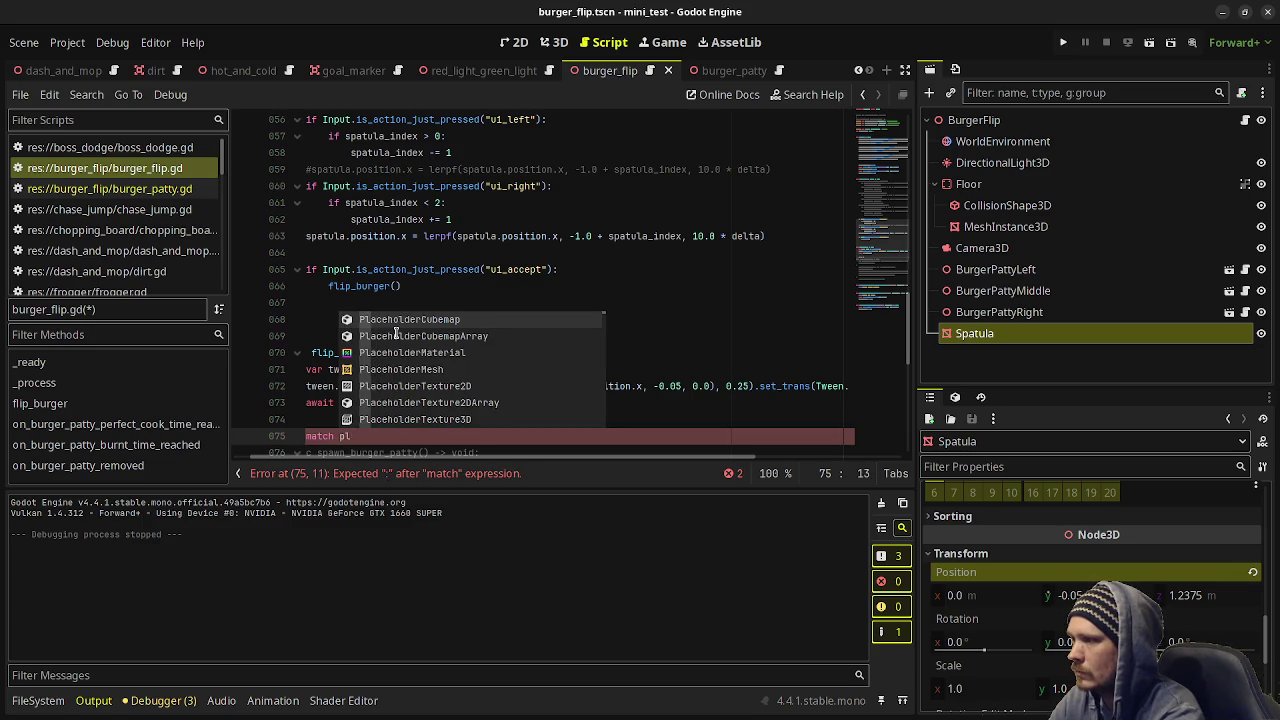
type("spatula_index:")
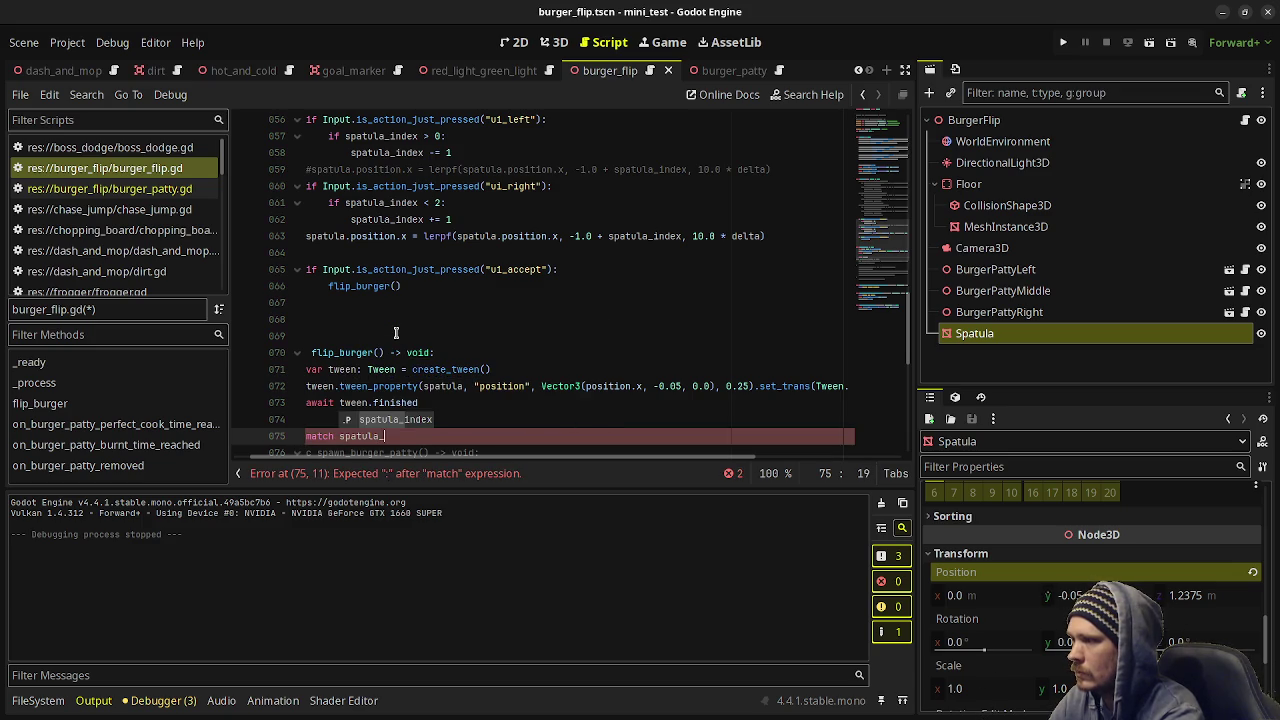
key("Return")
type("0:")
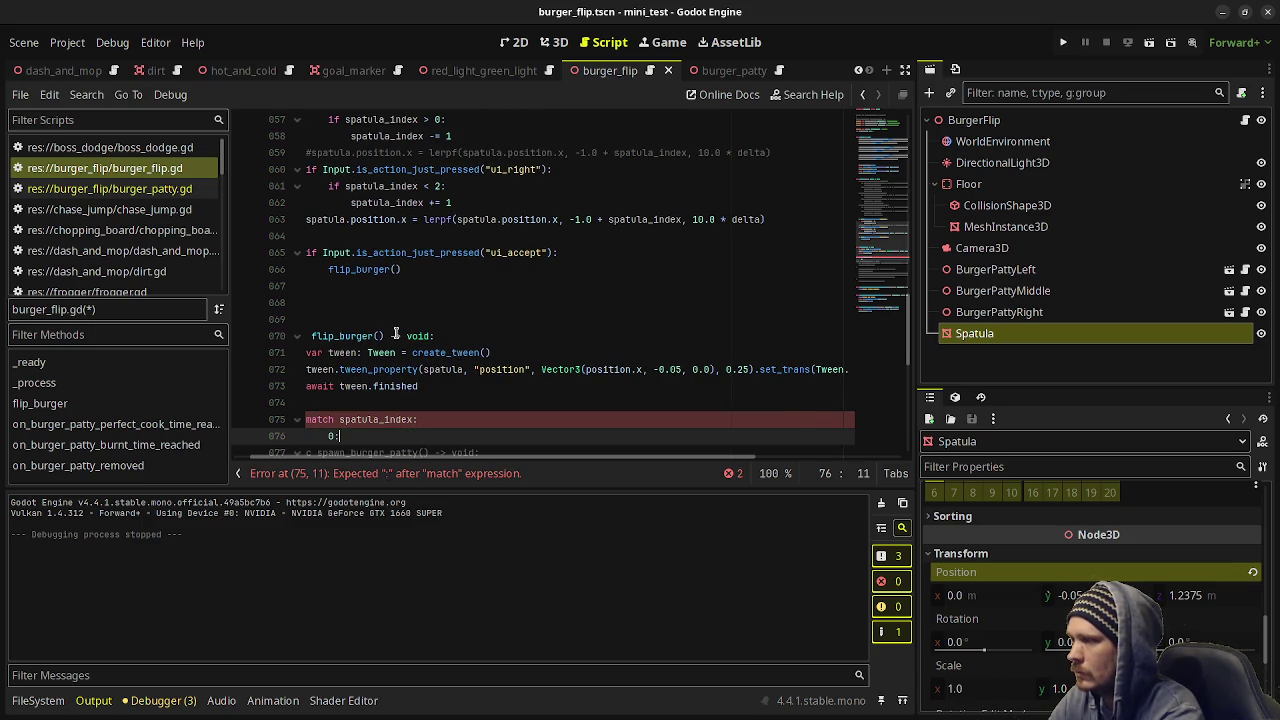
key("Return")
type("pass")
key("Return")
type("1:")
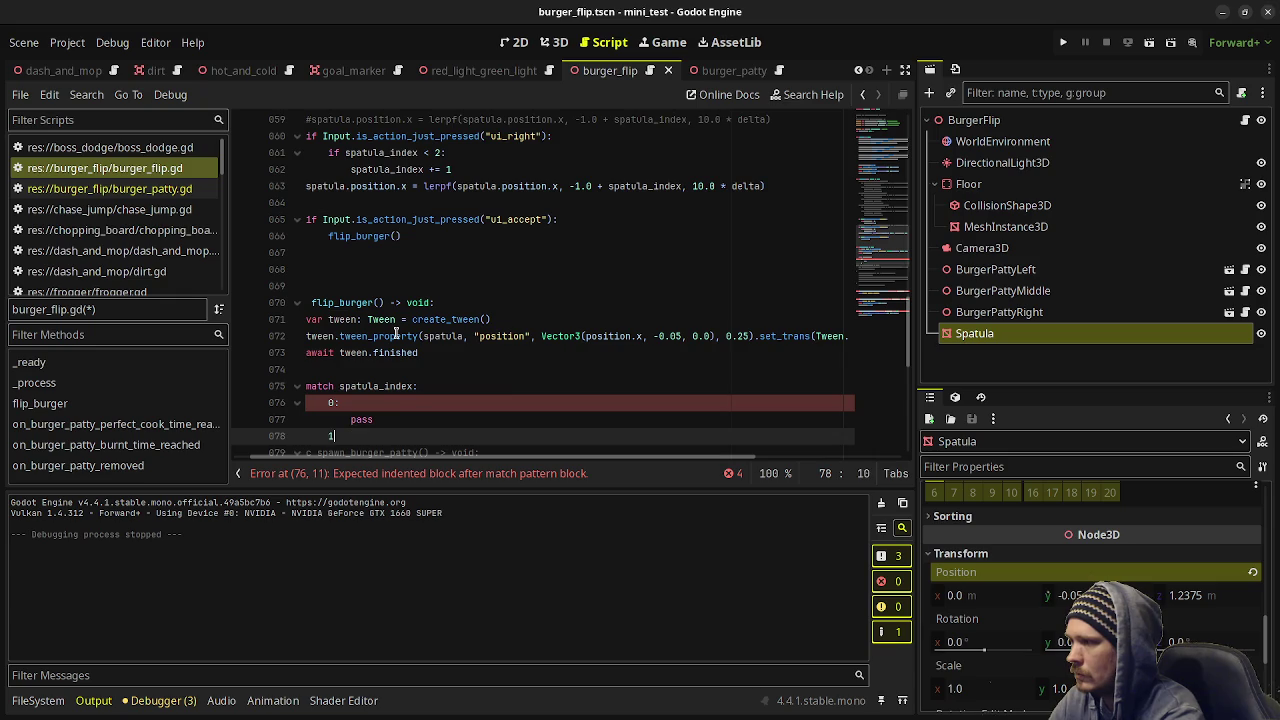
key("Return")
type("pass")
key("Return")
type("2:")
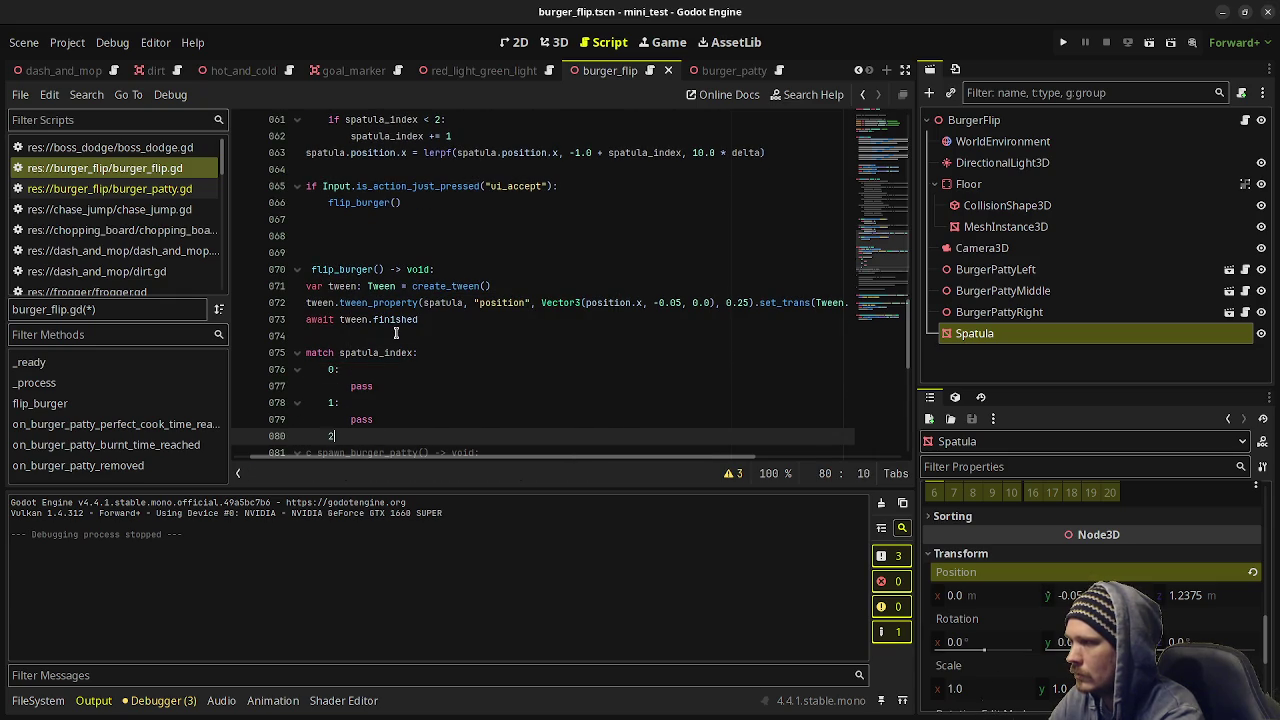
key("Return")
type("pass")
Replace the pass in all three cases with burger_patty_left.flip().
double_click(363, 369)
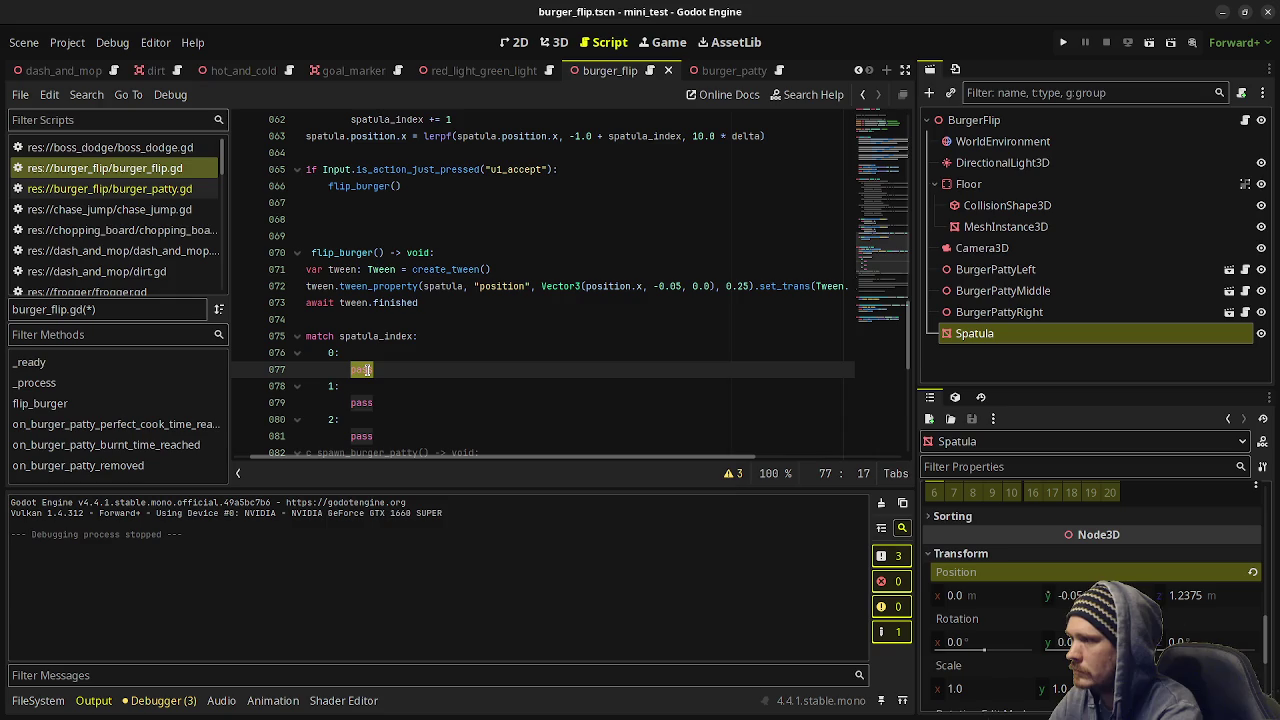
type("bur")
key("Return")
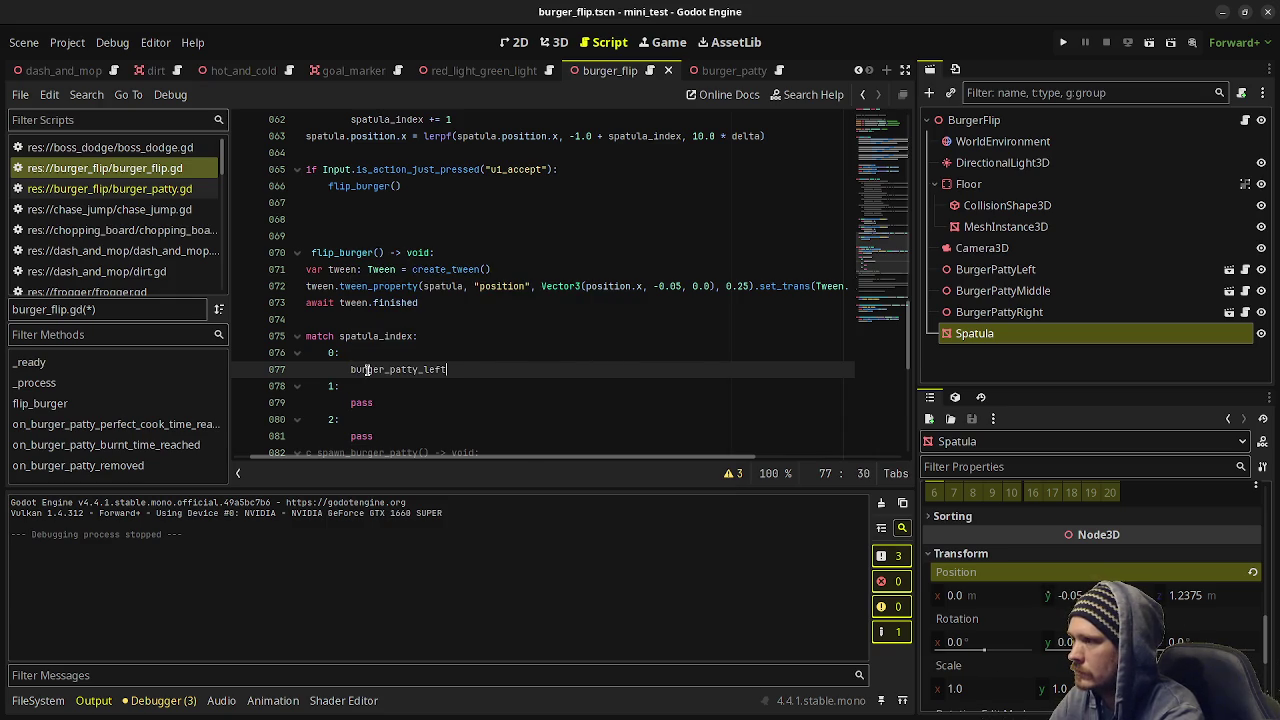
type(".fl")
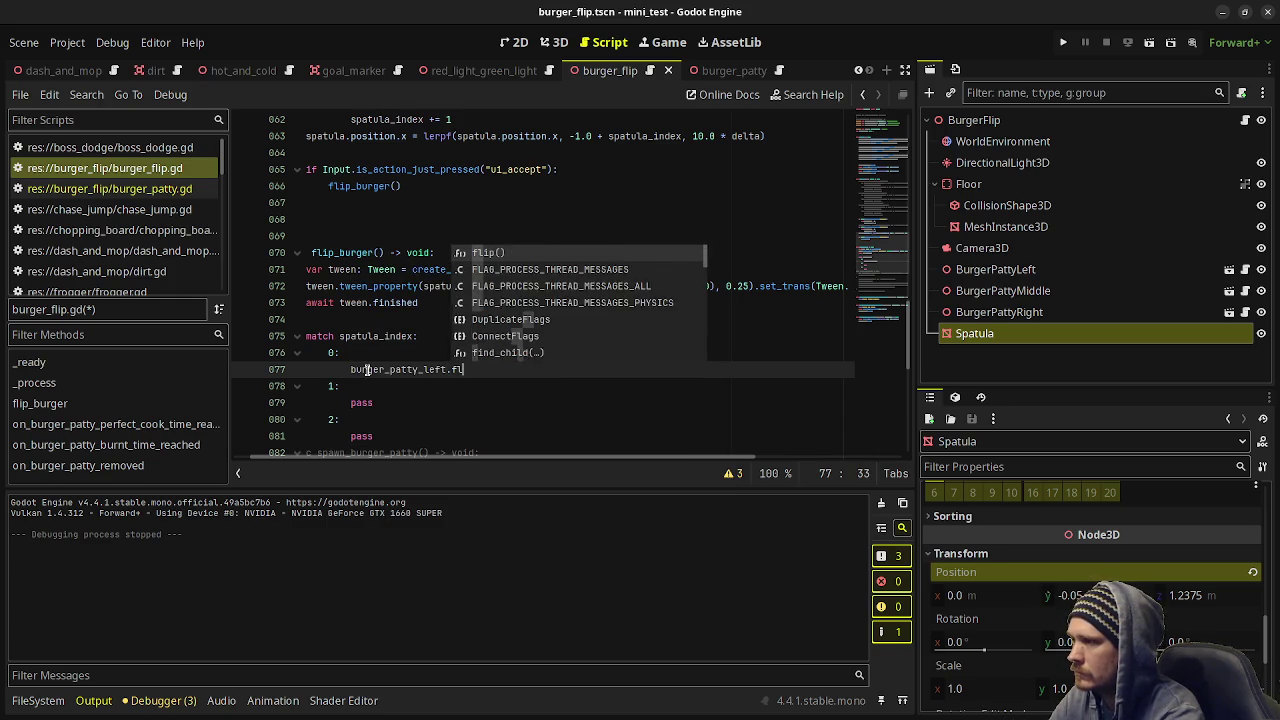
key("Return")
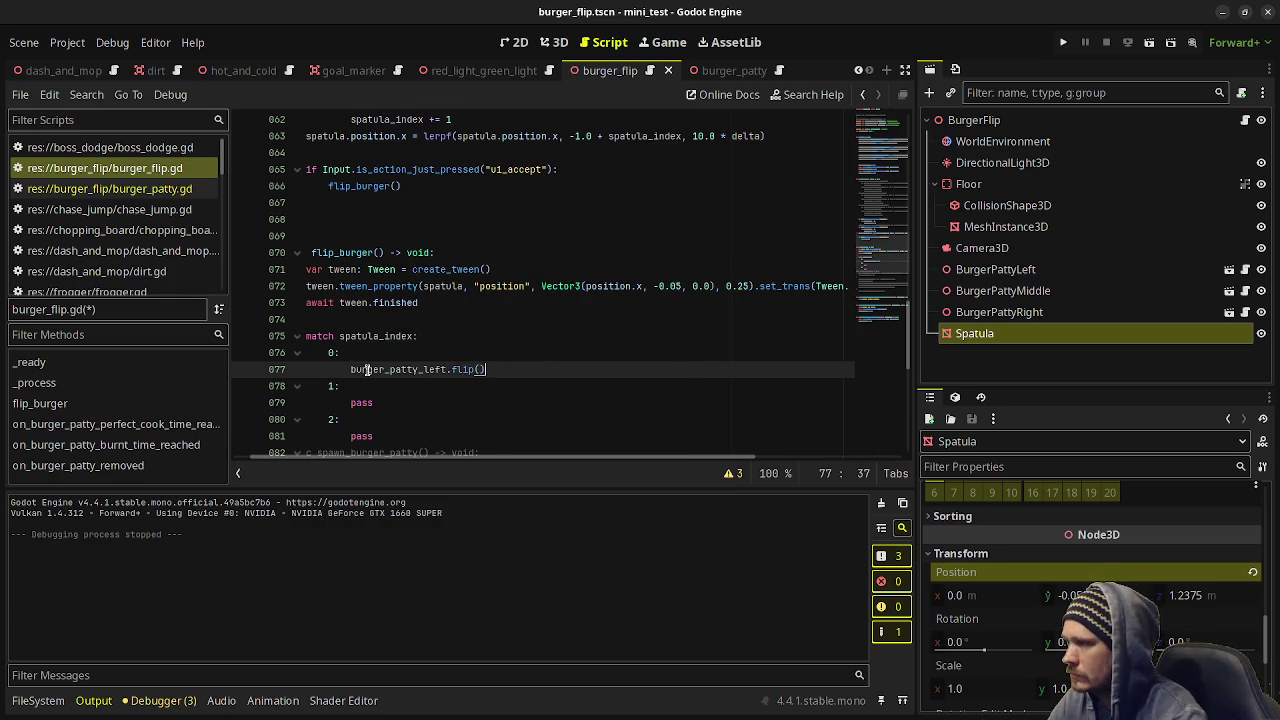
left_click_drag(505, 370, 351, 369)
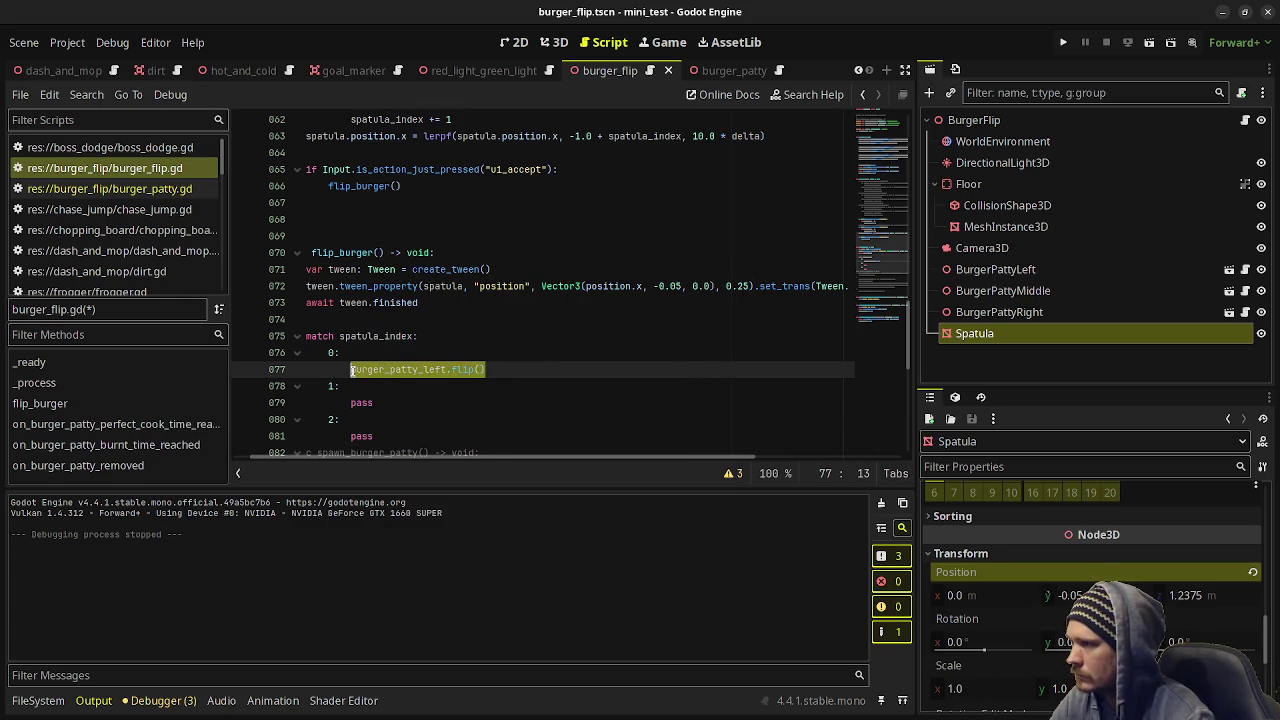
key("ctrl+c")
double_click(362, 402)
key("ctrl+v")
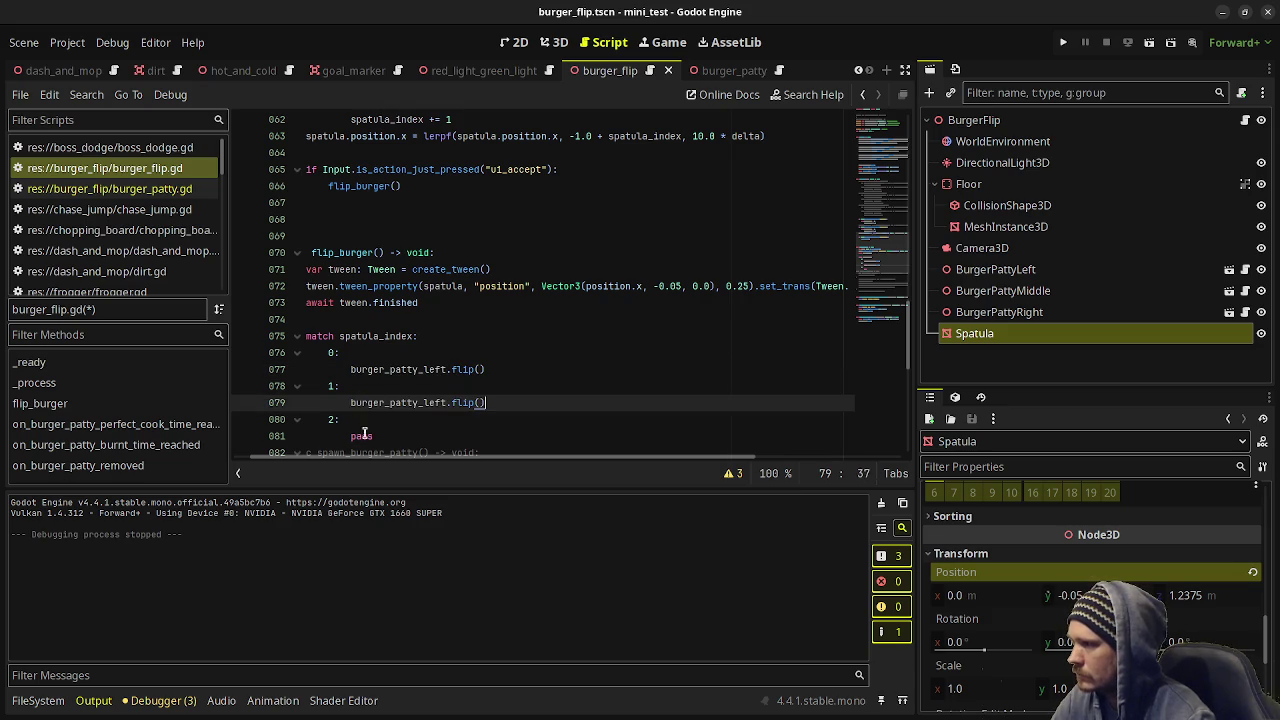
double_click(363, 436)
key("ctrl+v")
Prefix all three flip calls with await, then add blank lines after the match block.
left_click(350, 369)
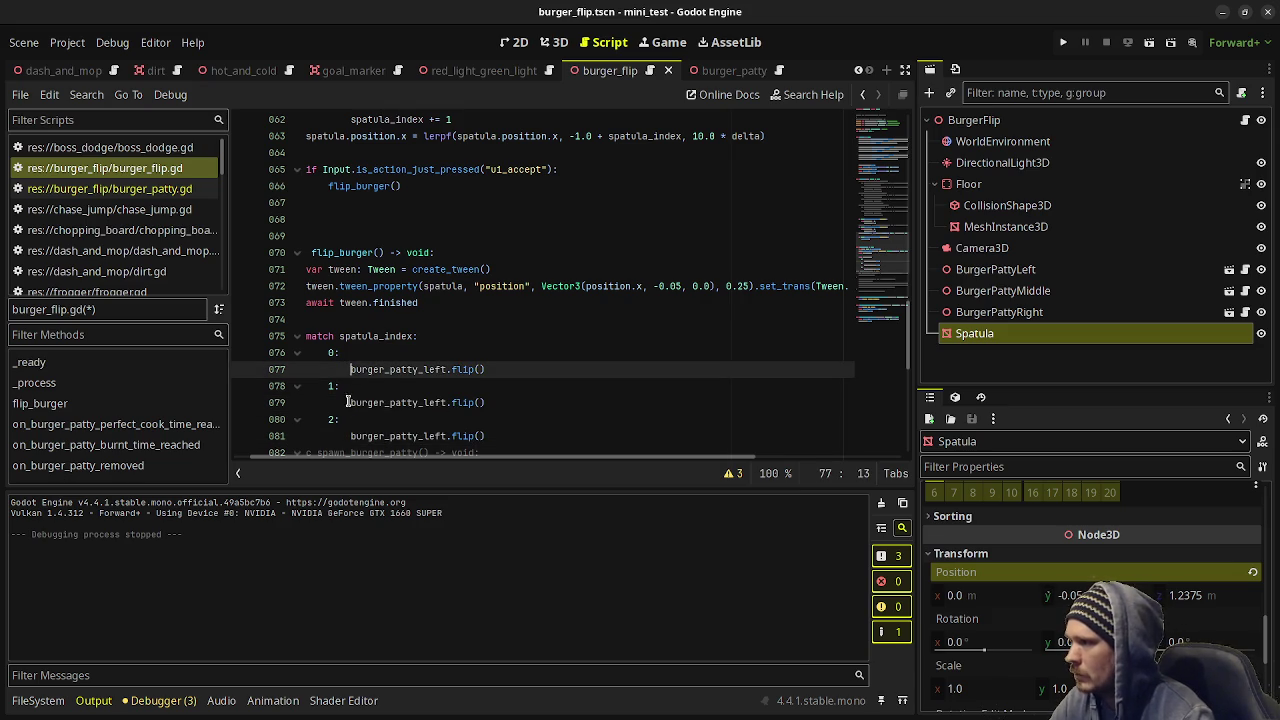
left_click(351, 402, "alt")
left_click(351, 436, "alt")
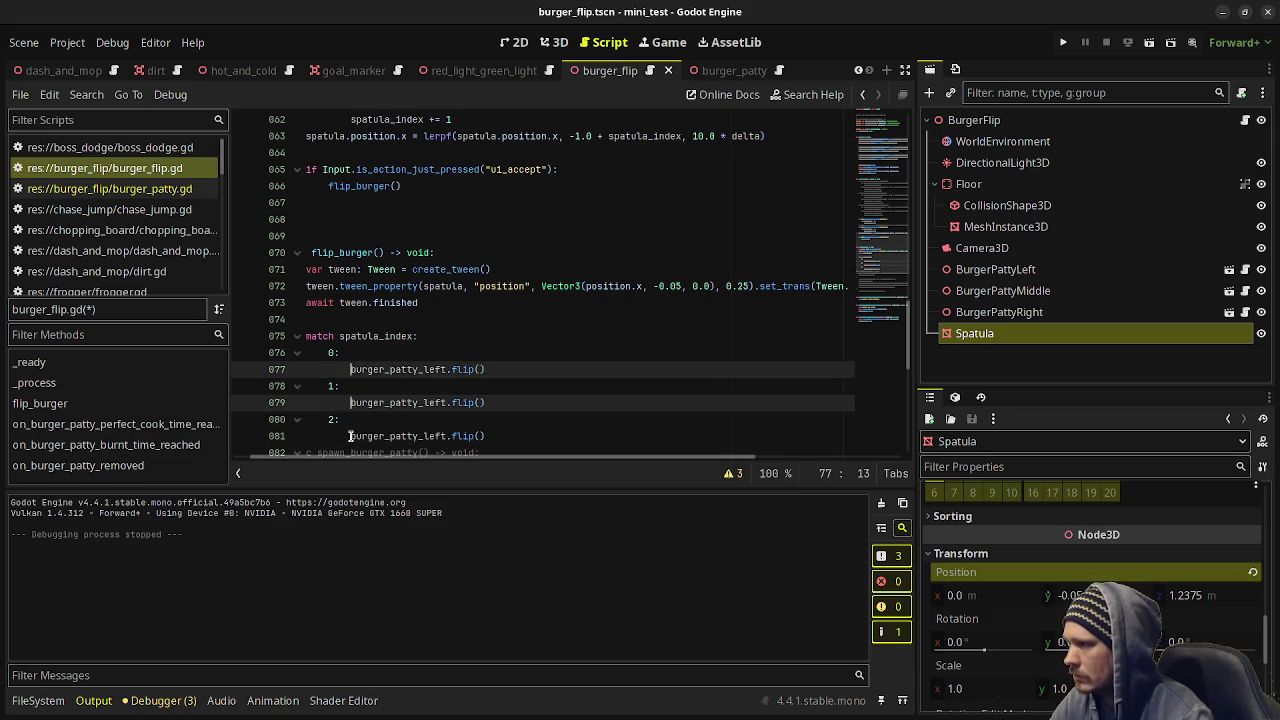
type("await")
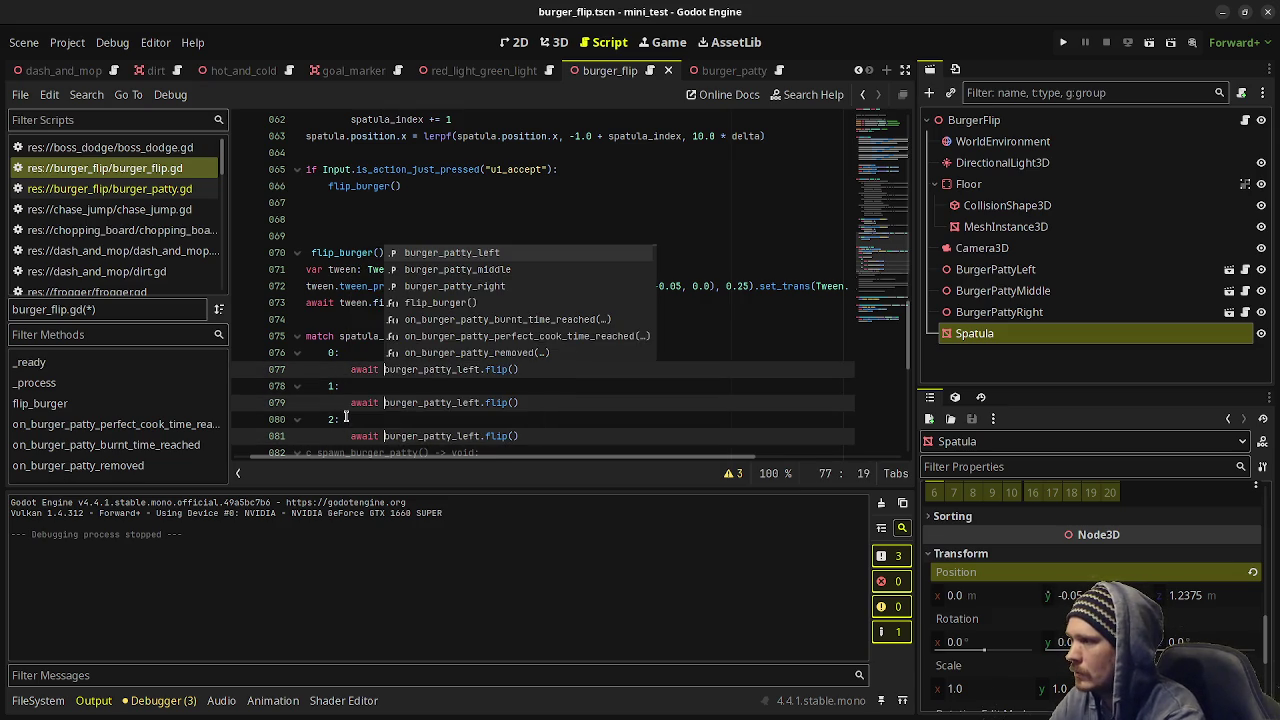
left_click(480, 402)
scroll(368, 400, "down", 1)
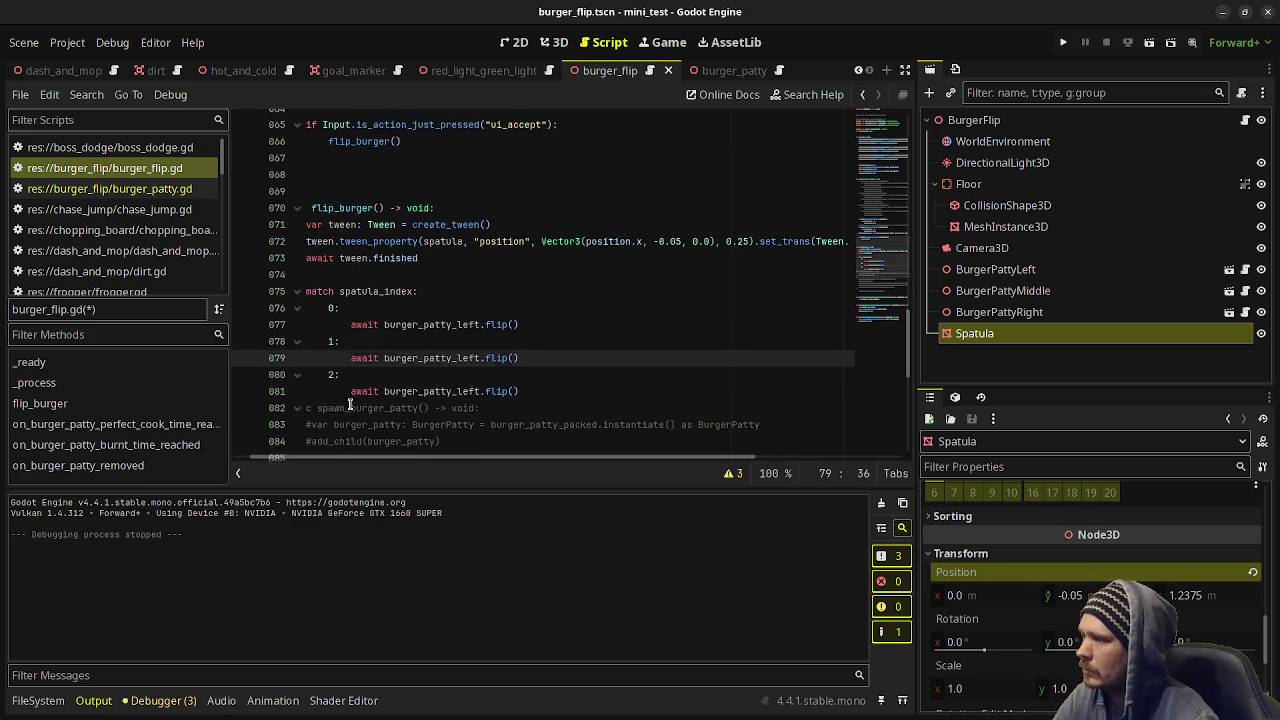
left_click(535, 385)
key("Return")
key("Return")
key("Return")
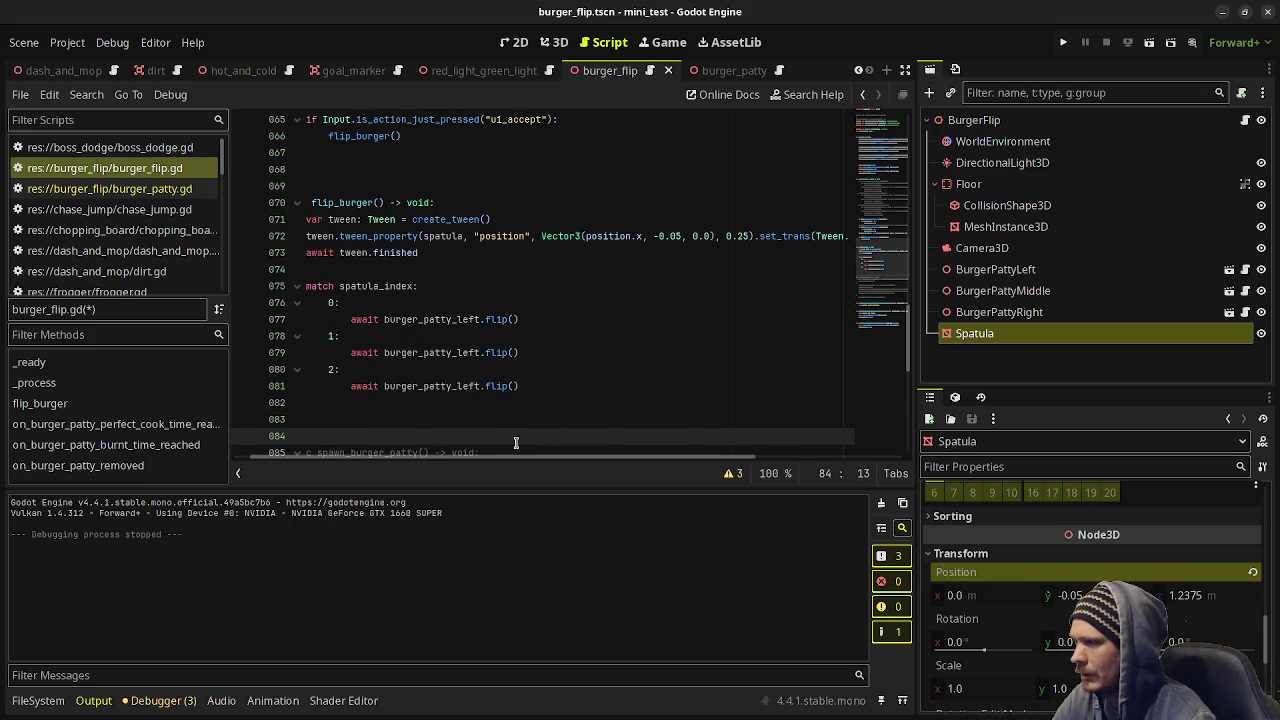
left_click_drag(488, 460, 414, 405)
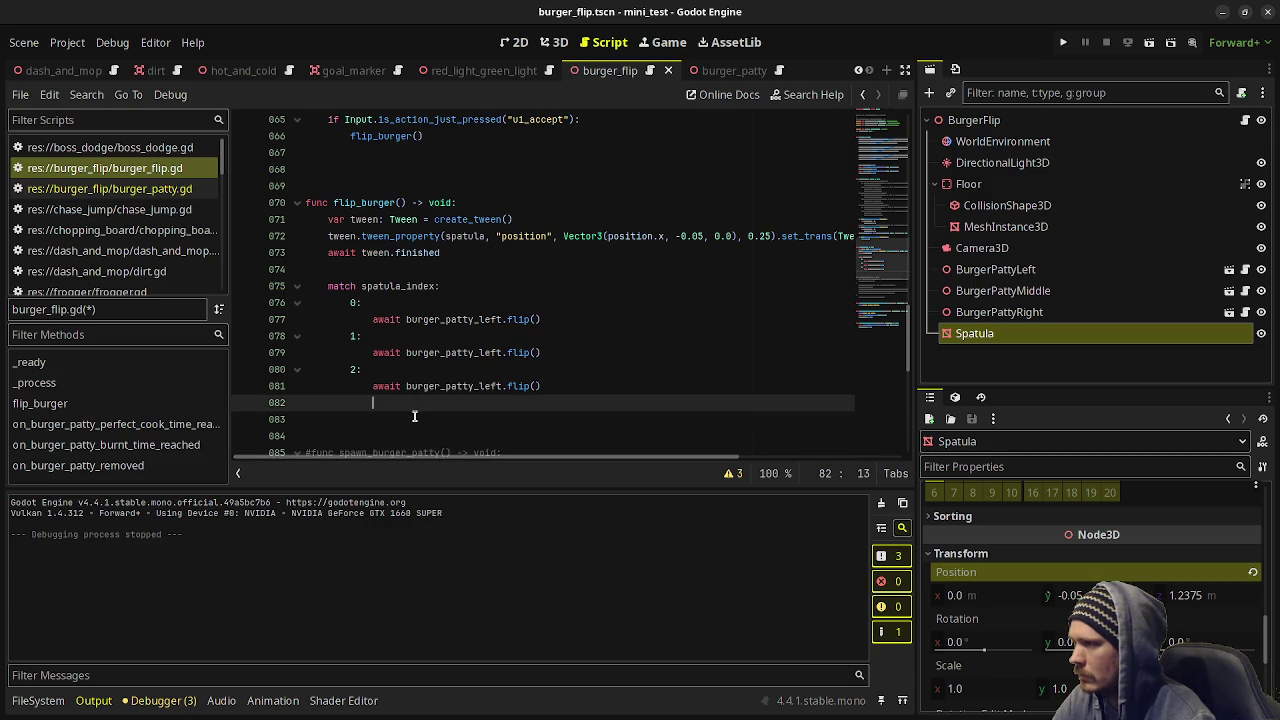
Rename the tween variable to tween_in on lines 71–73.
left_click(414, 415)
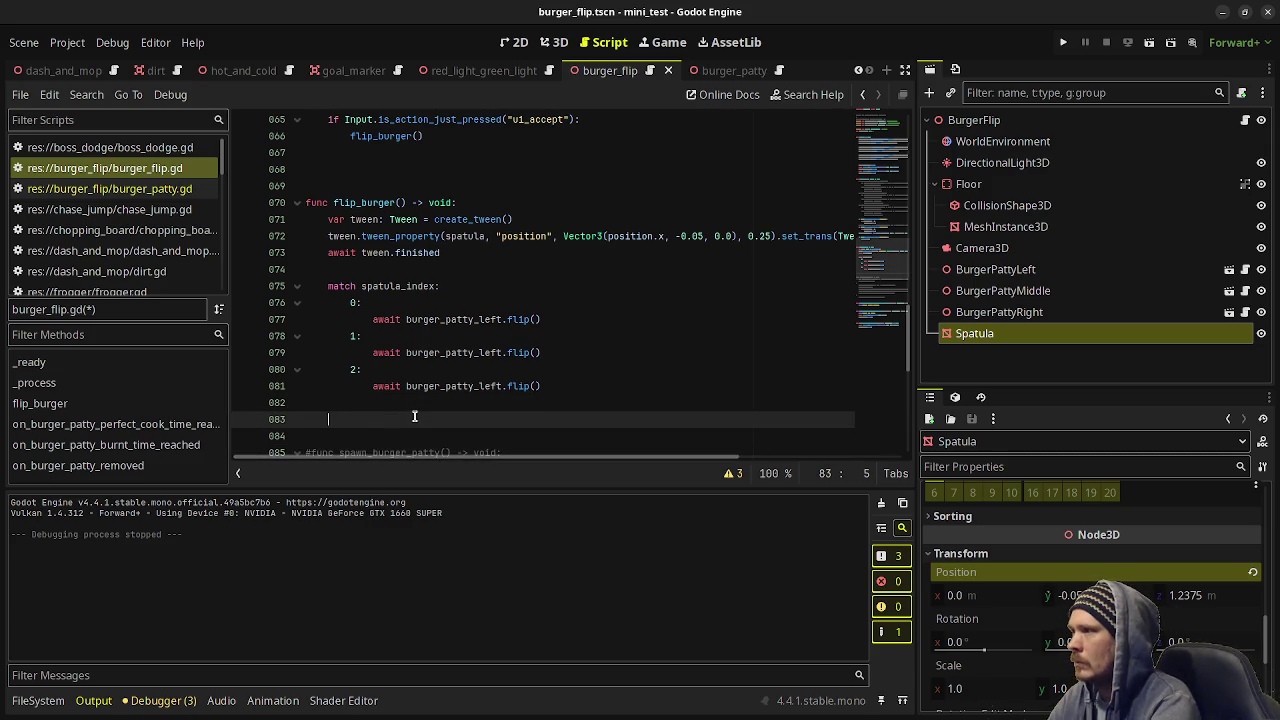
left_click(382, 219)
type("_in")
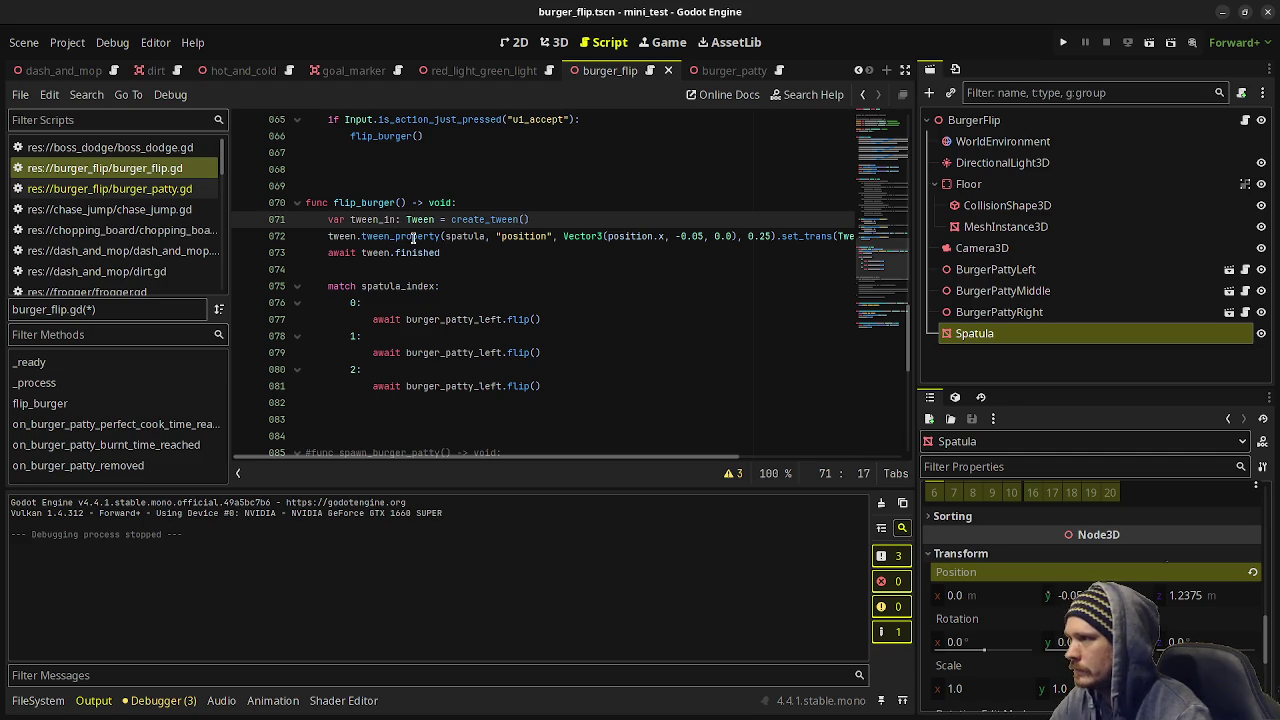
double_click(373, 219)
key("ctrl+c")
double_click(343, 236)
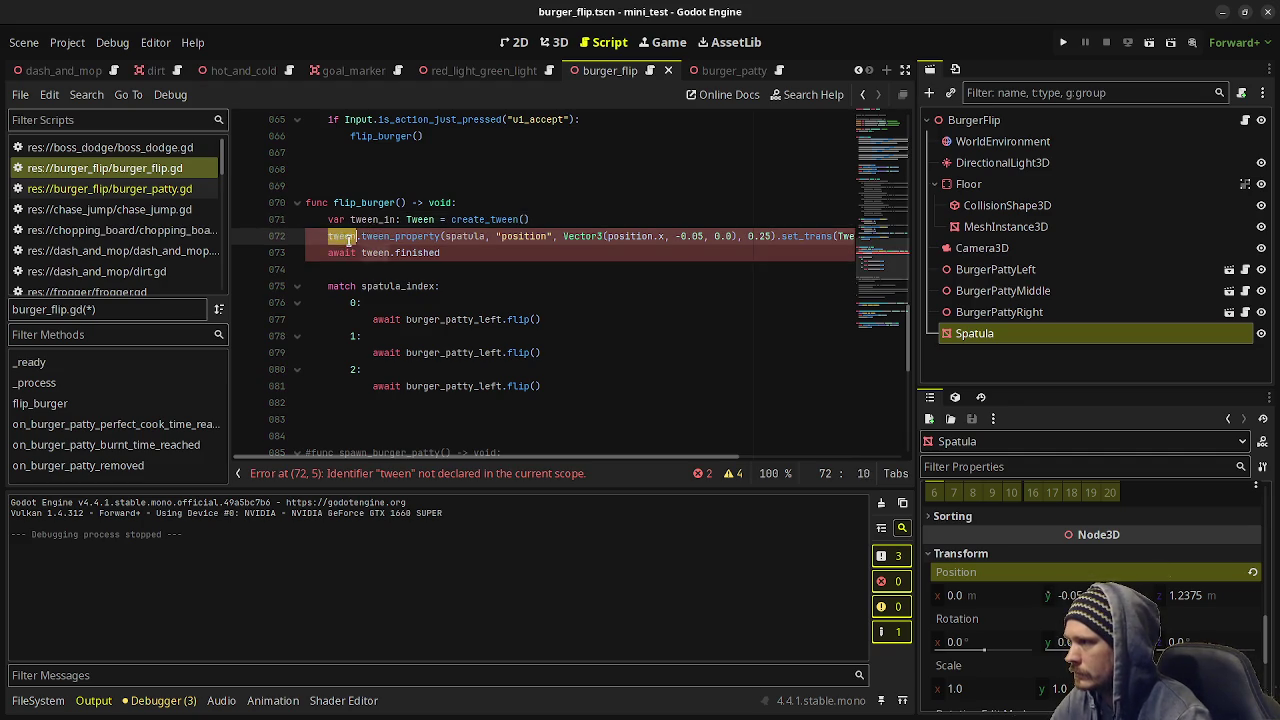
key("ctrl+v")
left_click(365, 253)
double_click(365, 253)
key("ctrl+v")
Duplicate the three tween_in lines after the match block.
left_click_drag(457, 253, 328, 221)
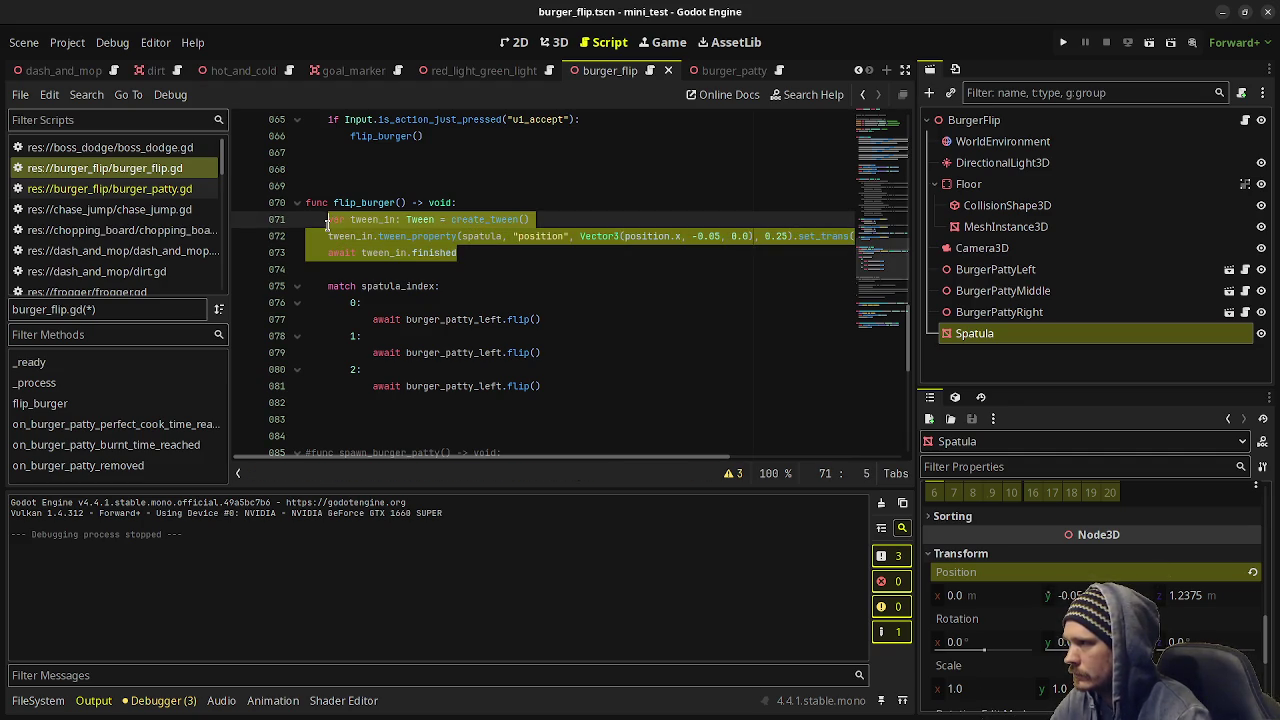
key("ctrl+c")
left_click(360, 413)
key("ctrl+v")
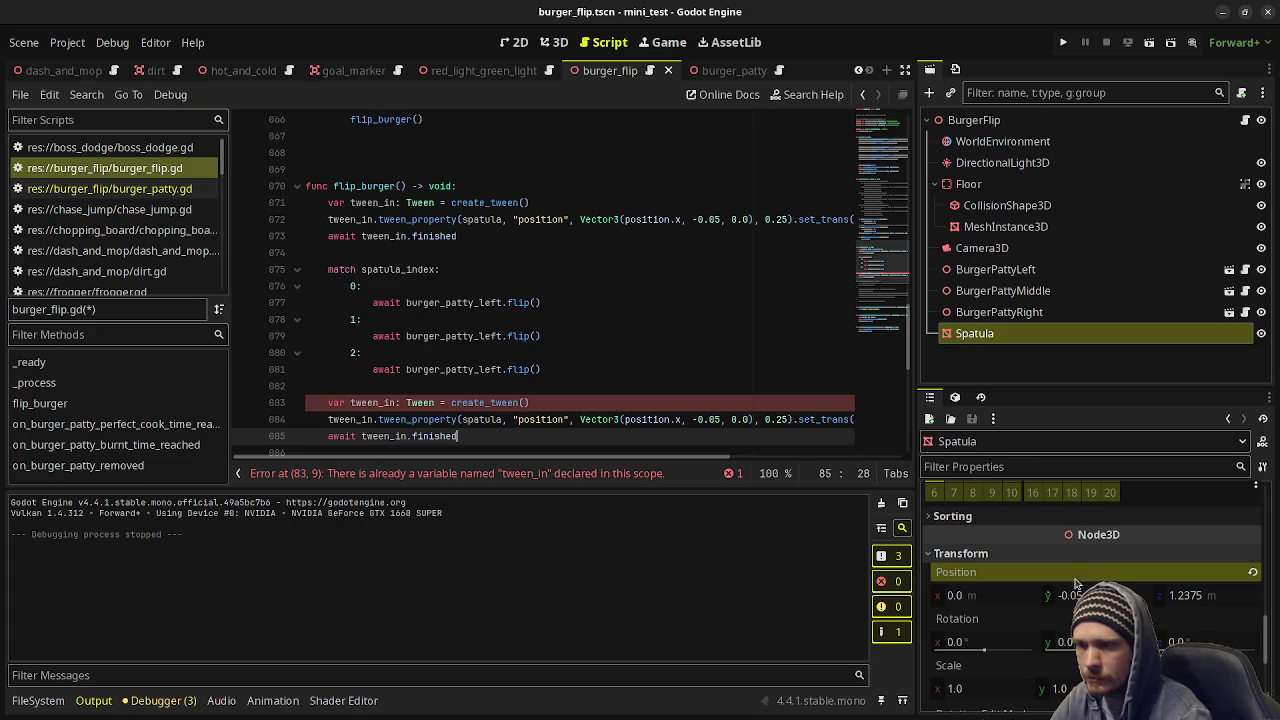
In the 3D scene, set the Spatula's z position to 1.25.
left_click(553, 42)
left_click(1217, 596)
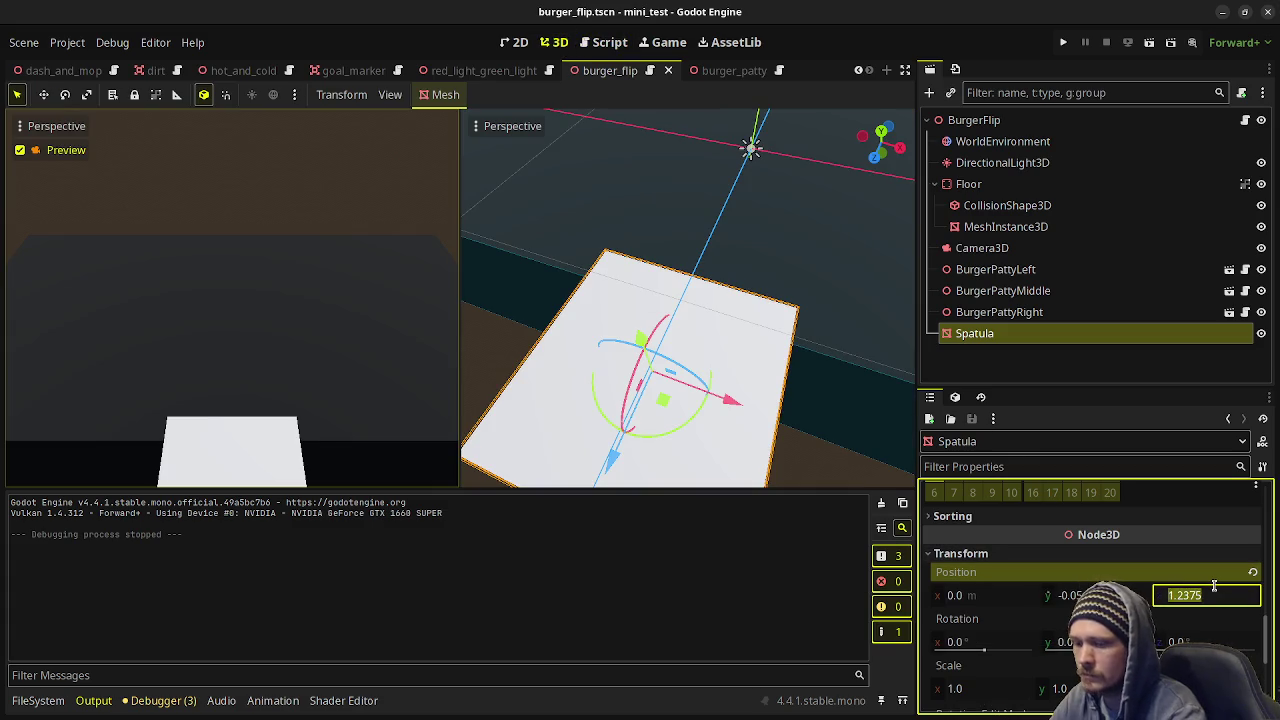
type("1.25")
key("Return")
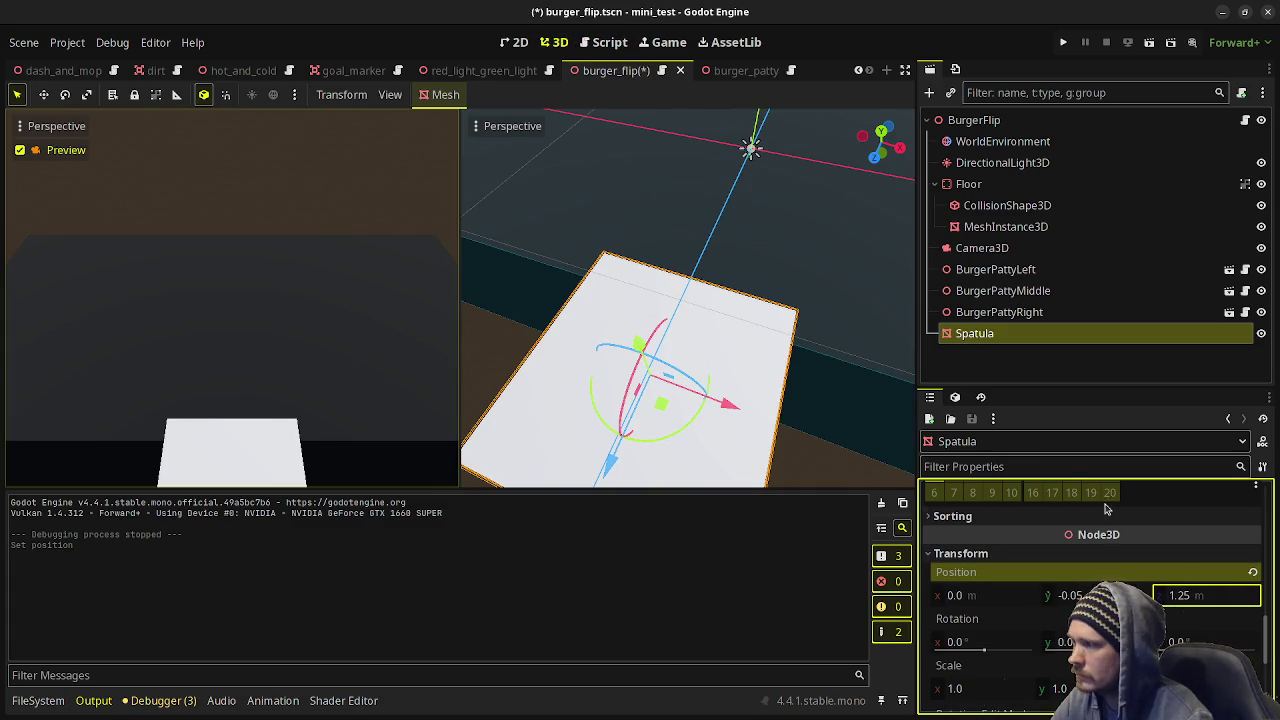
left_click(603, 42)
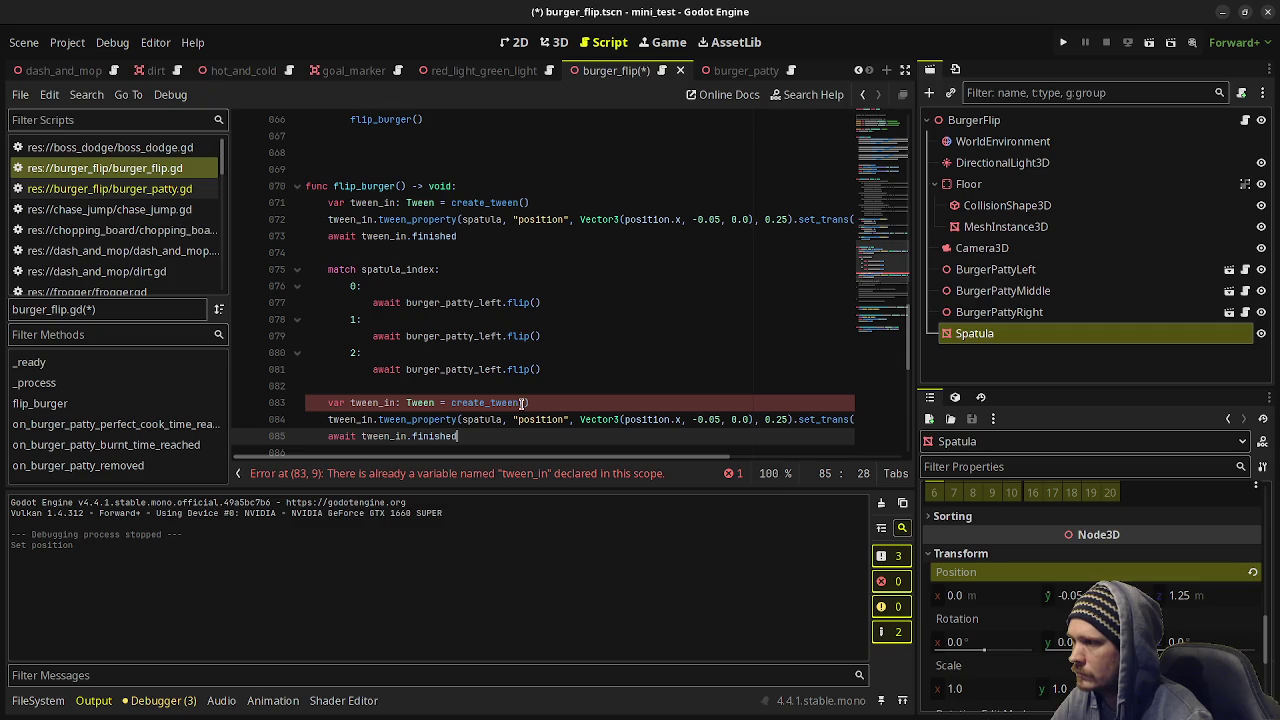
Rename the second tween and its references to tween_out and save the script.
left_click(394, 403)
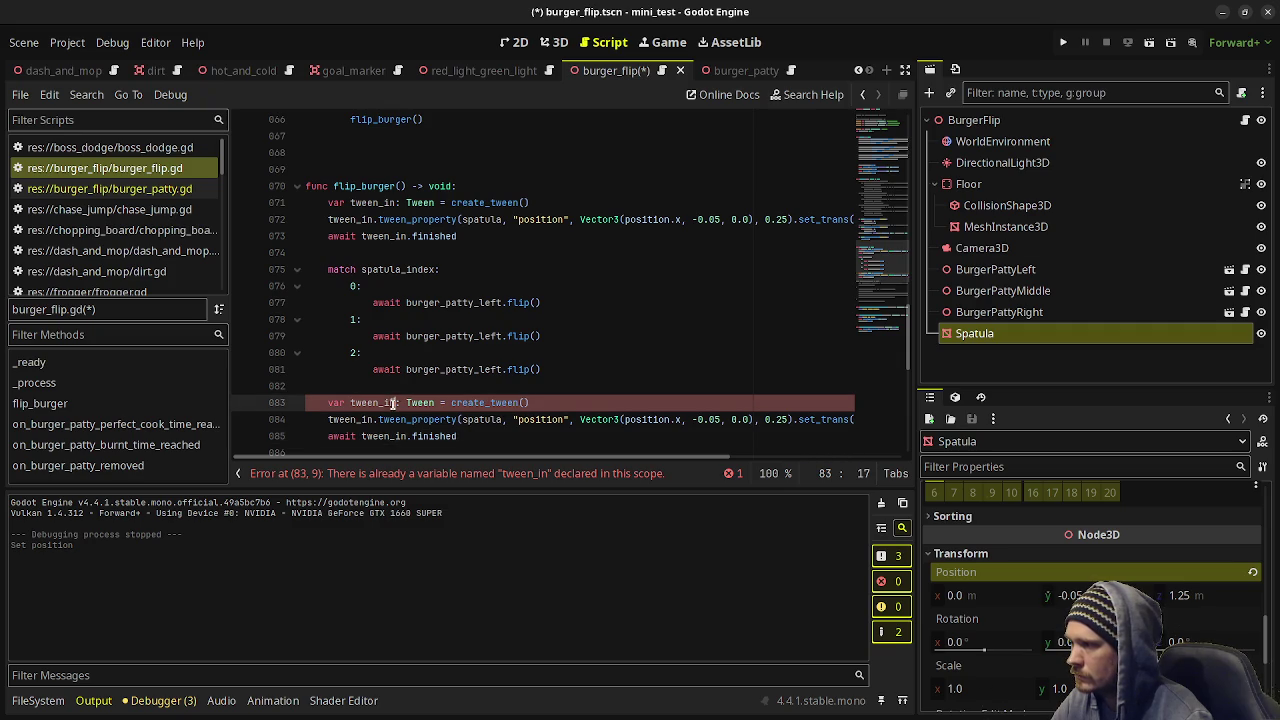
key("BackSpace")
key("BackSpace")
type("out")
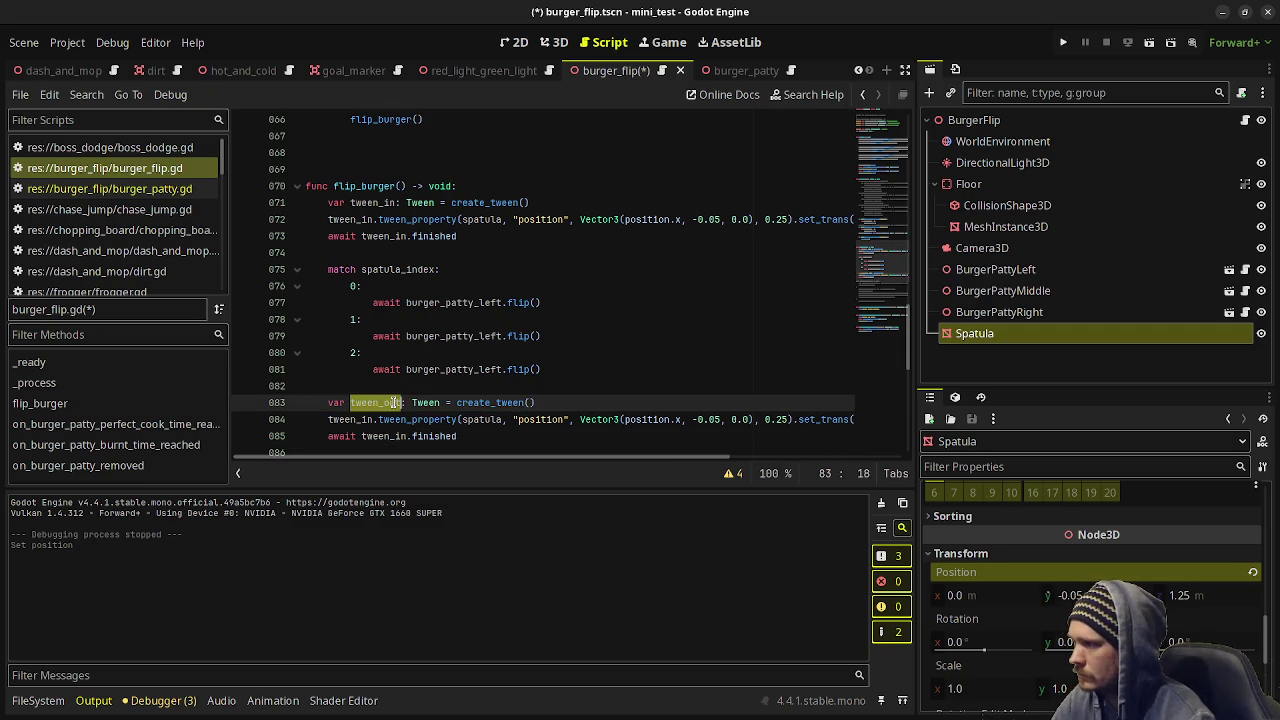
double_click(359, 418)
double_click(387, 436)
type("tween_out")
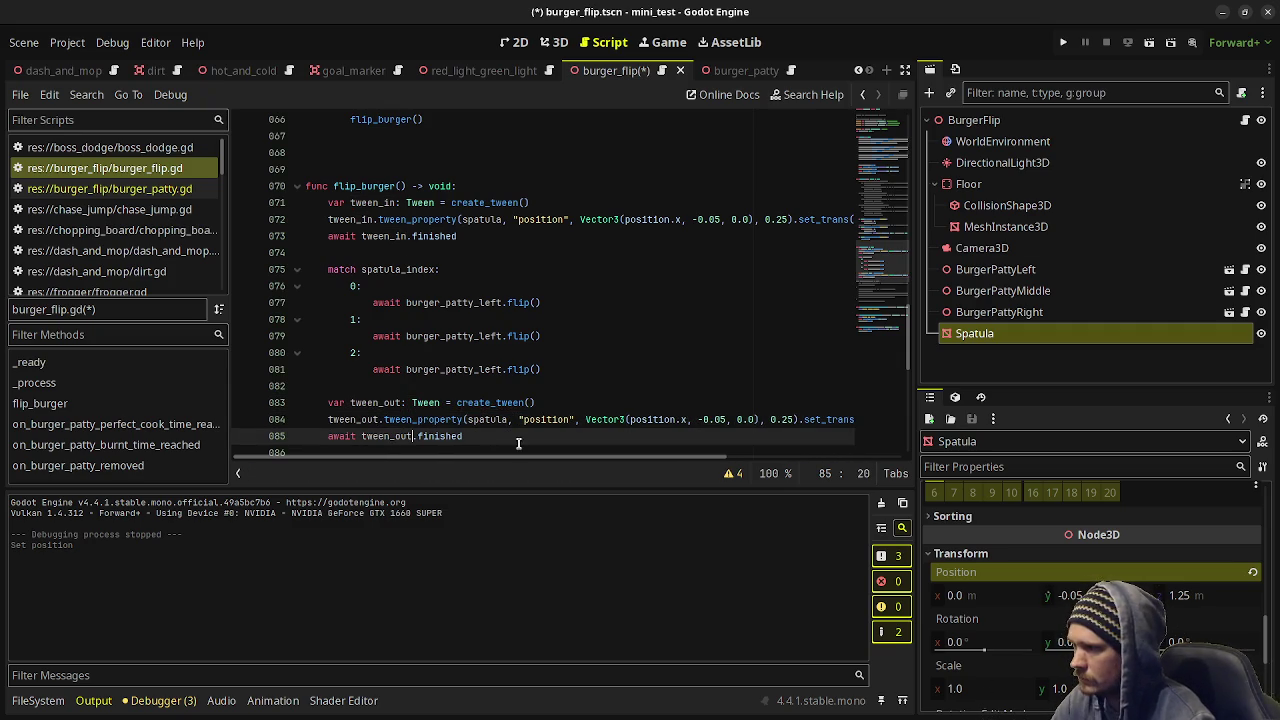
key("ctrl+s")
Change the out-tween's z target from 0.0 to 1.25, comment out 'await tween_out', and save.
double_click(740, 420)
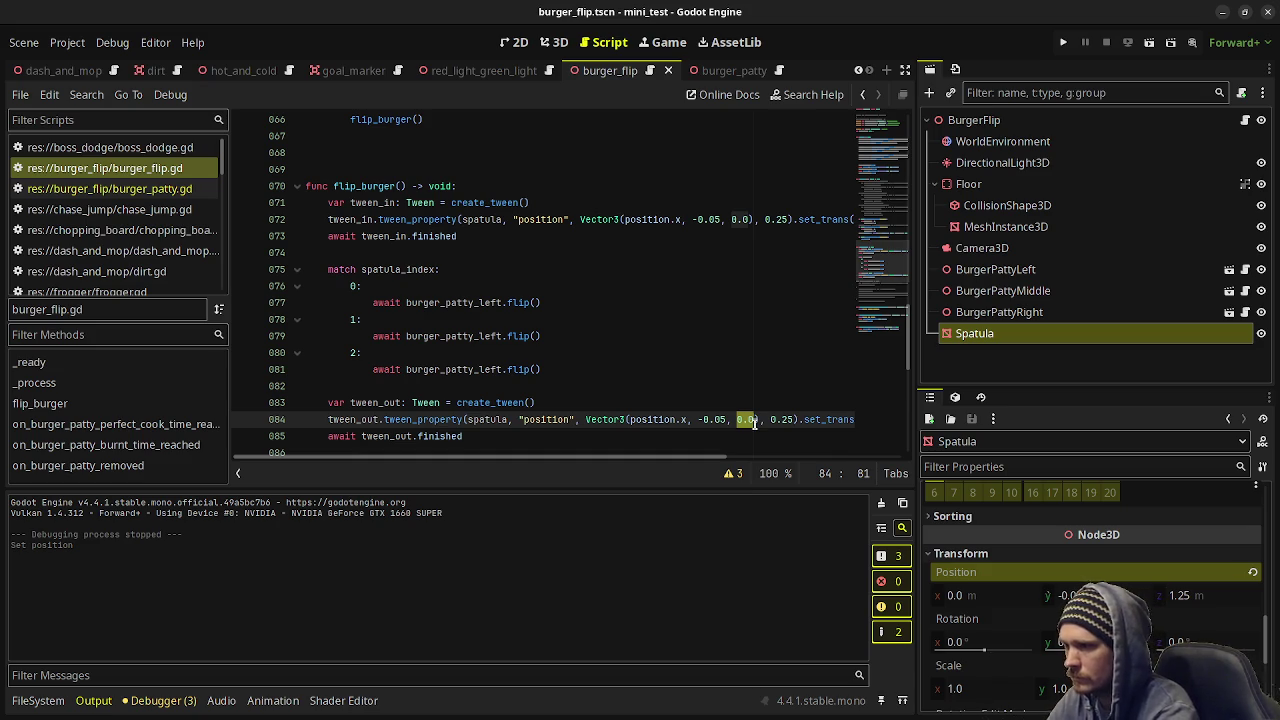
type("1.25")
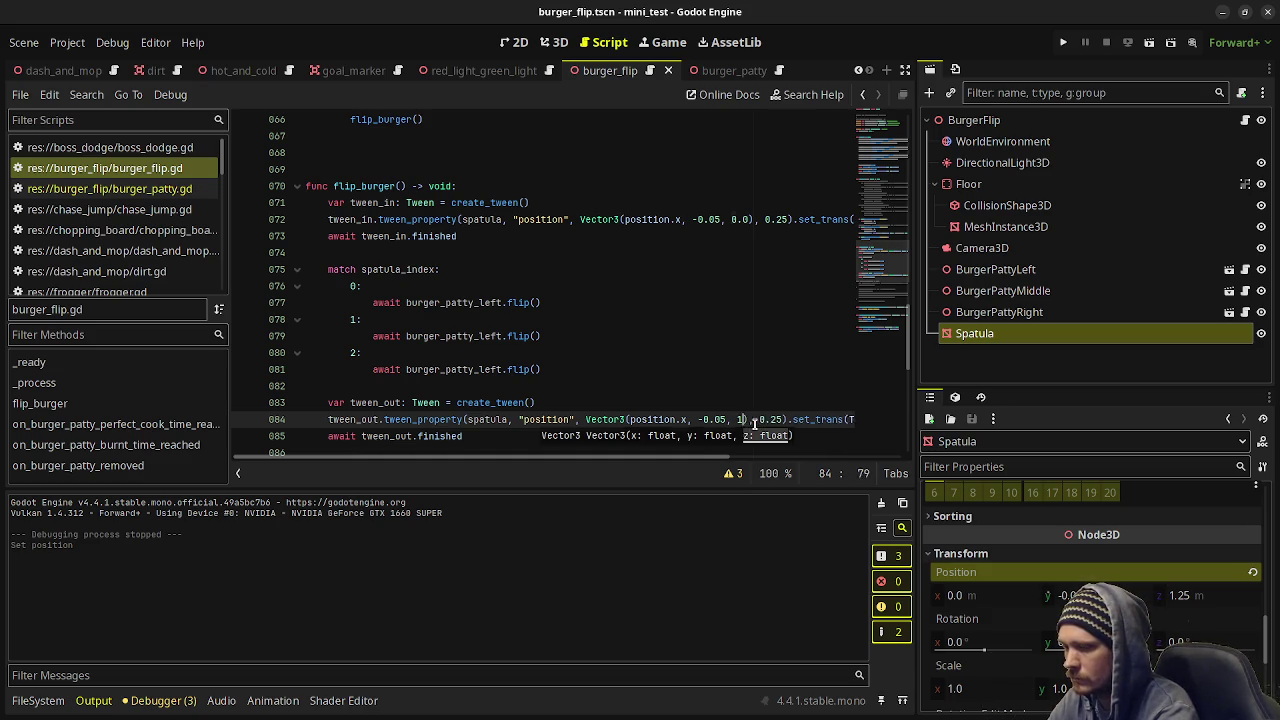
key("ctrl+s")
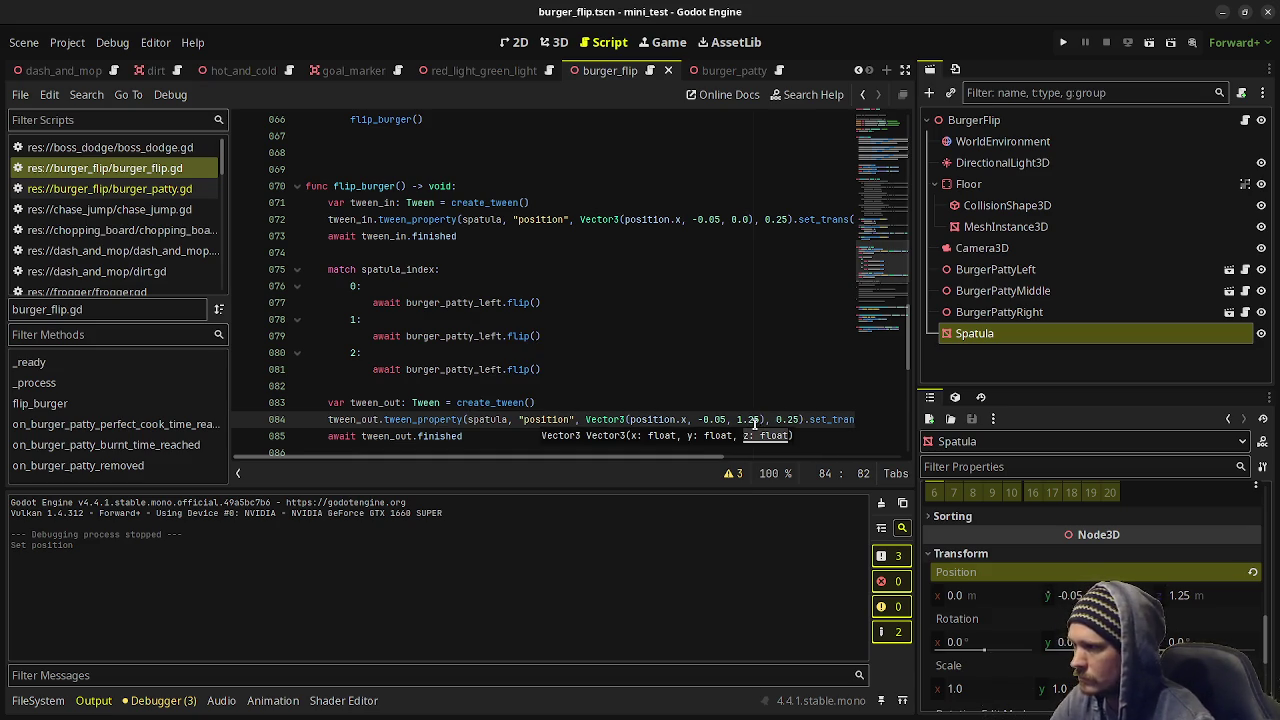
left_click(327, 437)
key("ctrl+k")
key("ctrl+s")
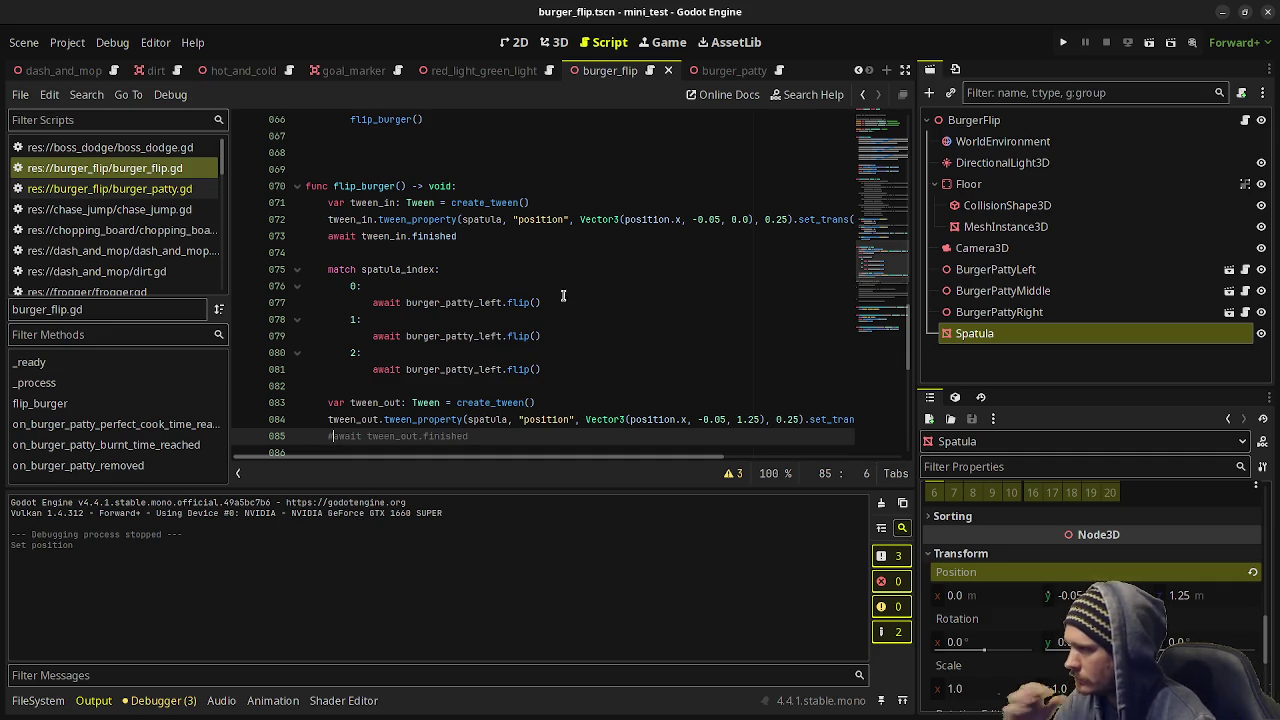
Open burger_patty.gd and review its flip function.
left_click(190, 189)
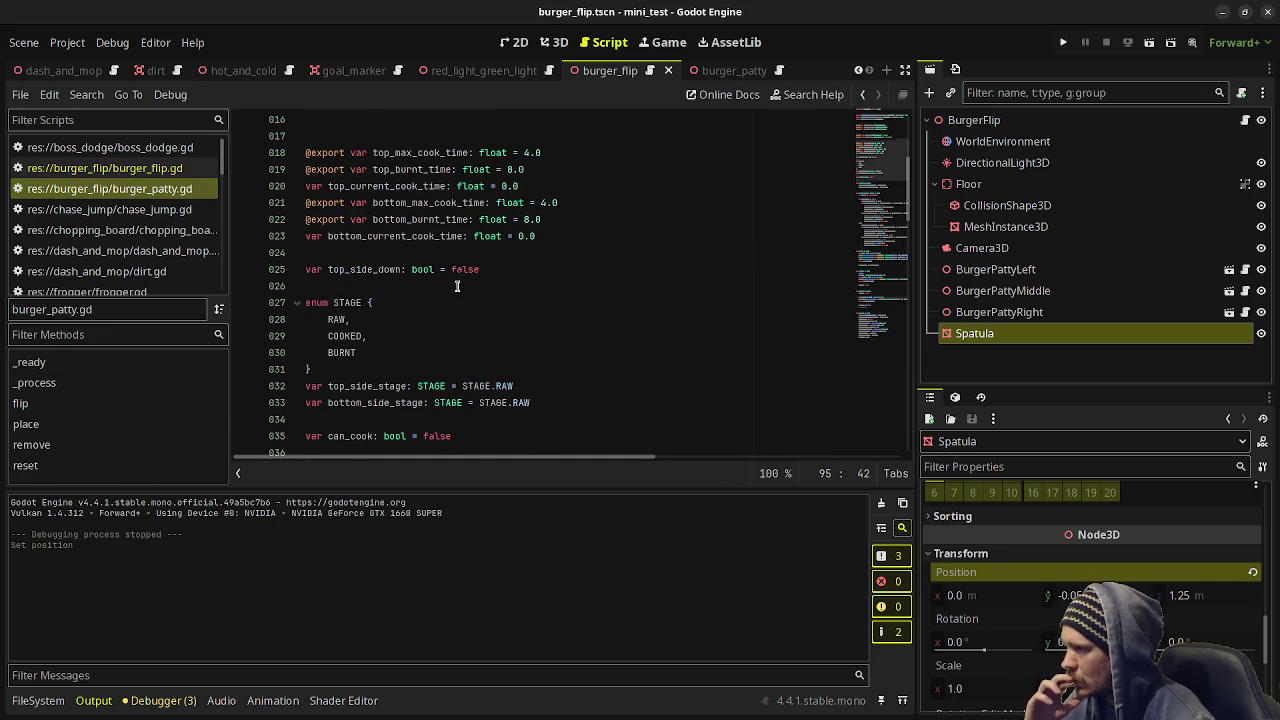
scroll(469, 303, "down", 12)
scroll(469, 303, "down", 5)
scroll(468, 307, "up", 3)
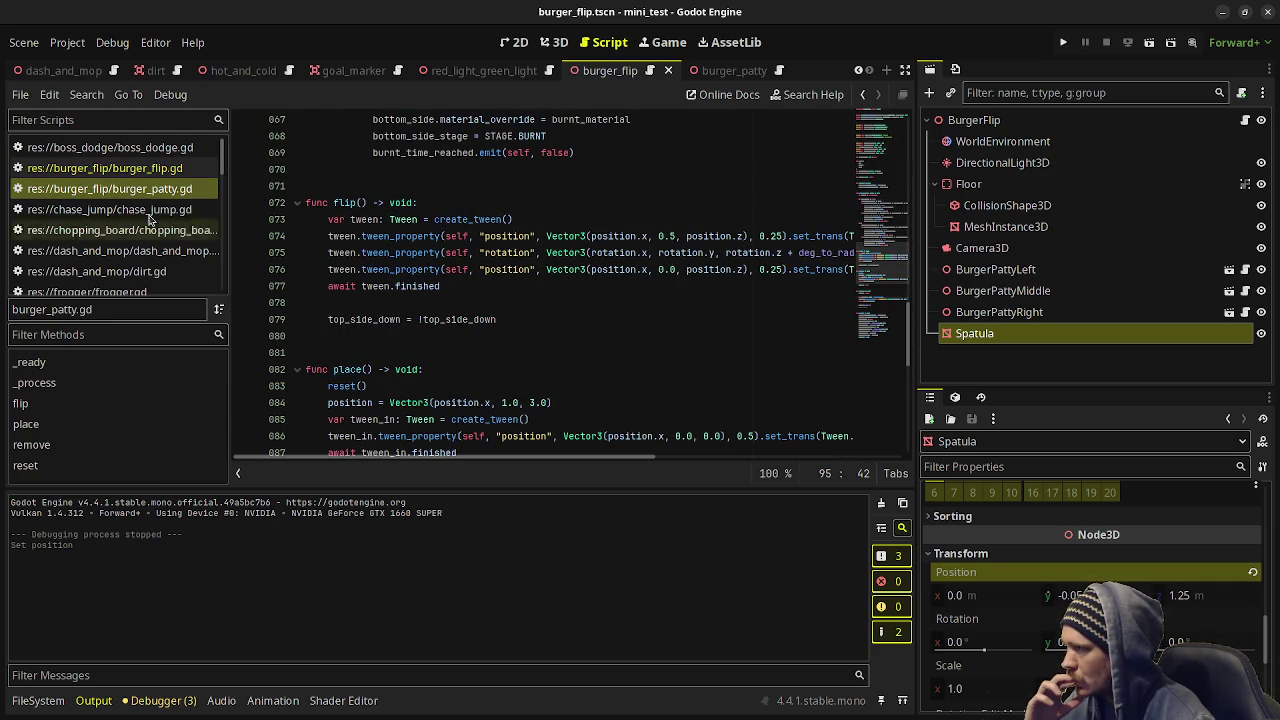
Switch back to burger_flip.gd and stop the running game.
left_click(105, 168)
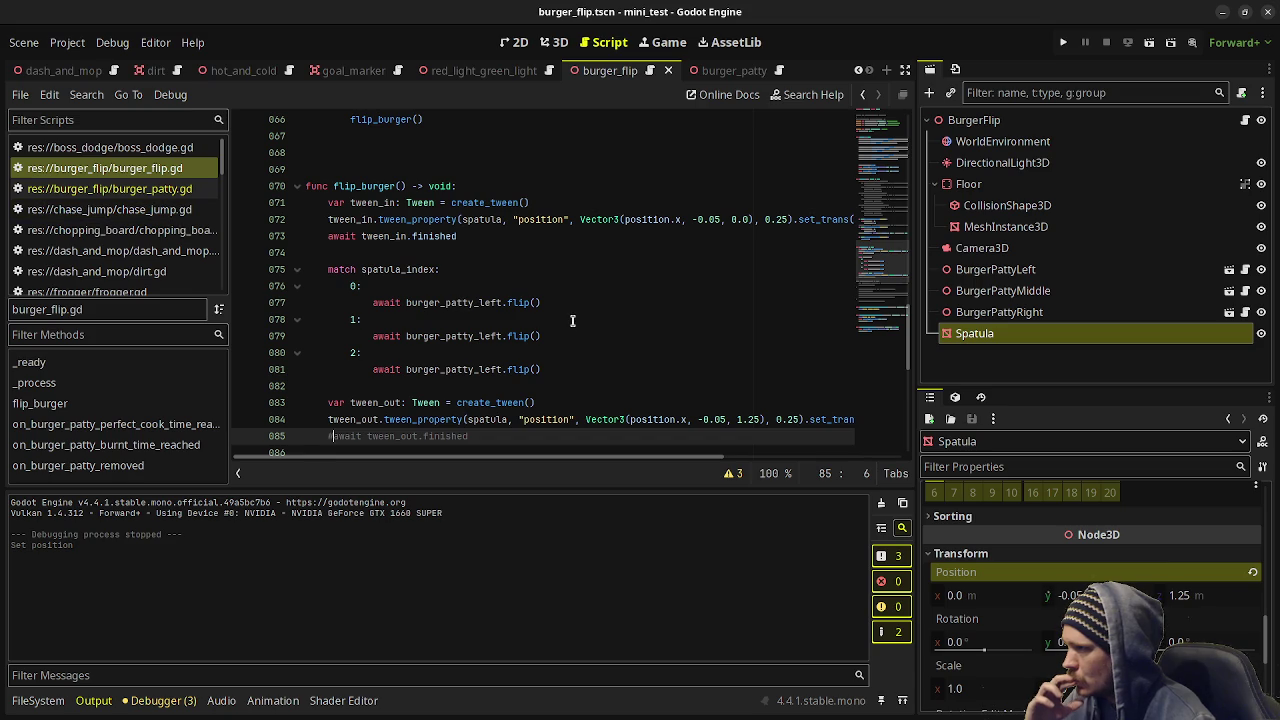
scroll(572, 320, "up", 4)
scroll(588, 325, "up", 6)
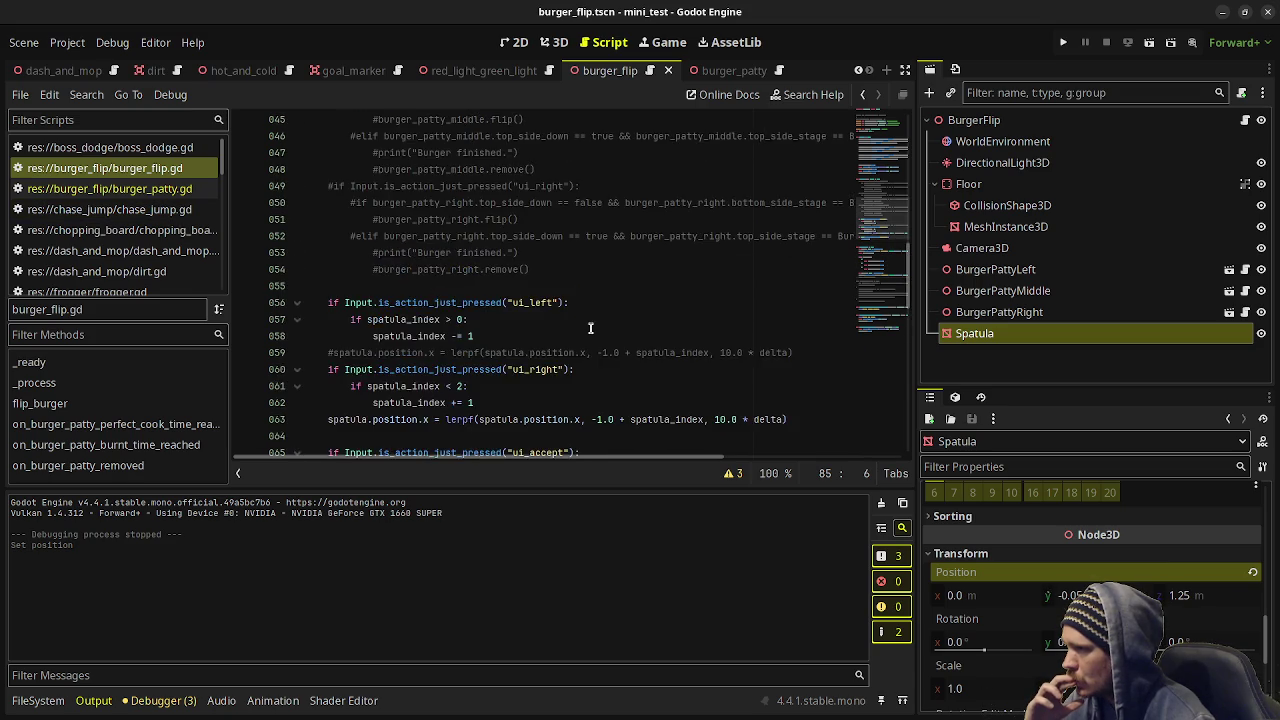
scroll(592, 330, "down", 7)
scroll(597, 335, "down", 3)
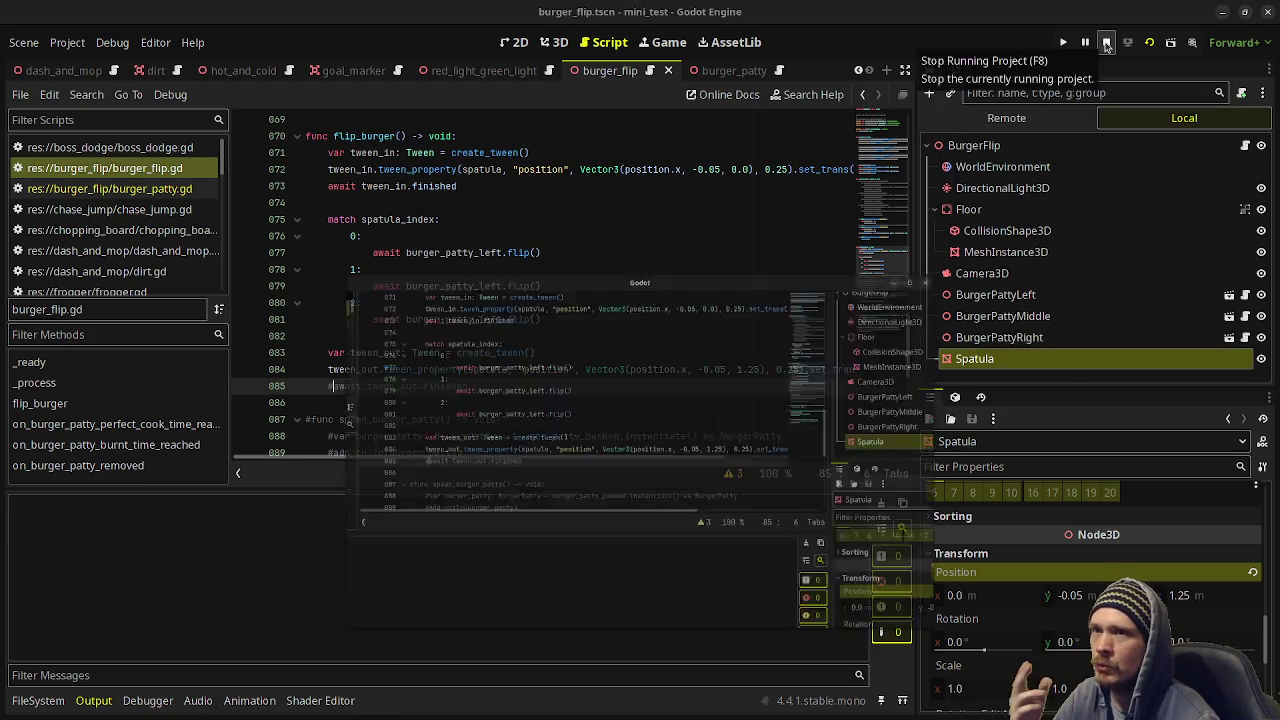
left_click(1106, 42)
scroll(570, 295, "up", 15)
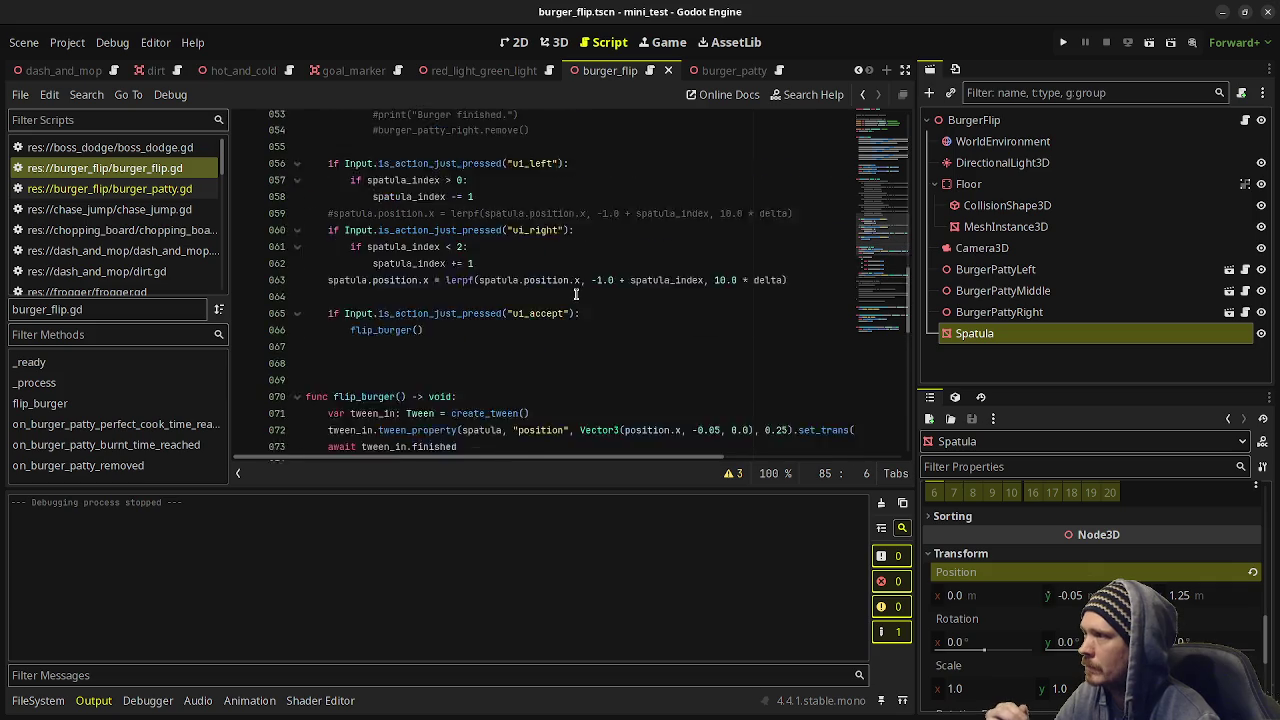
scroll(568, 300, "up", 8)
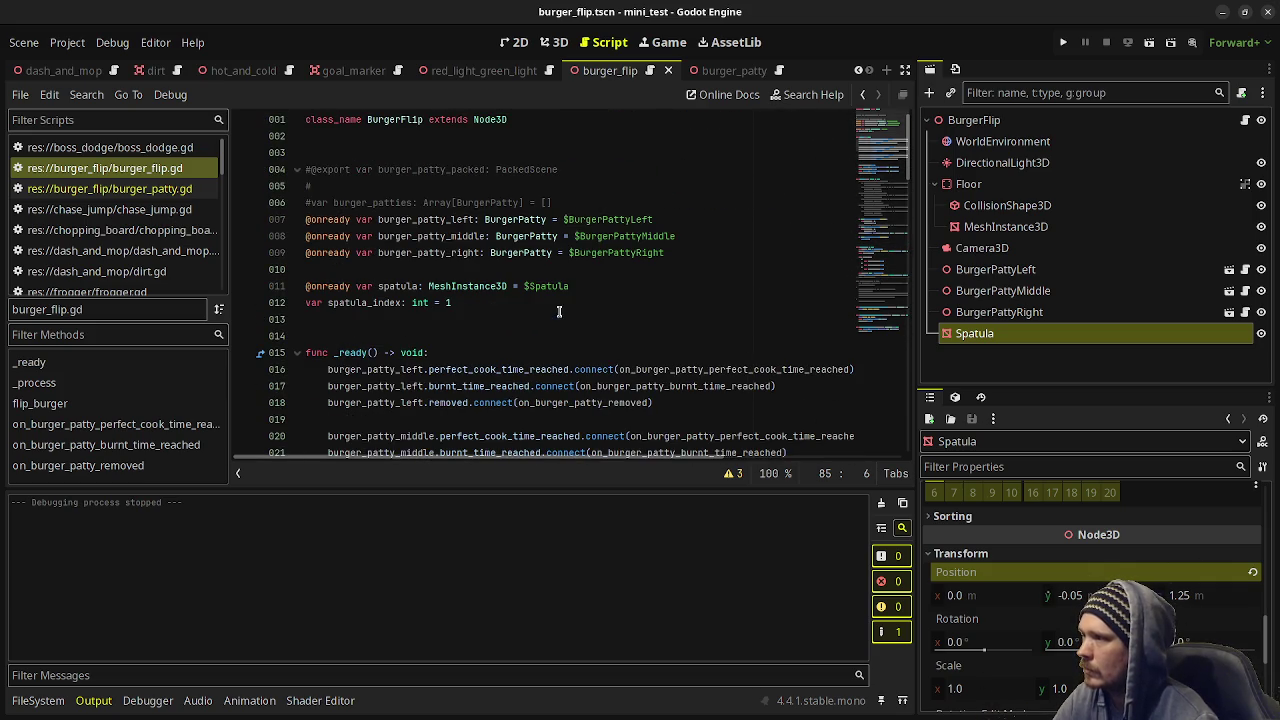
Declare 'var can_move_spatula: bool = true' below the spatula_index declaration.
left_click(488, 306)
key("Return")
key("Return")
type("var")
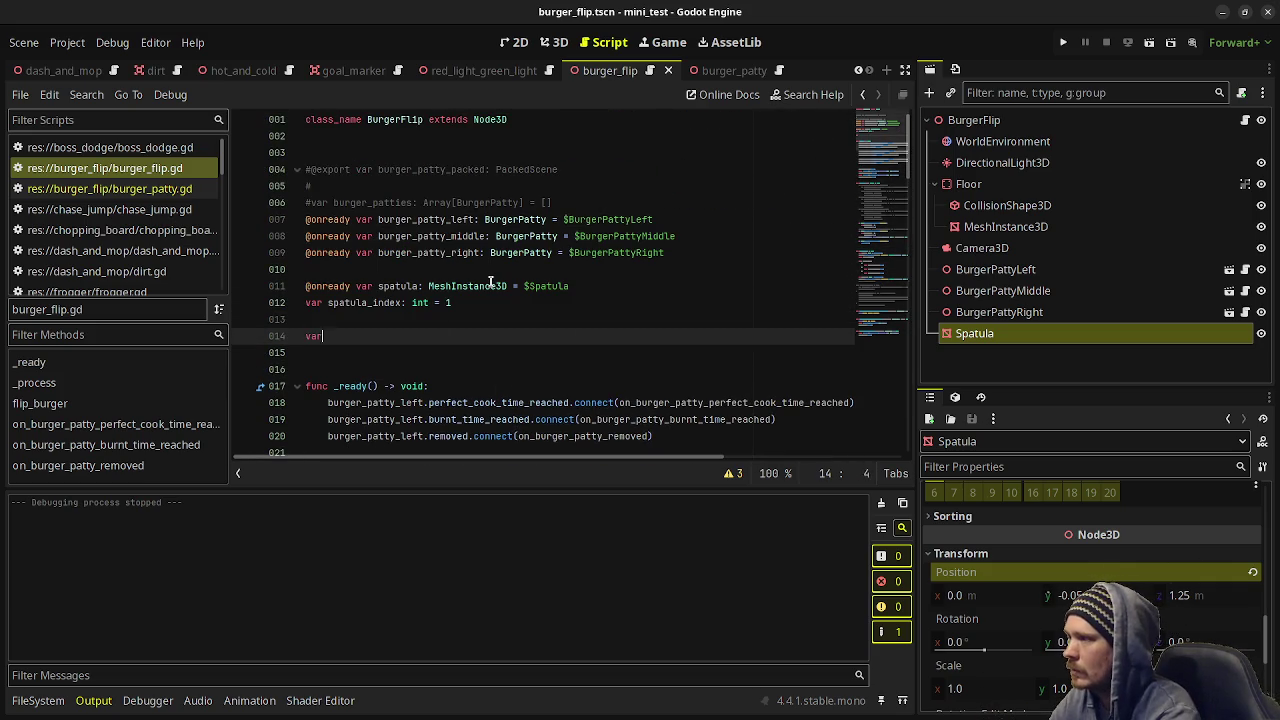
type(" can_move_spat")
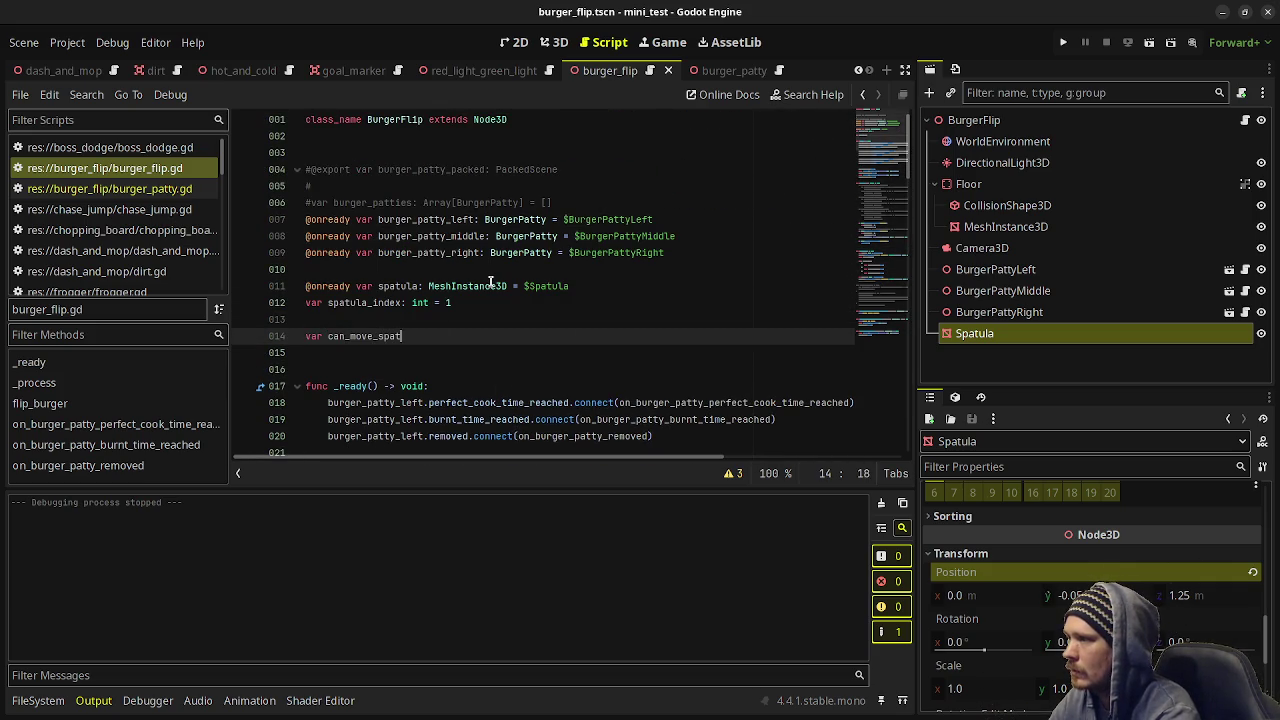
type("ula: bool = true")
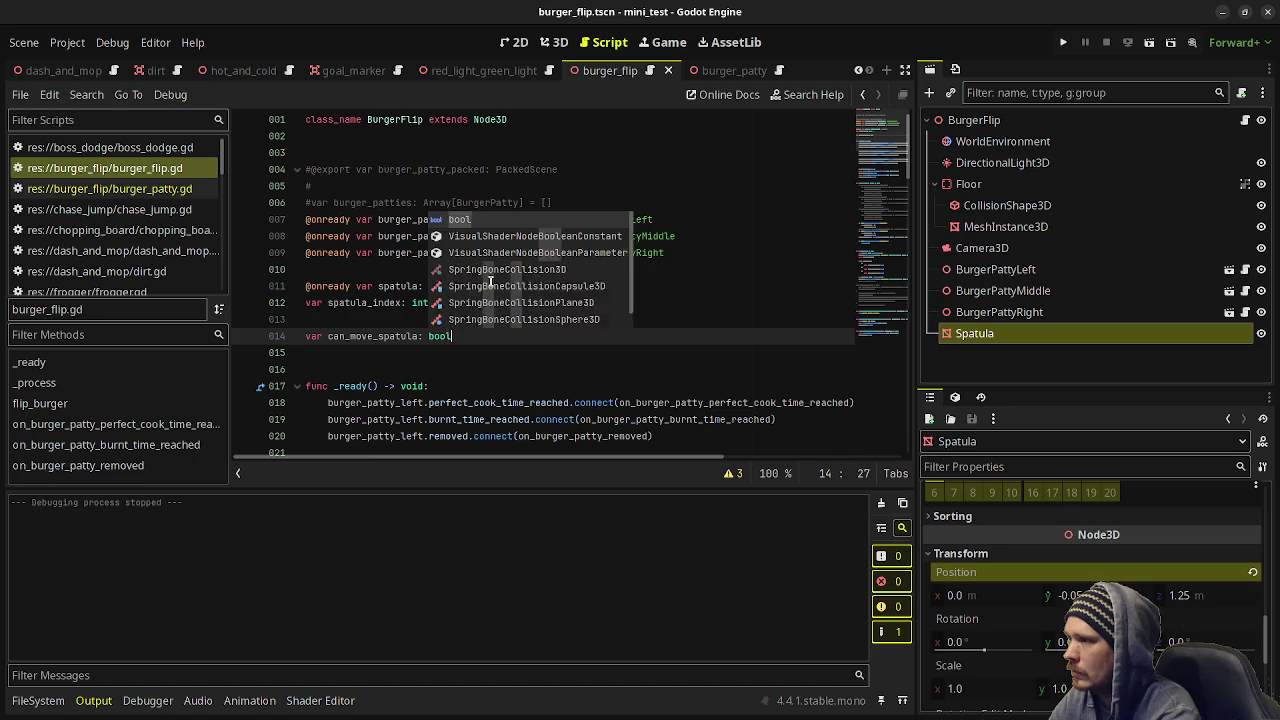
scroll(488, 278, "down", 14)
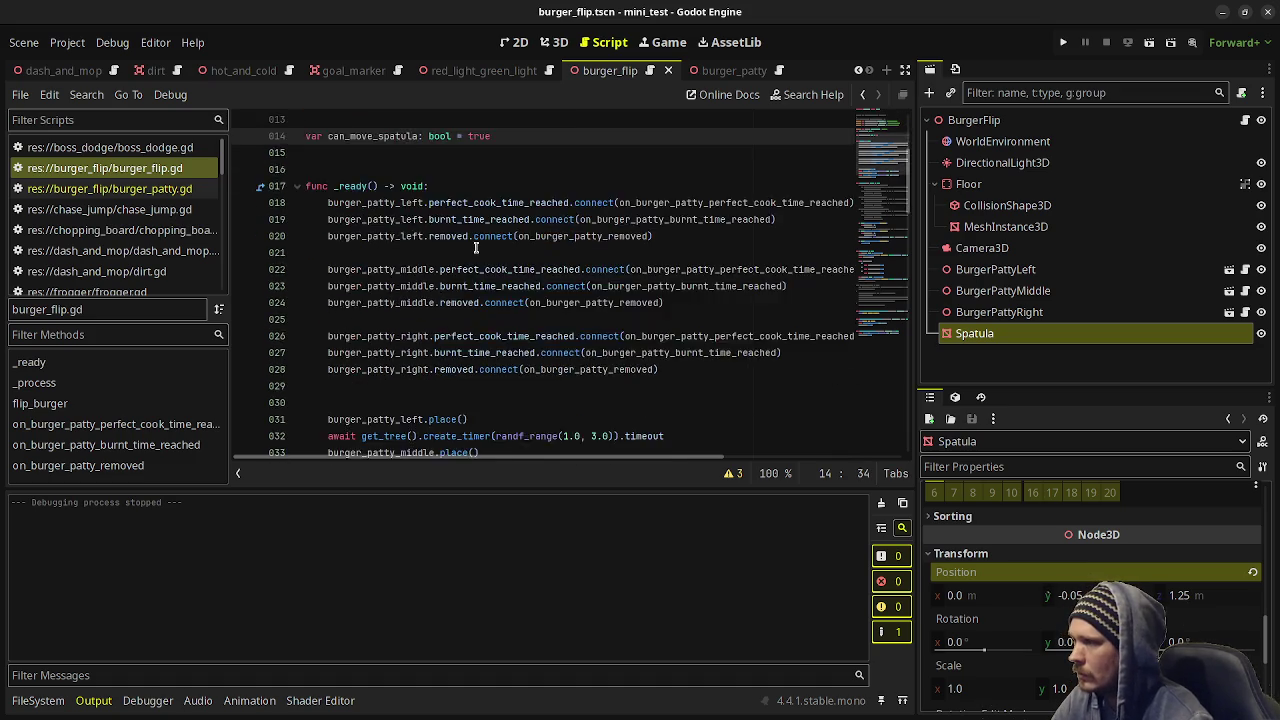
scroll(480, 252, "down", 9)
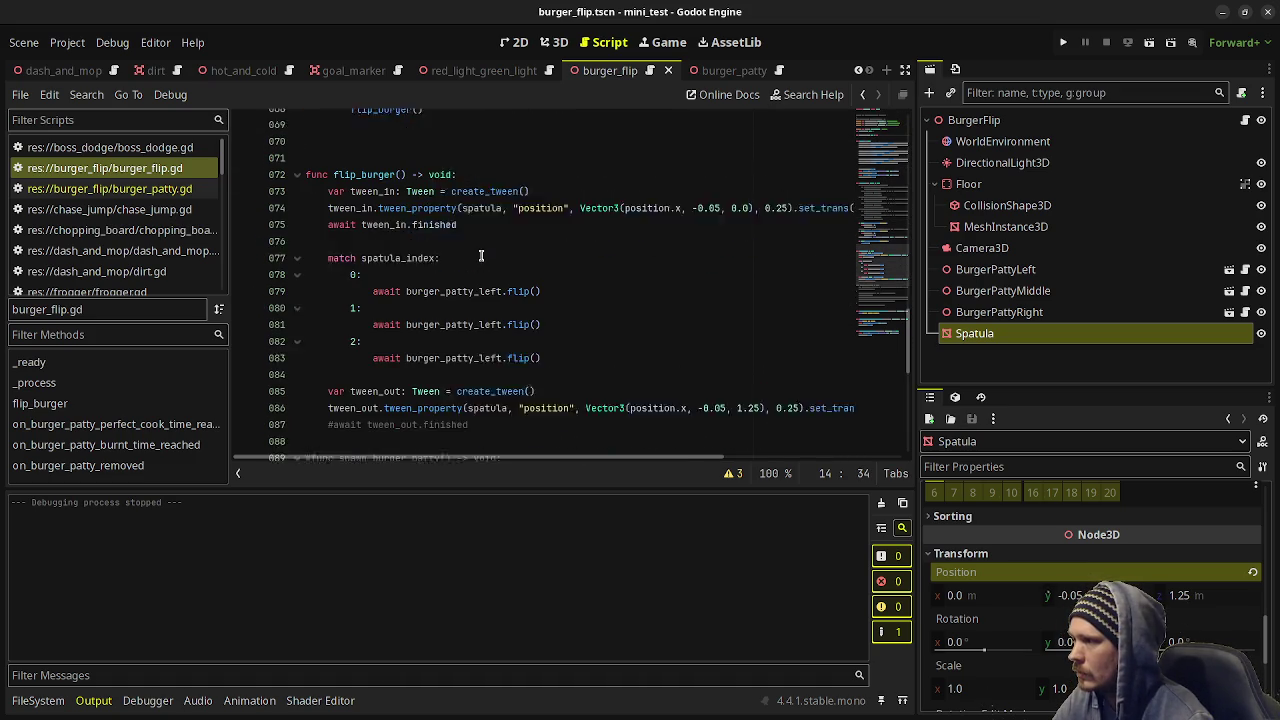
Set can_move_spatula = false at the start of flip_burger.
left_click(474, 156)
key("Return")
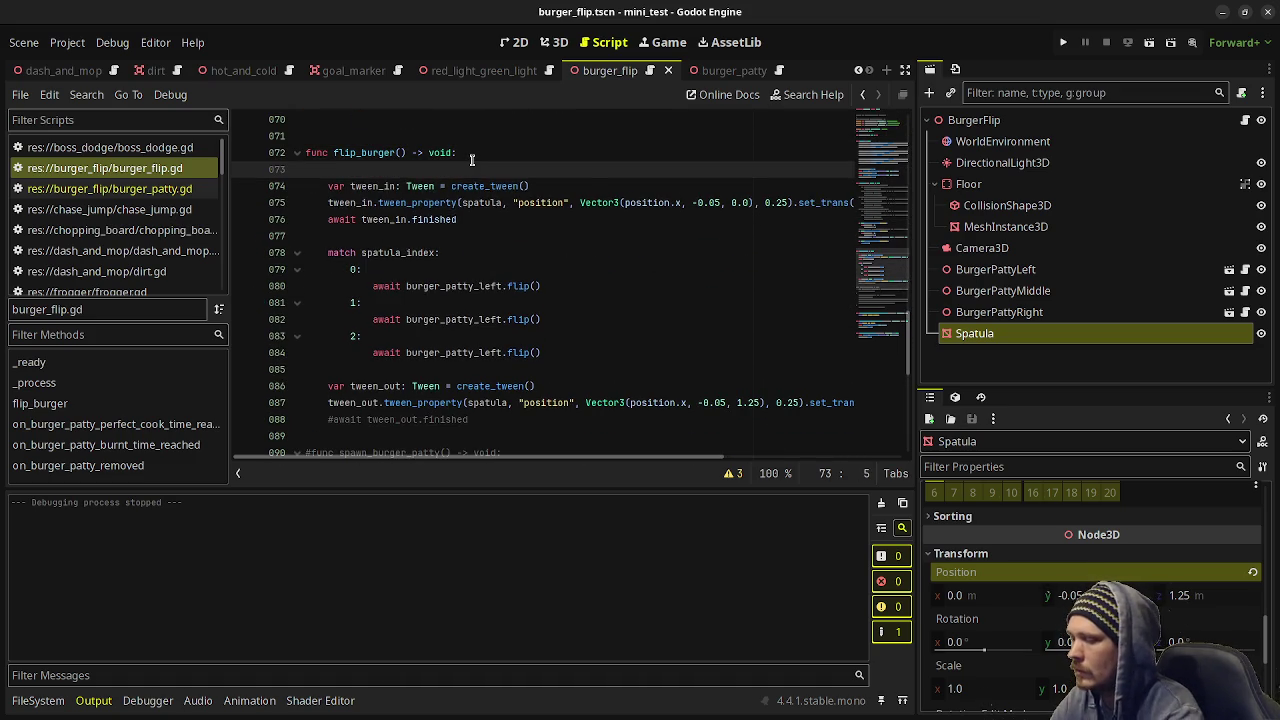
type("can_move")
key("Return")
type("= false")
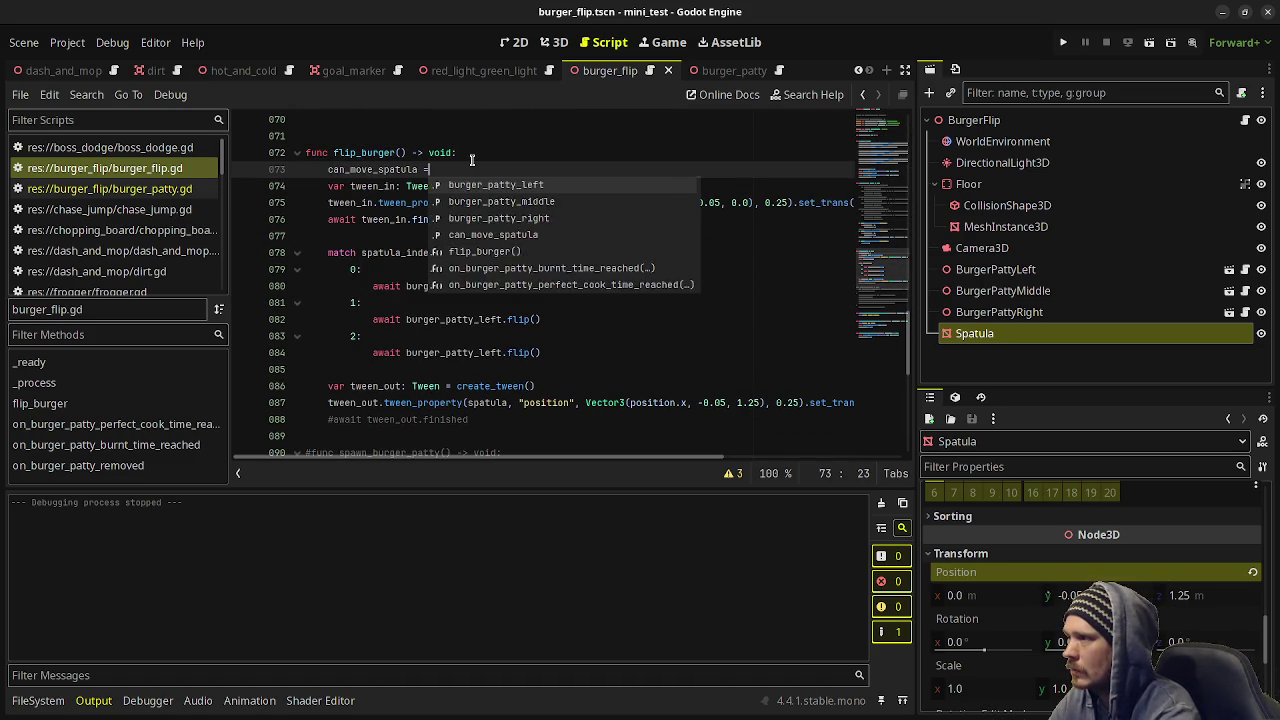
scroll(493, 244, "down", 4)
scroll(493, 244, "up", 1)
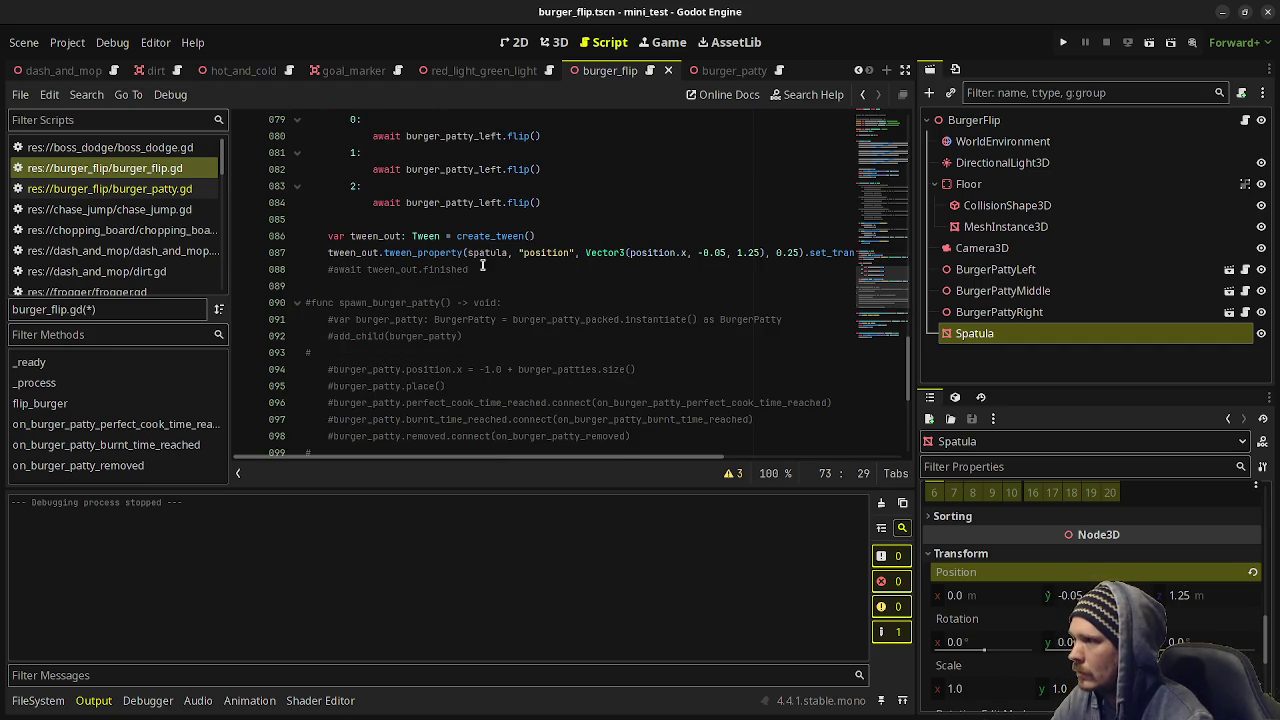
Set can_move_spatula = true after the out-tween and save the script.
left_click(483, 268)
key("Return")
type("can_move_sp")
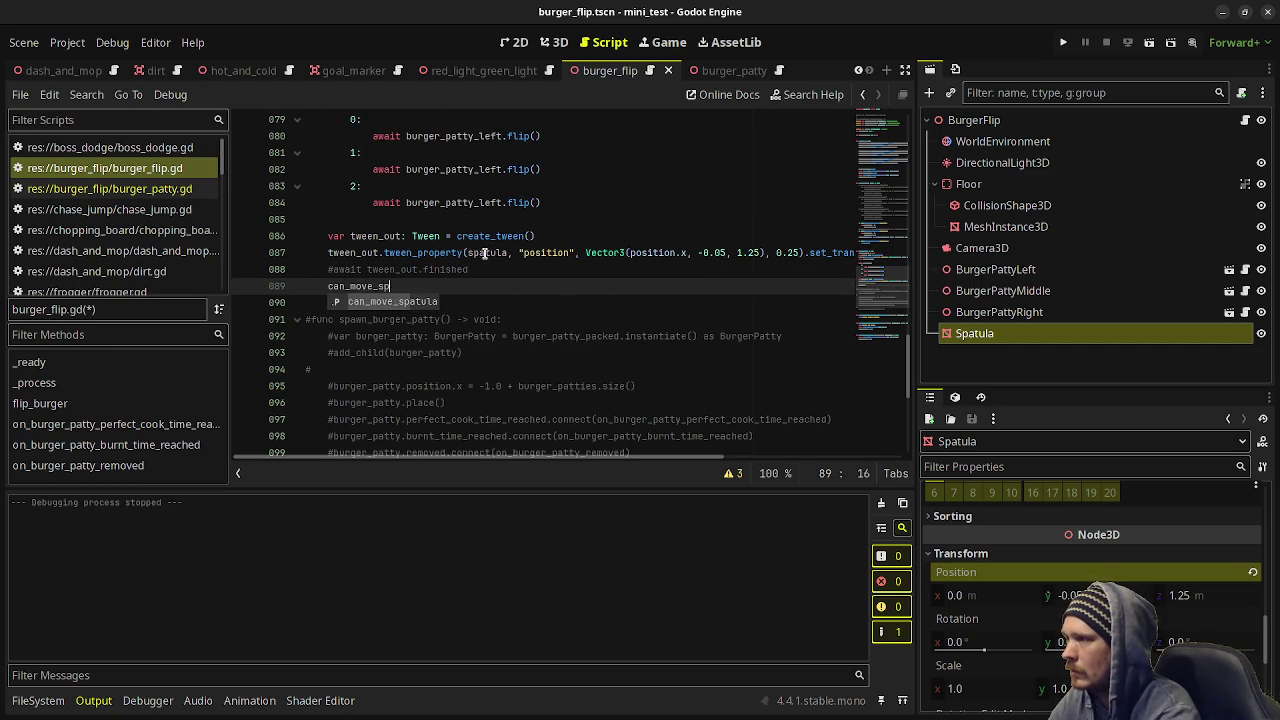
type("atula = true")
key("ctrl+s")
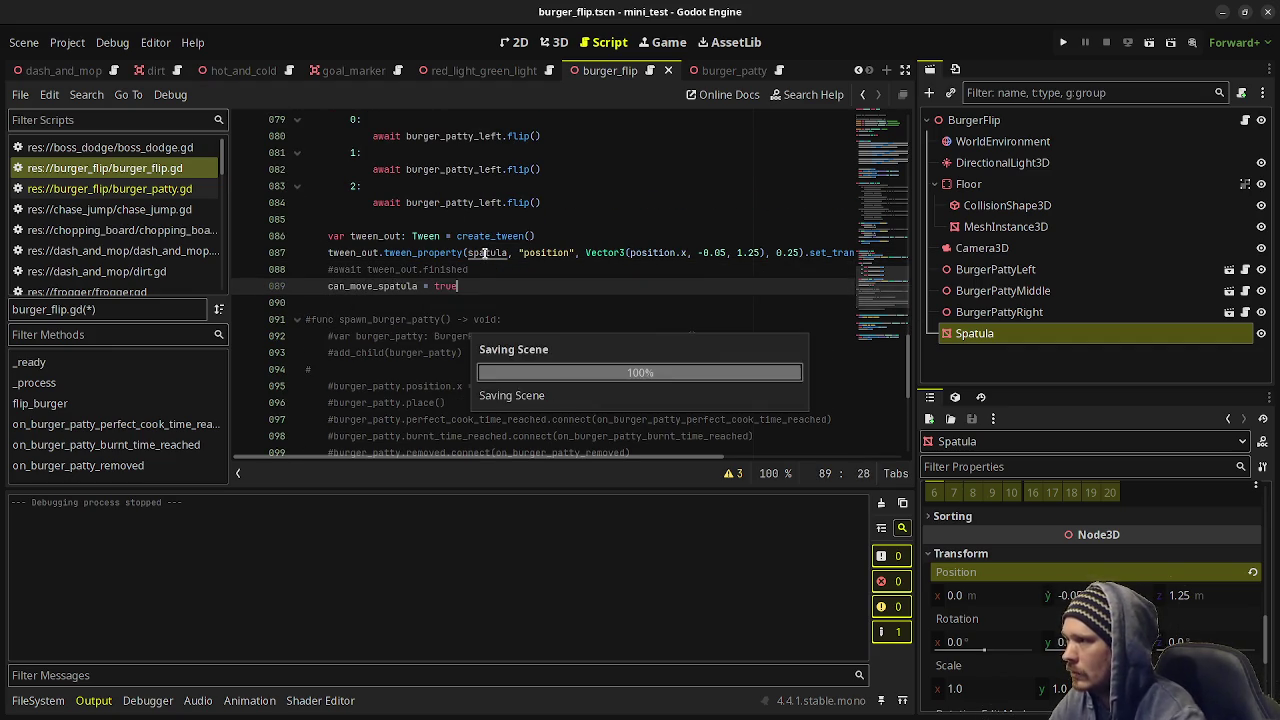
scroll(473, 226, "up", 3)
Nest the spatula input checks under 'if can_move_spatula == true:' and save.
scroll(473, 226, "up", 6)
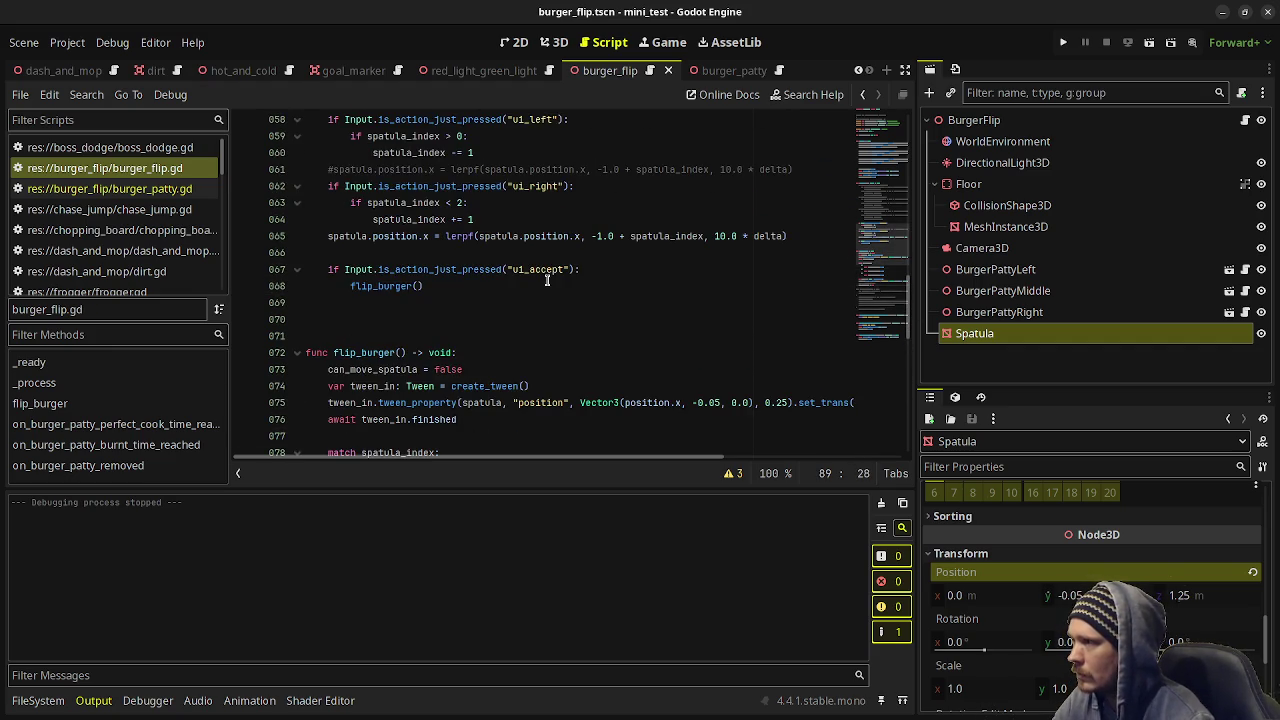
left_click(395, 208)
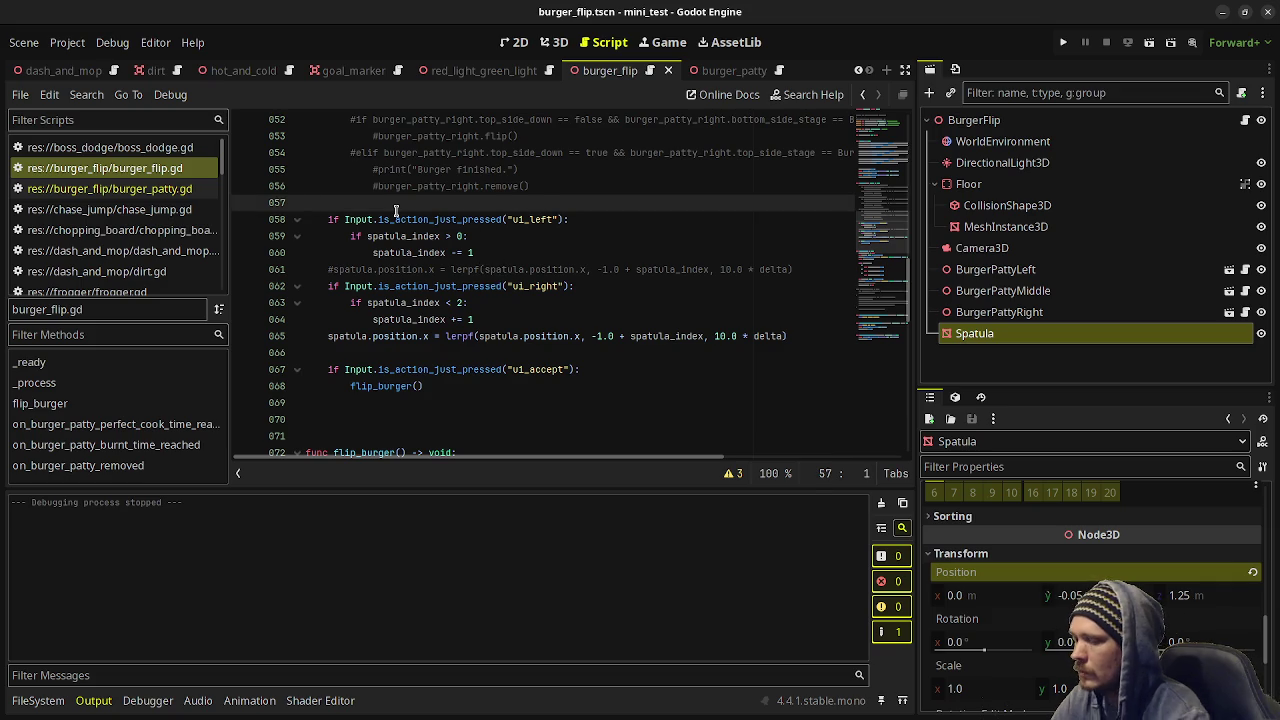
key("Return")
type("if can_move")
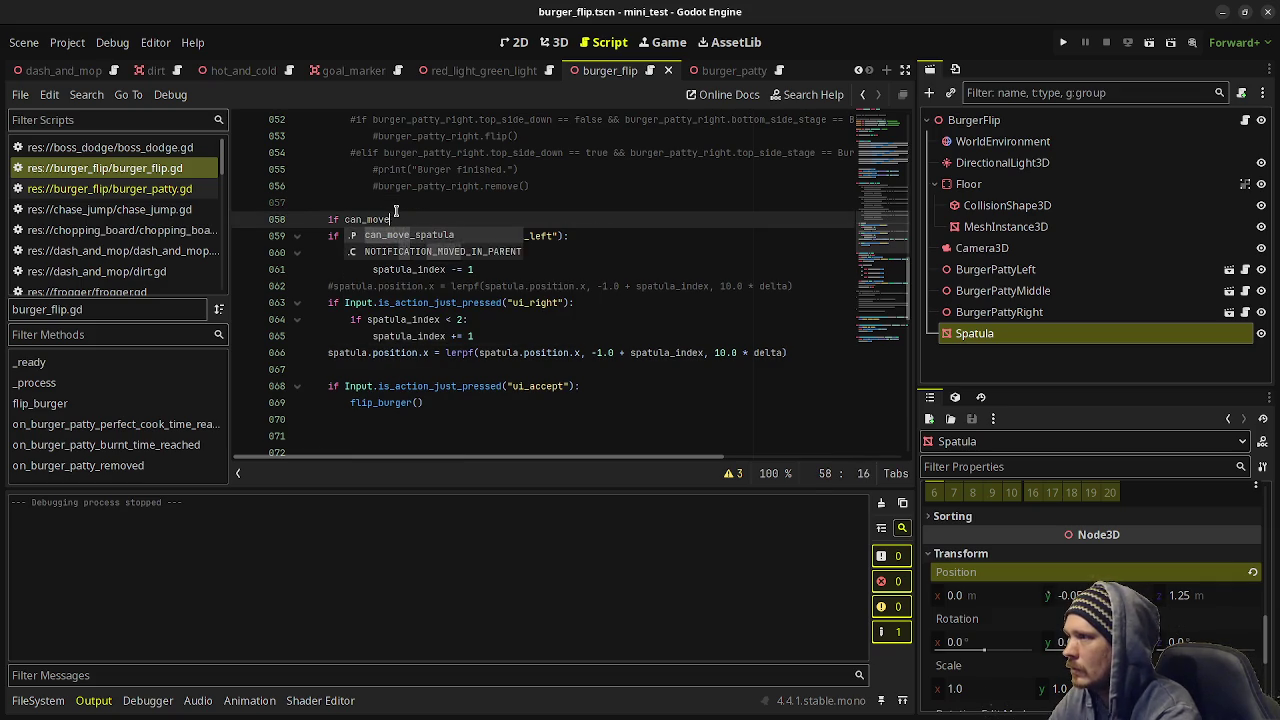
type("_spatula ")
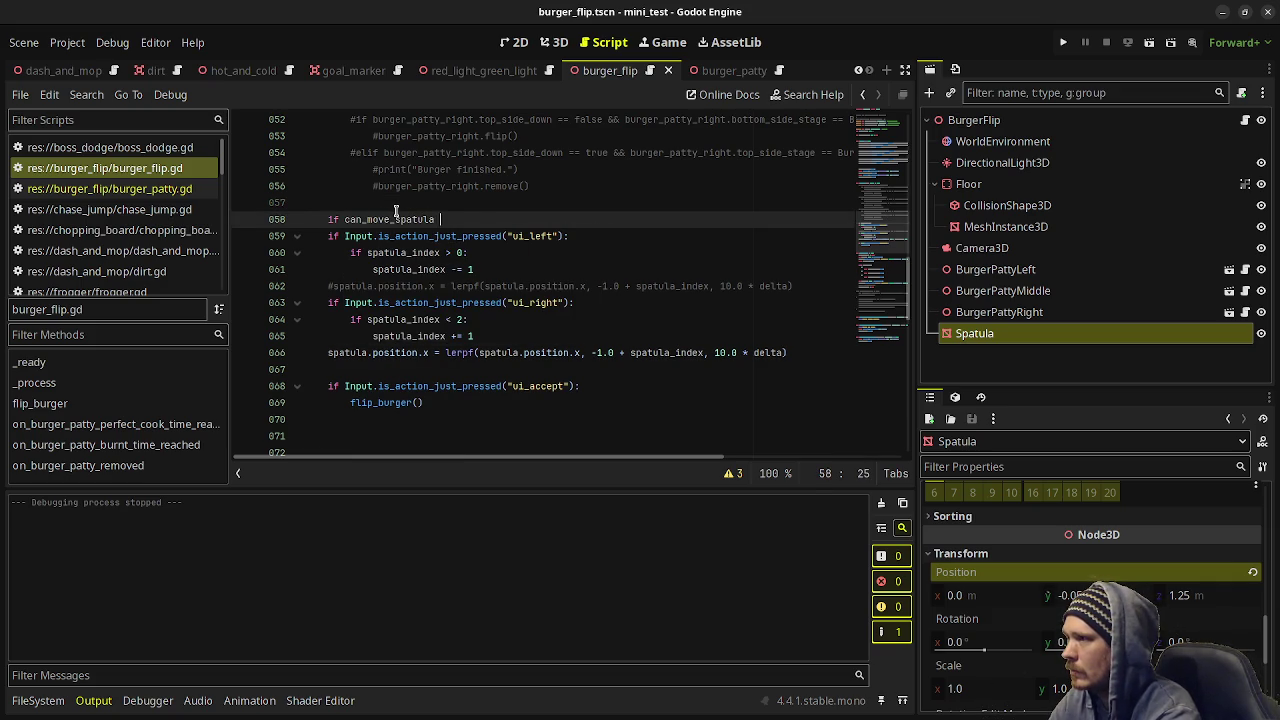
type("== true:")
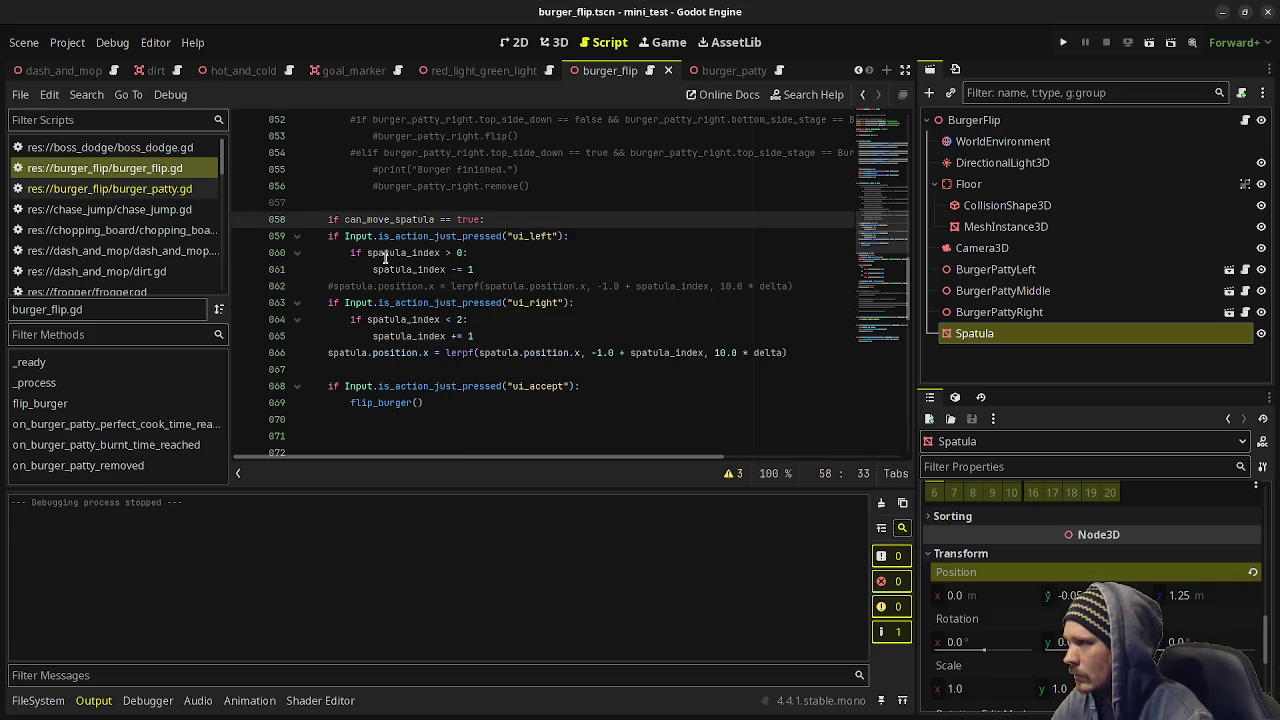
left_click_drag(326, 239, 396, 402)
key("Tab")
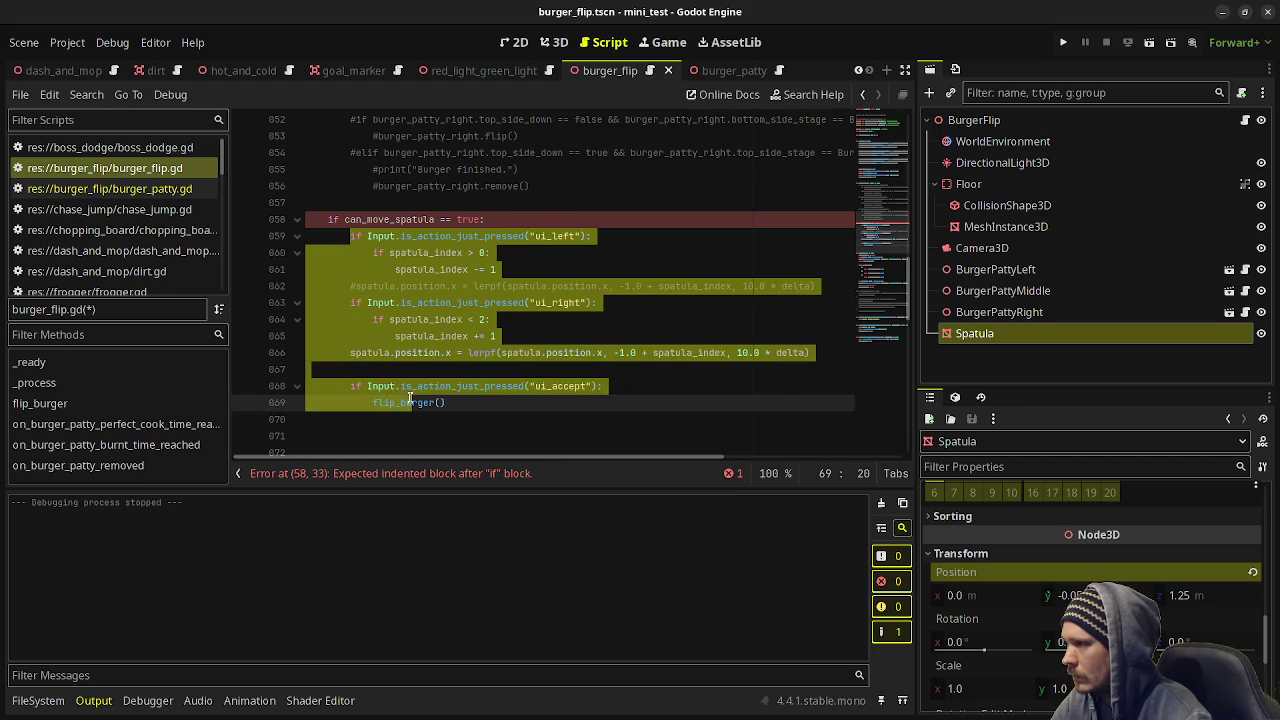
left_click(515, 369)
key("ctrl+s")
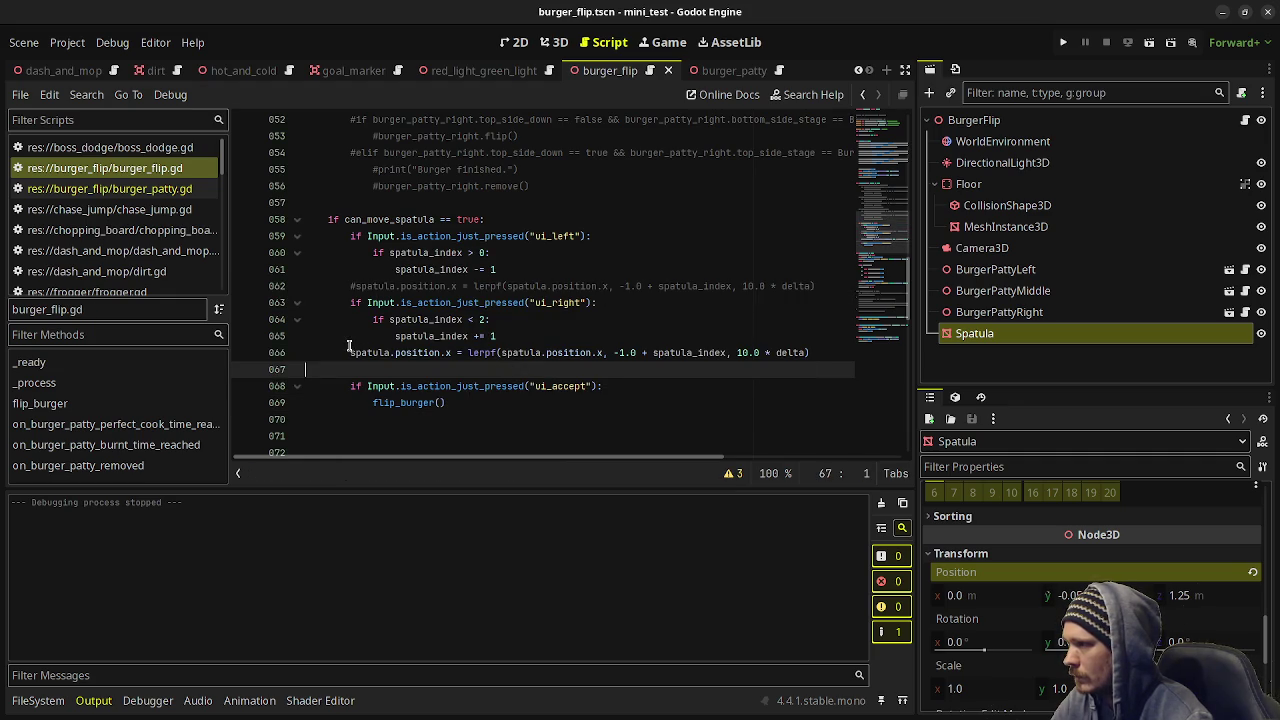
Move the lerpf spatula position line below the ui_accept block, dedented to _process level.
left_click(349, 346)
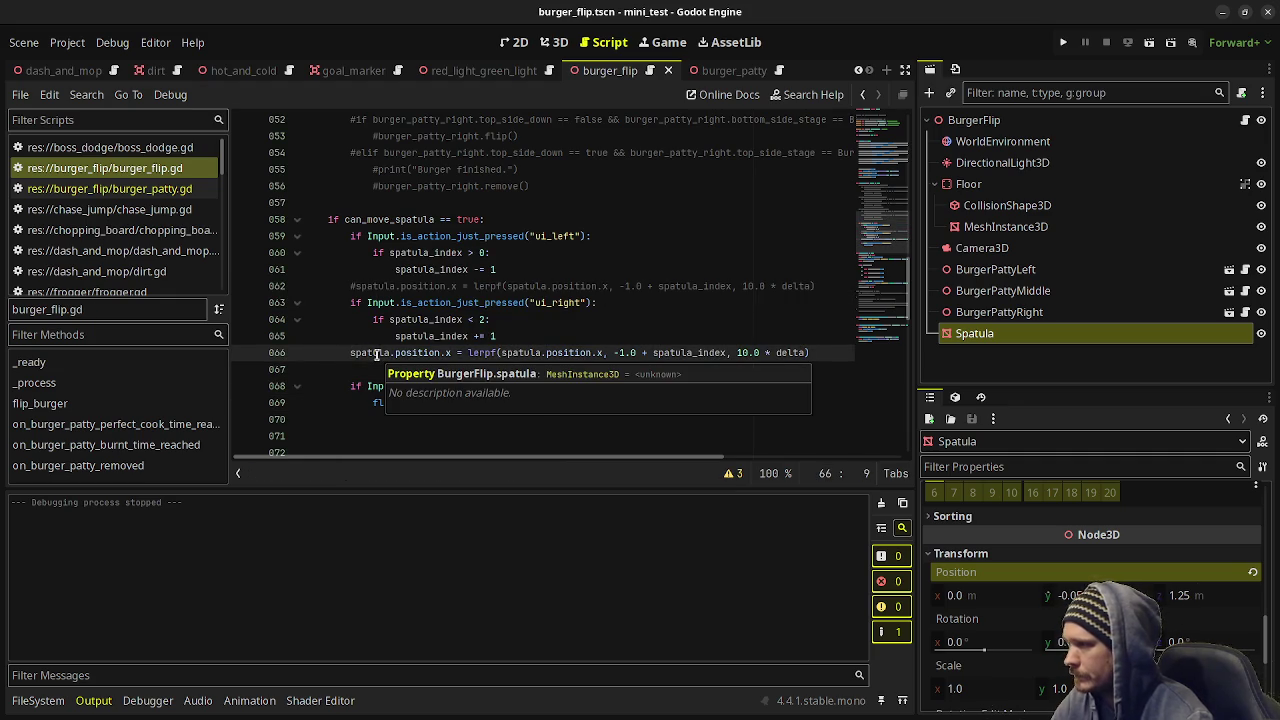
key("alt+Down")
key("alt+Down")
key("alt+Down")
key("shift+Tab")
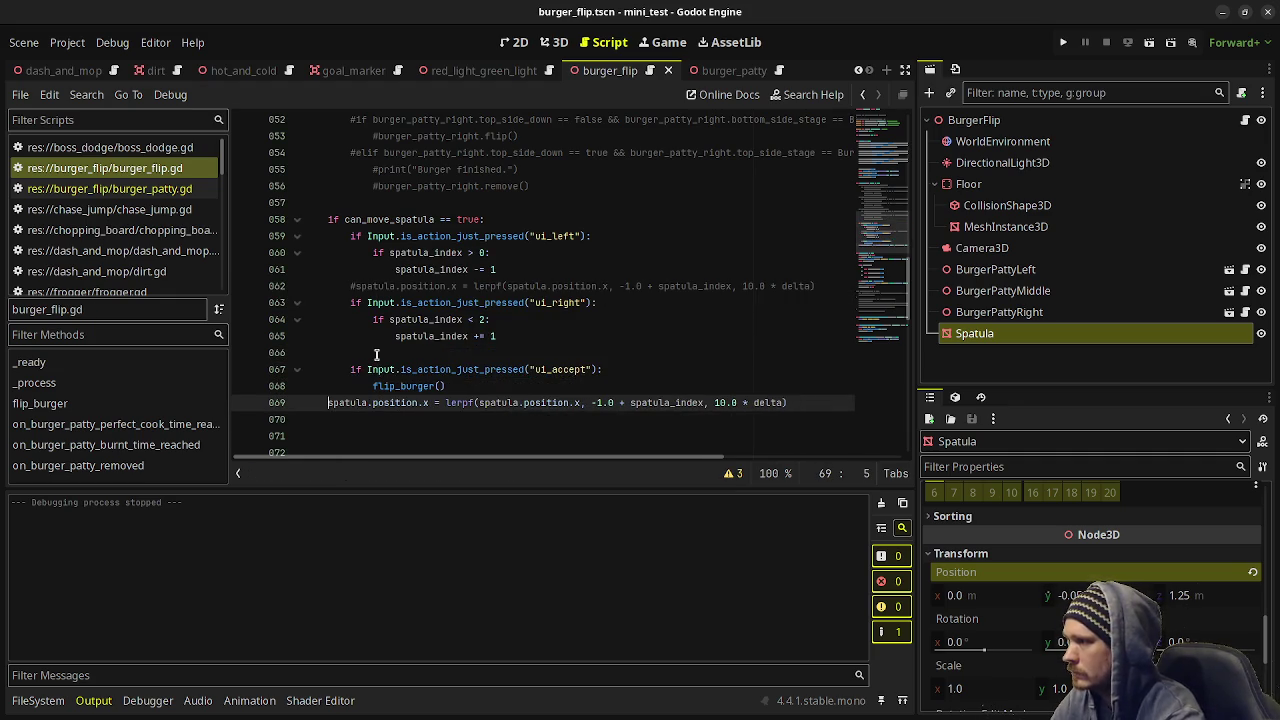
key("ctrl+s")
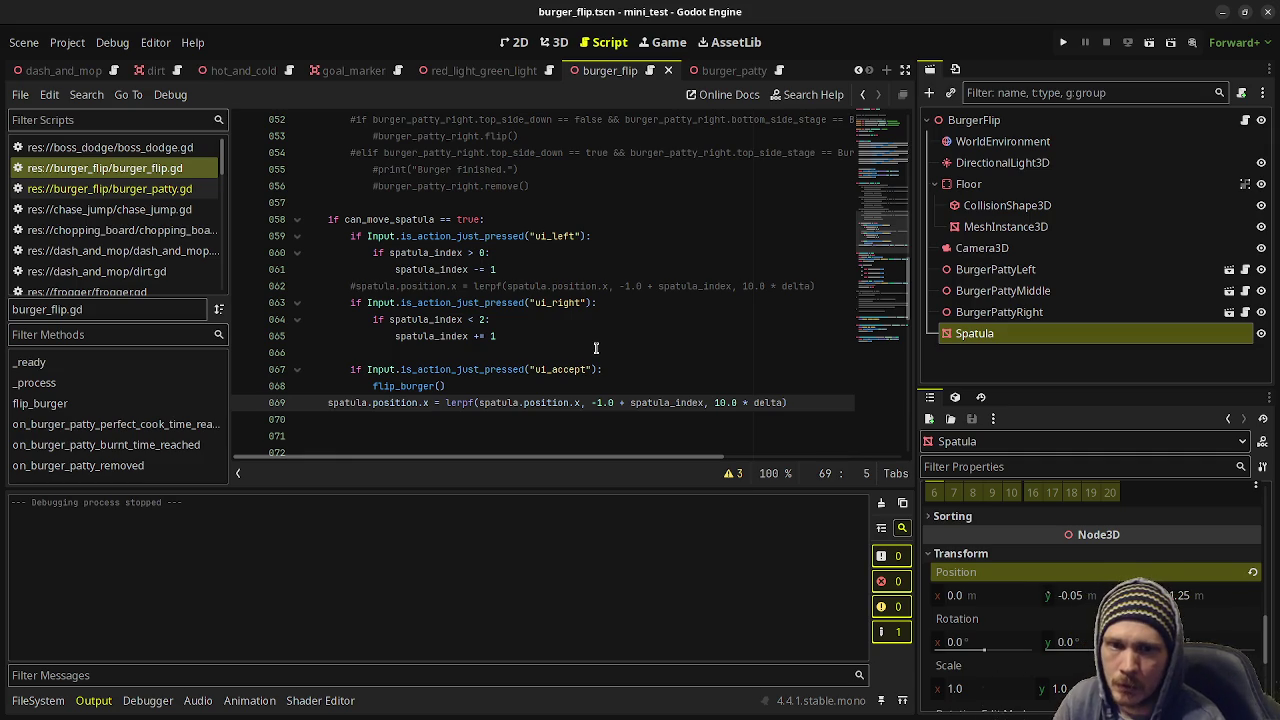
Test-run the scene with F6, then stop it.
key("F6")
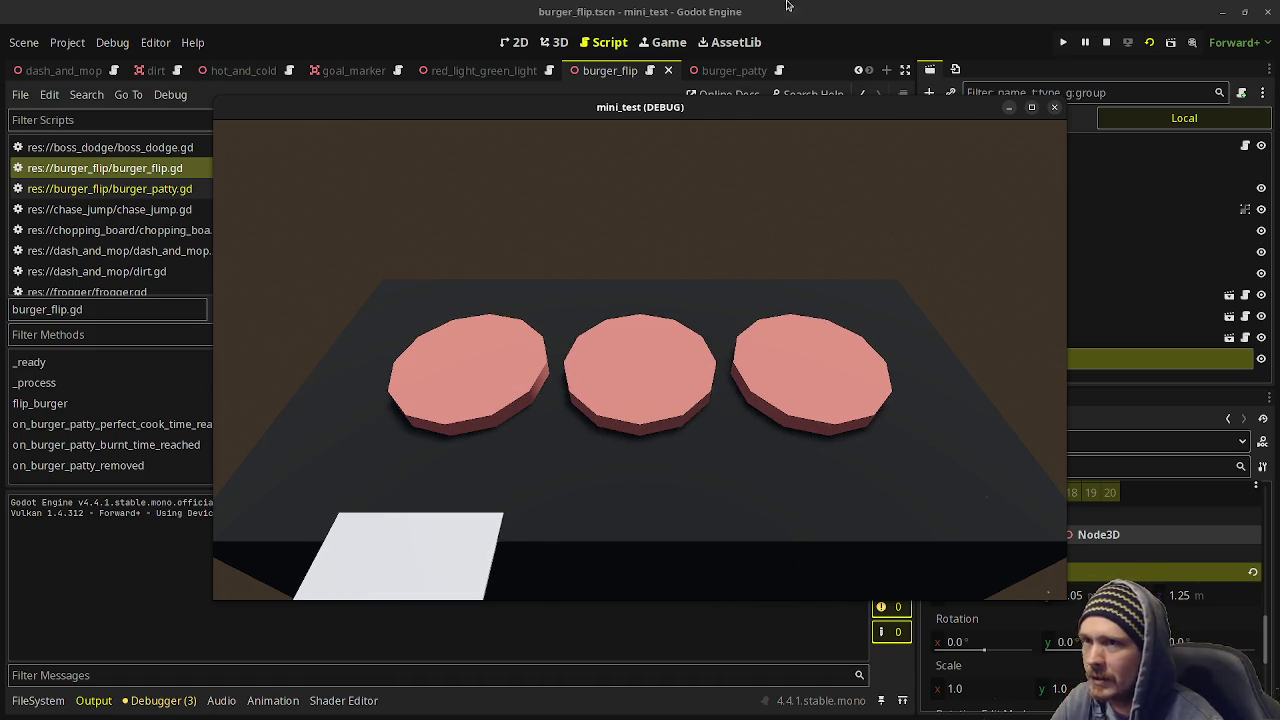
left_click(1106, 43)
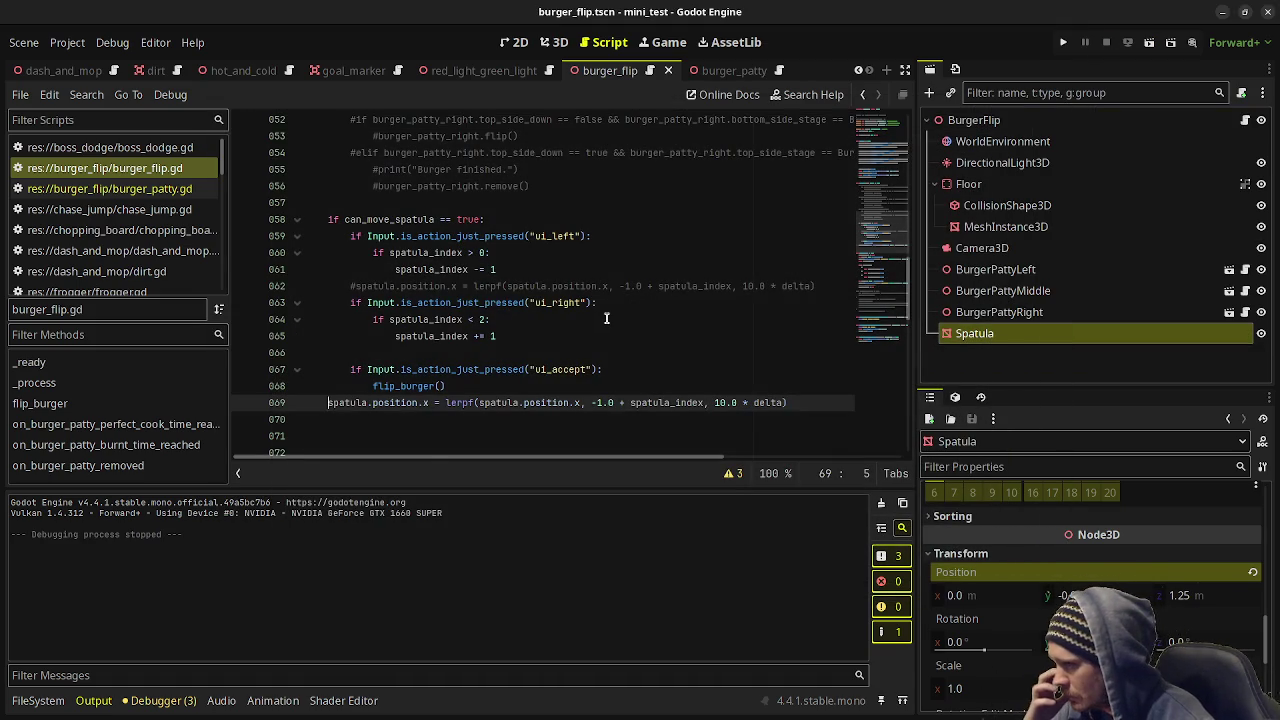
scroll(586, 320, "up", 13)
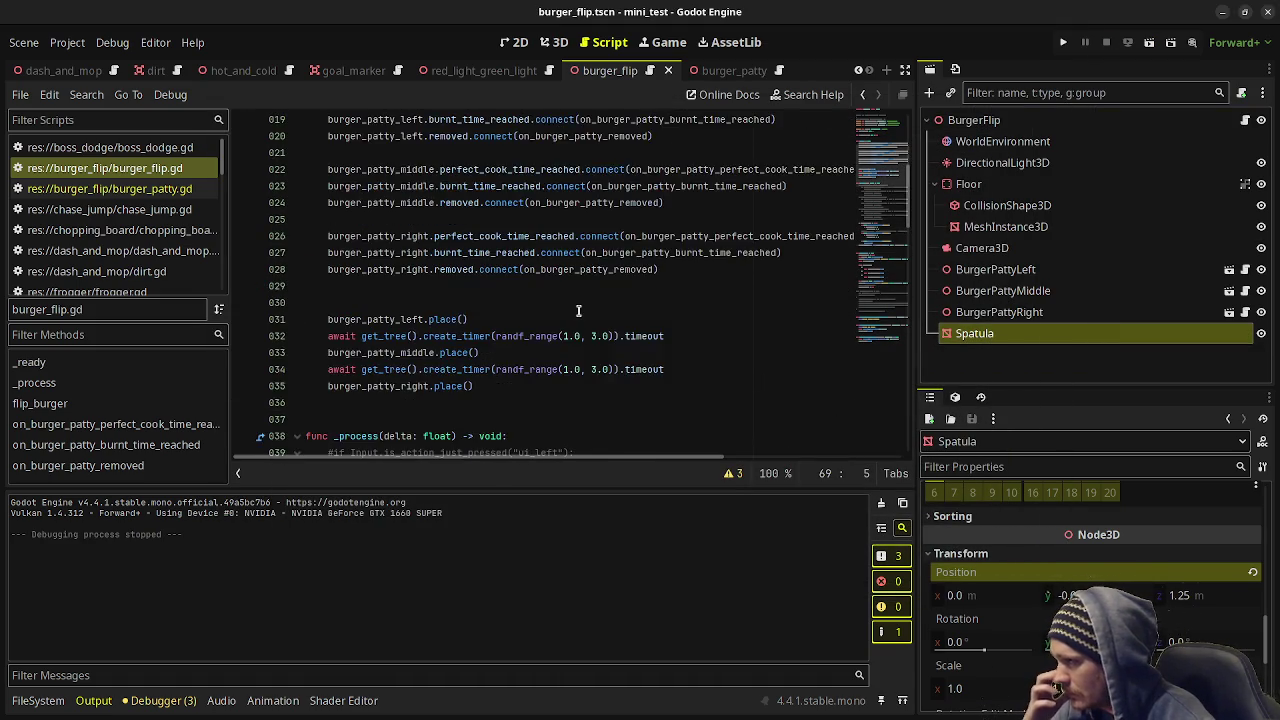
scroll(578, 311, "down", 19)
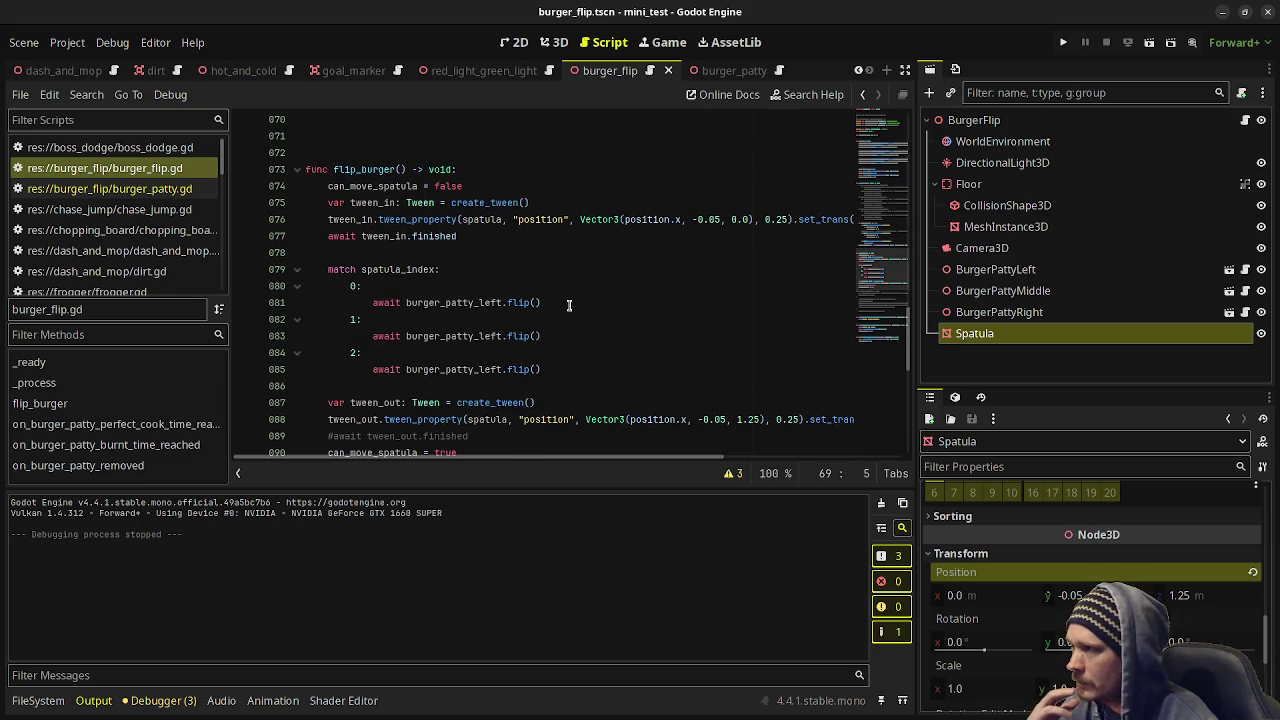
Change position.x to spatula.position.x on lines 76 and 88, save, and rerun the scene.
left_click(622, 219)
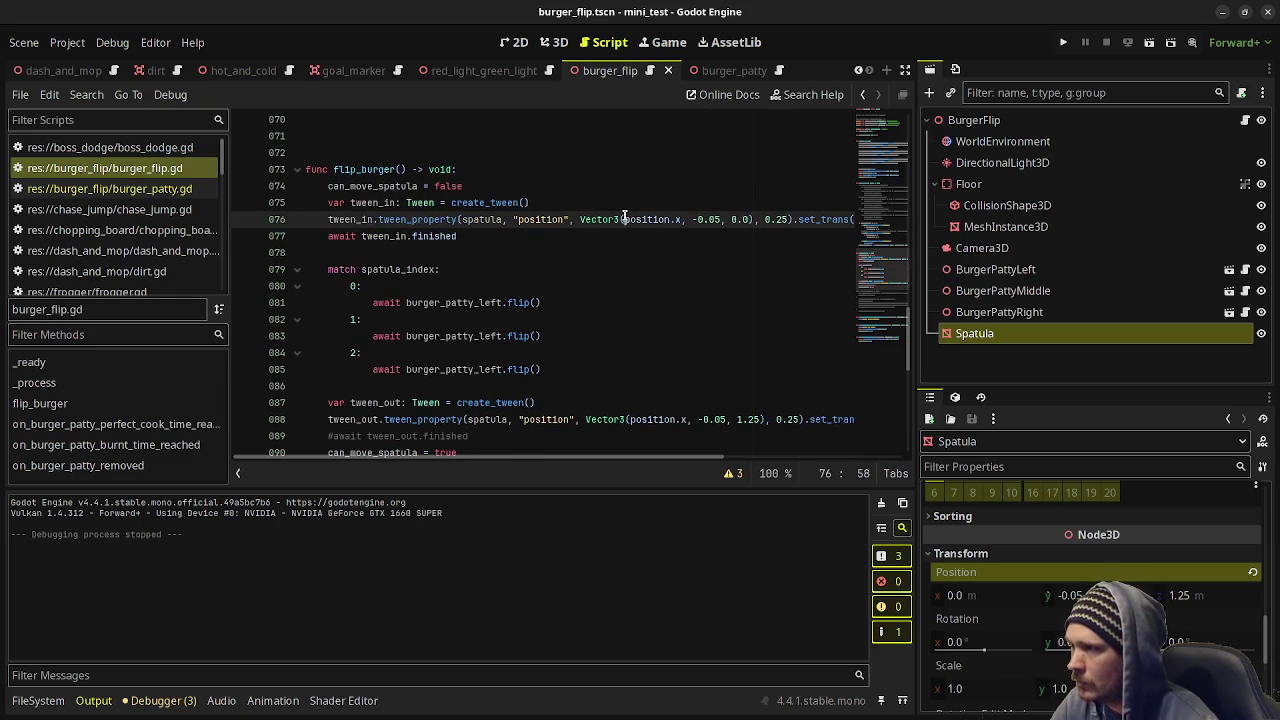
type("spatula")
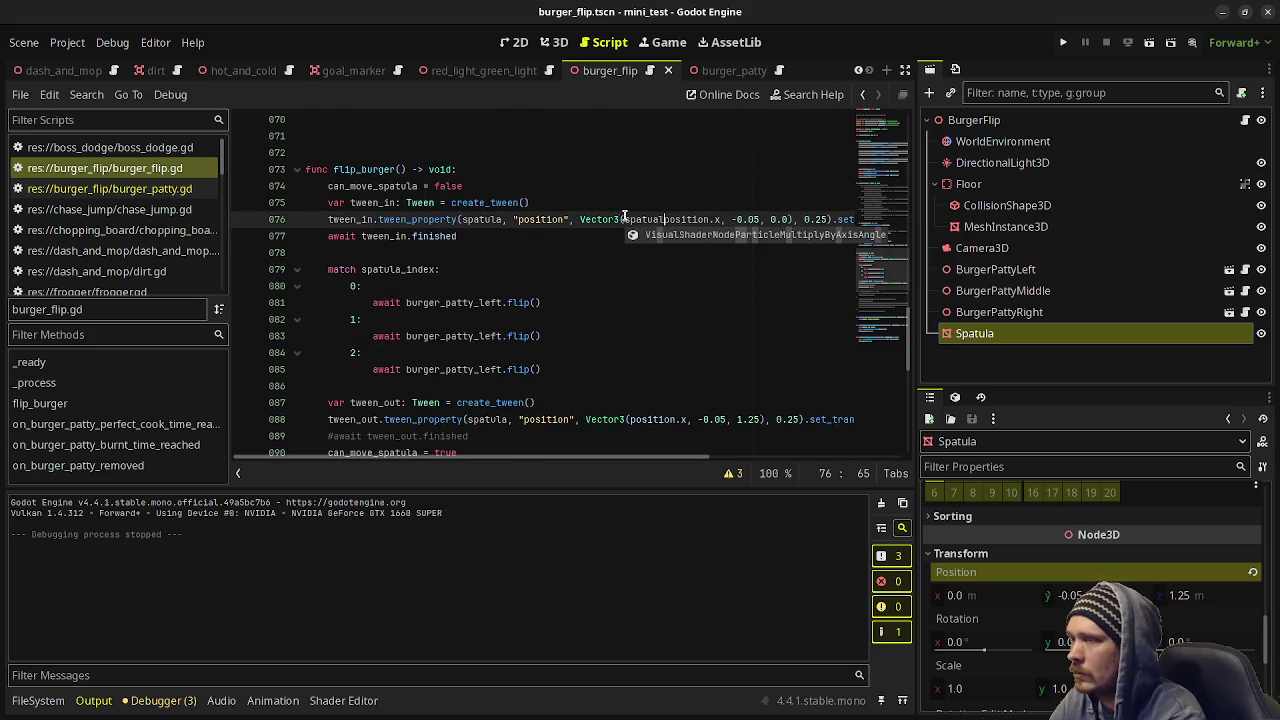
type(".")
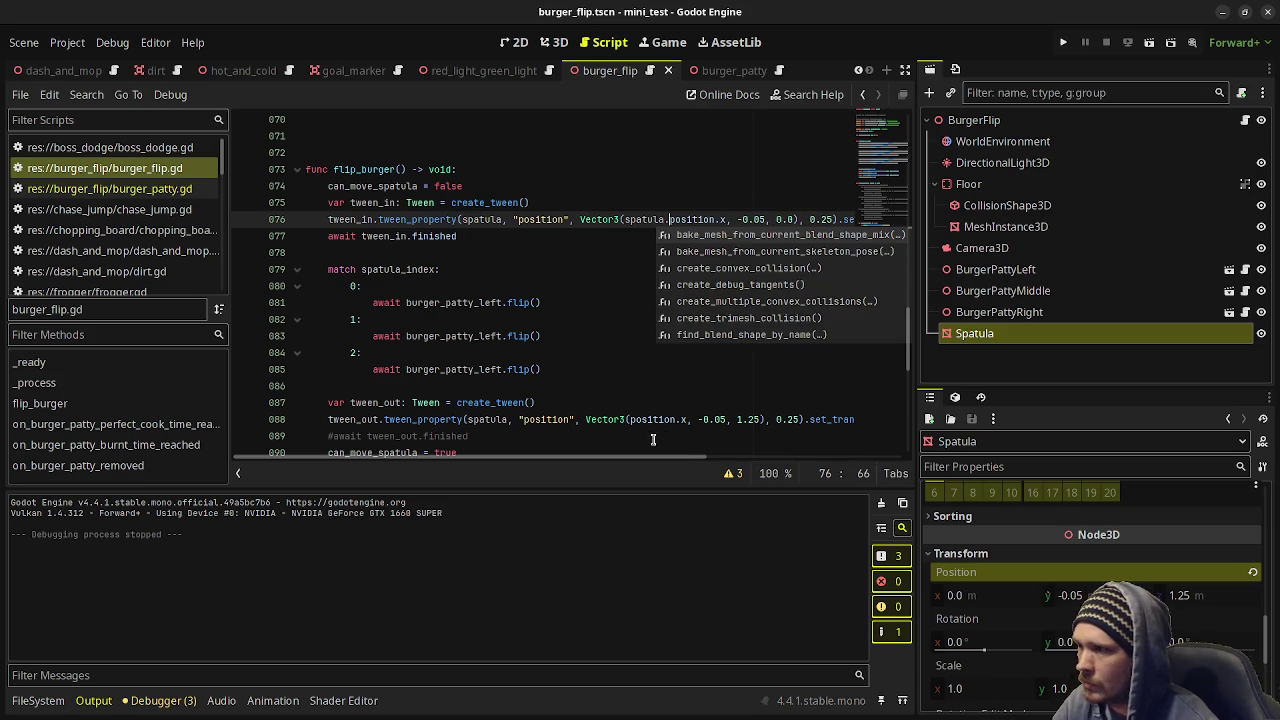
left_click(622, 419)
type("(")
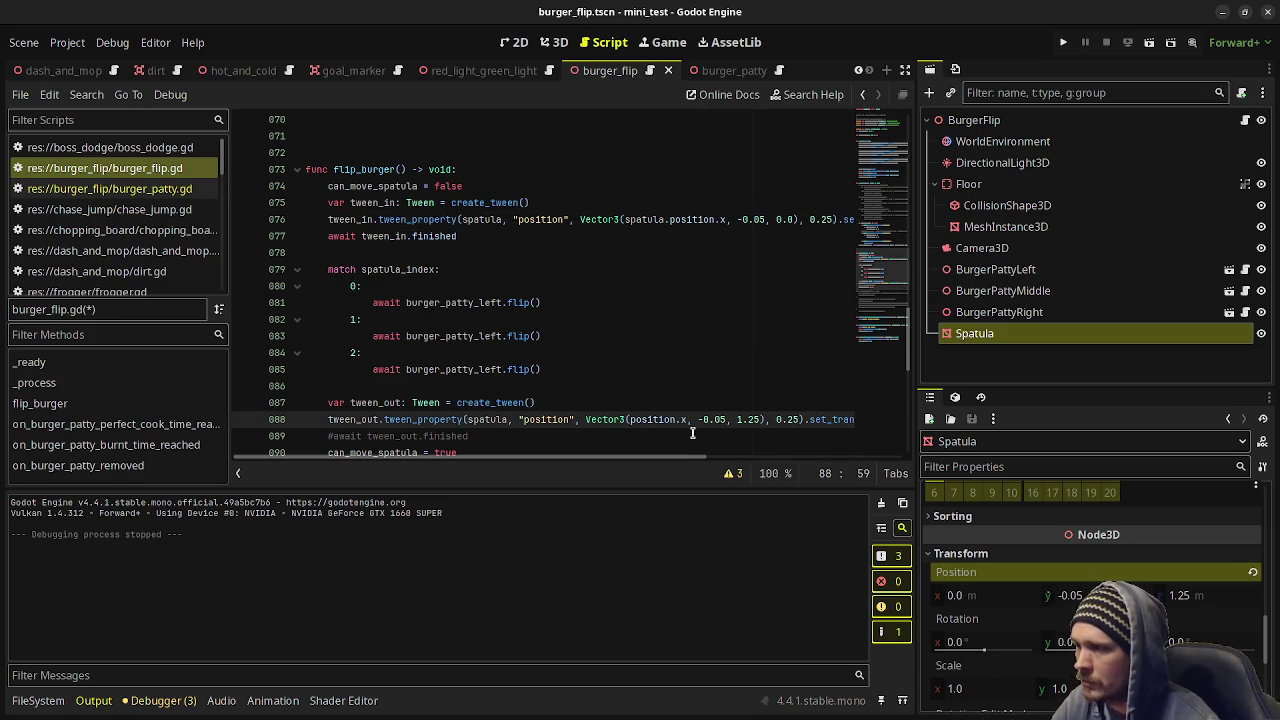
type("spatula.")
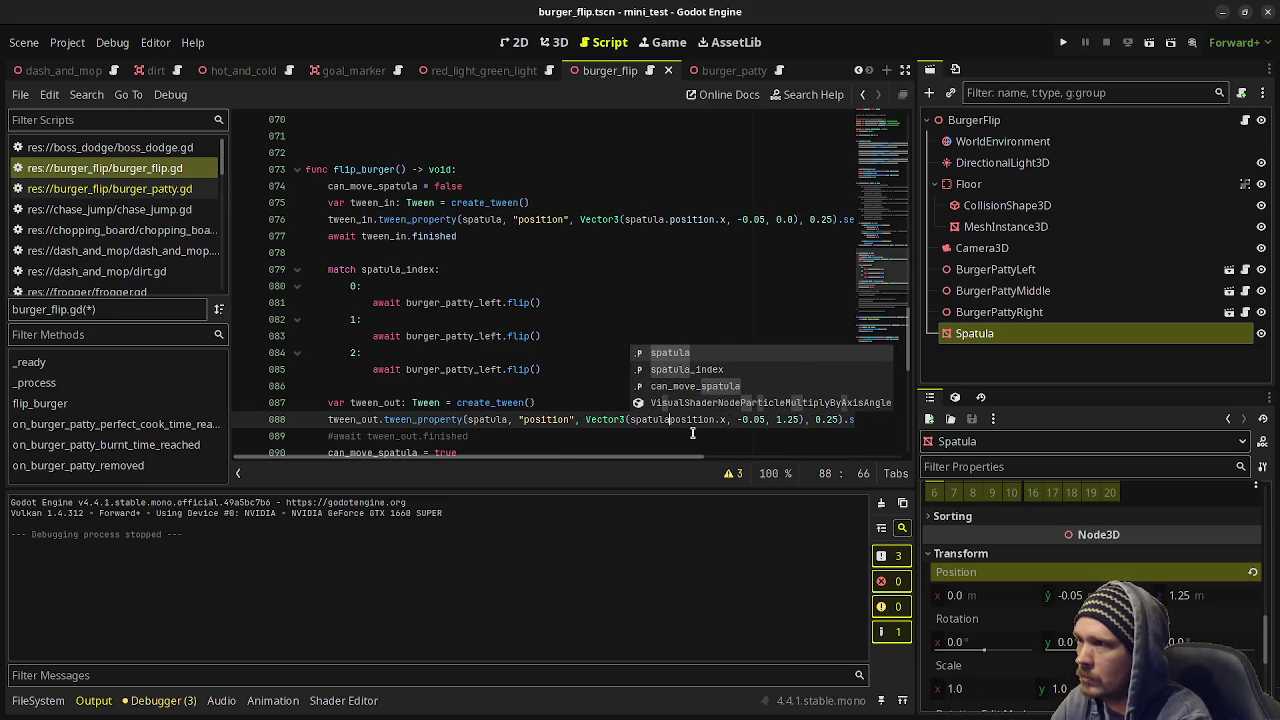
key("ctrl+s")
left_click(602, 380)
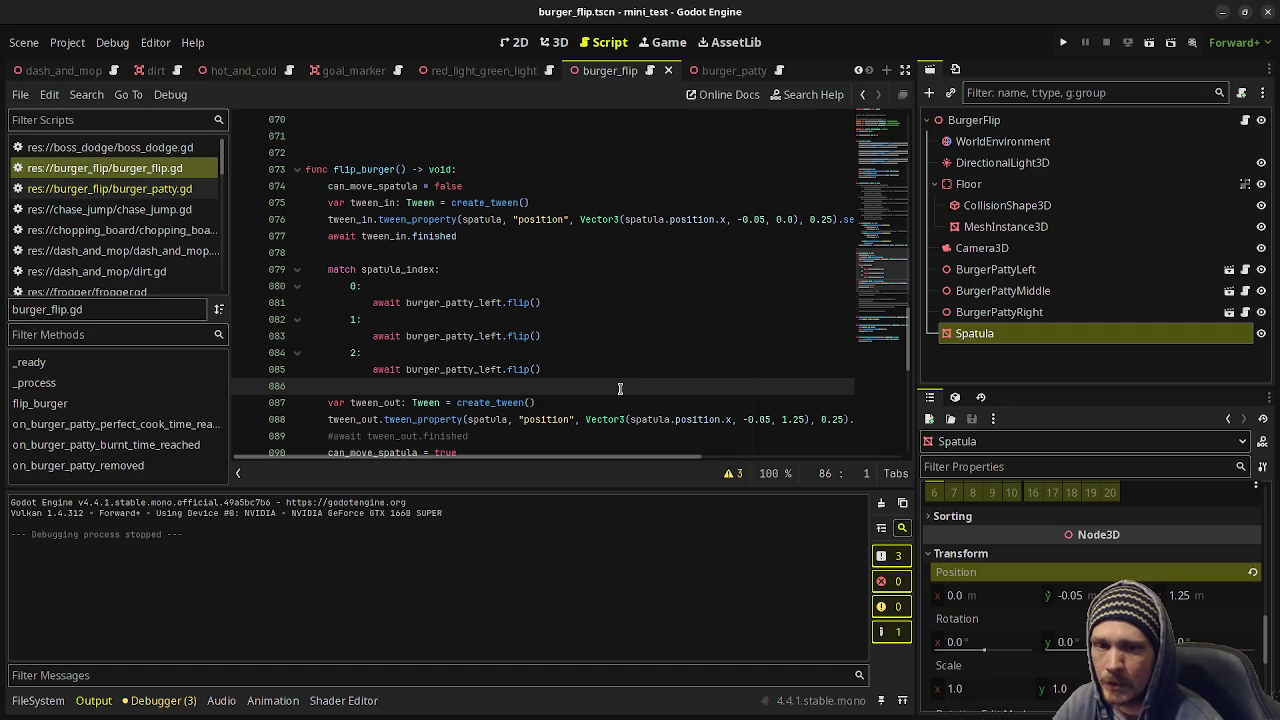
key("F6")
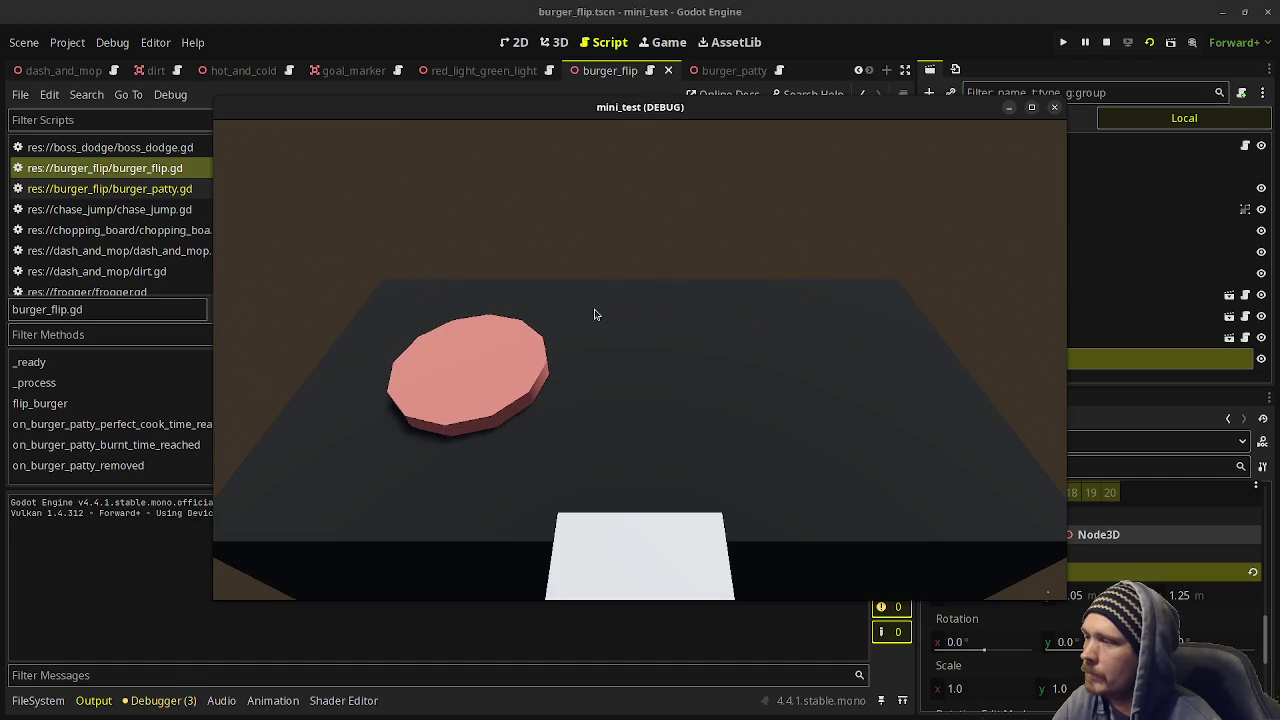
Move the spatula left and right, flipping two patties, then stop the game.
key("Left")
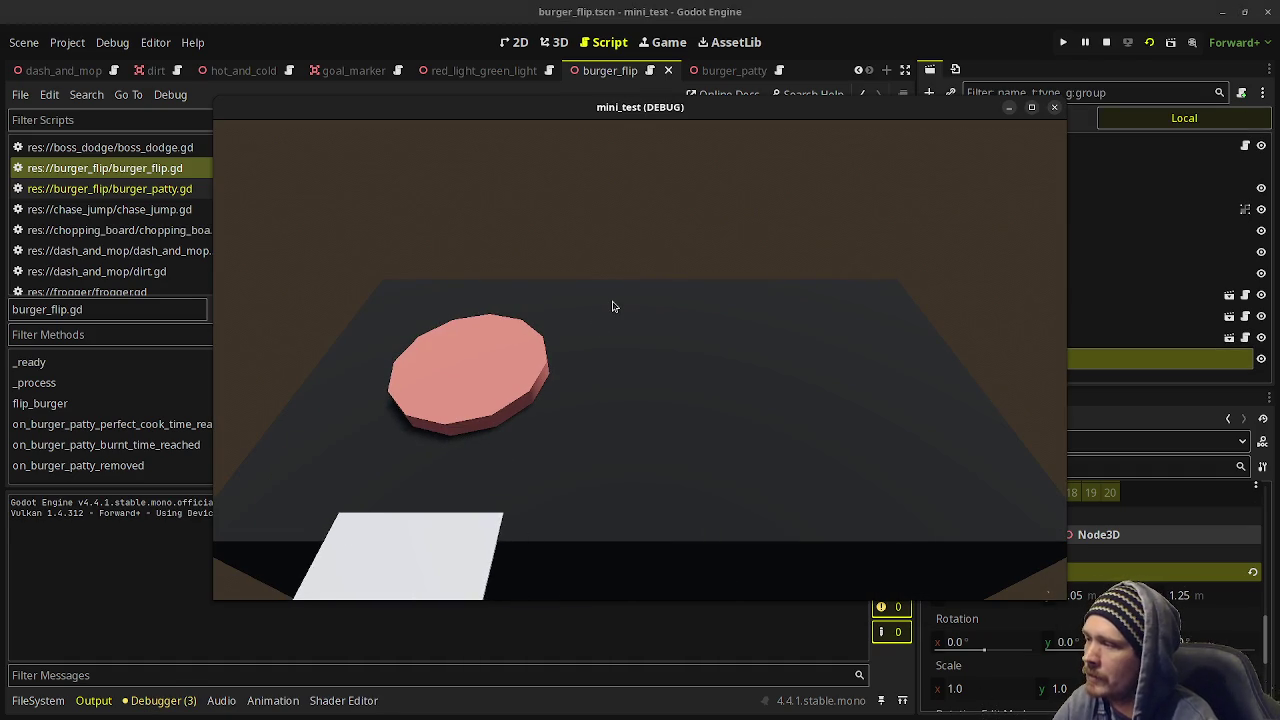
key("space")
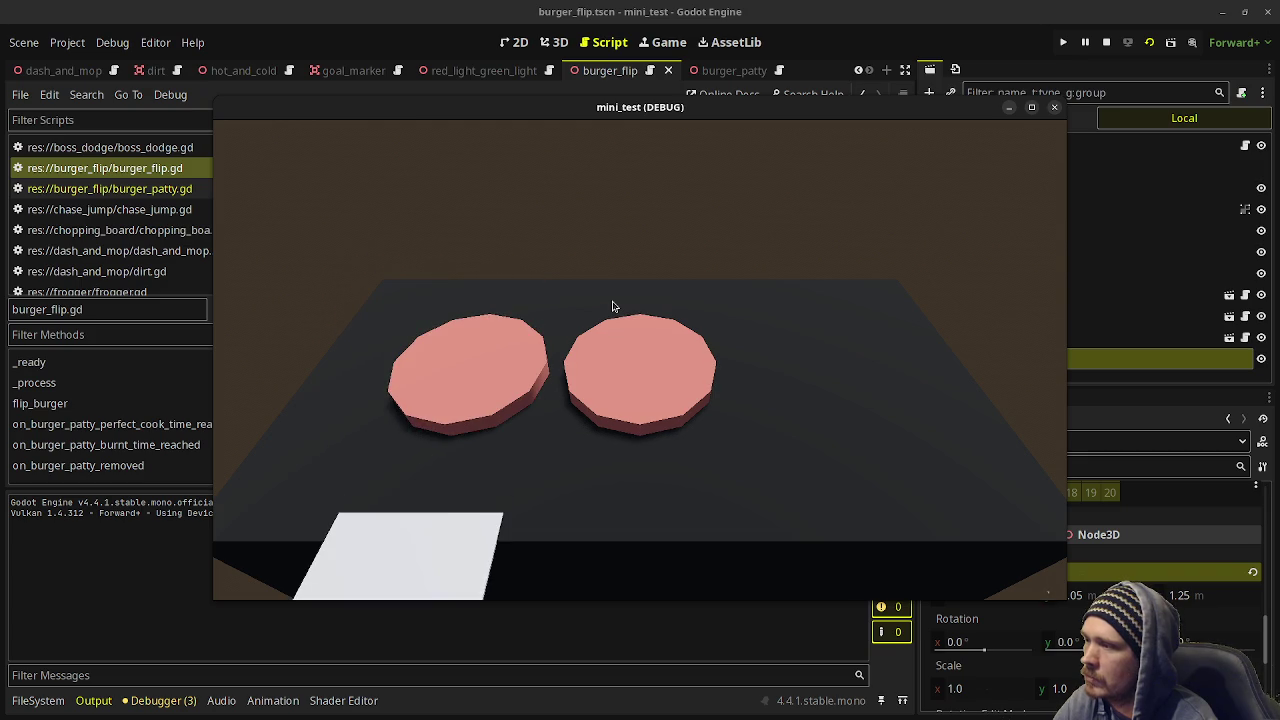
key("Right")
key("space")
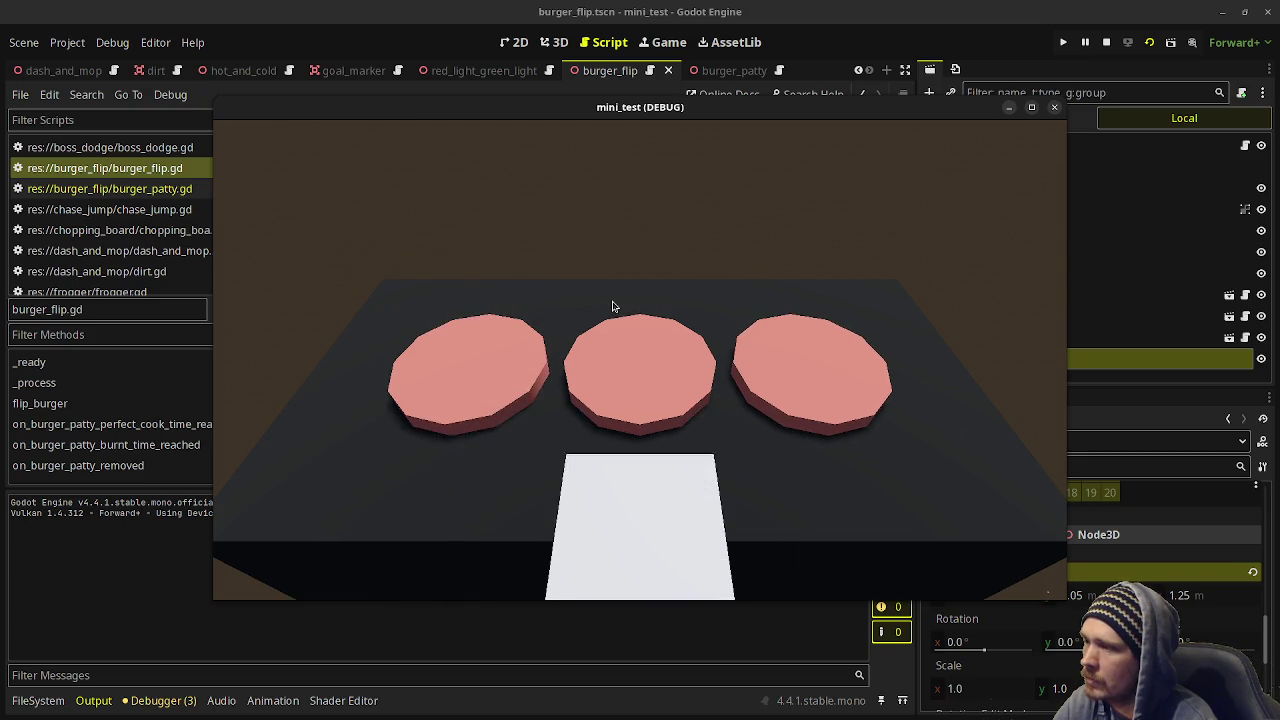
left_click(1106, 42)
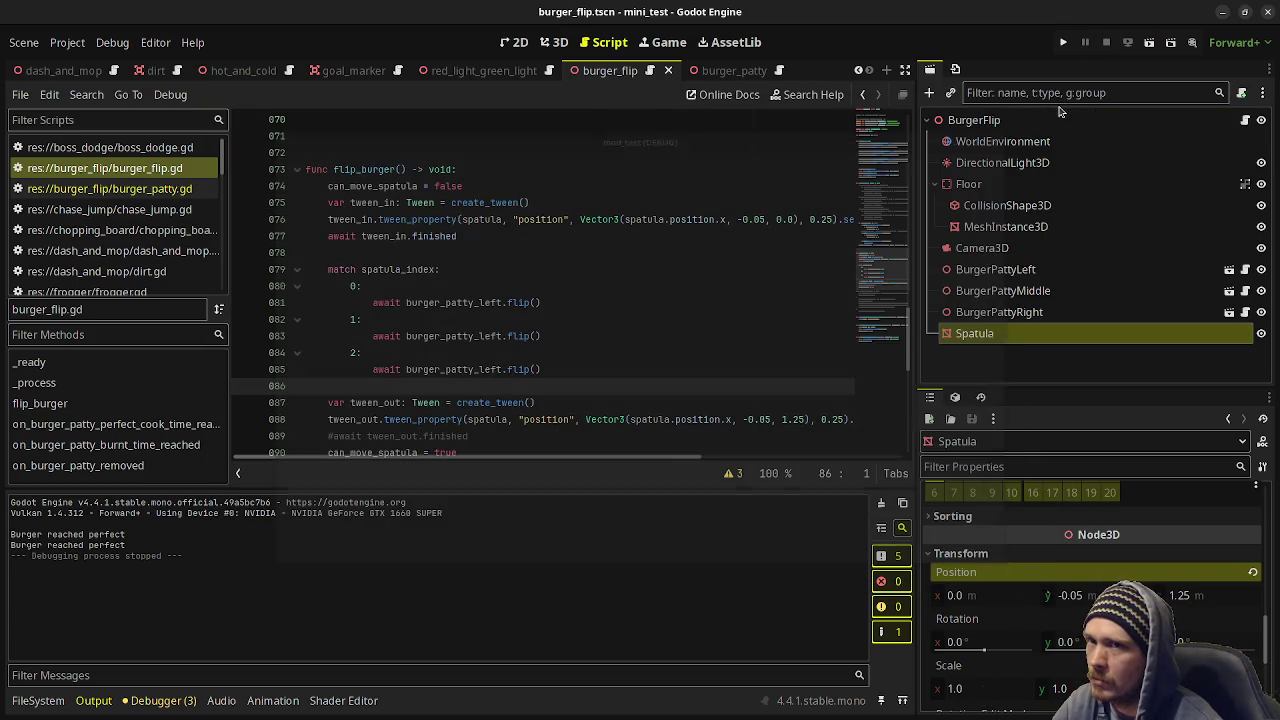
Add print(spatula_index) on a new line after the ui_left decrement.
scroll(565, 300, "up", 6)
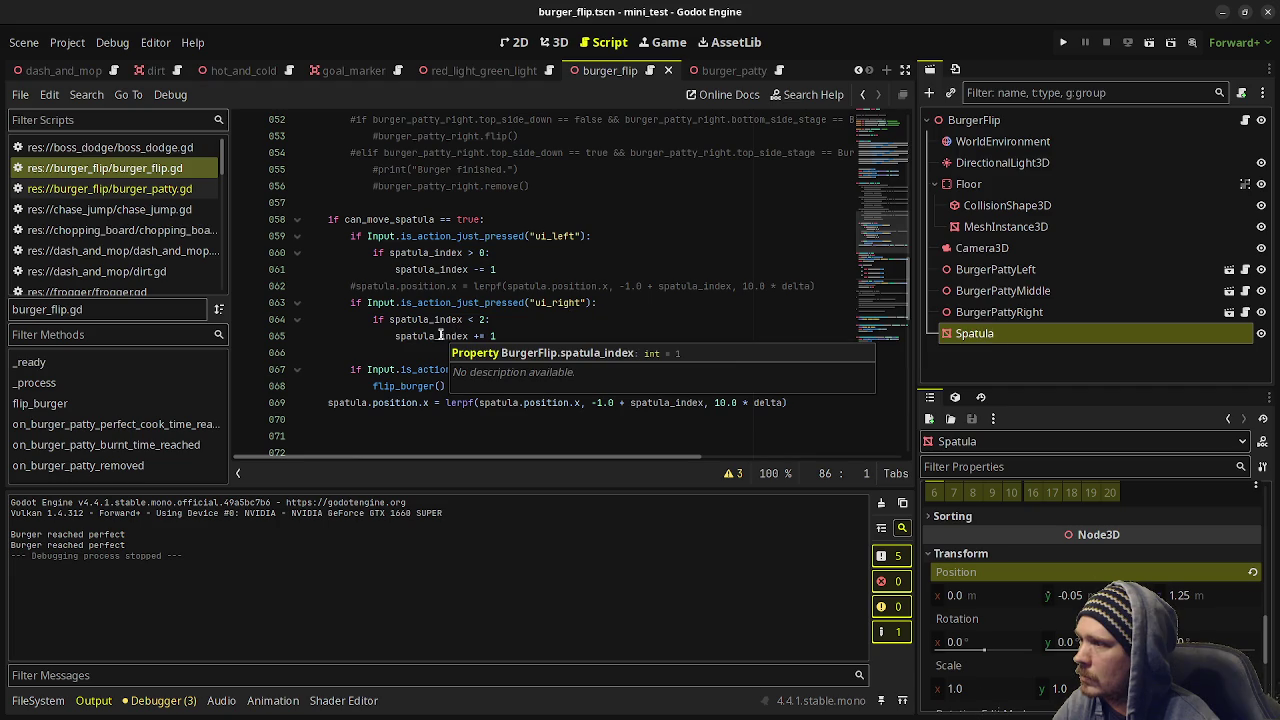
left_click(527, 320)
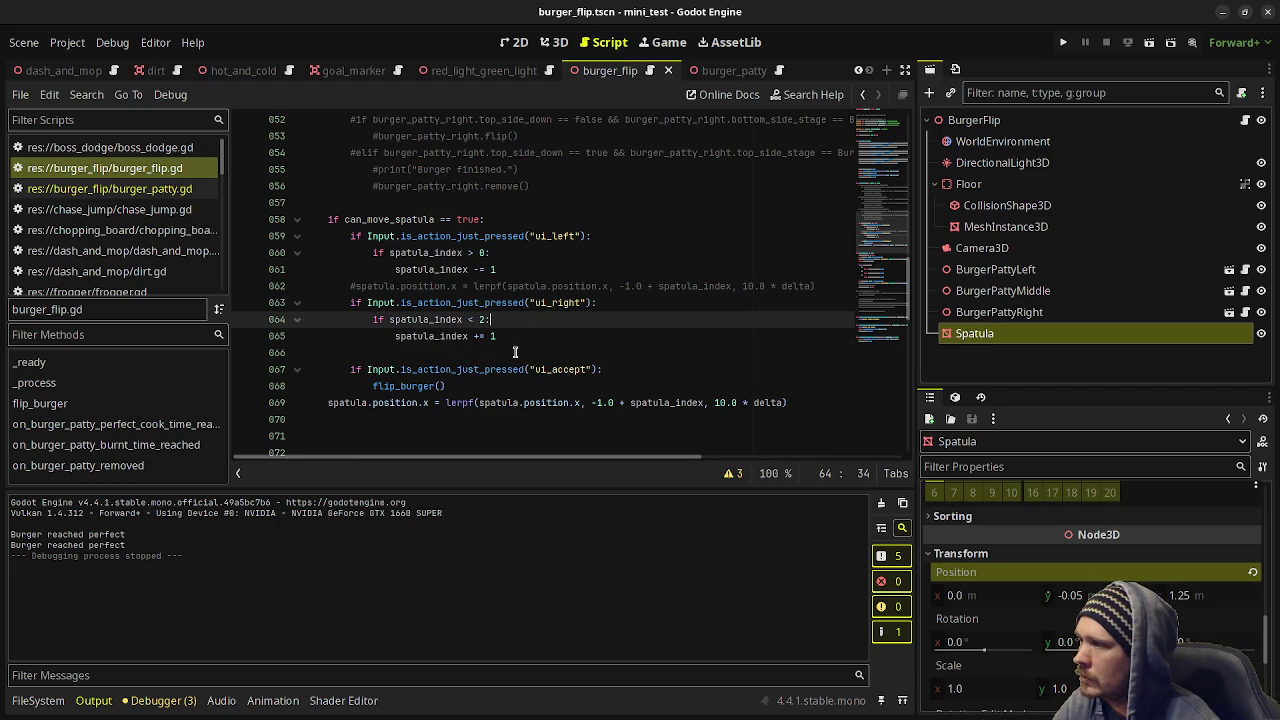
left_click(527, 273)
key("Return")
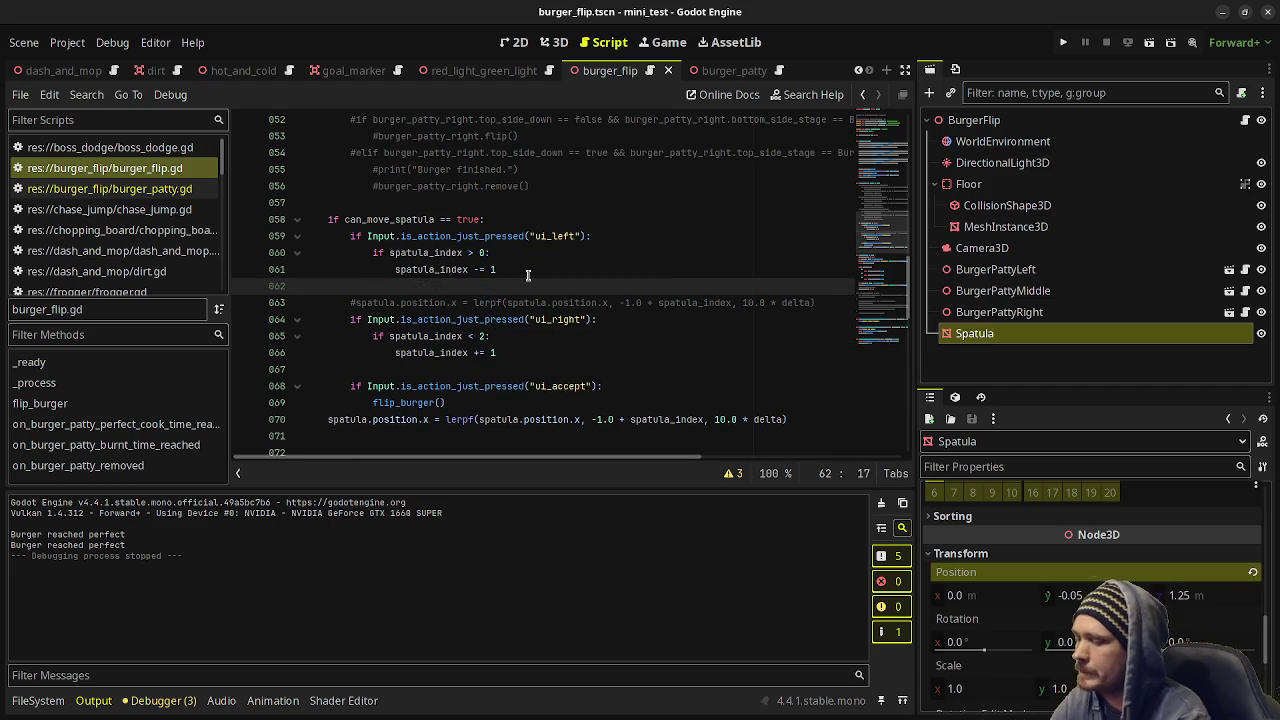
type("print(spatula.")
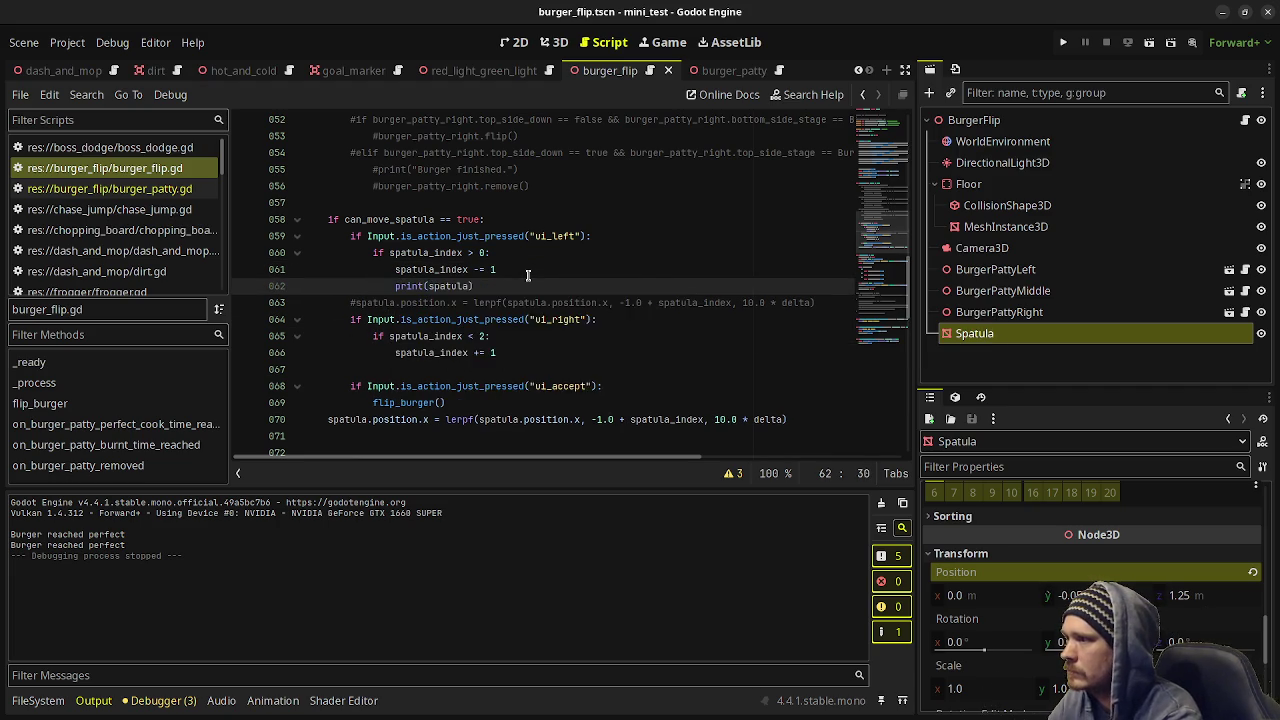
key("BackSpace")
type("_index")
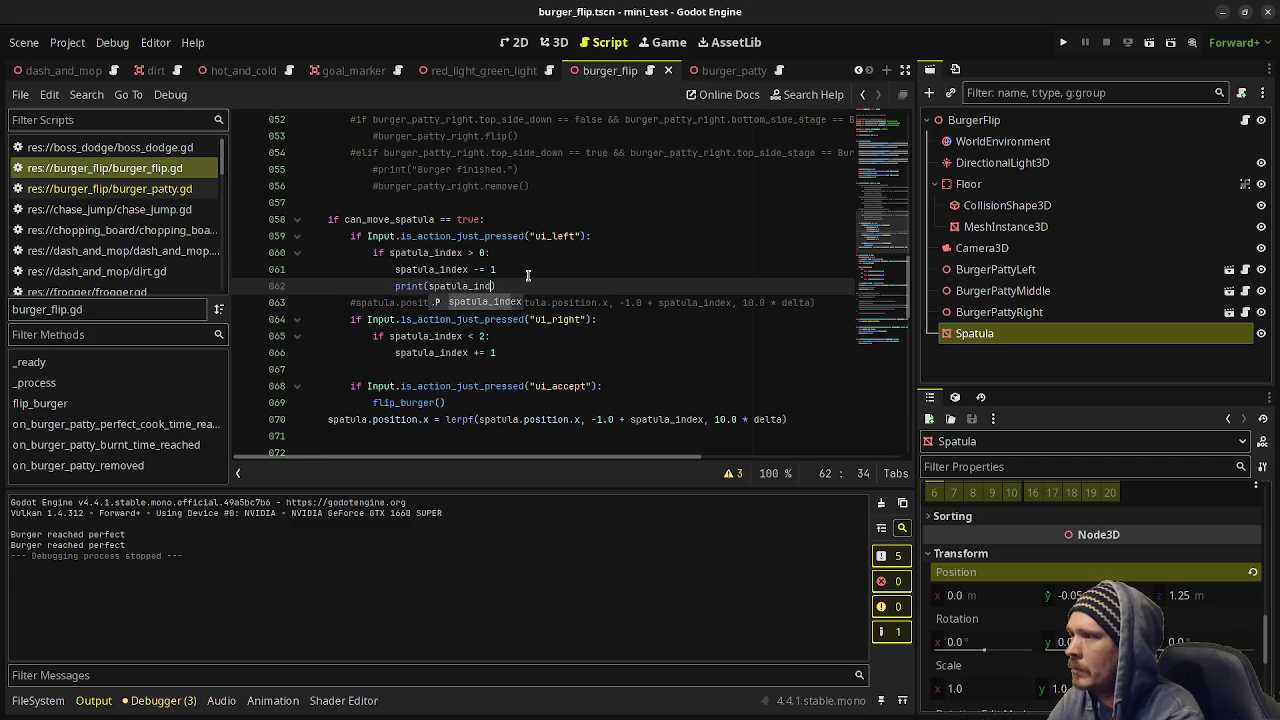
Review flip() in burger_patty.gd: its tween setup on lines 73–76 and the await on finished.
left_click(110, 188)
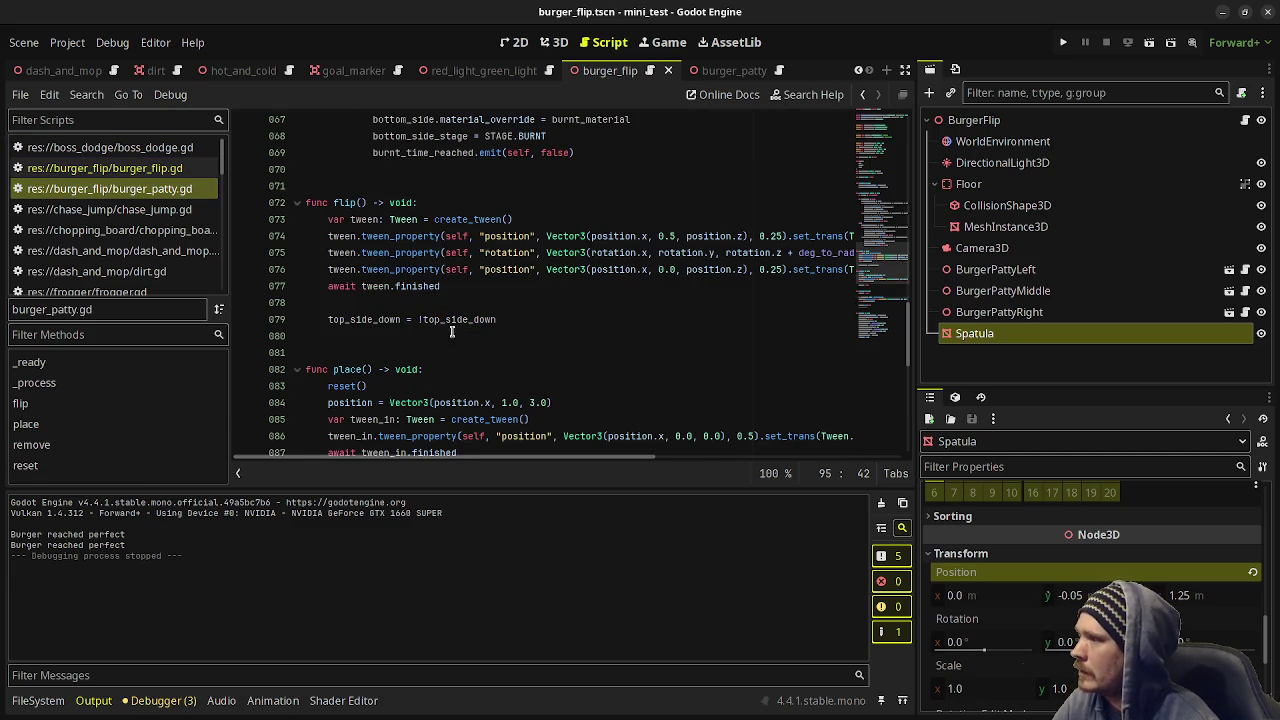
double_click(345, 288)
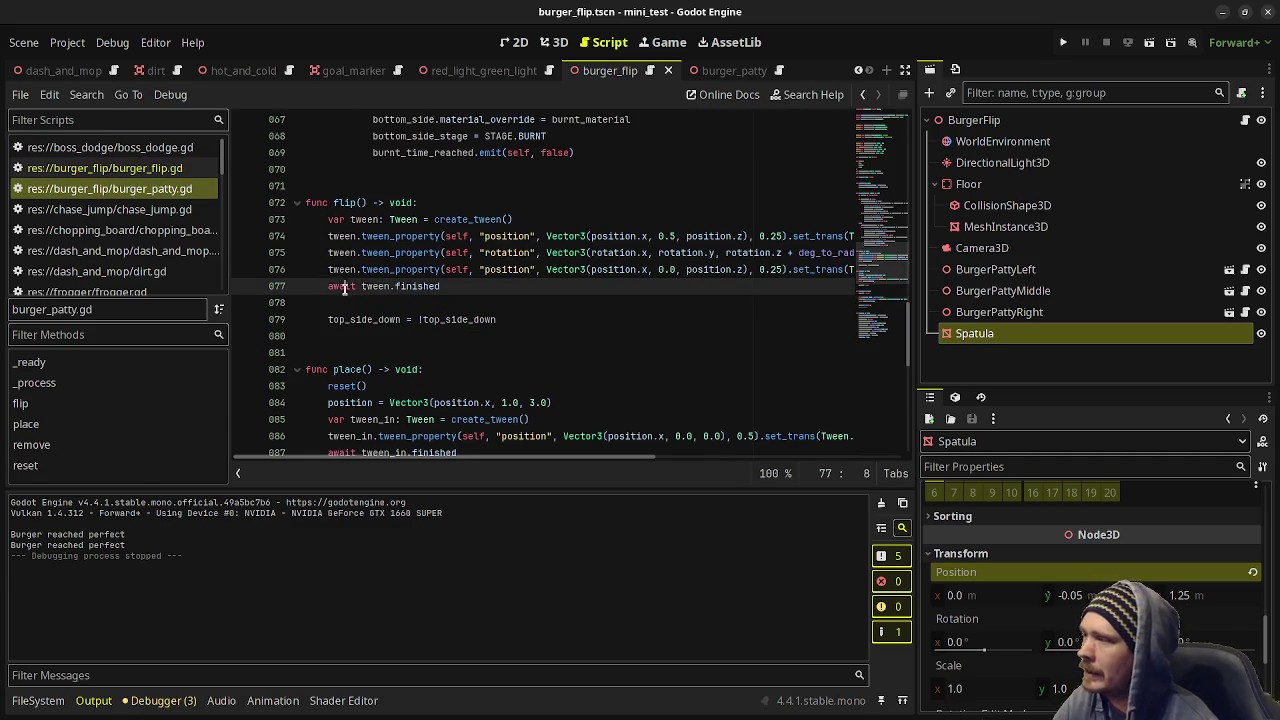
double_click(342, 202)
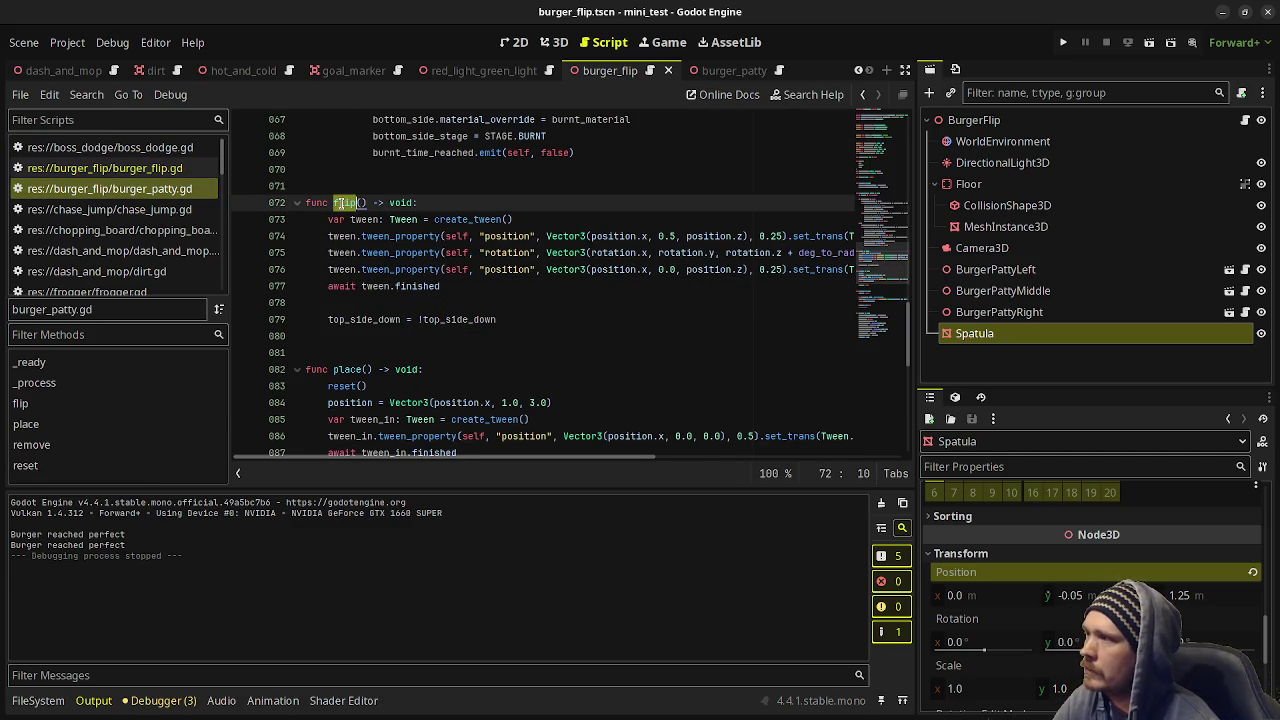
double_click(341, 286)
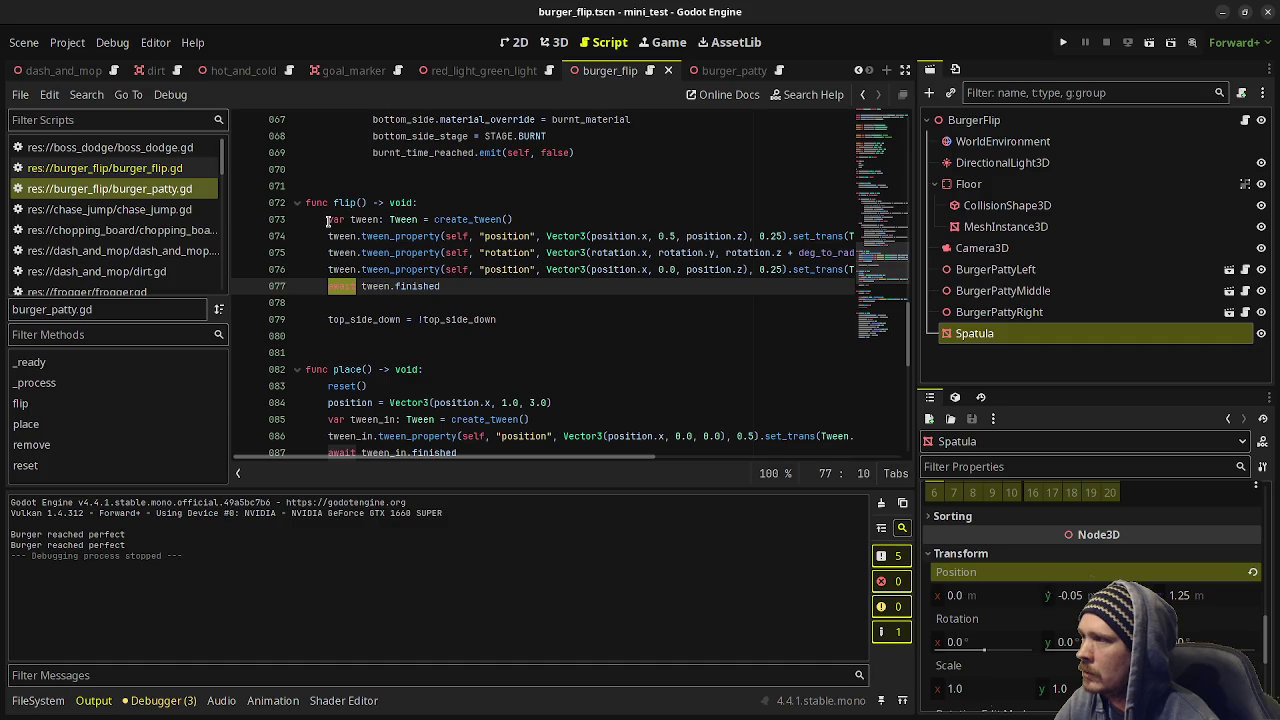
mouse_move(328, 219)
left_mouse_down()
mouse_move(440, 240)
mouse_move(476, 268)
left_mouse_up()
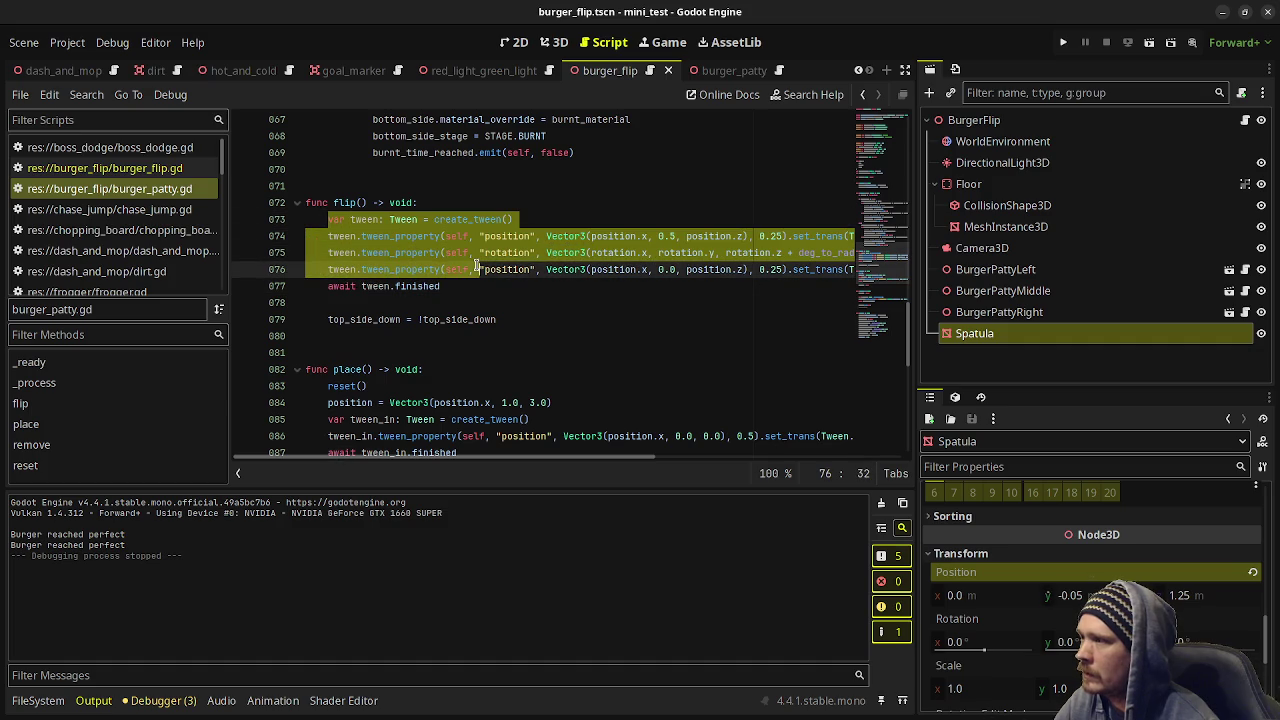
double_click(414, 287)
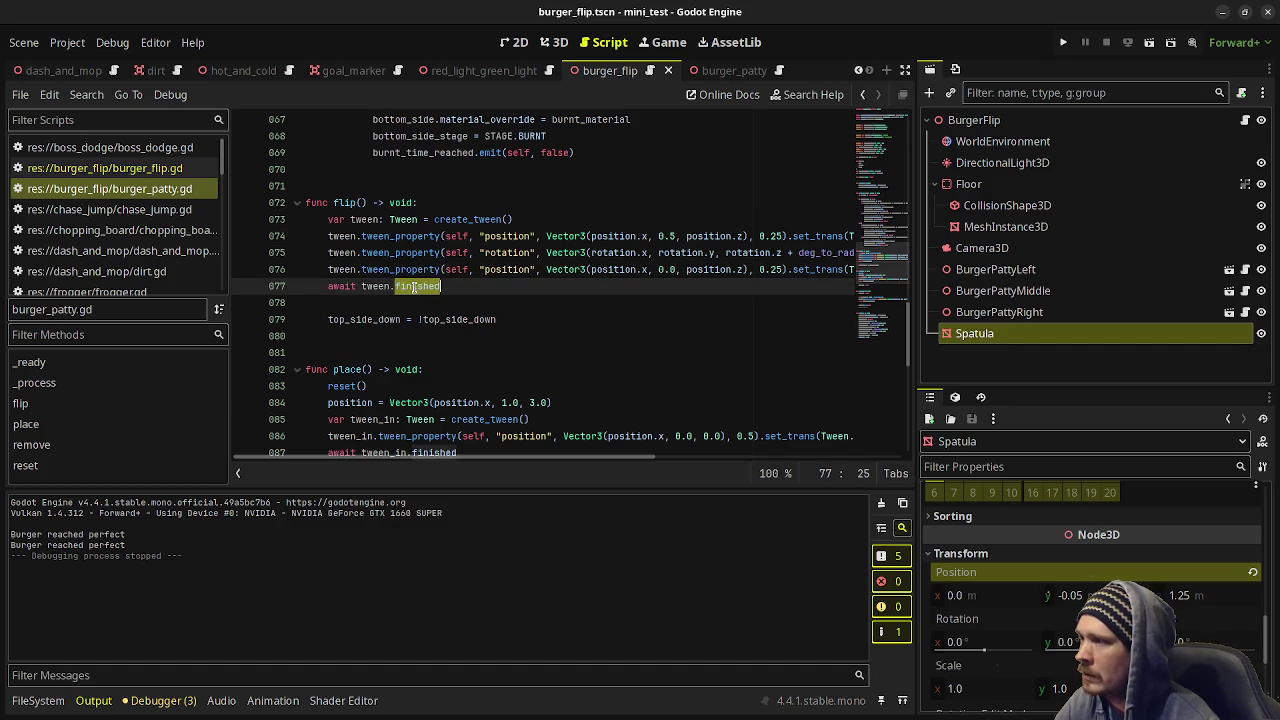
left_click_drag(365, 319, 463, 321)
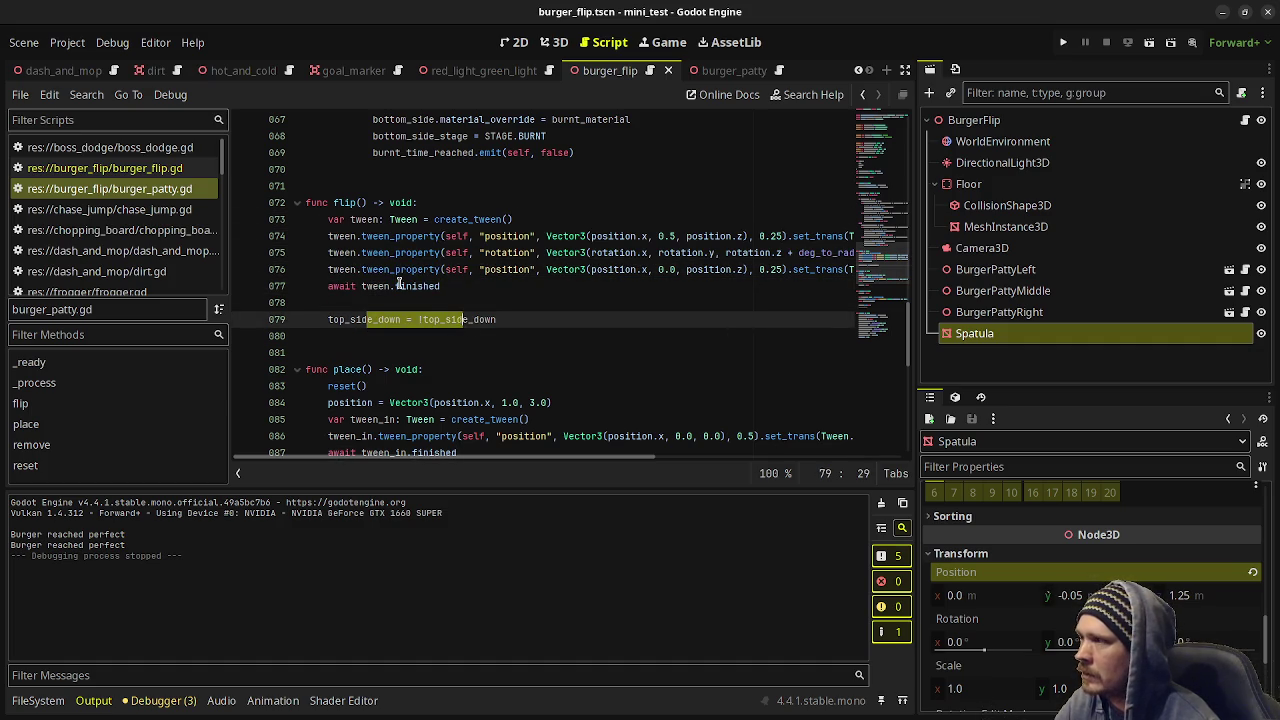
left_click(372, 203)
left_click(334, 203)
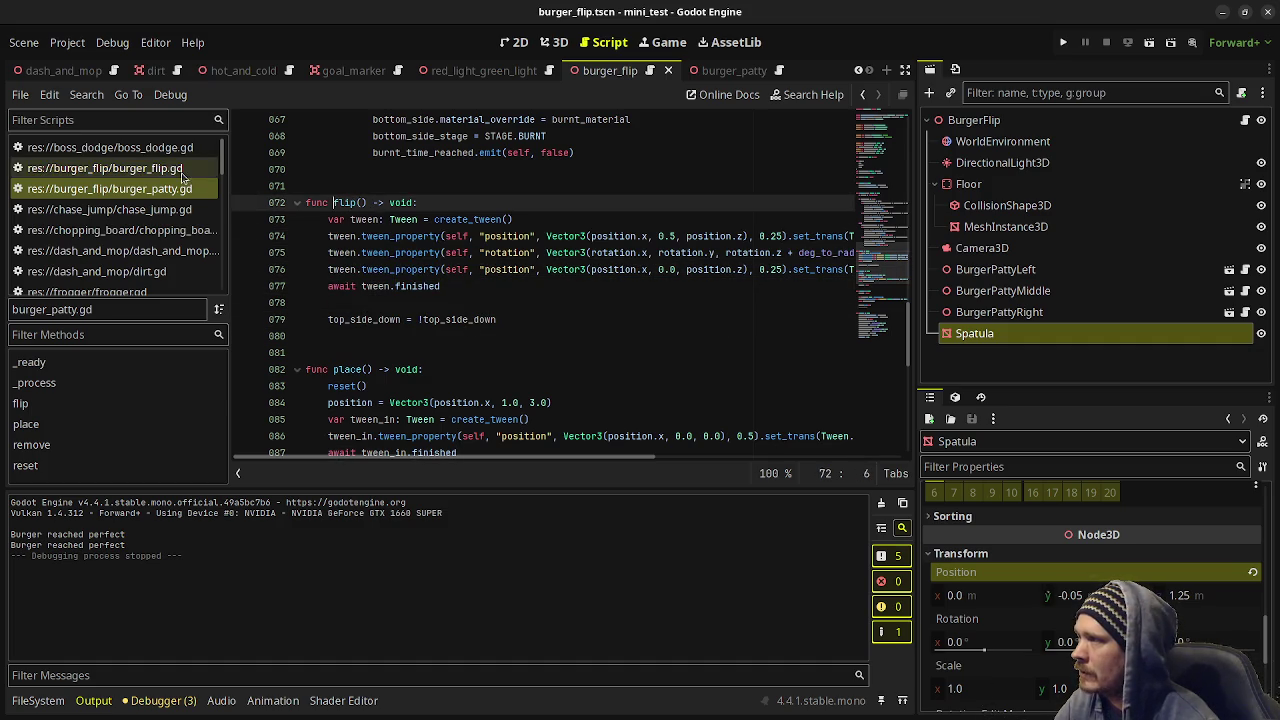
Find the flip call on line 82 of burger_flip.gd and compare it with flip()'s await.
left_click(105, 168)
scroll(470, 360, "down", 5)
scroll(469, 359, "down", 4)
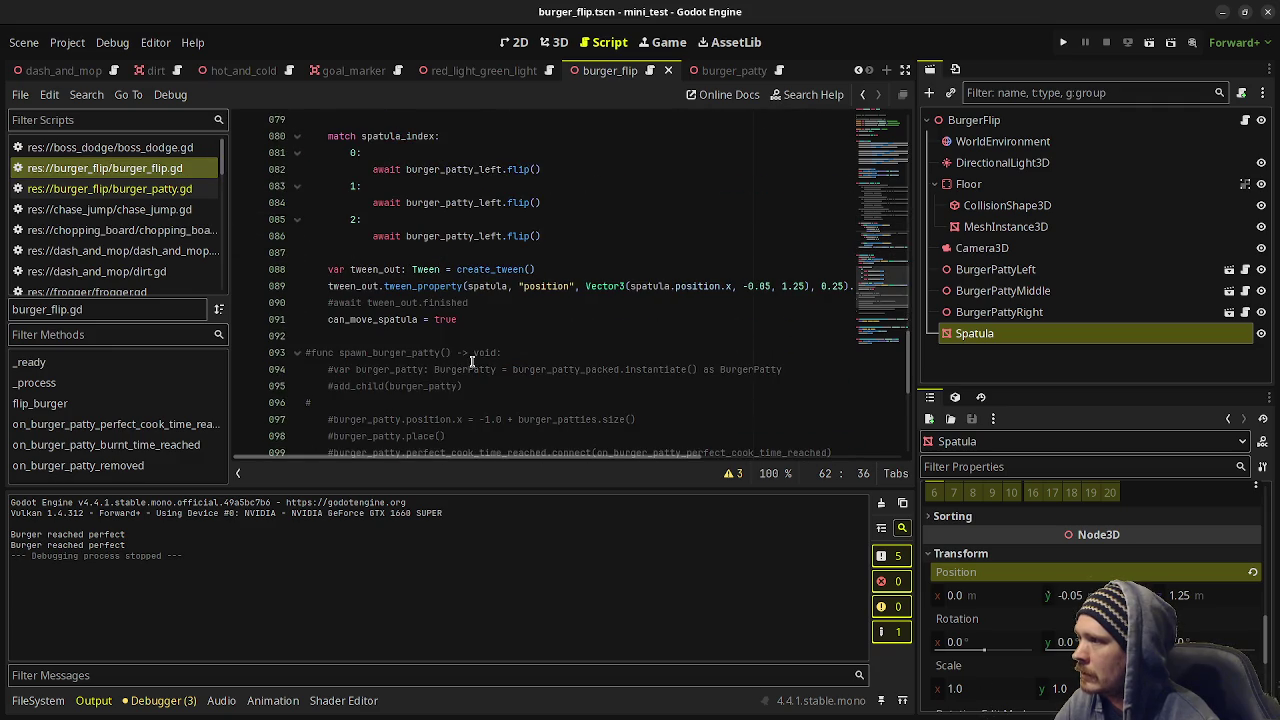
scroll(482, 353, "up", 1)
left_click(388, 219)
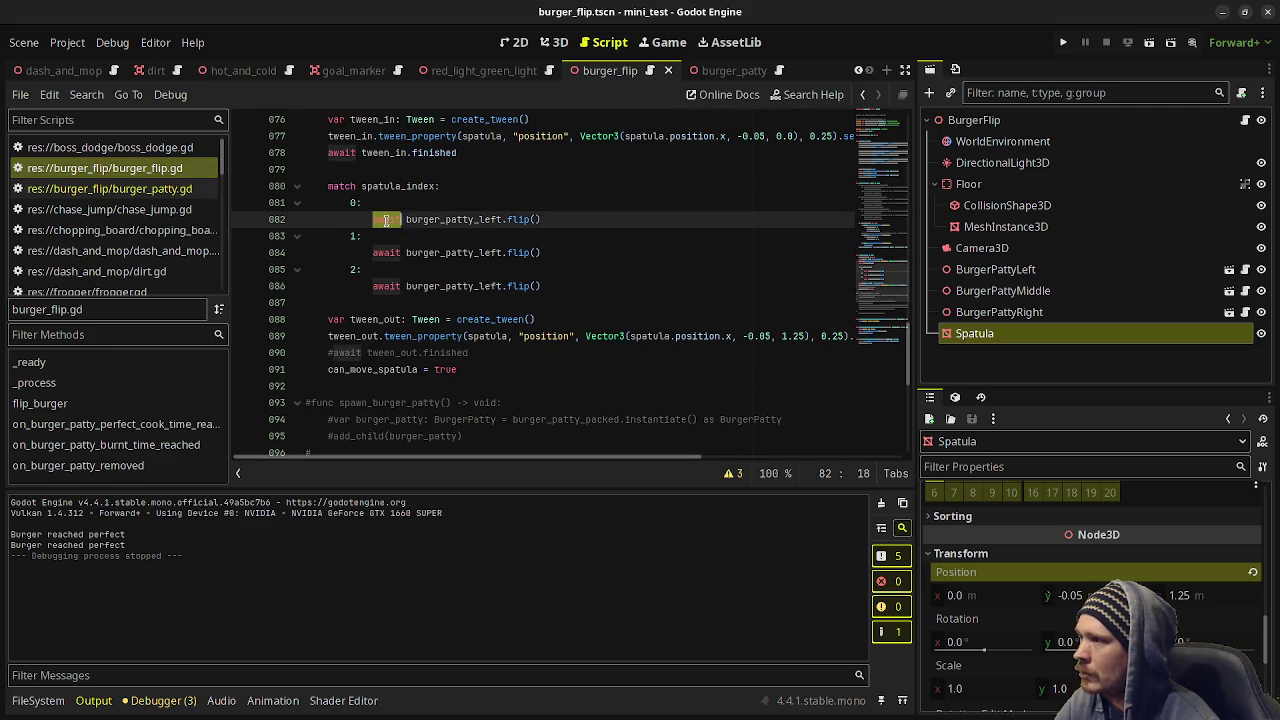
double_click(517, 219)
left_click(205, 189)
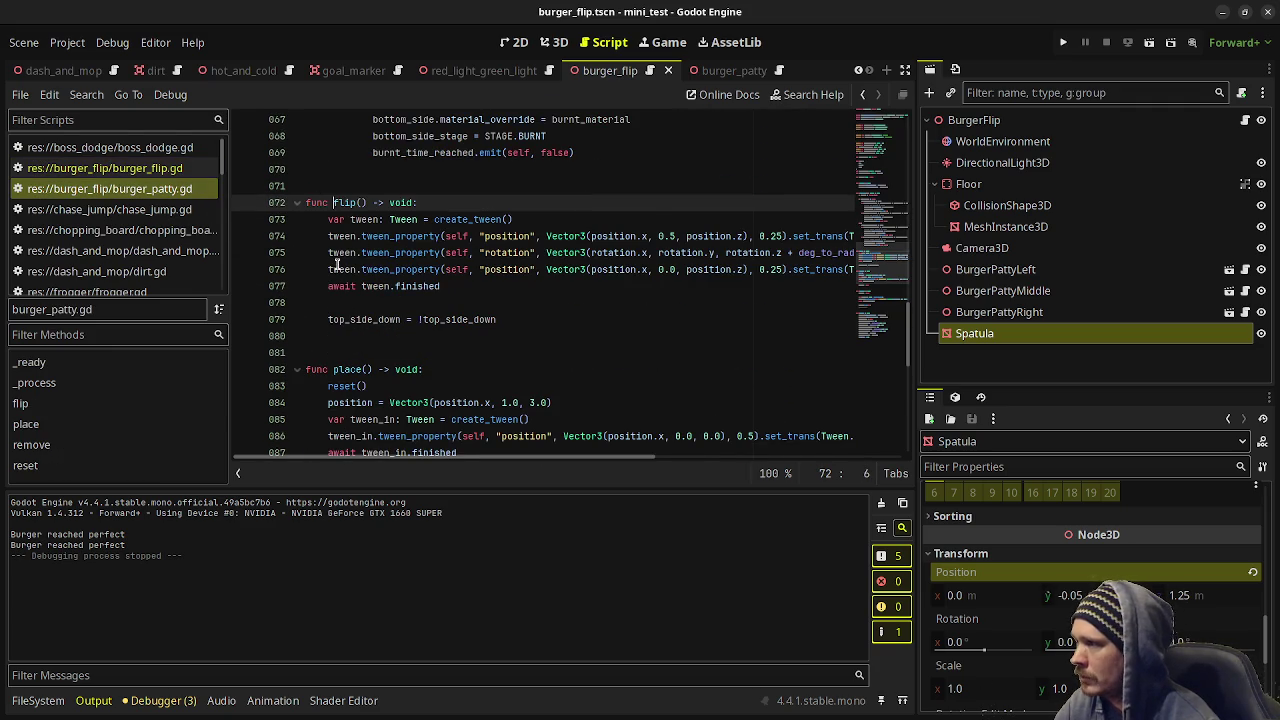
double_click(341, 287)
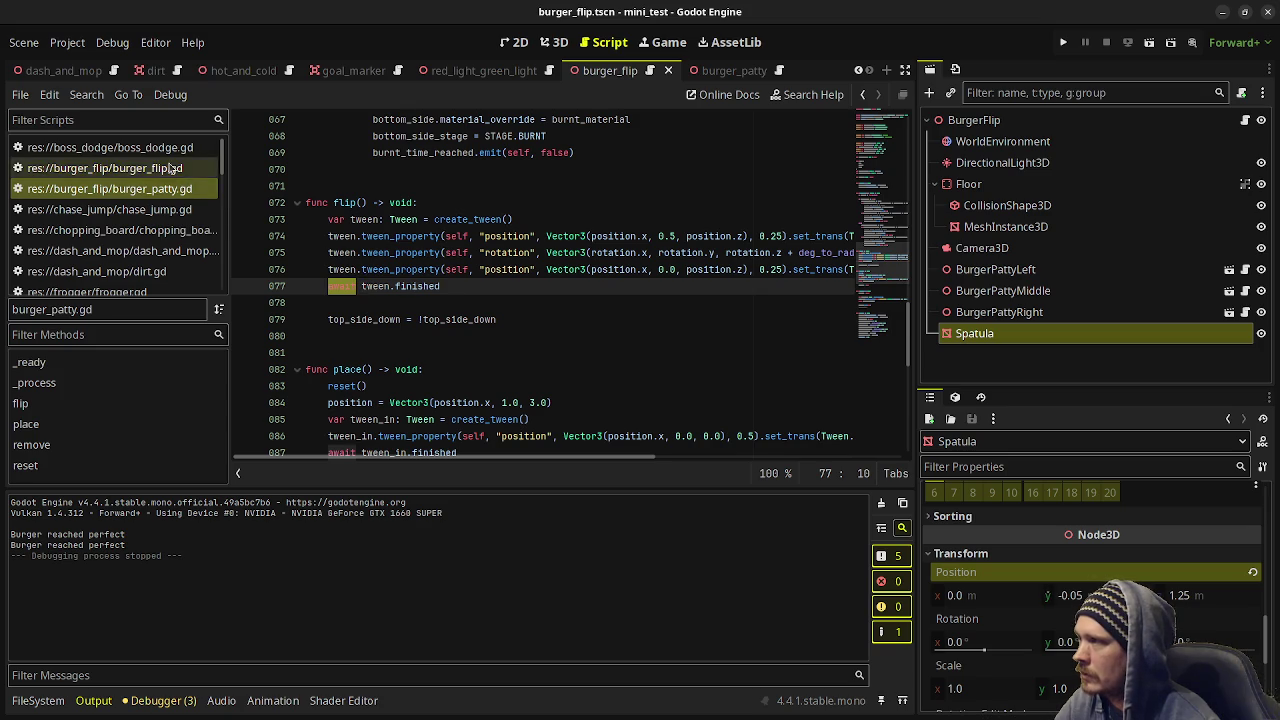
left_click(105, 168)
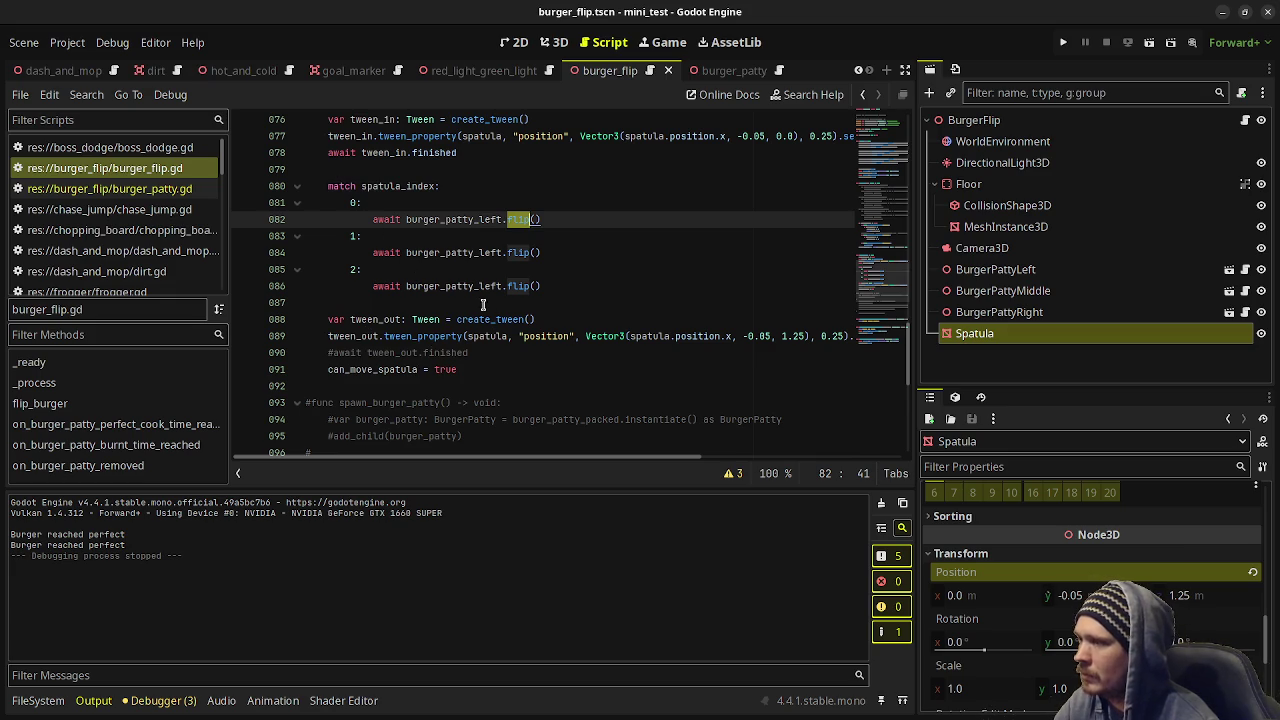
Inspect the tween_out creation and commented-out await on lines 88–90, then scroll up to the input checks.
scroll(470, 310, "up", 1)
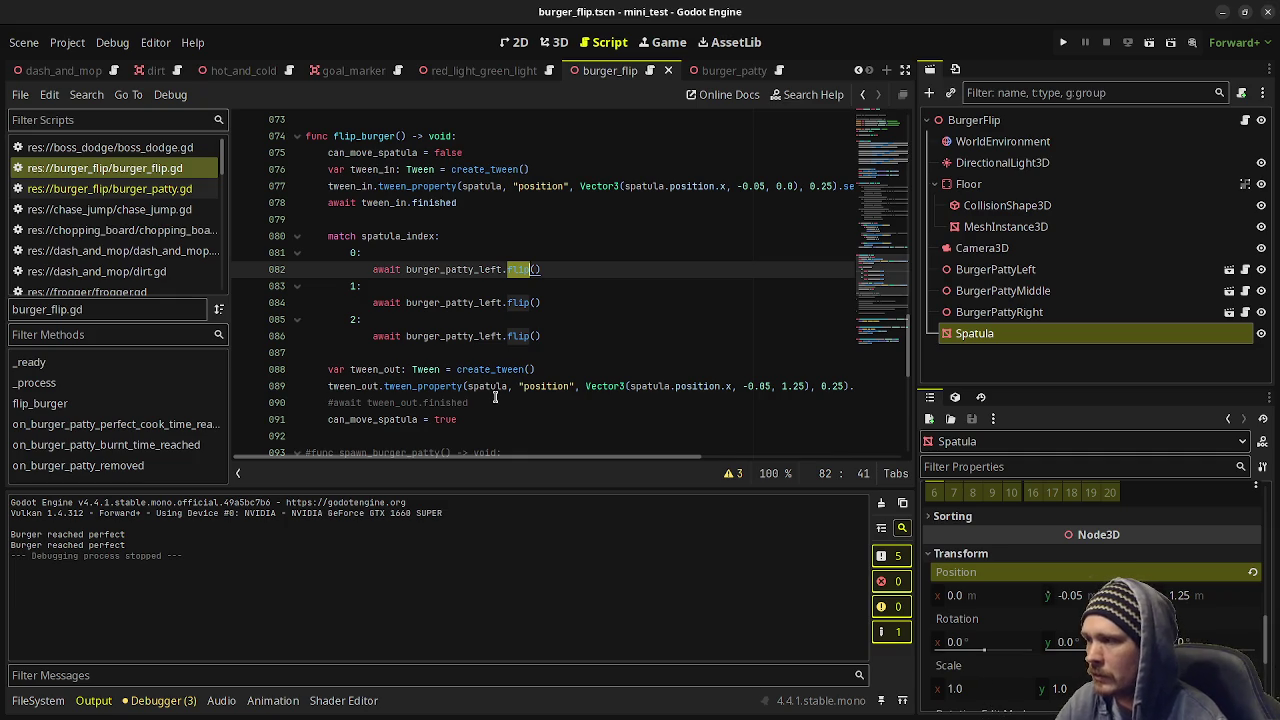
left_click(494, 399)
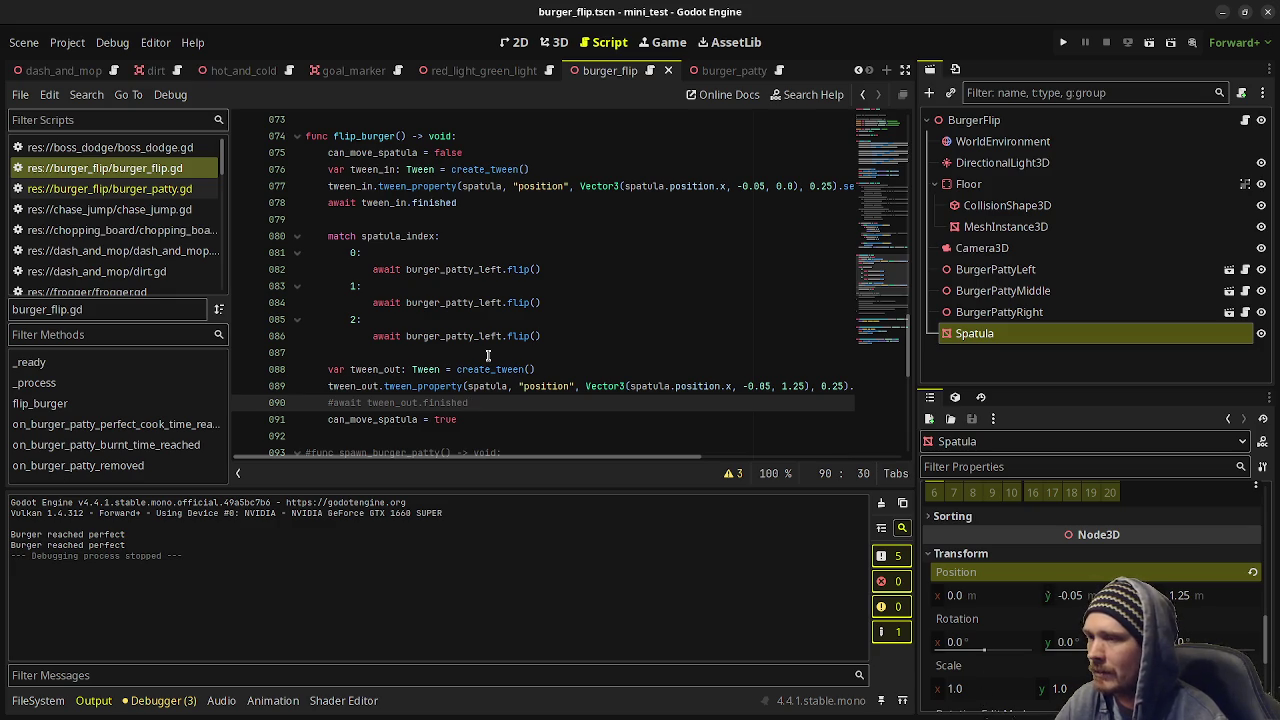
left_click(558, 369)
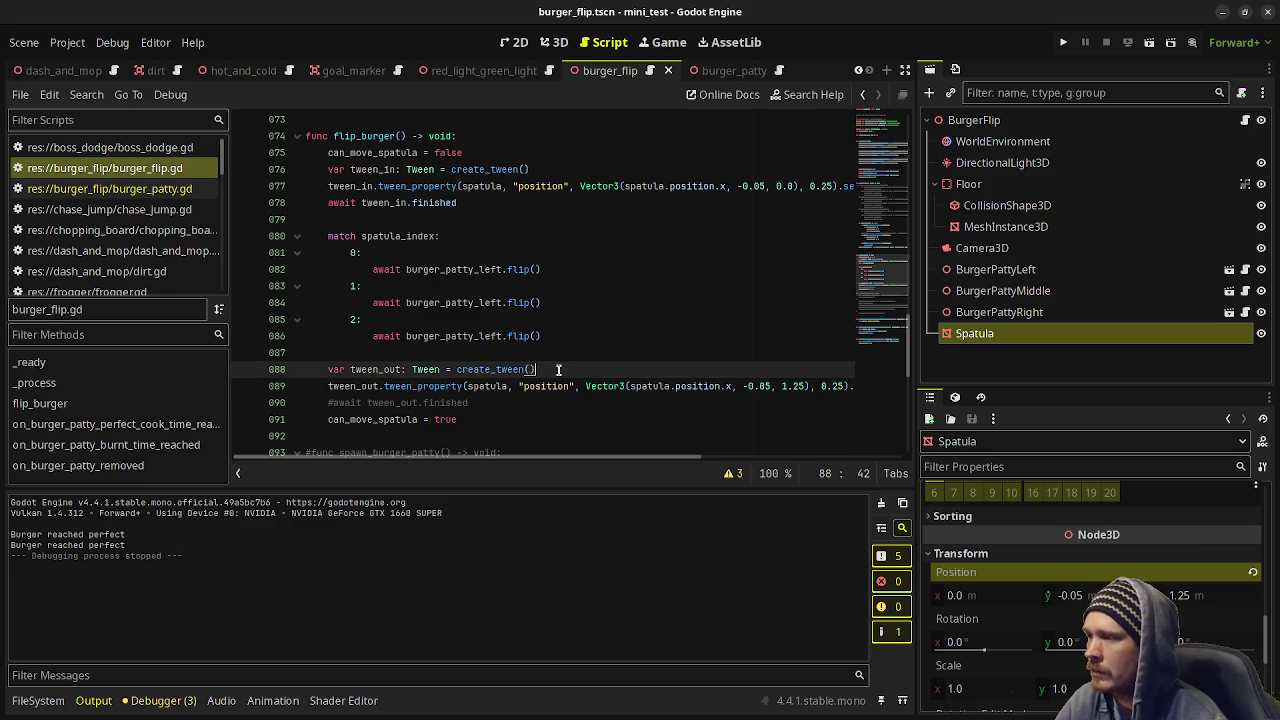
left_click(486, 400)
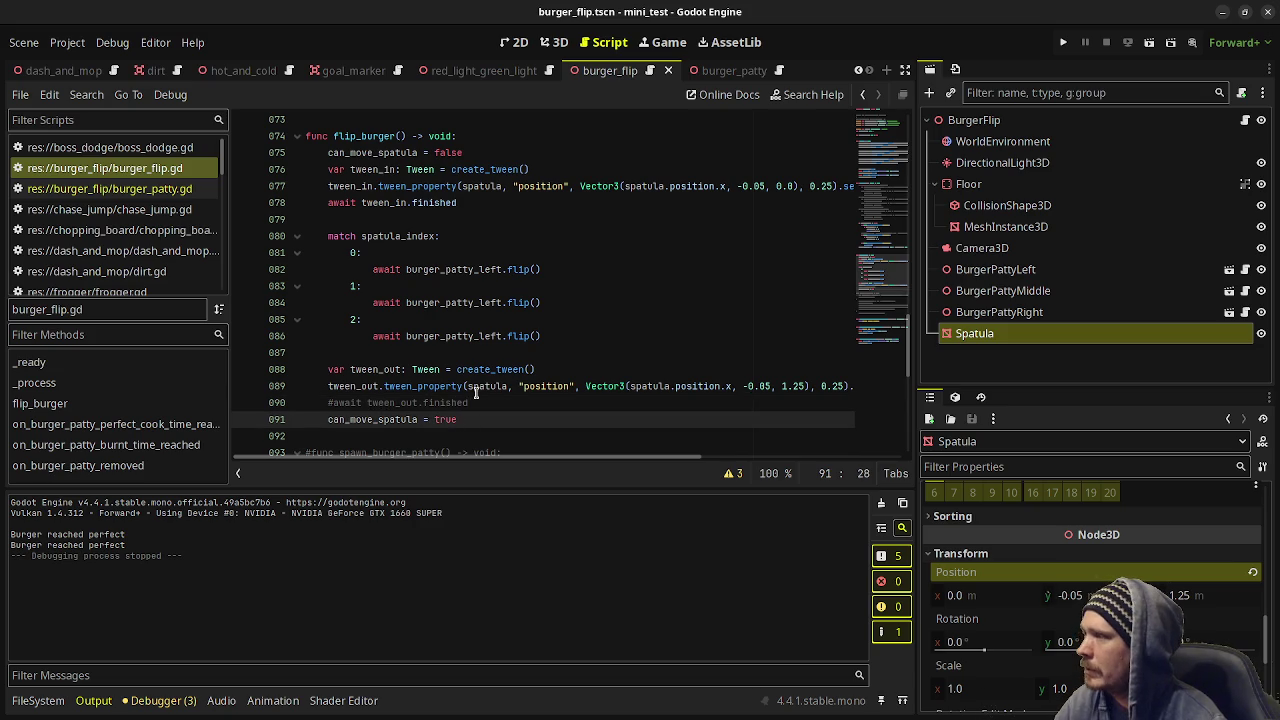
left_click(130, 188)
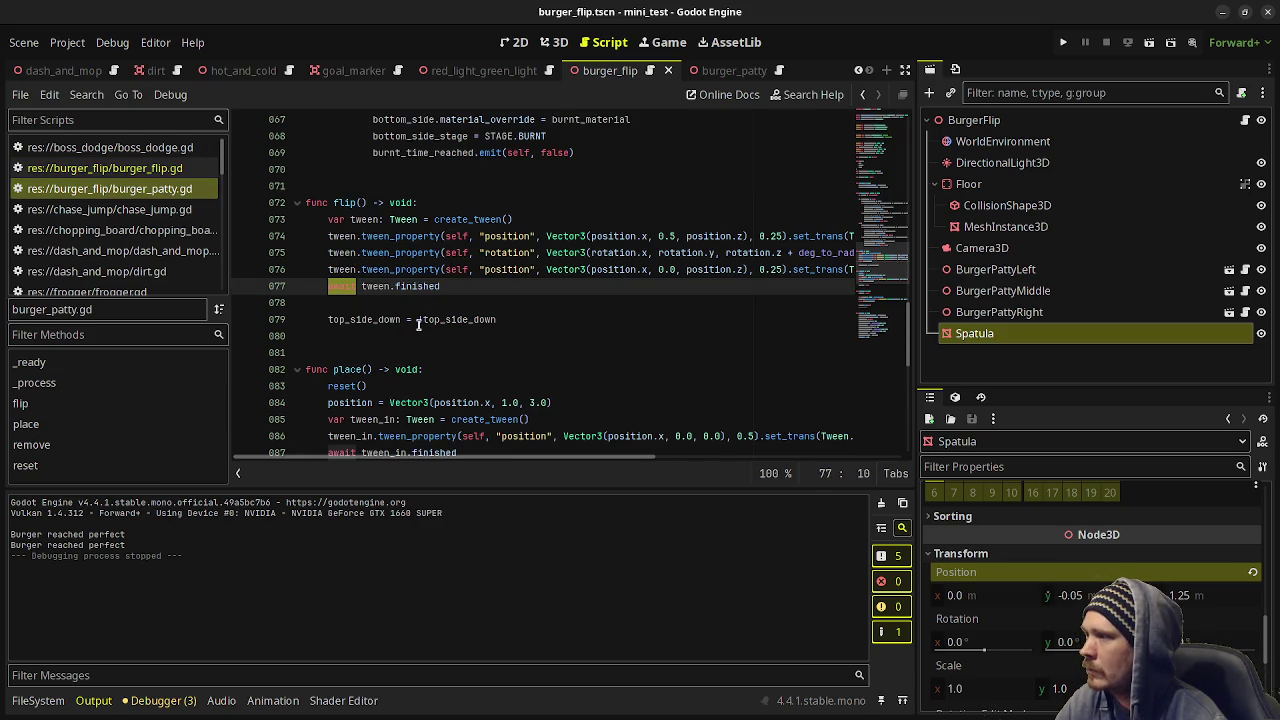
left_click(105, 168)
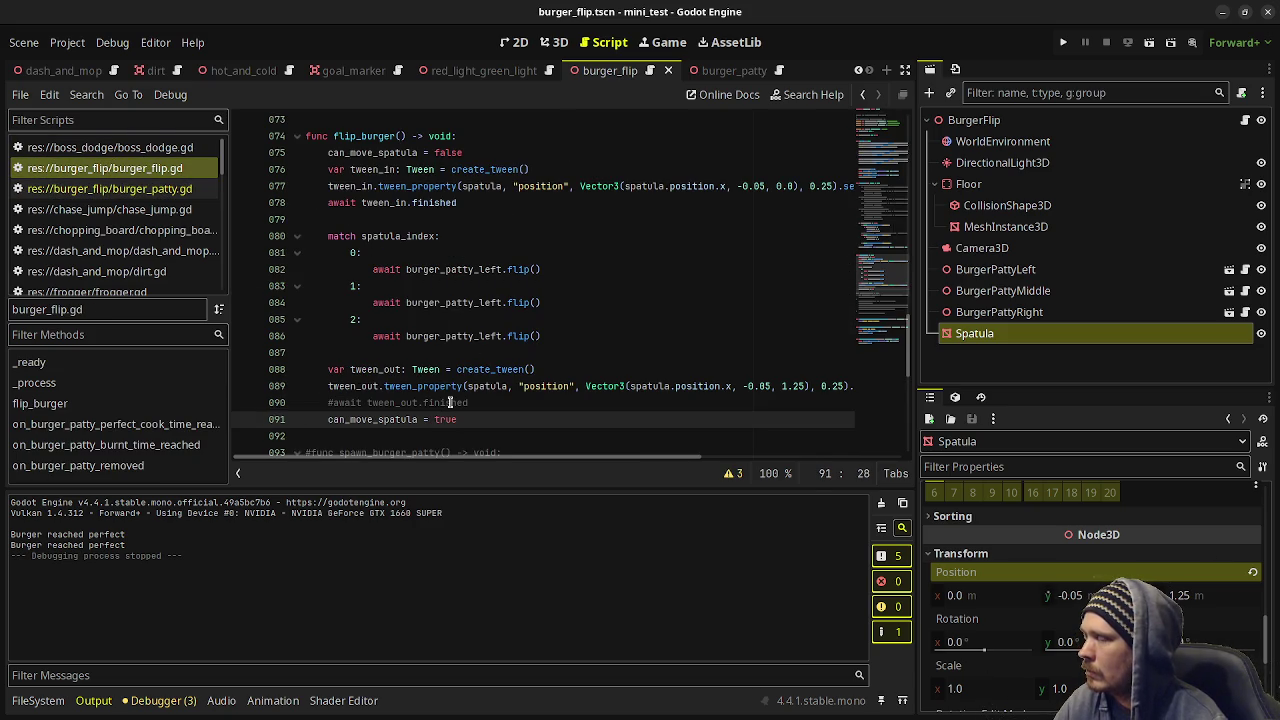
scroll(490, 389, "up", 5)
scroll(490, 389, "up", 2)
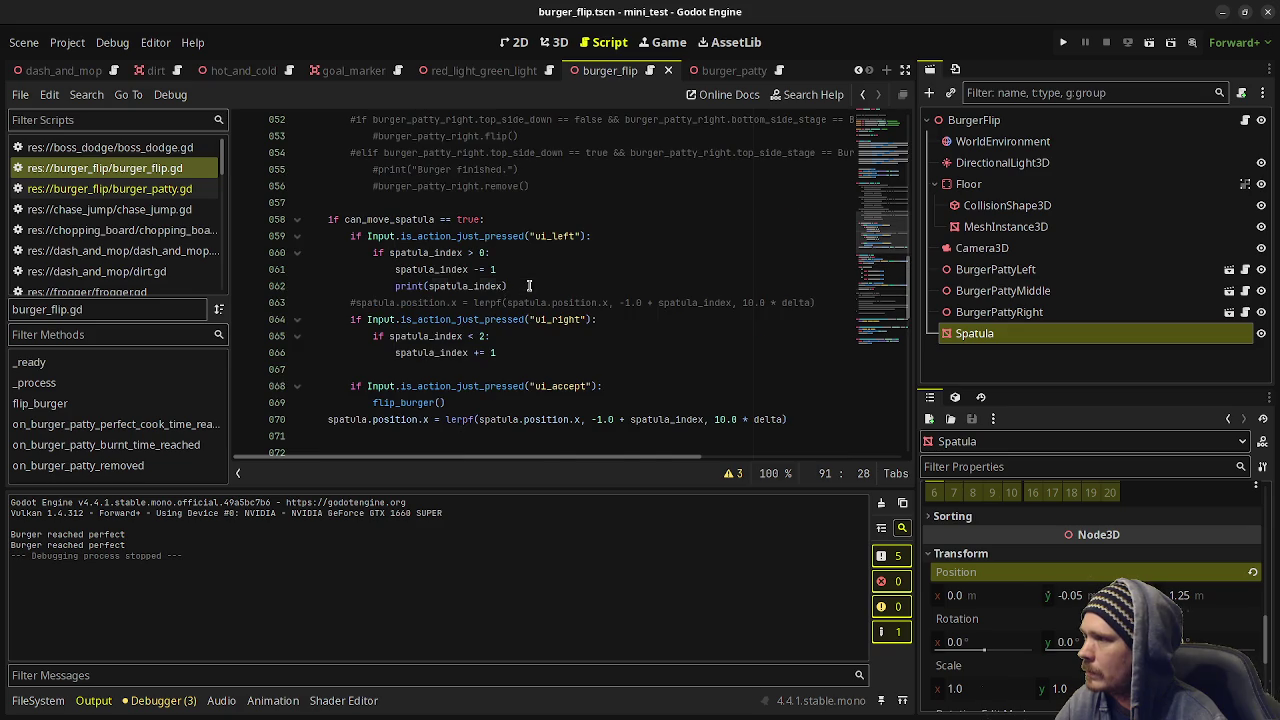
Paste print(spatula_index) below spatula_index += 1 on line 66 and run the game.
left_click_drag(508, 287, 390, 287)
key("ctrl+c")
left_click(520, 352)
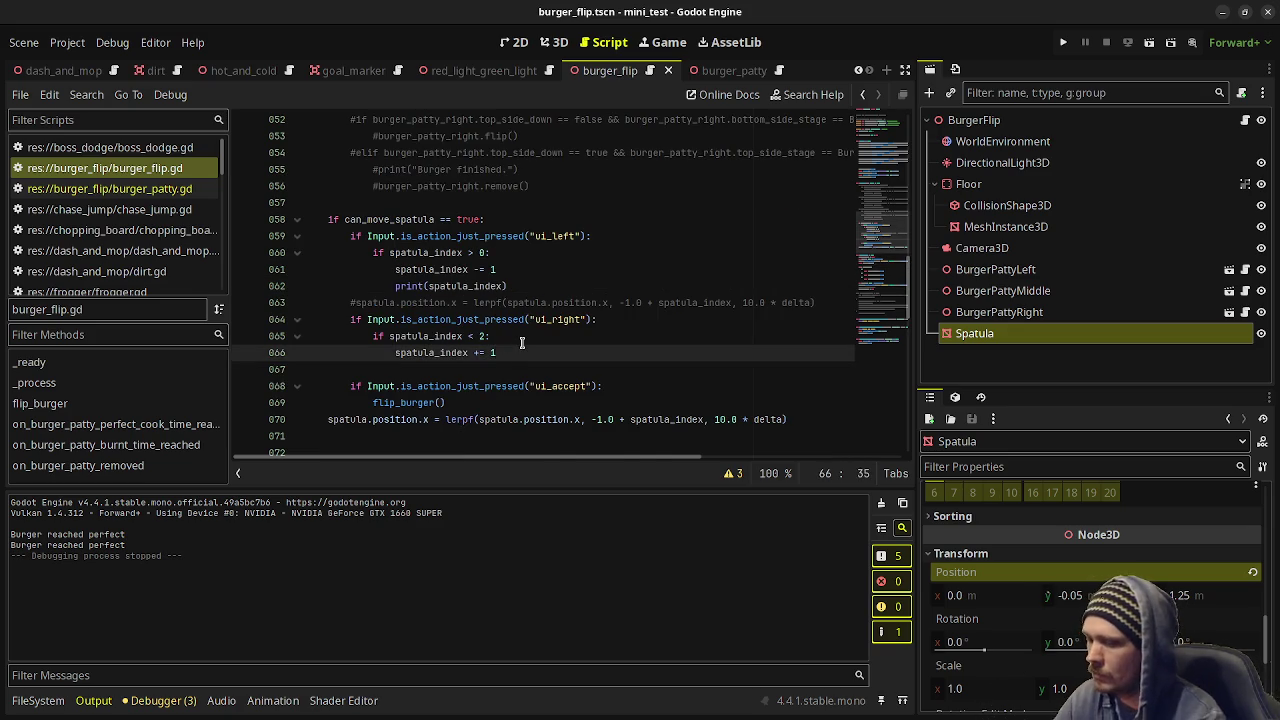
key("Return")
key("ctrl+v")
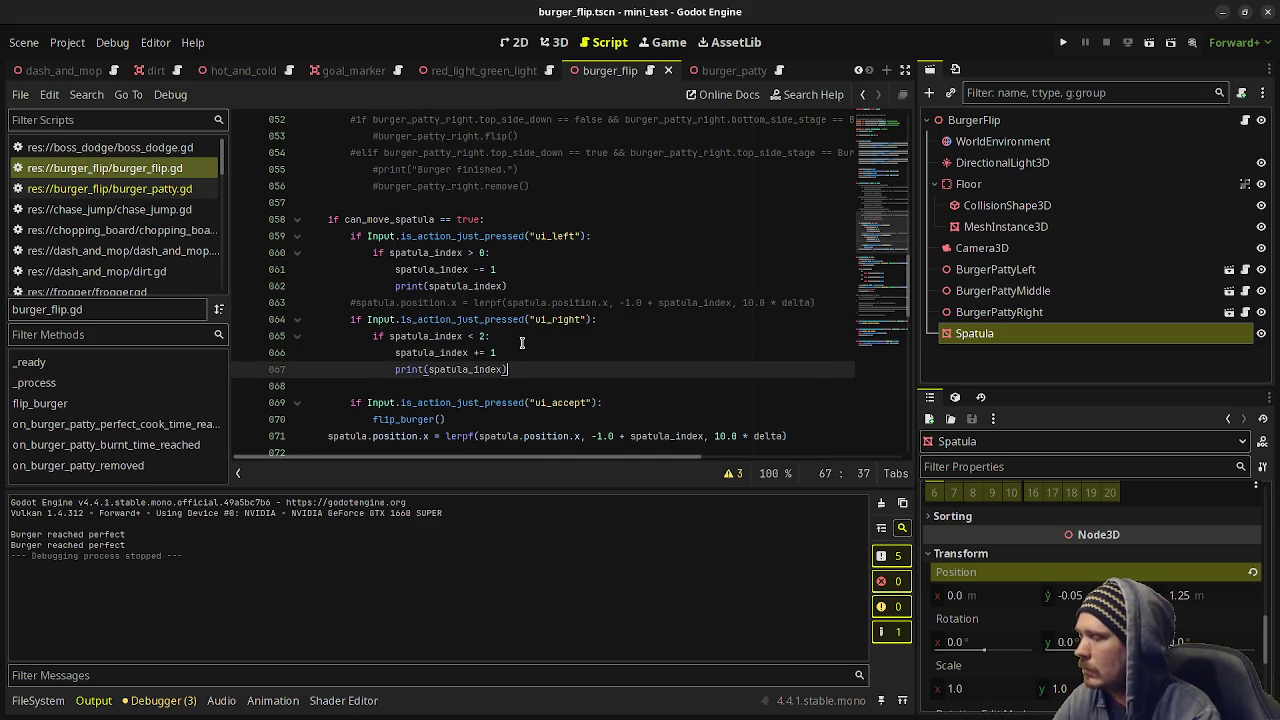
key("F6")
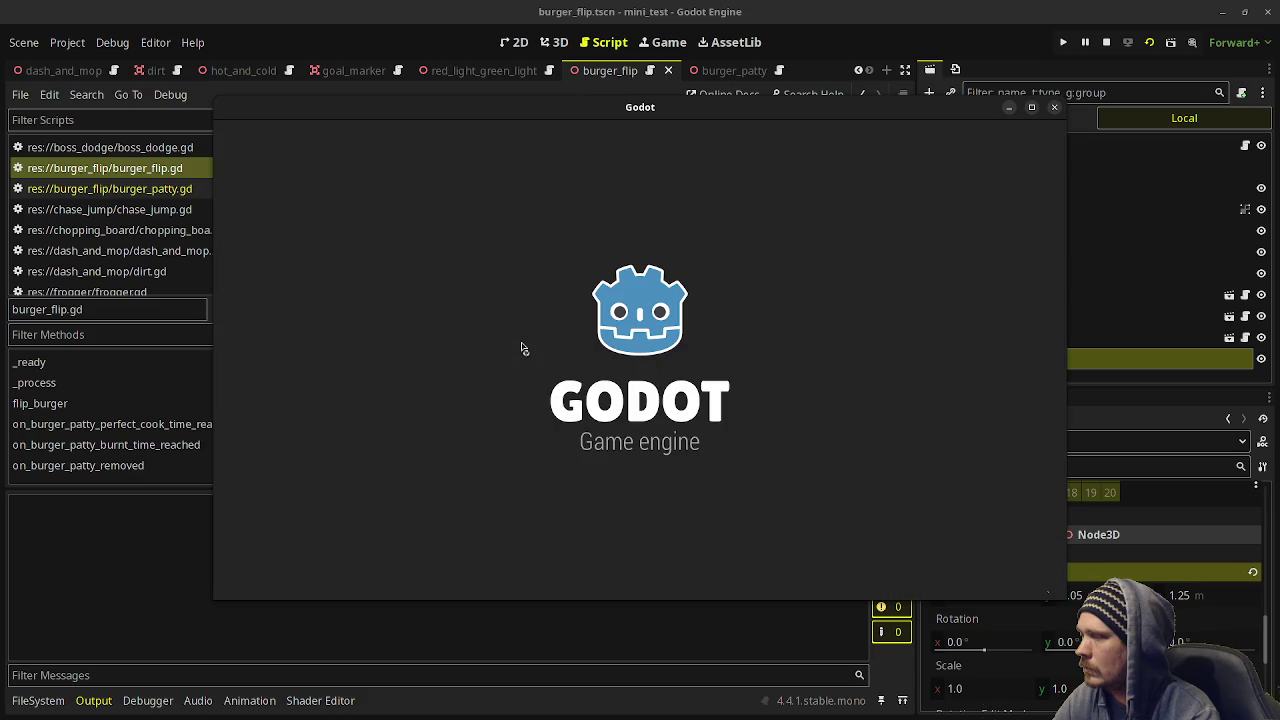
Move the spatula left, then right, flipping a patty after each move, then stop the game.
key("Left")
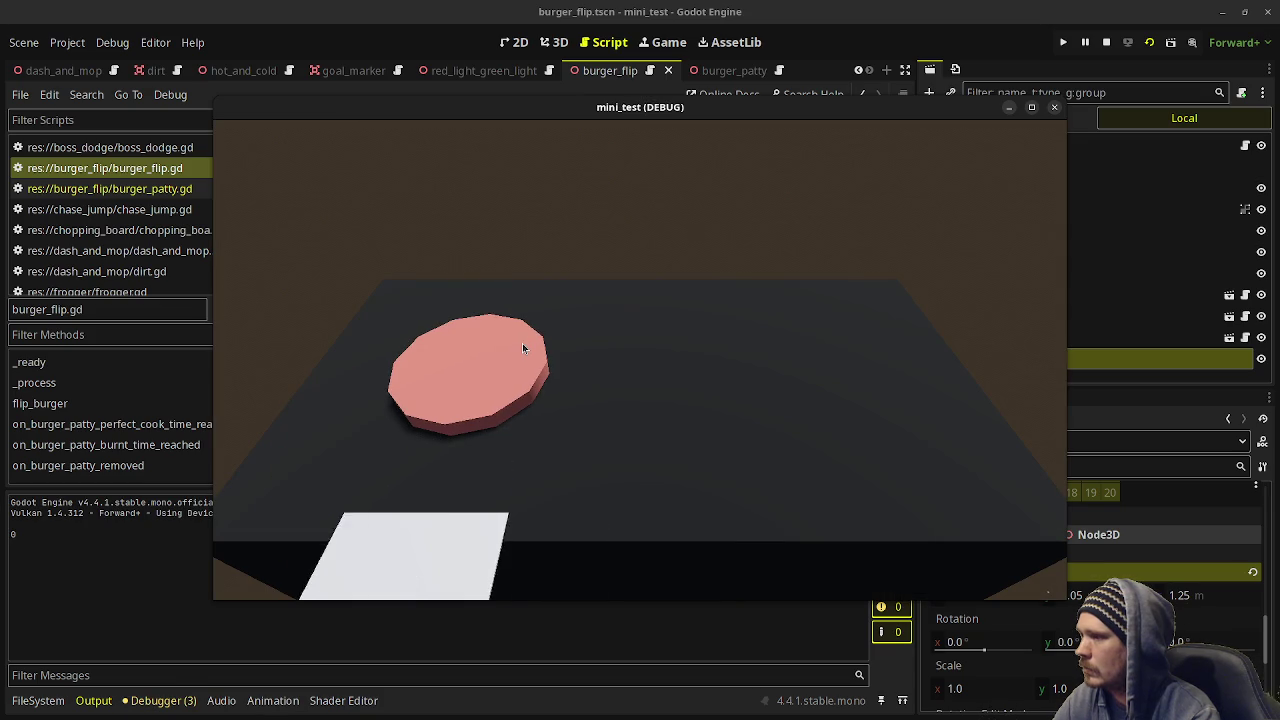
key("space")
key("Right")
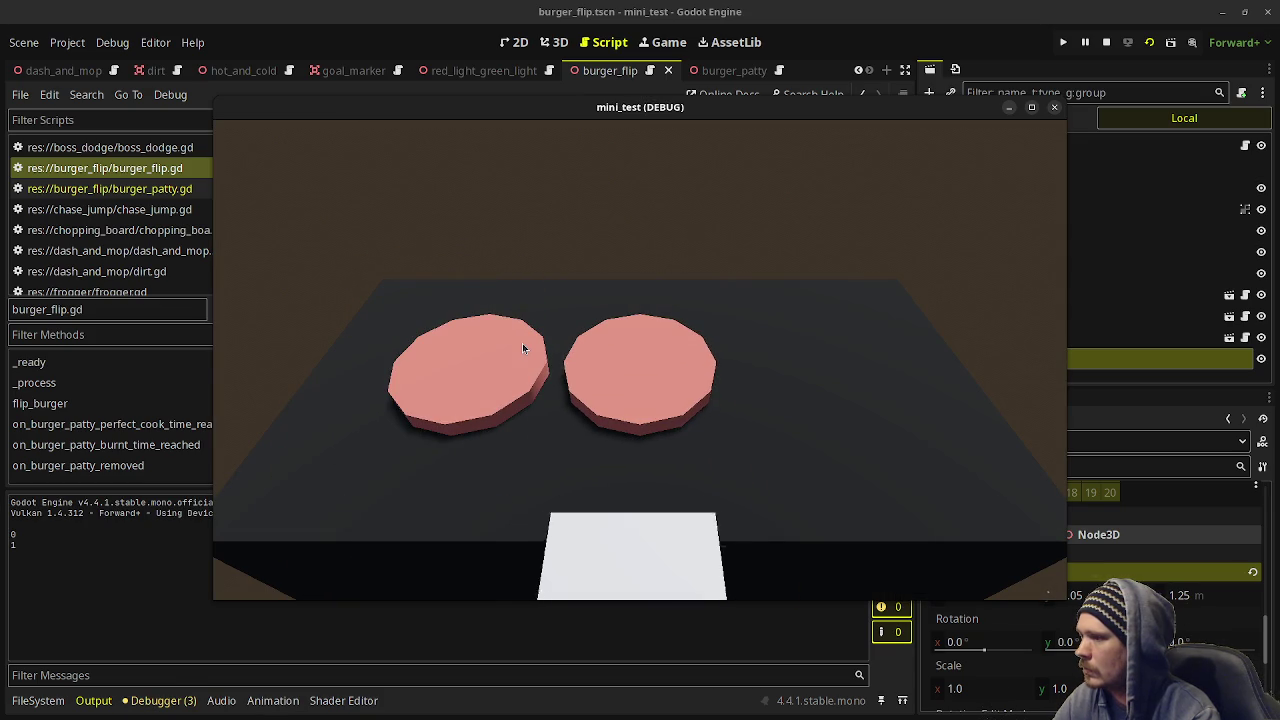
key("space")
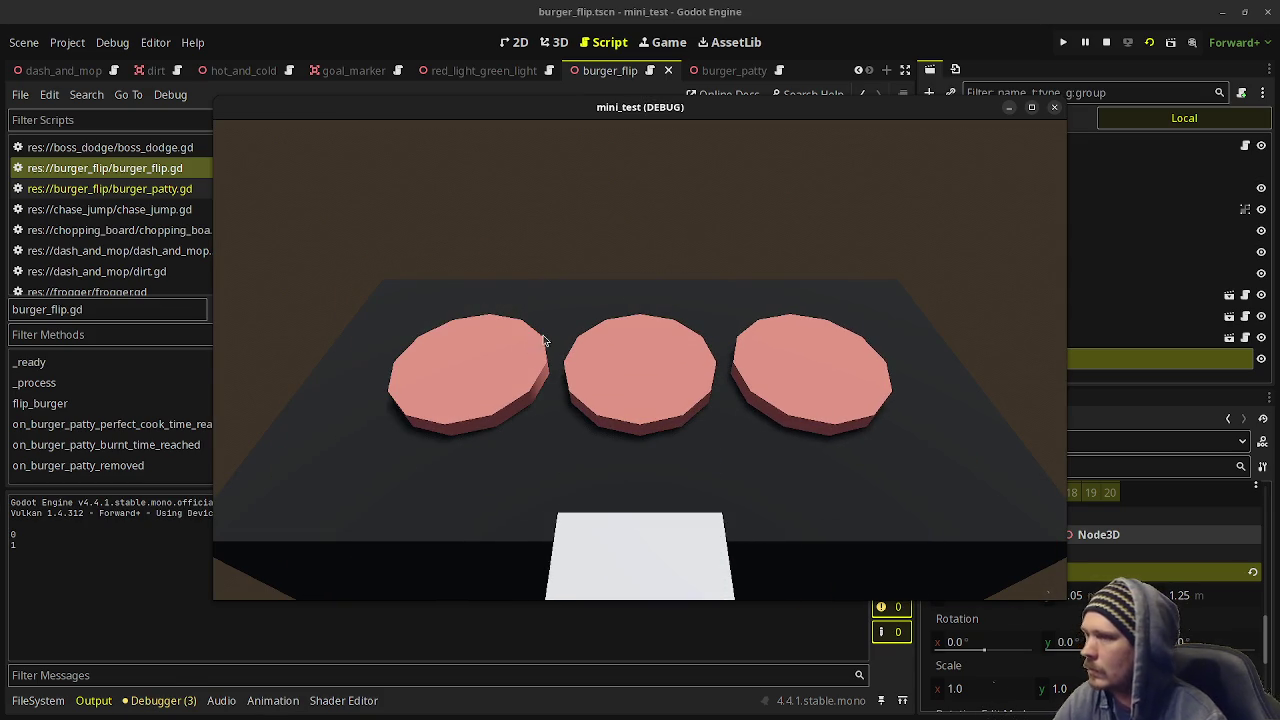
key("F8")
Change the flip calls on lines 85 and 87 from left to middle and right, and save.
scroll(609, 329, "down", 8)
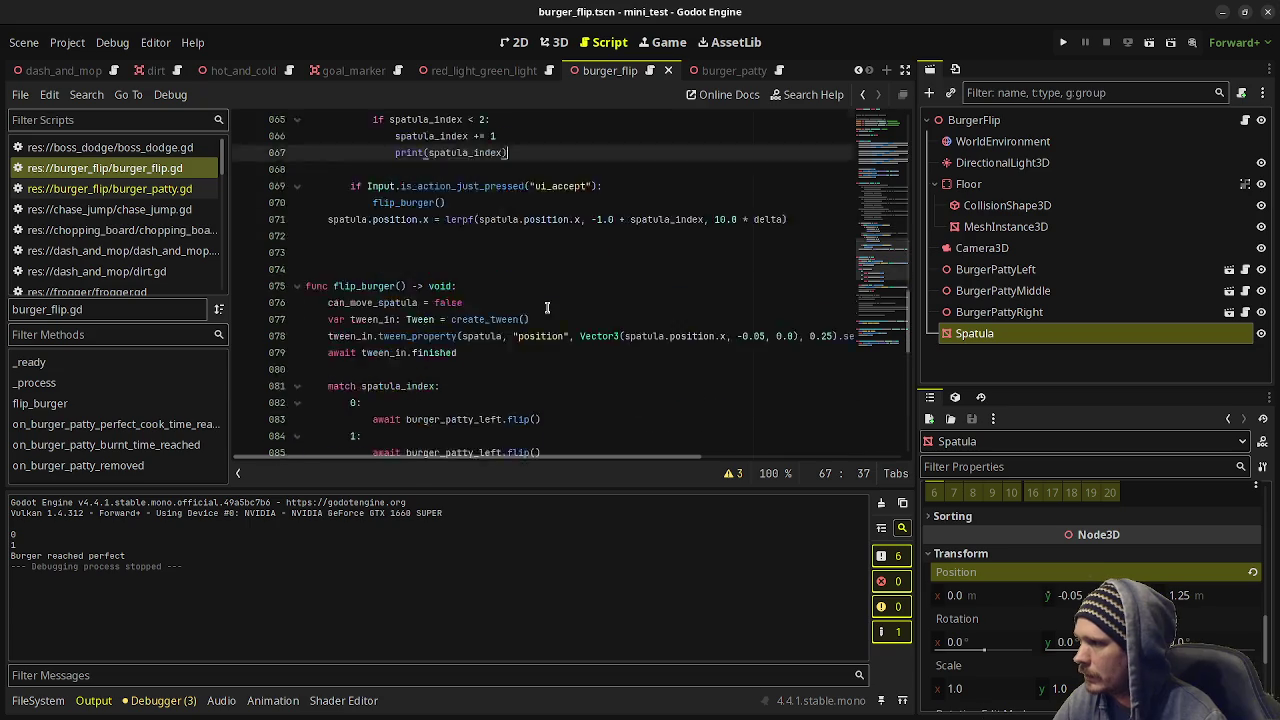
left_click(486, 269)
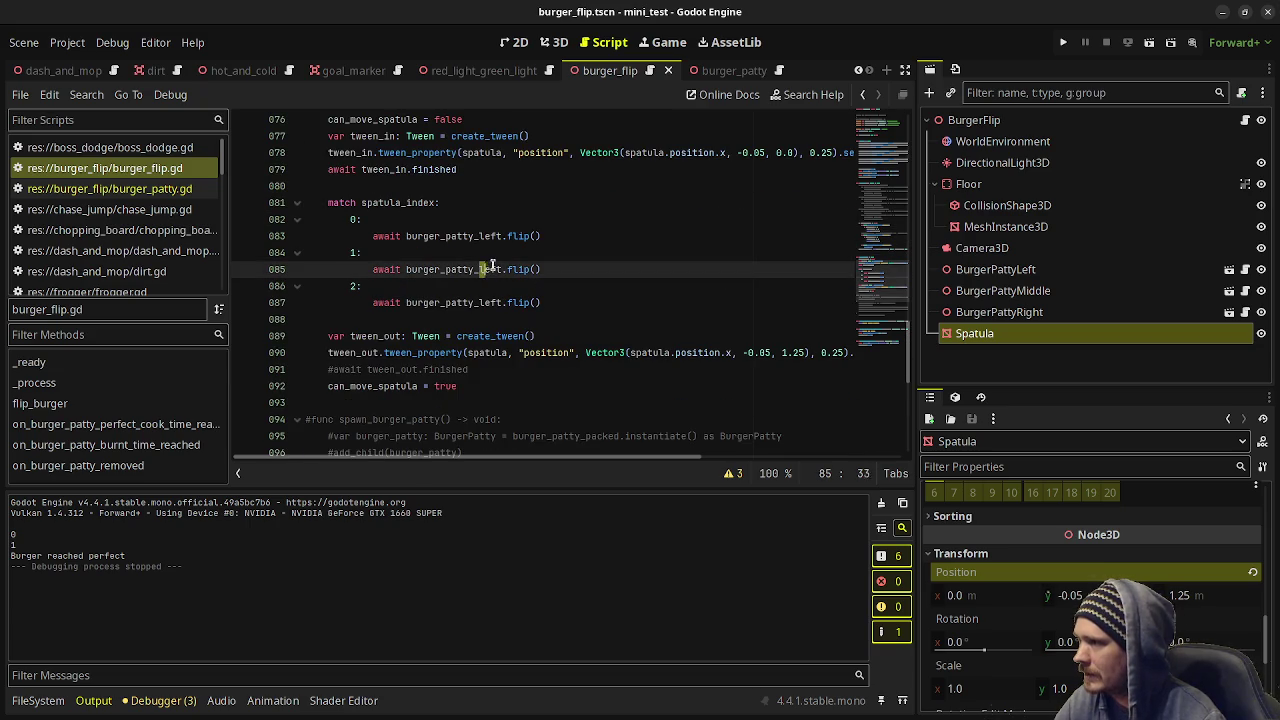
left_click_drag(479, 269, 503, 269)
type("middle")
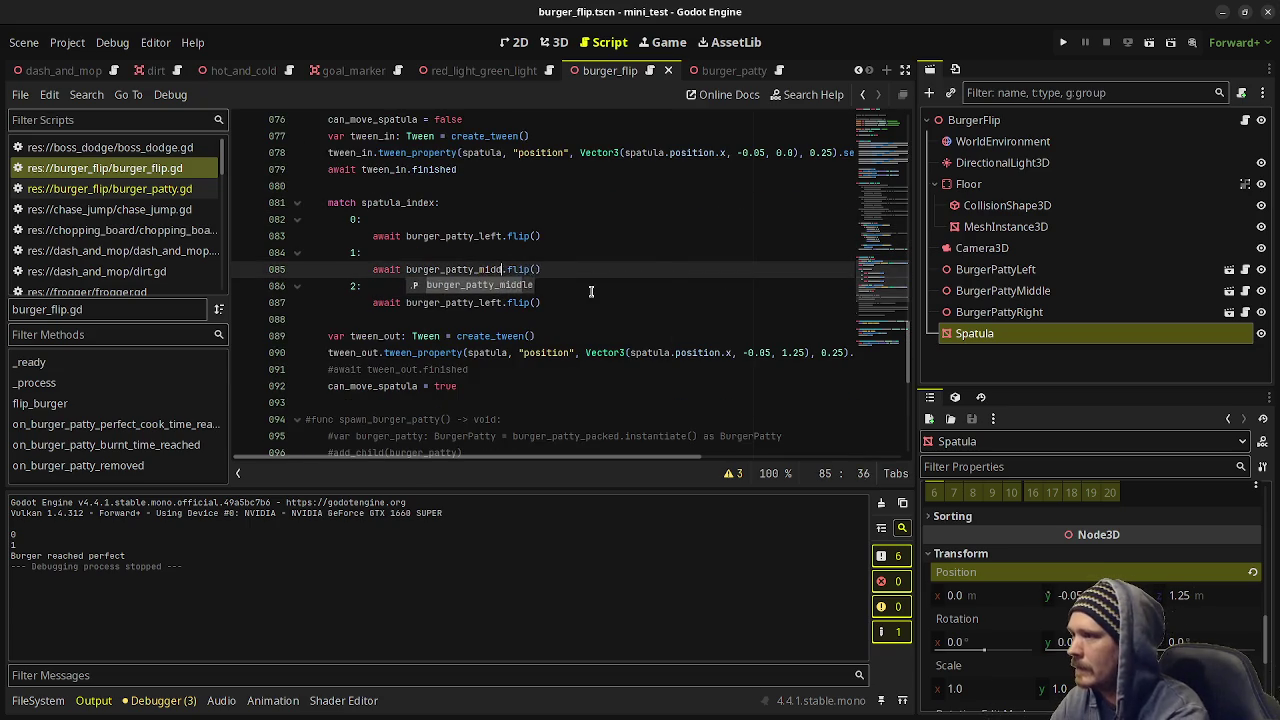
double_click(490, 302)
type("righ")
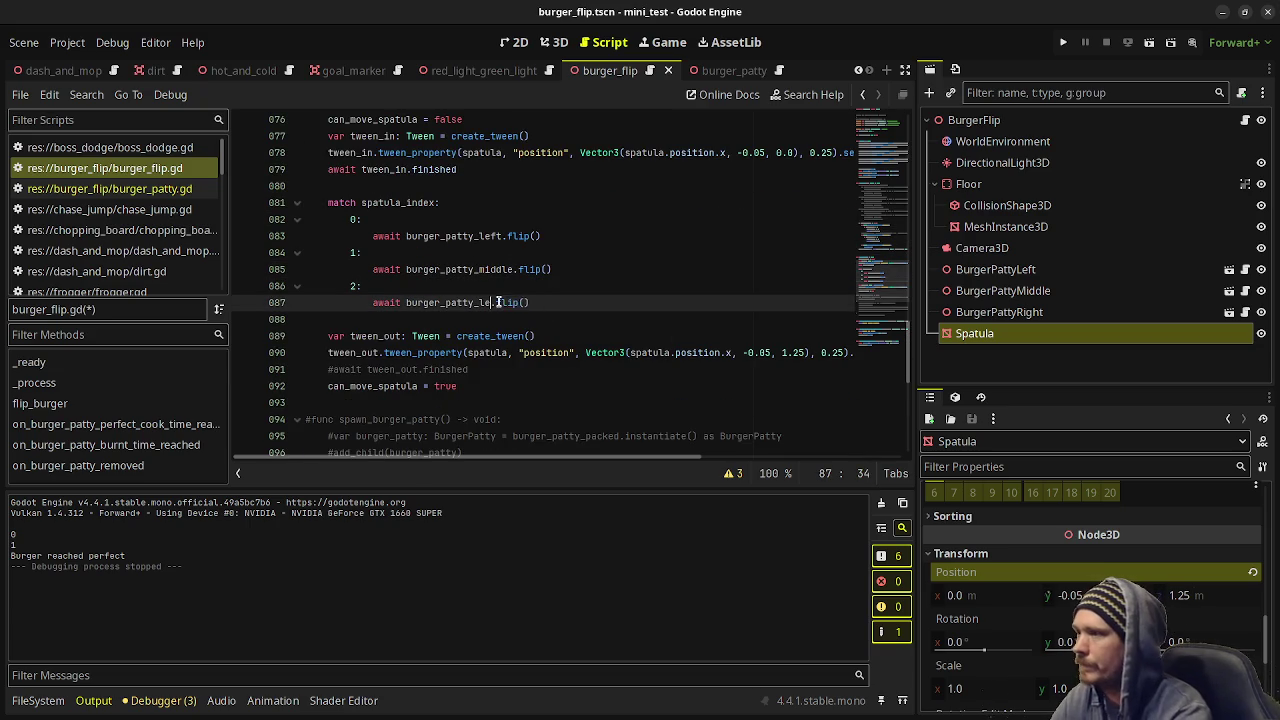
type("t")
key("ctrl+s")
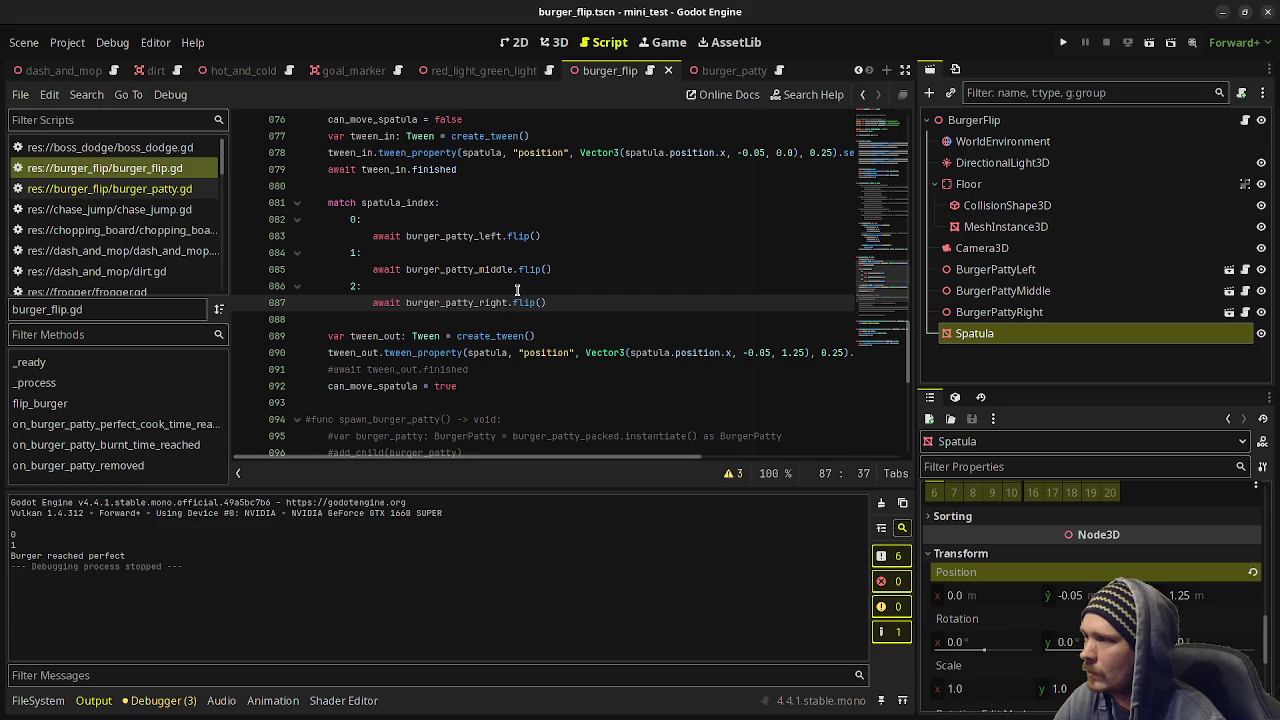
Add spatula.visible = false on a new line after await tween_in.finished.
left_click(457, 170)
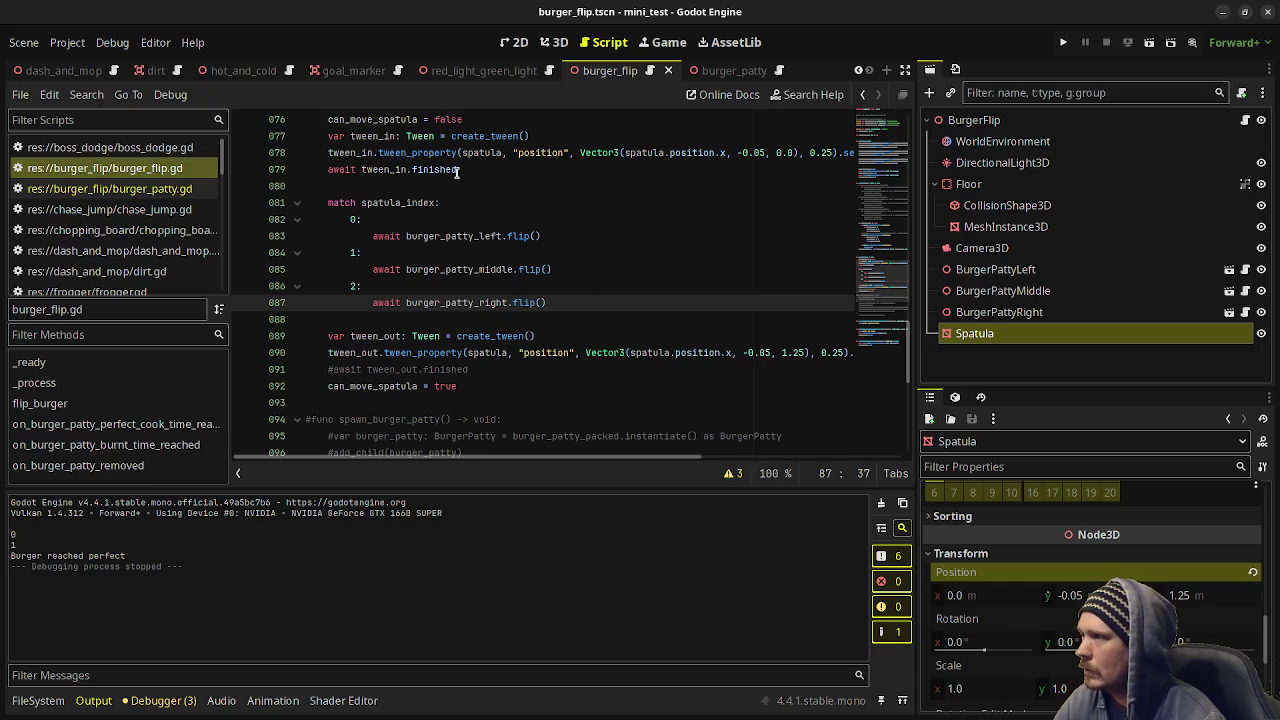
key("Return")
key("Return")
type("spatu")
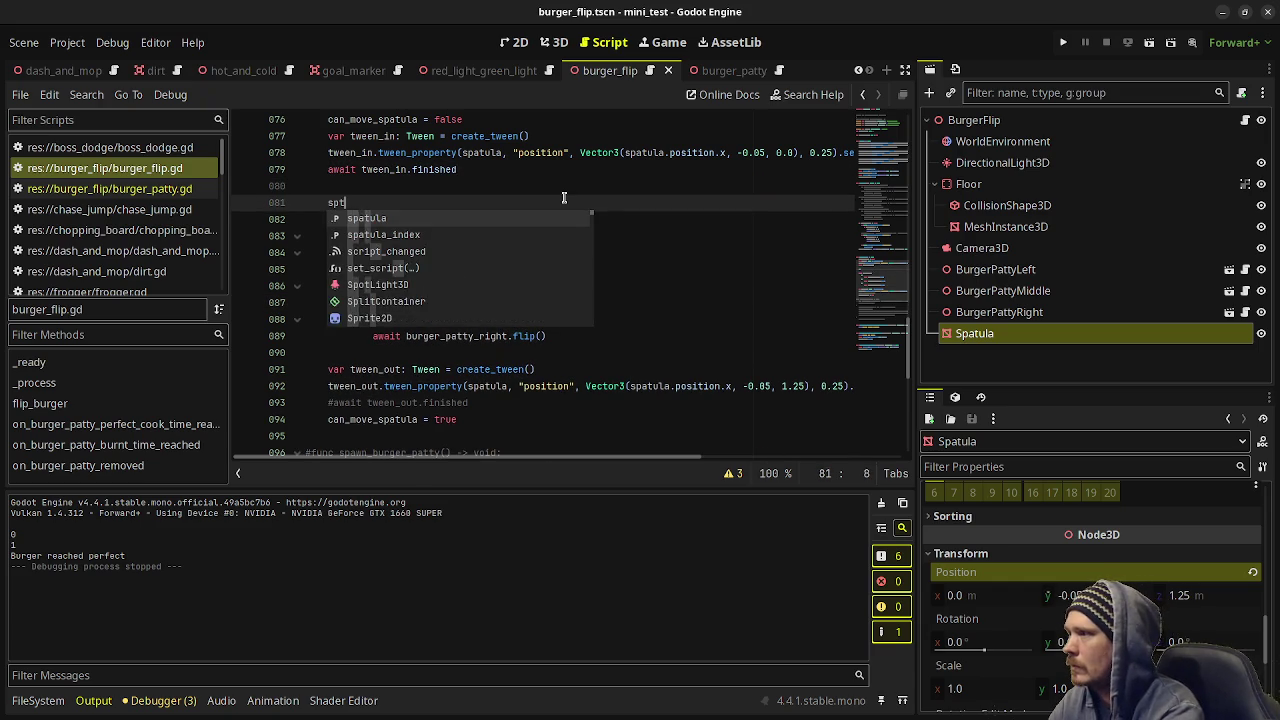
type("la.")
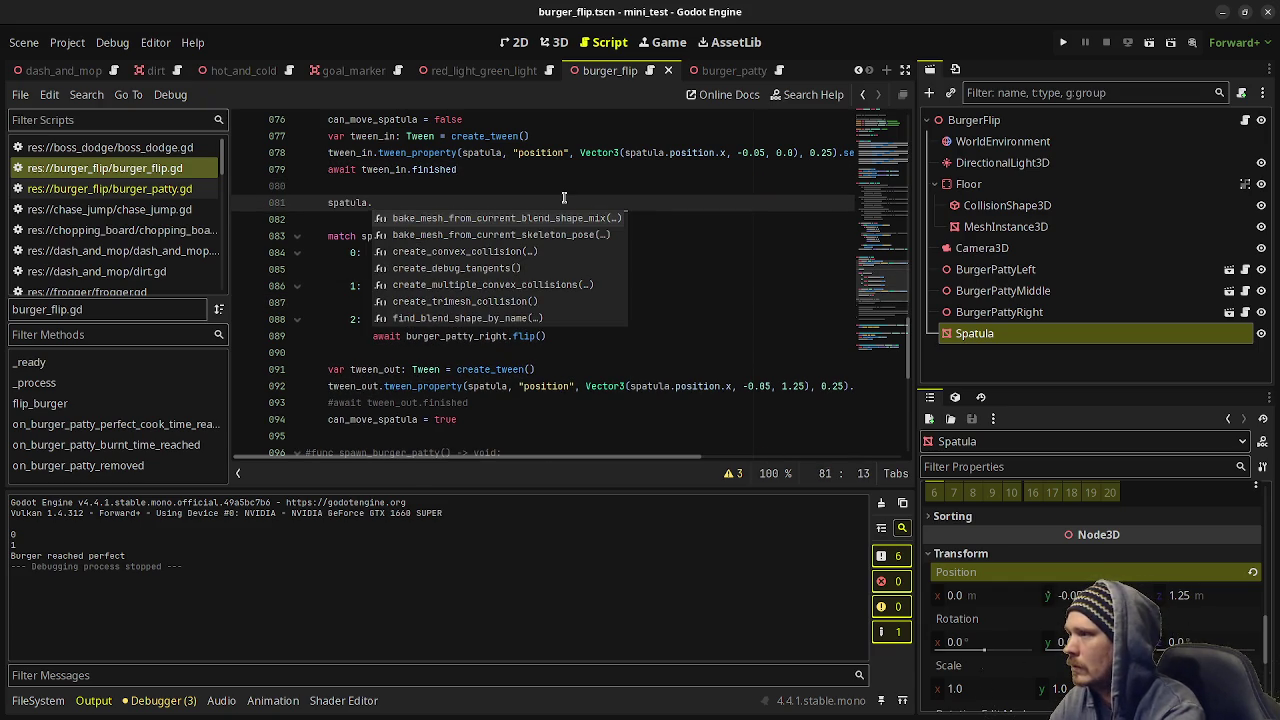
type("visible ")
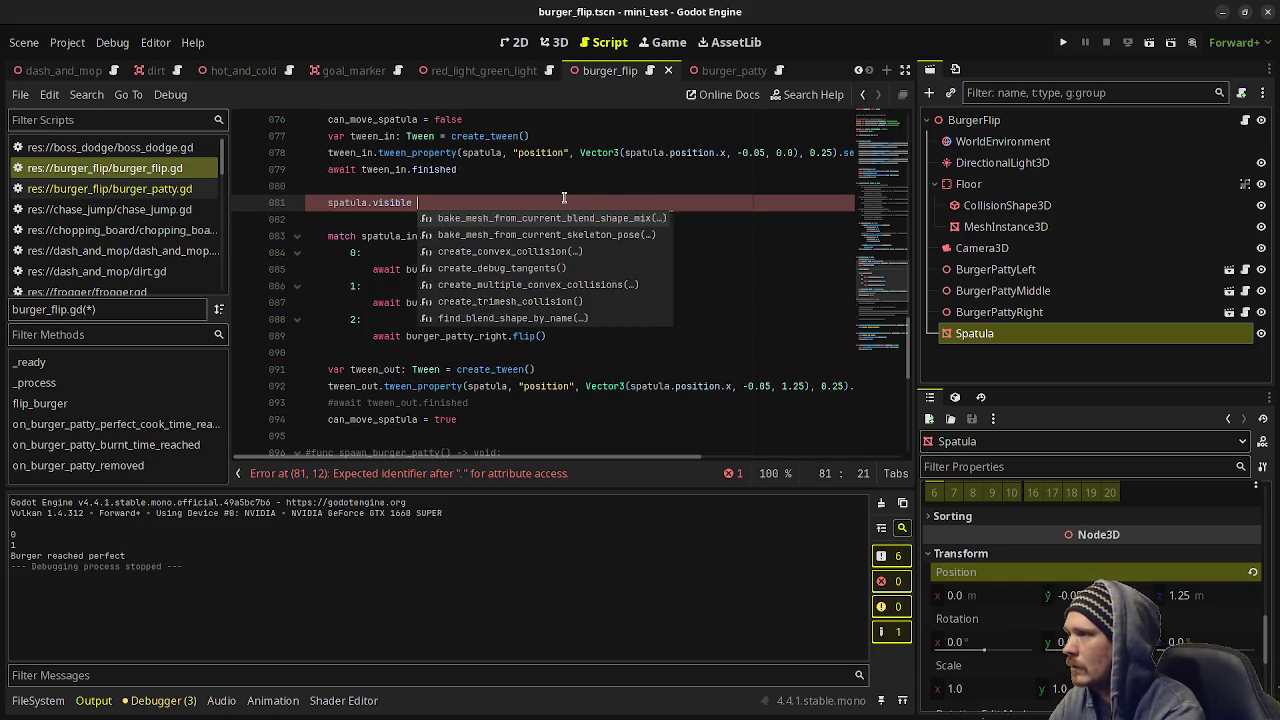
type("= false")
left_click_drag(486, 202, 327, 203)
key("ctrl+c")
Add spatula.visible = true after the match block and save the script.
left_click(570, 350)
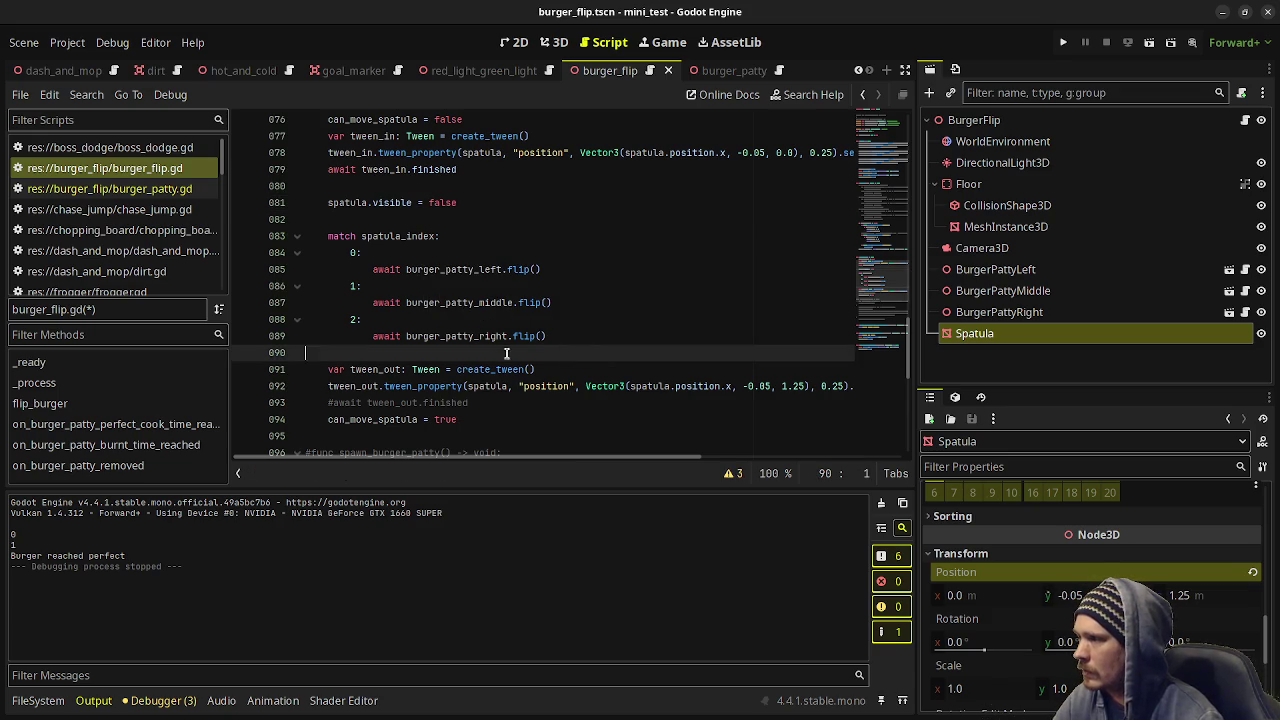
key("Return")
key("ctrl+v")
key("BackSpace")
key("BackSpace")
key("BackSpace")
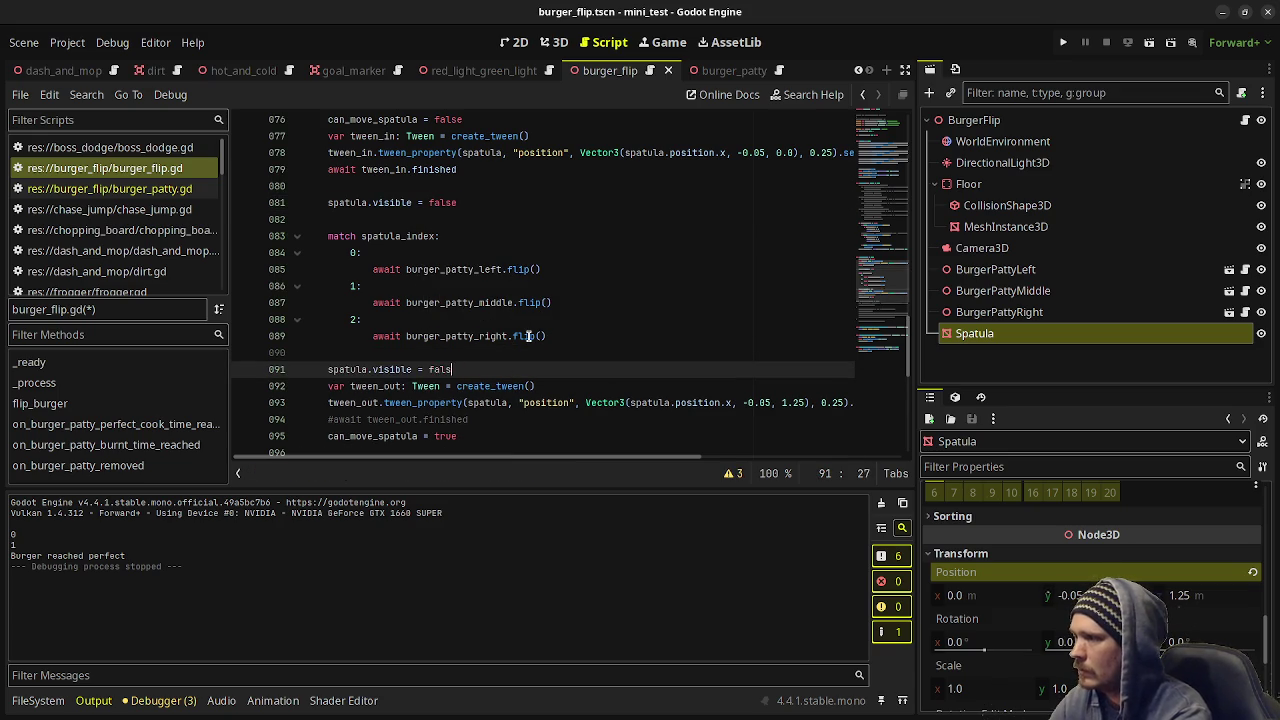
key("BackSpace")
type("true")
key("Return")
key("ctrl+s")
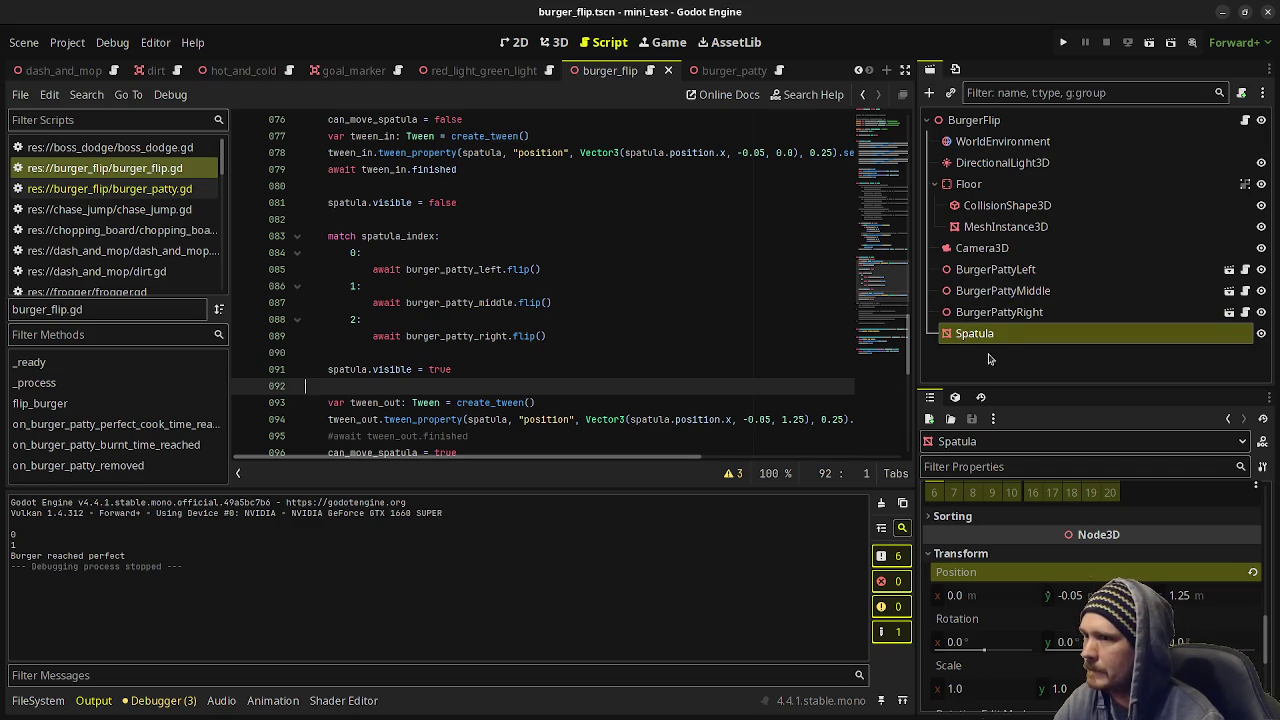
Copy the Spatula node, then show the burger_patty scene in the 3D view.
left_click(985, 318)
right_click(982, 333)
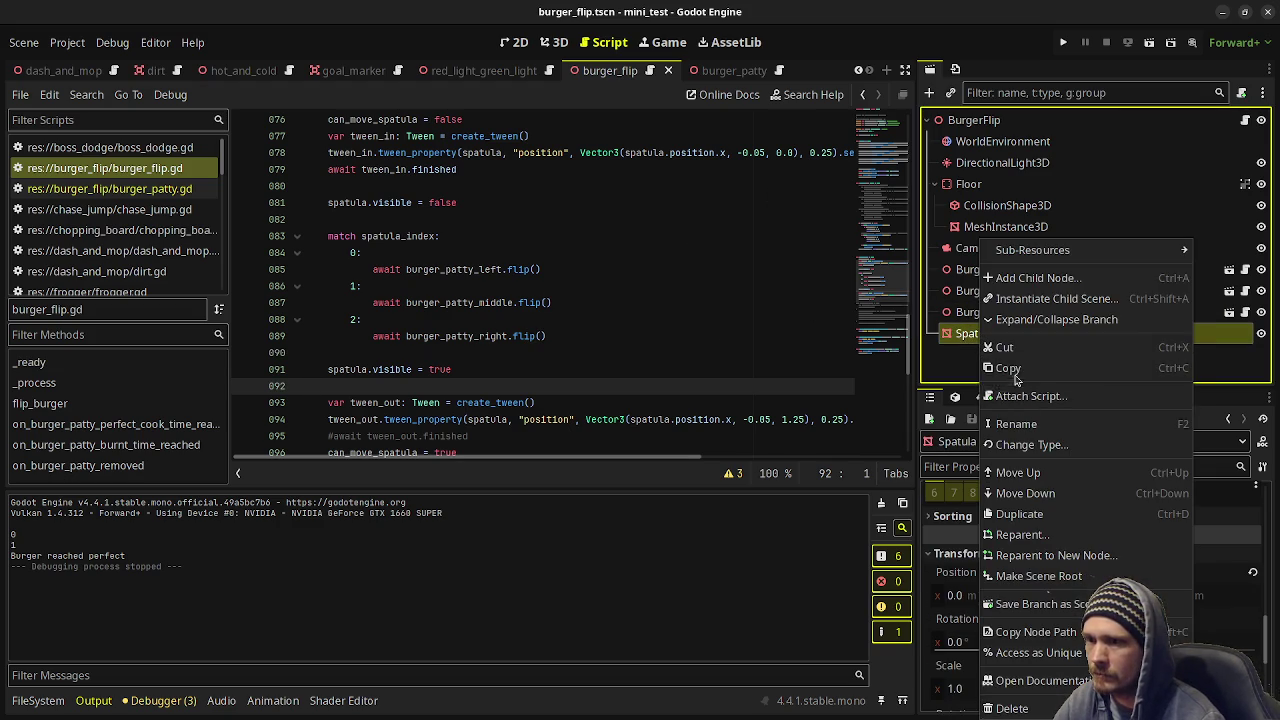
left_click(1005, 367)
left_click(730, 70)
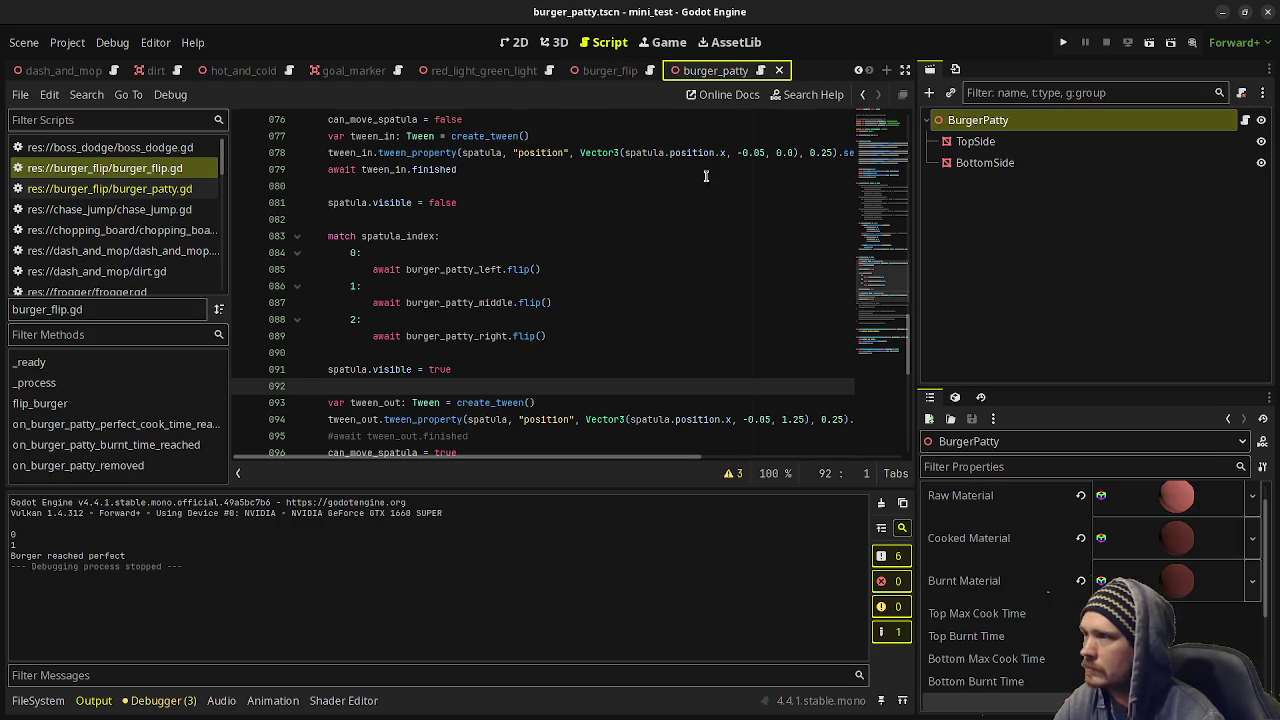
left_click(553, 42)
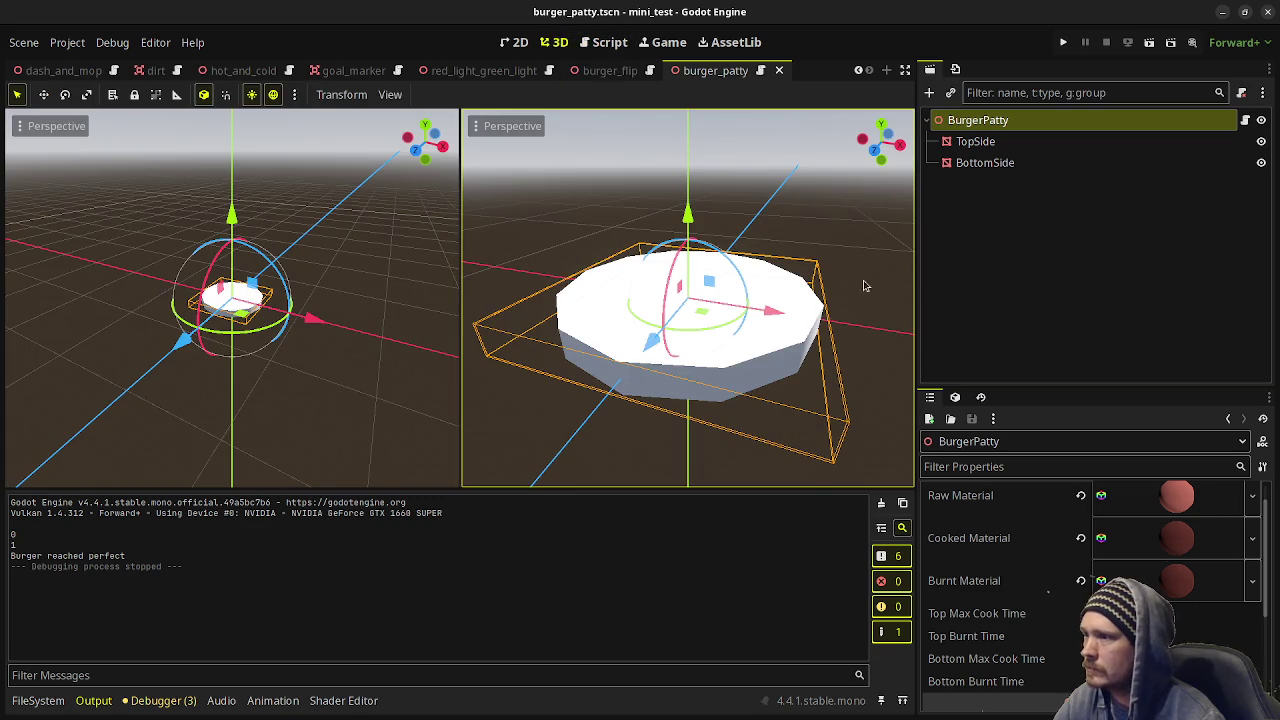
Add a Node3D child under the BurgerPatty root node.
right_click(992, 119)
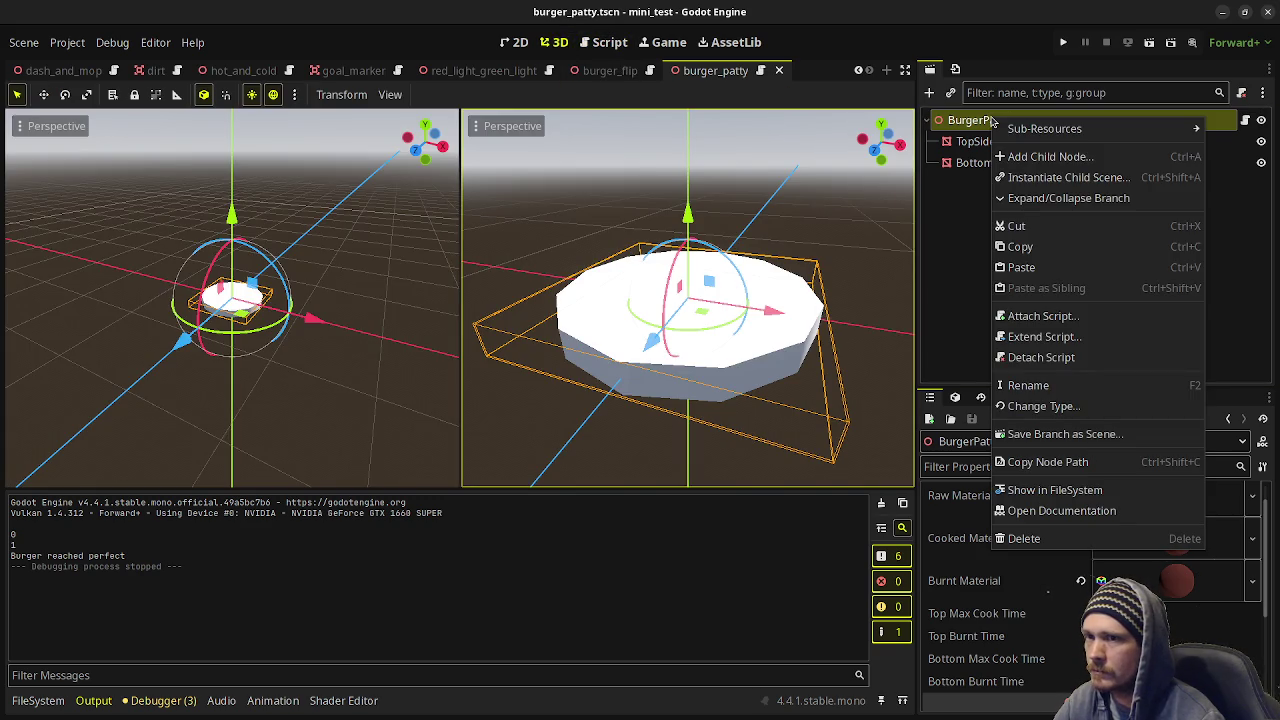
left_click(940, 297)
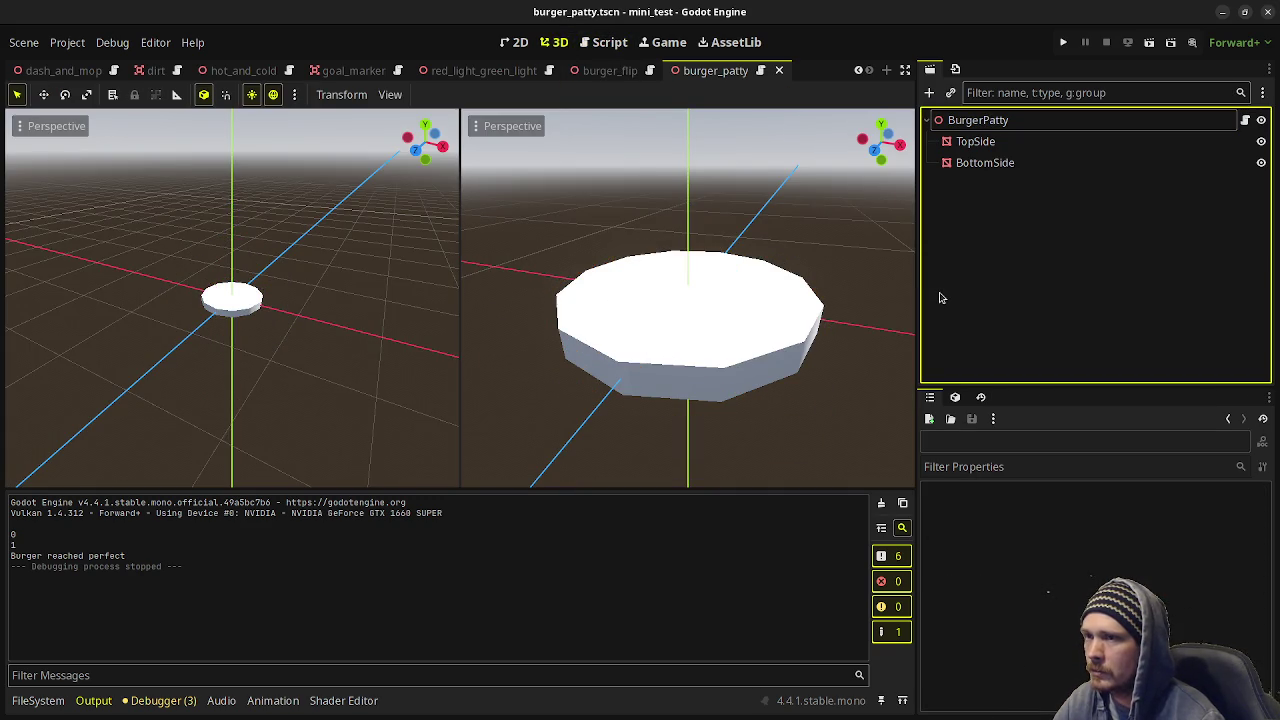
left_click(975, 119)
right_click(975, 119)
left_click(1027, 166)
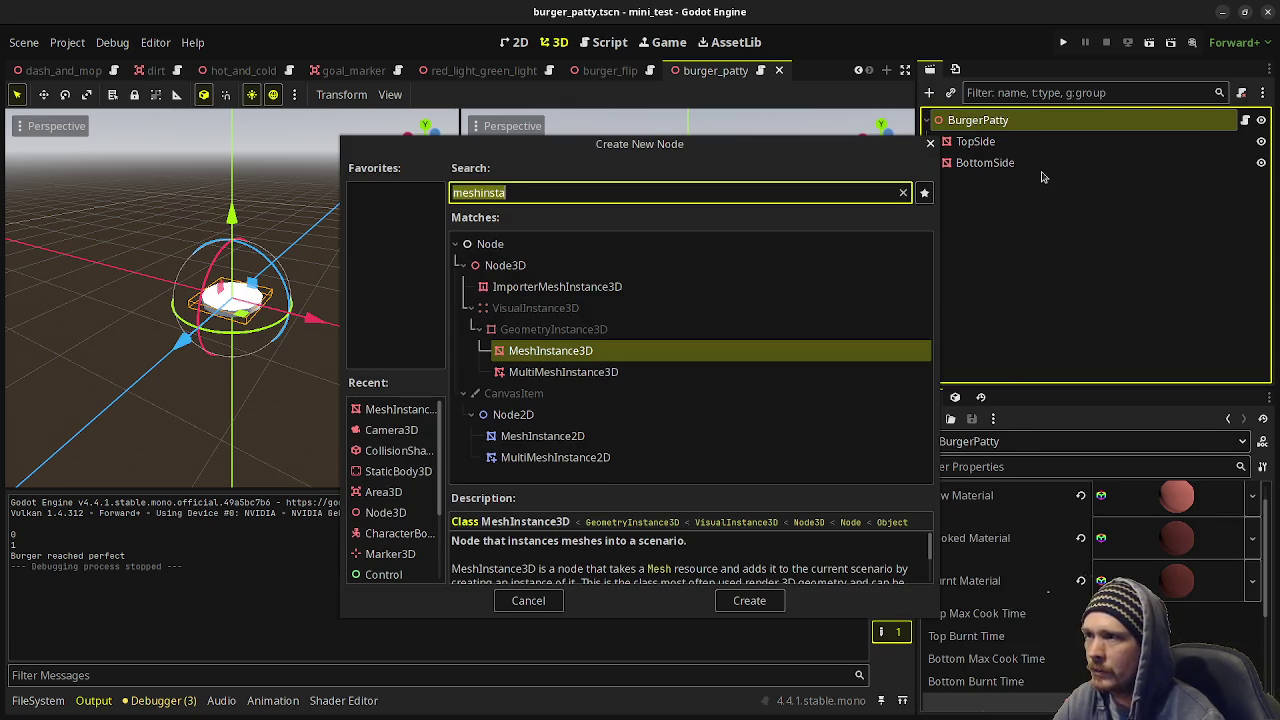
type("Node3D")
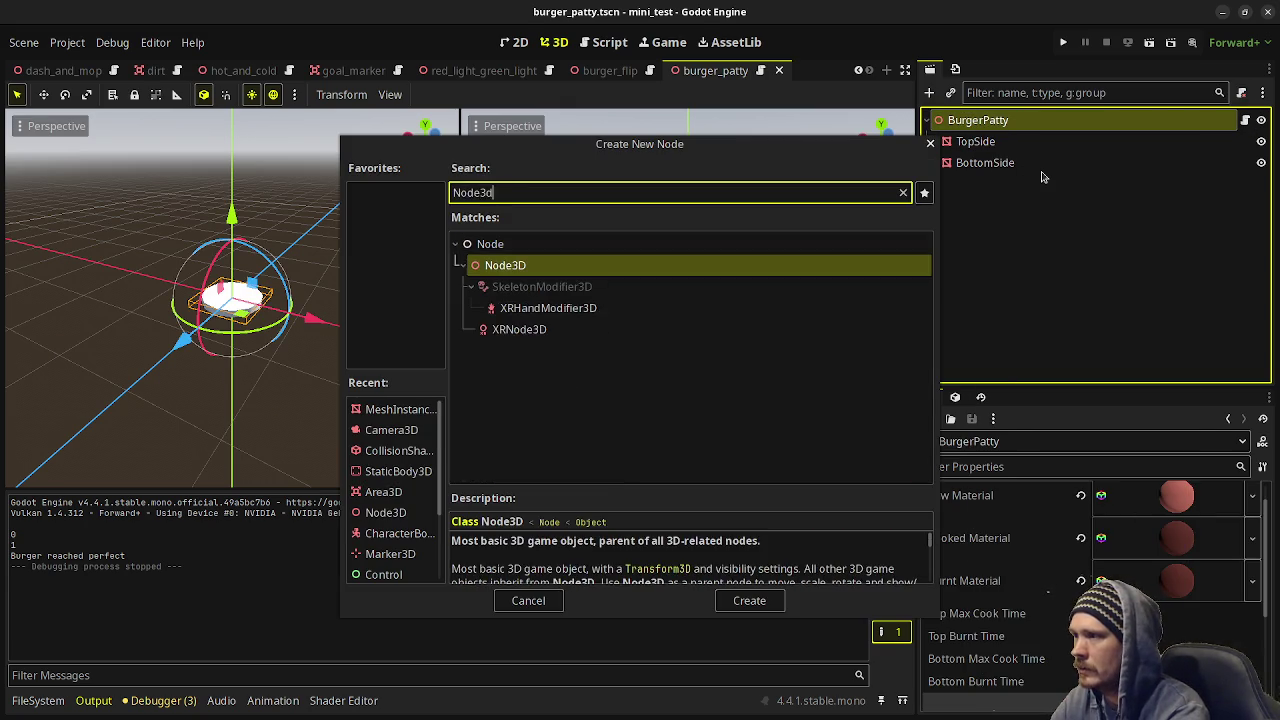
key("Return")
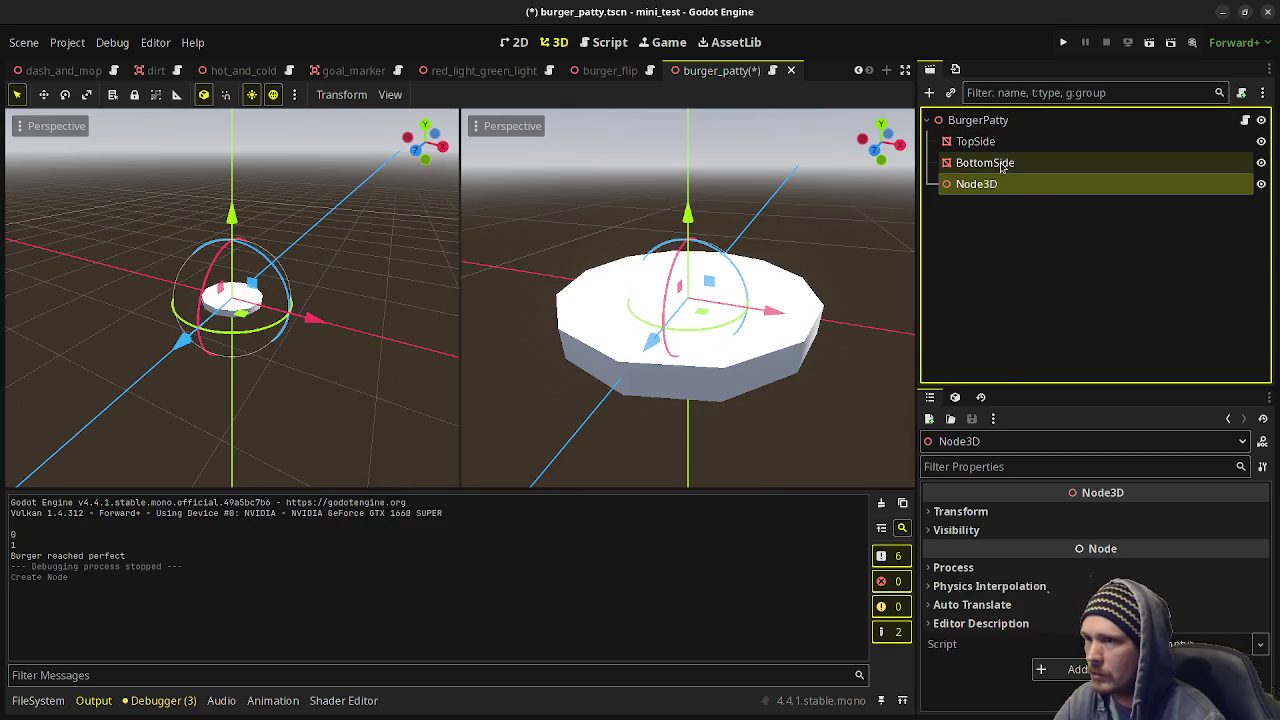
Move TopSide and BottomSide into the new Node3D.
left_click(975, 141)
left_click(985, 162, "shift")
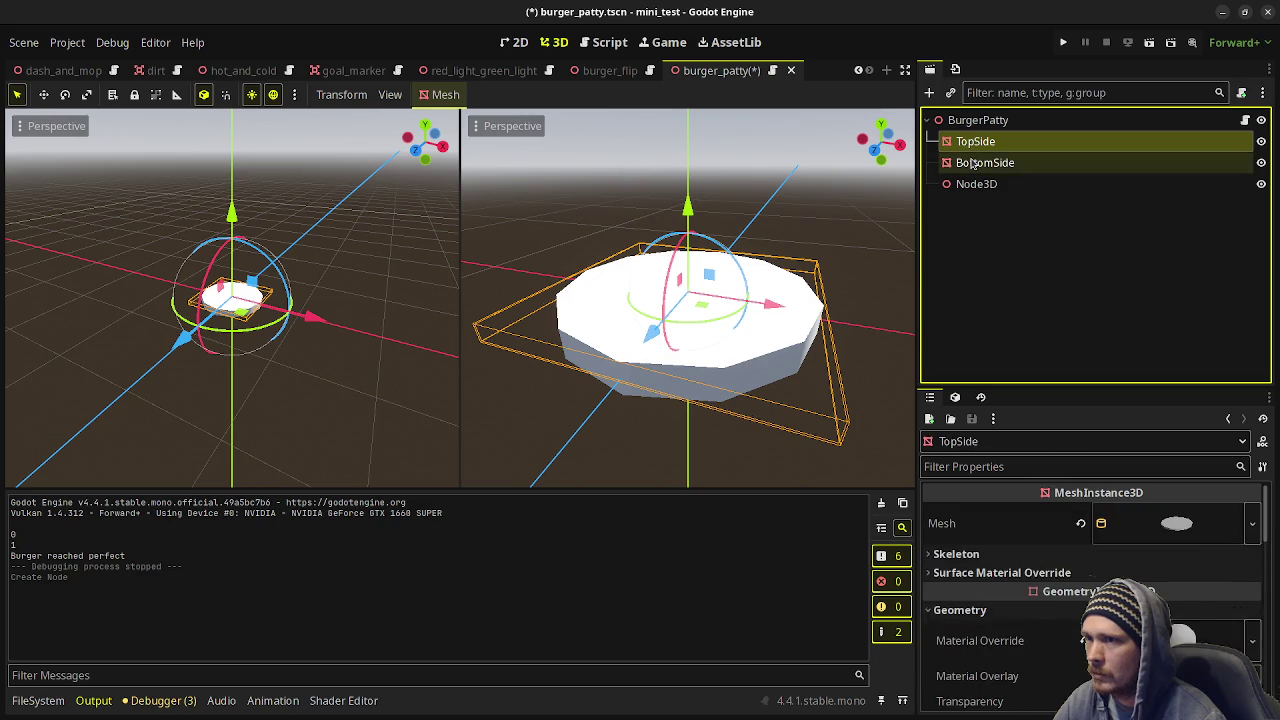
left_click_drag(962, 145, 970, 184)
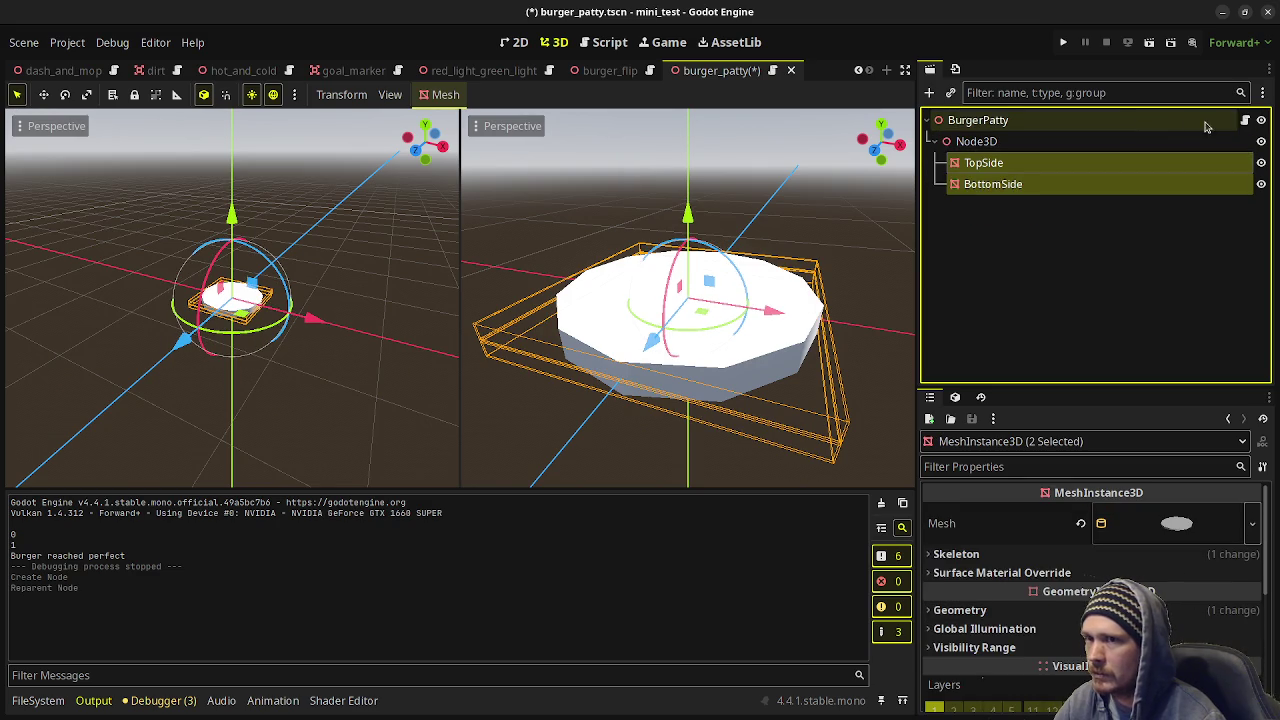
left_click(1245, 119)
Rename the new Node3D to BurgerPivot.
scroll(630, 290, "up", 20)
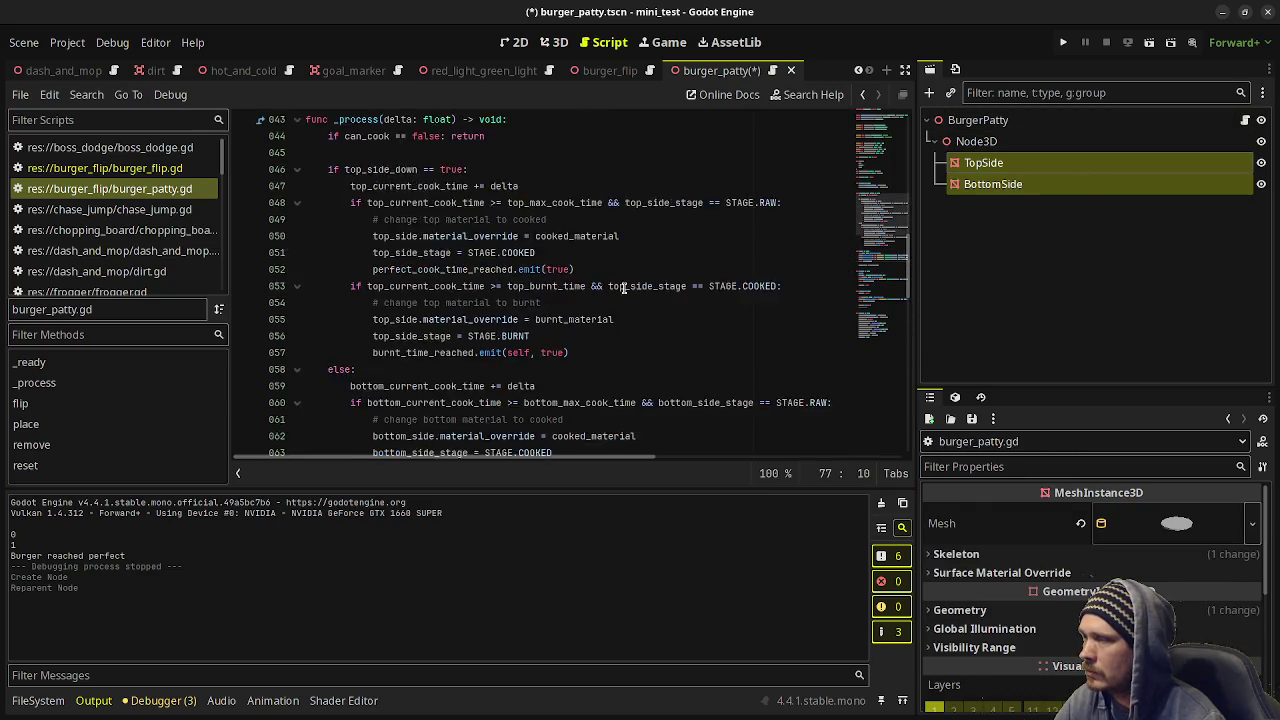
left_click(988, 143)
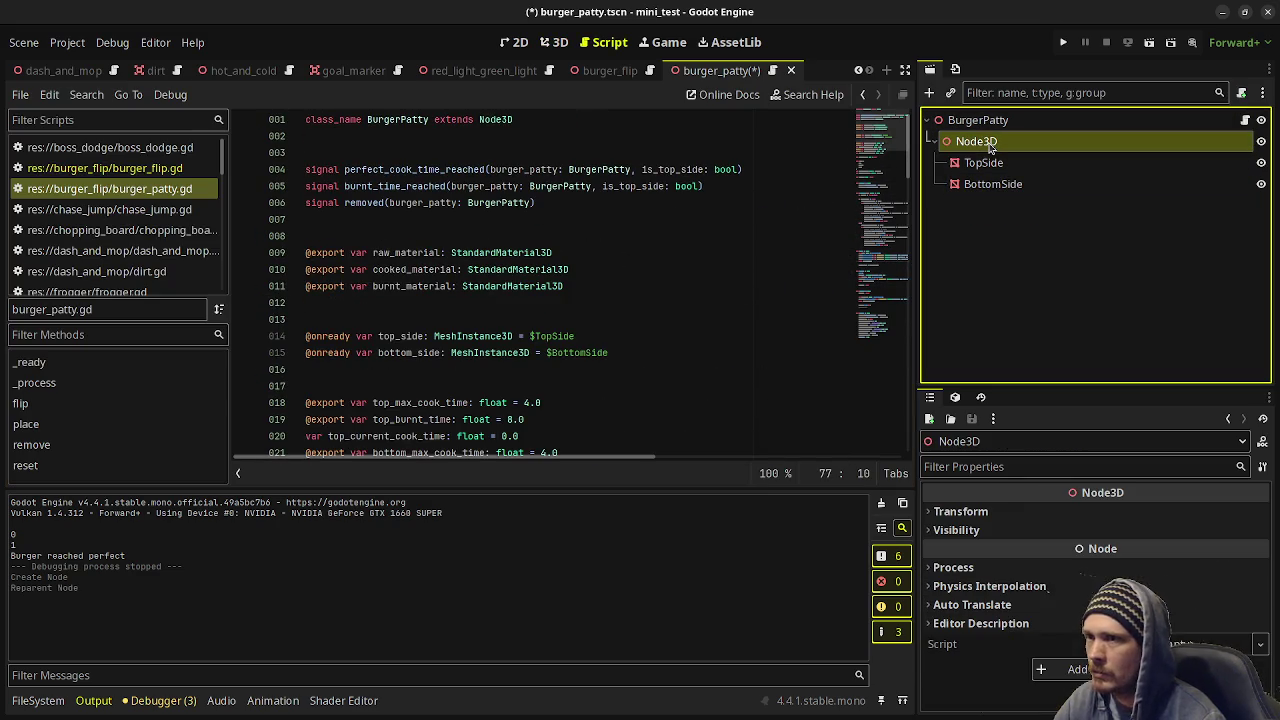
double_click(988, 143)
type("Pivot")
key("Return")
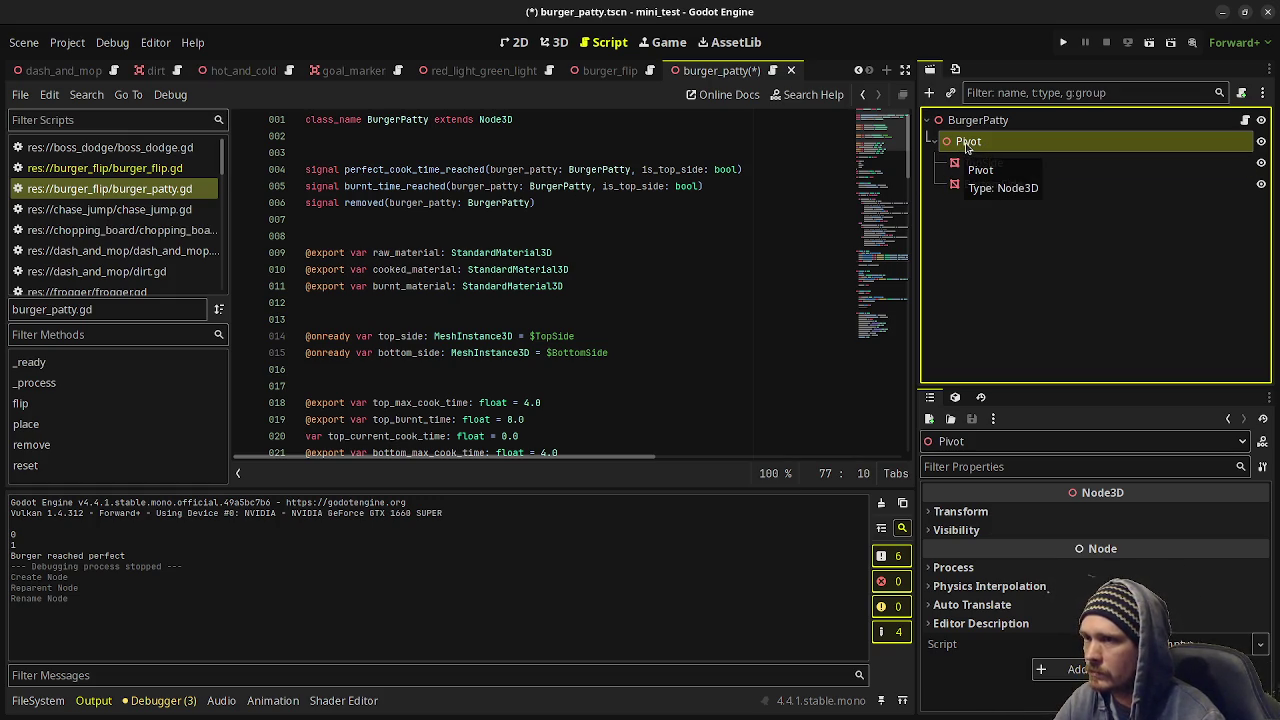
double_click(972, 143)
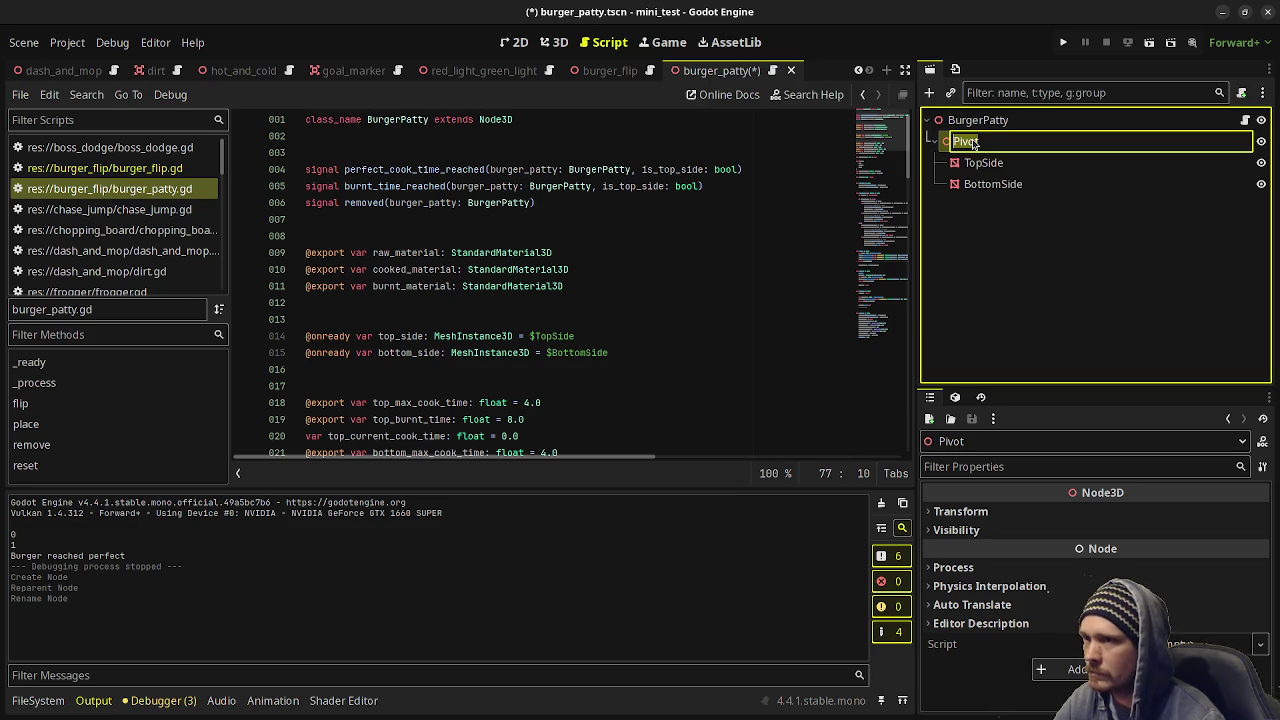
type("BurgerP")
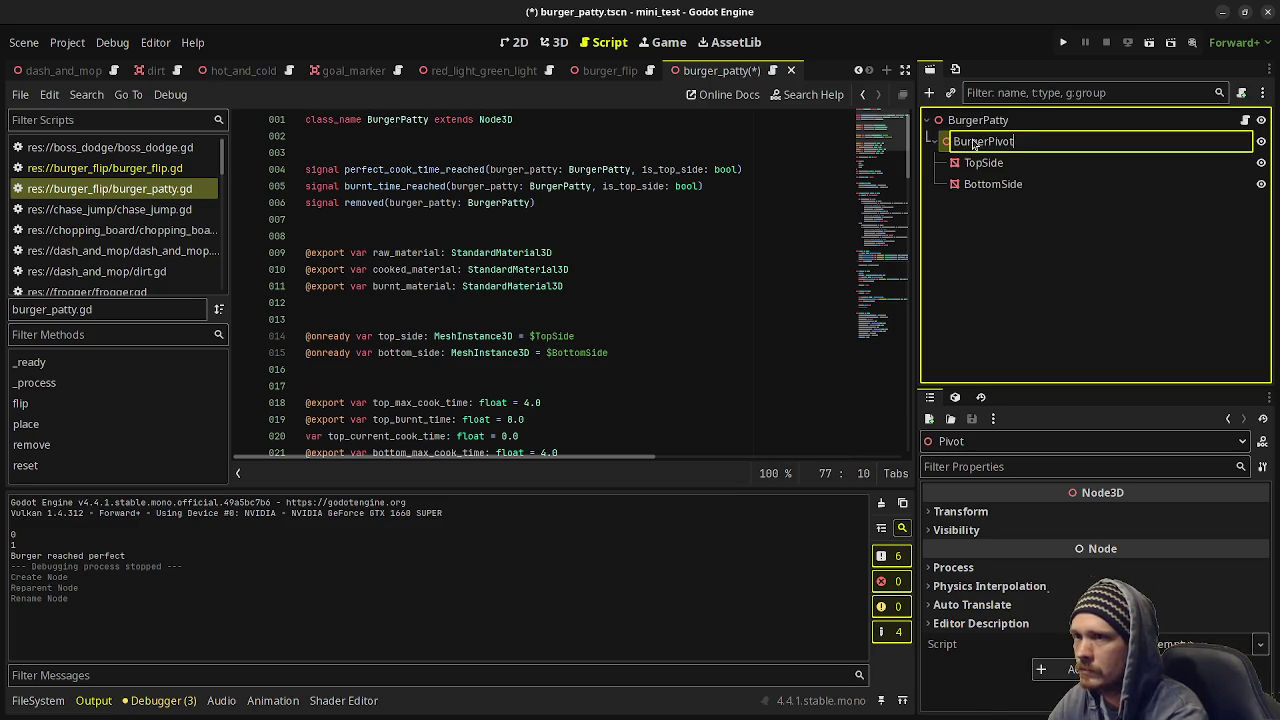
key("Return")
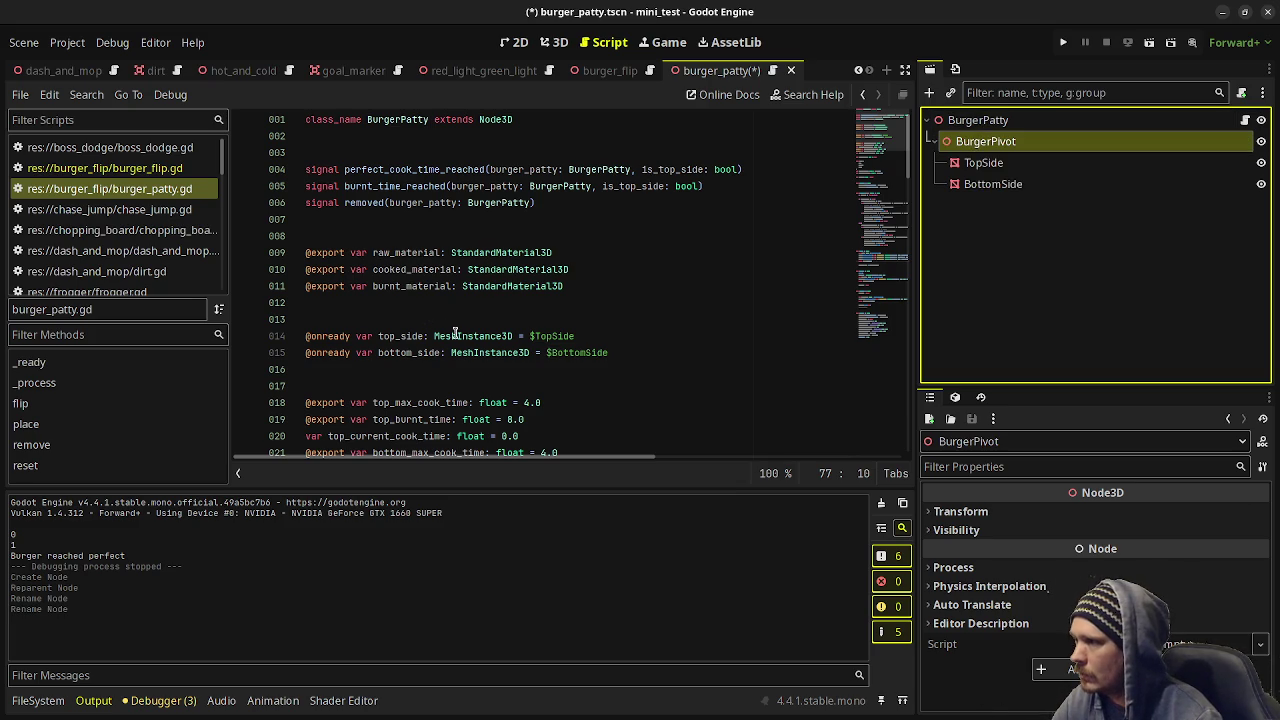
Prefix the $TopSide and $BottomSide paths on lines 14–15 with BurgerPivot/ and save.
scroll(512, 353, "down", 2)
left_click(540, 236)
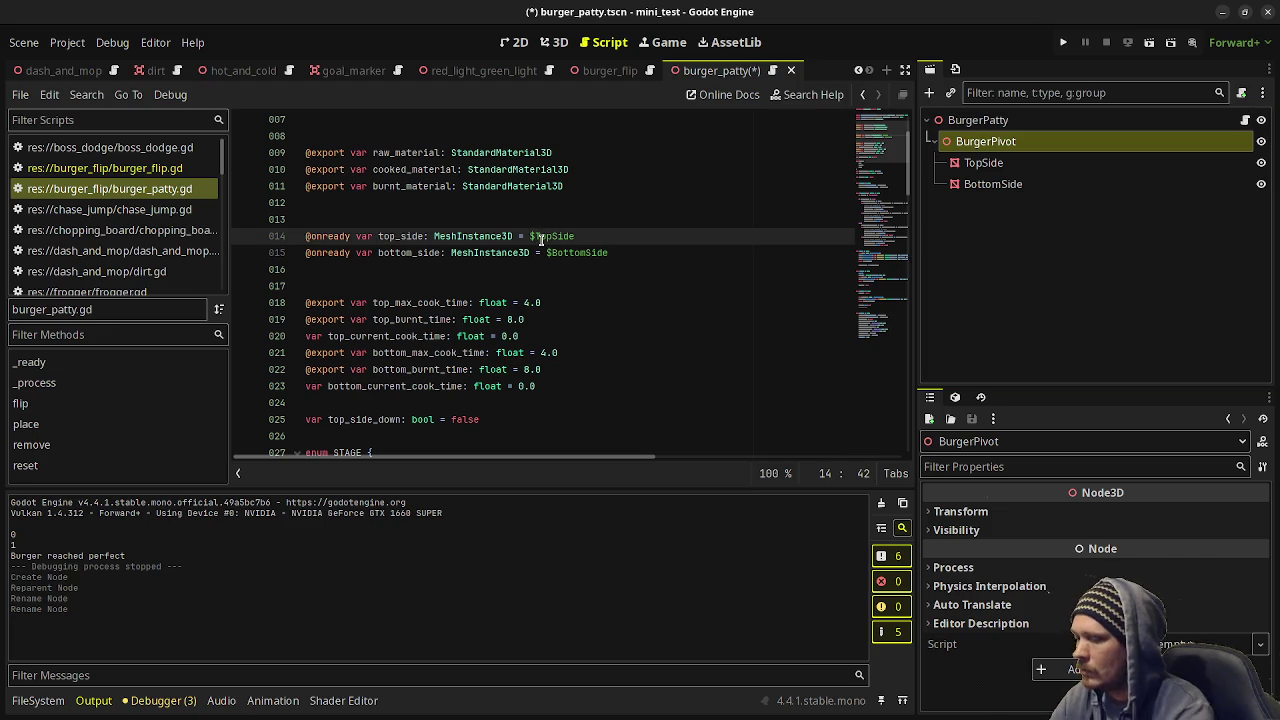
type("BurgerPivot/")
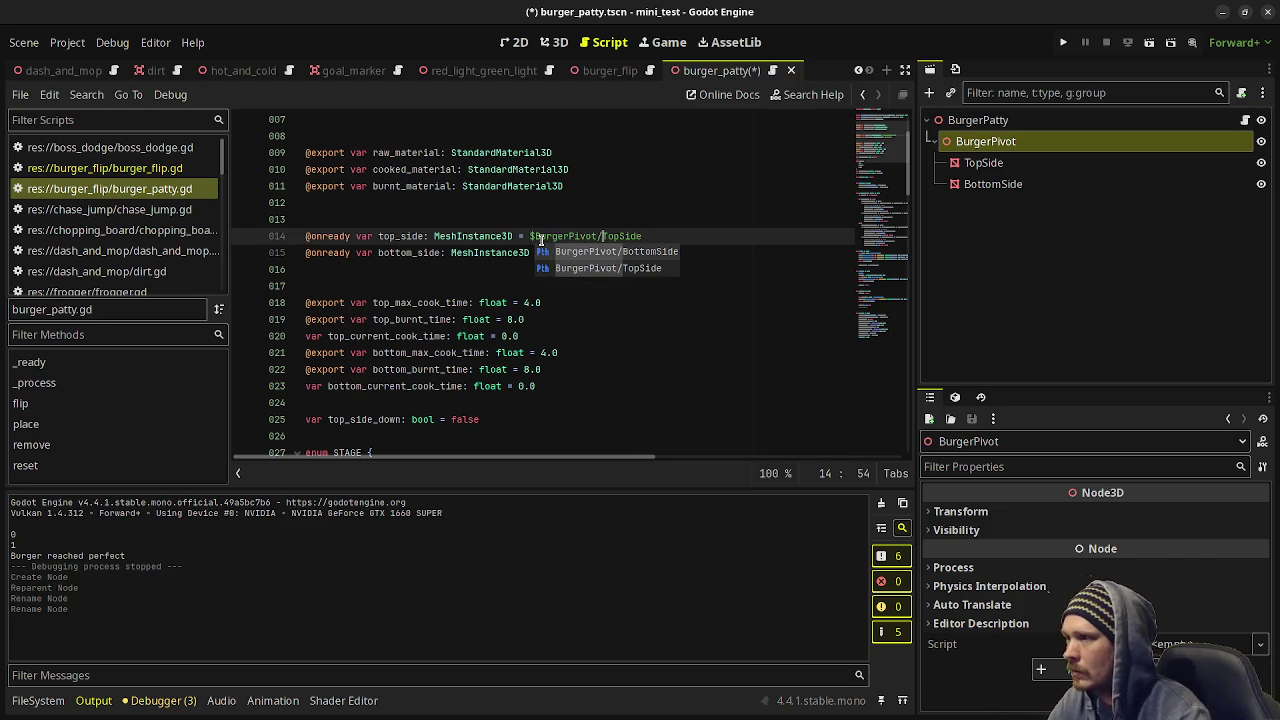
left_click_drag(534, 236, 601, 234)
key("ctrl+c")
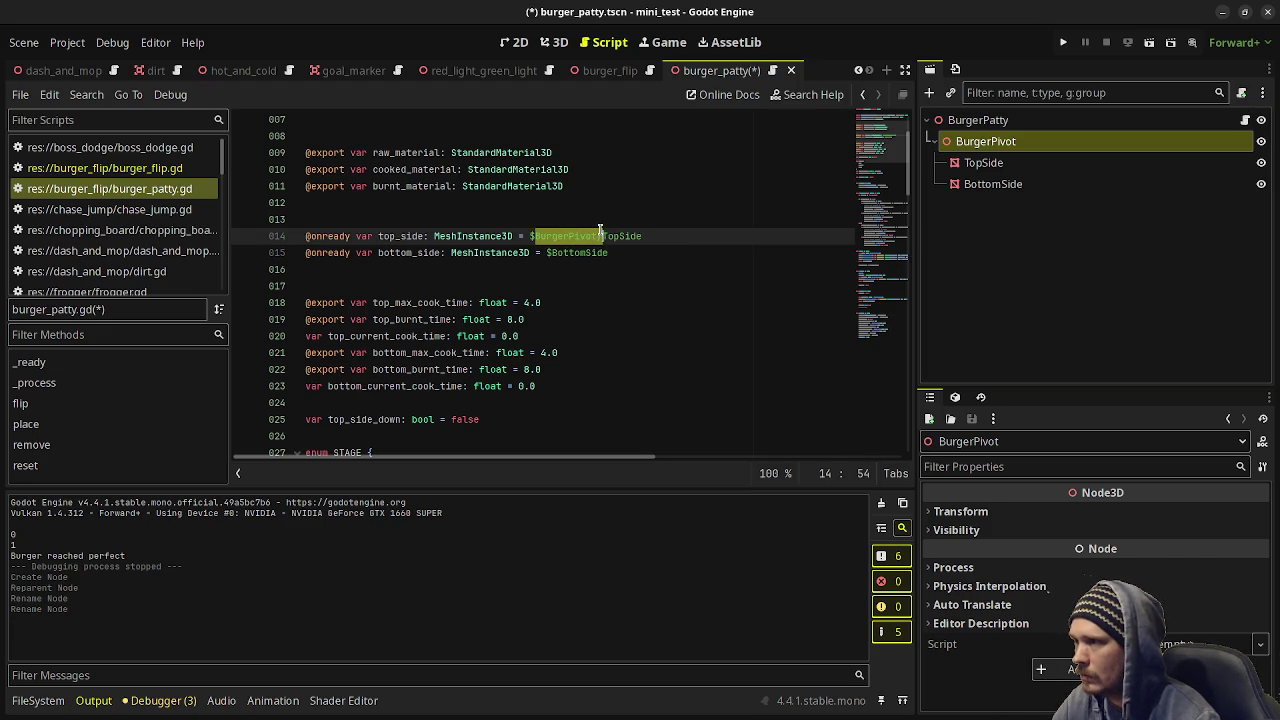
left_click(549, 253)
key("ctrl+v")
key("ctrl+s")
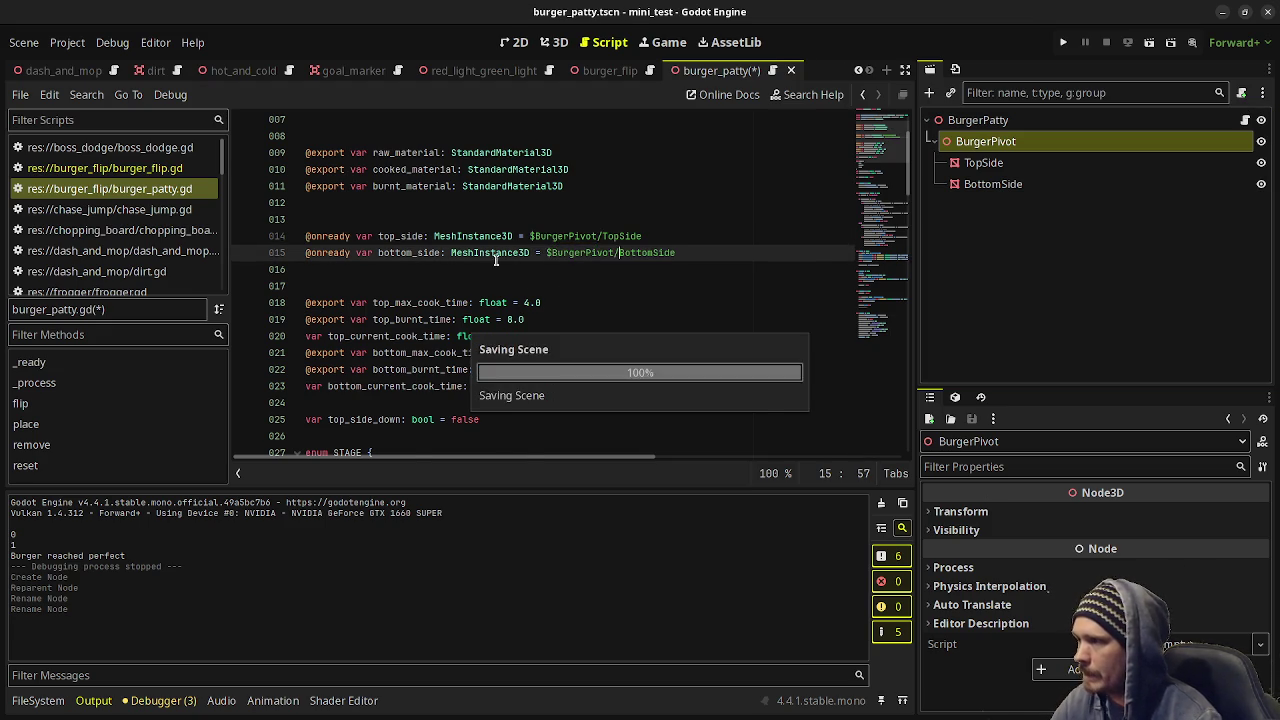
scroll(418, 274, "down", 2)
scroll(628, 312, "down", 3)
scroll(626, 314, "up", 5)
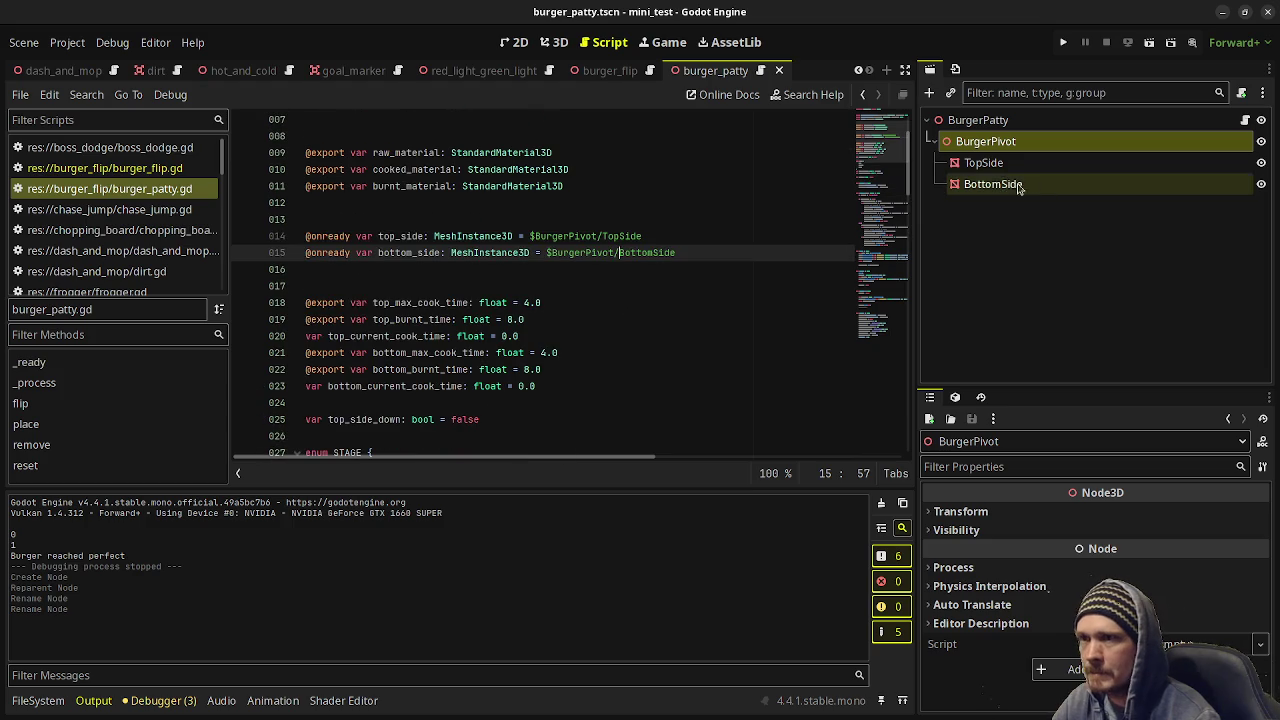
Add a Node3D child named SpatulaPivot under BurgerPatty.
left_click(986, 126)
key("ctrl+a")
type("node3d")
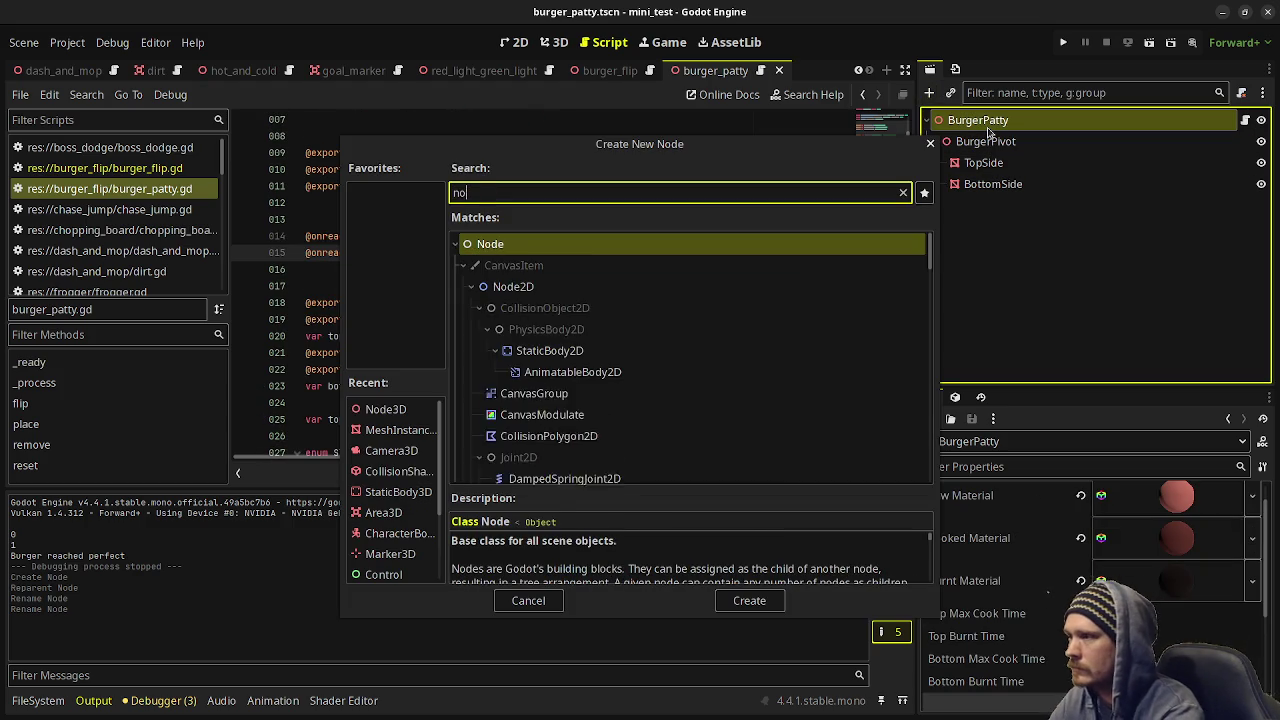
key("Return")
key("F2")
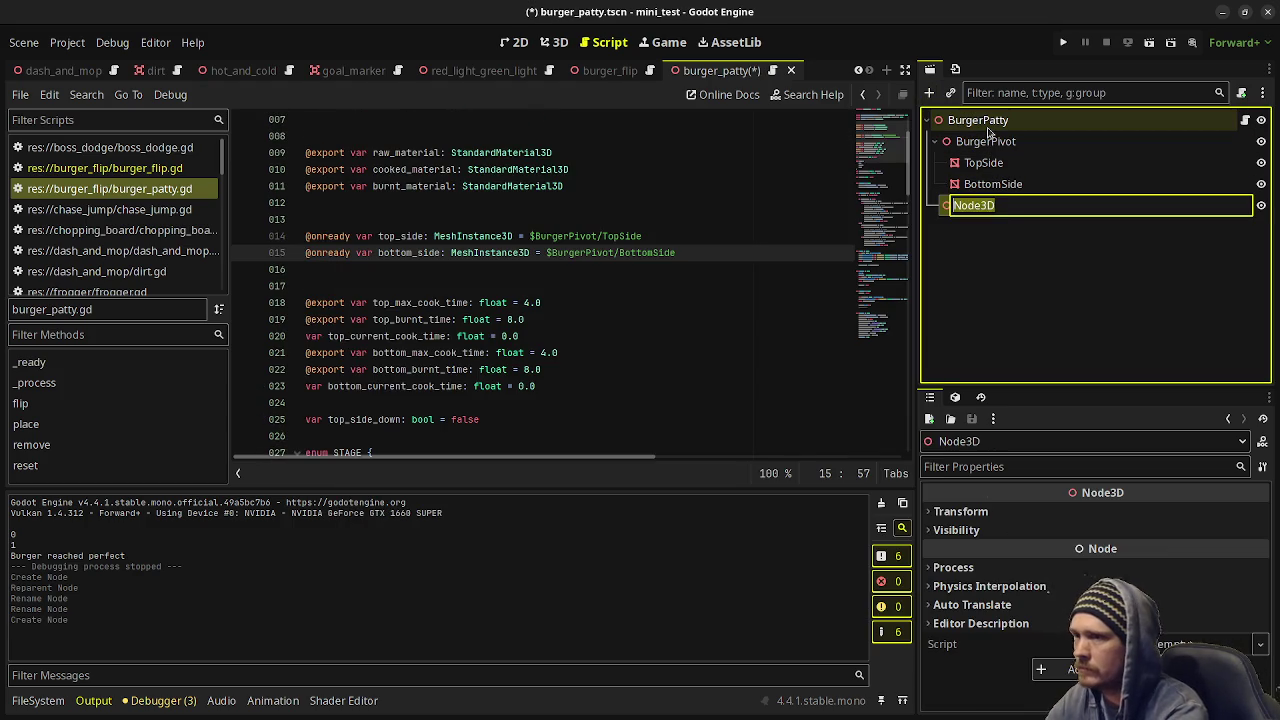
type("Spatula")
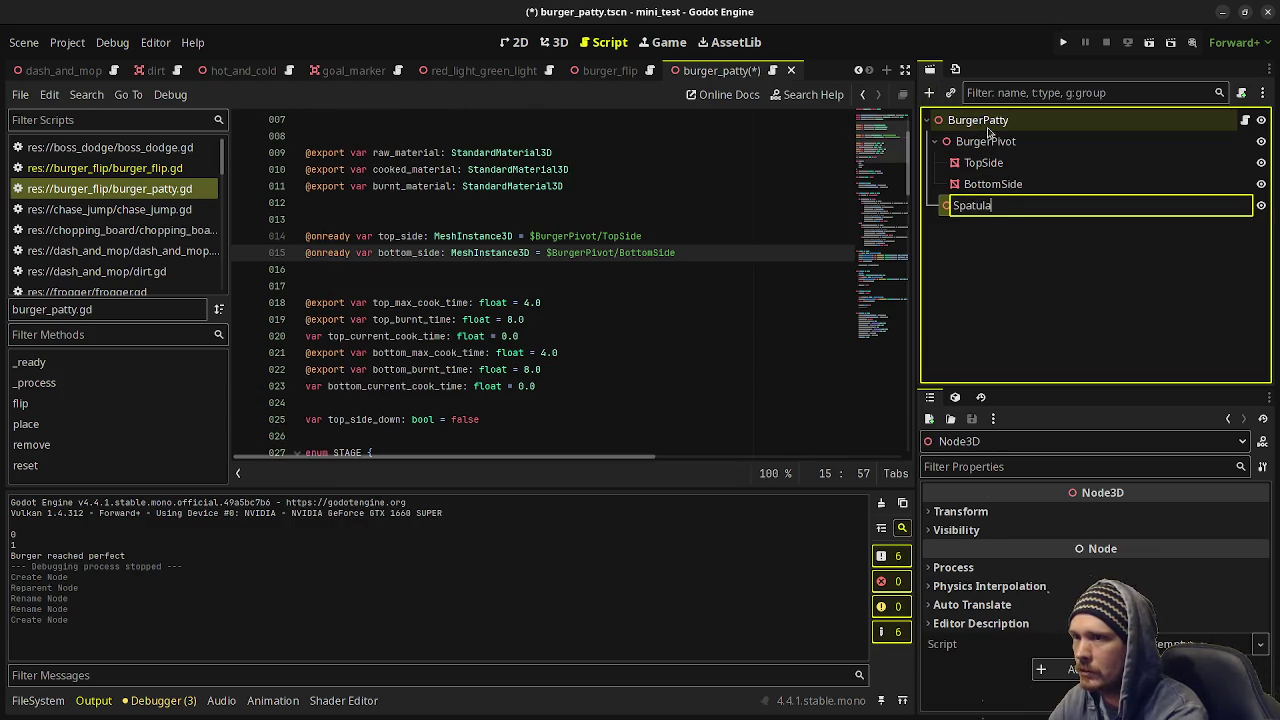
type("Pivot")
key("Return")
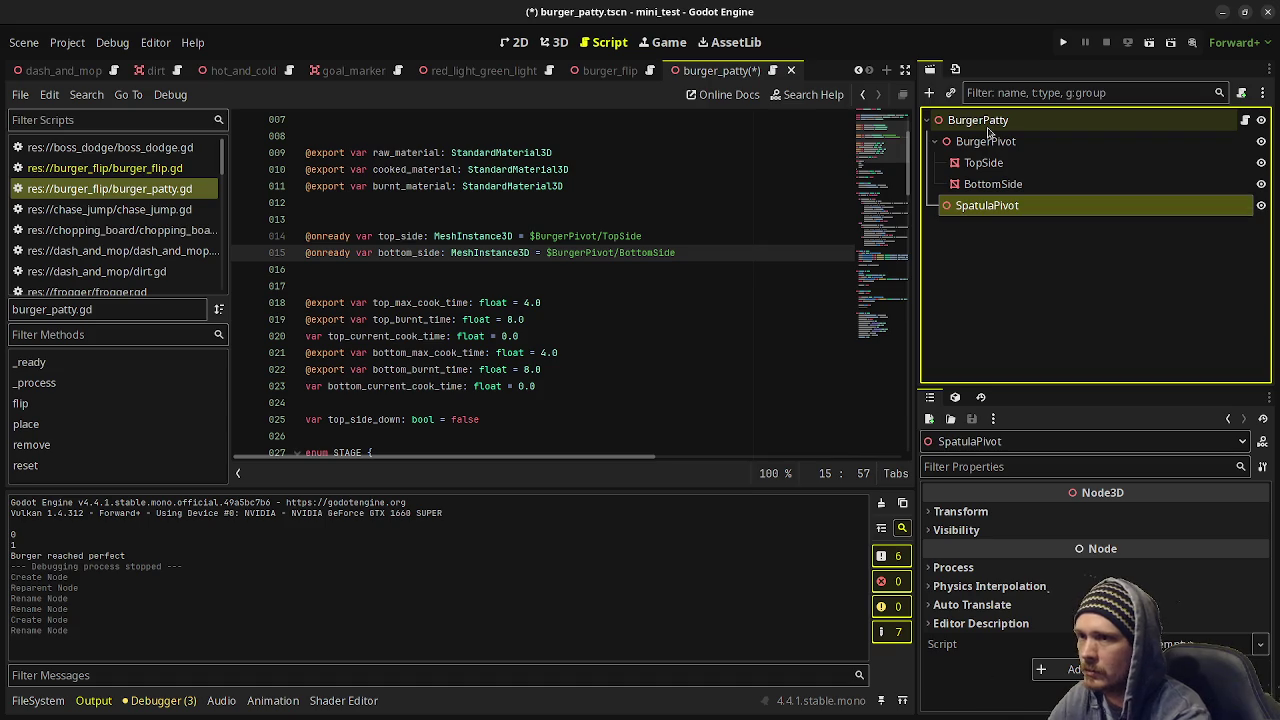
Paste the copied Spatula under SpatulaPivot in the 3D view.
key("ctrl+F2")
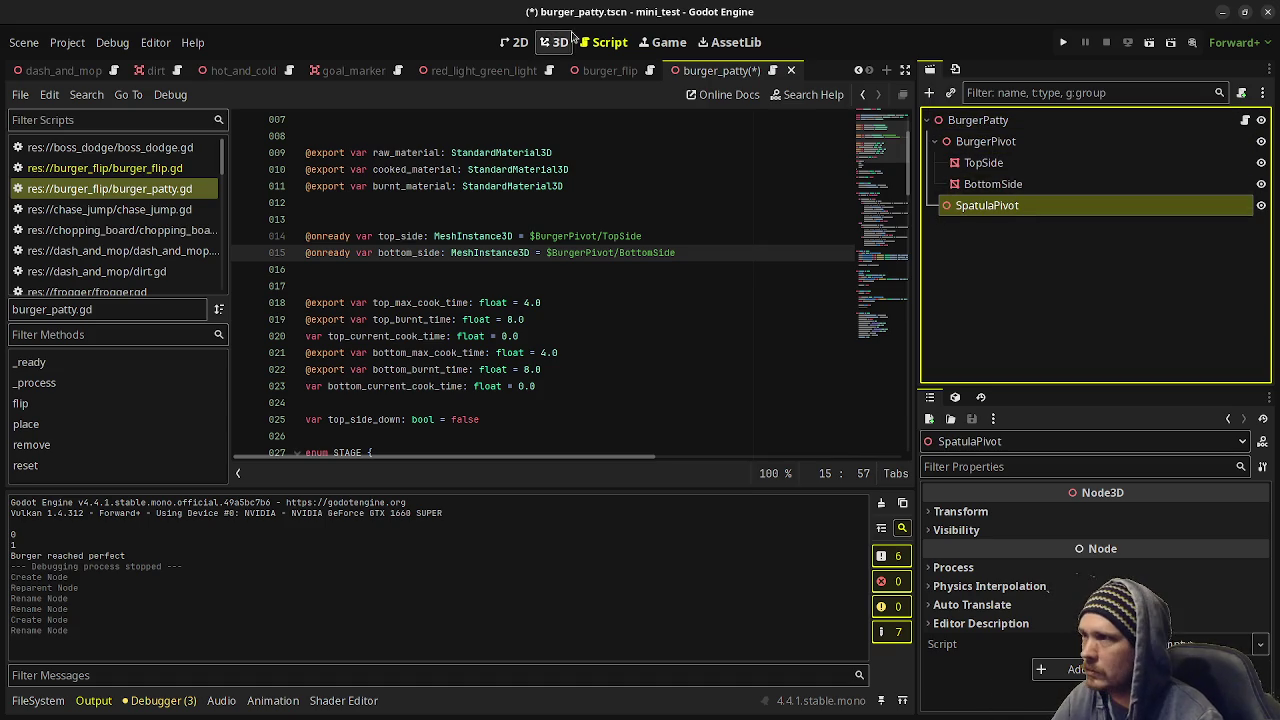
right_click(1033, 206)
left_click(1066, 326)
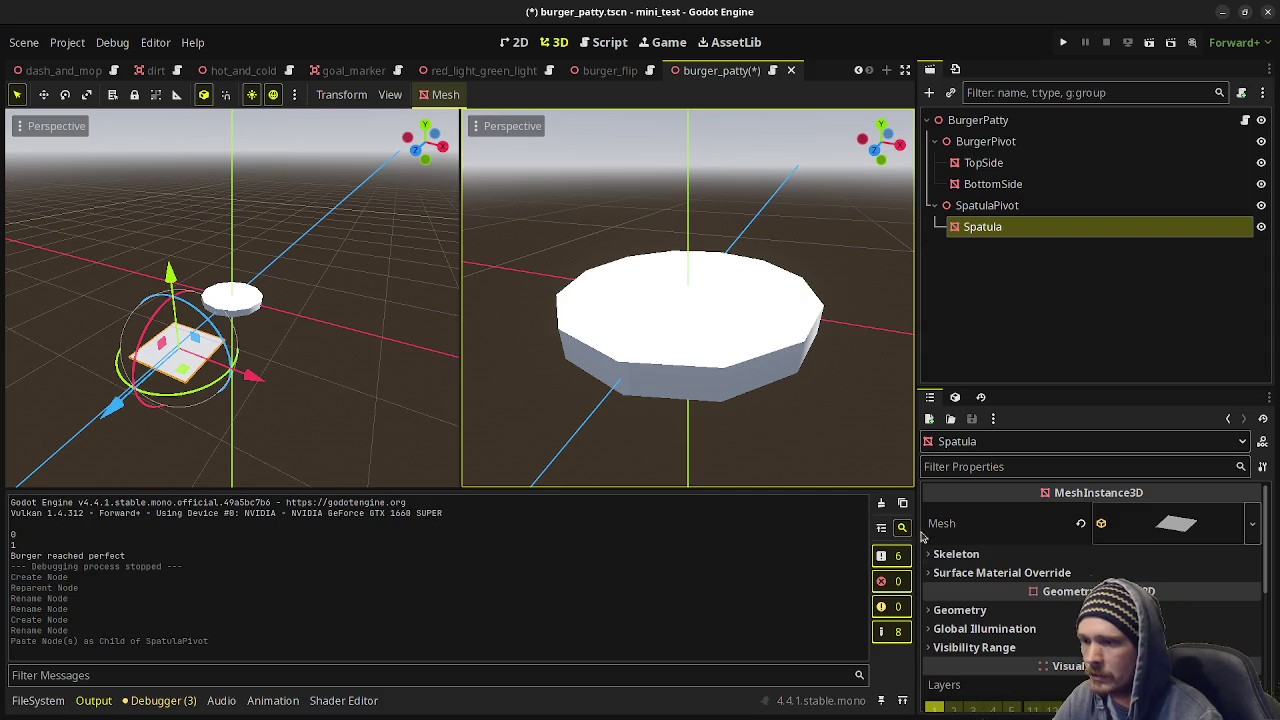
scroll(1045, 640, "down", 5)
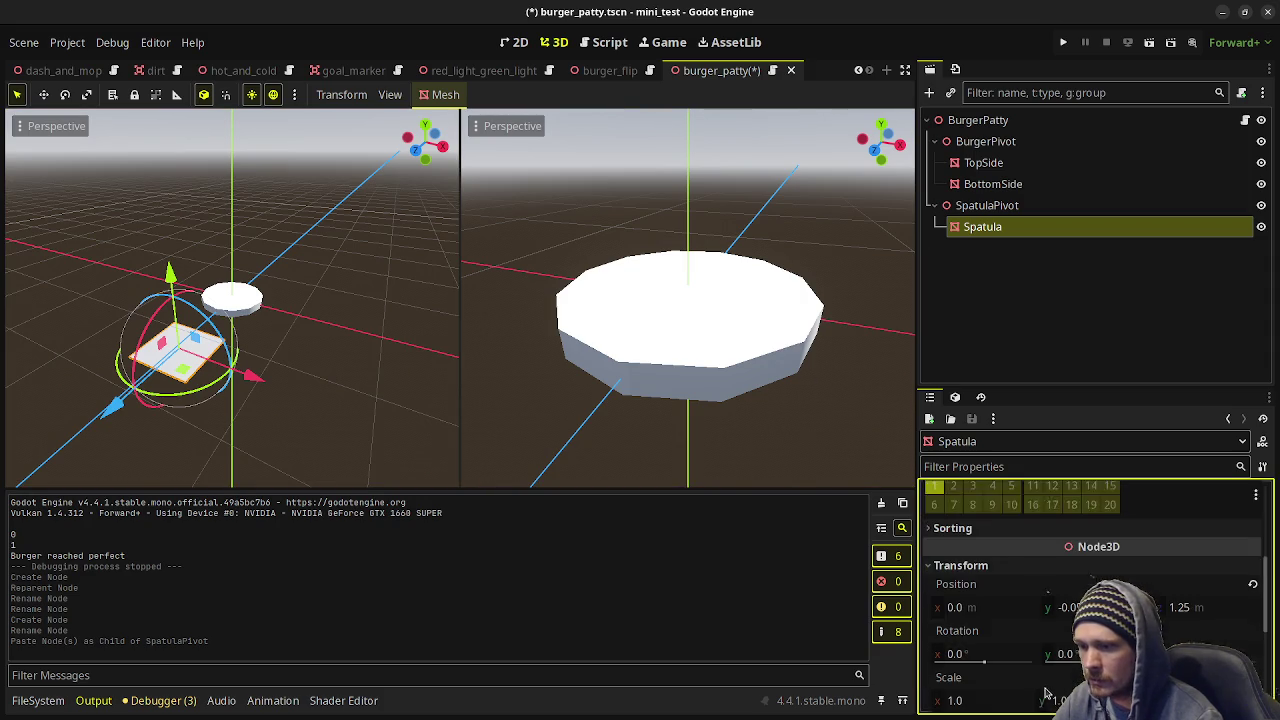
scroll(1045, 692, "down", 1)
scroll(1045, 640, "up", 6)
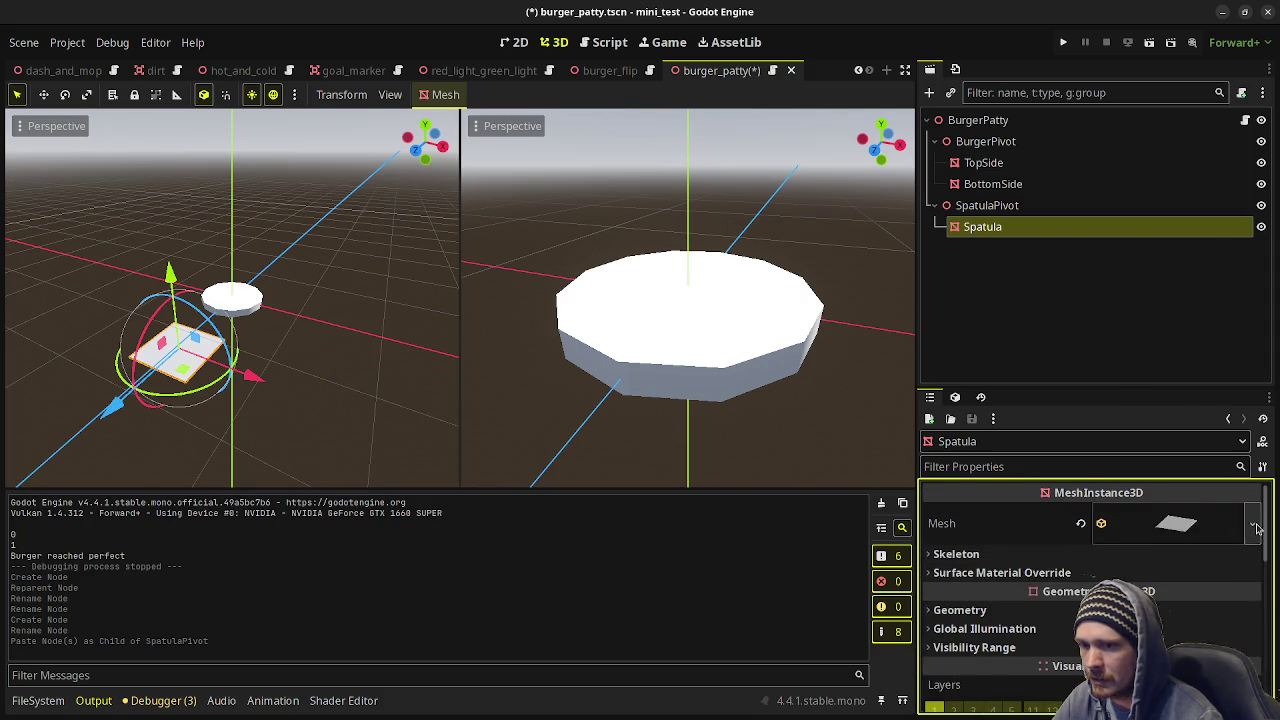
Set the Spatula's z position to 0 and save the scene.
left_click(1257, 528)
left_click(1097, 537)
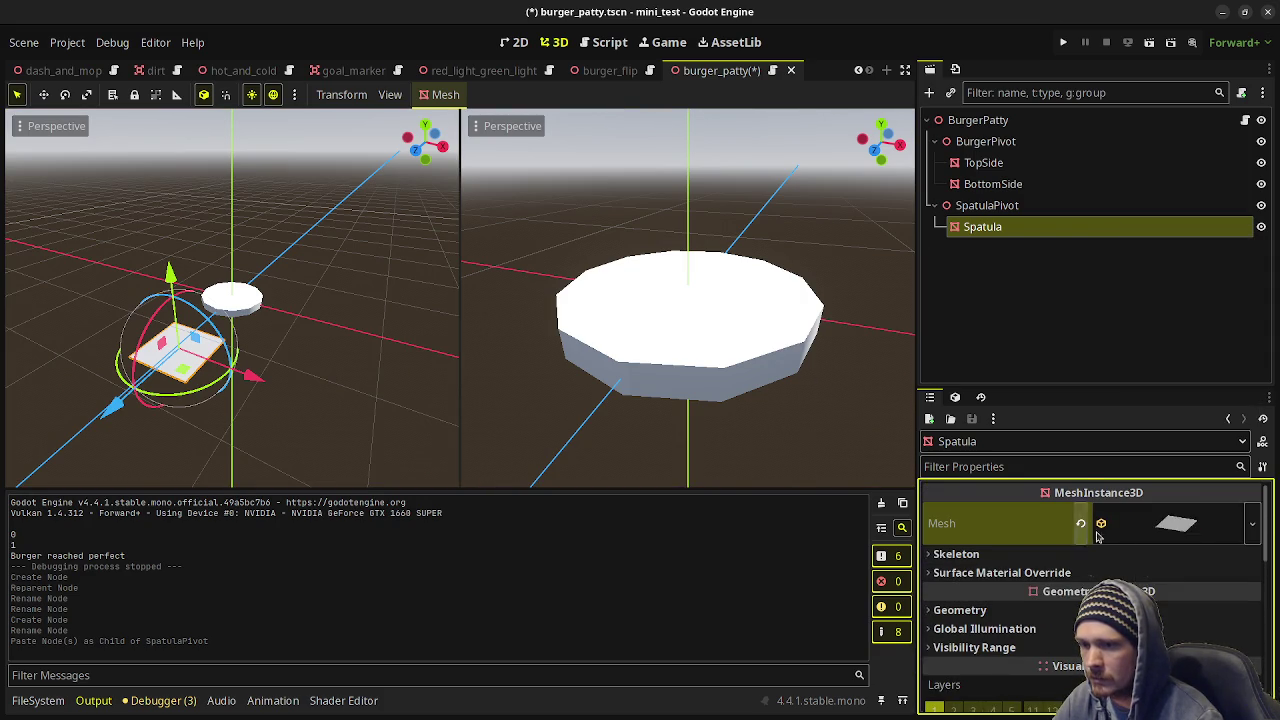
scroll(1097, 537, "down", 5)
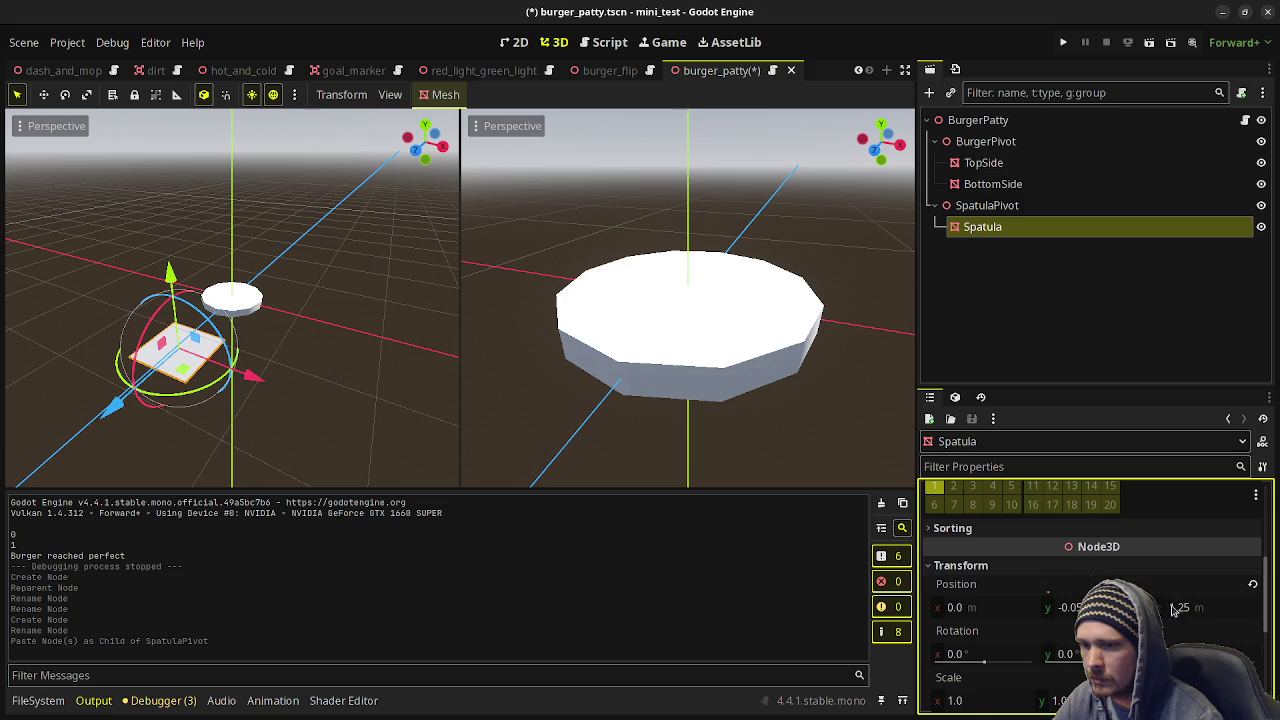
left_click(1205, 610)
type("0")
key("Return")
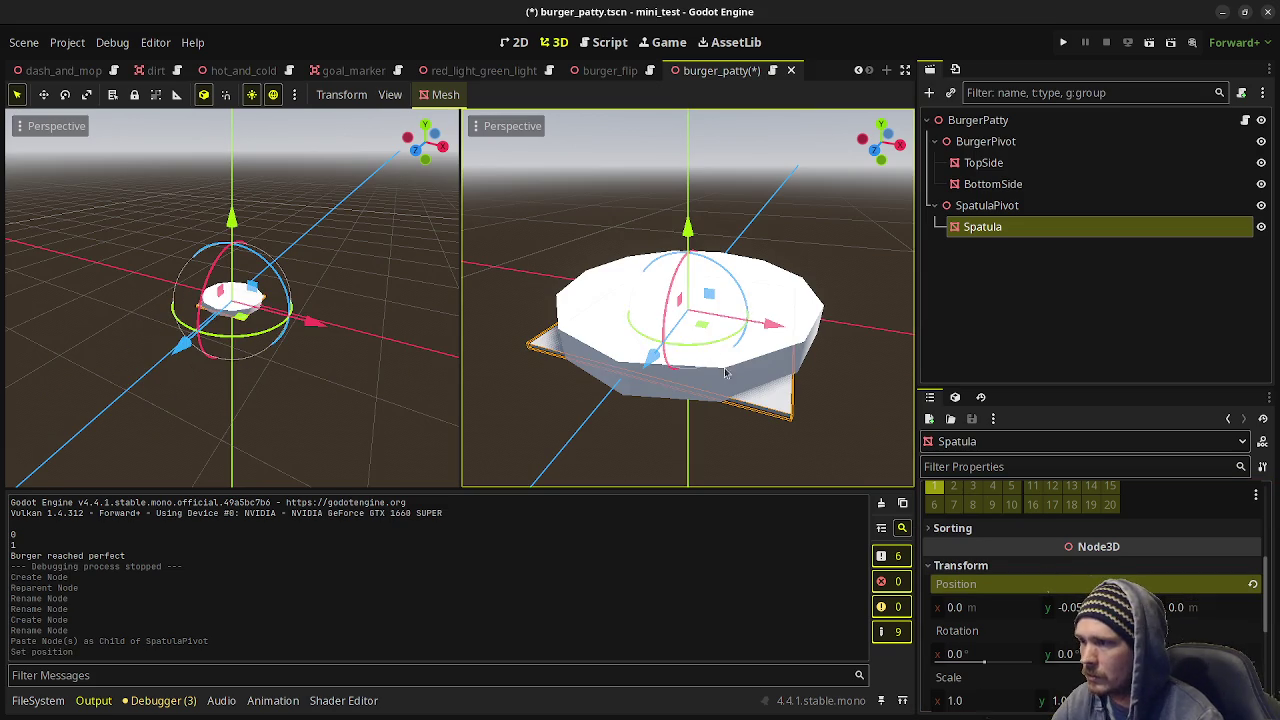
left_click(985, 208)
key("ctrl+s")
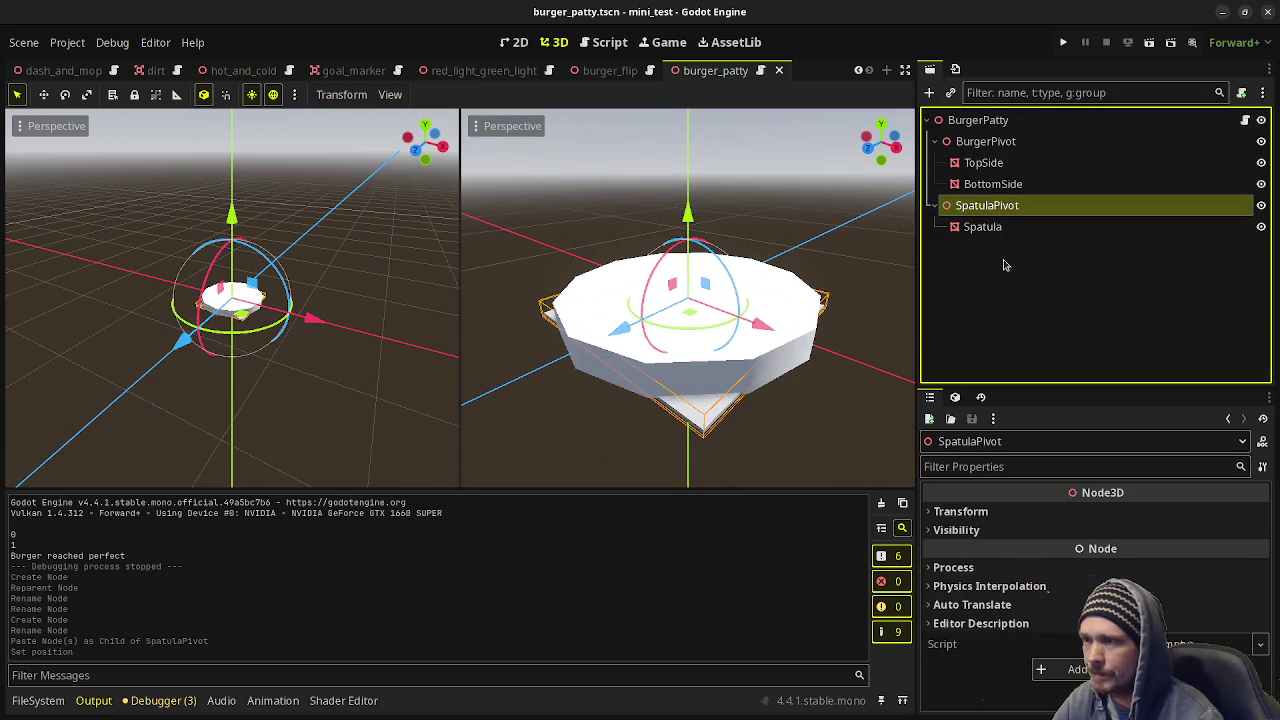
left_click(603, 42)
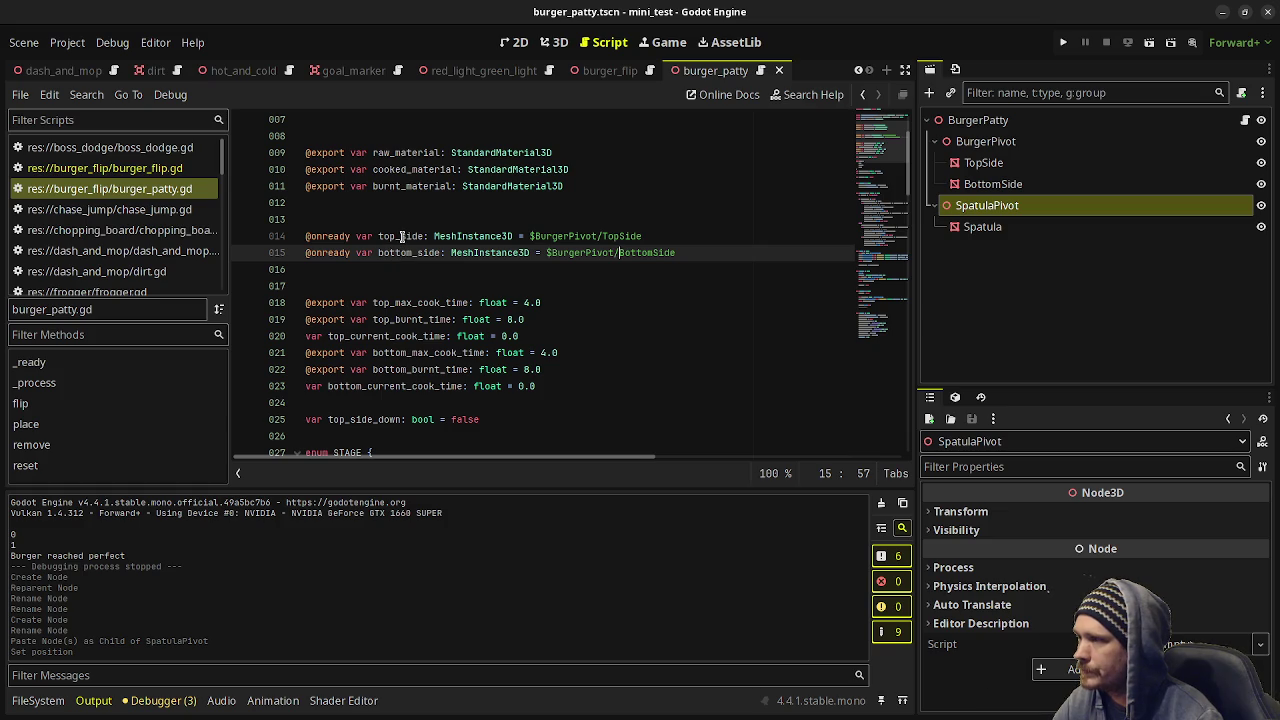
scroll(430, 258, "down", 4)
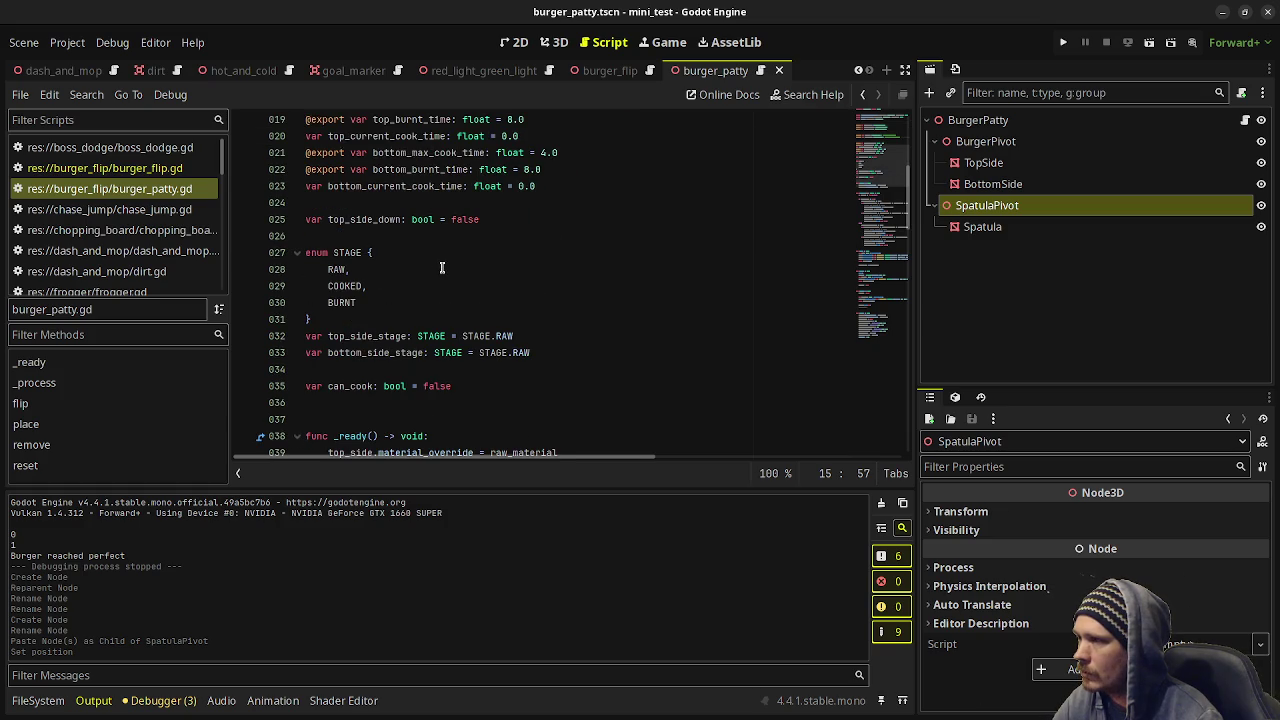
scroll(445, 267, "down", 18)
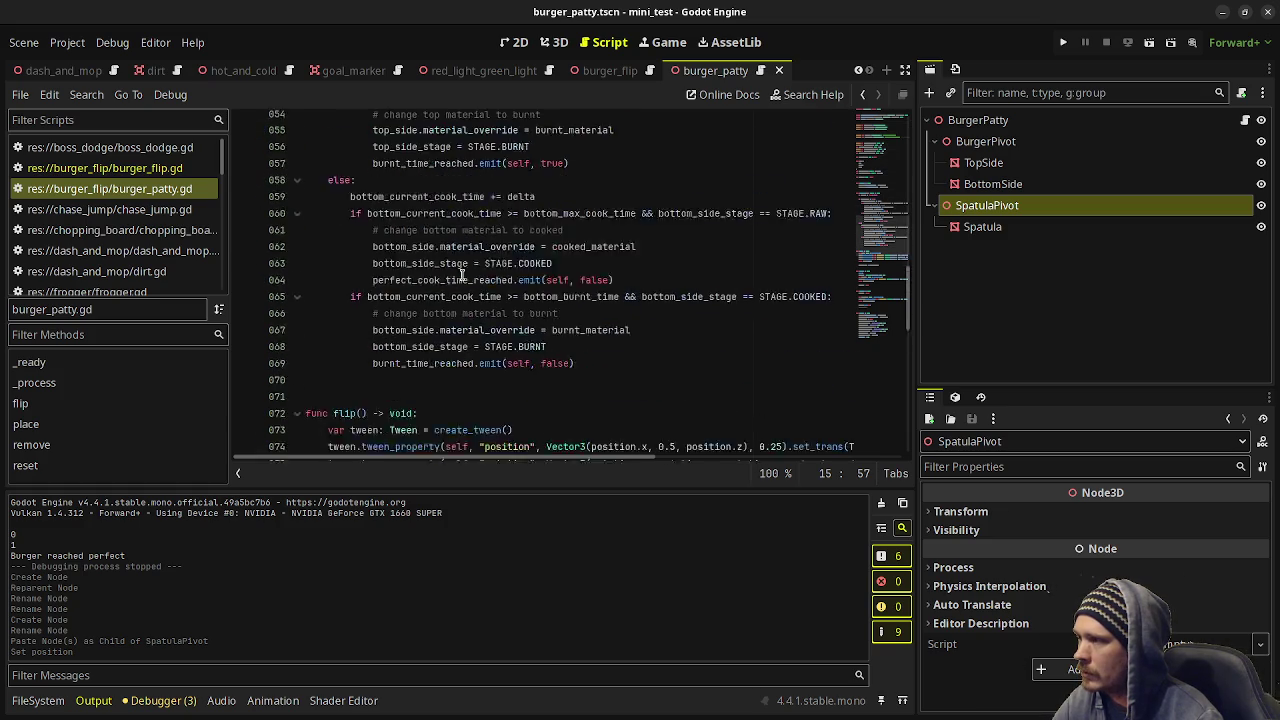
scroll(462, 270, "up", 4)
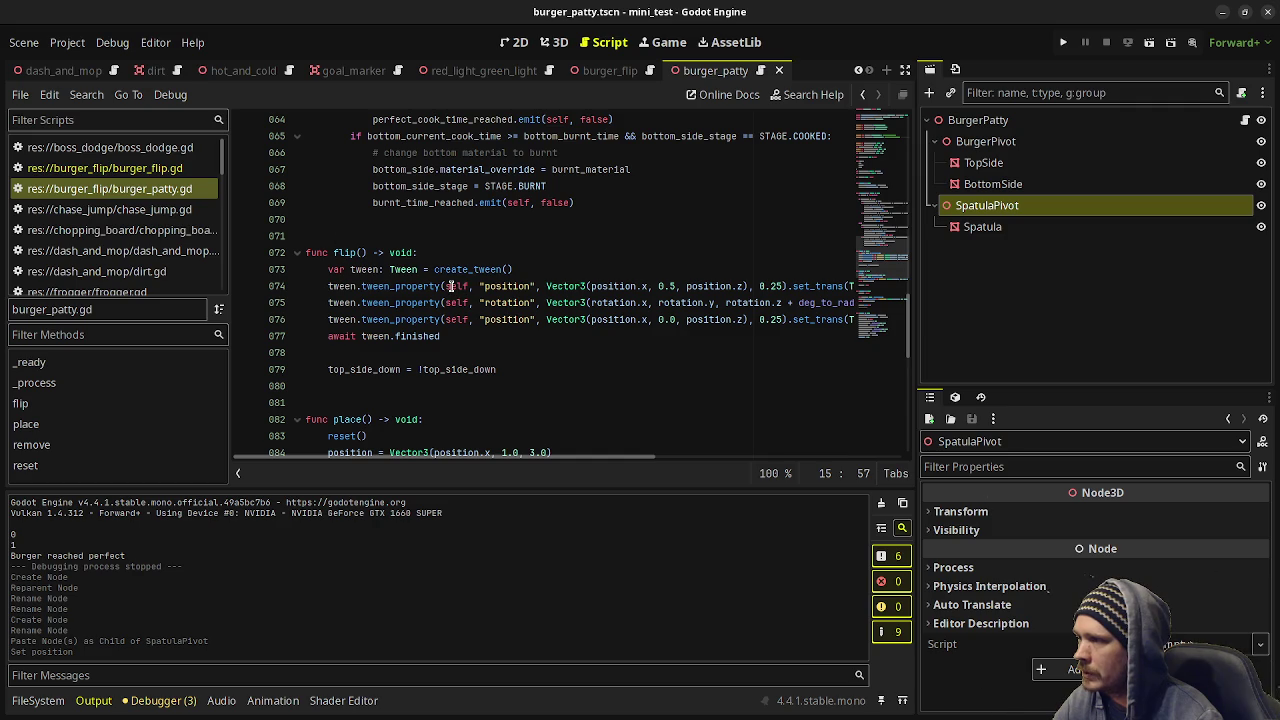
double_click(450, 286)
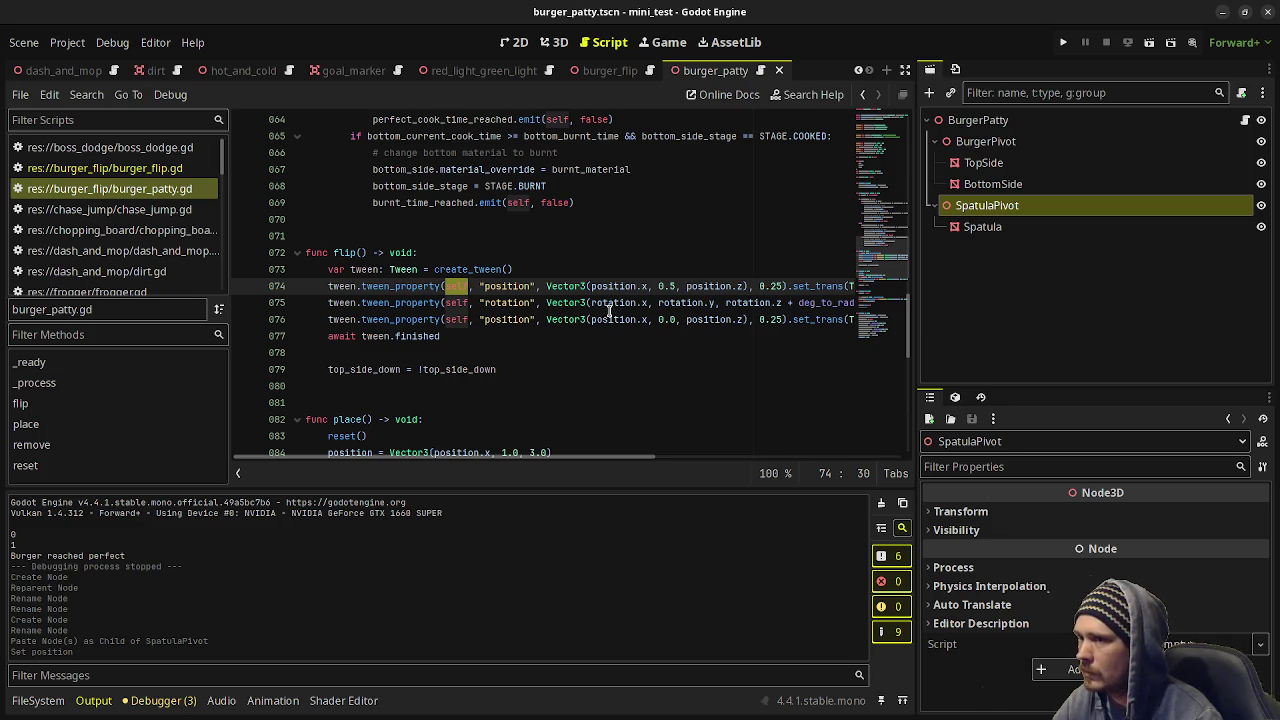
left_click(615, 262)
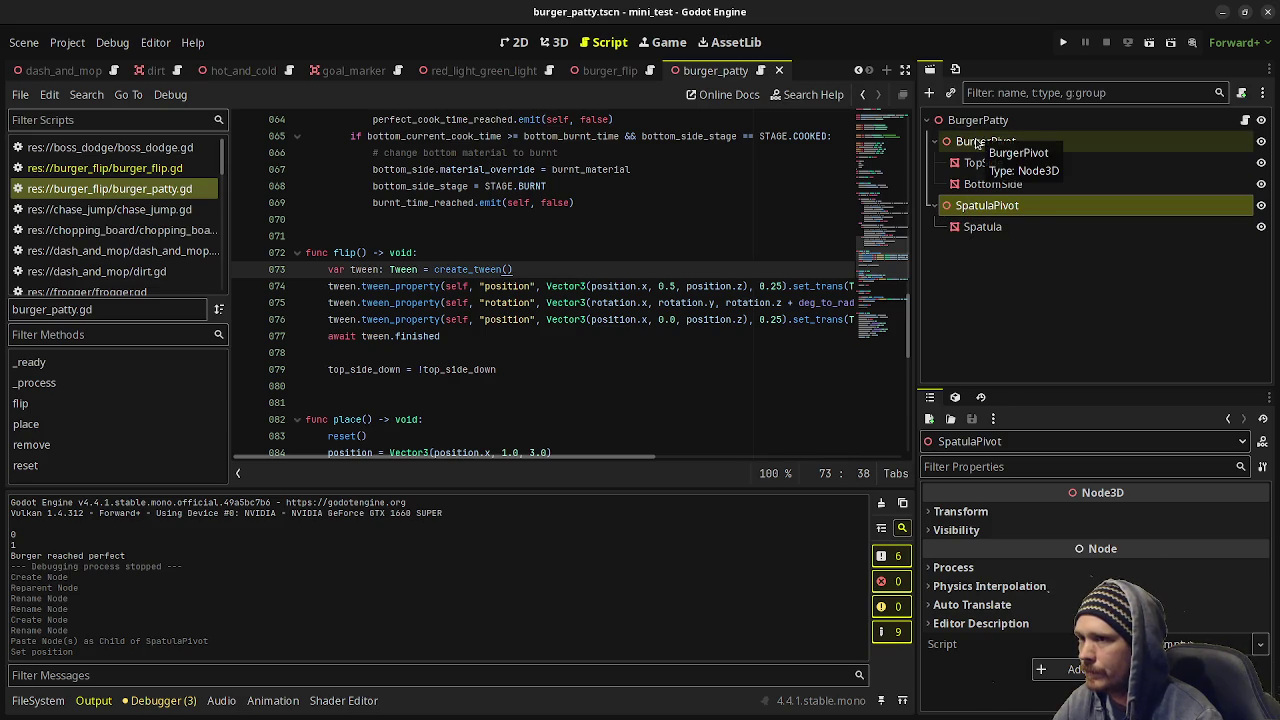
left_click(470, 256)
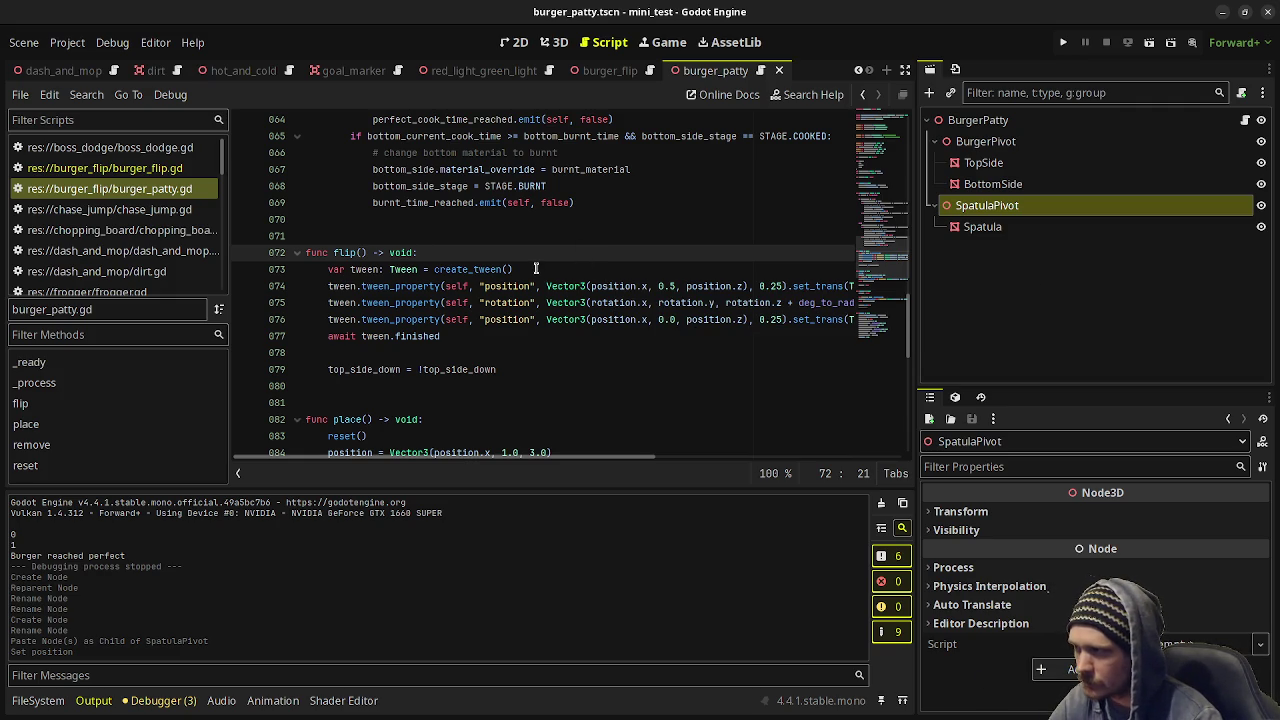
Move Spatula directly under BurgerPatty and delete SpatulaPivot.
left_click(986, 227)
left_click_drag(986, 227, 988, 122)
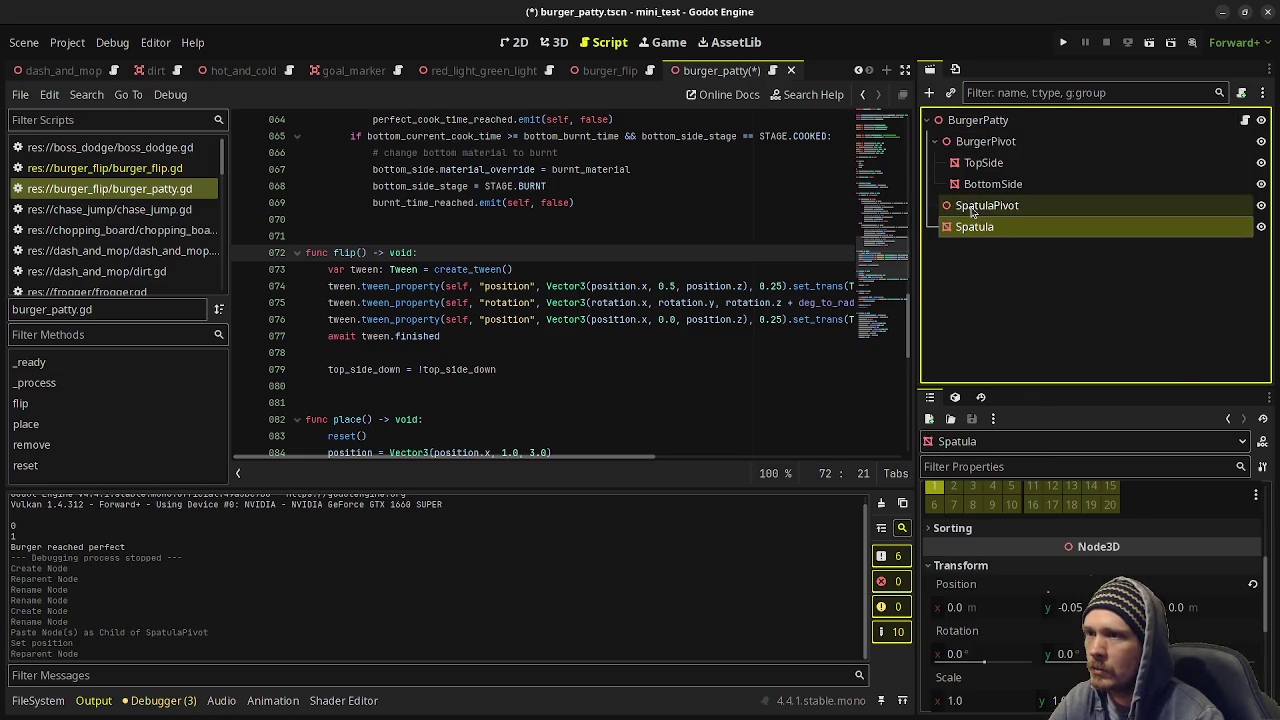
left_click(986, 205)
right_click(972, 210)
left_click(1003, 690)
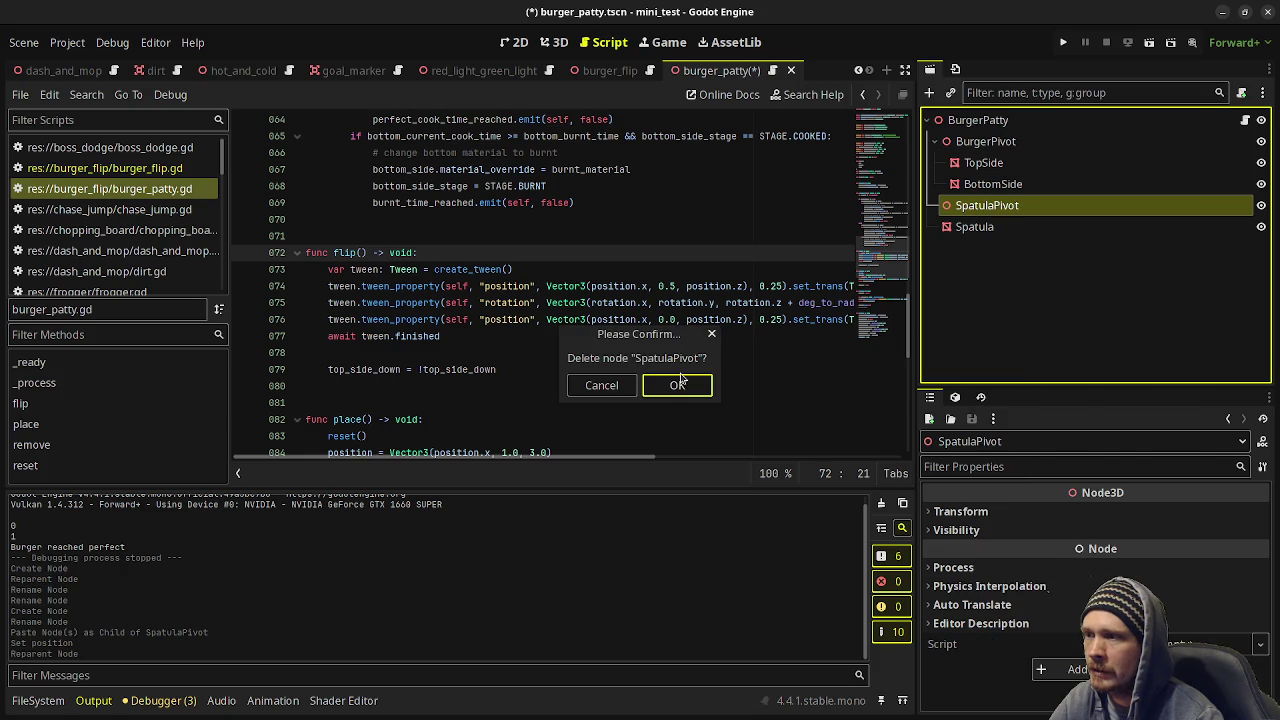
left_click(683, 384)
Move TopSide and BottomSide directly under BurgerPatty and delete BurgerPivot.
left_click_drag(962, 162, 977, 134)
left_click_drag(975, 188, 975, 154)
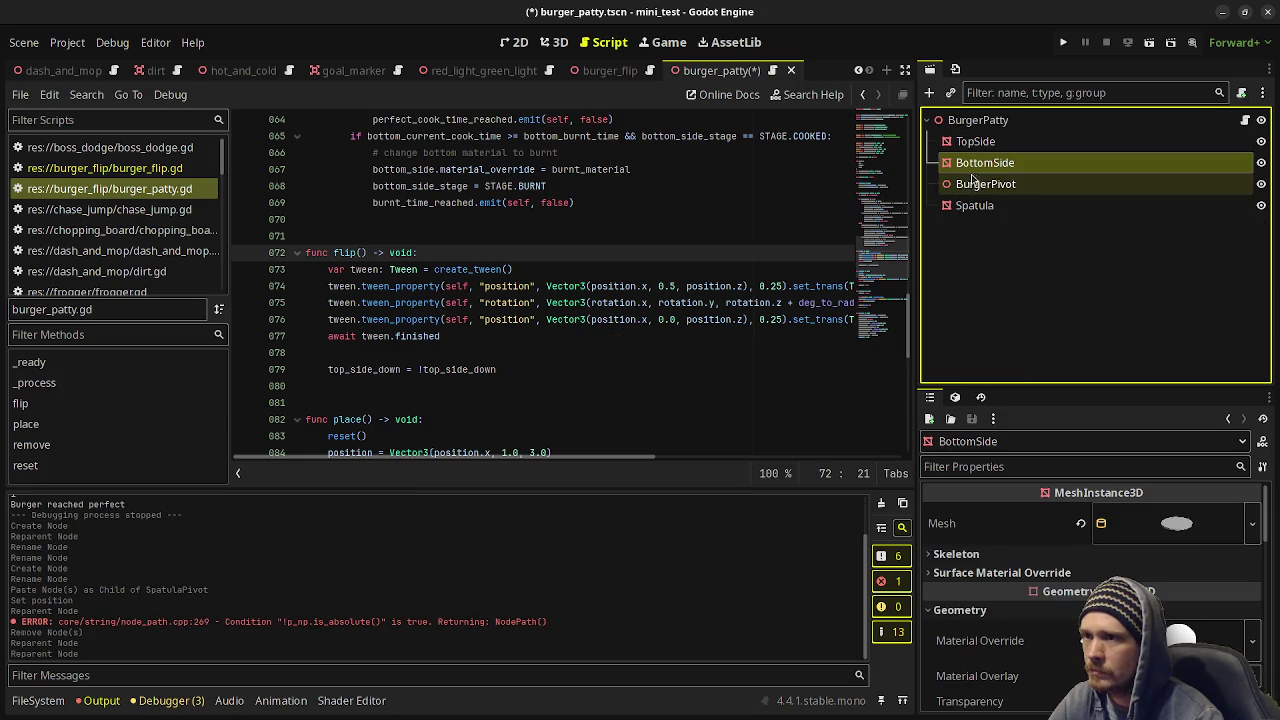
left_click(970, 184)
right_click(962, 186)
left_click(993, 671)
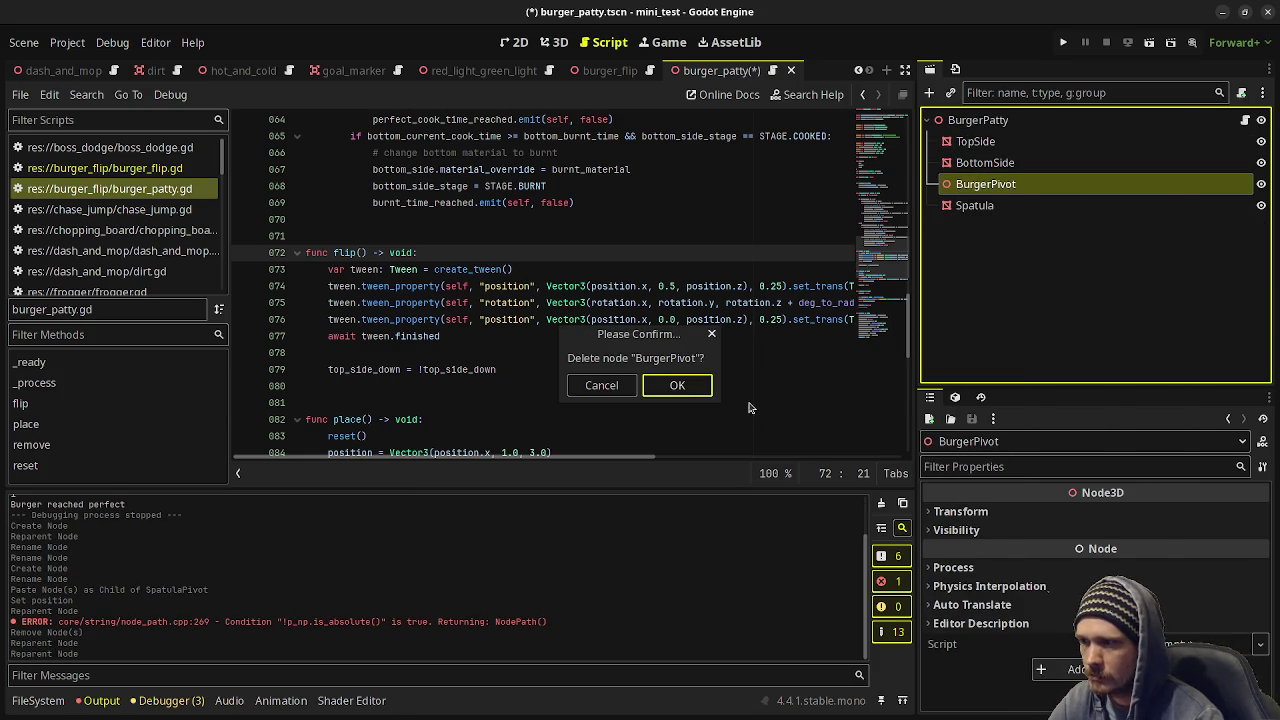
left_click(678, 387)
left_click(976, 120)
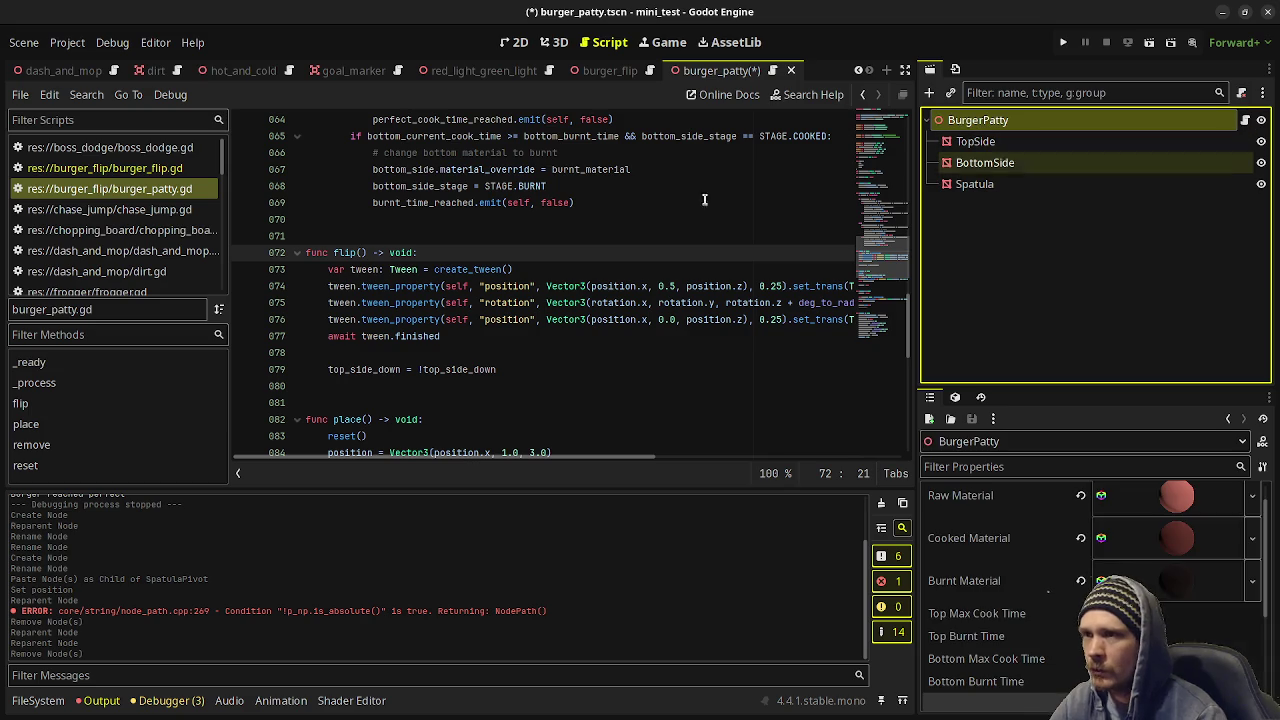
scroll(648, 261, "up", 15)
scroll(648, 261, "up", 5)
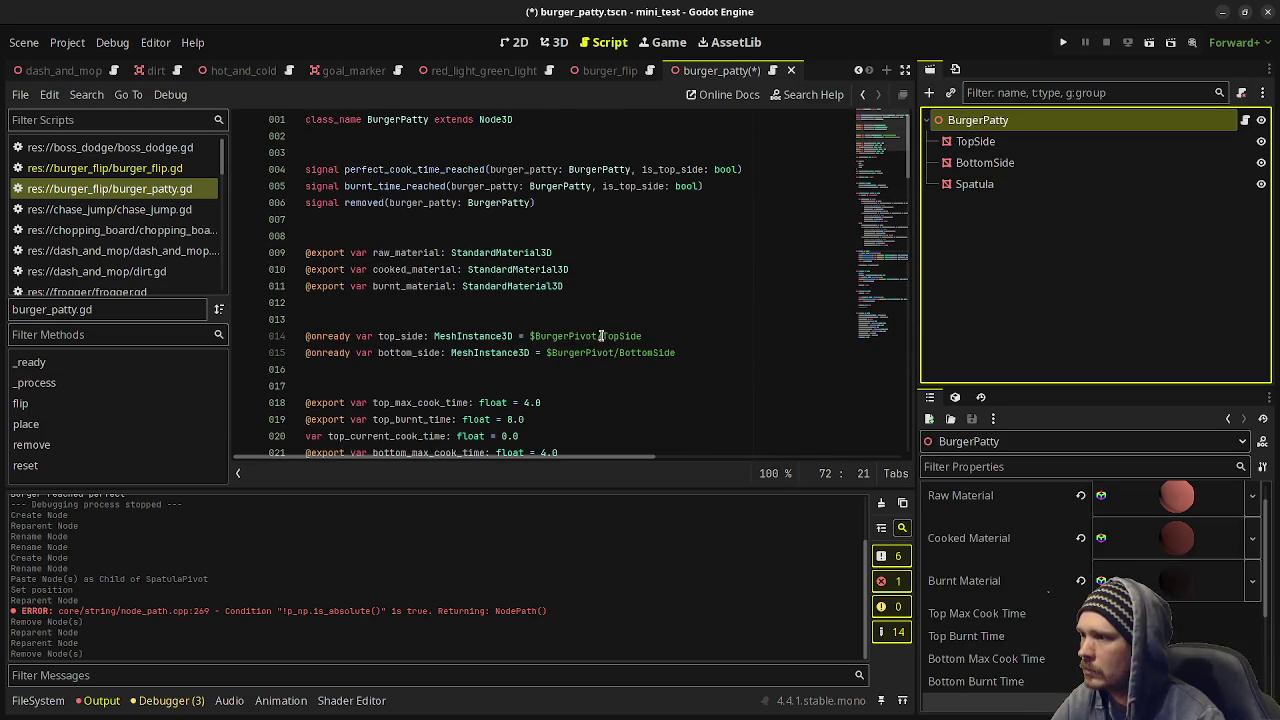
Delete BurgerPivot/ from the TopSide and BottomSide paths on lines 14–15 and save.
left_click_drag(602, 337, 535, 337)
key("BackSpace")
left_click_drag(620, 353, 549, 353)
key("BackSpace")
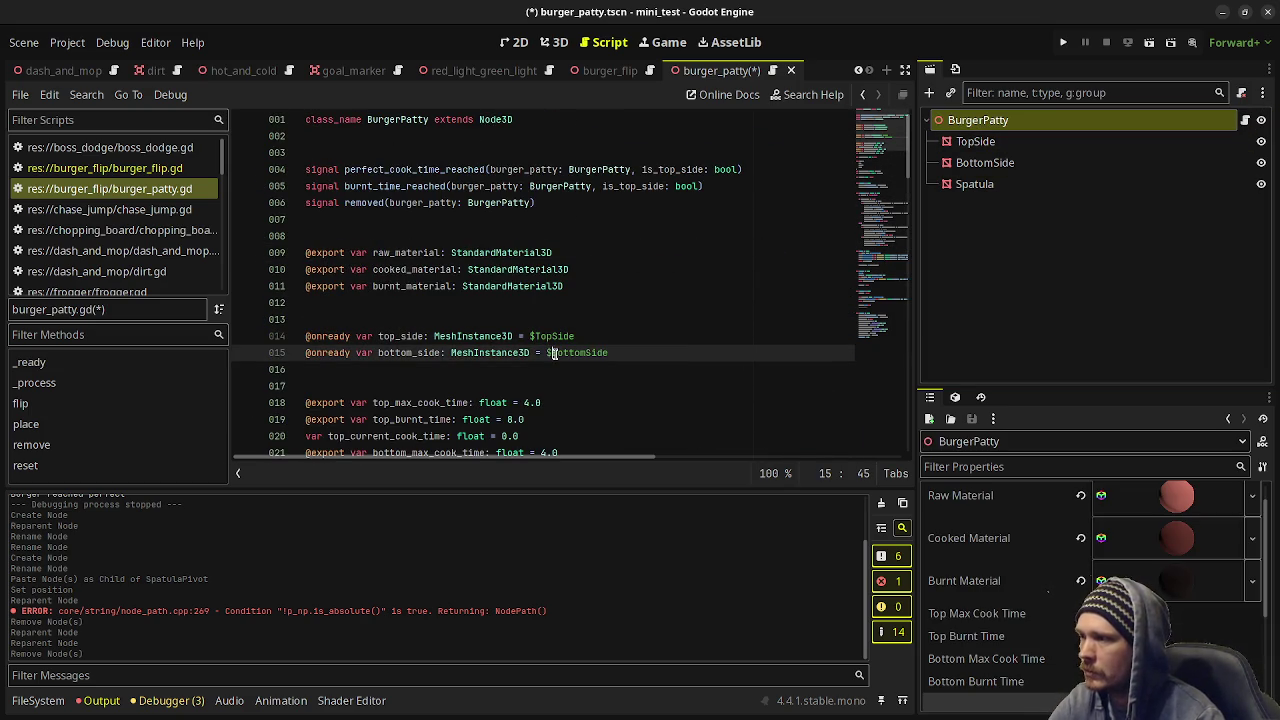
key("ctrl+s")
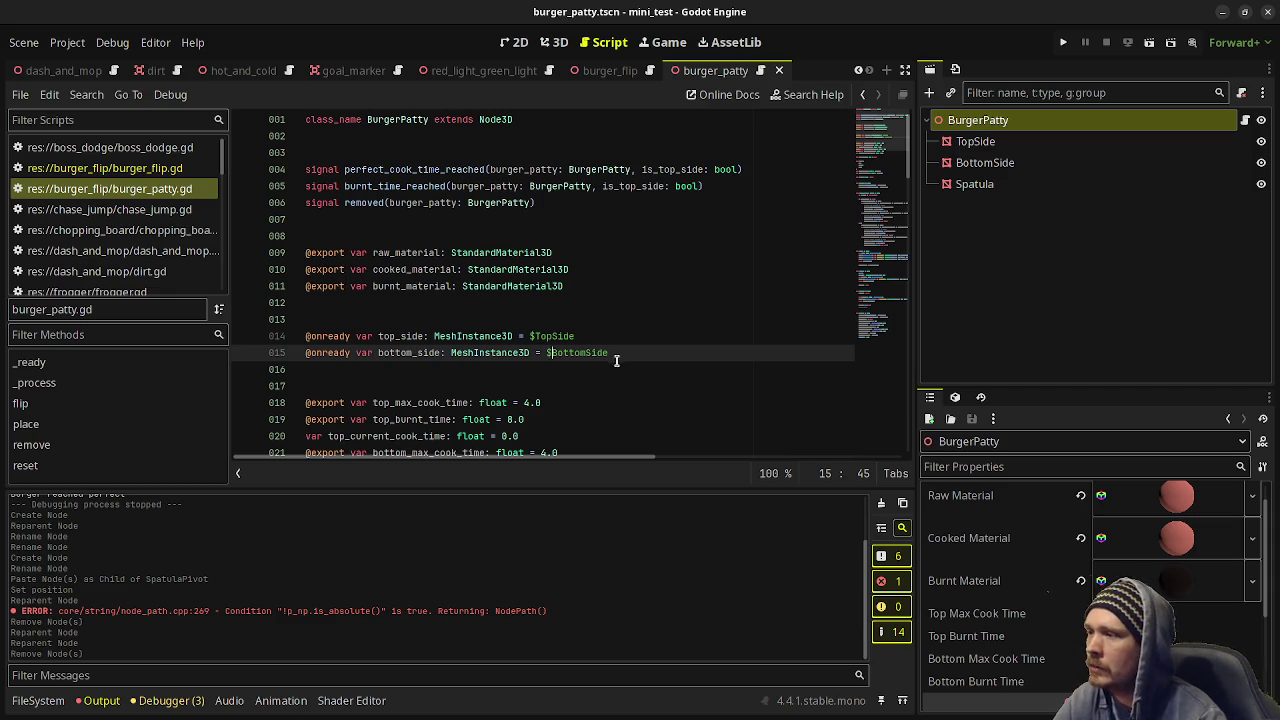
scroll(625, 351, "down", 3)
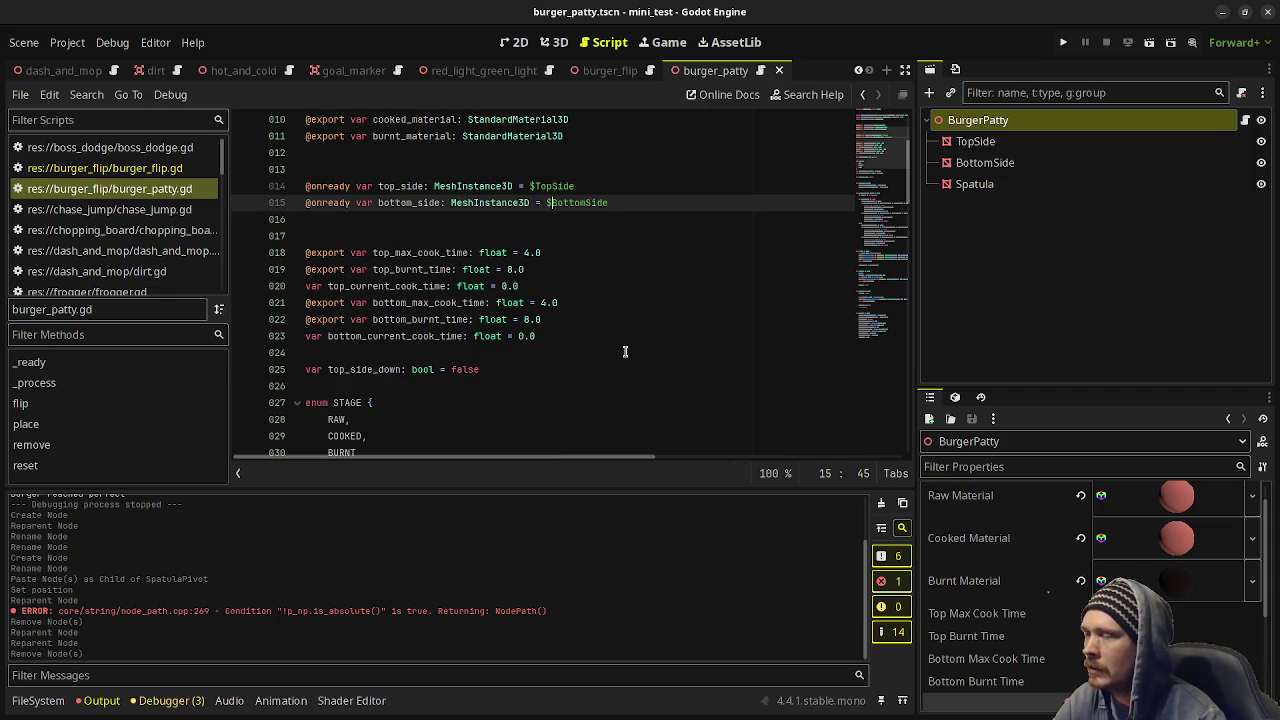
scroll(700, 280, "down", 10)
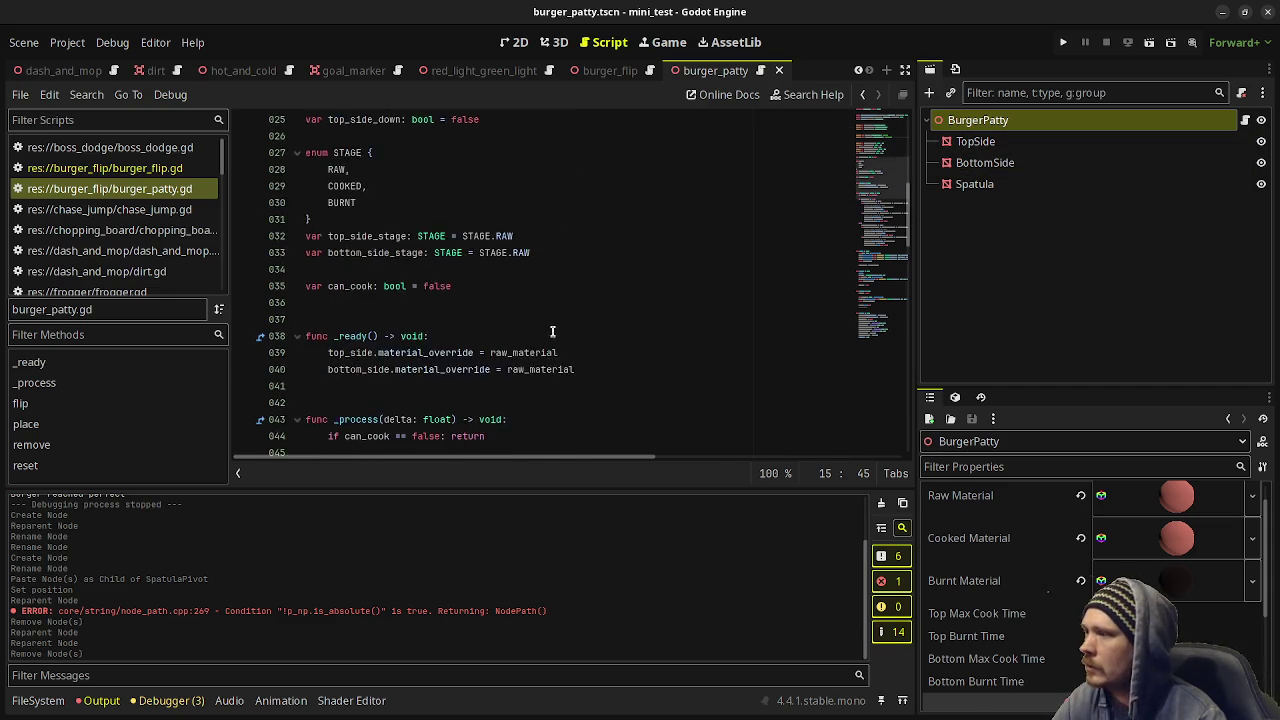
left_click(556, 42)
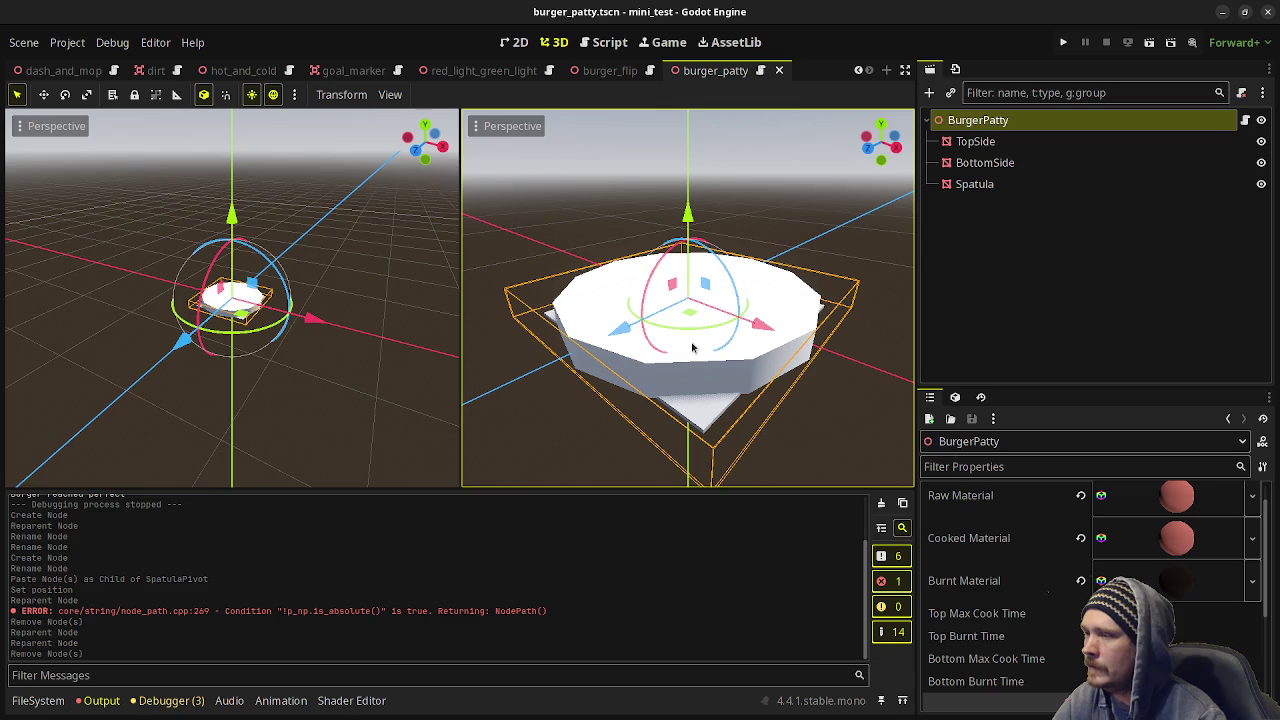
left_click(1245, 120)
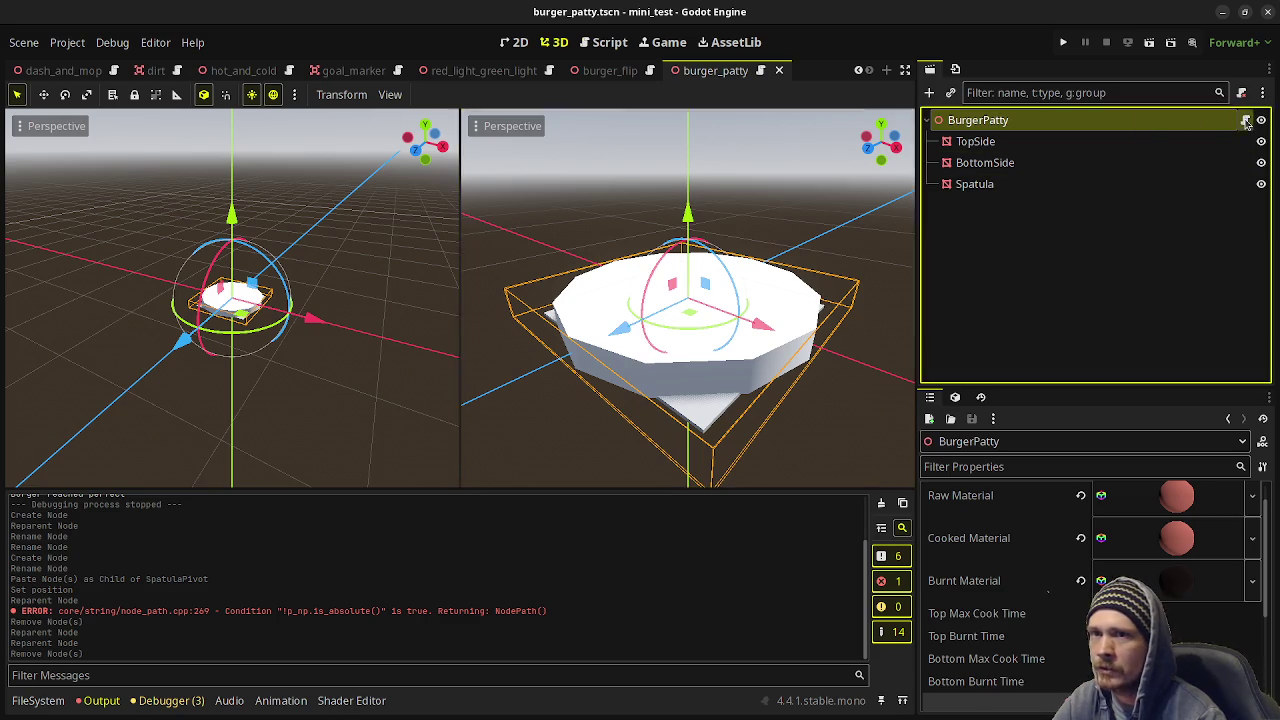
scroll(513, 323, "down", 5)
scroll(513, 323, "down", 3)
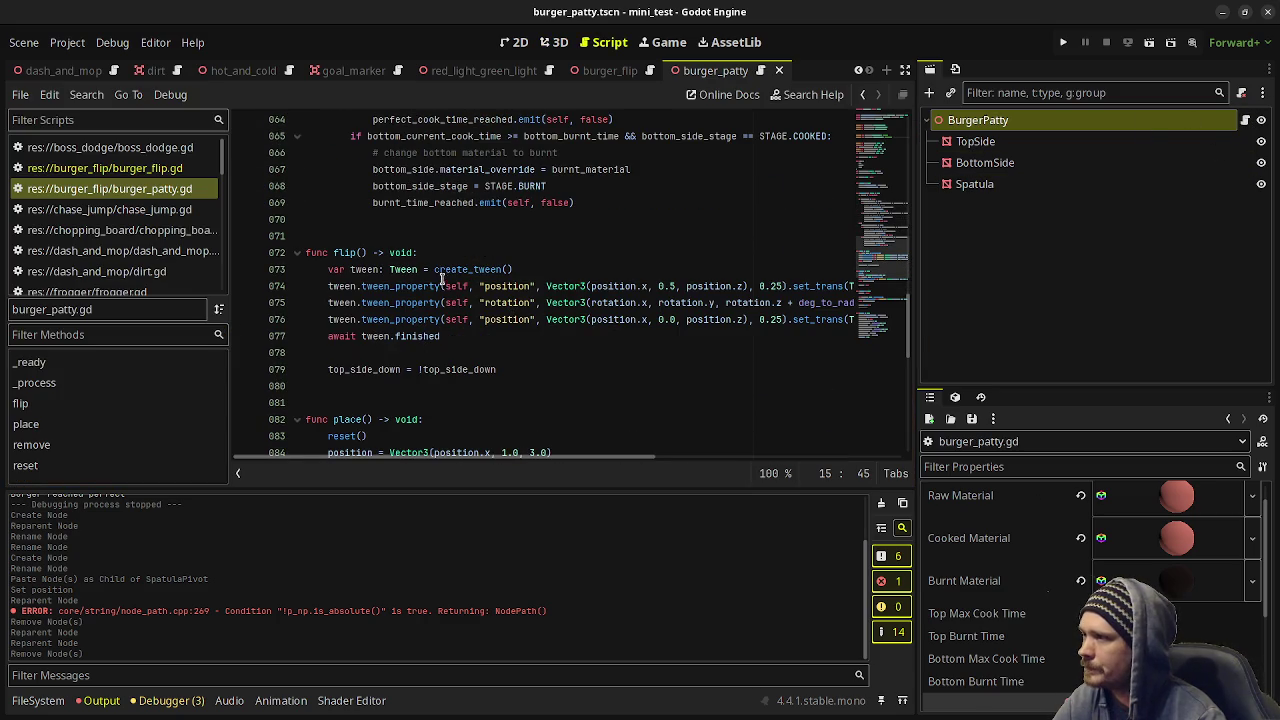
Drag the Spatula node into burger_patty.gd to add an onready spatula reference below top_side_down, then save.
left_click(440, 252)
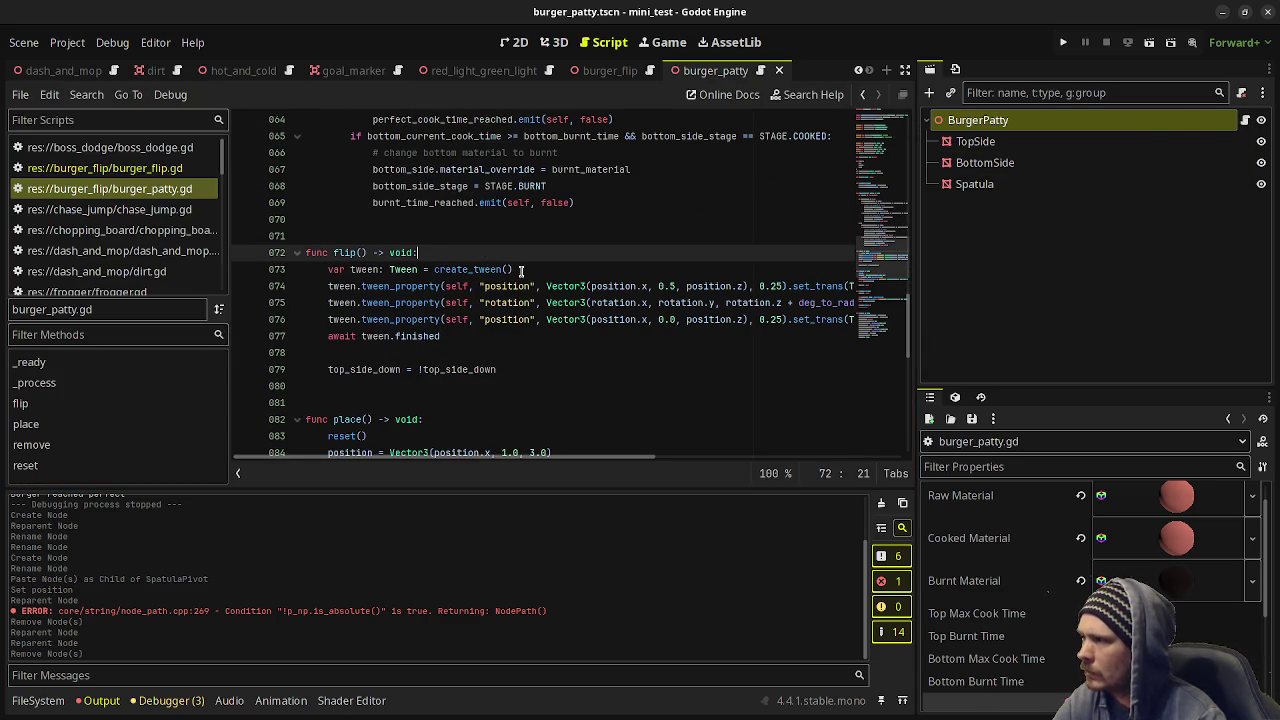
key("Return")
type("tw")
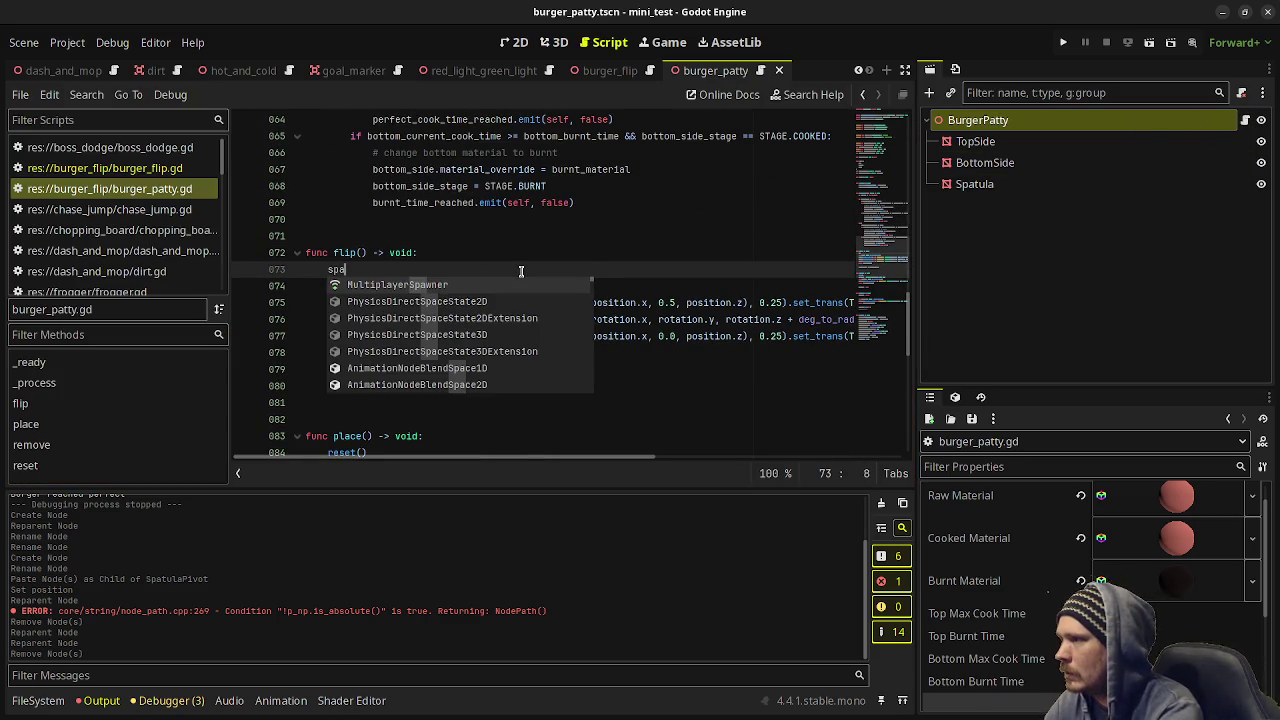
key("BackSpace")
key("BackSpace")
scroll(568, 267, "up", 20)
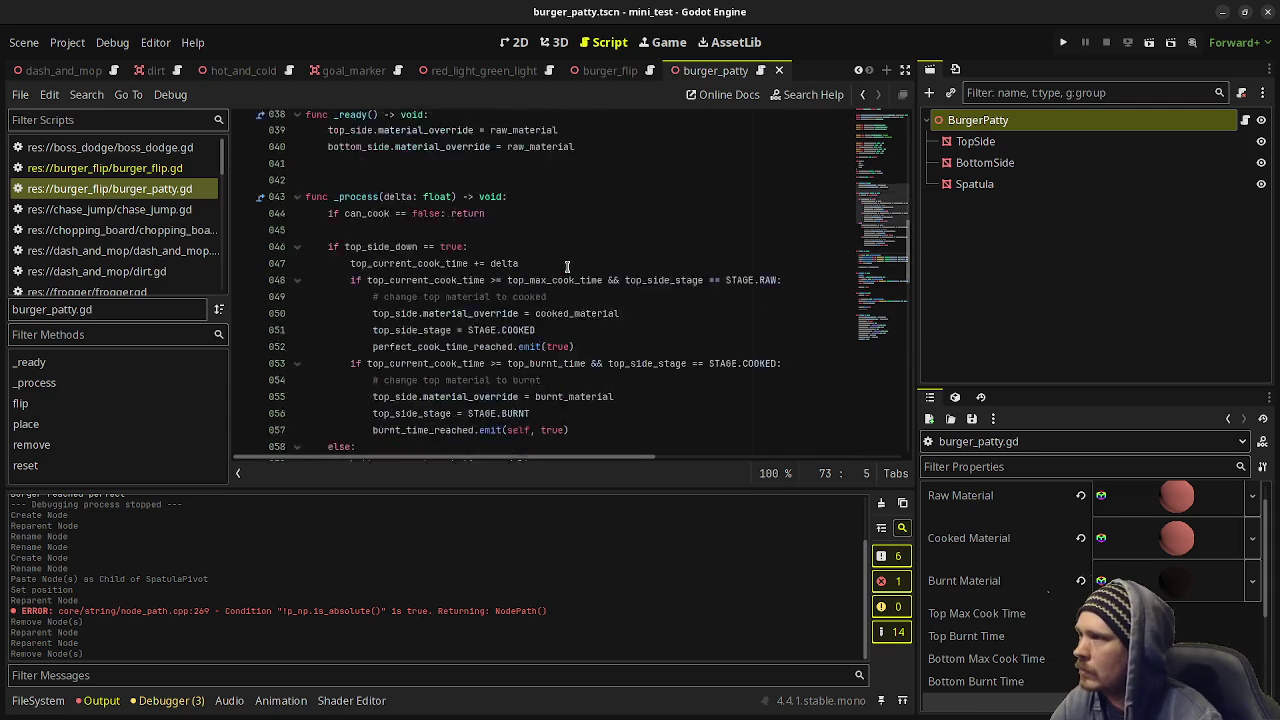
scroll(677, 277, "down", 4)
scroll(689, 280, "up", 4)
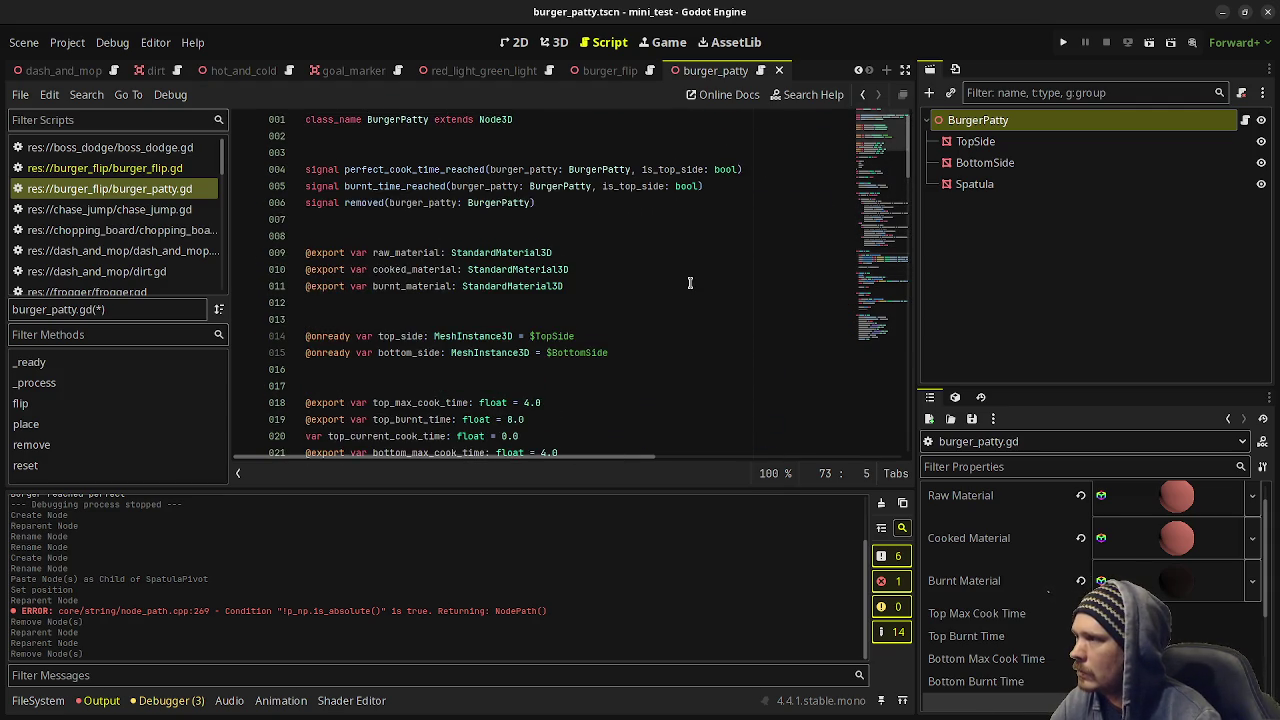
scroll(685, 291, "down", 1)
scroll(685, 291, "down", 3)
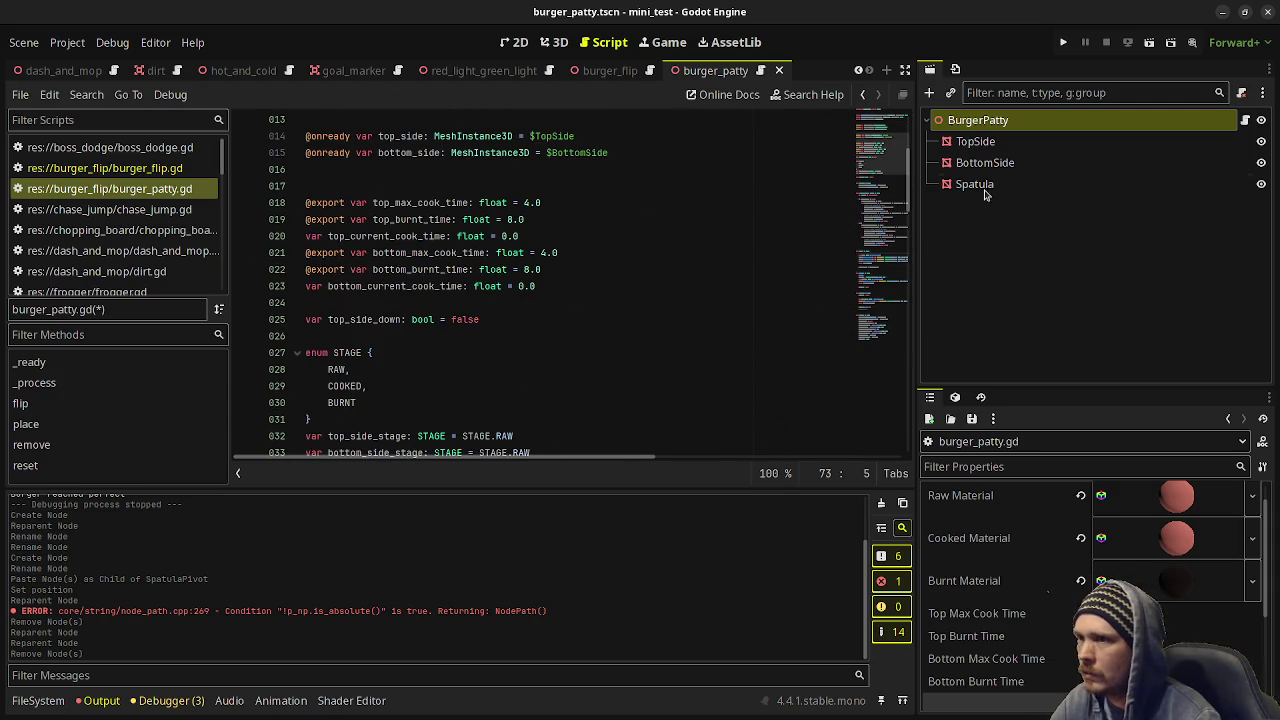
mouse_move(960, 184)
left_mouse_down()
mouse_move(551, 266)
mouse_move(453, 342)
left_mouse_up()
left_click(533, 319)
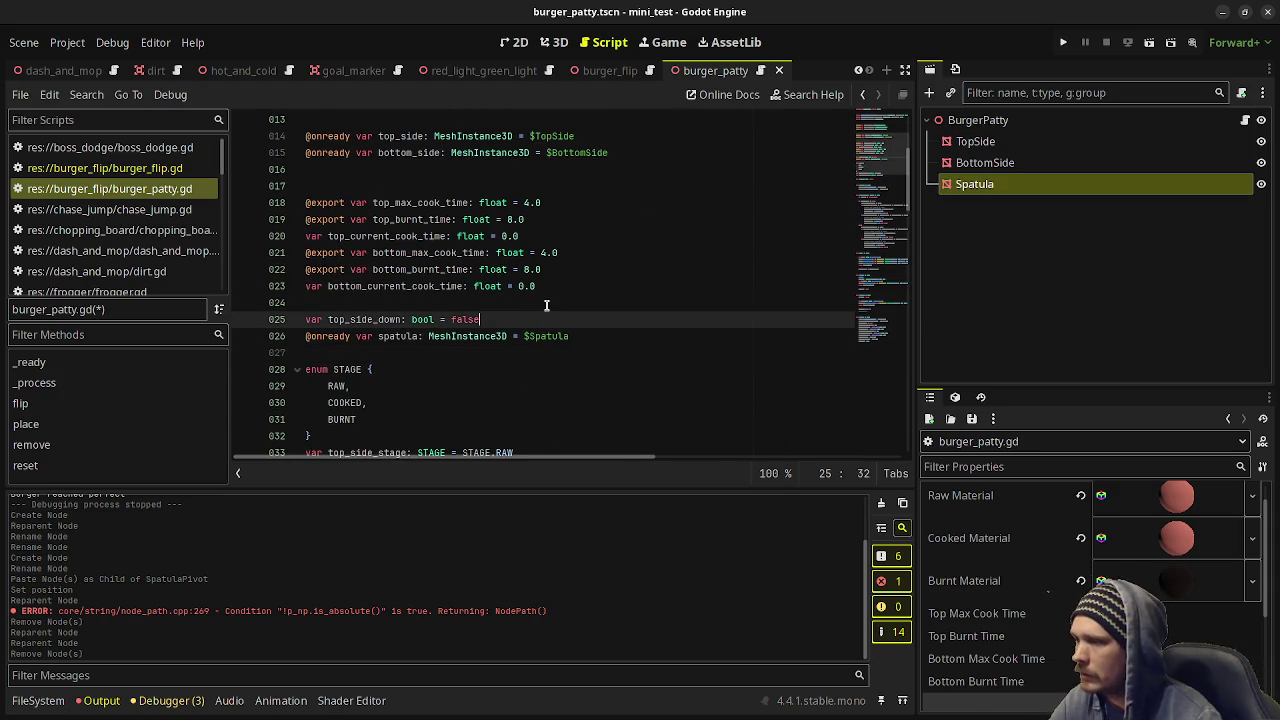
key("Return")
key("Down")
key("Down")
key("Down")
key("ctrl+s")
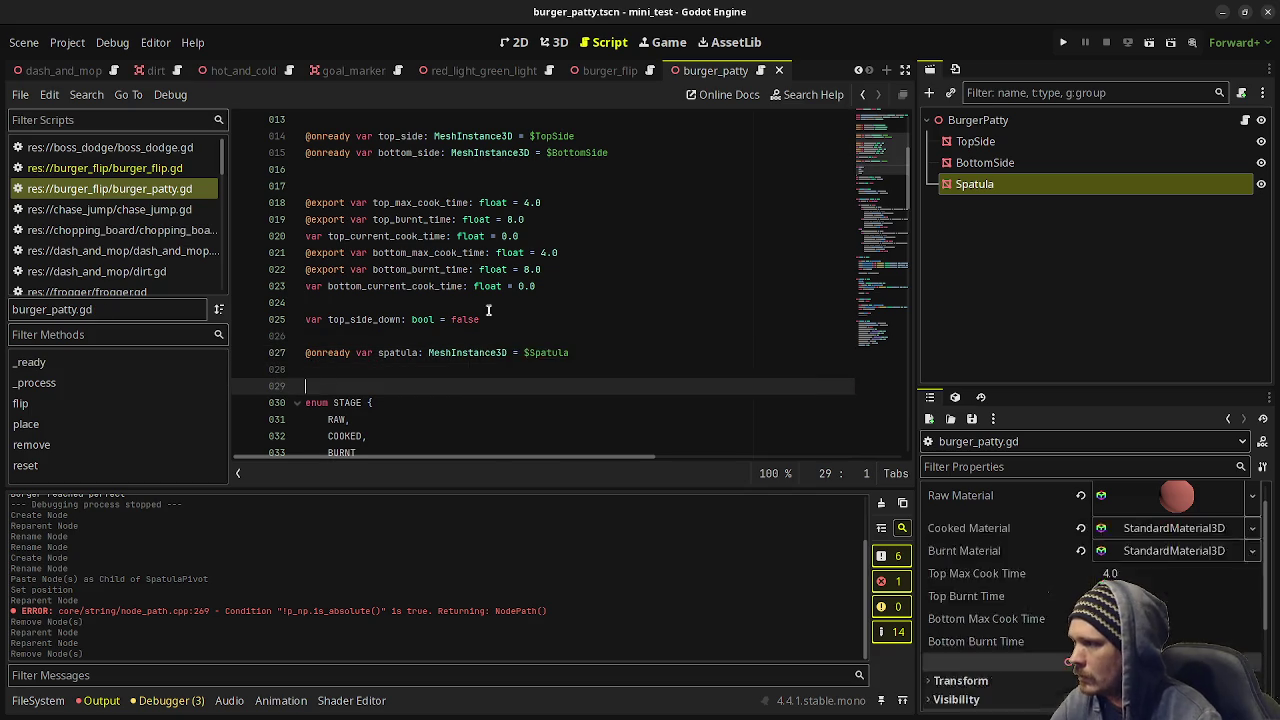
Add spatula.visible = true as the first line of flip().
scroll(546, 305, "down", 15)
scroll(474, 286, "down", 4)
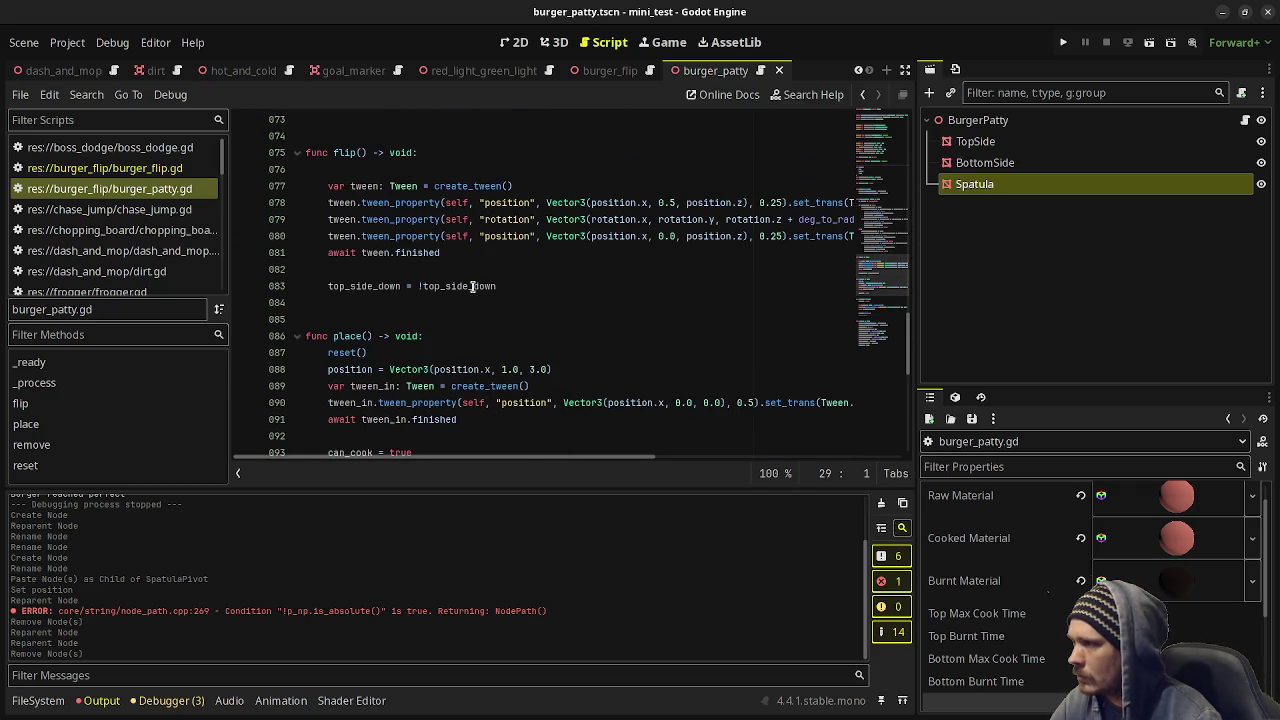
left_click(418, 172)
key("BackSpace")
key("Return")
type("spatula.v")
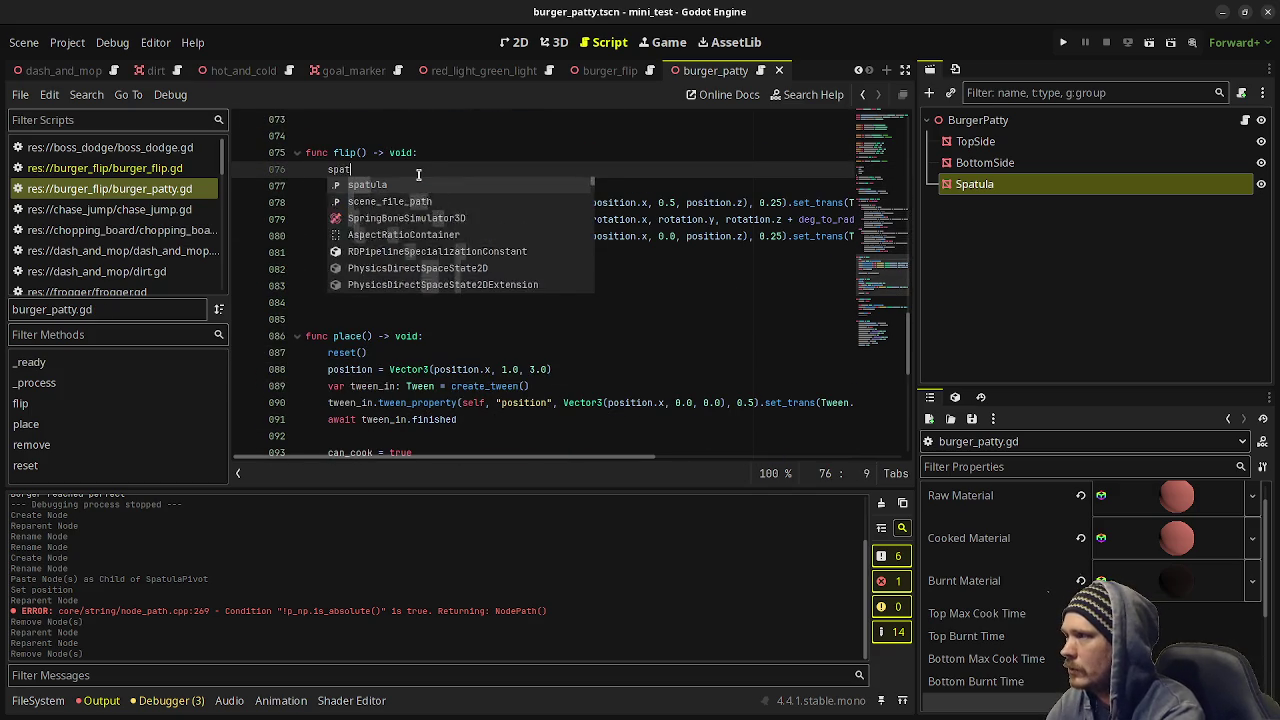
type("isible = true")
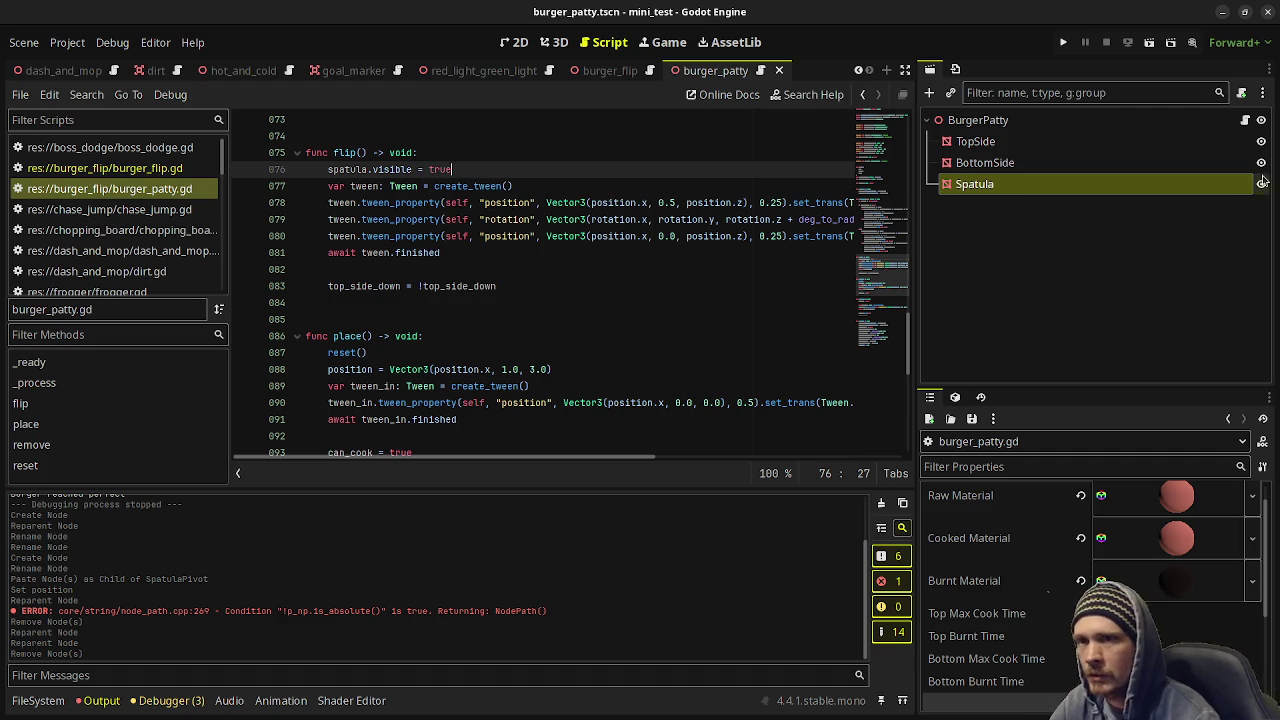
Hide the Spatula node, add spatula.visible = false after the tween await, and save.
left_click(1261, 184)
left_click(460, 260)
key("Return")
key("Return")
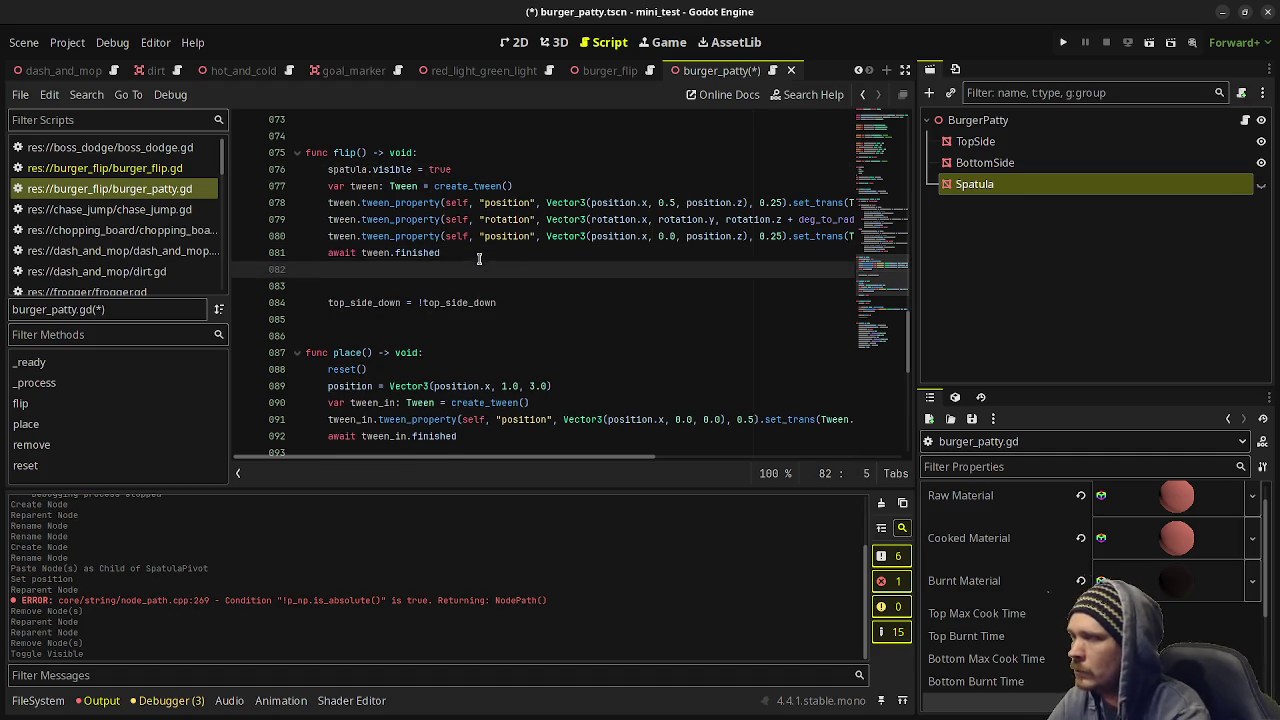
type("spatu")
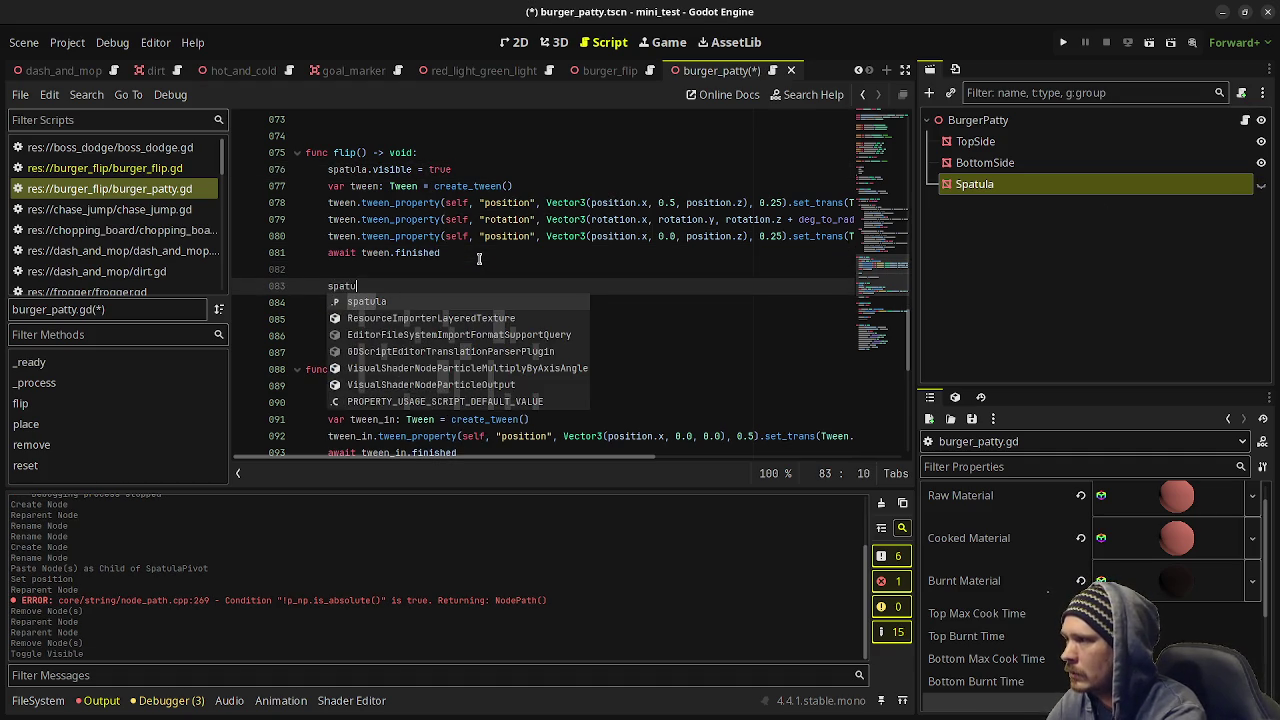
type("la.visible = false")
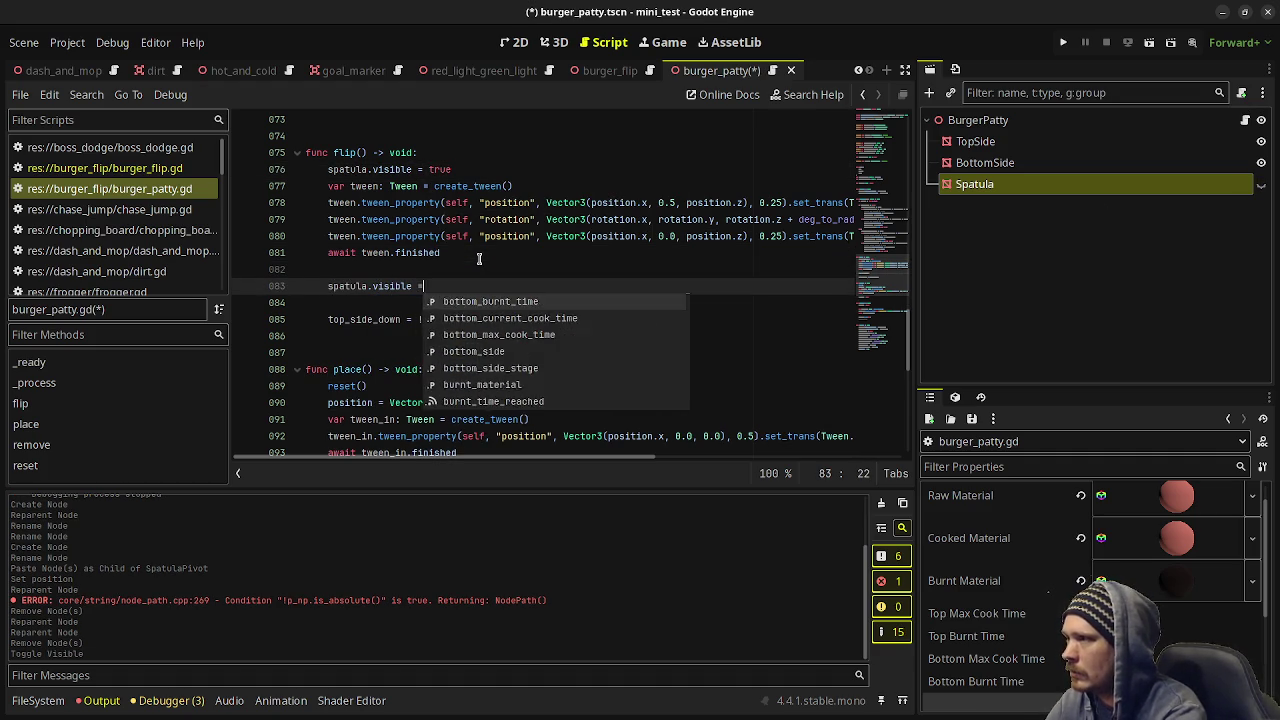
key("ctrl+s")
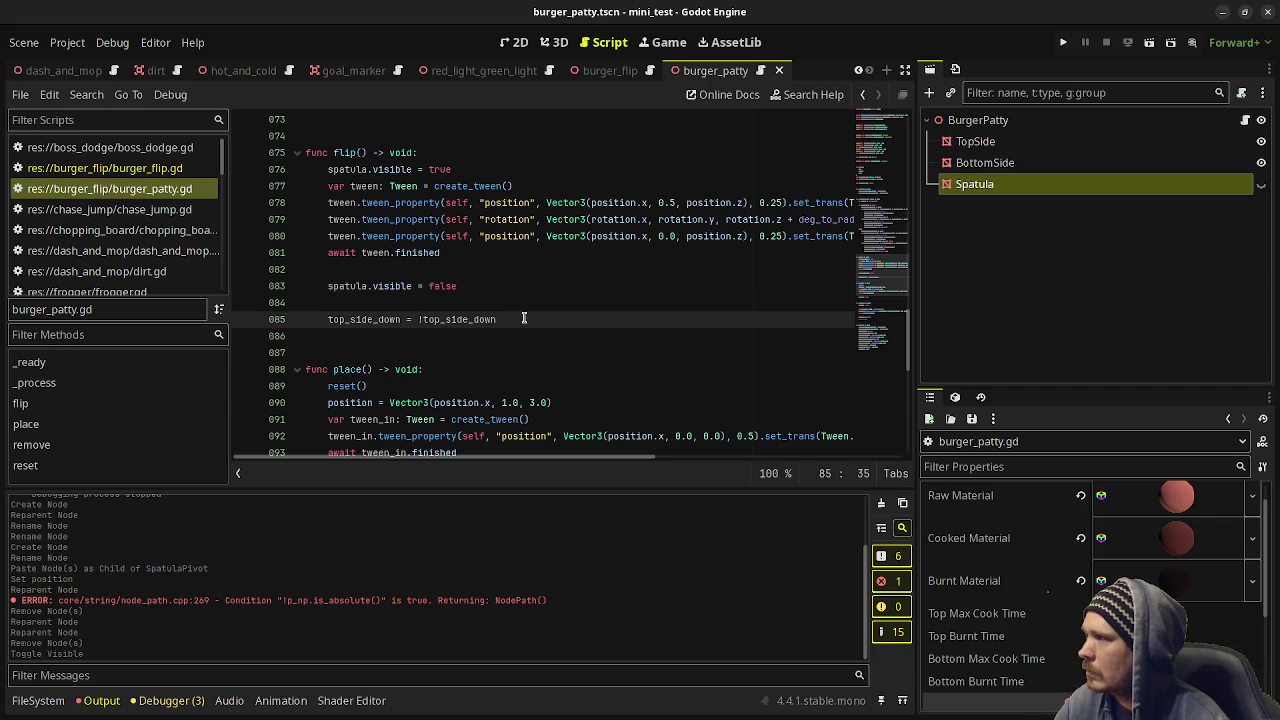
Review flip_burger() in burger_flip.gd, then return to the burger_patty scene.
left_click(120, 168)
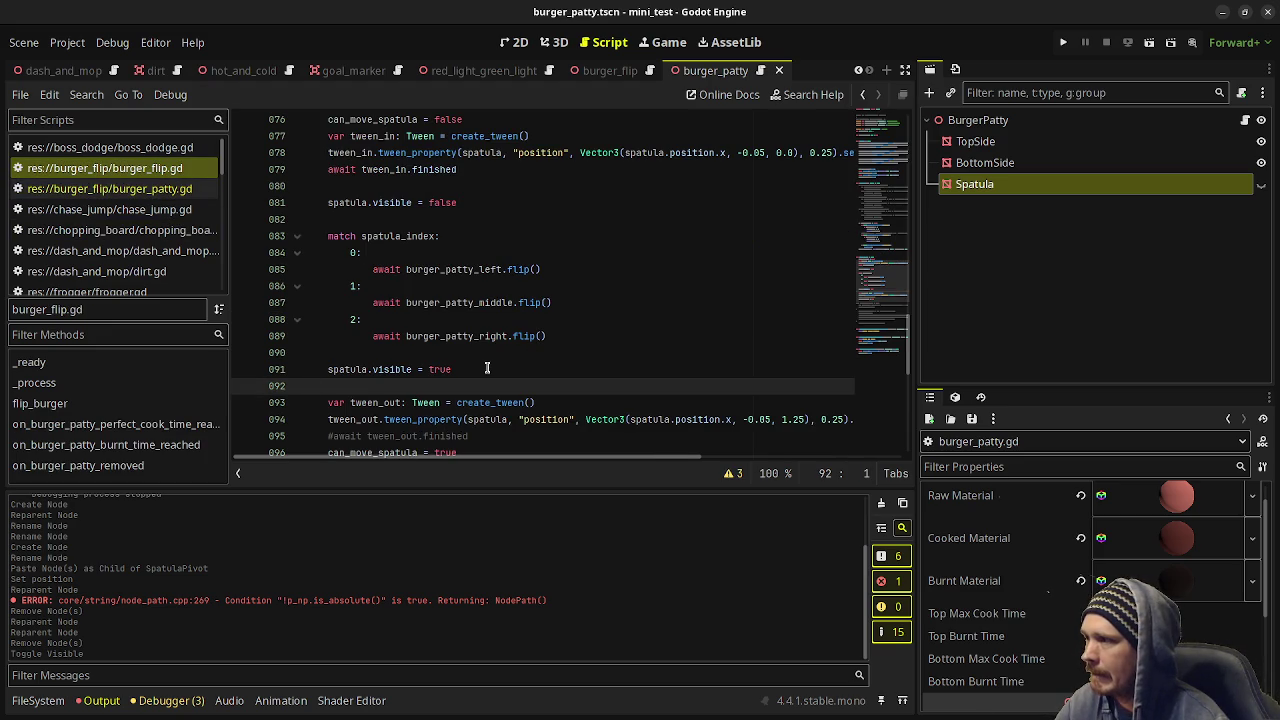
scroll(551, 345, "up", 2)
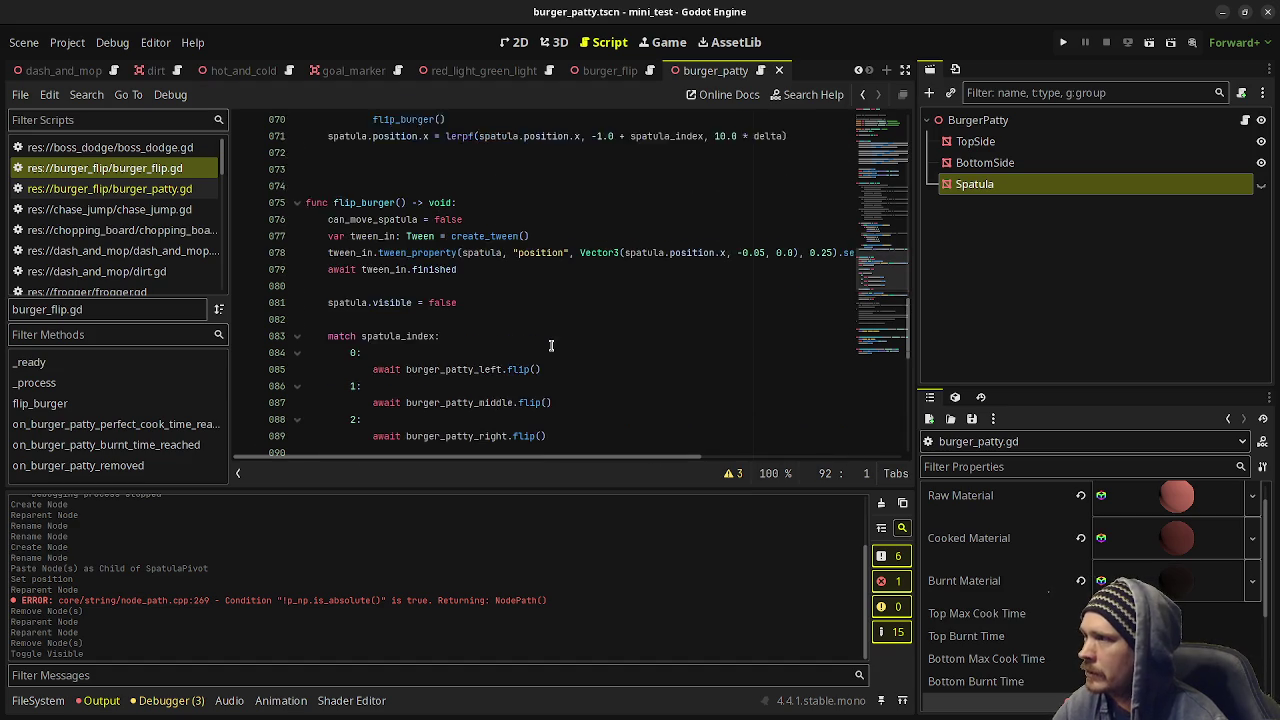
scroll(551, 345, "up", 1)
scroll(551, 345, "down", 4)
scroll(551, 345, "up", 2)
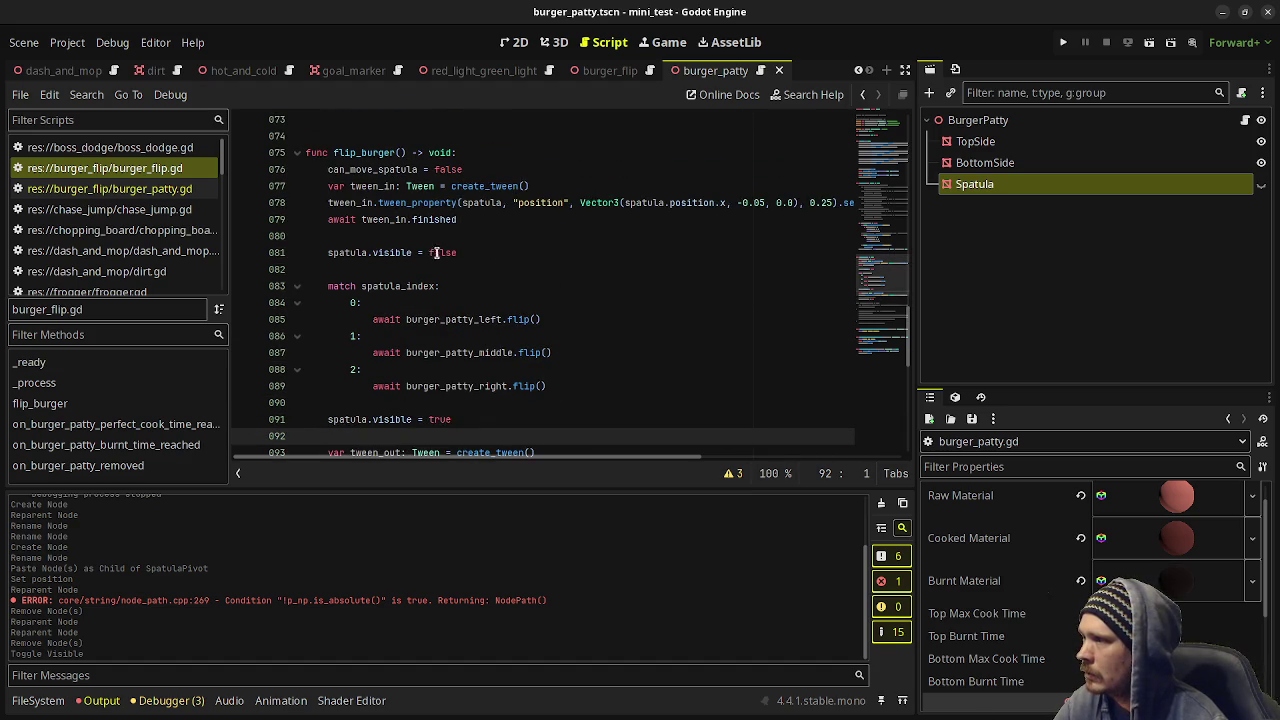
left_click(532, 258)
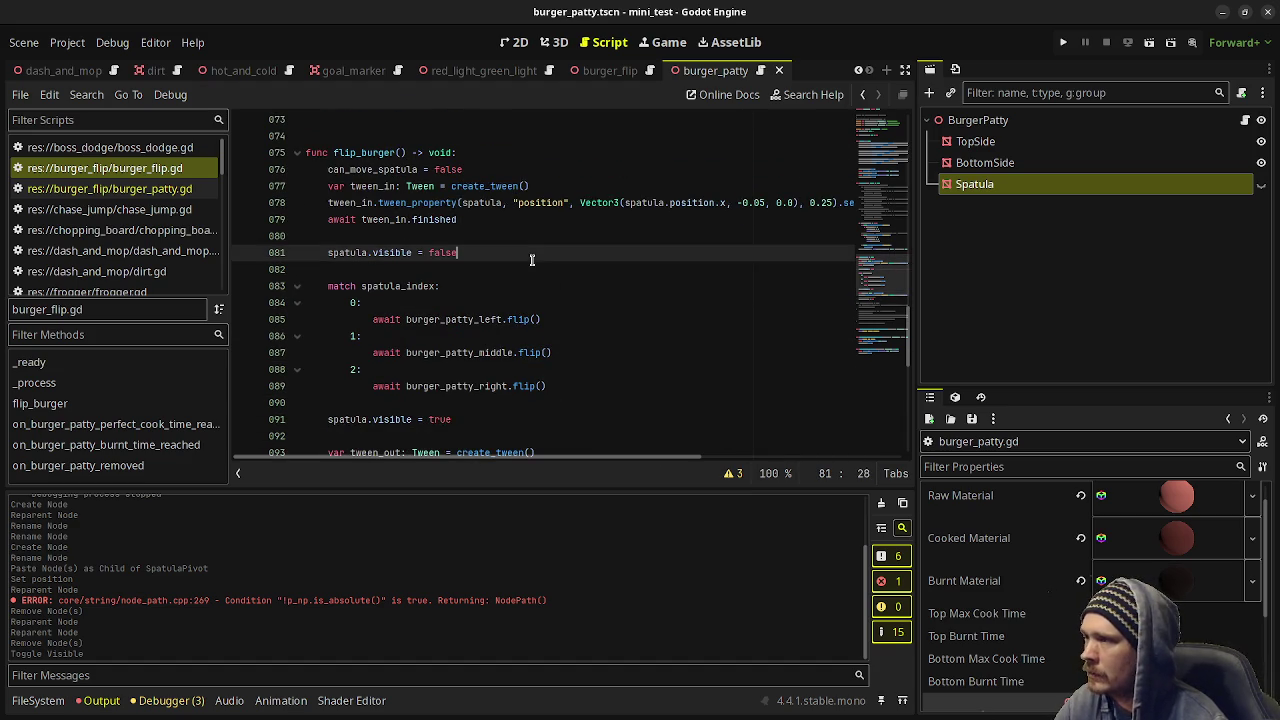
left_click(613, 71)
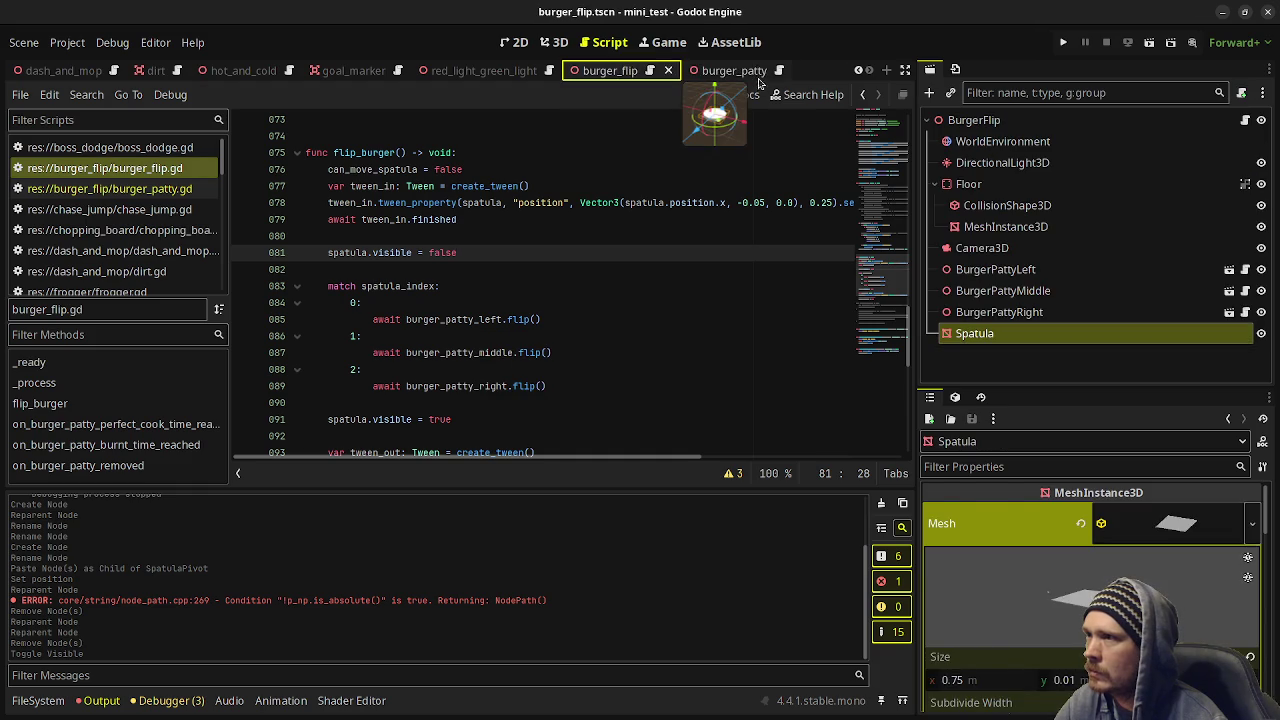
left_click(748, 71)
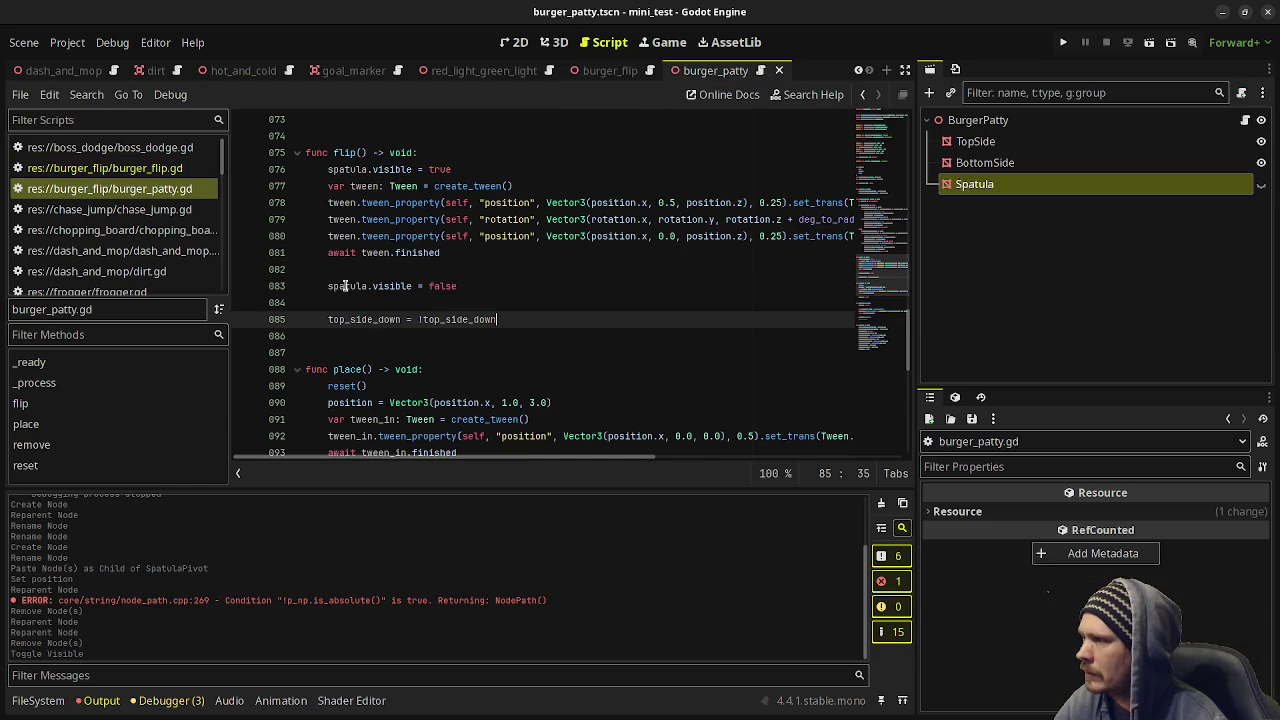
Comment out both spatula.visible lines in flip() with Ctrl+K and run the game with F6.
left_click(331, 286)
key("ctrl+k")
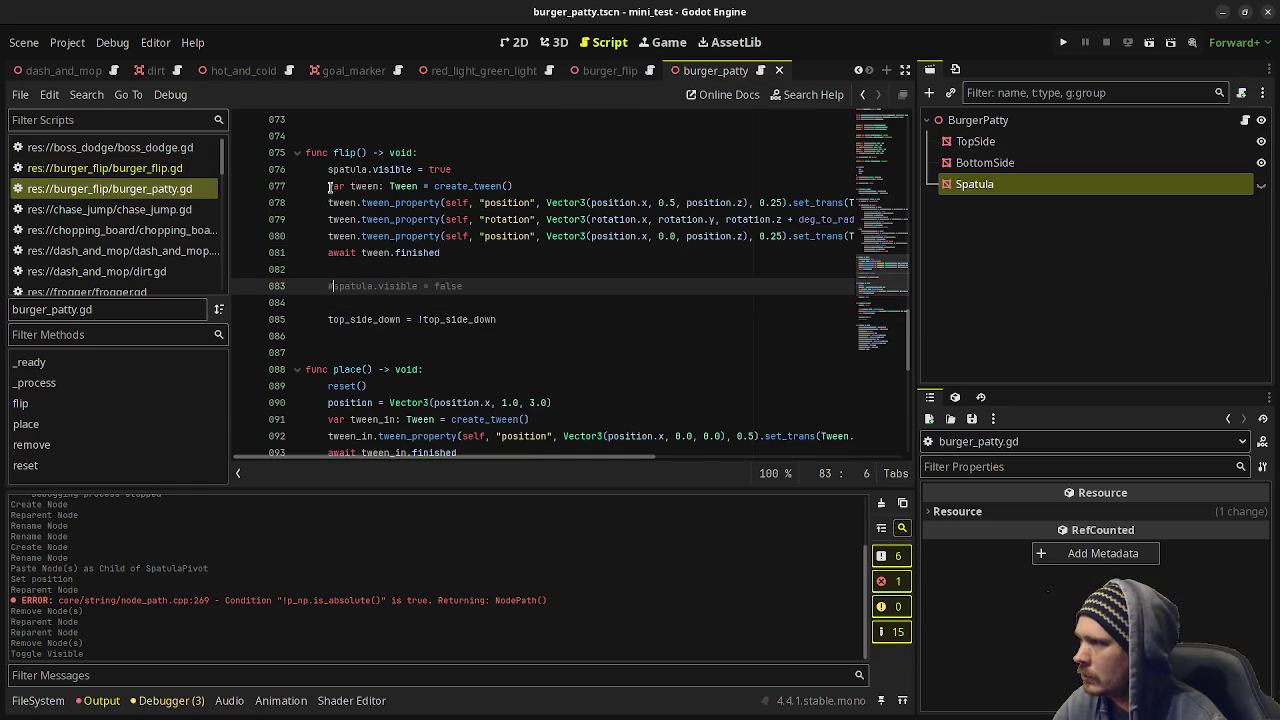
left_click(329, 169)
key("ctrl+k")
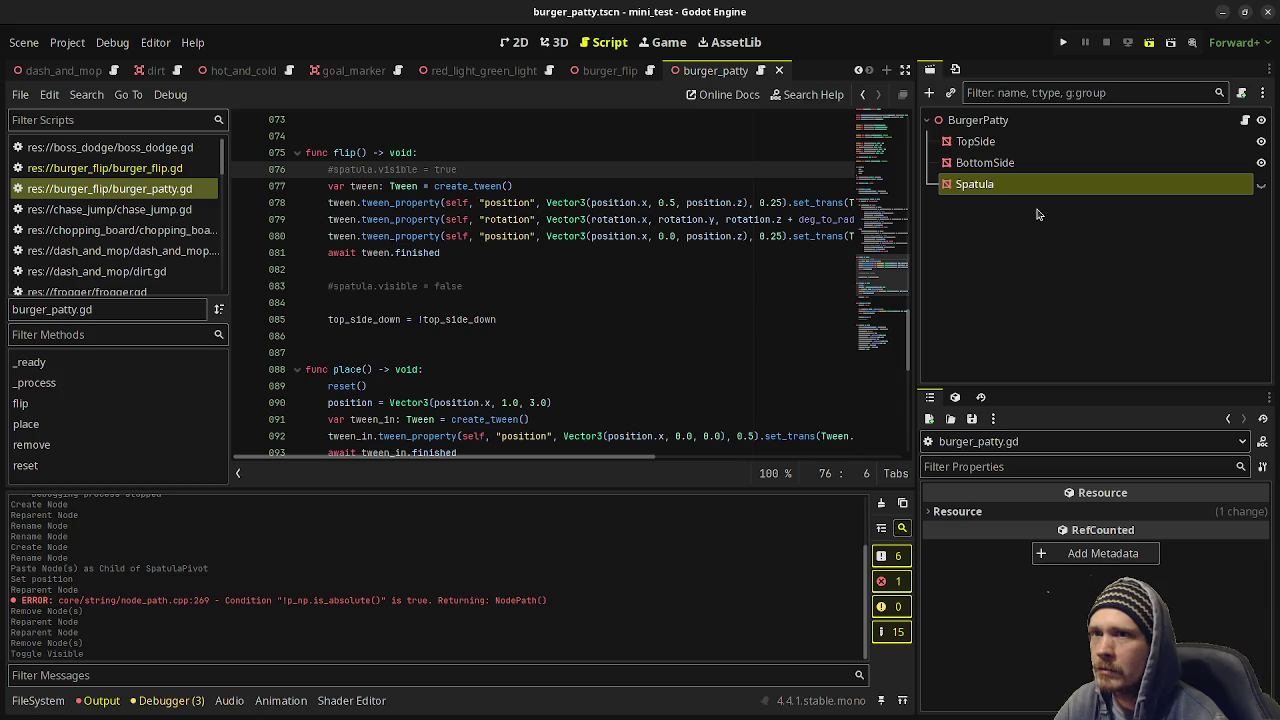
key("F6")
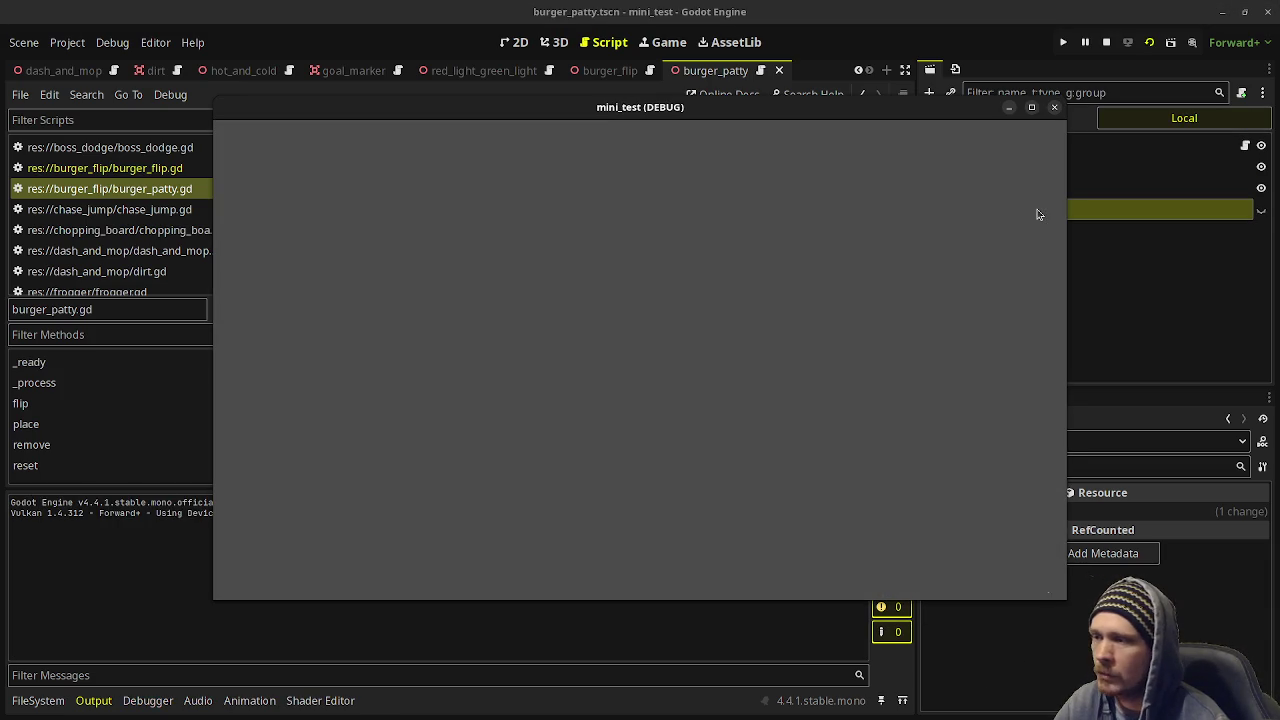
Restart the game and flip the left, middle and right patties in turn.
left_click(1106, 42)
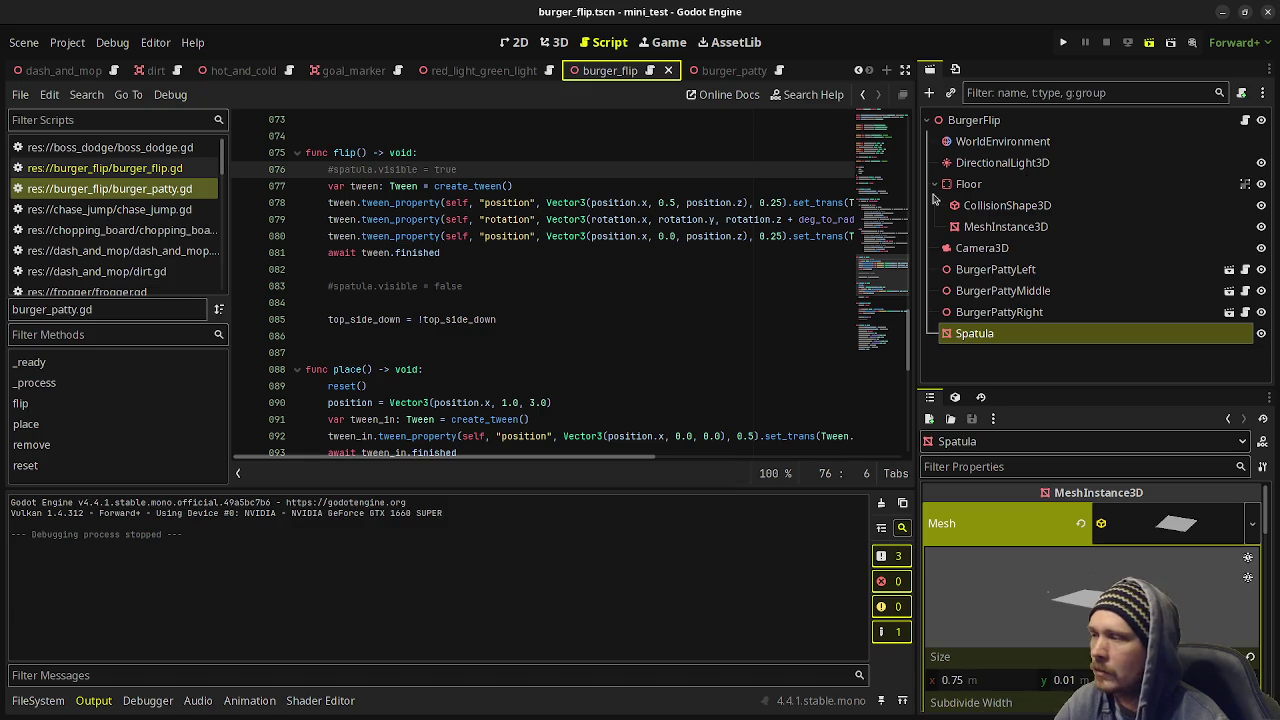
key("F6")
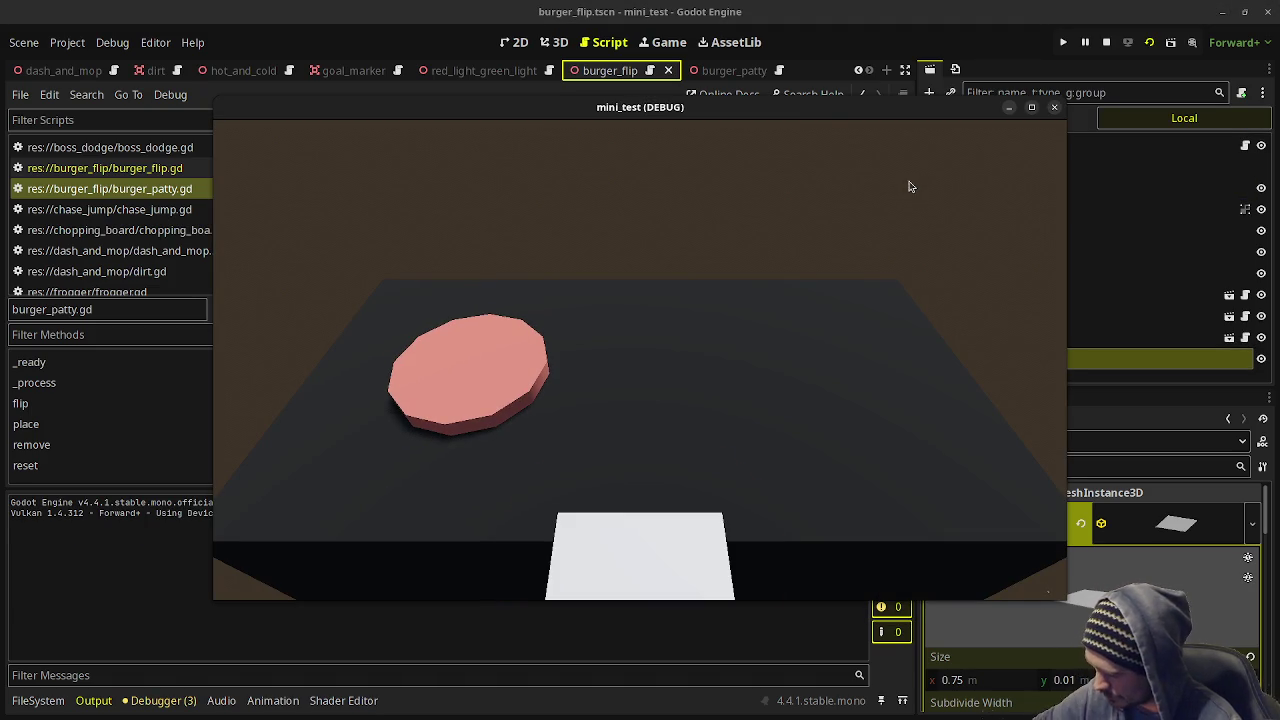
left_click(909, 186)
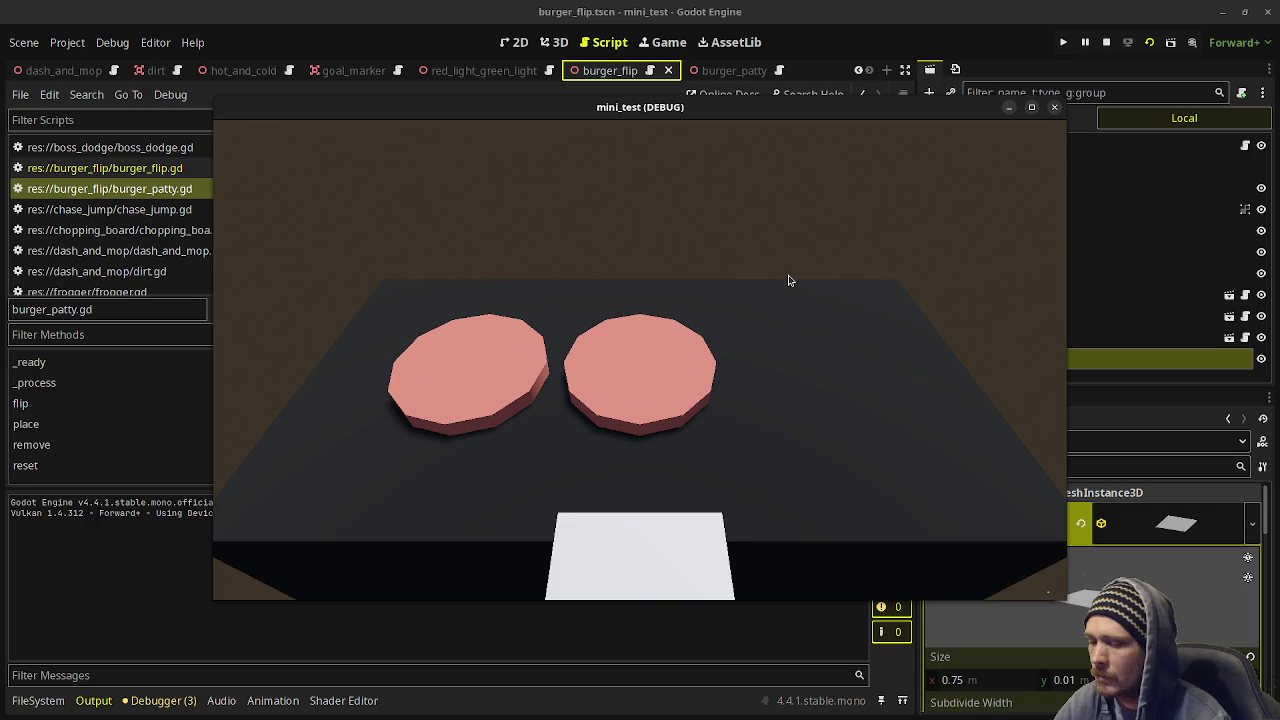
key("Left")
key("space")
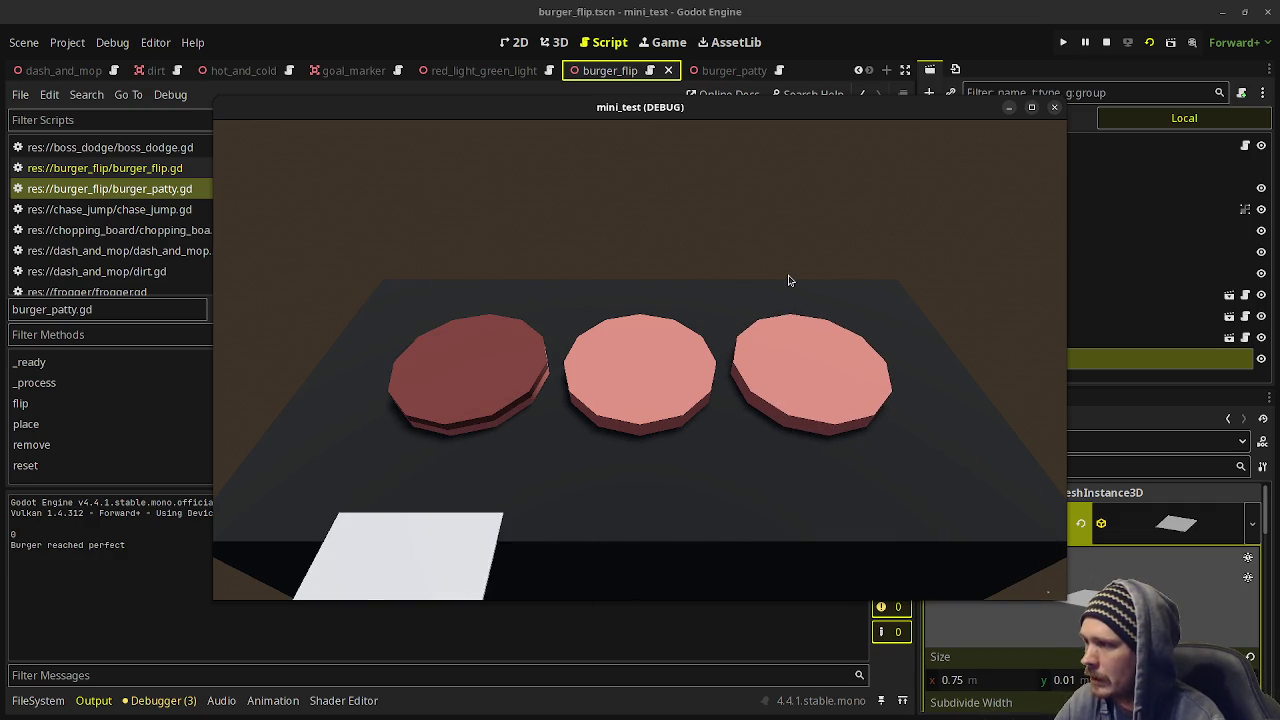
key("Right")
key("space")
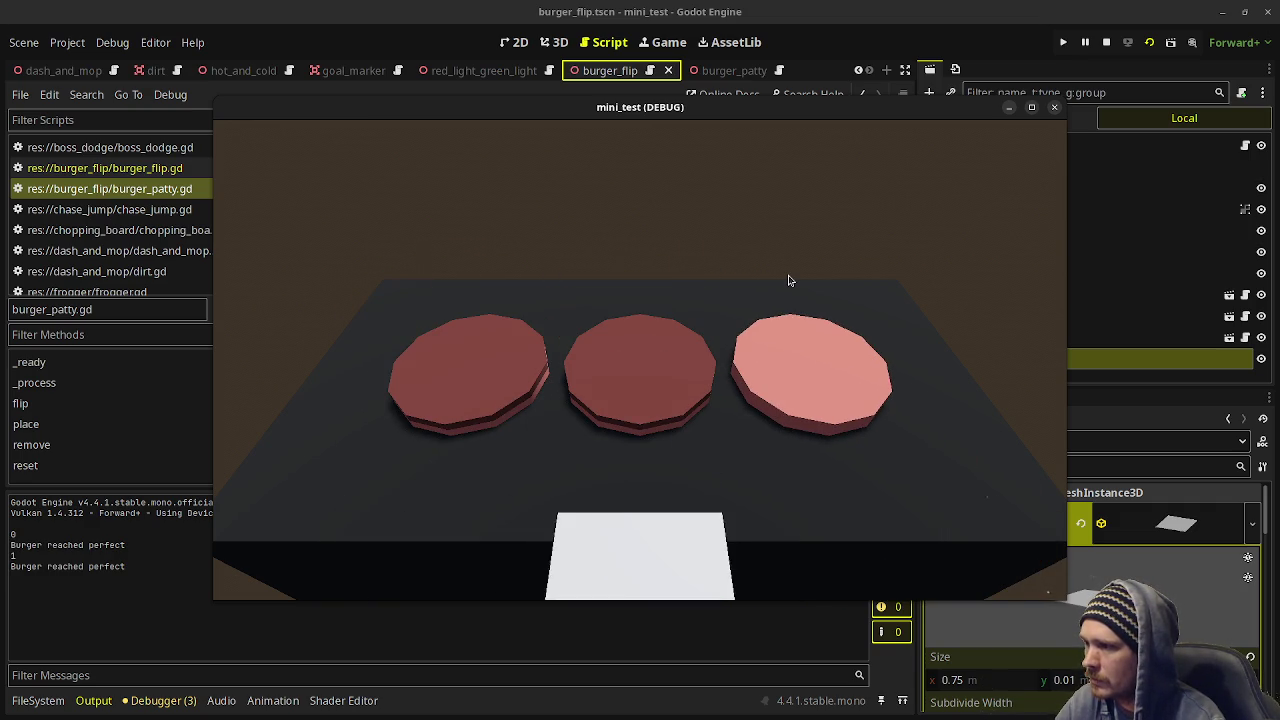
key("Right")
key("space")
Flip all three patties a second time, then stop the running game.
key("Left")
key("Left")
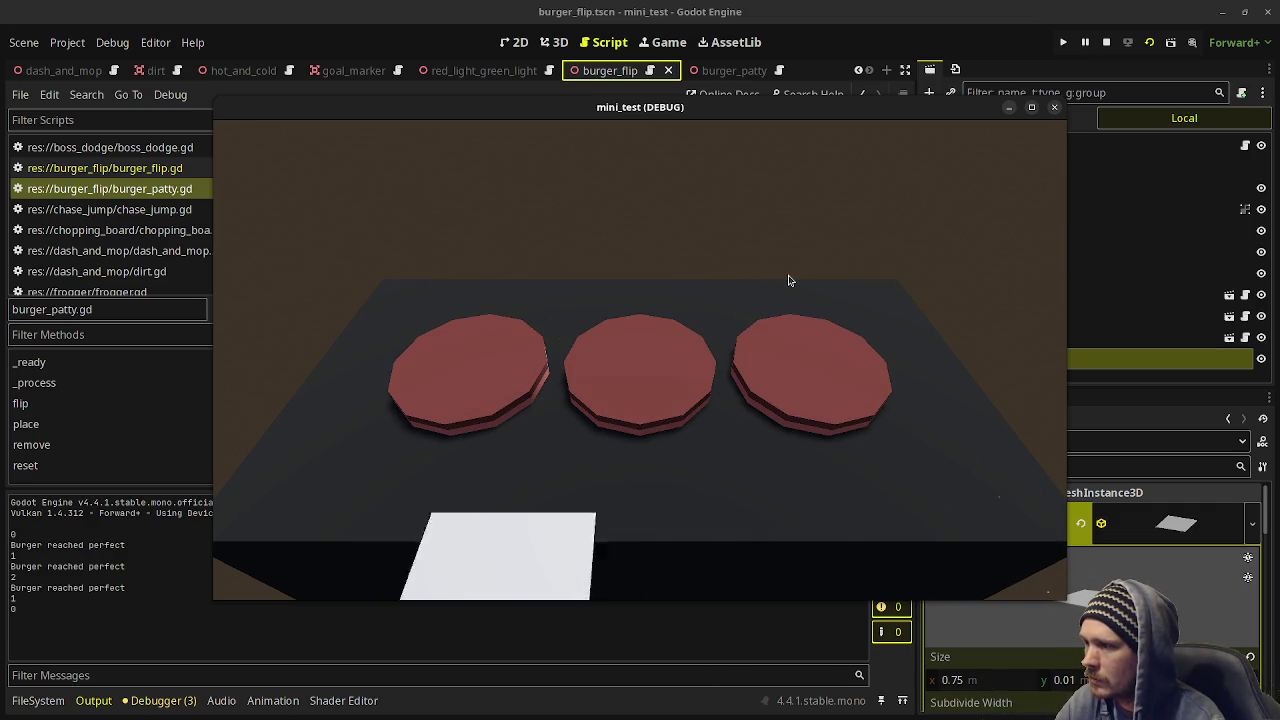
key("Right")
key("Left")
key("space")
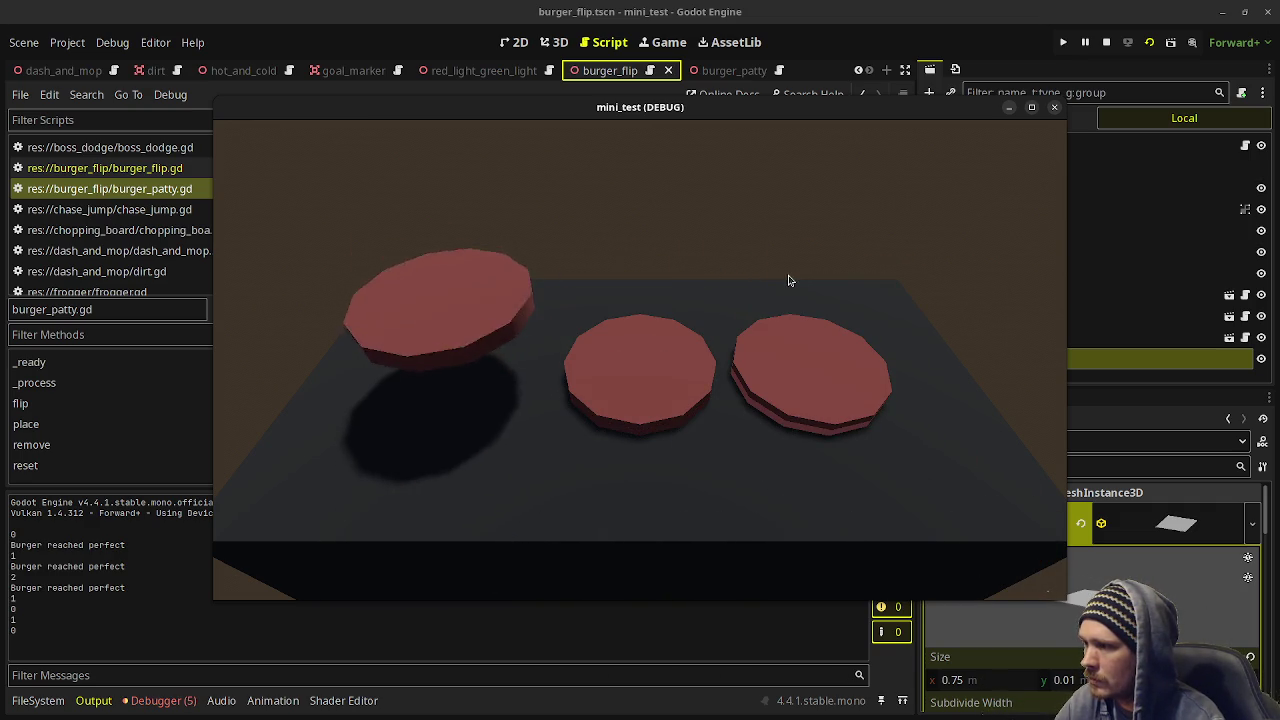
key("Right")
key("space")
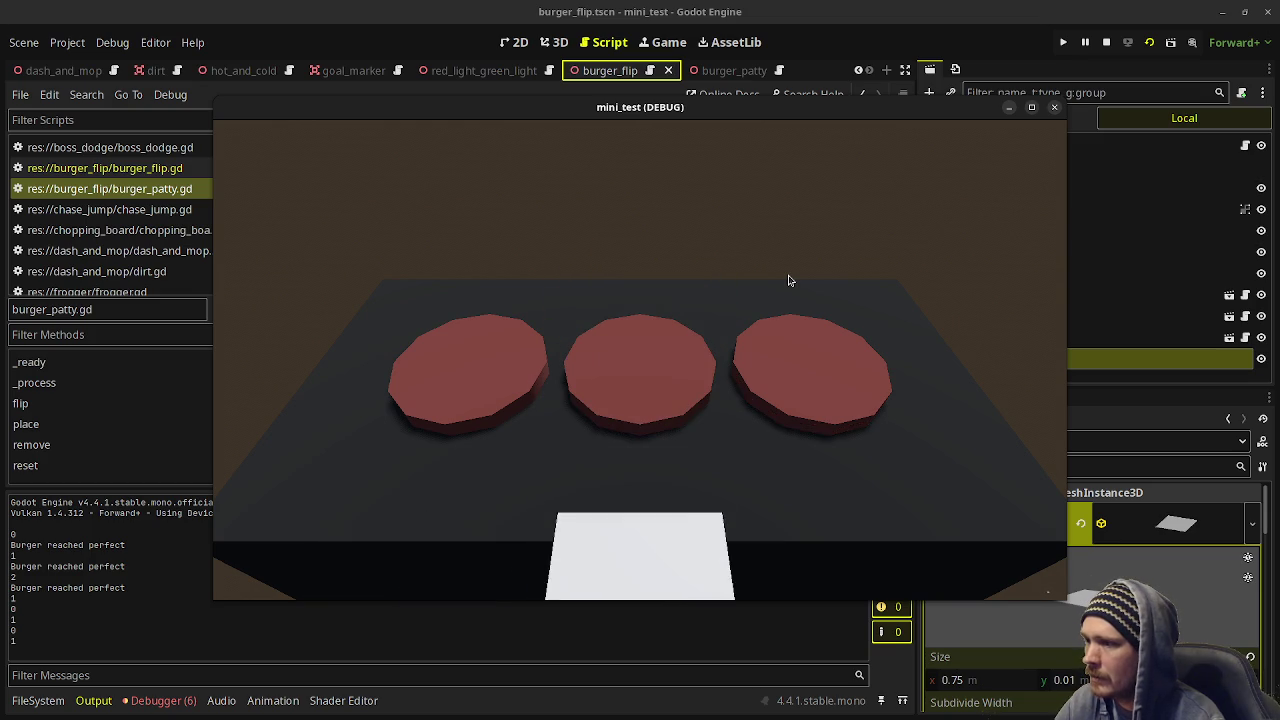
key("Right")
key("space")
key("Left")
key("Left")
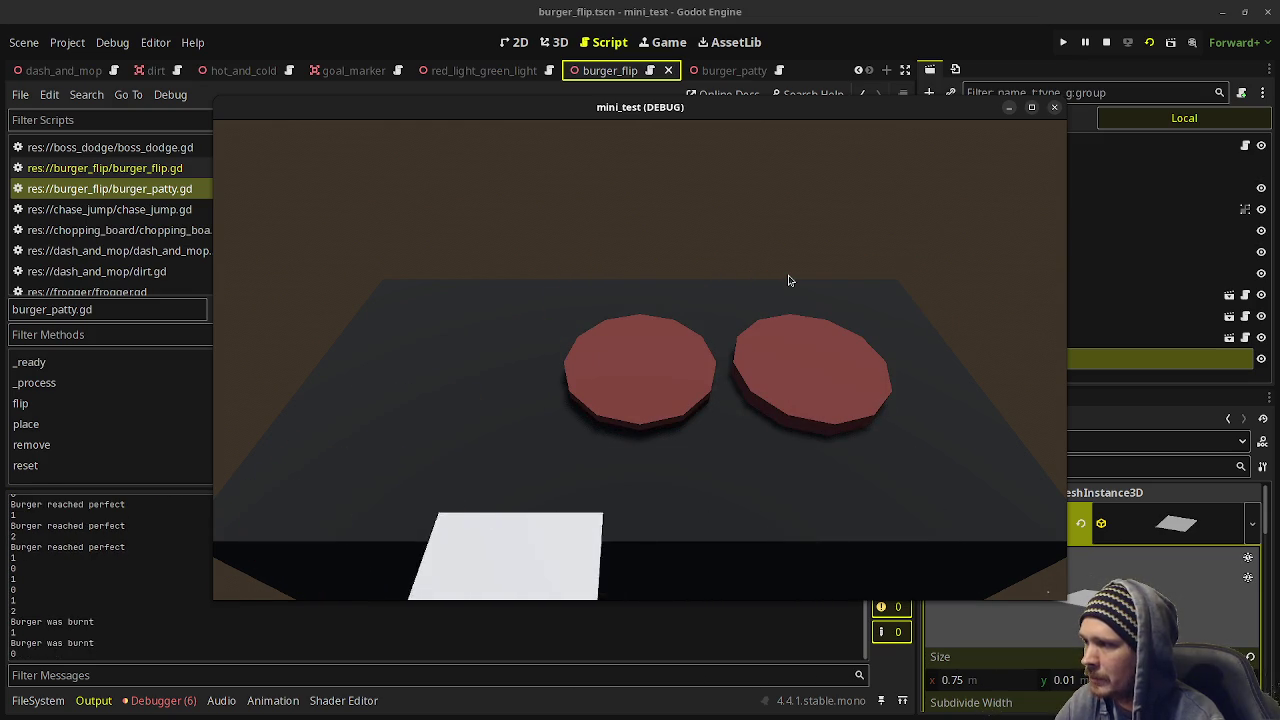
key("Right")
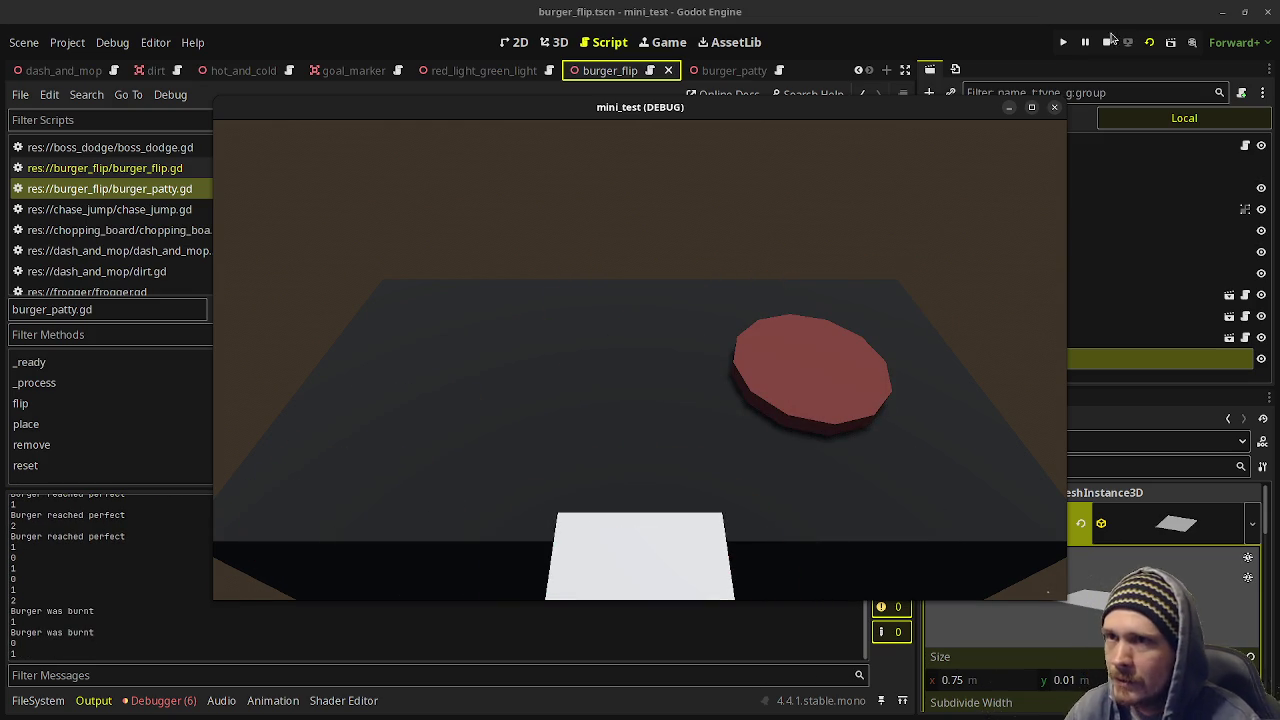
left_click(1108, 41)
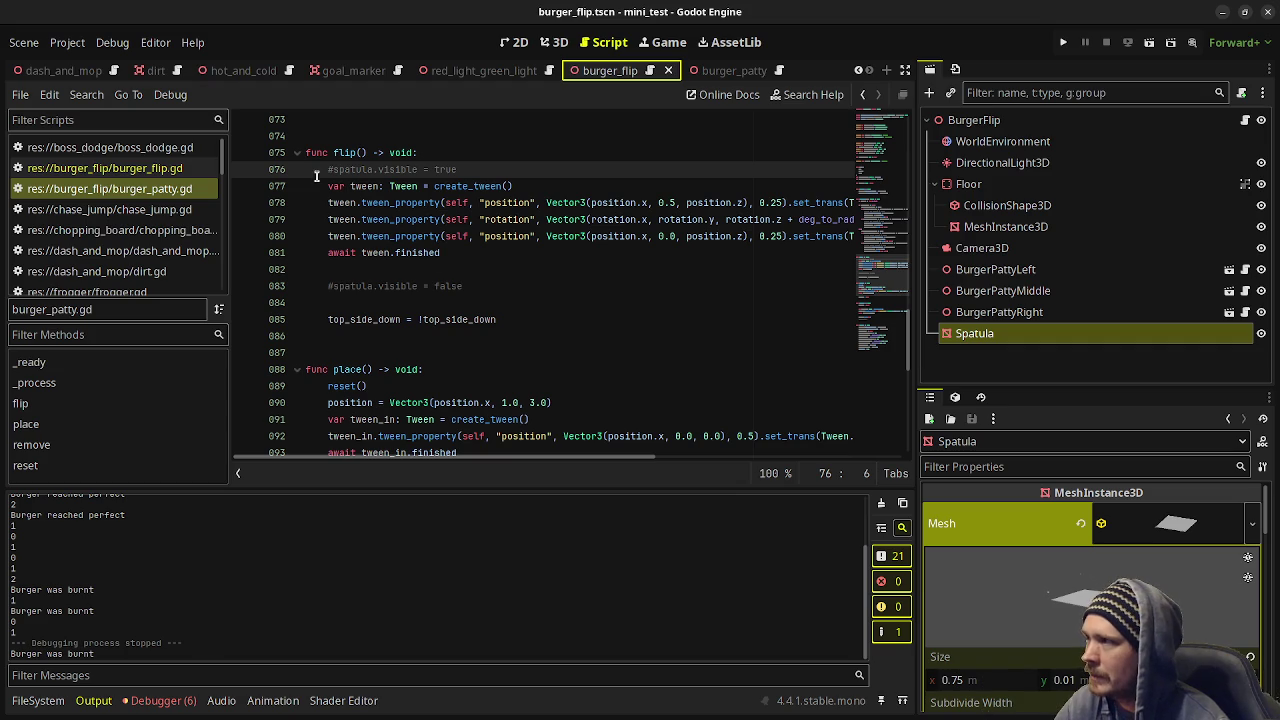
Uncomment both spatula.visible lines in flip() and launch the game with F6.
key("ctrl+k")
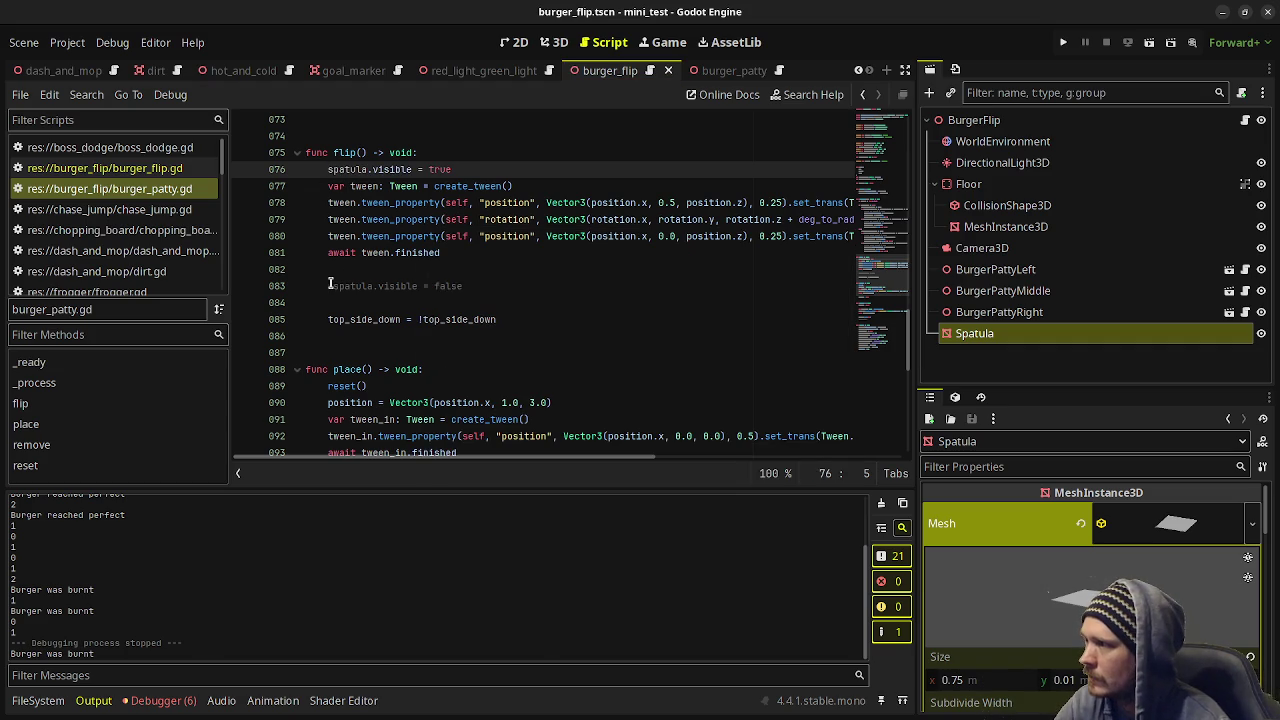
left_click(331, 285)
key("ctrl+k")
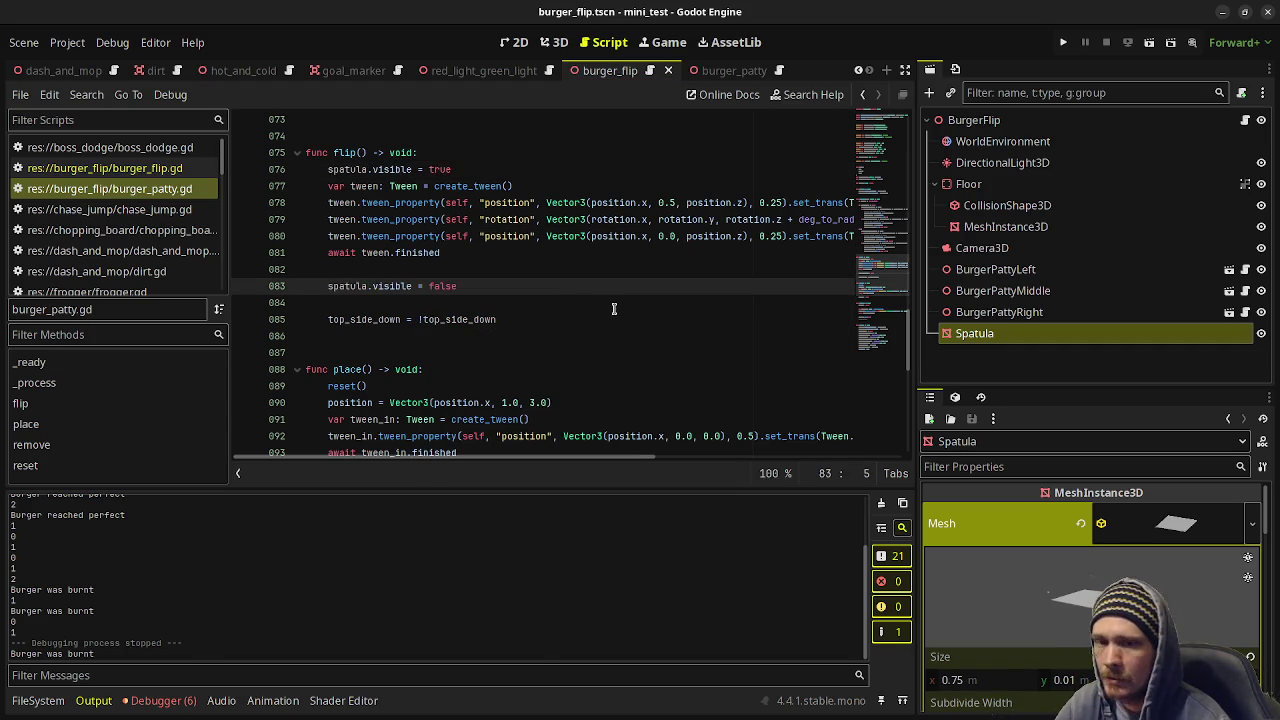
key("F6")
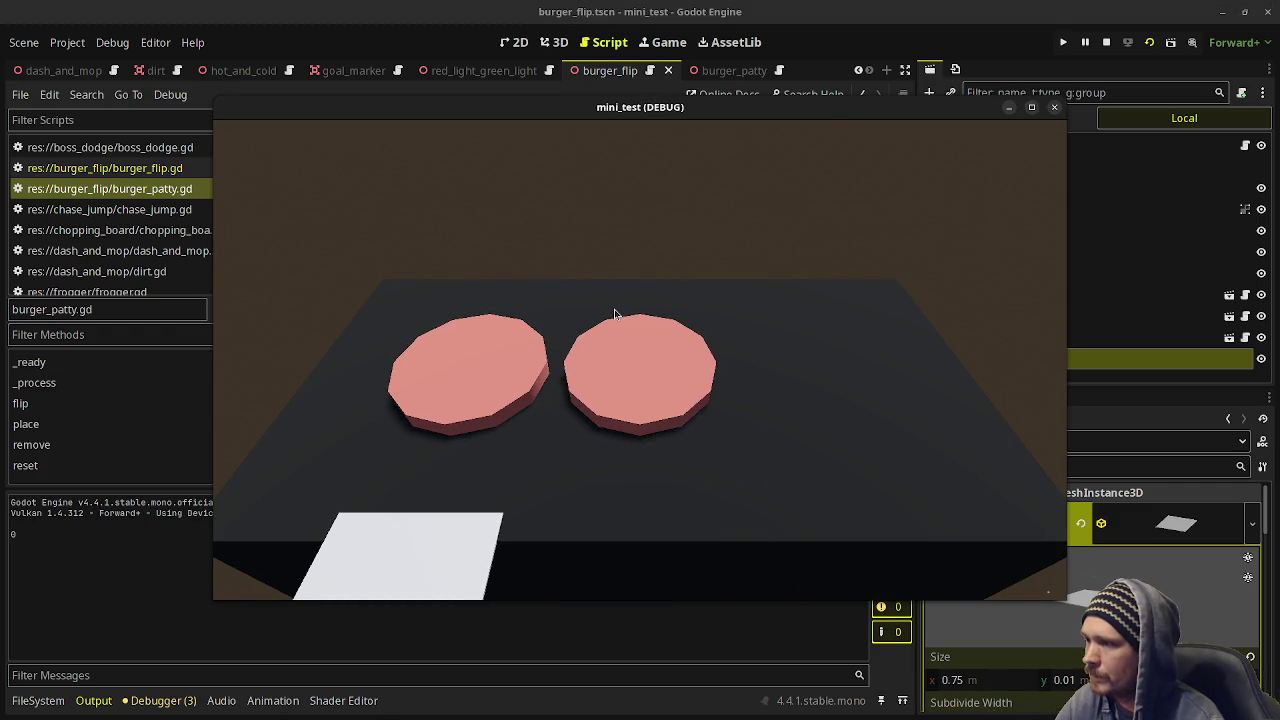
Flip the left, middle and right patties, then the left and middle patties again.
key("space")
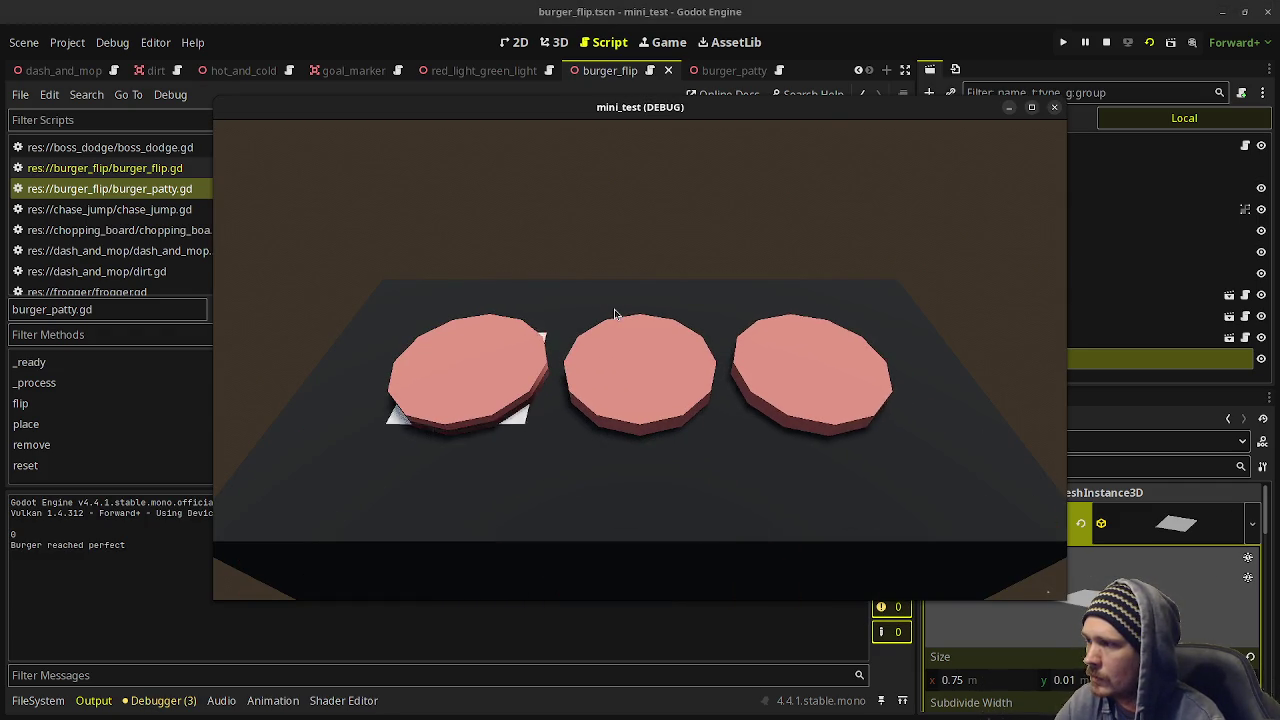
key("Right")
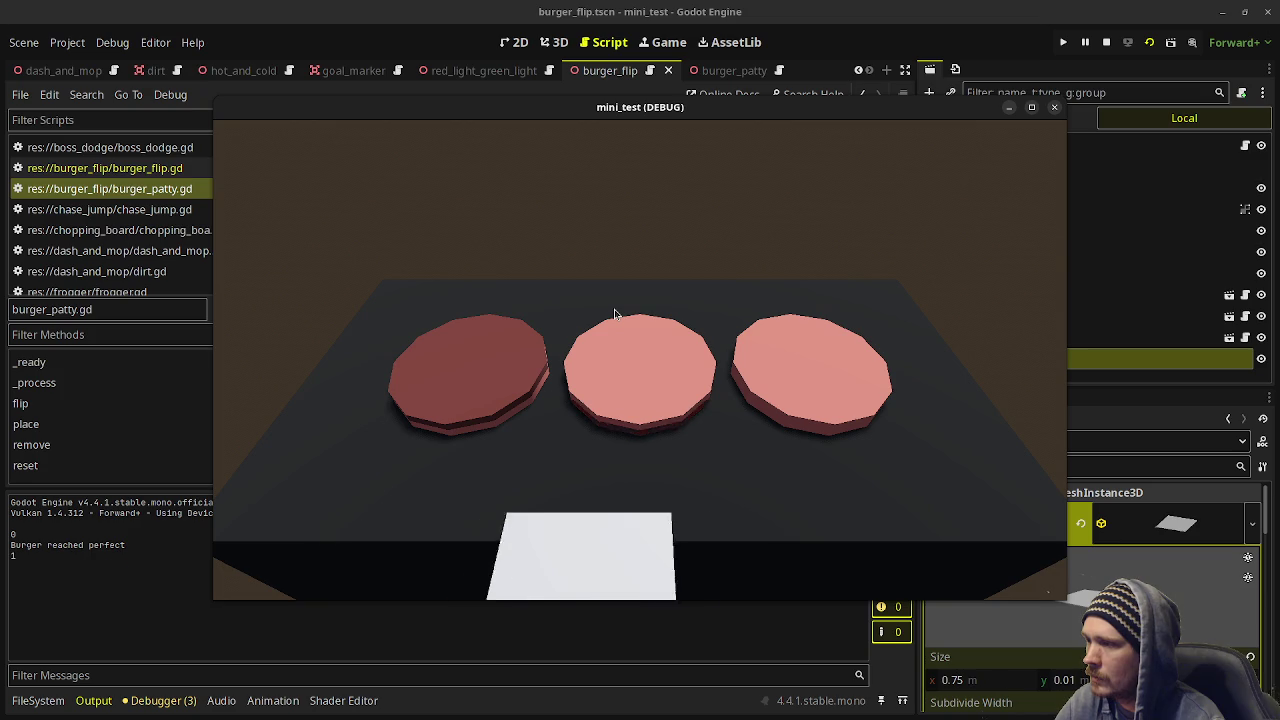
key("space")
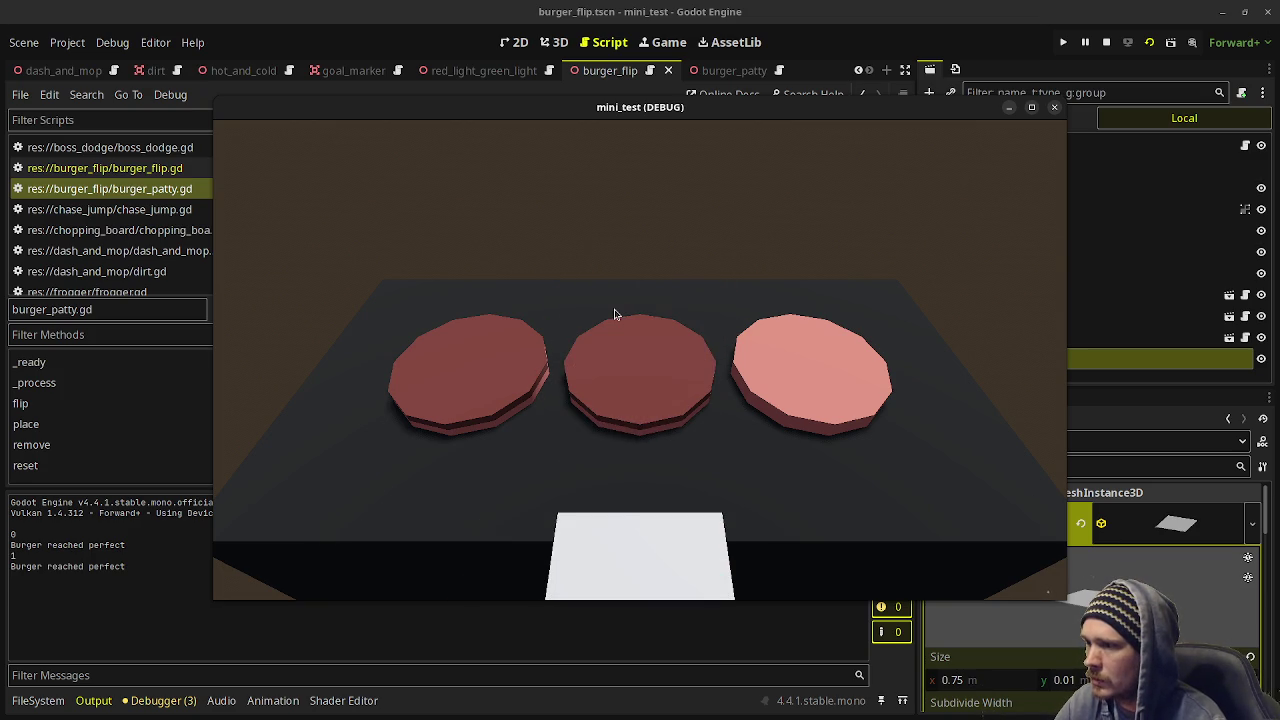
key("Left")
key("Right")
key("Right")
key("space")
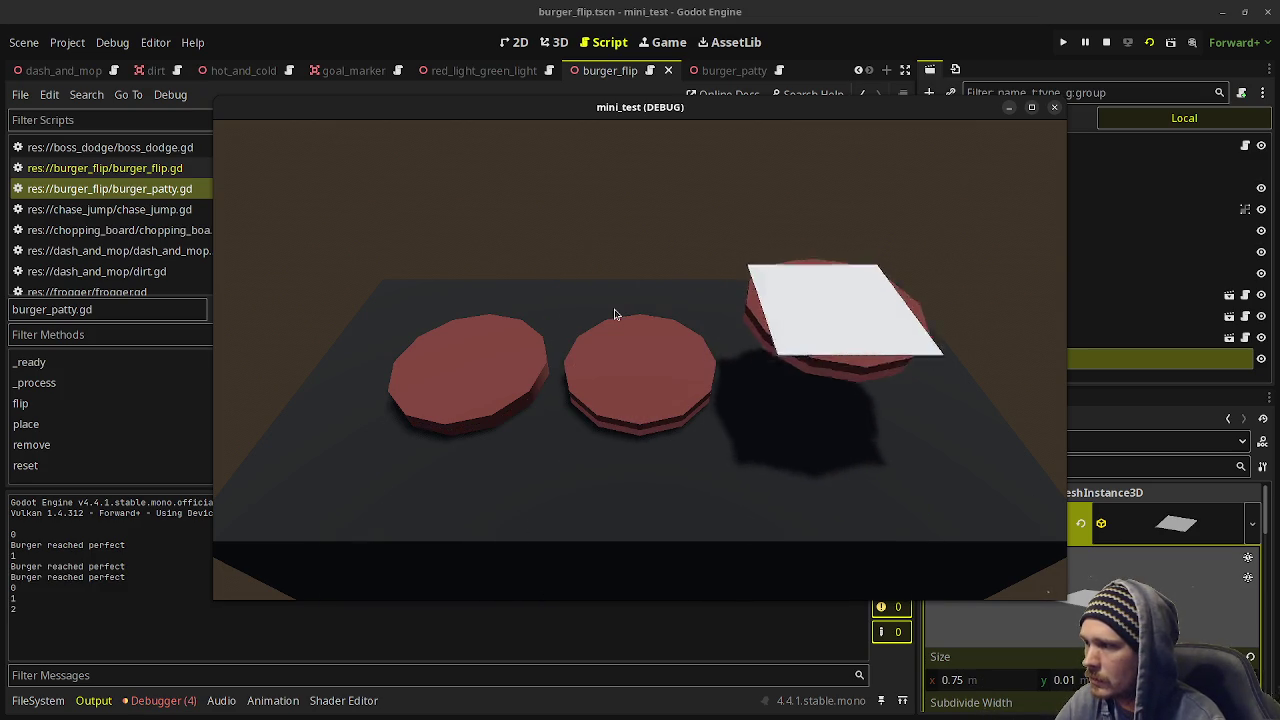
key("Left")
key("Left")
key("space")
key("Right")
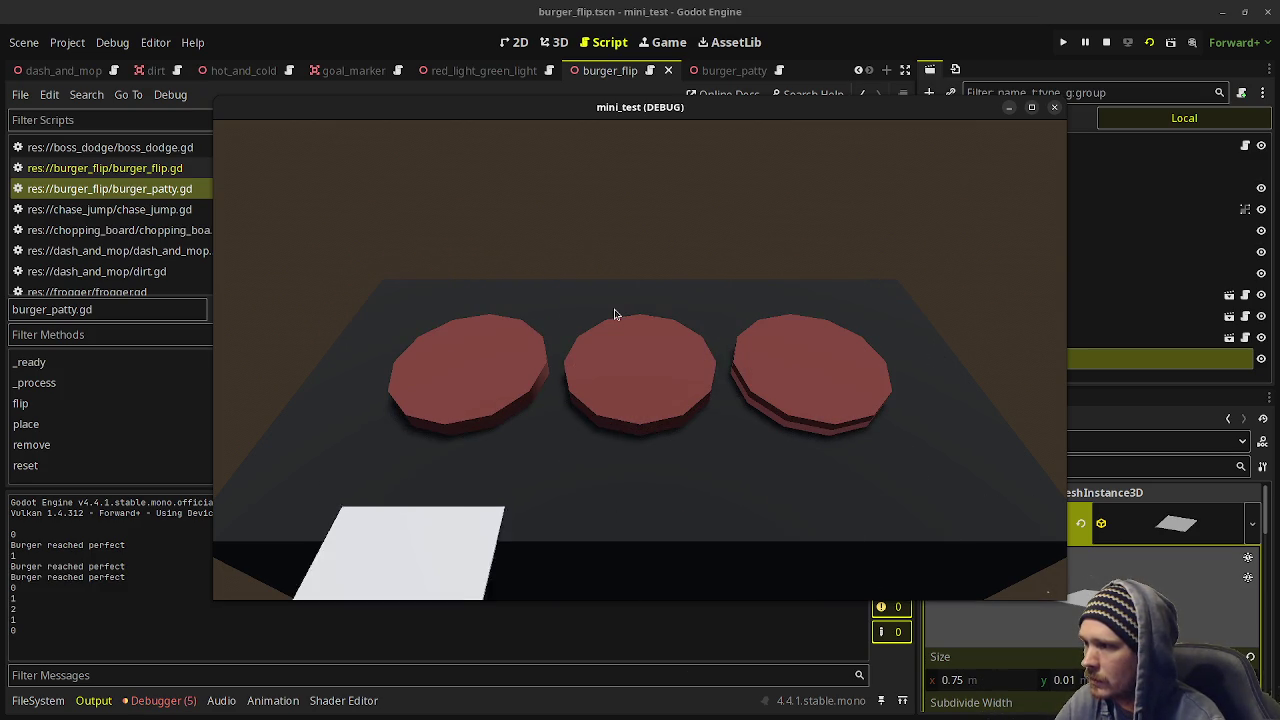
key("space")
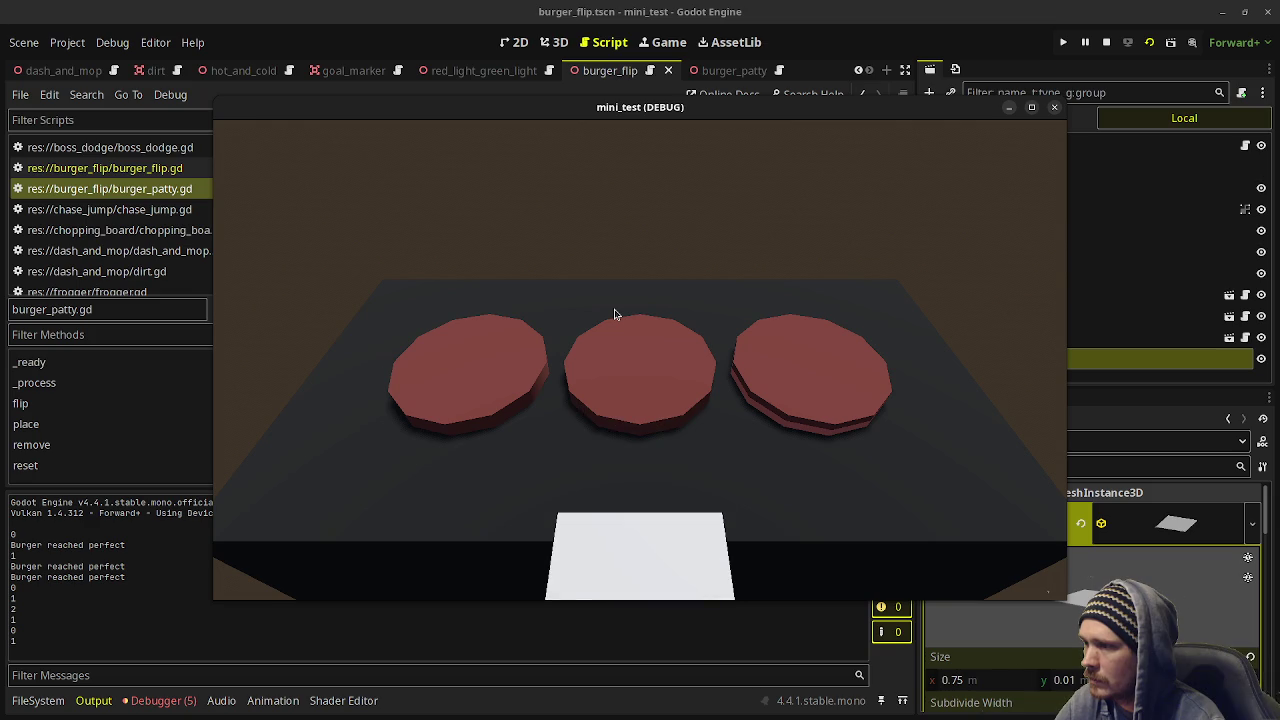
Stop the game and select the commented middle-patty logic on lines 046–050 of burger_flip.gd.
left_click(1106, 42)
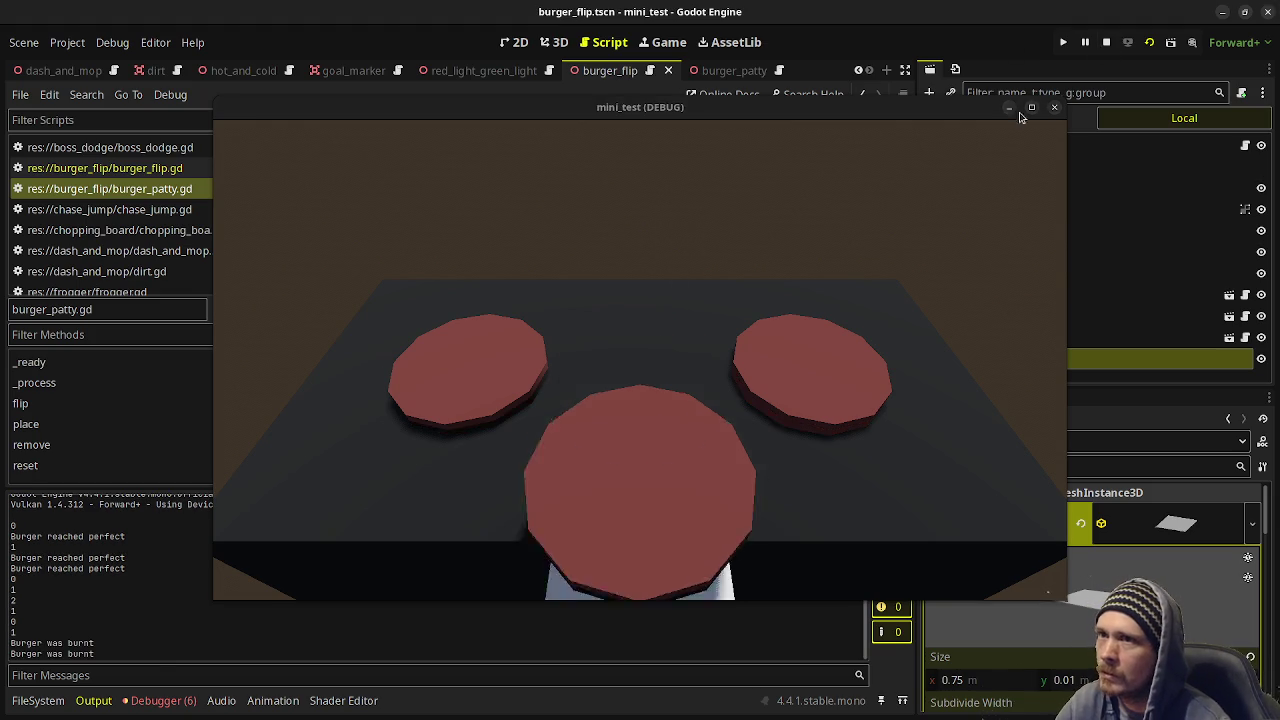
scroll(437, 285, "up", 5)
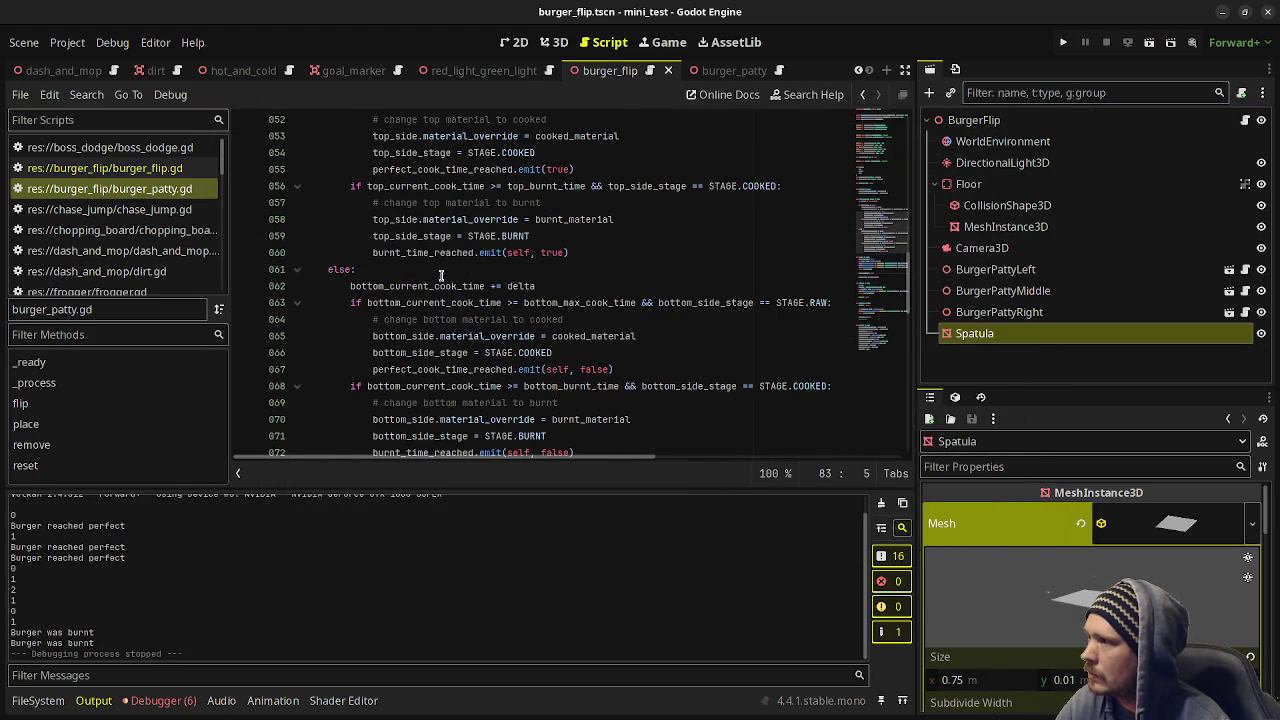
scroll(446, 271, "up", 12)
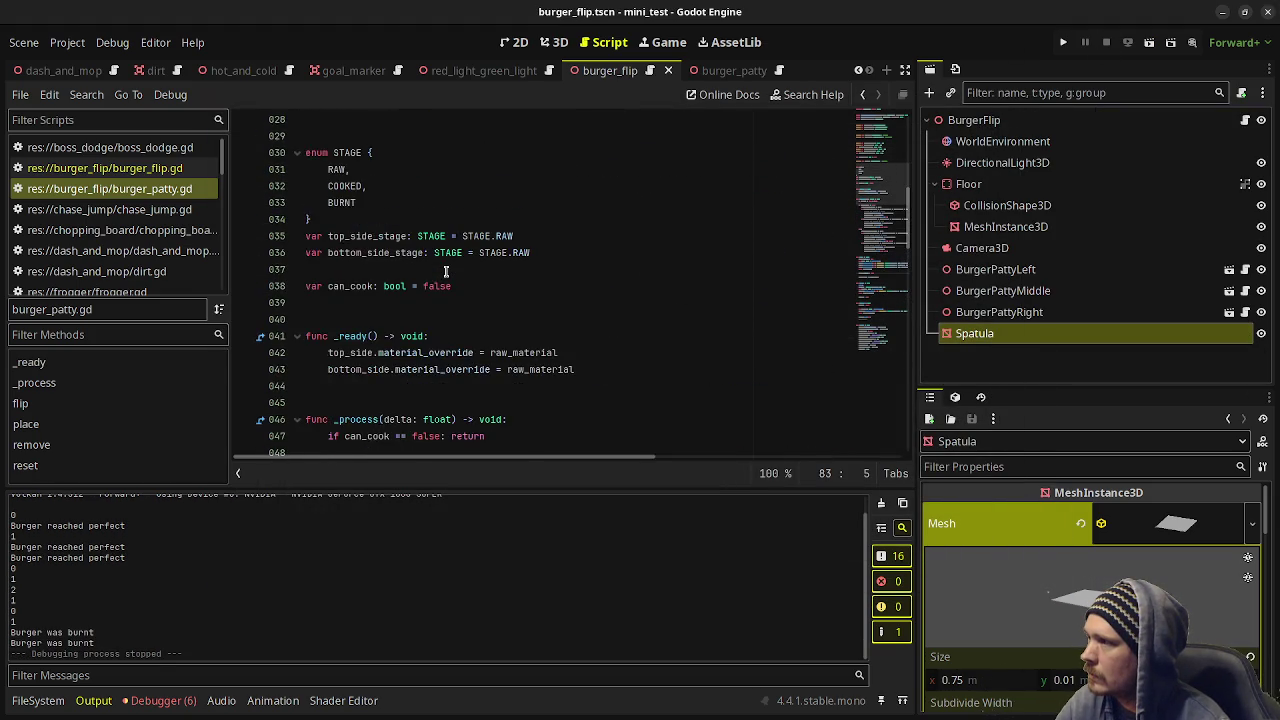
scroll(447, 271, "down", 4)
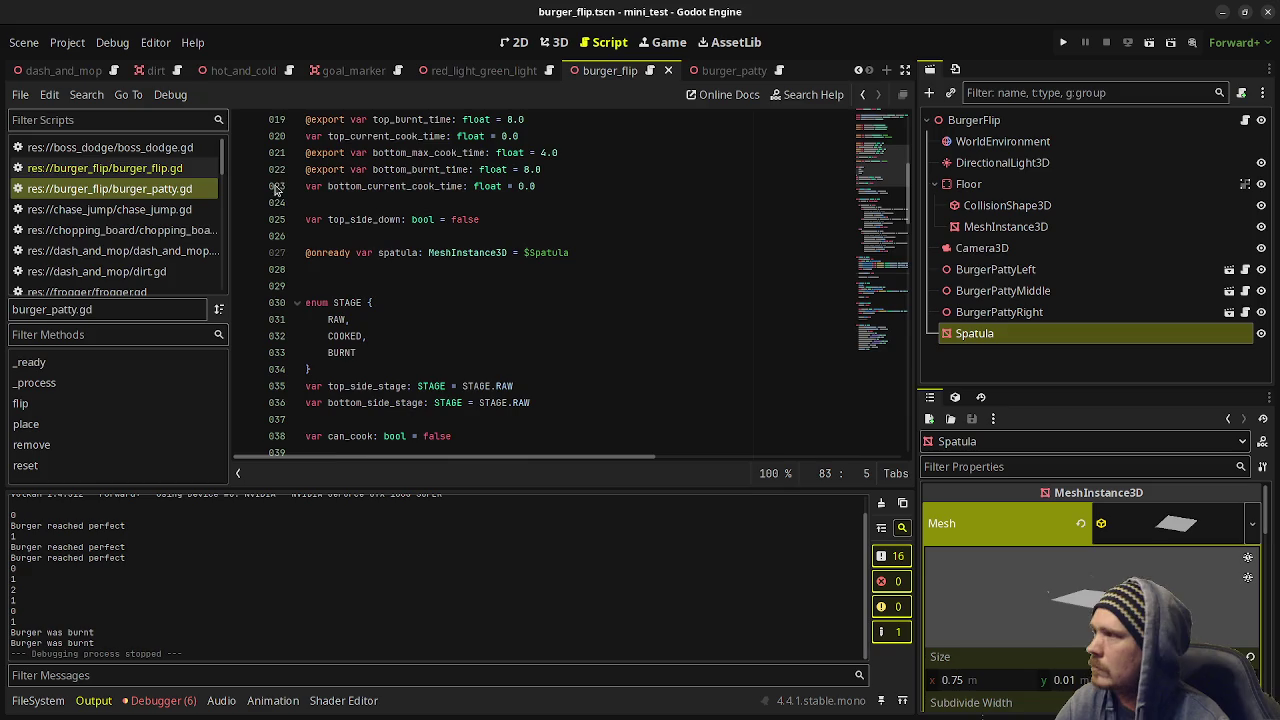
left_click(105, 168)
scroll(512, 283, "up", 5)
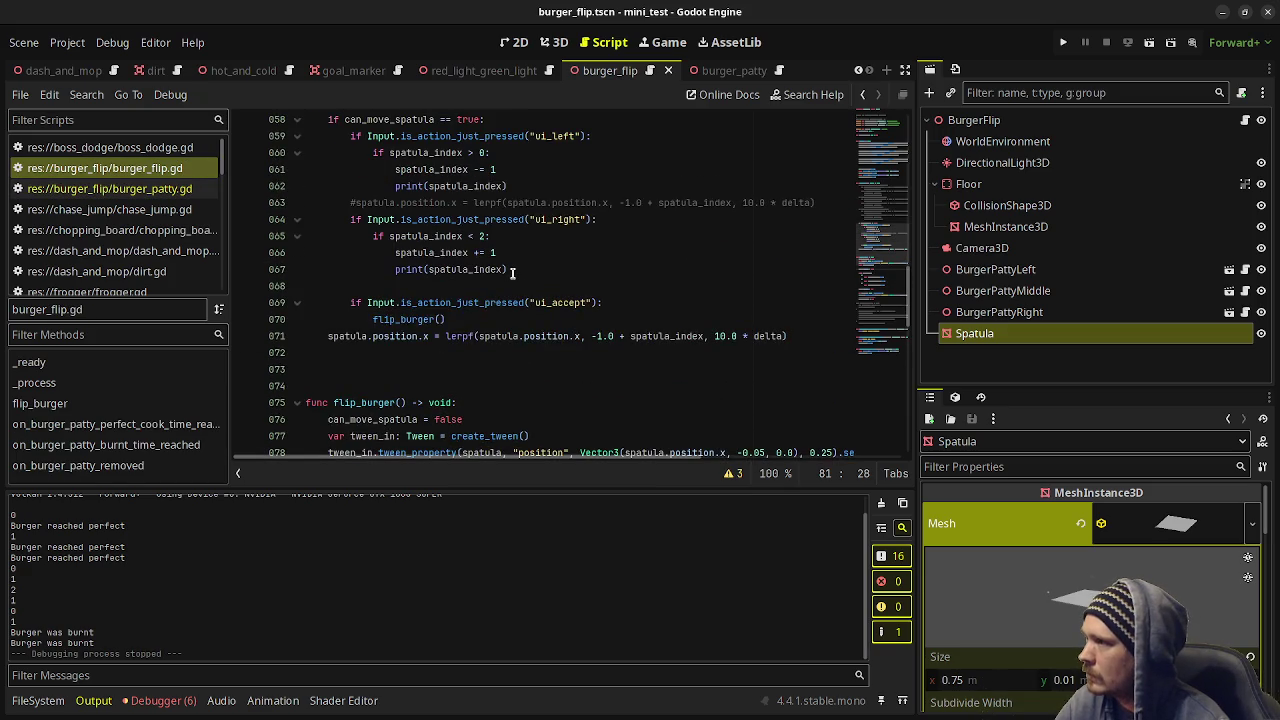
scroll(512, 272, "up", 2)
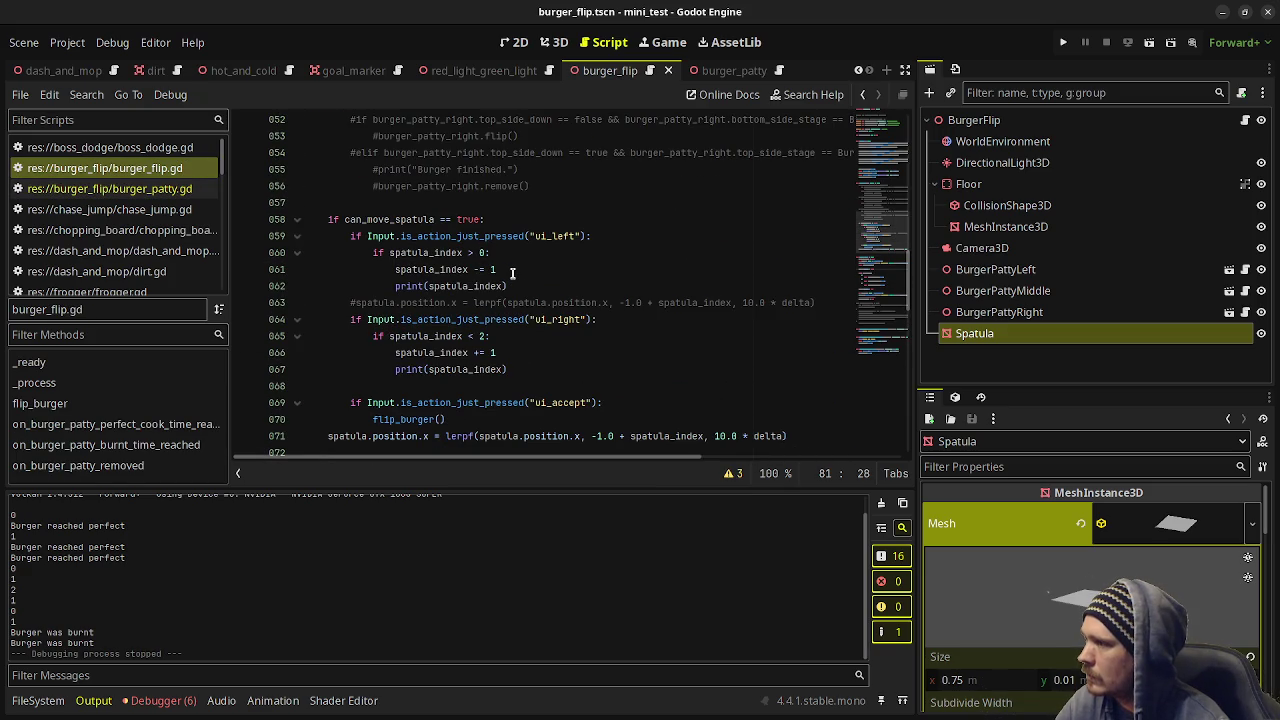
scroll(468, 319, "up", 1)
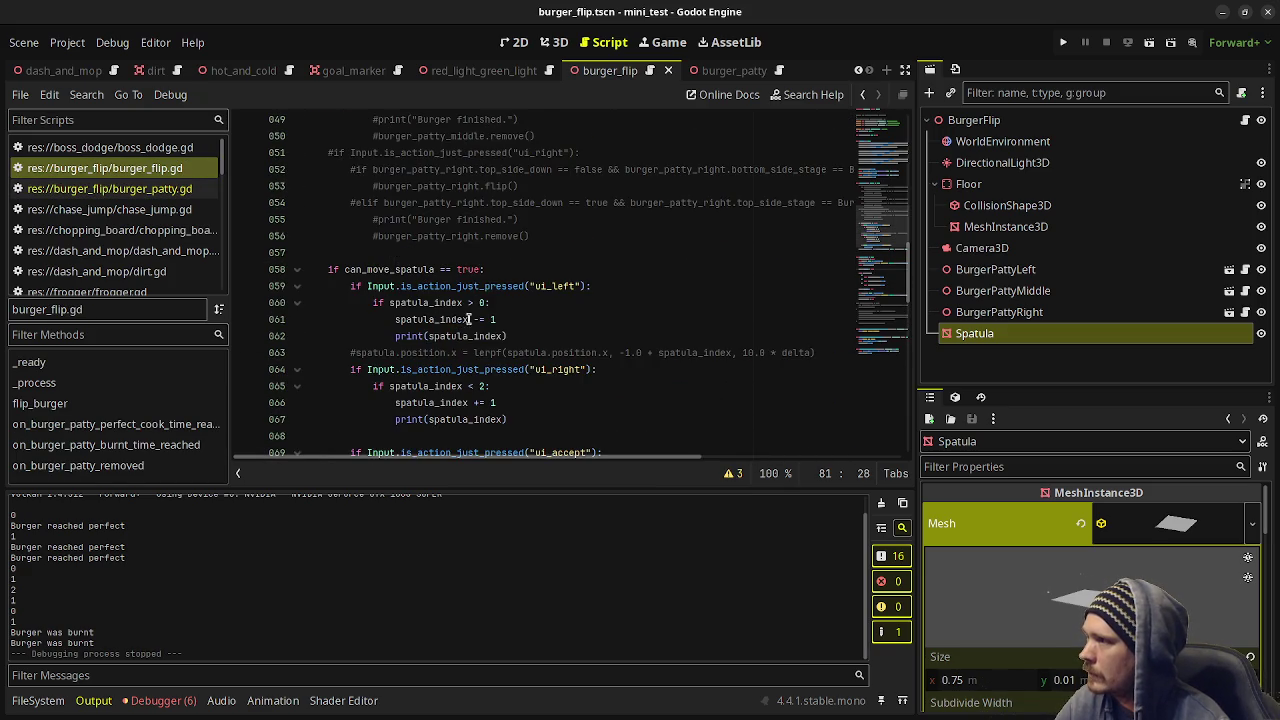
scroll(448, 219, "up", 3)
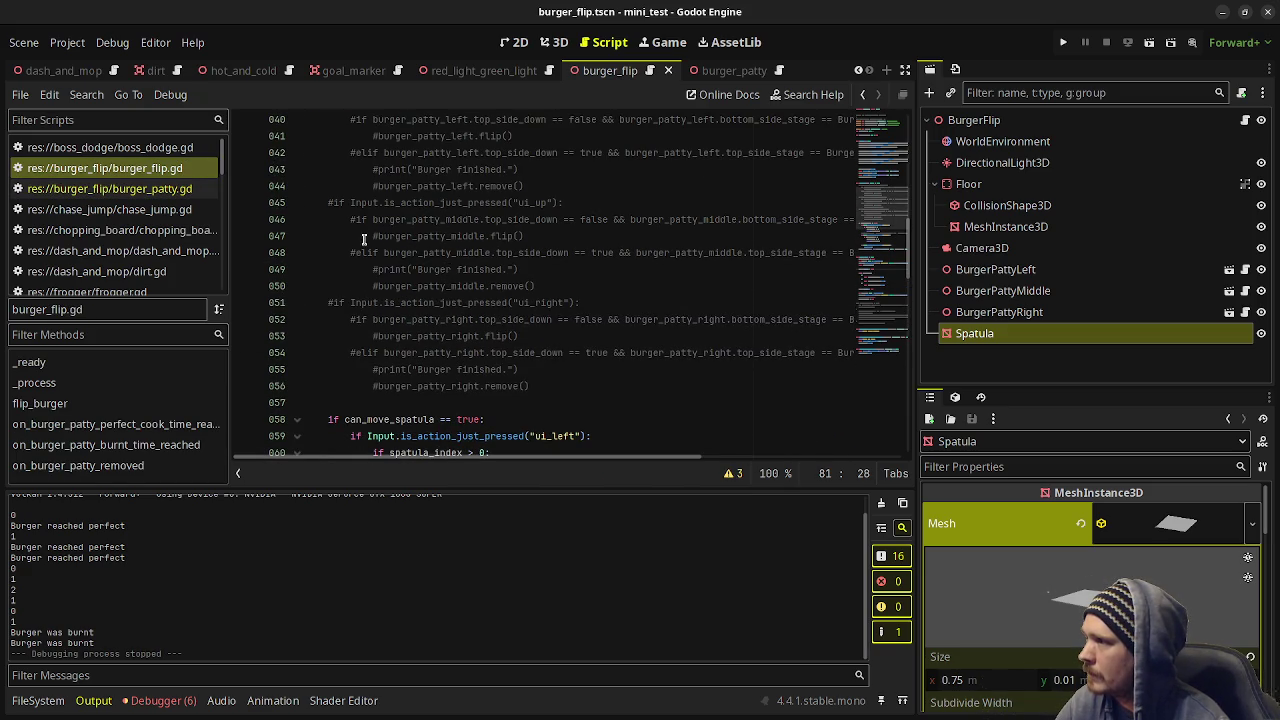
mouse_move(351, 224)
left_mouse_down()
mouse_move(525, 238)
mouse_move(554, 291)
left_mouse_up()
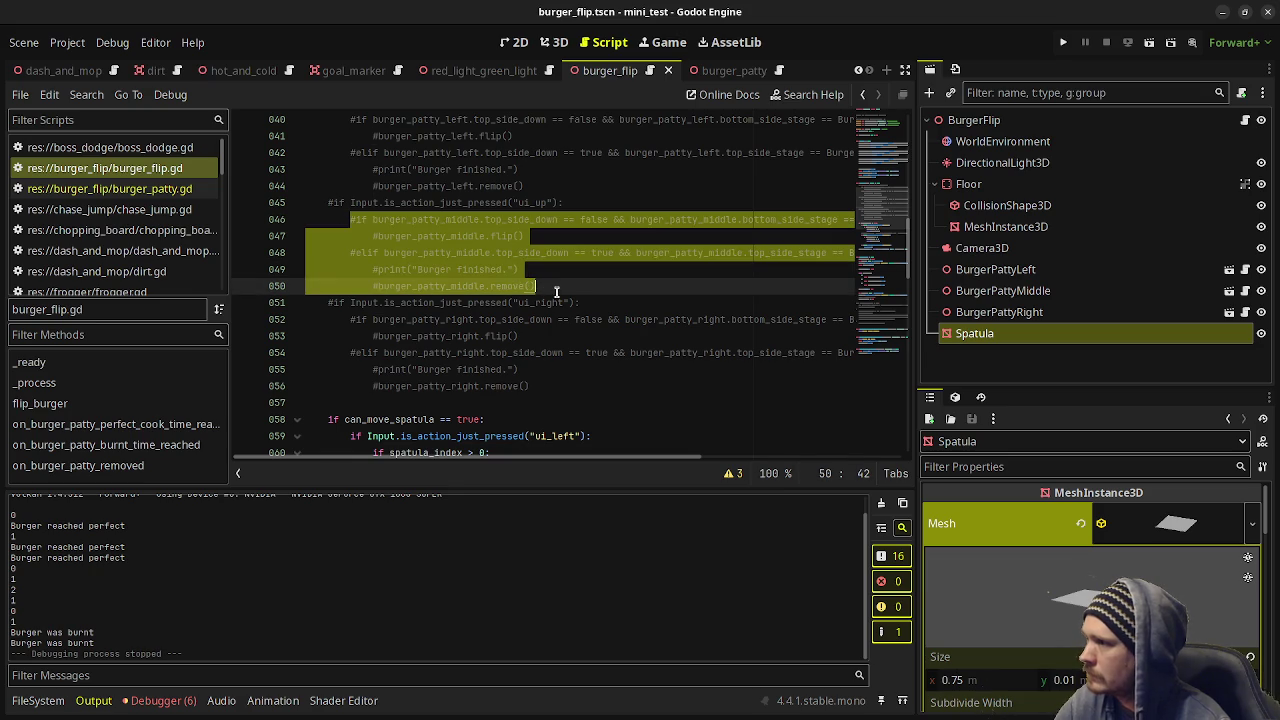
Replace the flip_burger() call on line 070 with the pasted logic and indent its elif block.
scroll(557, 291, "down", 4)
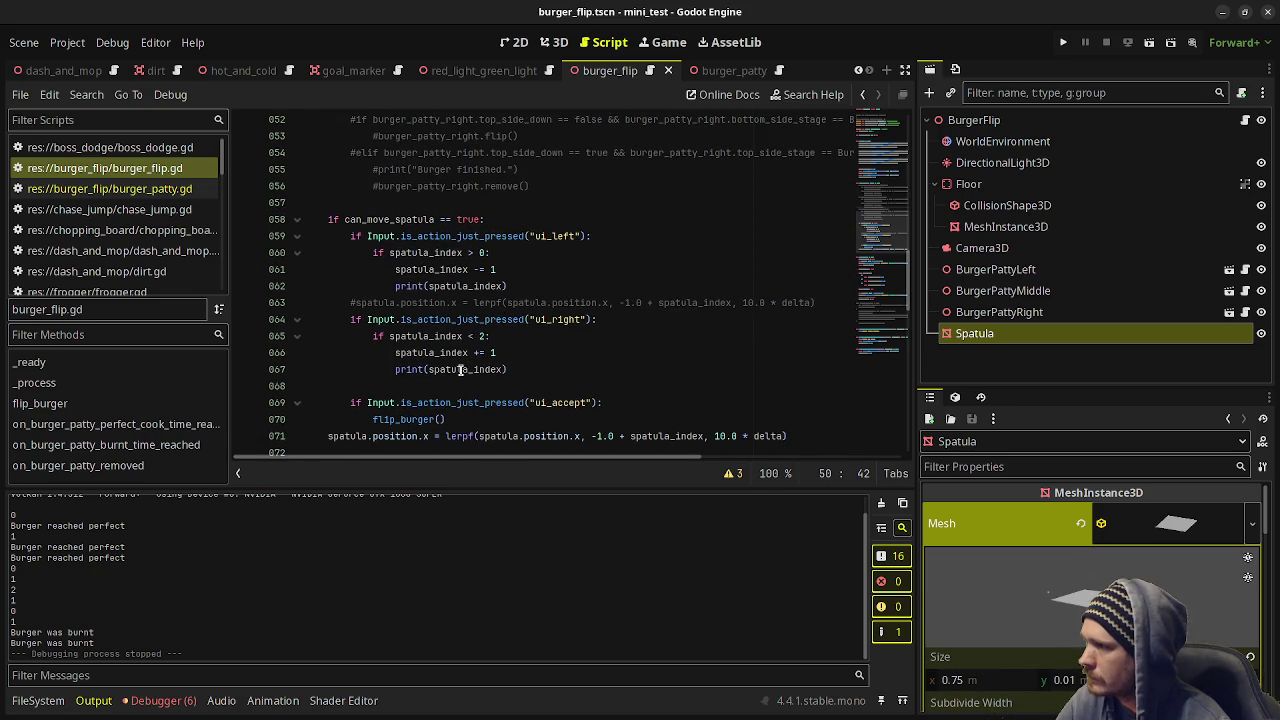
scroll(460, 370, "down", 1)
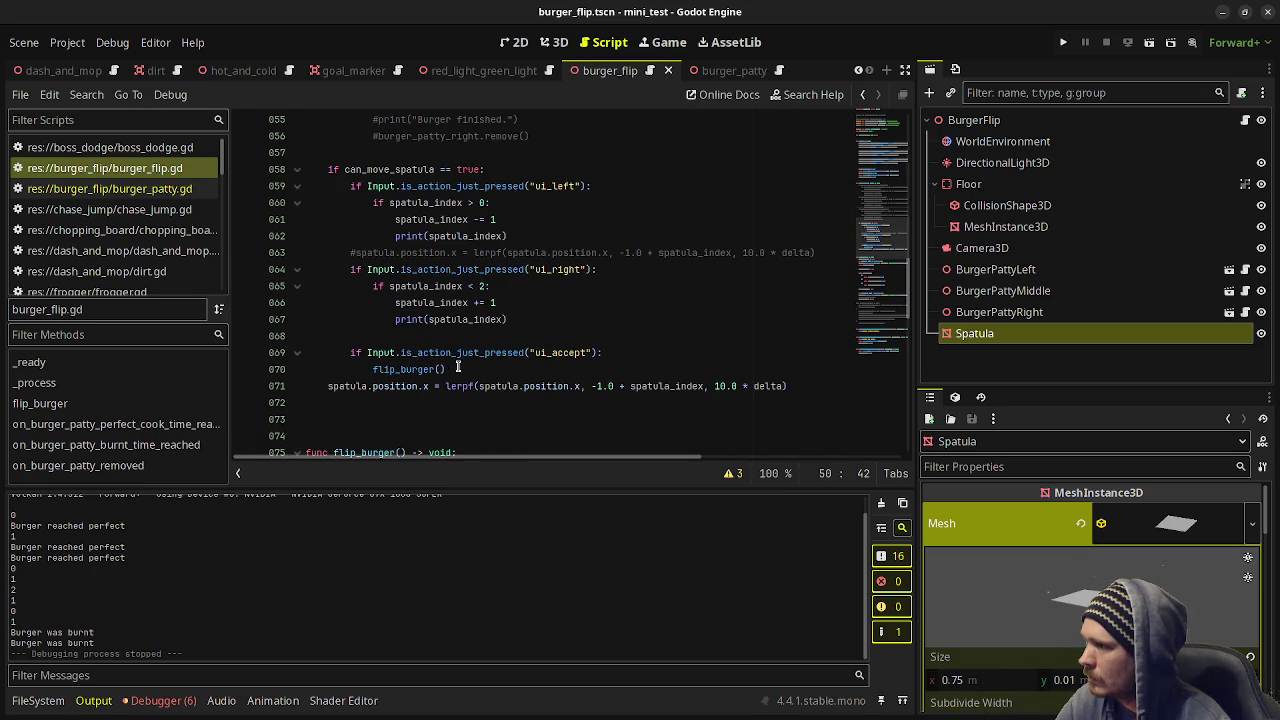
left_click_drag(458, 369, 372, 369)
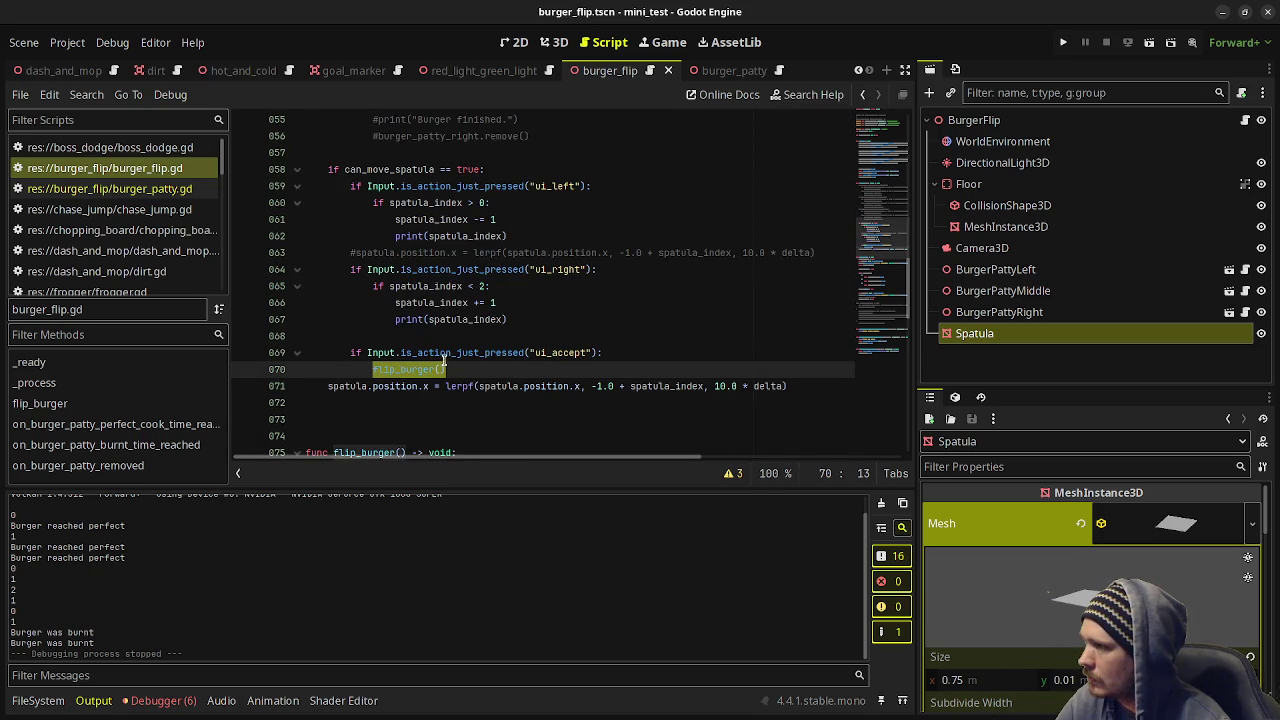
key("ctrl+v")
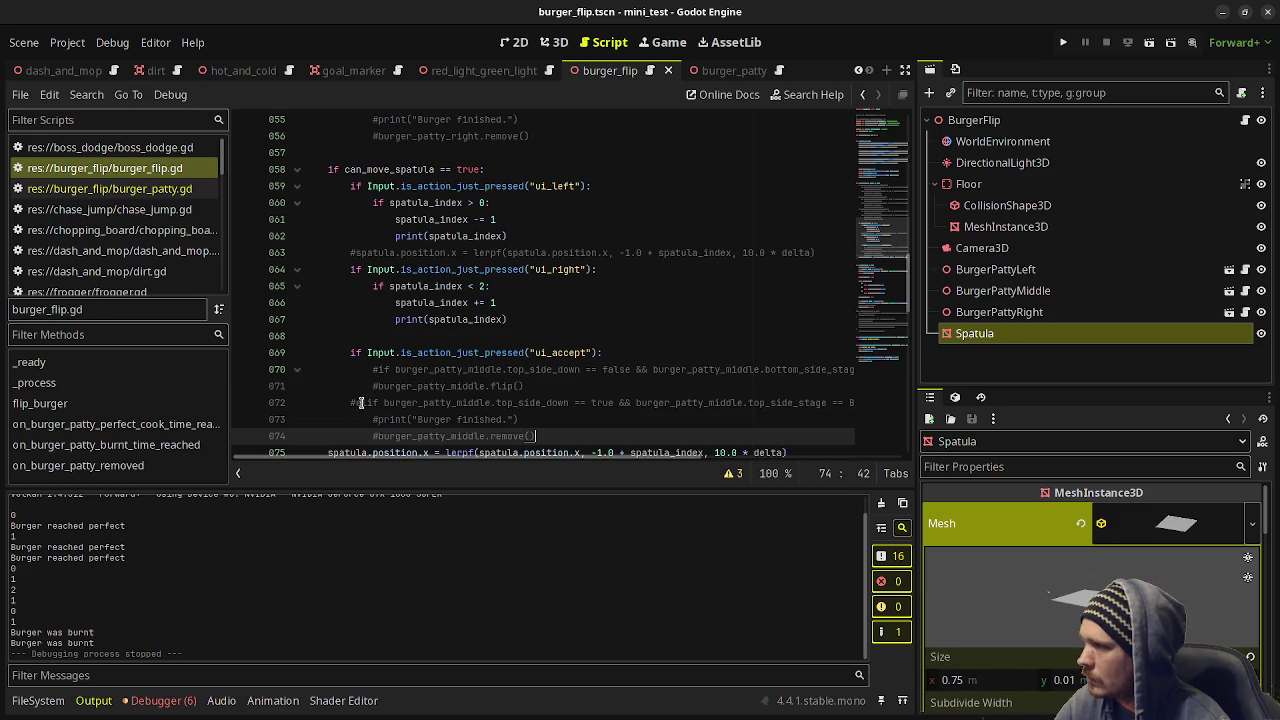
left_click_drag(350, 402, 397, 432)
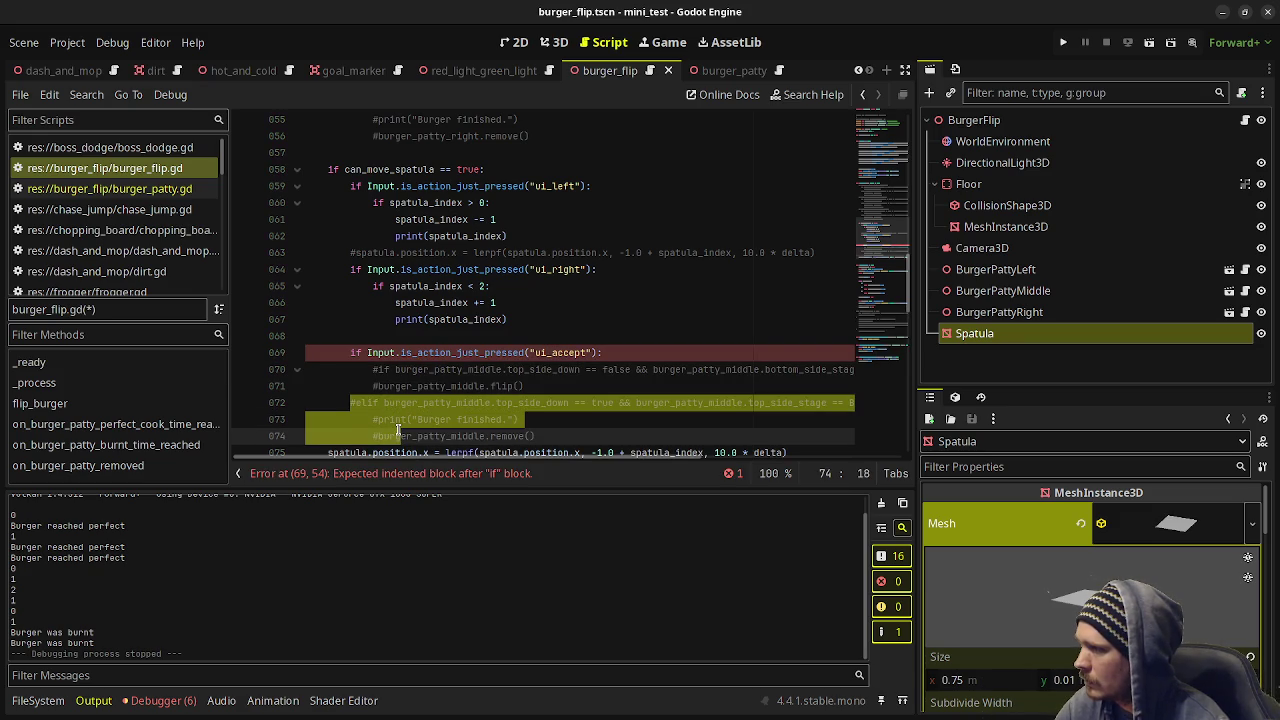
key("Tab")
Indent and uncomment pasted lines 070–074, then undo back to the single flip_burger() call.
left_click(372, 386)
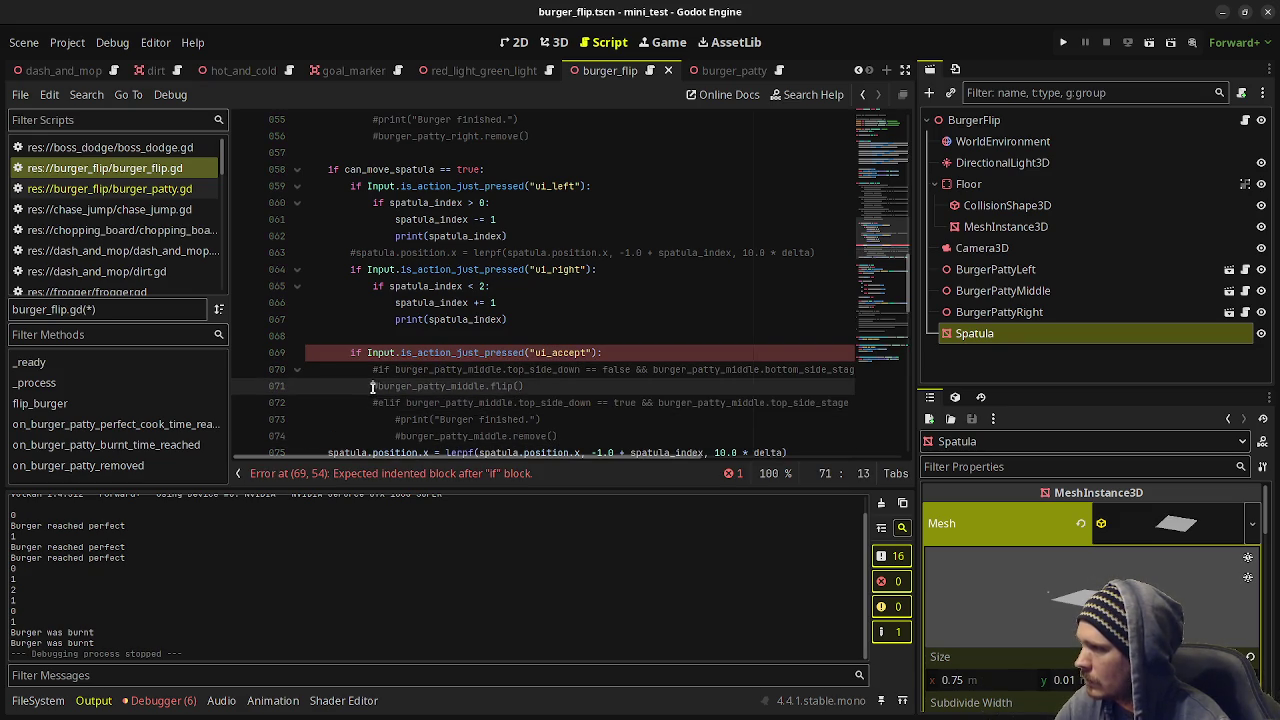
key("Tab")
left_click(371, 370)
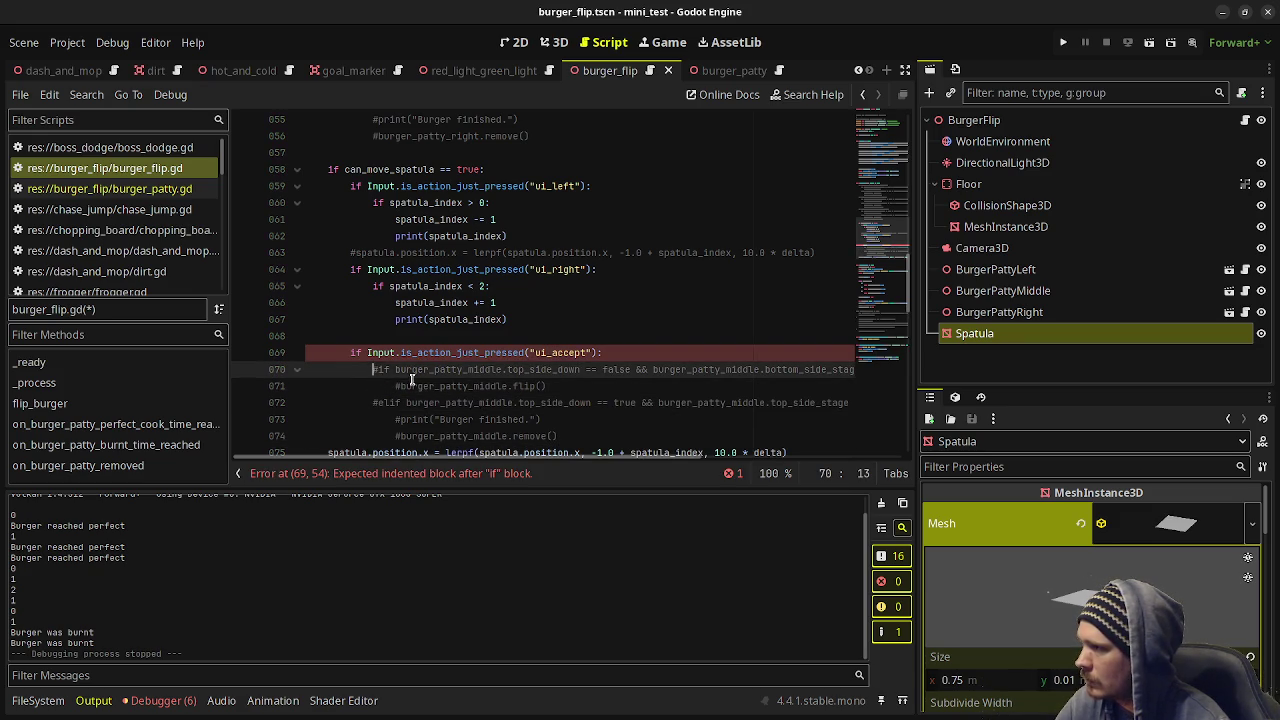
mouse_move(366, 370)
left_mouse_down()
mouse_move(455, 420)
mouse_move(459, 436)
left_mouse_up()
key("ctrl+k")
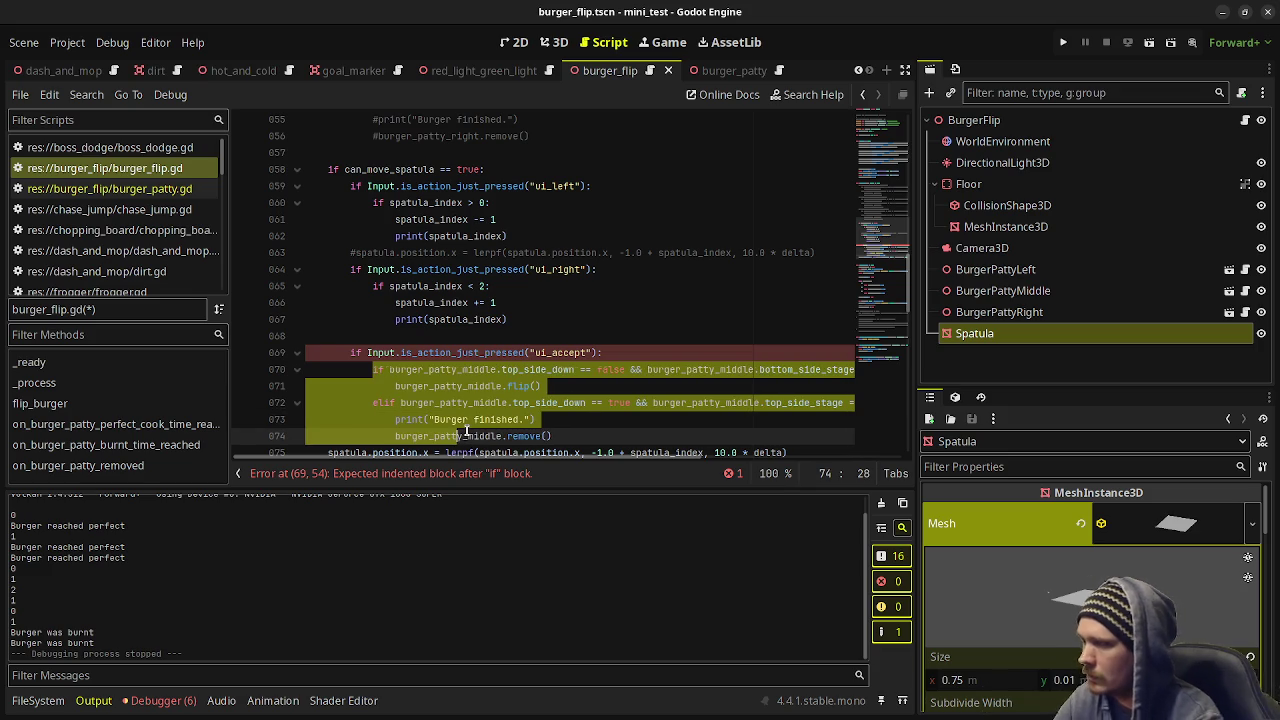
left_click(575, 381)
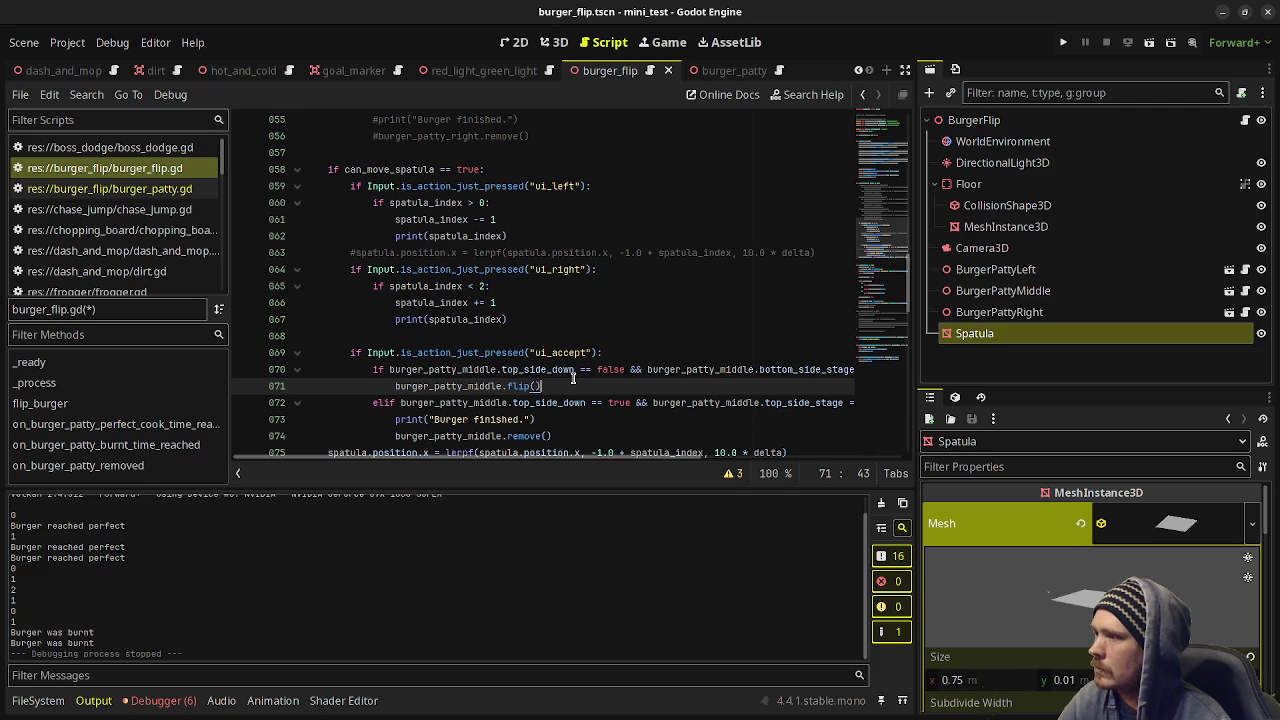
scroll(575, 380, "down", 1)
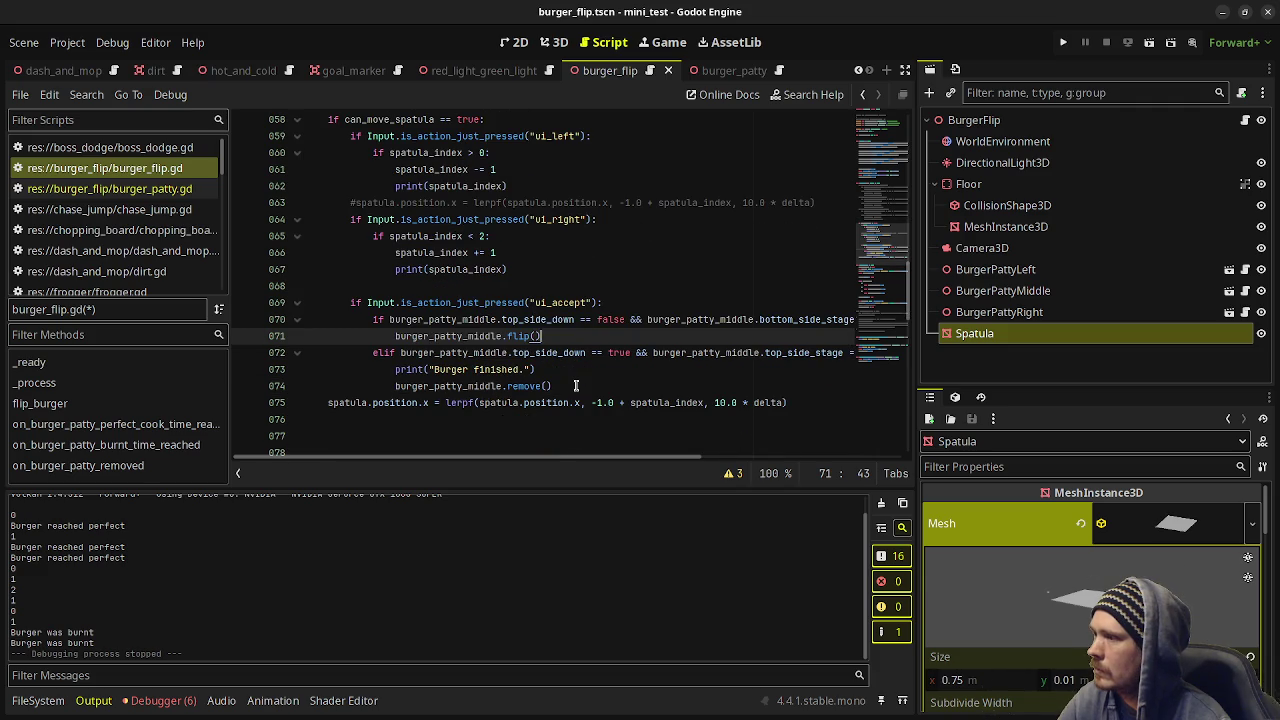
key("ctrl+z")
key("ctrl+z")
key("ctrl+z")
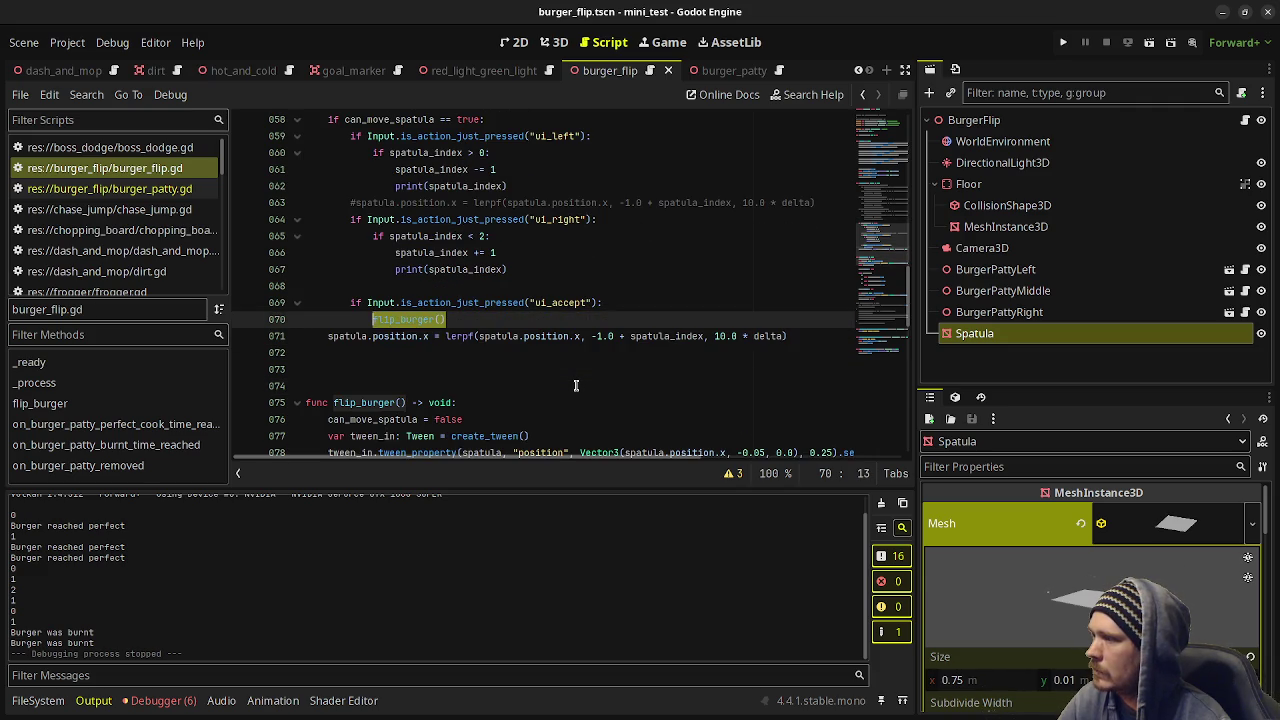
Paste the commented patty if/elif block below the ui_accept check, indent it one level, and uncomment it.
scroll(575, 385, "down", 2)
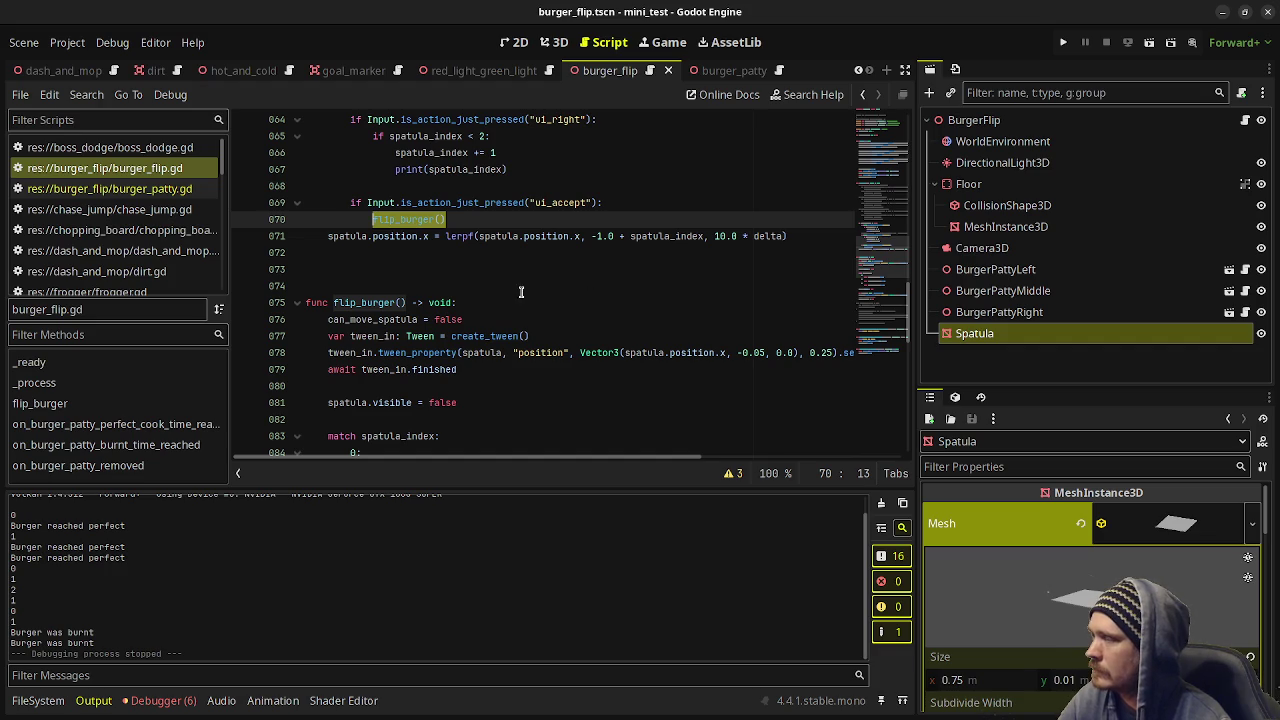
left_click(459, 217)
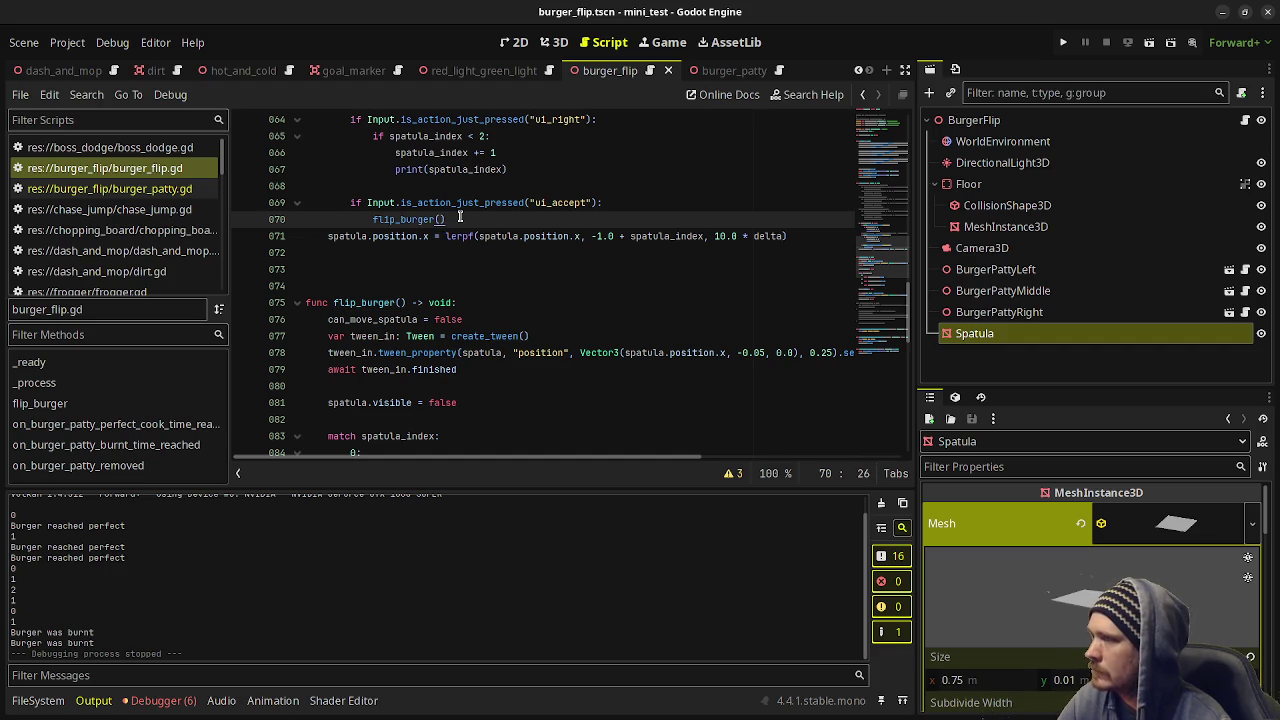
left_click(620, 203)
key("Return")
key("ctrl+v")
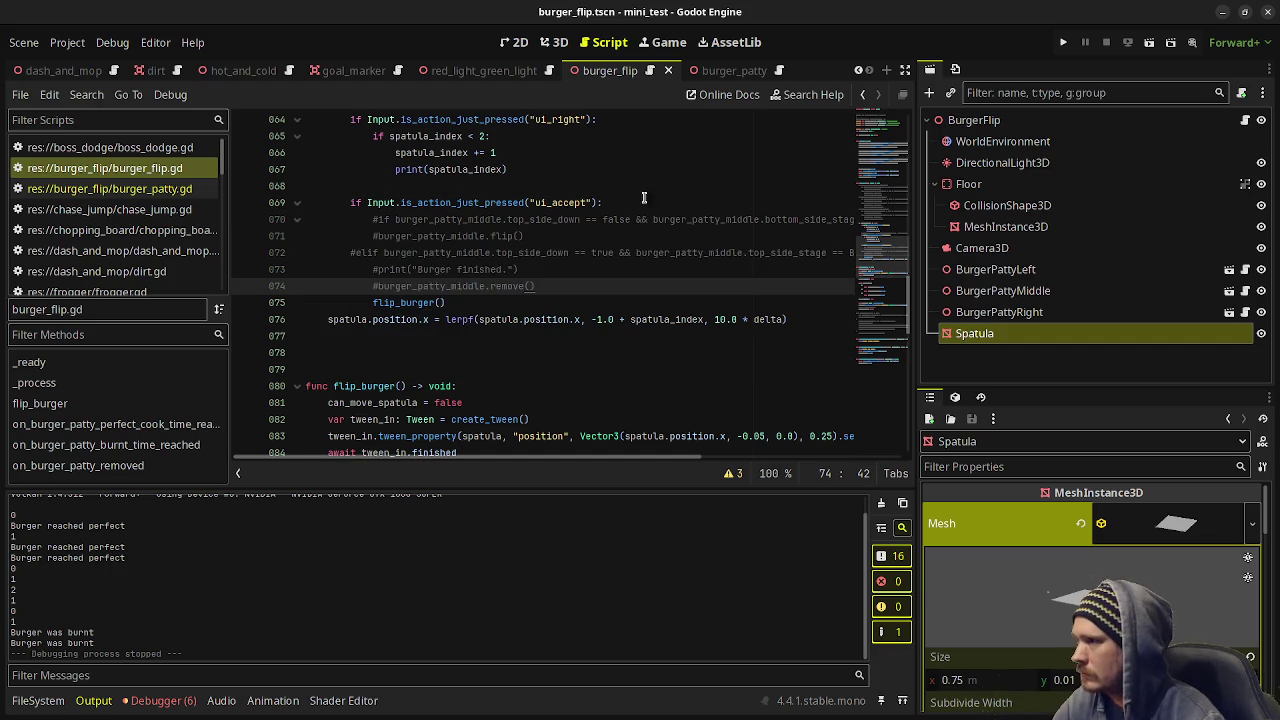
left_click(373, 219, "shift")
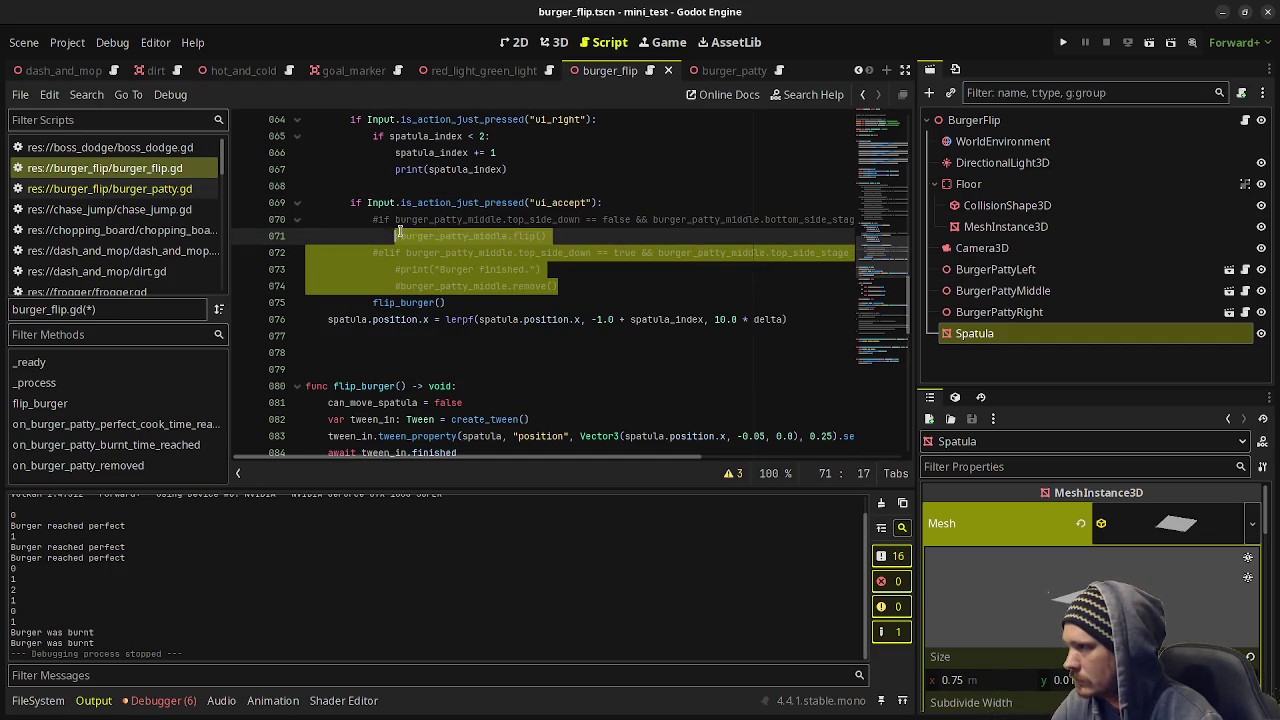
key("Tab")
left_click_drag(373, 219, 449, 272)
left_click(460, 286, "shift")
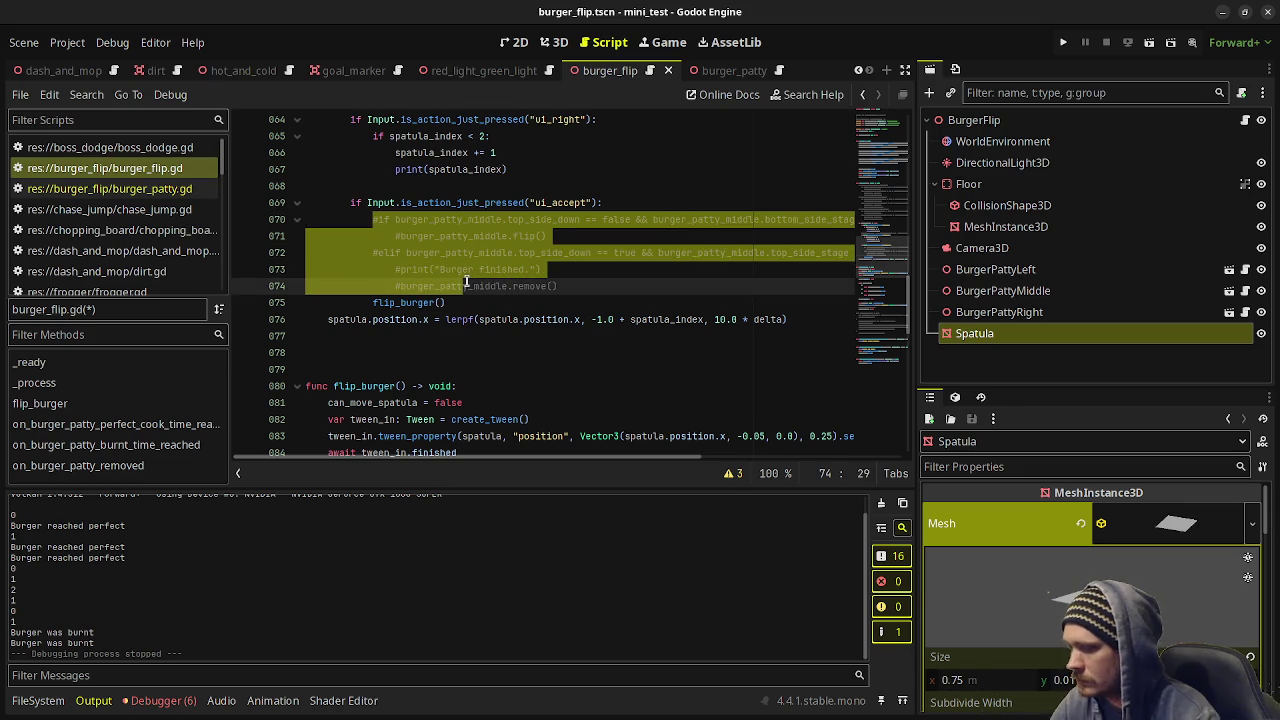
key("ctrl+k")
left_click(548, 221)
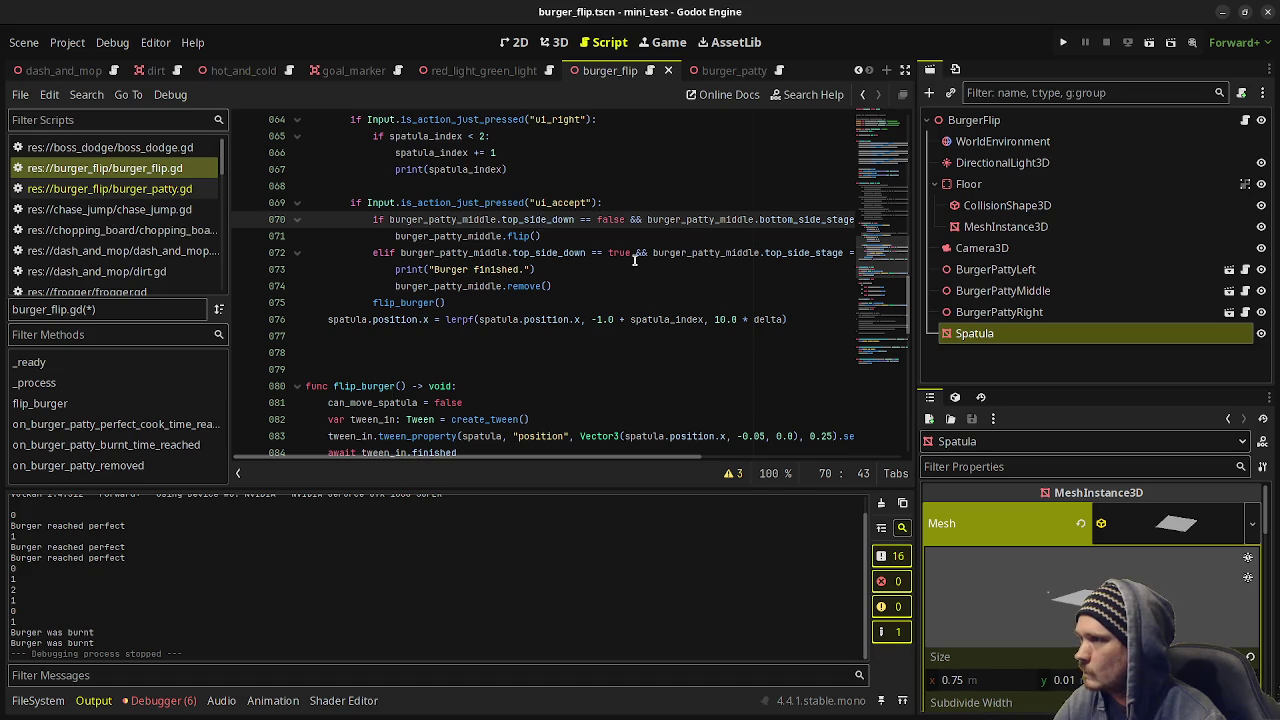
Scroll through burger_flip.gd and dismiss the flip() method description popup.
scroll(573, 347, "down", 6)
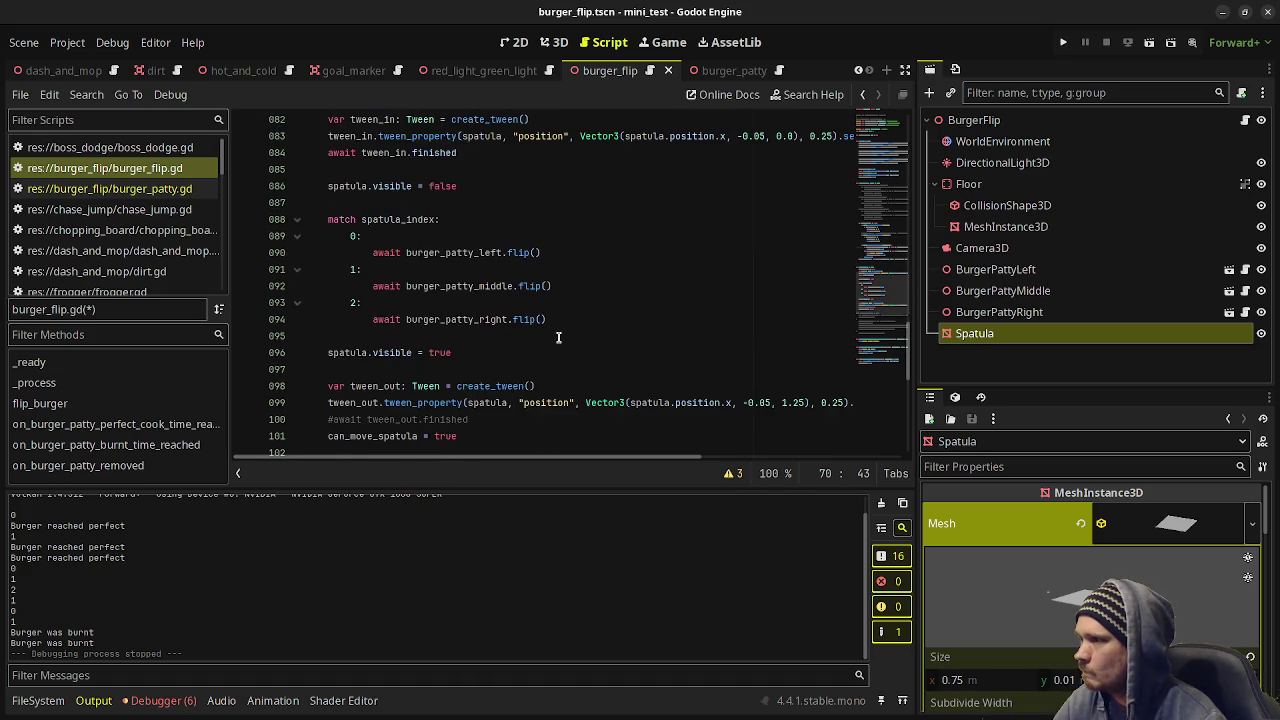
scroll(558, 337, "up", 3)
scroll(558, 337, "up", 2)
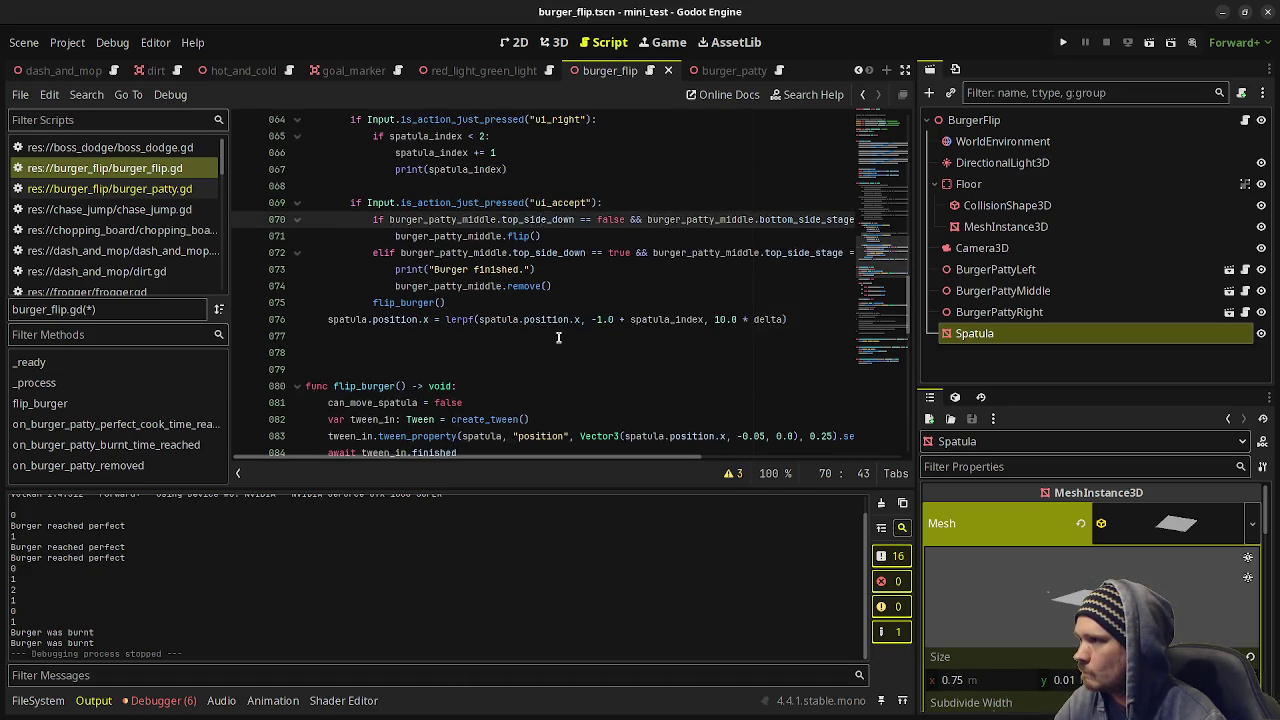
scroll(558, 337, "down", 2)
scroll(558, 337, "down", 2)
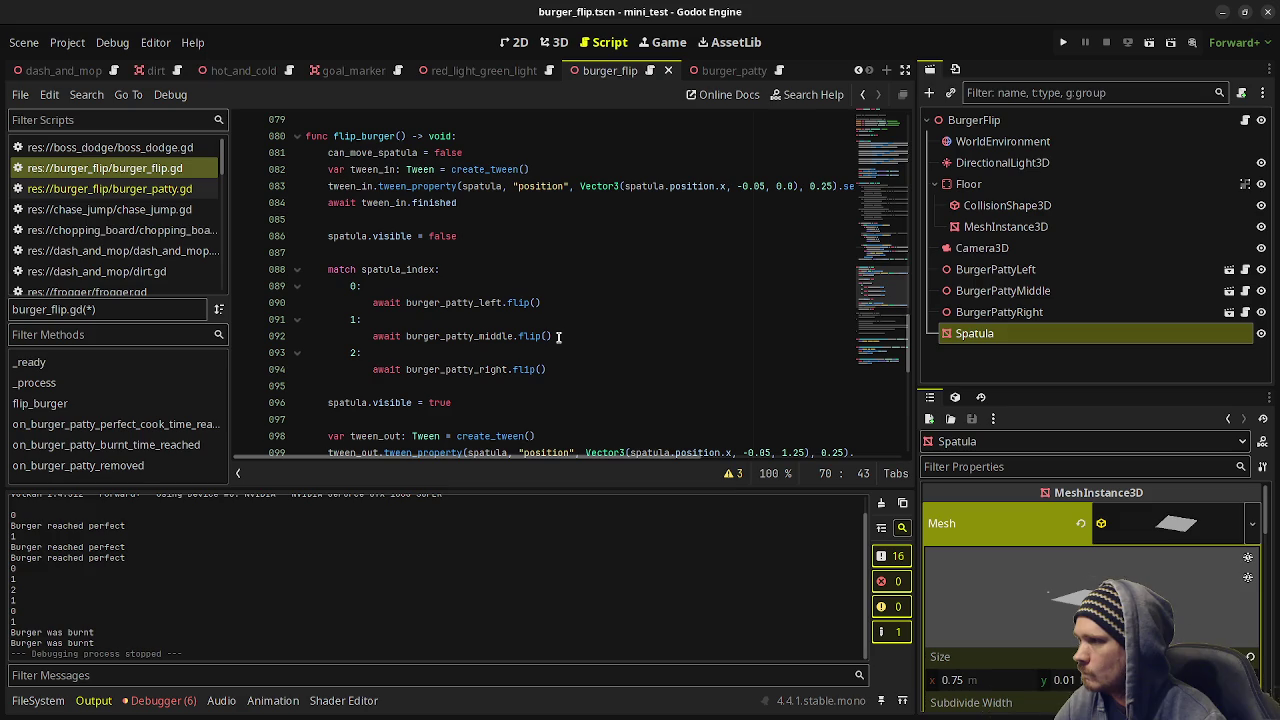
scroll(558, 337, "up", 3)
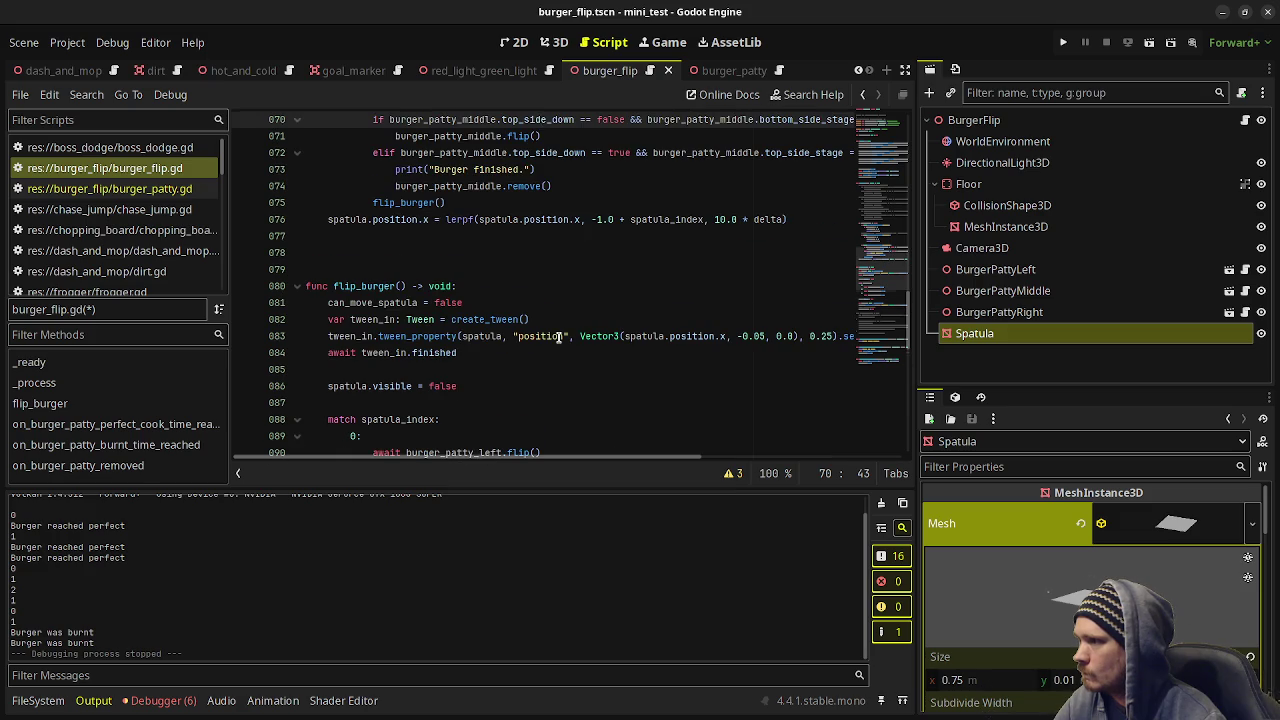
scroll(558, 337, "down", 4)
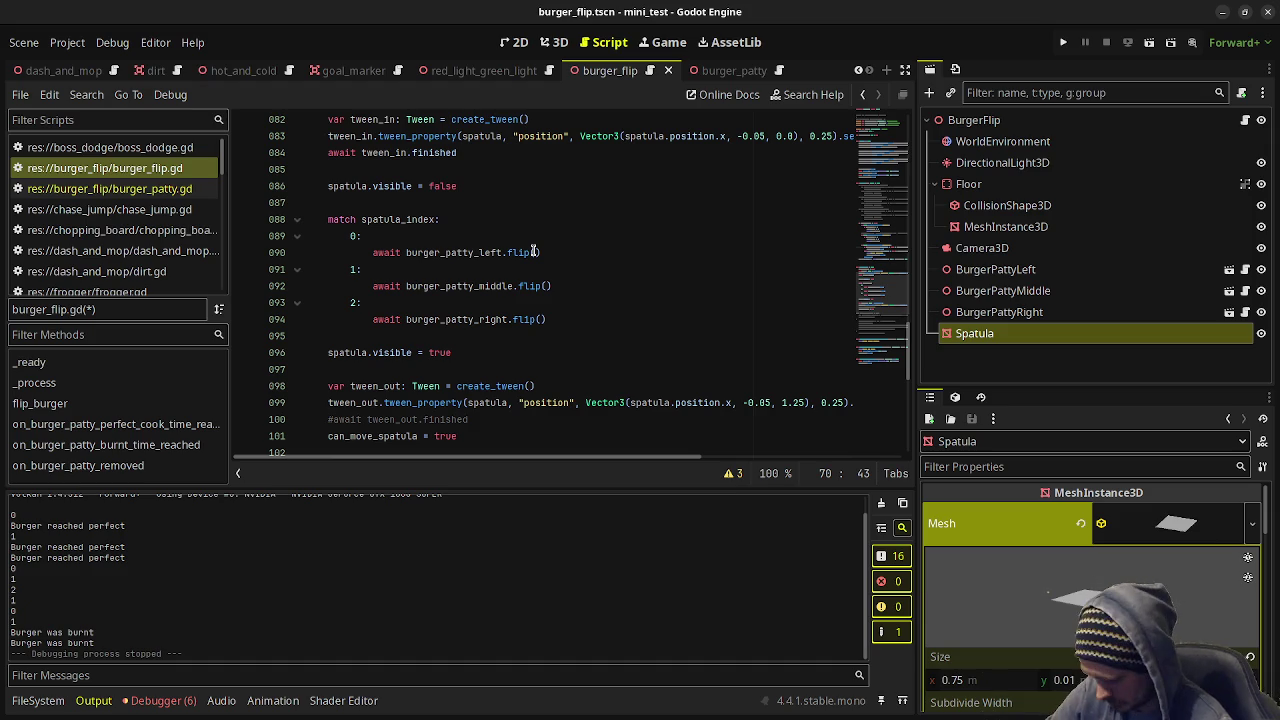
mouse_move(537, 286)
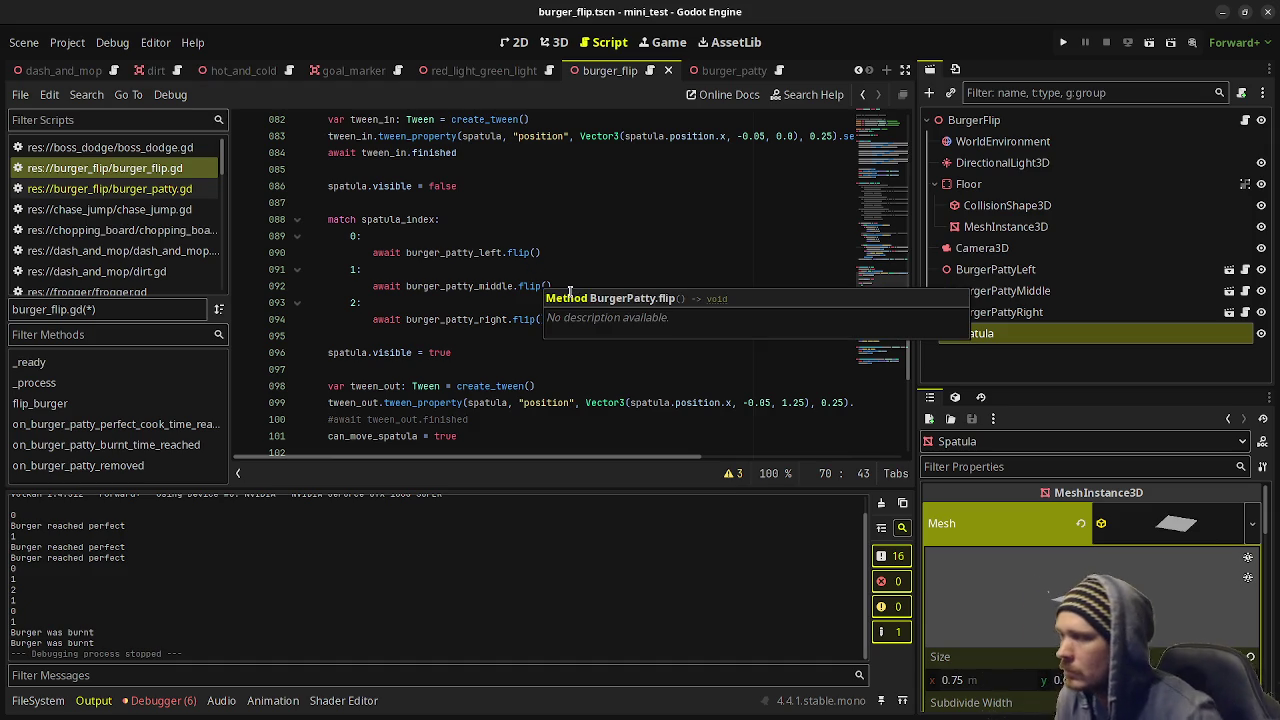
left_click(503, 320)
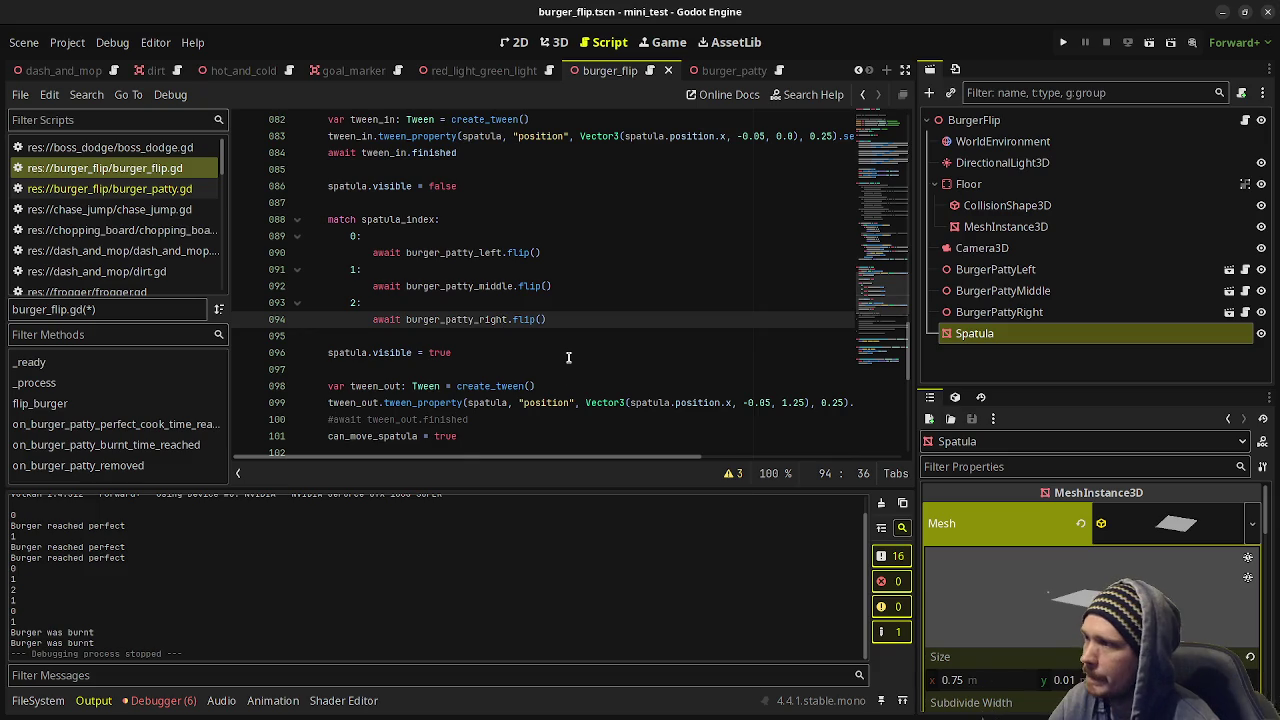
scroll(566, 362, "up", 5)
scroll(568, 357, "up", 2)
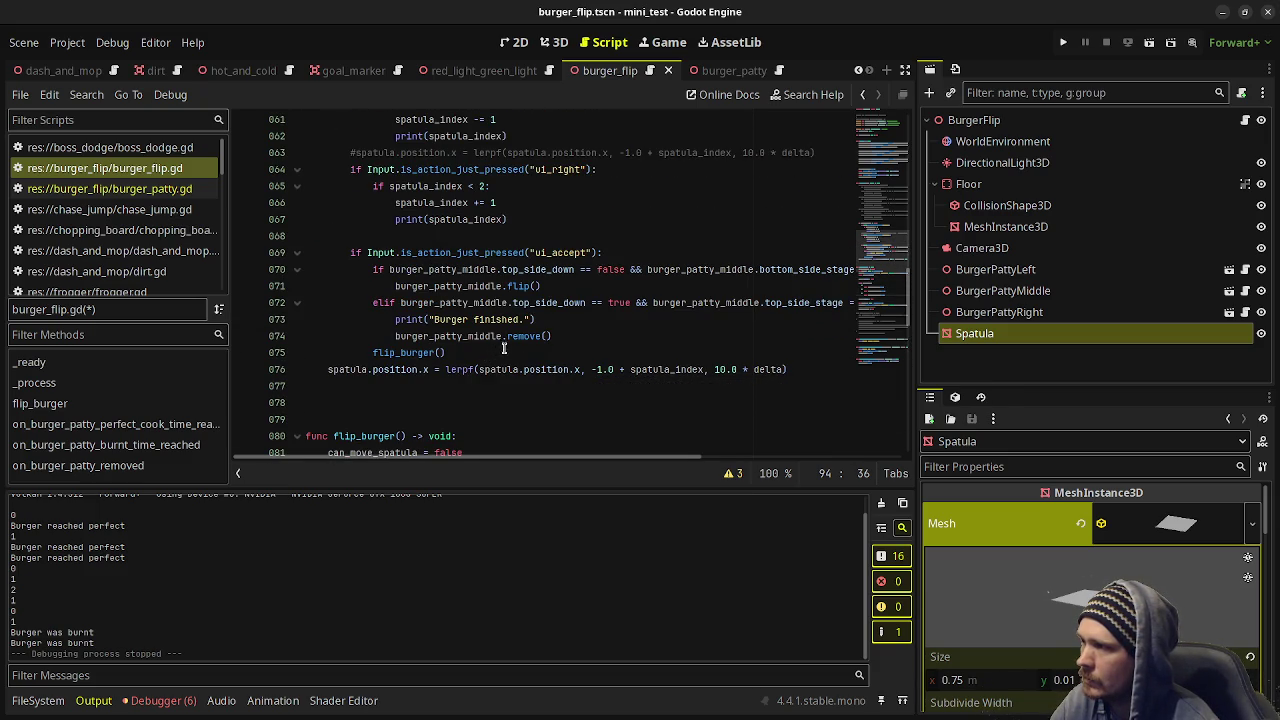
scroll(567, 337, "down", 8)
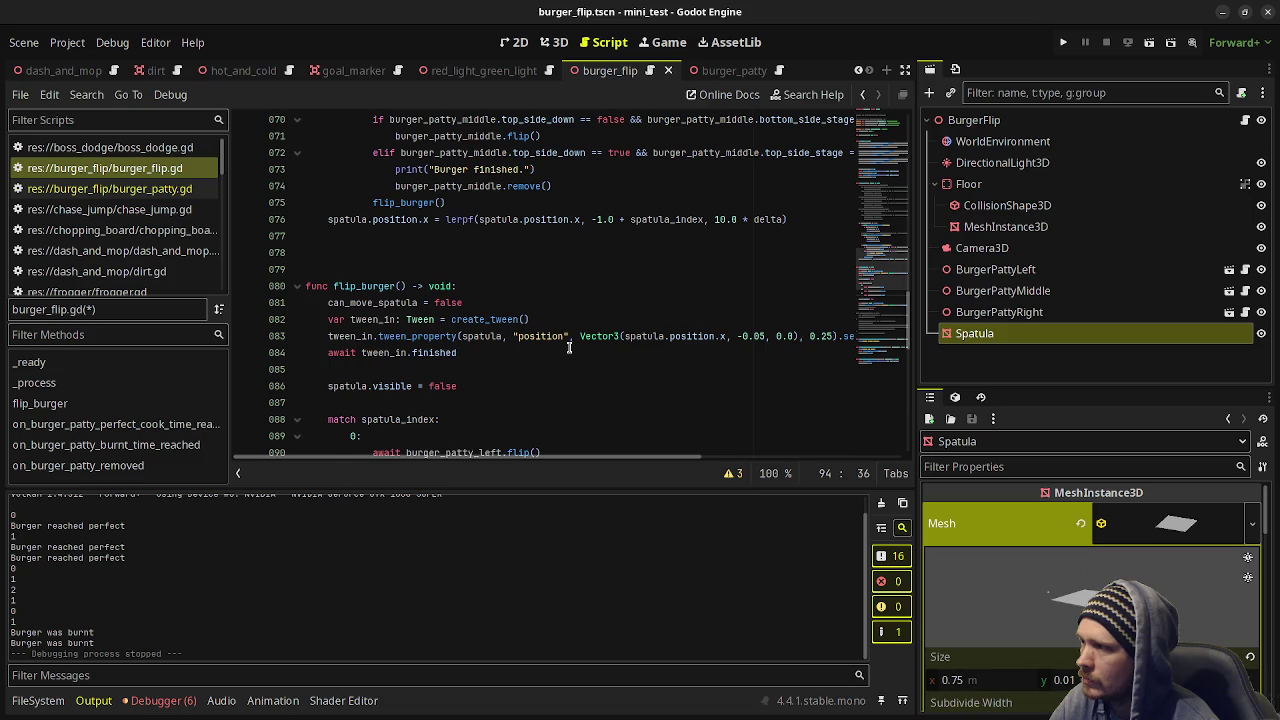
scroll(568, 356, "up", 4)
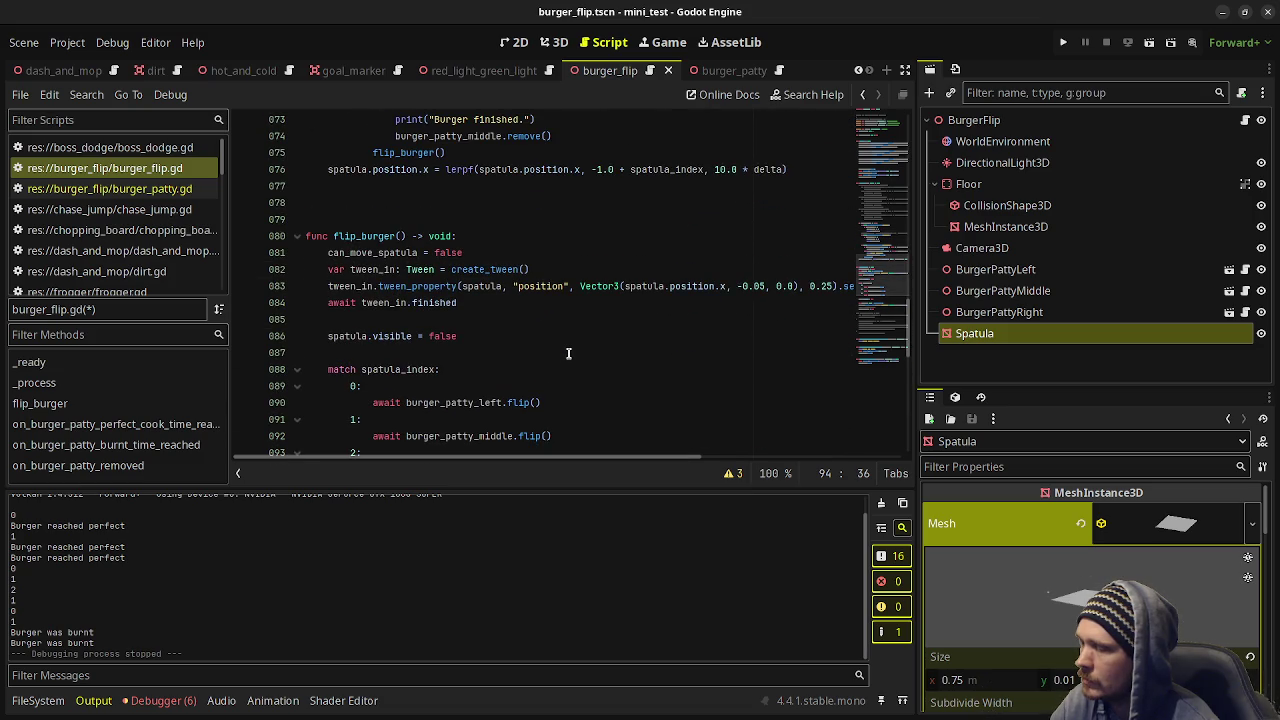
scroll(568, 353, "up", 3)
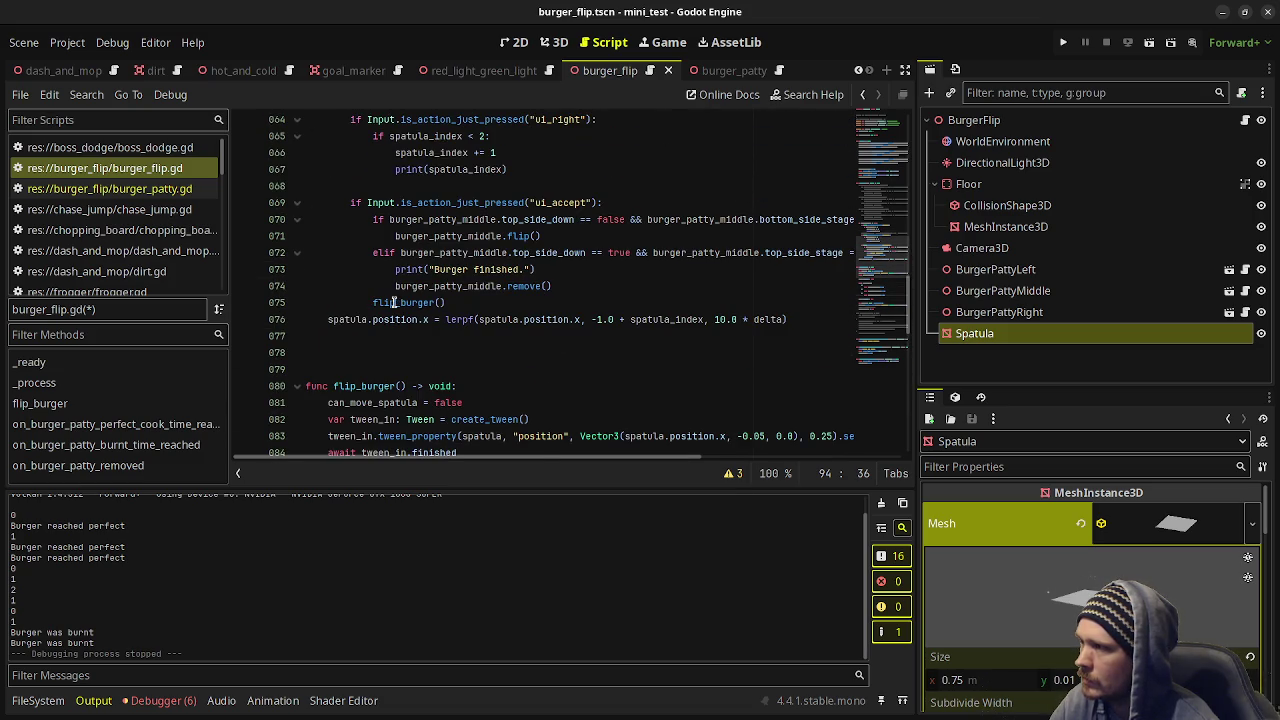
Delete the if/elif patty block on lines 70–74, keeping flip_burger(), and save burger_flip.gd.
left_click_drag(372, 303, 451, 302)
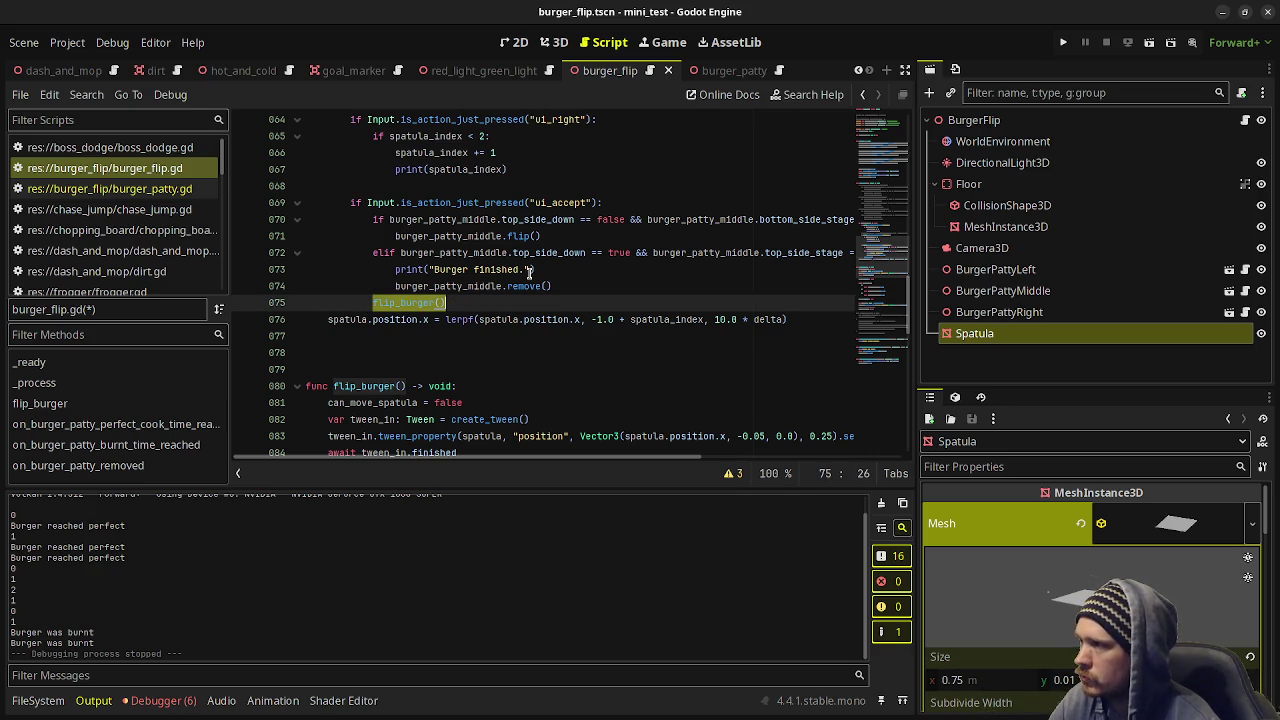
scroll(530, 272, "down", 4)
scroll(530, 280, "up", 4)
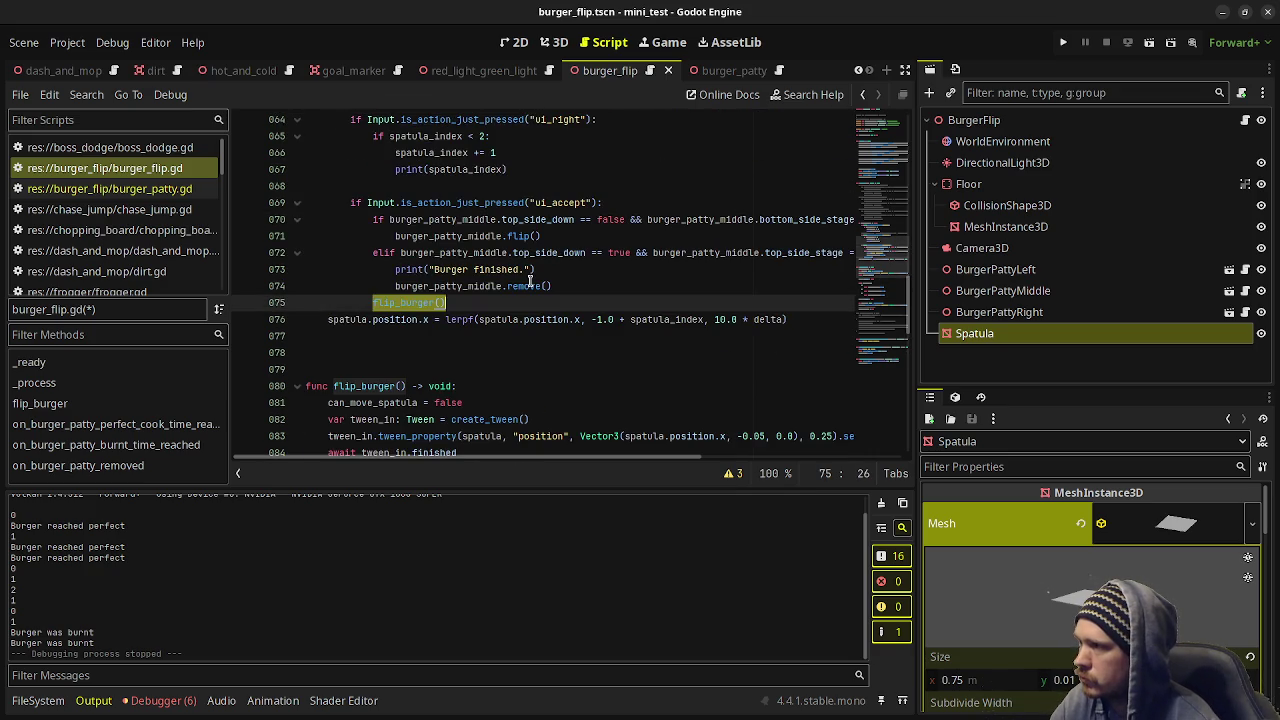
scroll(530, 285, "down", 5)
scroll(528, 288, "up", 3)
scroll(528, 290, "down", 3)
scroll(526, 293, "up", 4)
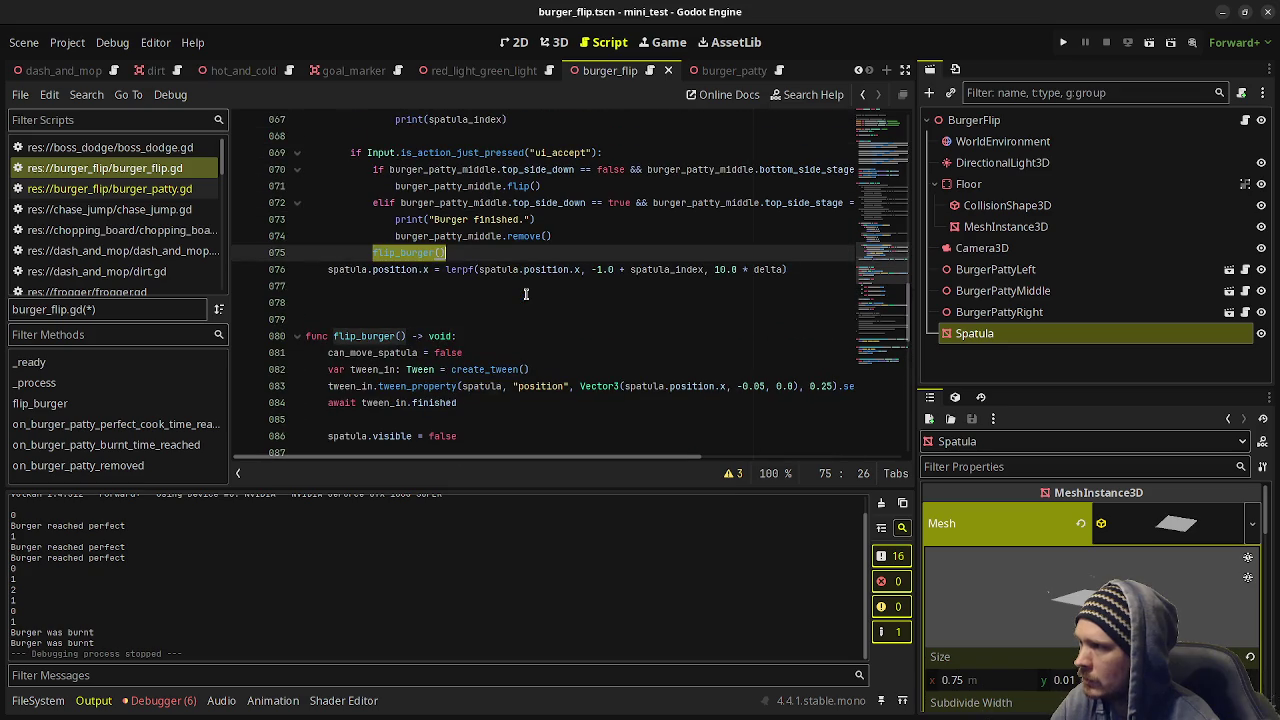
left_click(484, 288)
left_click_drag(474, 238, 373, 169)
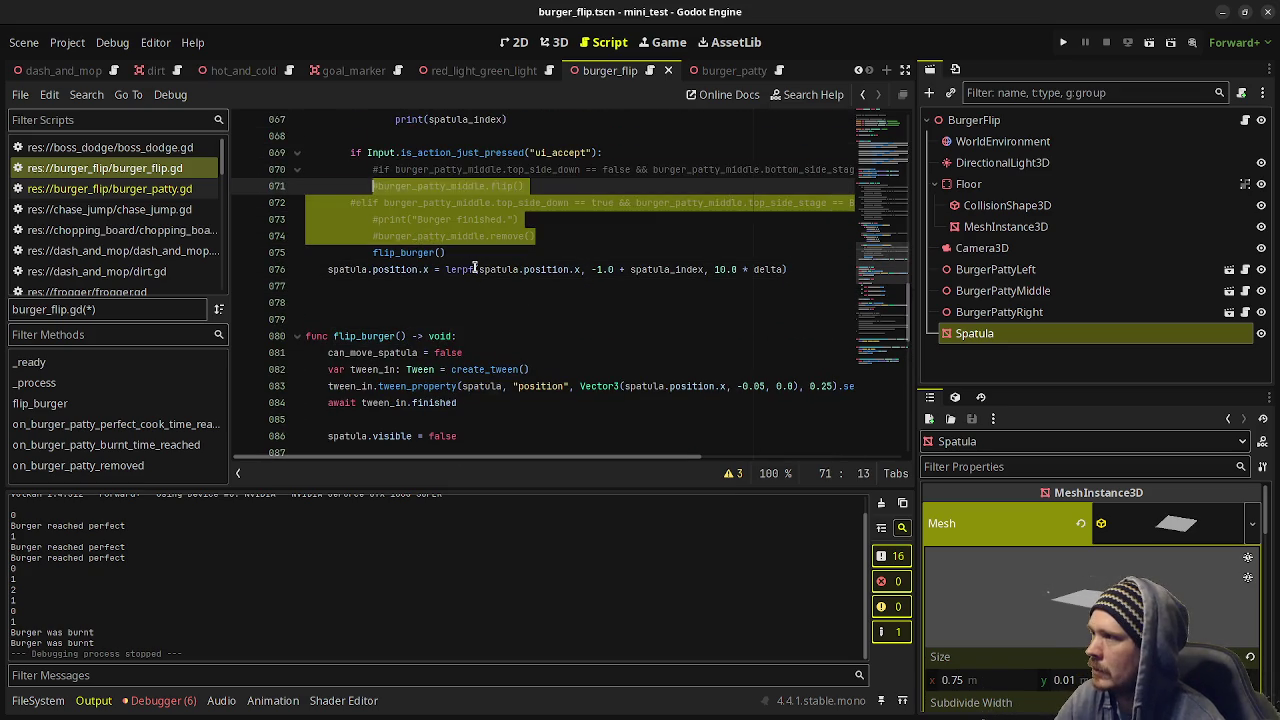
key("BackSpace")
key("ctrl+s")
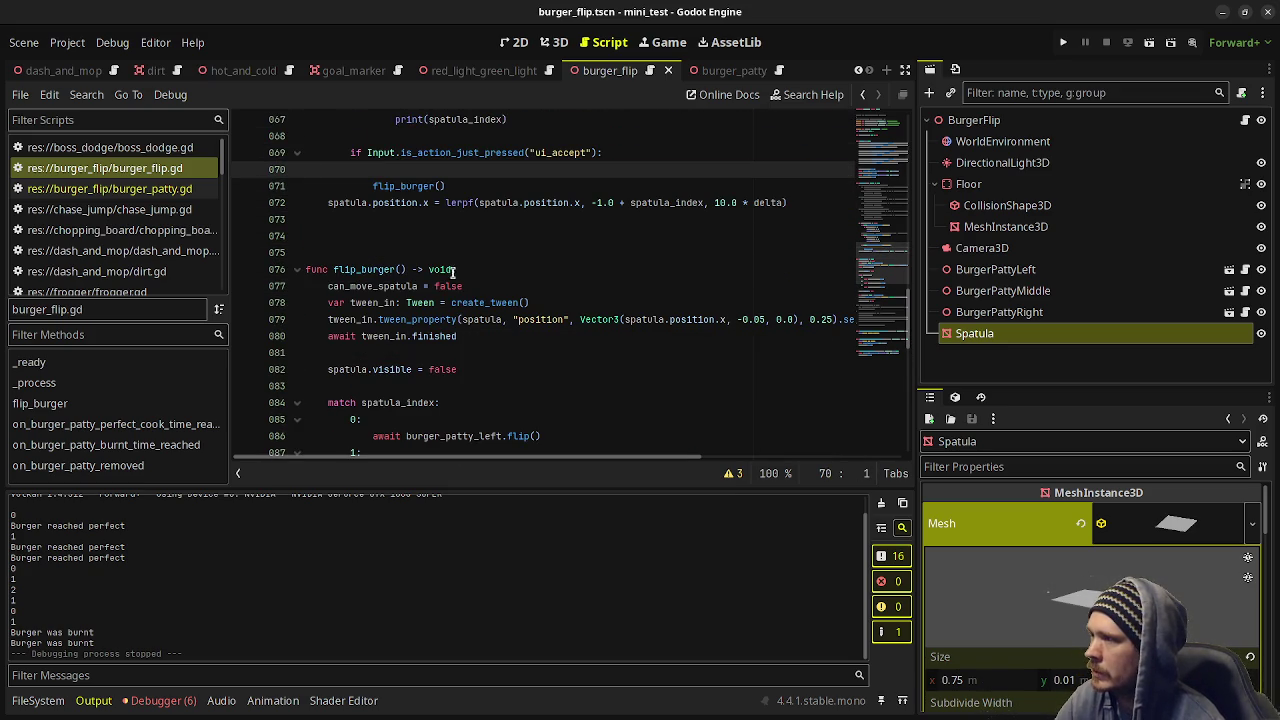
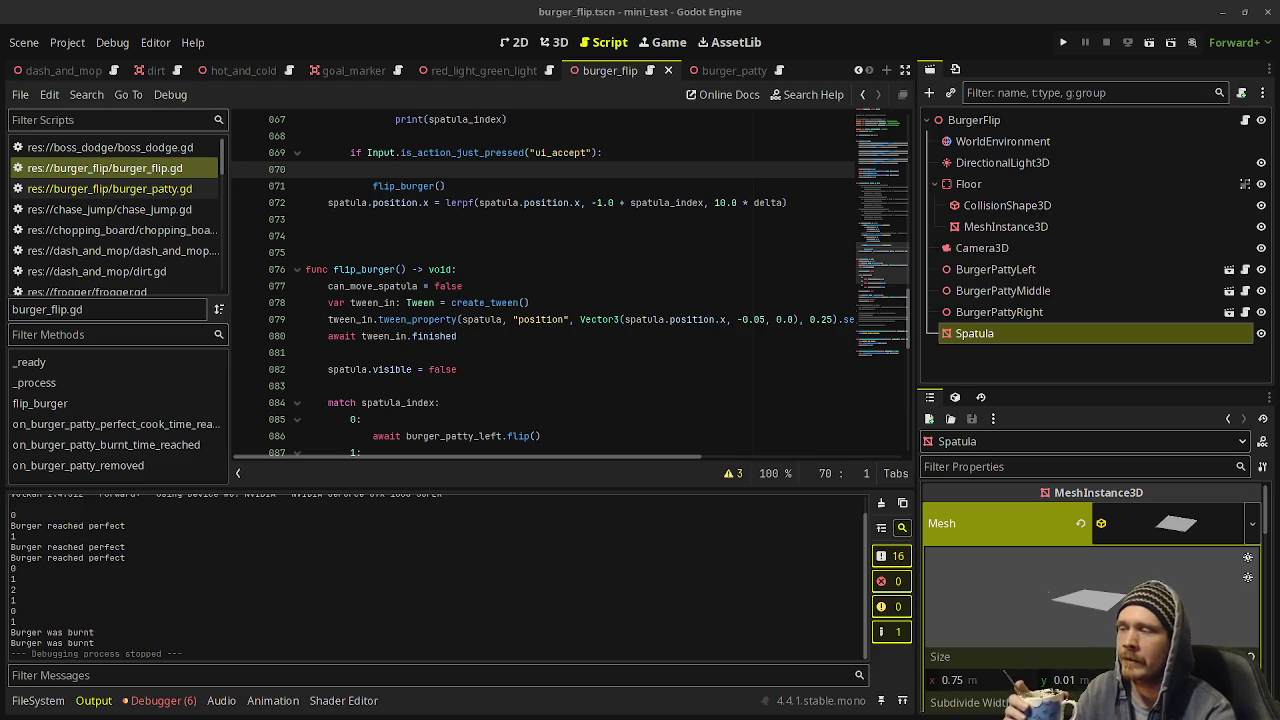
Inspect flip_burger's tween code: the tween_in.finished wait, the 0.25 duration and tween_property.
left_click(345, 336)
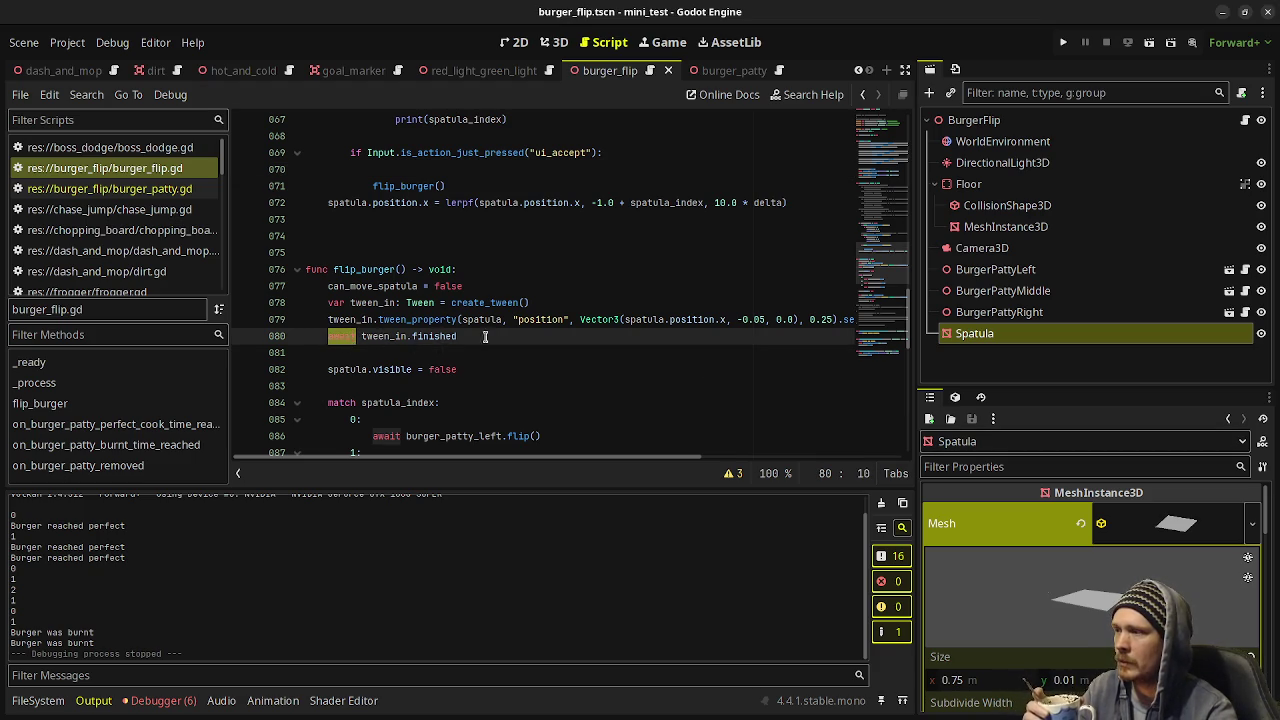
left_click_drag(458, 336, 350, 336)
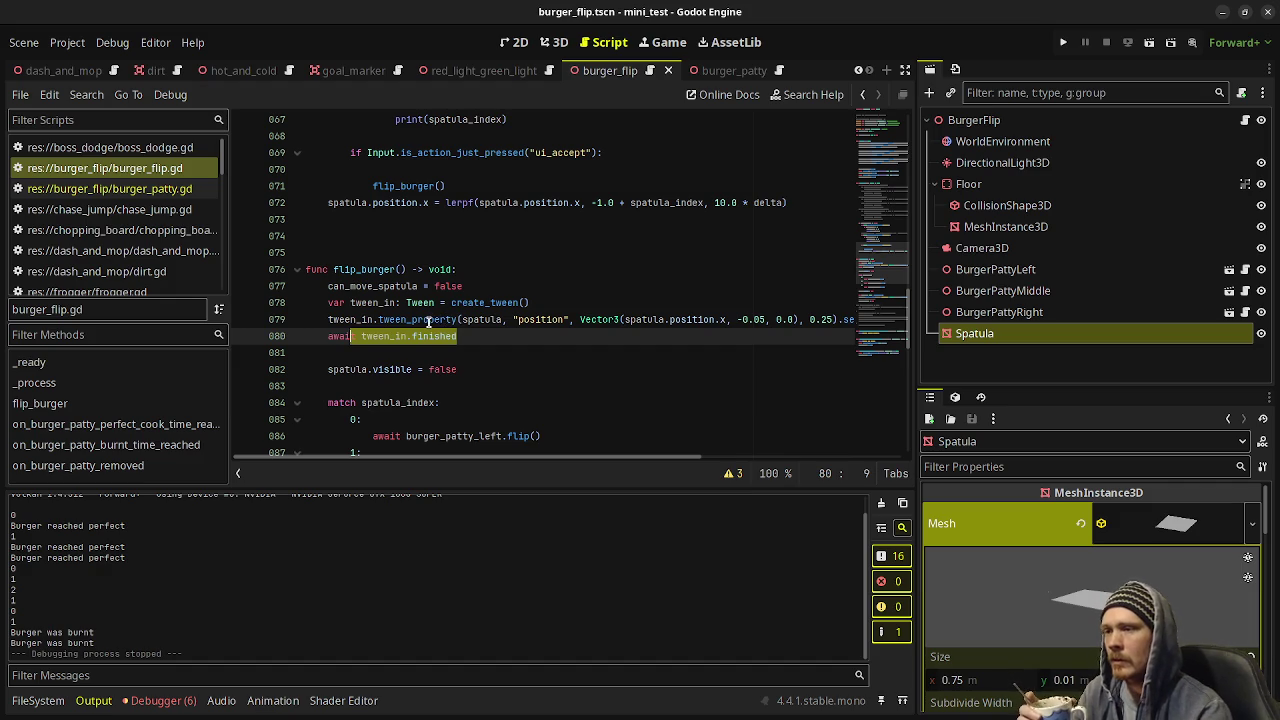
double_click(810, 319)
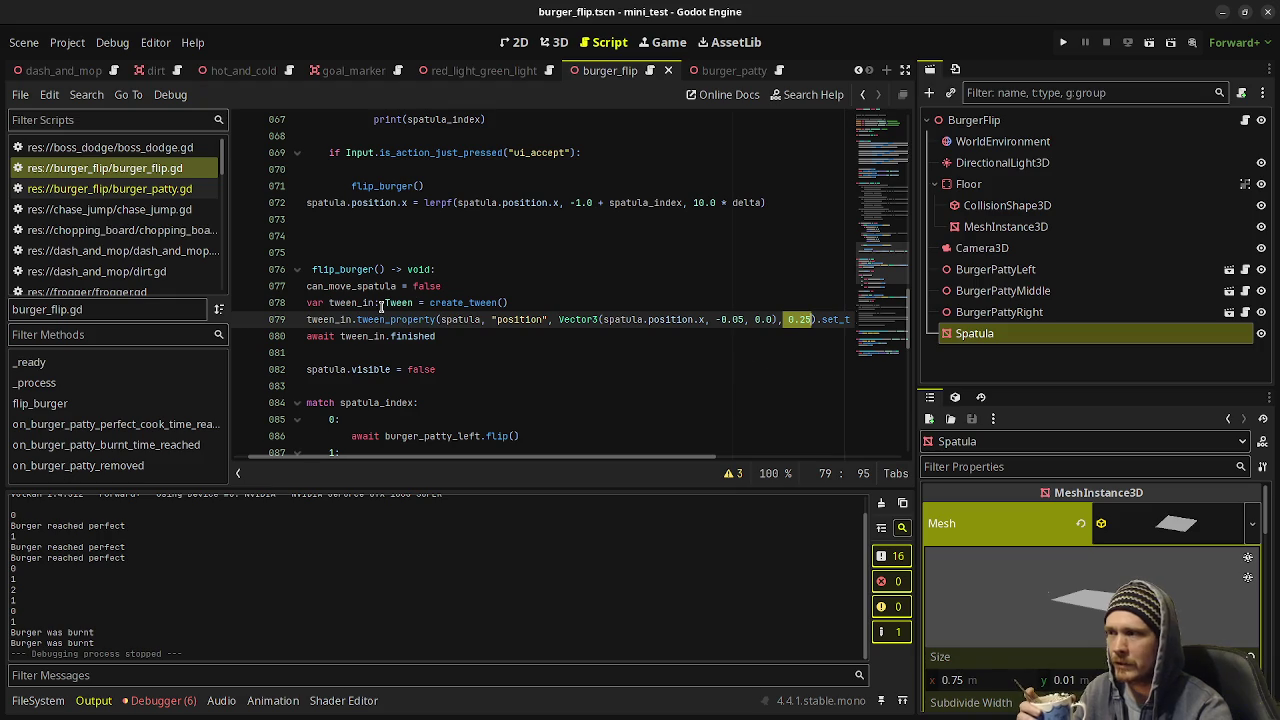
left_click(797, 319)
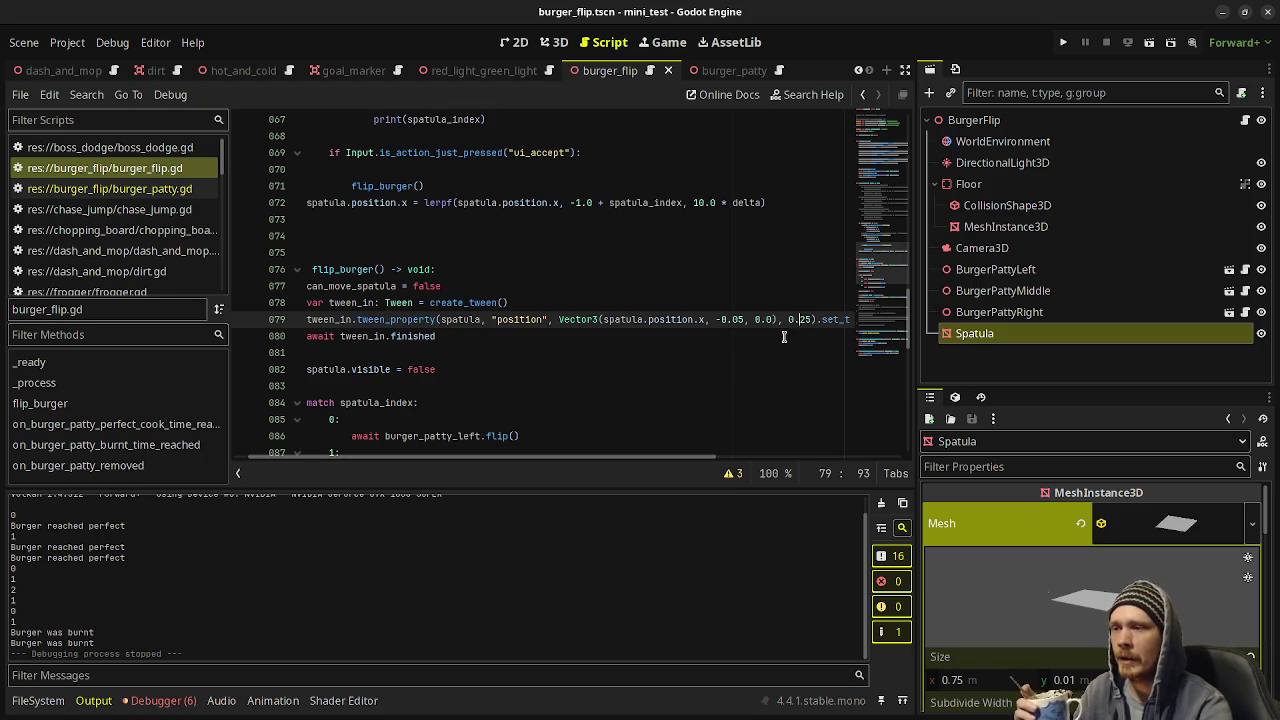
double_click(403, 319)
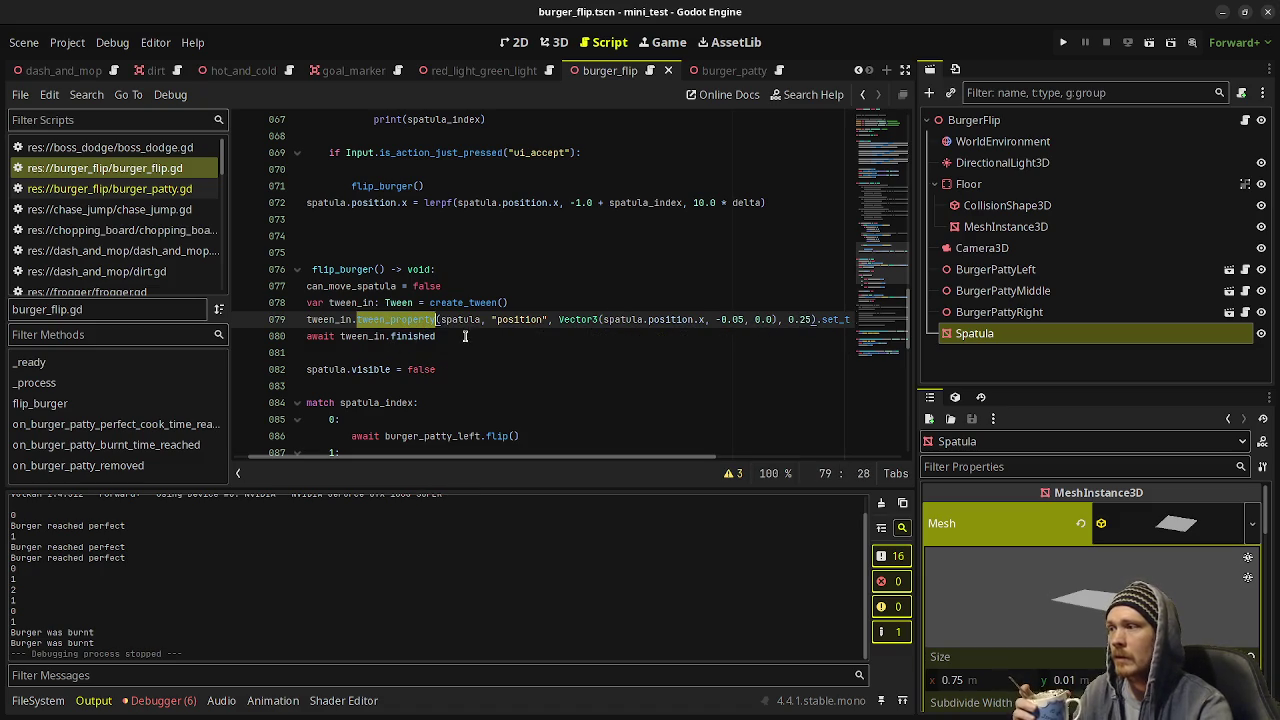
left_click_drag(451, 336, 339, 338)
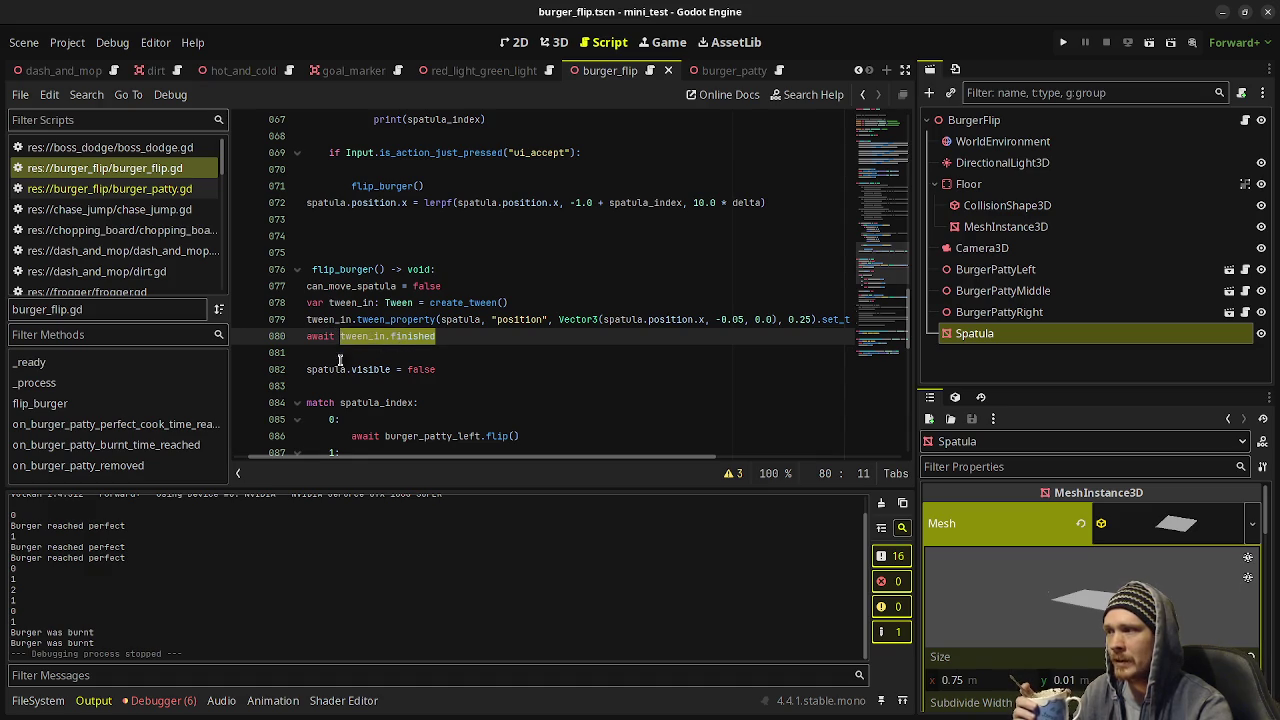
mouse_move(328, 369)
left_mouse_down()
mouse_move(420, 372)
mouse_move(430, 438)
left_mouse_up()
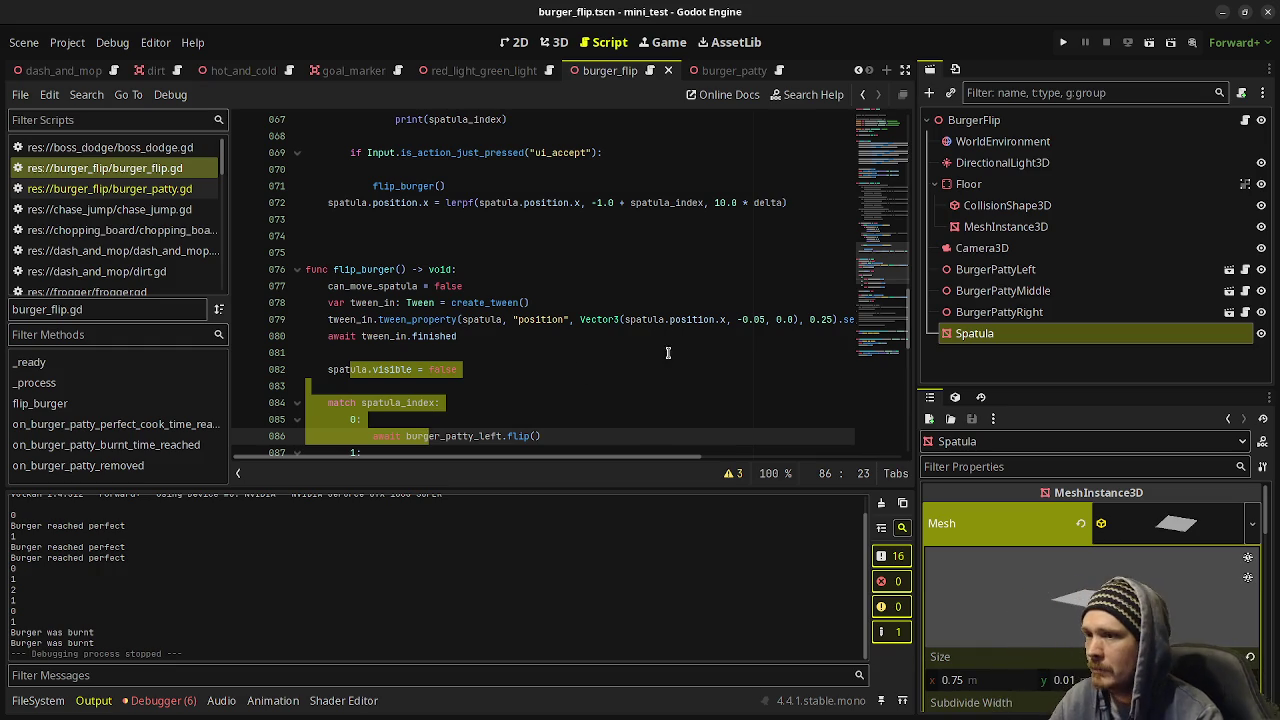
Cut the match spatula_index block out of flip_burger.
left_click(470, 396)
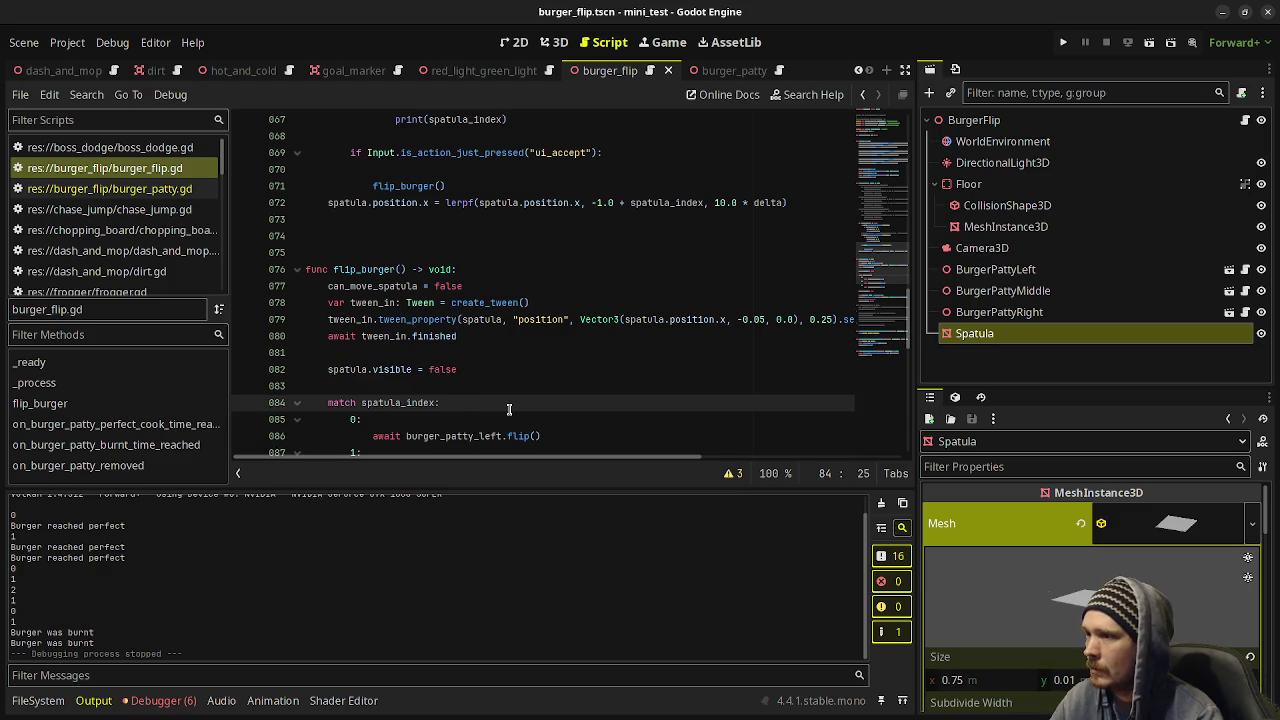
scroll(508, 354, "up", 5)
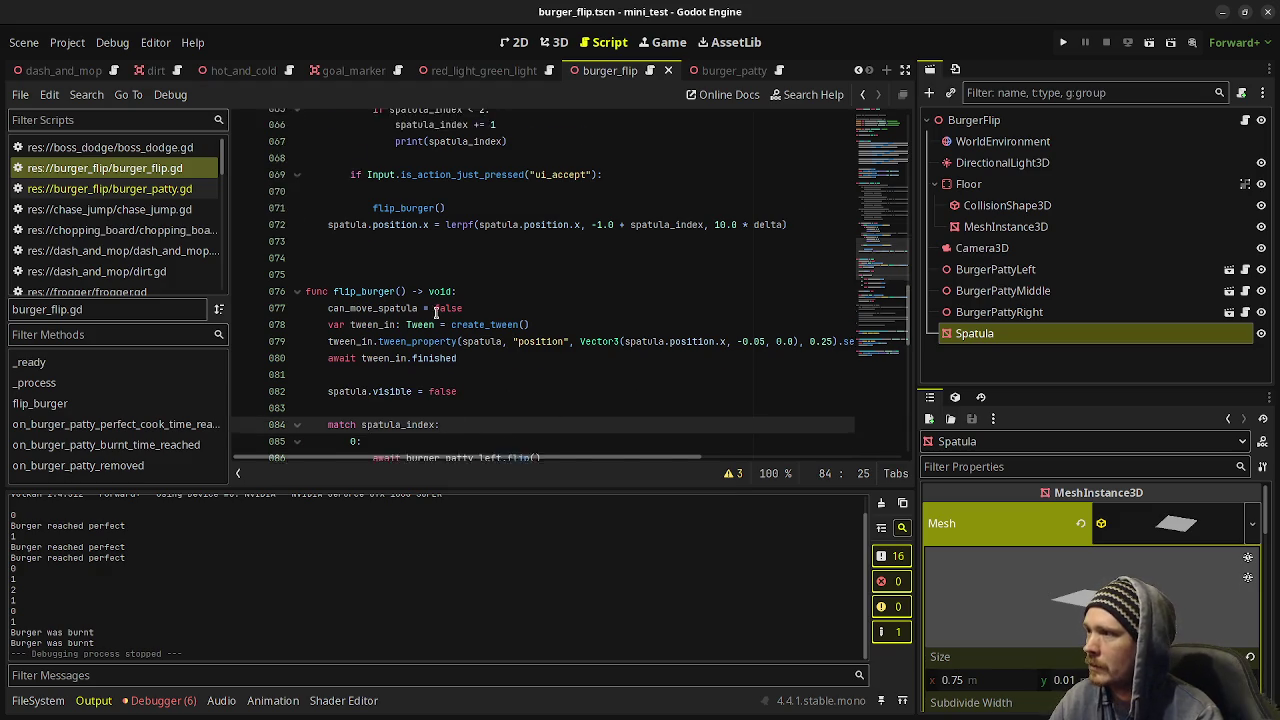
scroll(510, 365, "down", 1)
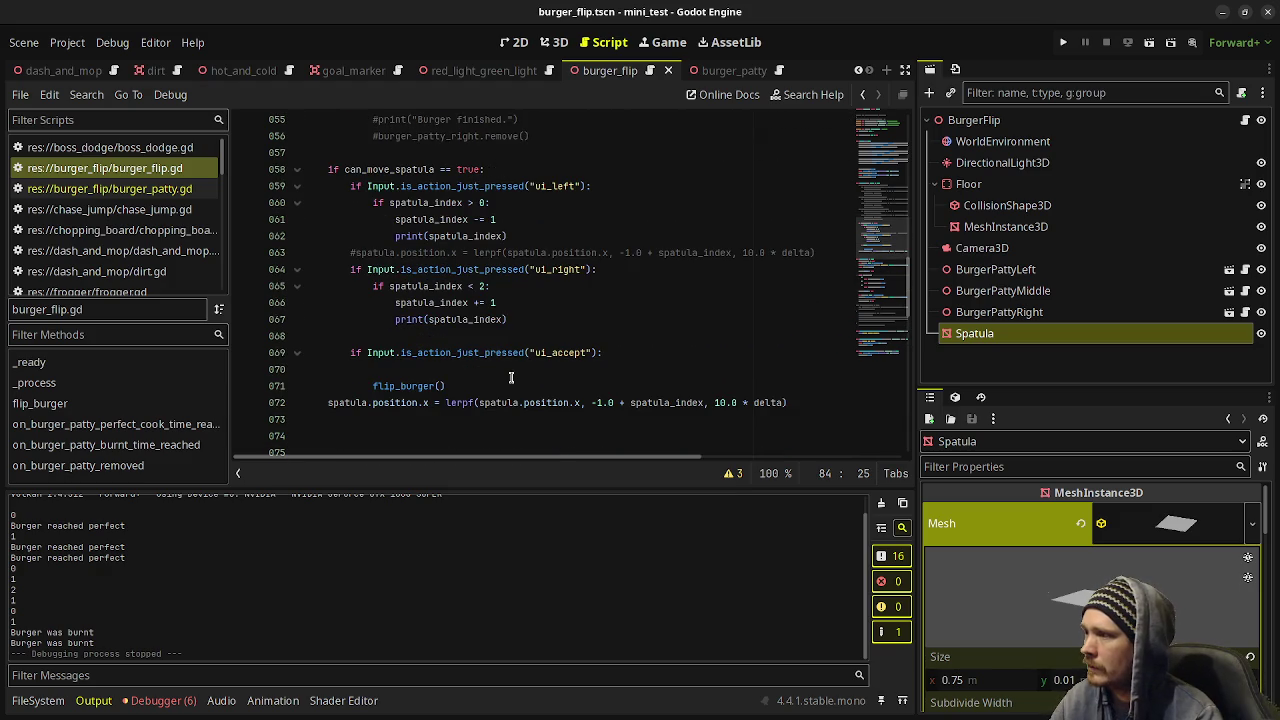
left_click(440, 369)
scroll(505, 379, "down", 1)
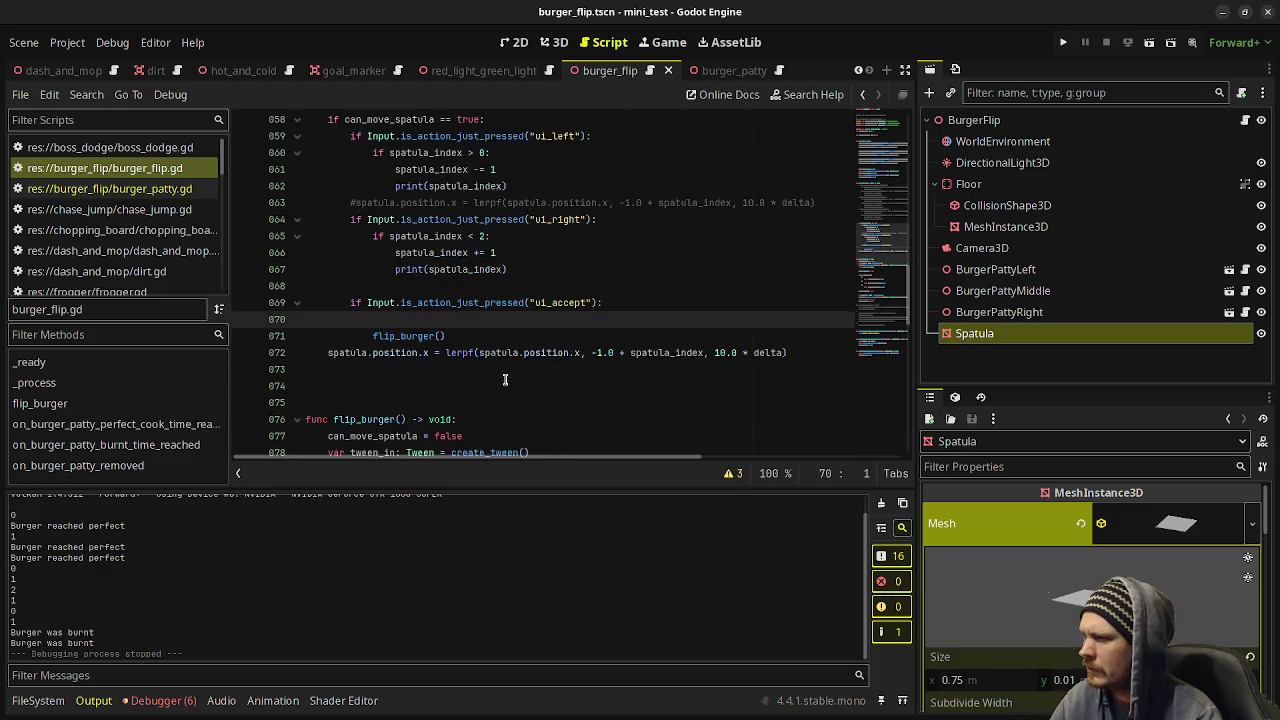
scroll(505, 379, "down", 2)
scroll(507, 373, "down", 2)
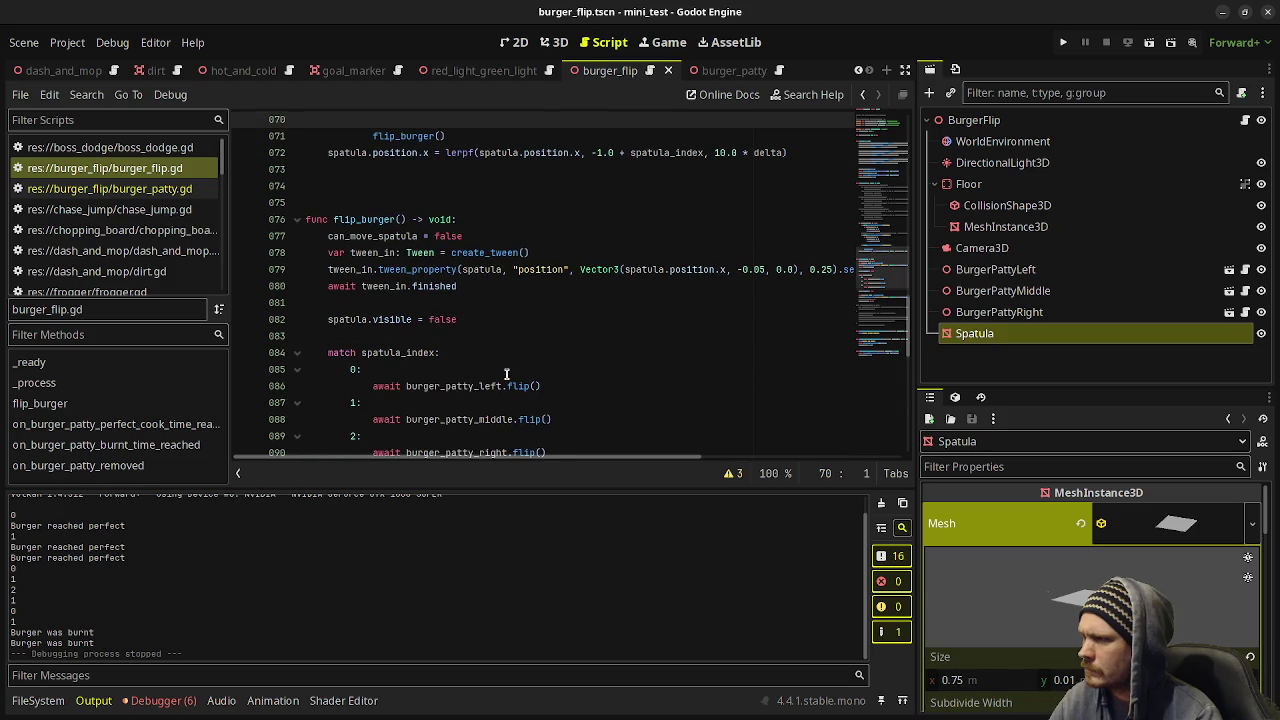
scroll(330, 349, "down", 1)
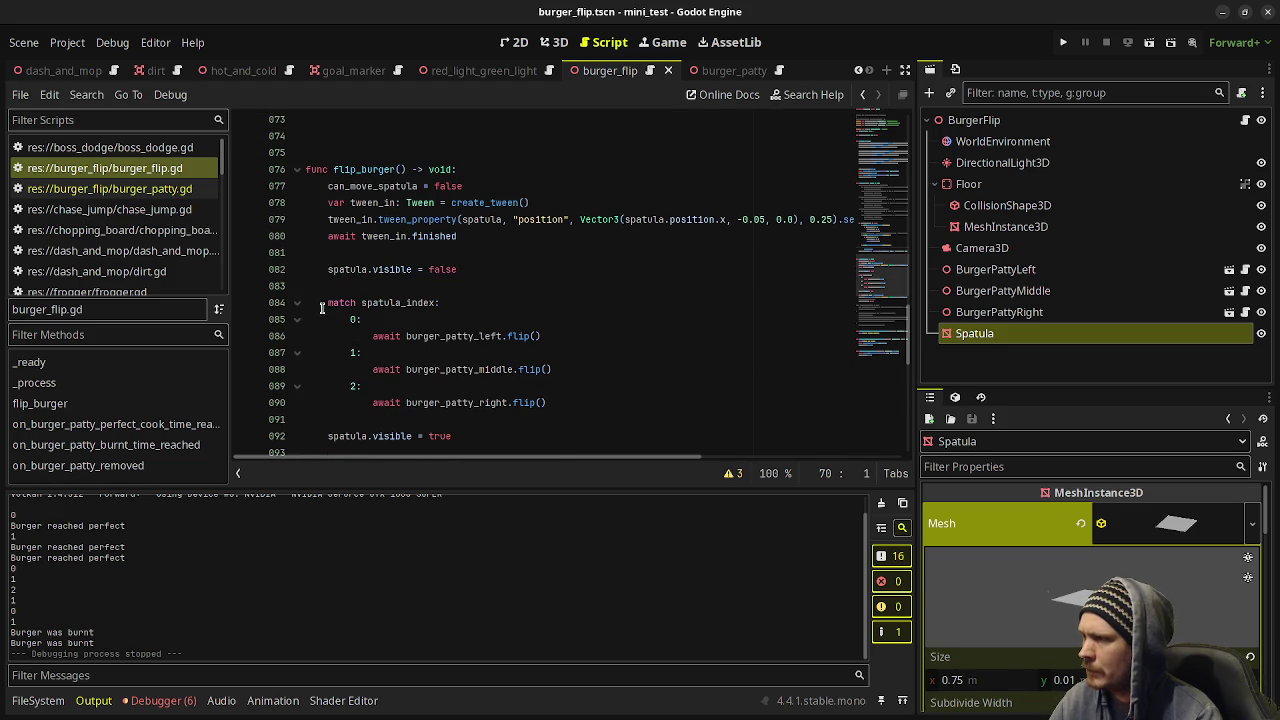
mouse_move(321, 306)
left_mouse_down()
mouse_move(540, 336)
mouse_move(556, 402)
left_mouse_up()
key("ctrl+c")
key("BackSpace")
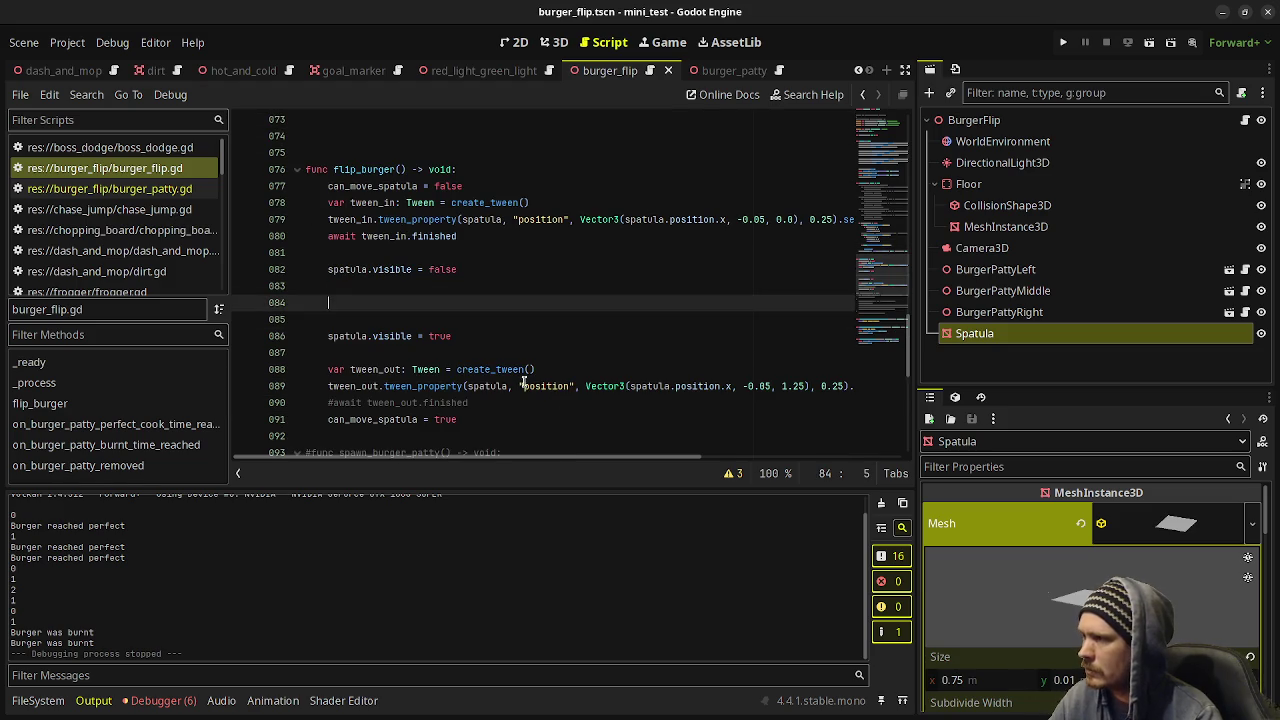
key("ctrl+z")
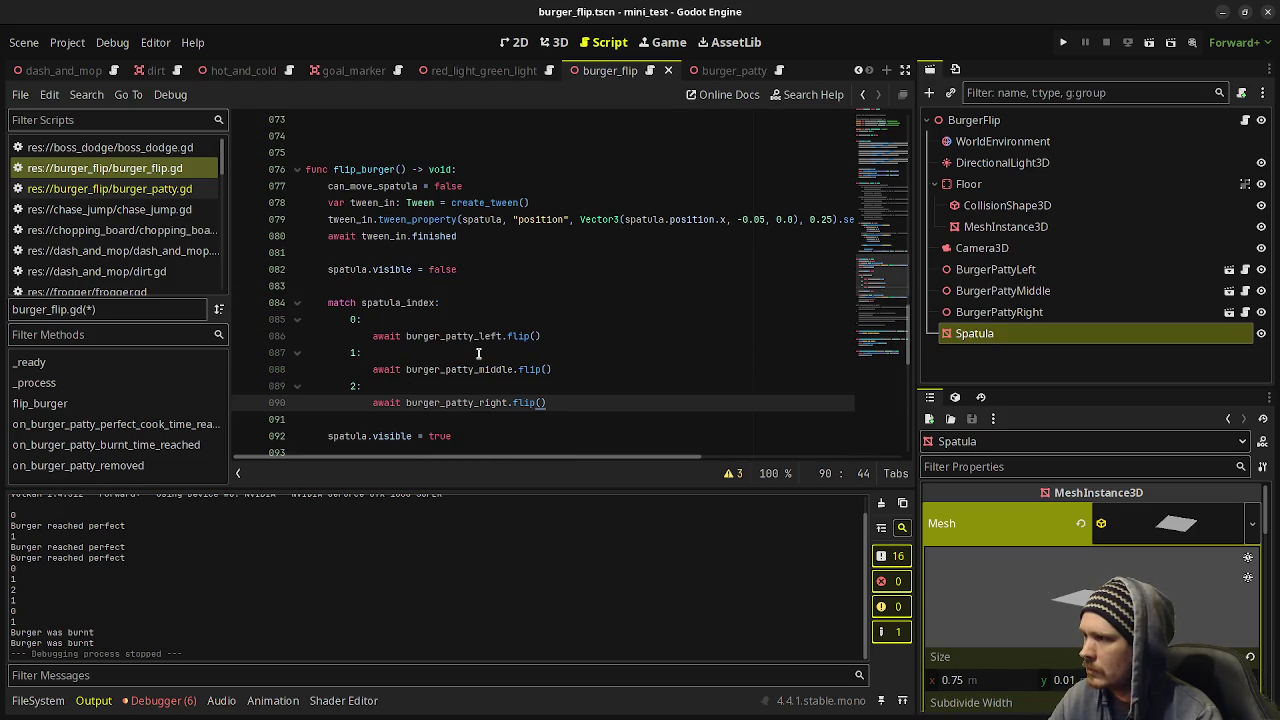
key("ctrl+shift+z")
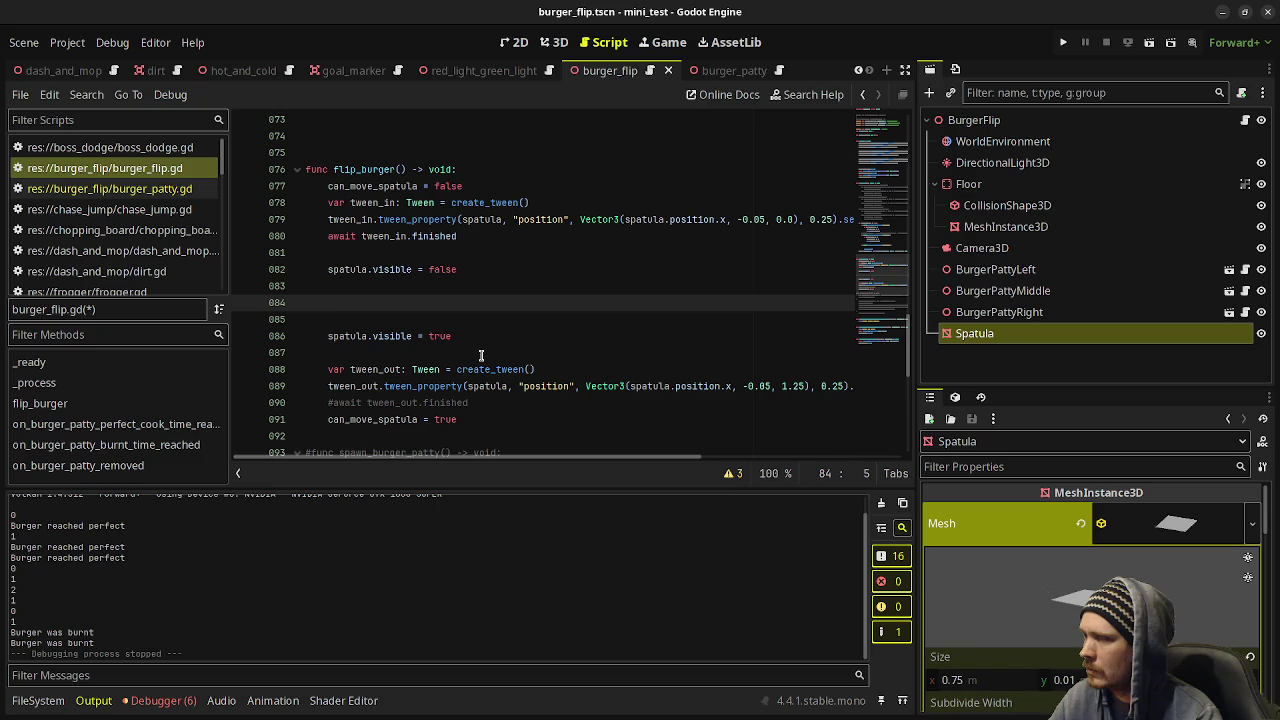
Paste the match block onto the indented empty line 70 under the ui_accept check.
scroll(481, 356, "up", 5)
left_click(451, 318)
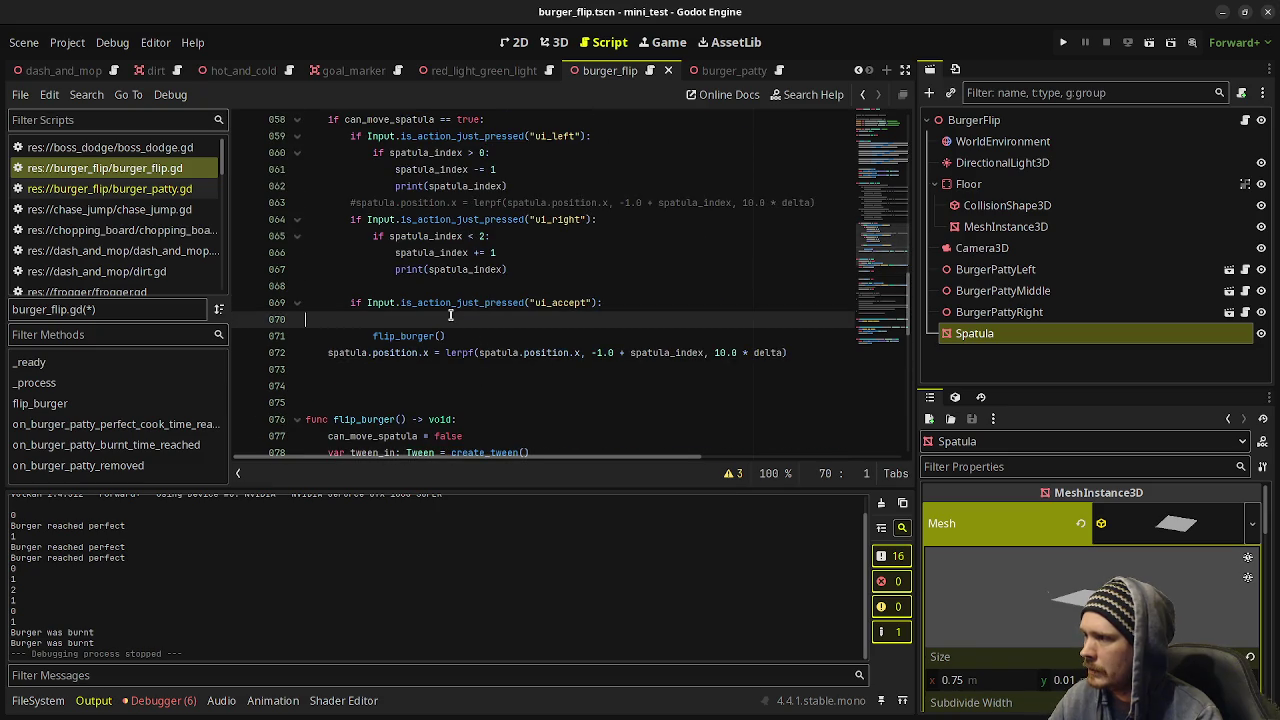
key("Tab")
key("Tab")
key("Tab")
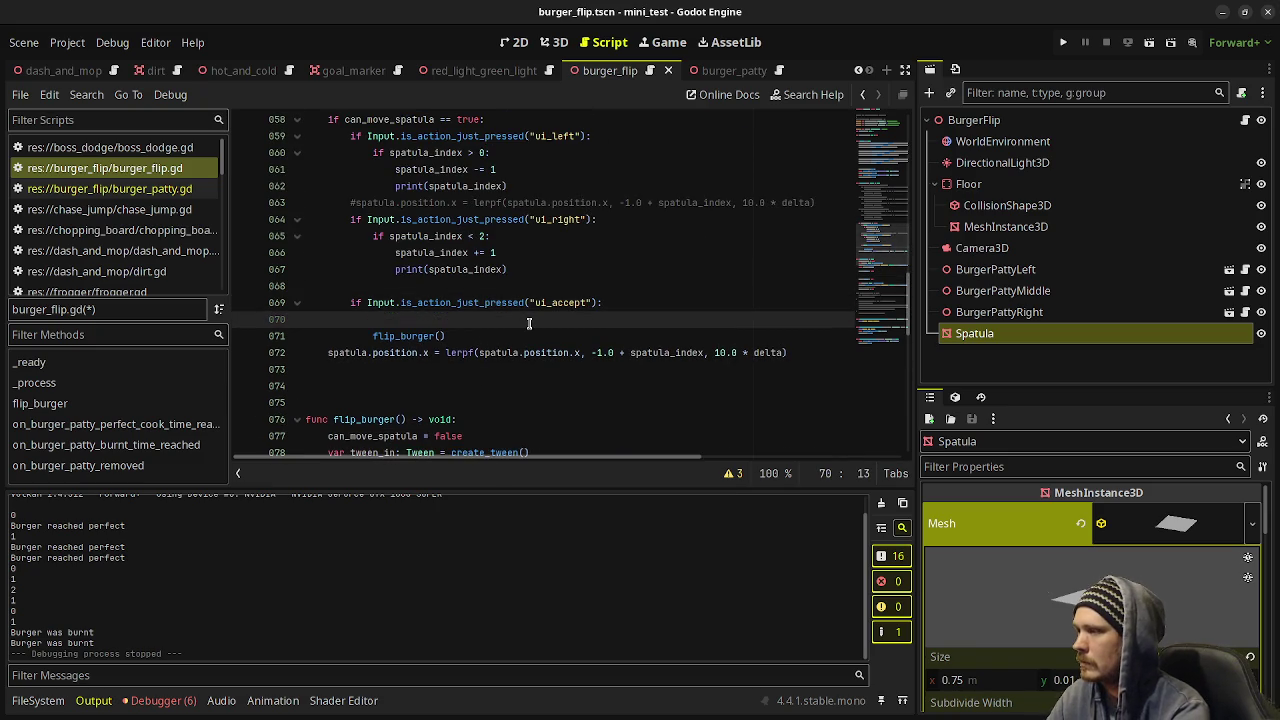
key("ctrl+v")
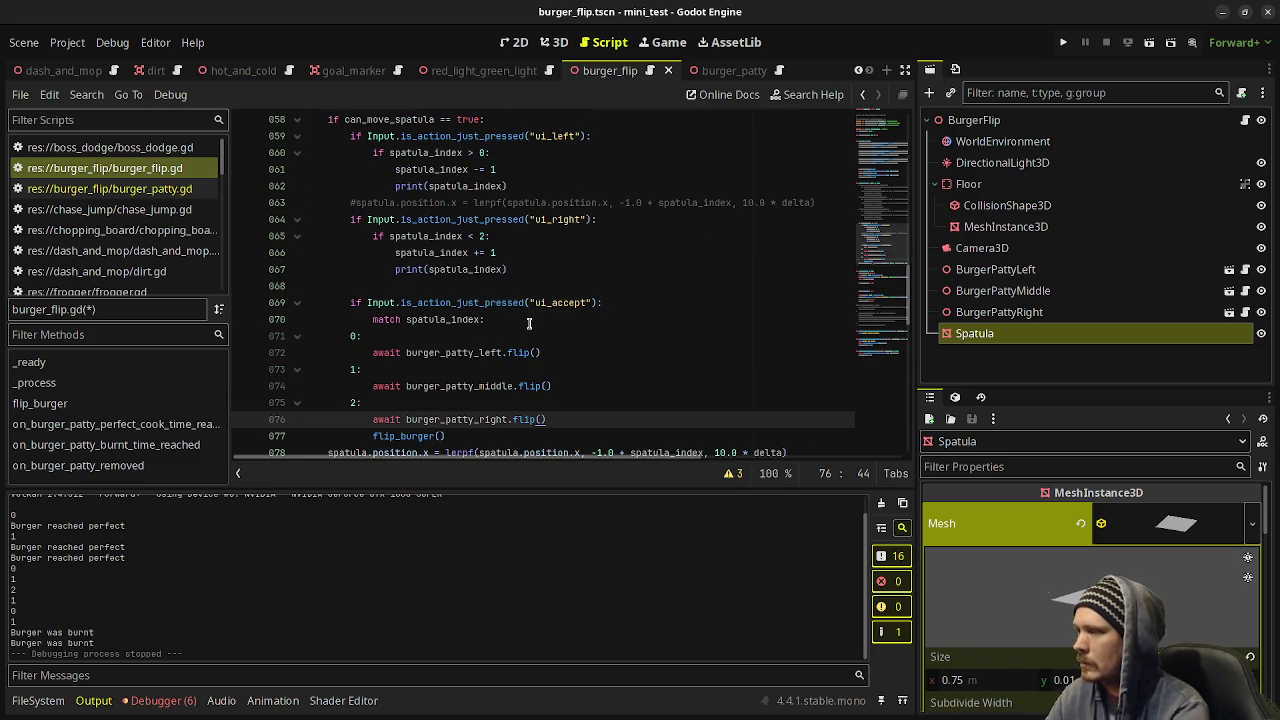
mouse_move(555, 418)
left_mouse_down()
mouse_move(450, 352)
mouse_move(350, 336)
left_mouse_up()
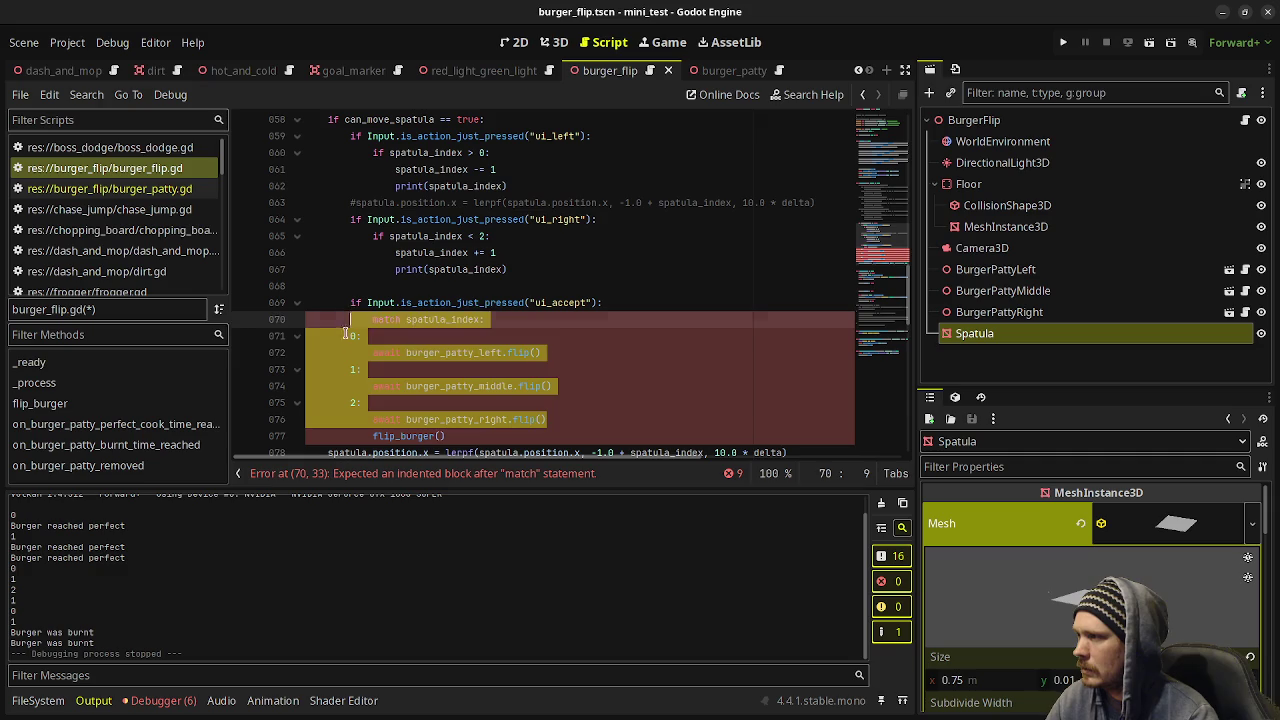
Indent the match cases and copy the commented-out left-patty if/elif checks from lines 40–44.
key("Tab")
key("Tab")
left_click(562, 370)
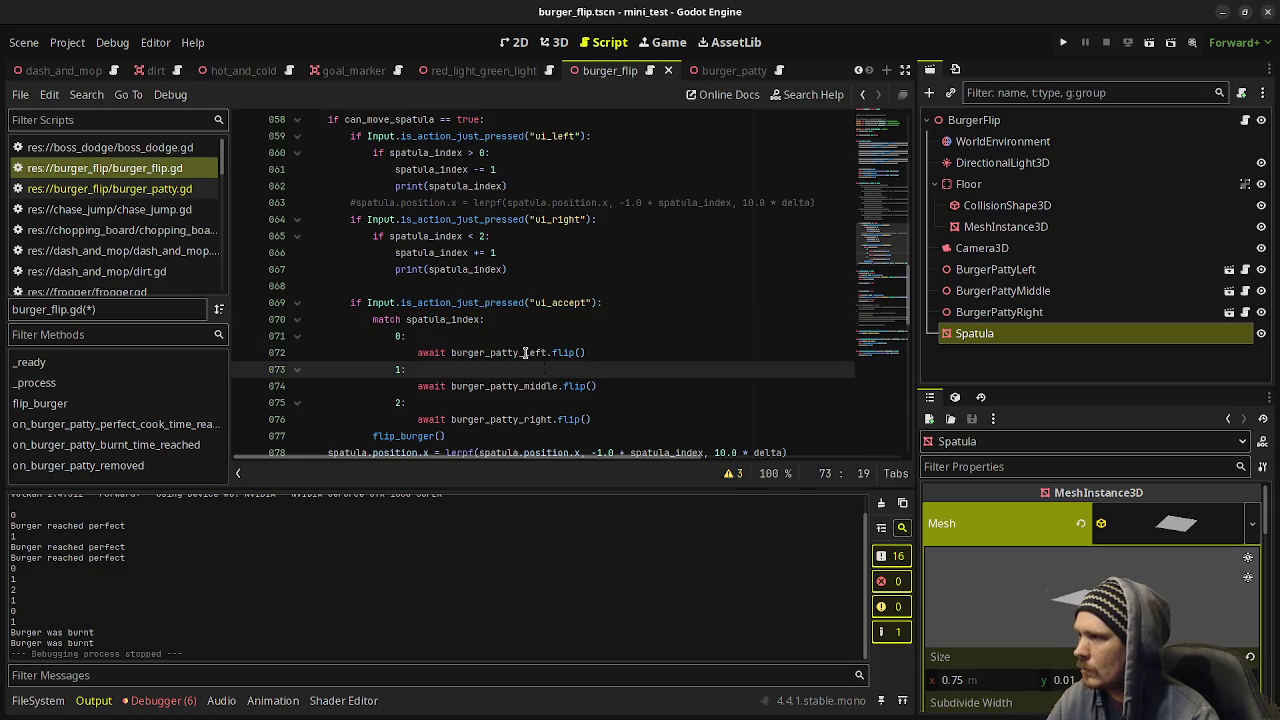
scroll(516, 296, "up", 5)
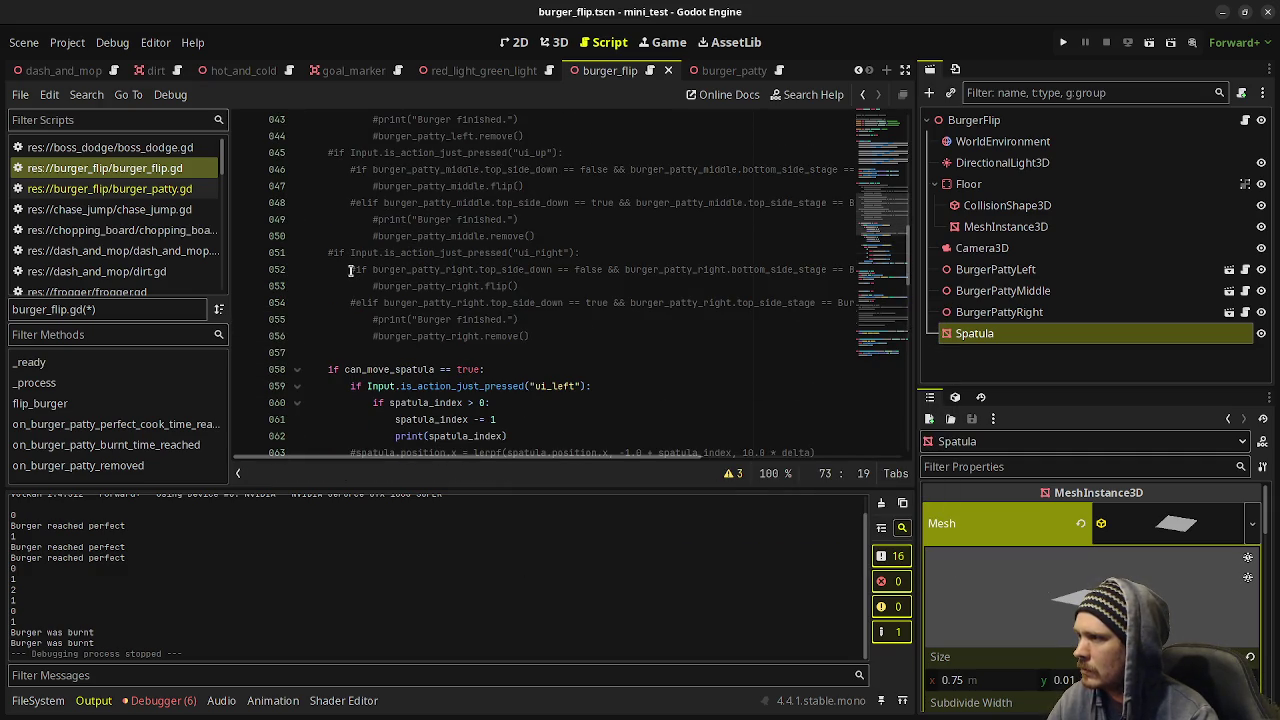
mouse_move(350, 270)
left_mouse_down()
mouse_move(500, 334)
mouse_move(551, 334)
left_mouse_up()
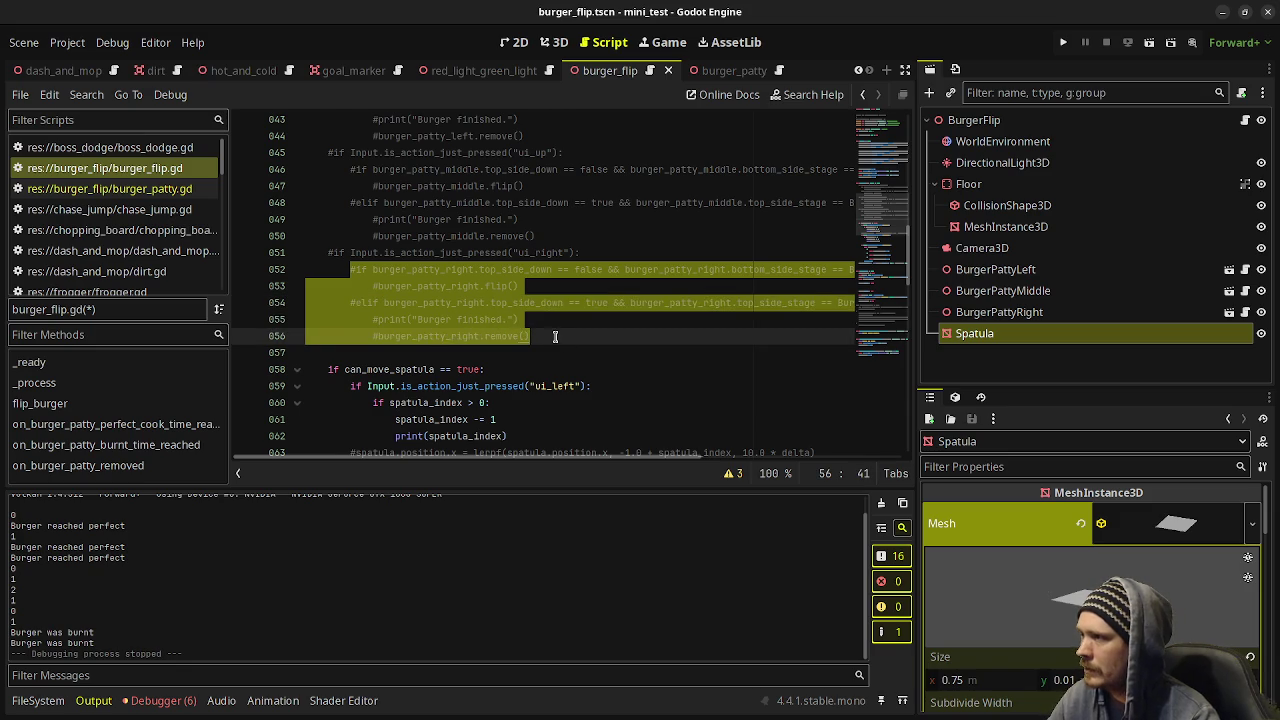
scroll(555, 336, "up", 2)
left_click_drag(350, 169, 525, 236)
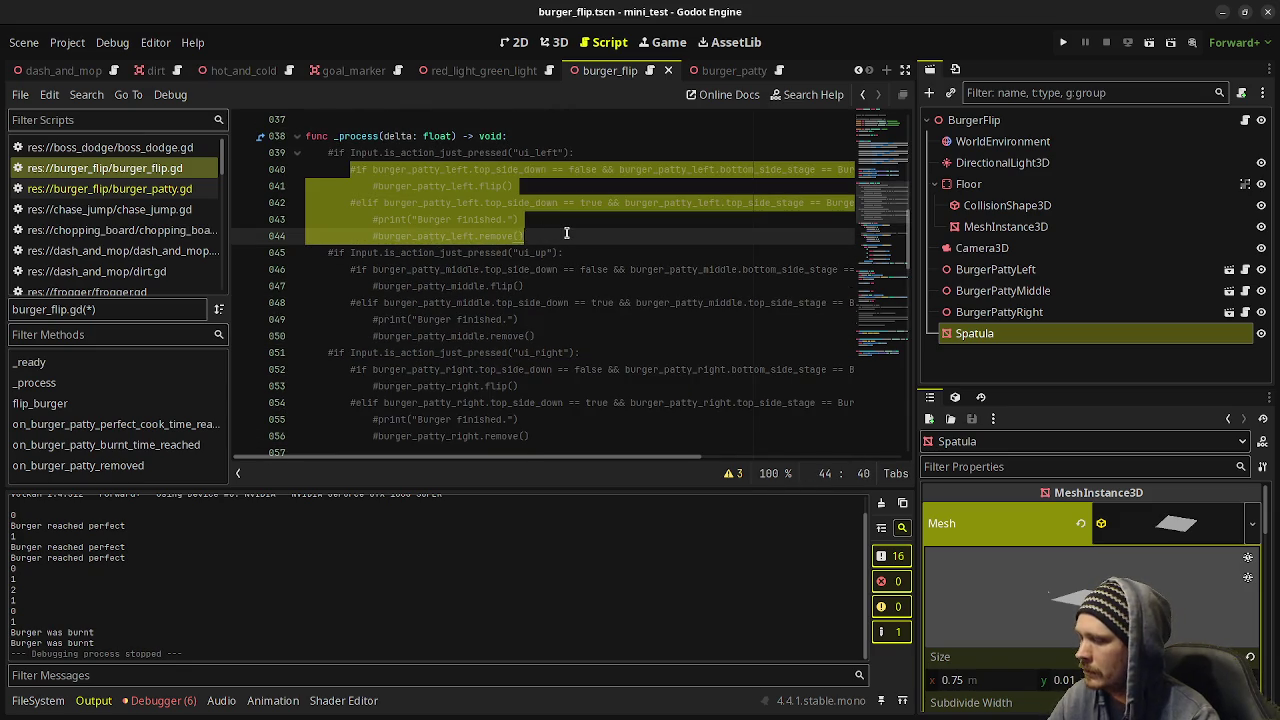
scroll(544, 373, "down", 5)
scroll(507, 344, "down", 3)
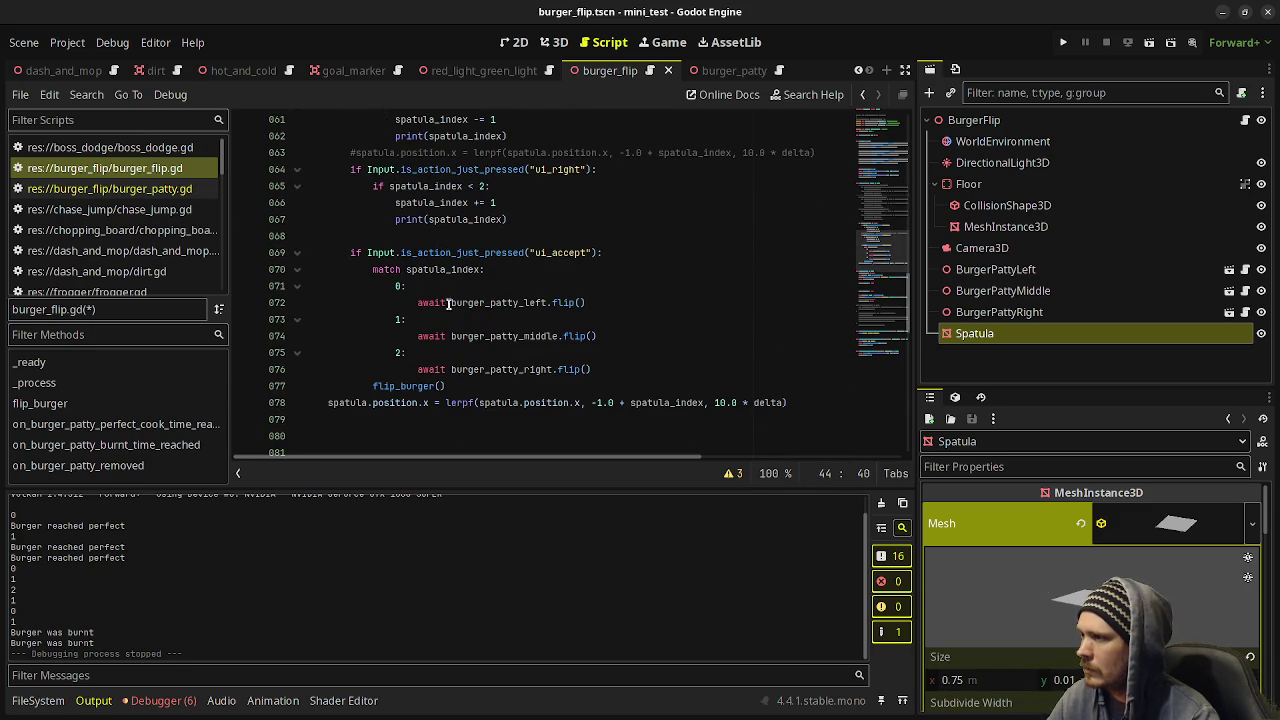
Replace case 0's left patty flip call with the copied checks, indented two levels.
left_click_drag(415, 302, 588, 302)
key("ctrl+v")
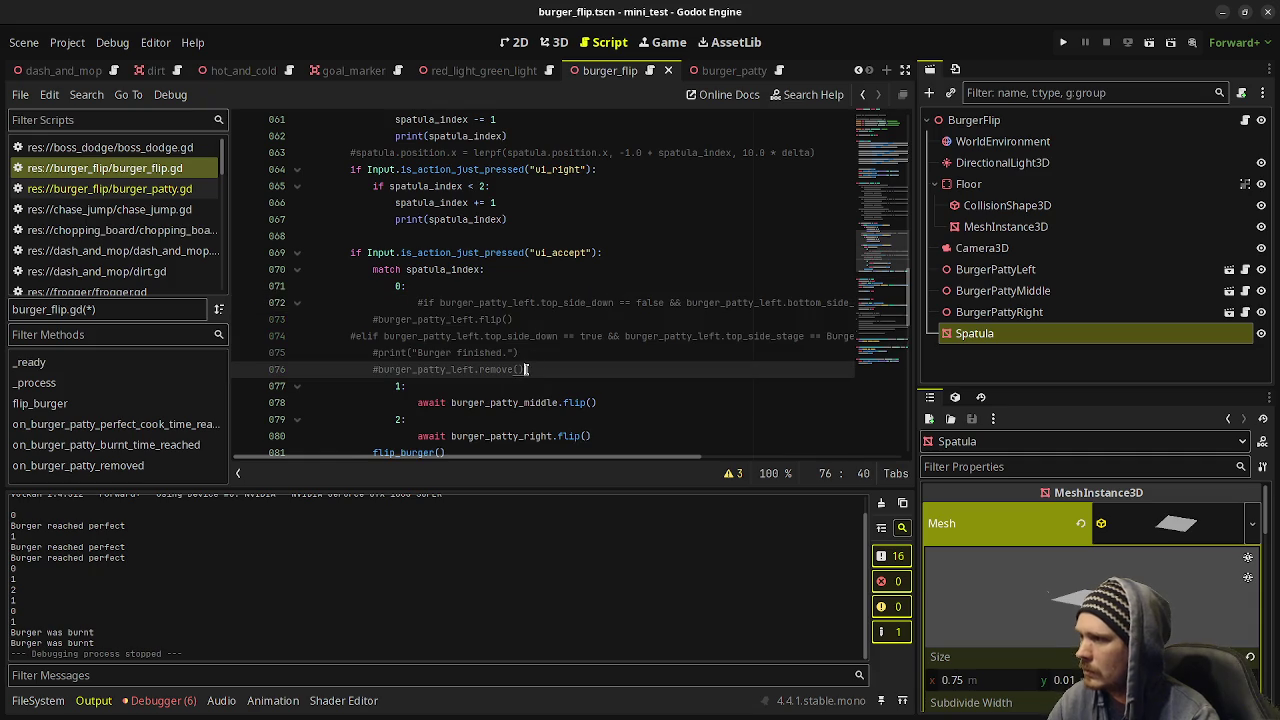
mouse_move(528, 369)
left_mouse_down()
mouse_move(380, 288)
mouse_move(373, 319)
left_mouse_up()
key("Tab")
key("Tab")
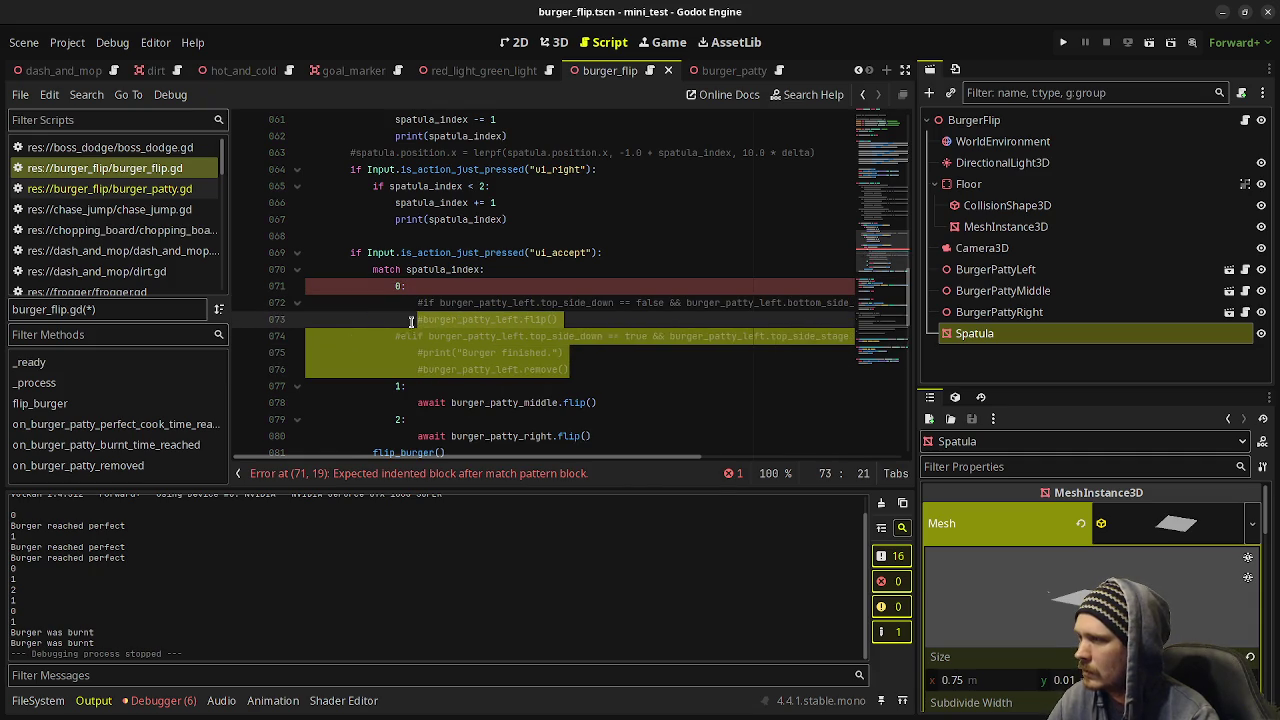
key("Tab")
key("Up")
key("Up")
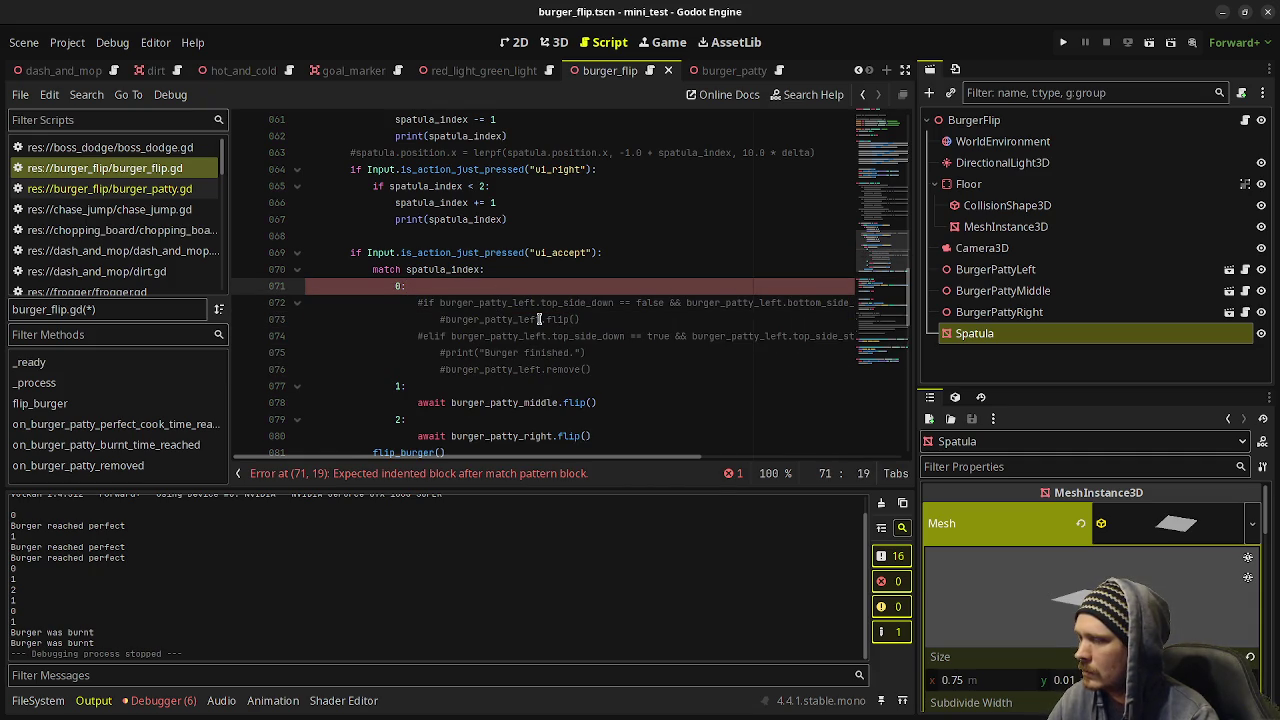
scroll(540, 320, "down", 7)
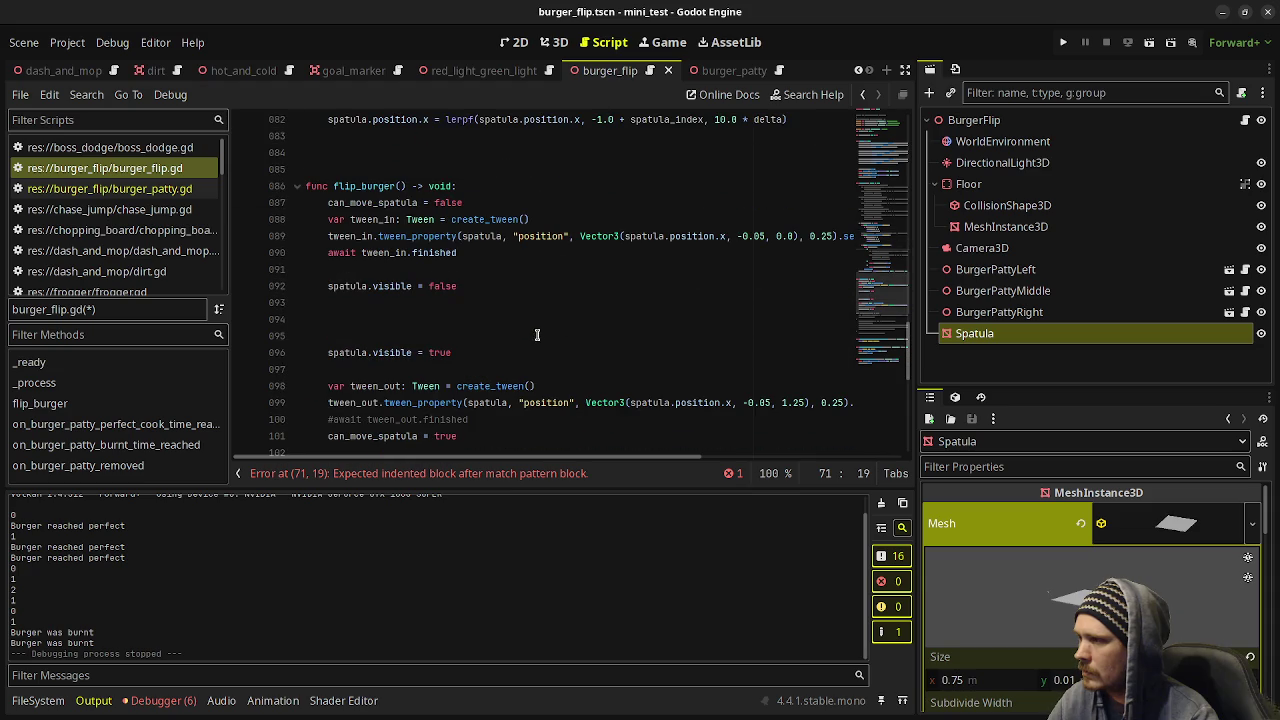
Move a copy of the match spatula_index block into flip_burger.
left_click(433, 319)
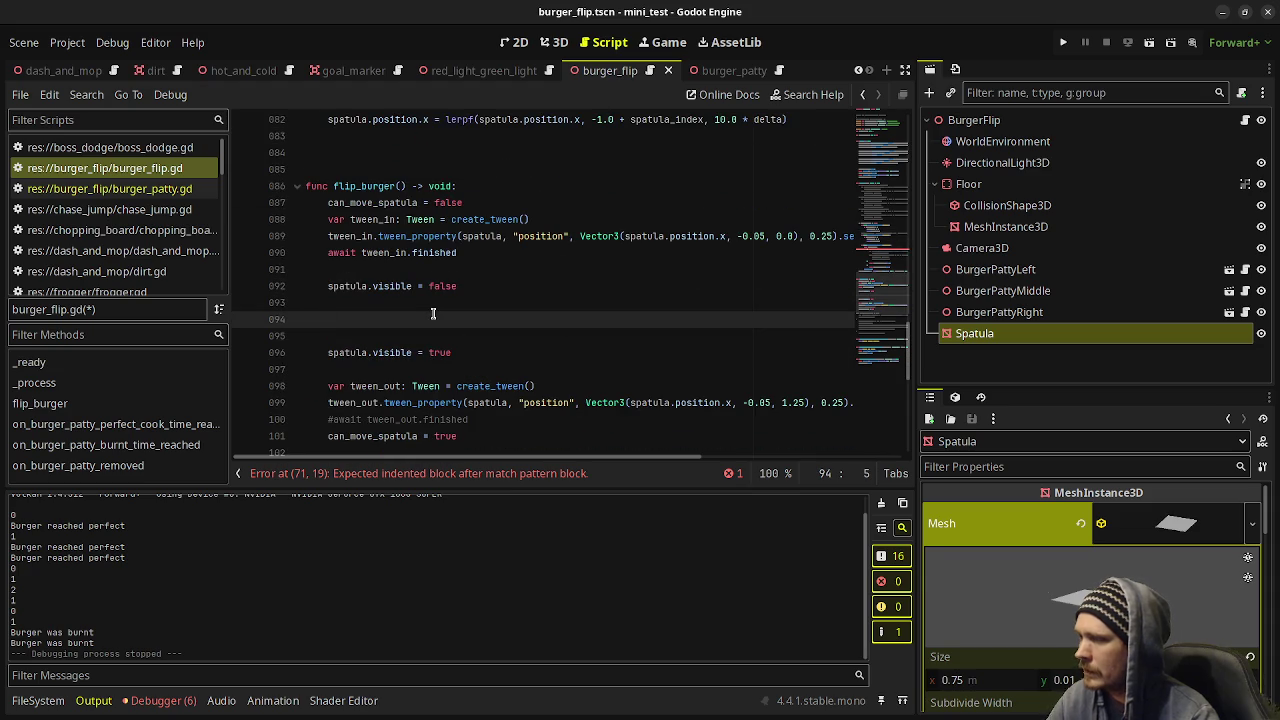
scroll(433, 314, "up", 5)
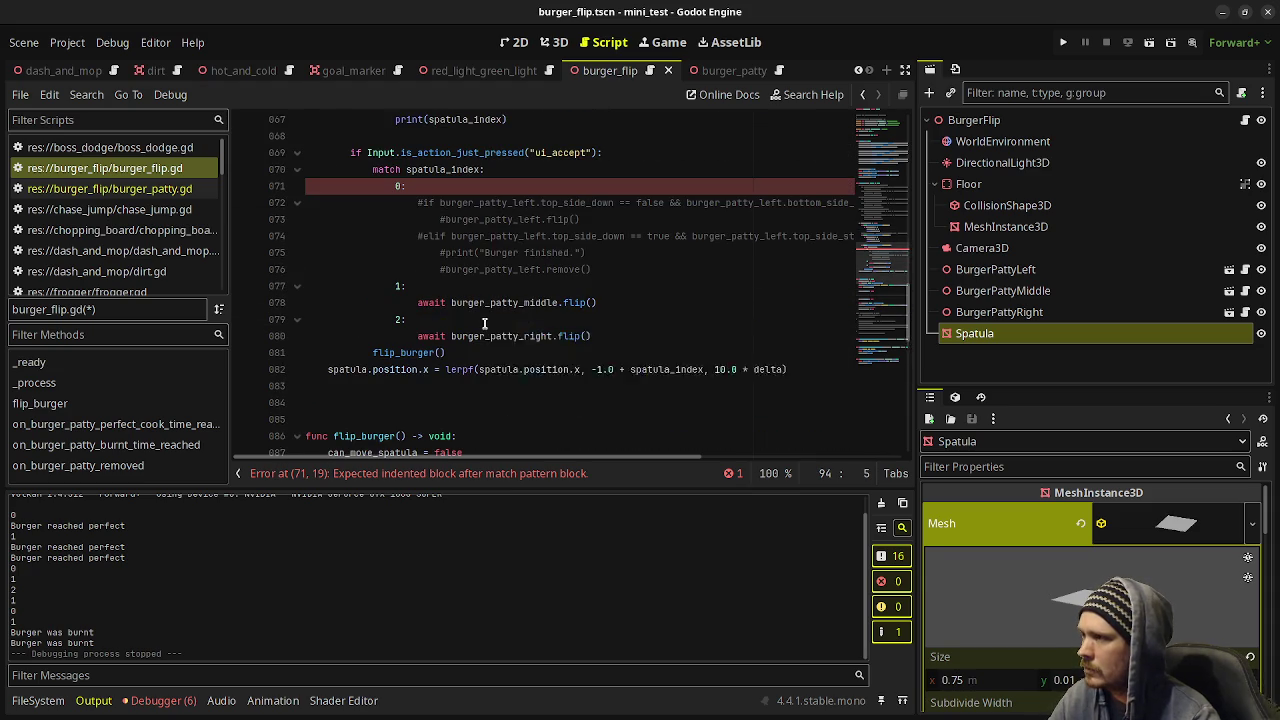
left_click(581, 302)
left_click(608, 336)
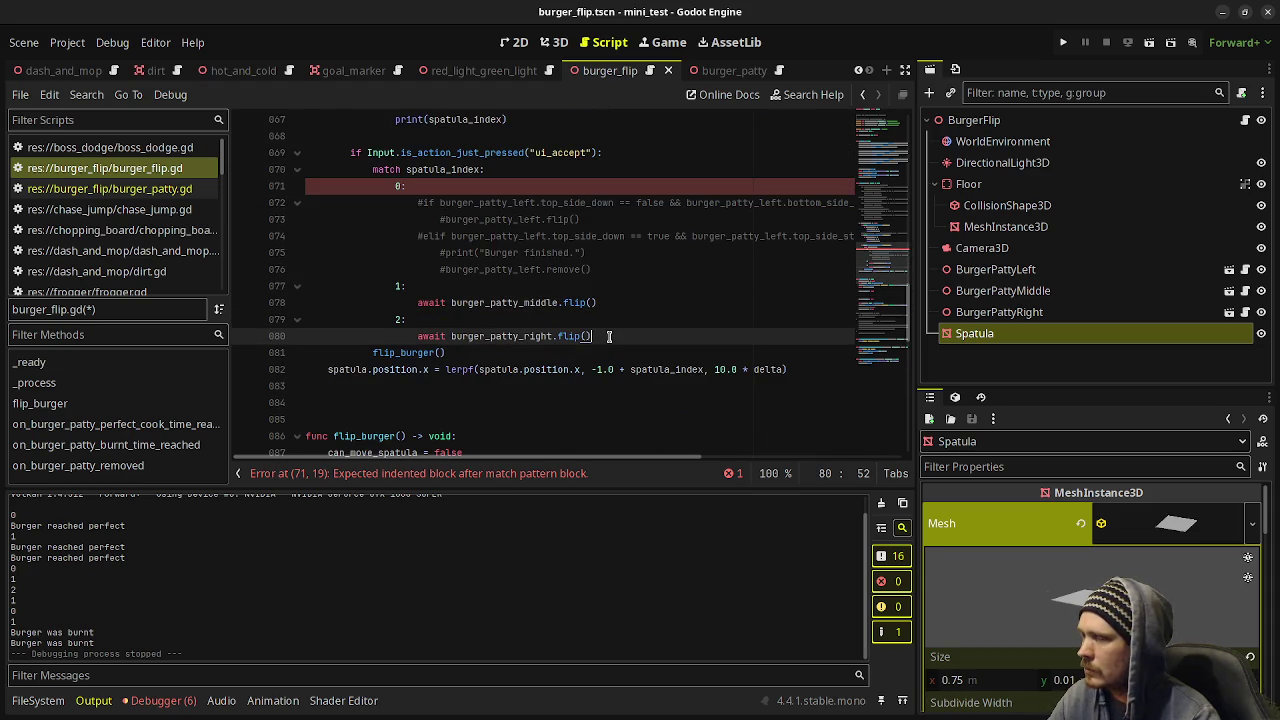
left_click_drag(608, 336, 374, 172)
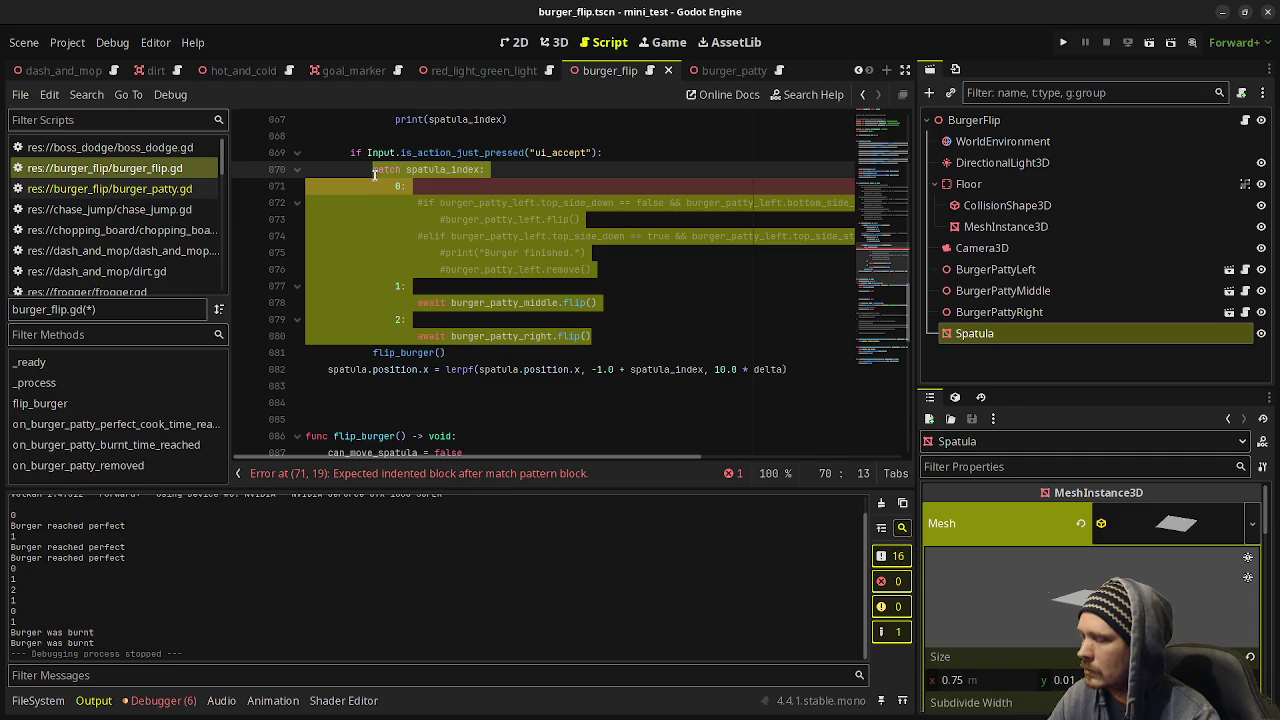
key("ctrl+x")
scroll(463, 345, "down", 2)
left_click(410, 318)
key("ctrl+v")
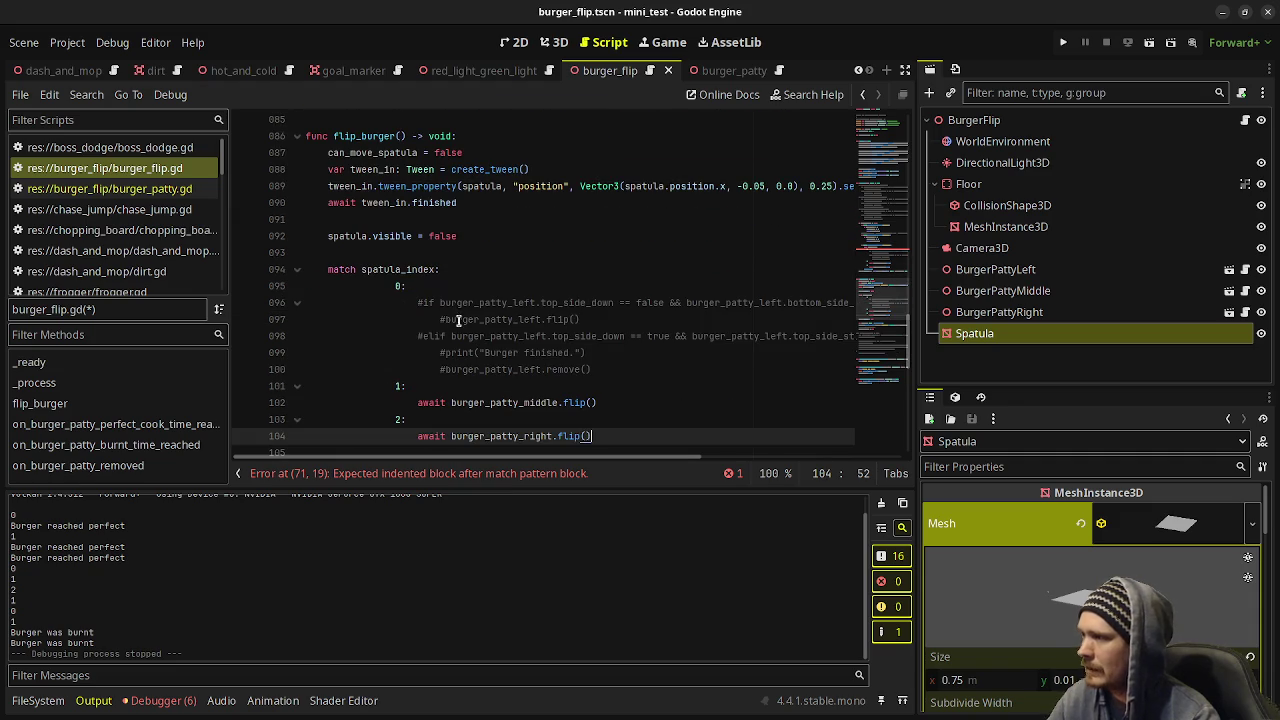
Dedent the pasted cases, make case 0 await burger_patty_left.flip(), and save burger_flip.gd.
left_click(385, 284)
left_click(443, 436, "shift")
key("shift+Tab")
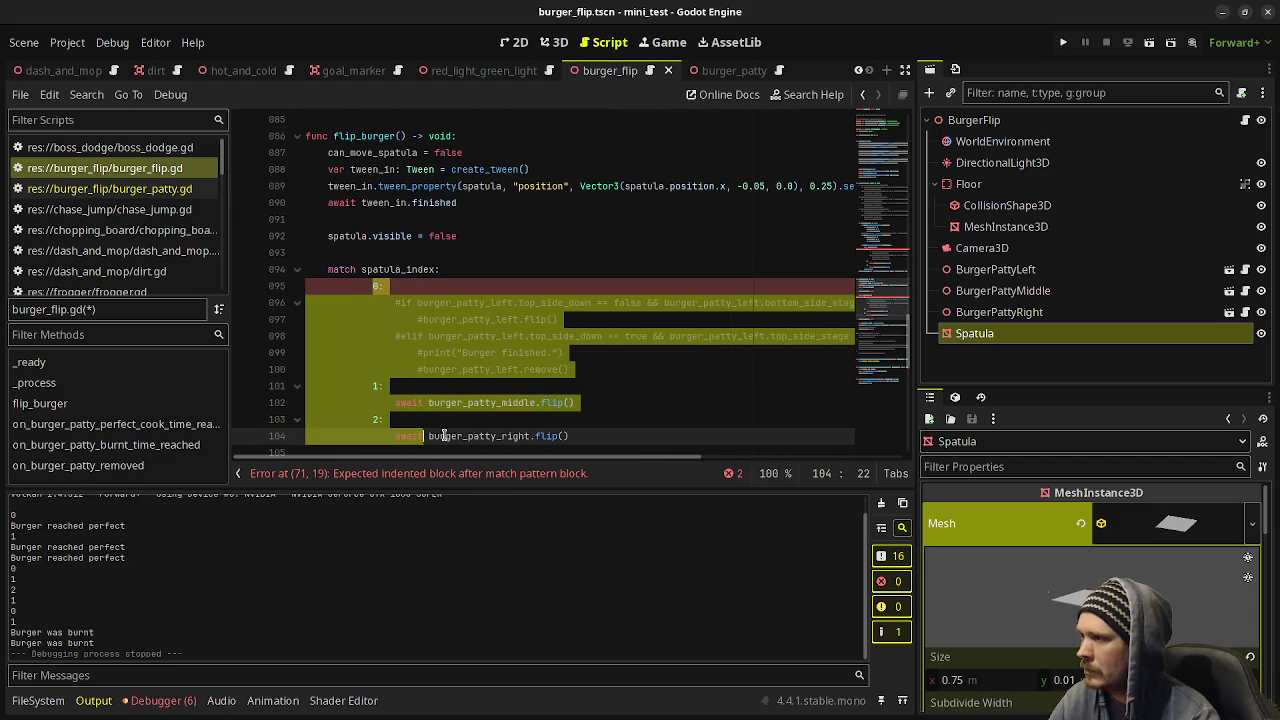
key("shift+Tab")
left_click_drag(557, 368, 372, 303)
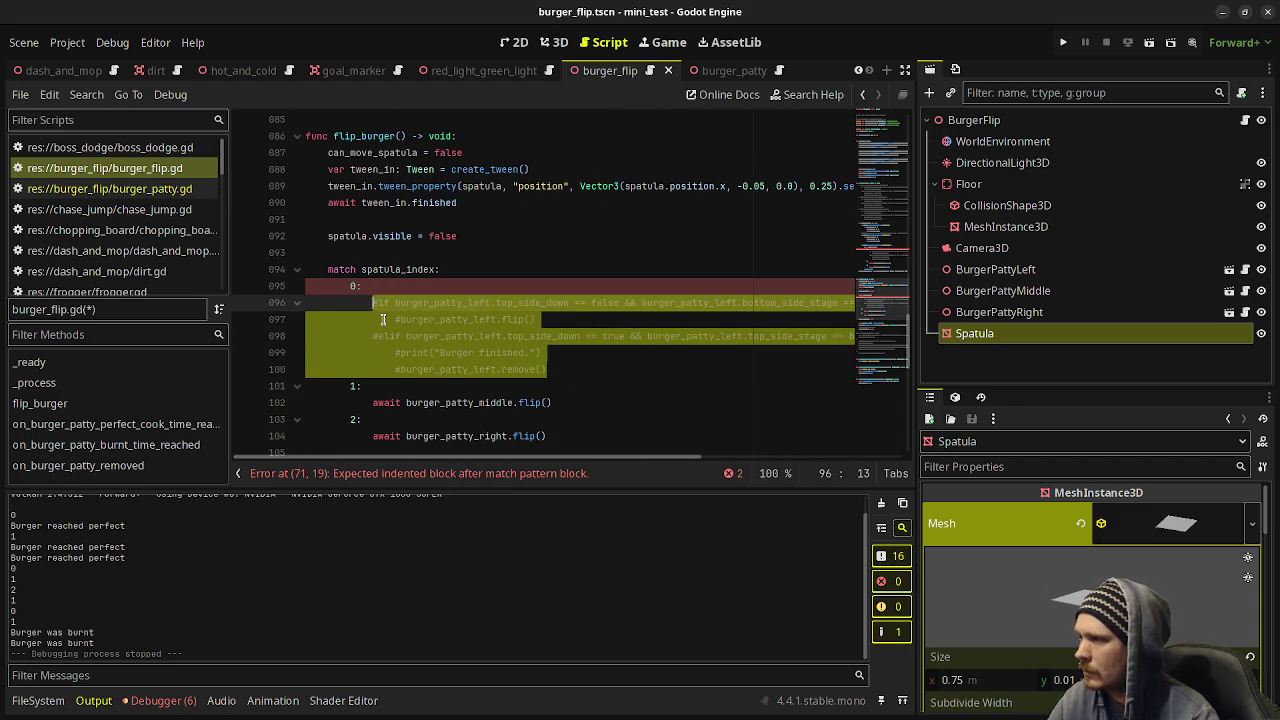
key("BackSpace")
type("await burger_patty_left")
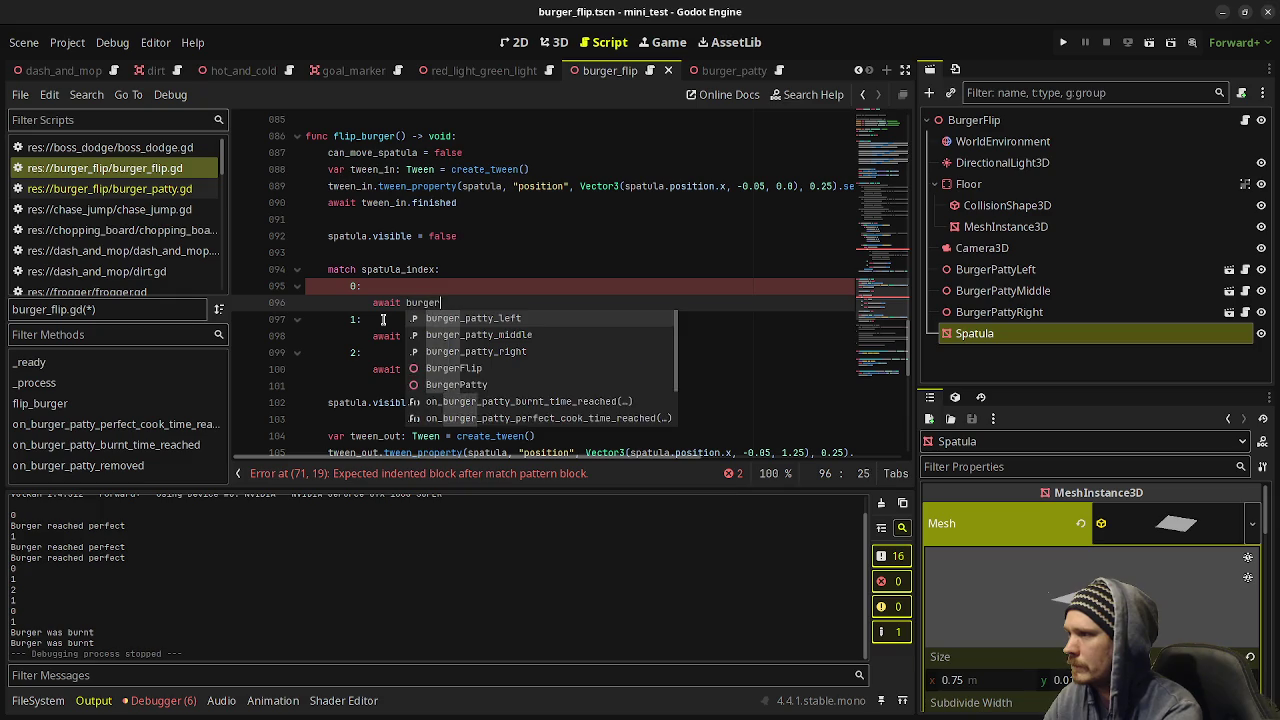
type(".flip()")
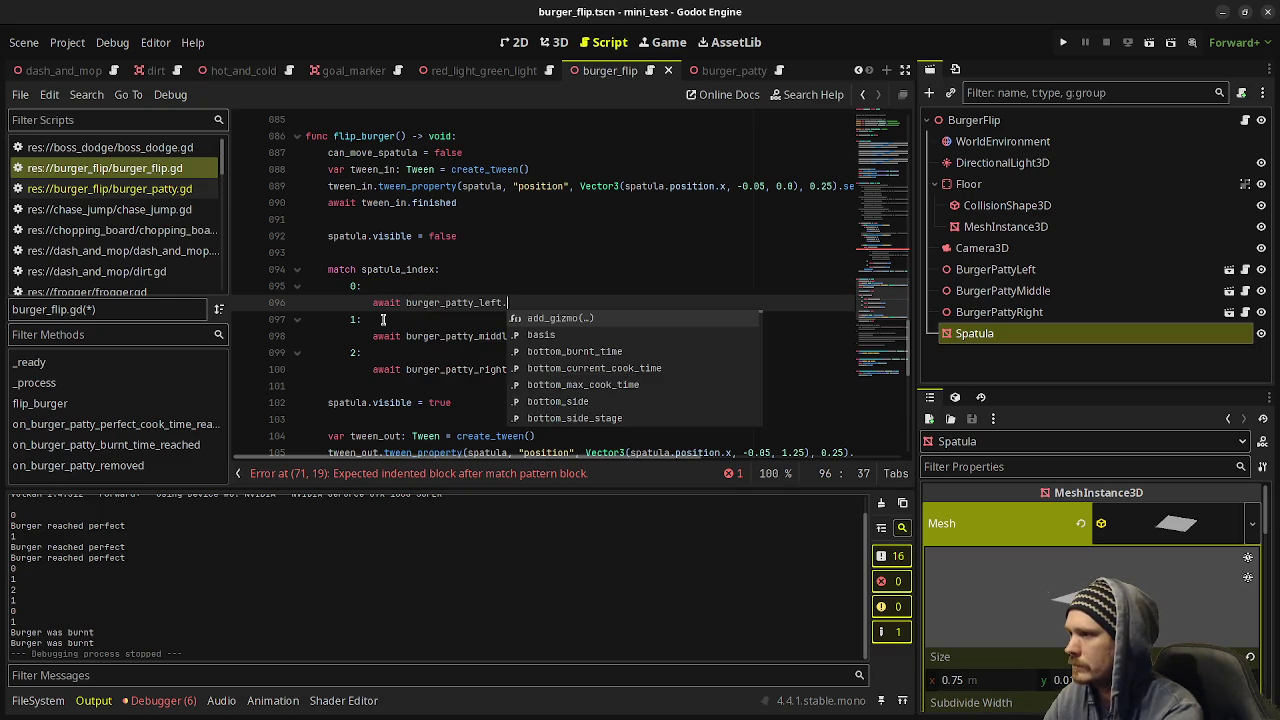
key("ctrl+s")
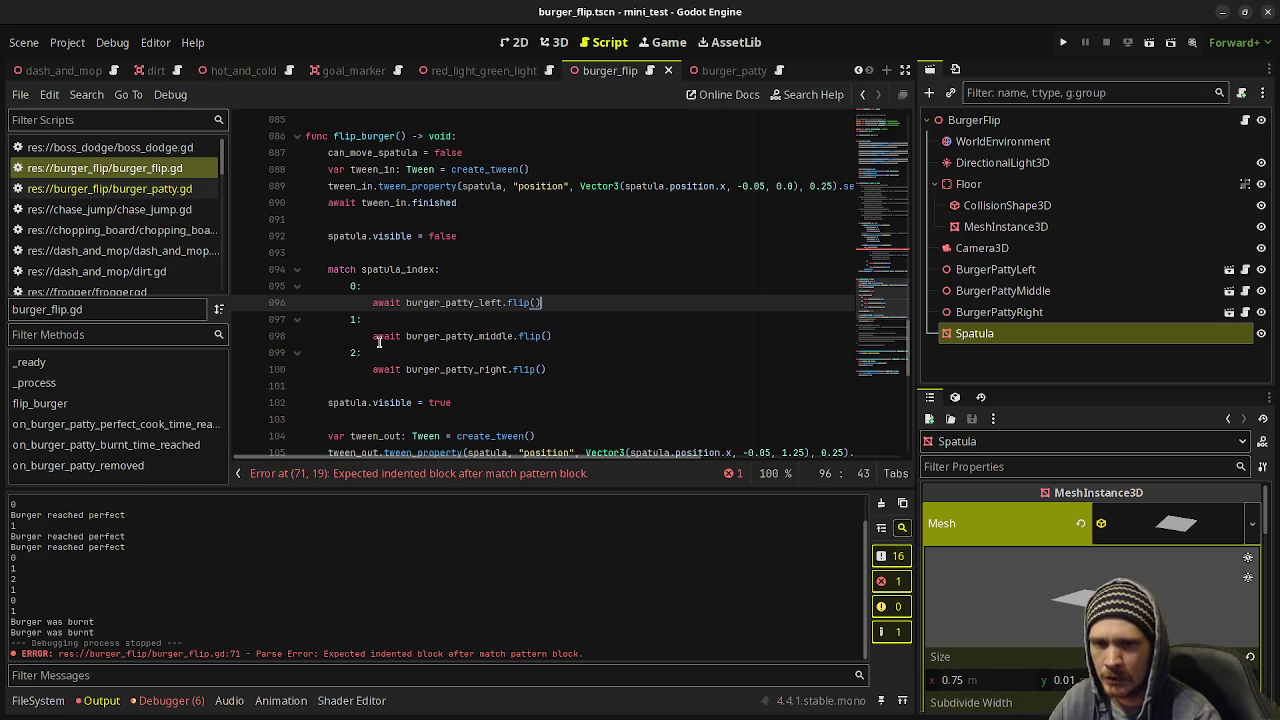
left_click(451, 369)
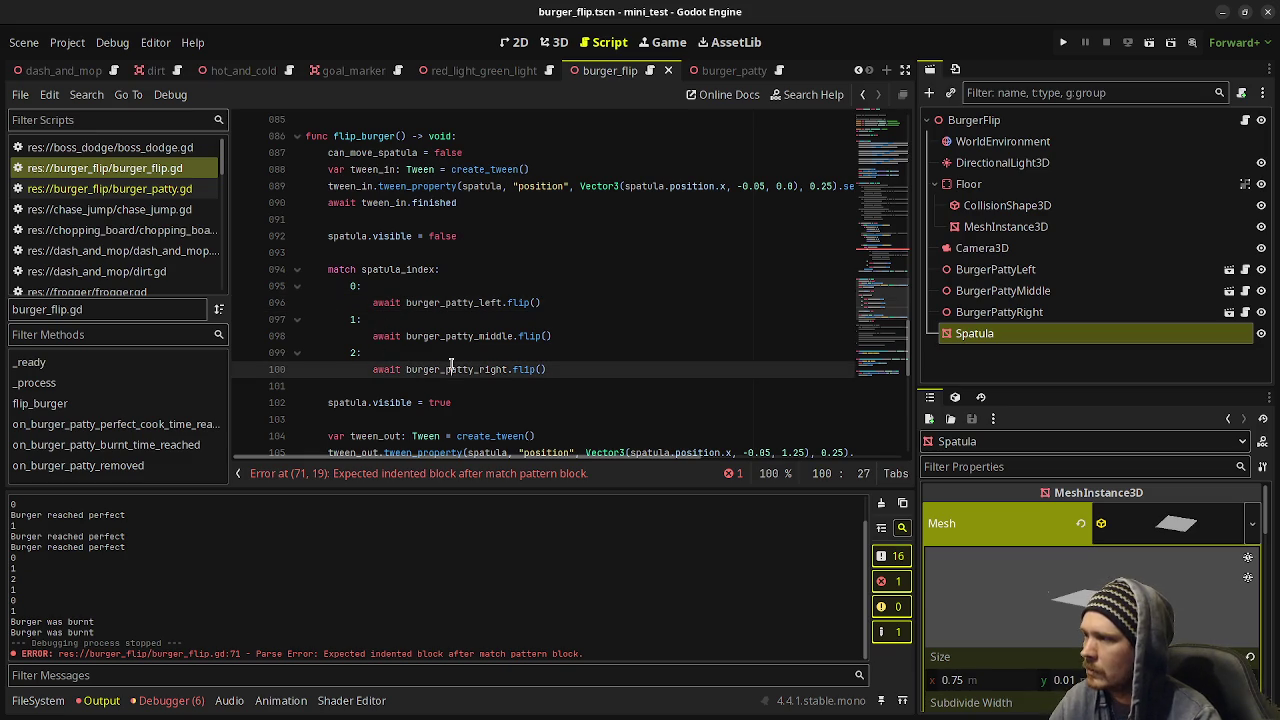
scroll(456, 367, "up", 3)
scroll(456, 367, "up", 5)
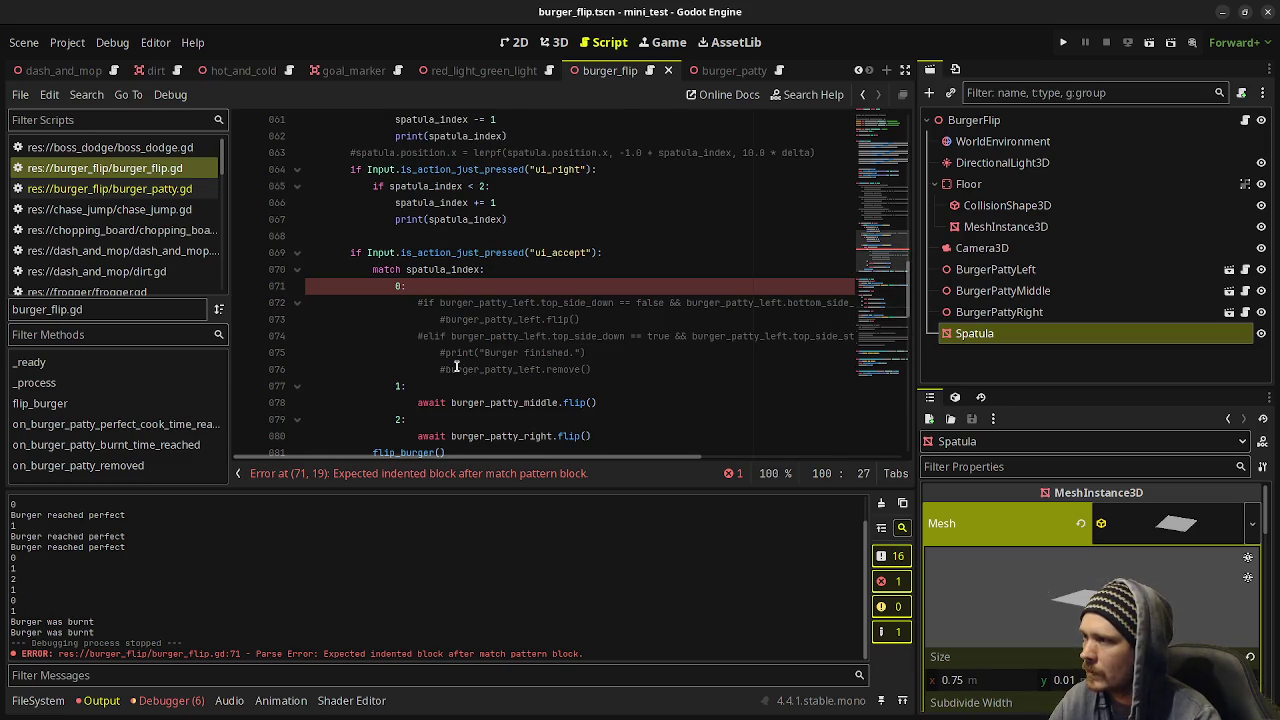
left_click_drag(610, 362, 406, 306)
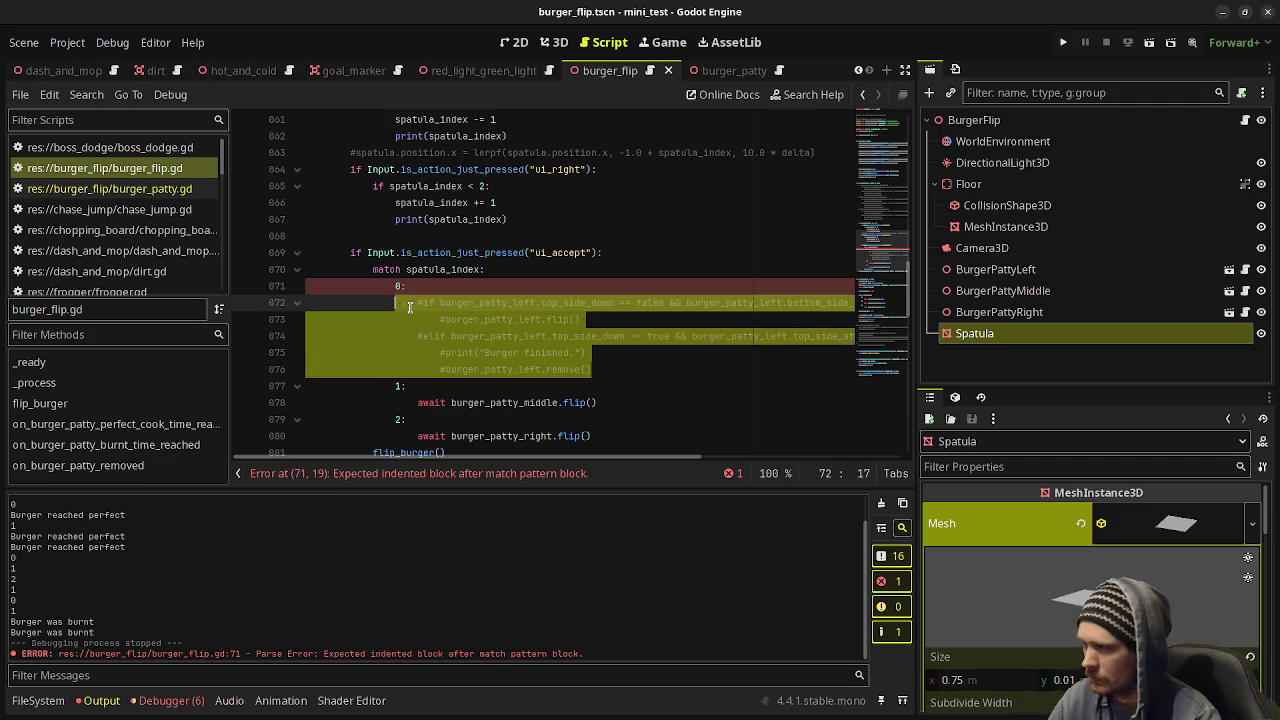
Uncomment the left-patty lines in case 0 and change its flip call to flip_burger().
key("ctrl+k")
left_click(585, 352)
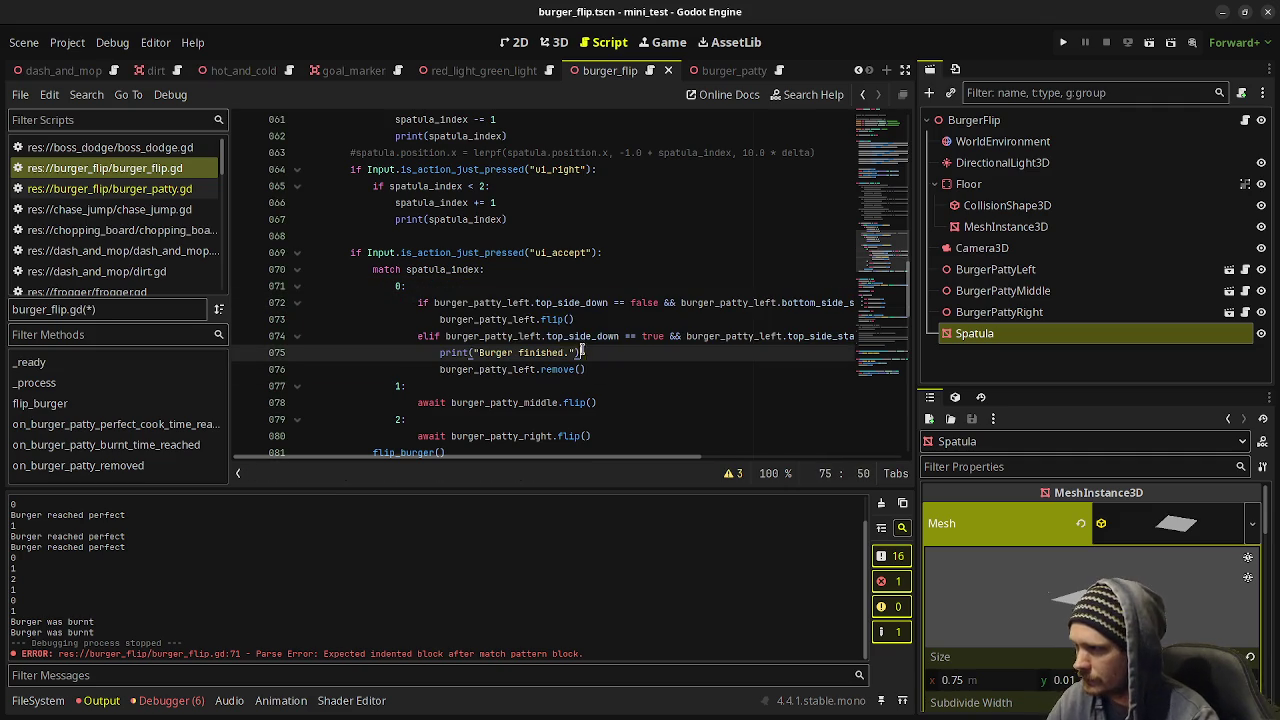
mouse_move(576, 318)
left_mouse_down()
mouse_move(420, 318)
mouse_move(437, 315)
left_mouse_up()
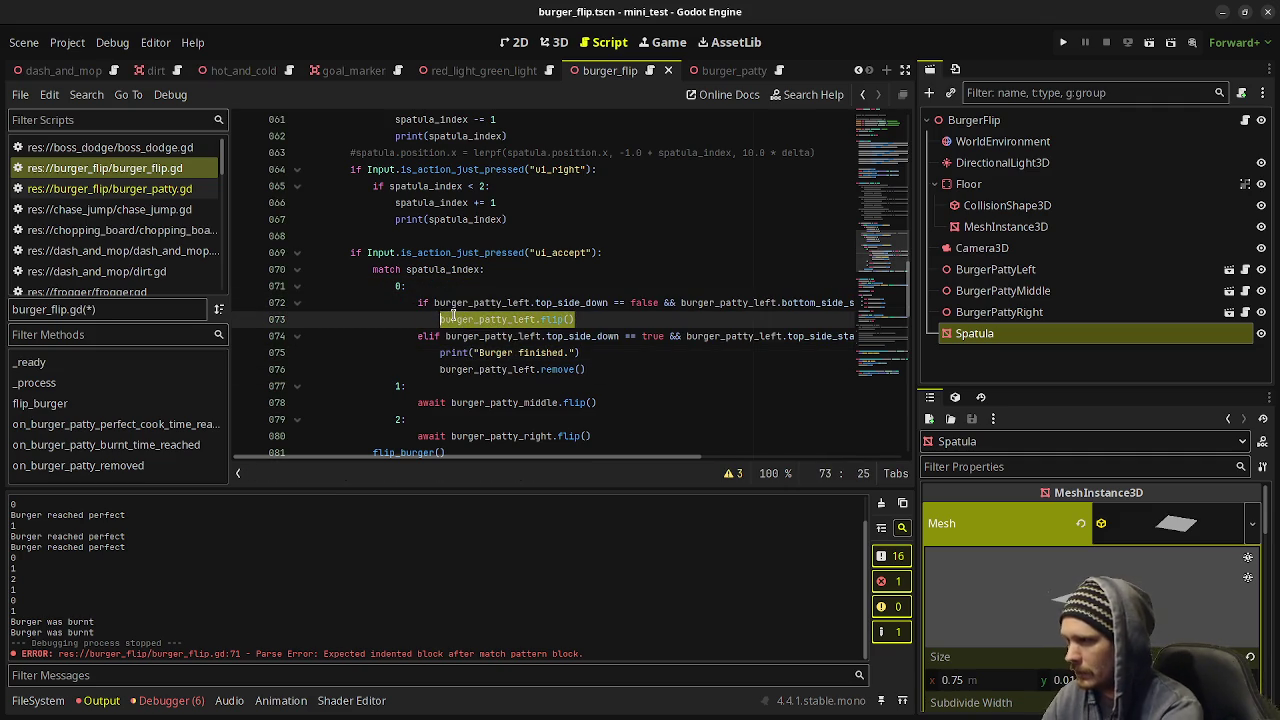
type("fl")
key("Return")
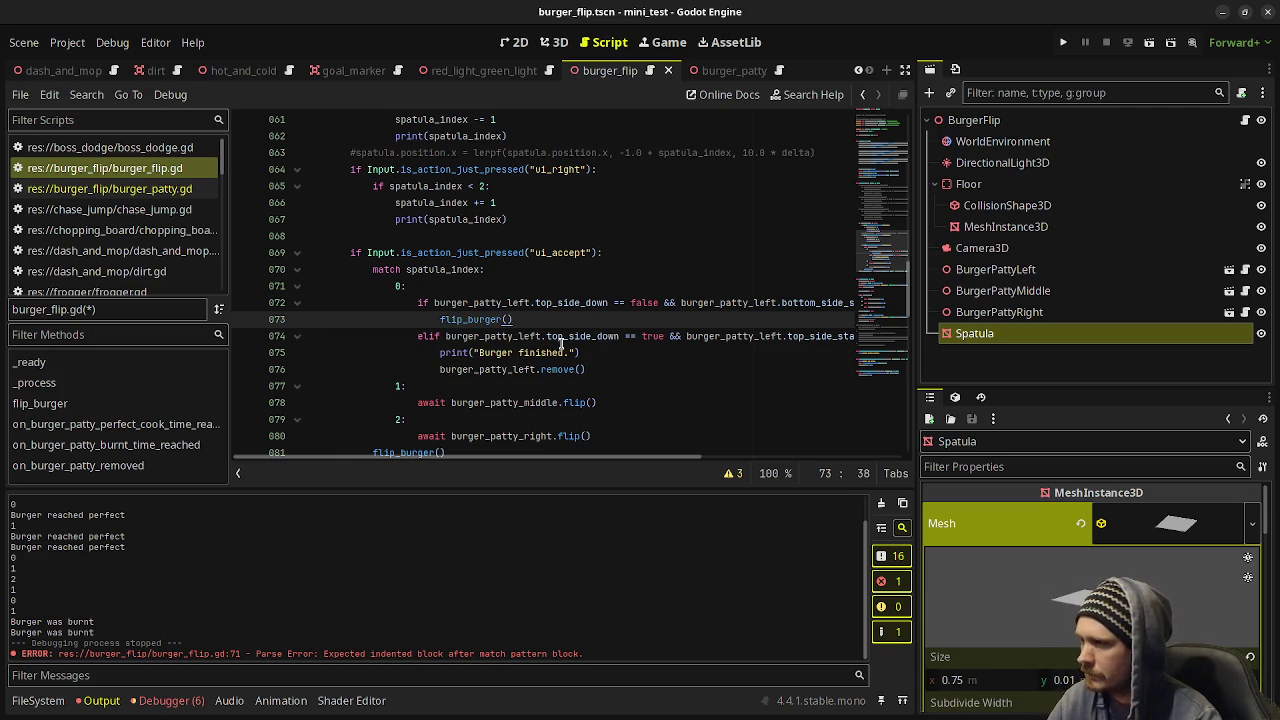
Paste the commented middle-patty block over case 1's await line and indent it.
mouse_move(588, 368)
left_mouse_down()
mouse_move(430, 340)
mouse_move(410, 303)
left_mouse_up()
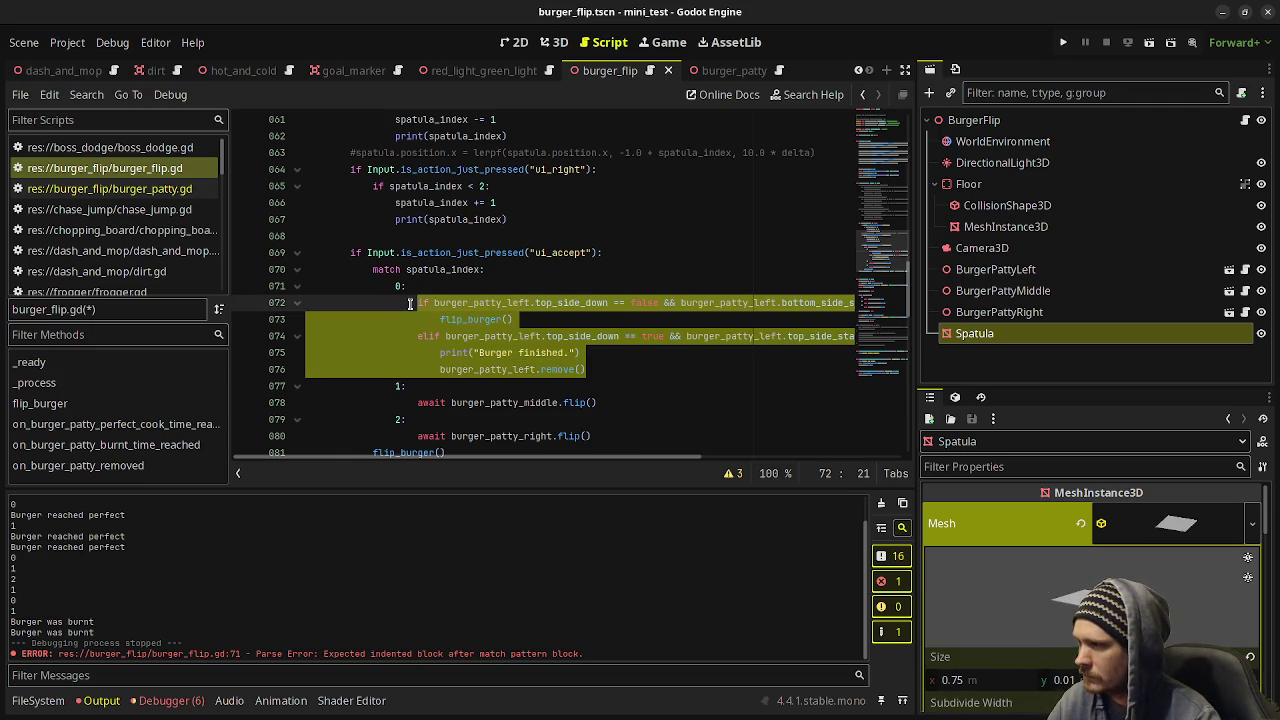
scroll(420, 302, "up", 8)
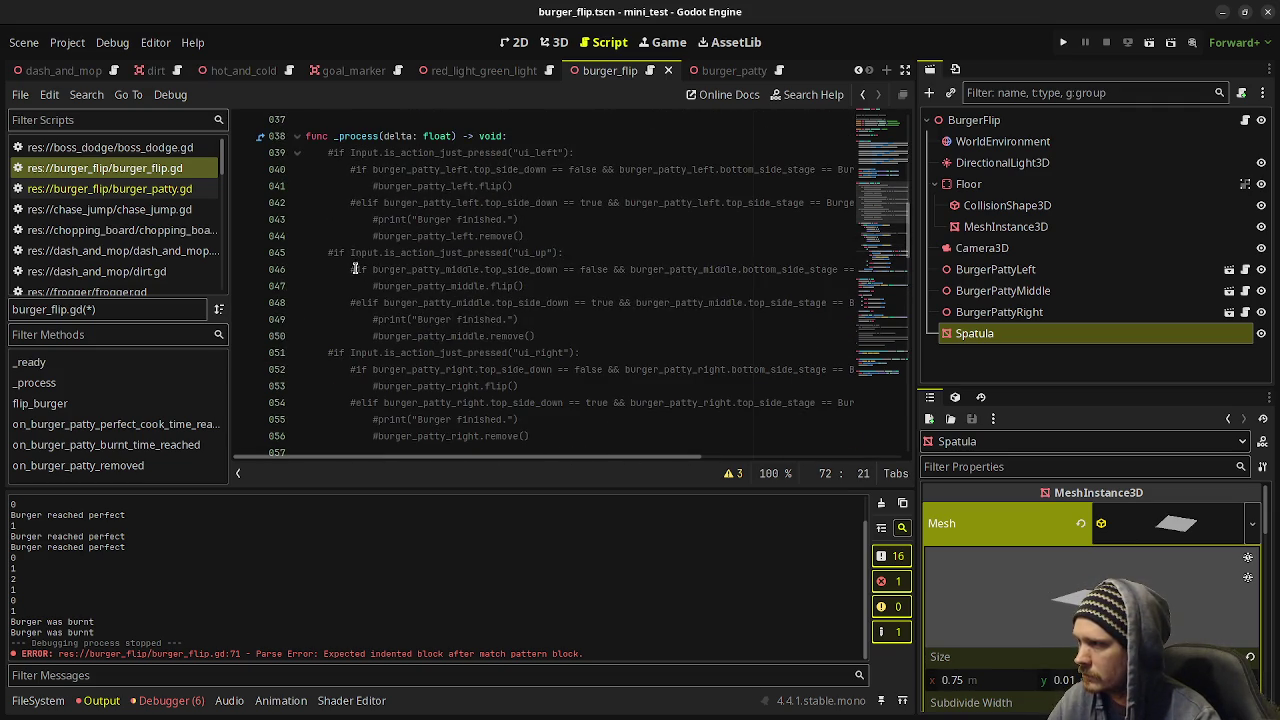
mouse_move(354, 269)
left_mouse_down()
mouse_move(530, 290)
mouse_move(549, 332)
left_mouse_up()
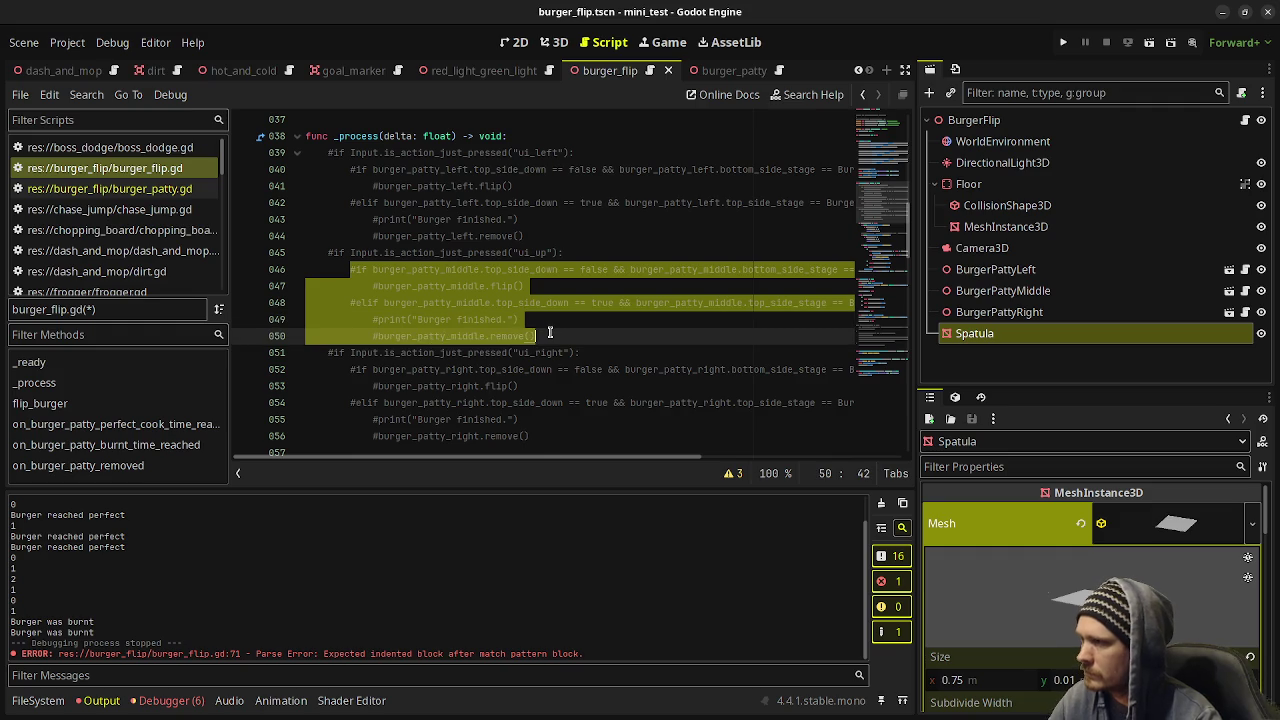
scroll(549, 332, "down", 9)
left_click(418, 352)
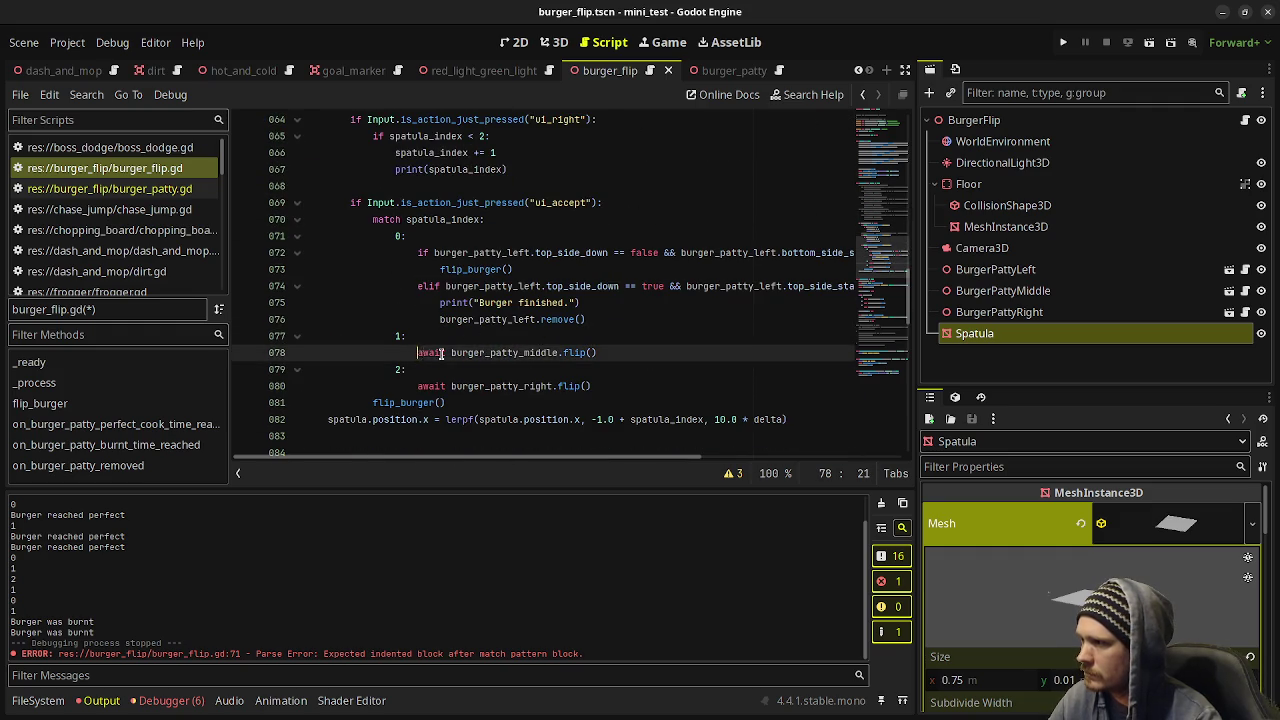
key("shift+End")
key("ctrl+v")
left_click_drag(548, 419, 370, 369)
key("Tab")
key("Tab")
key("Tab")
left_click(513, 372)
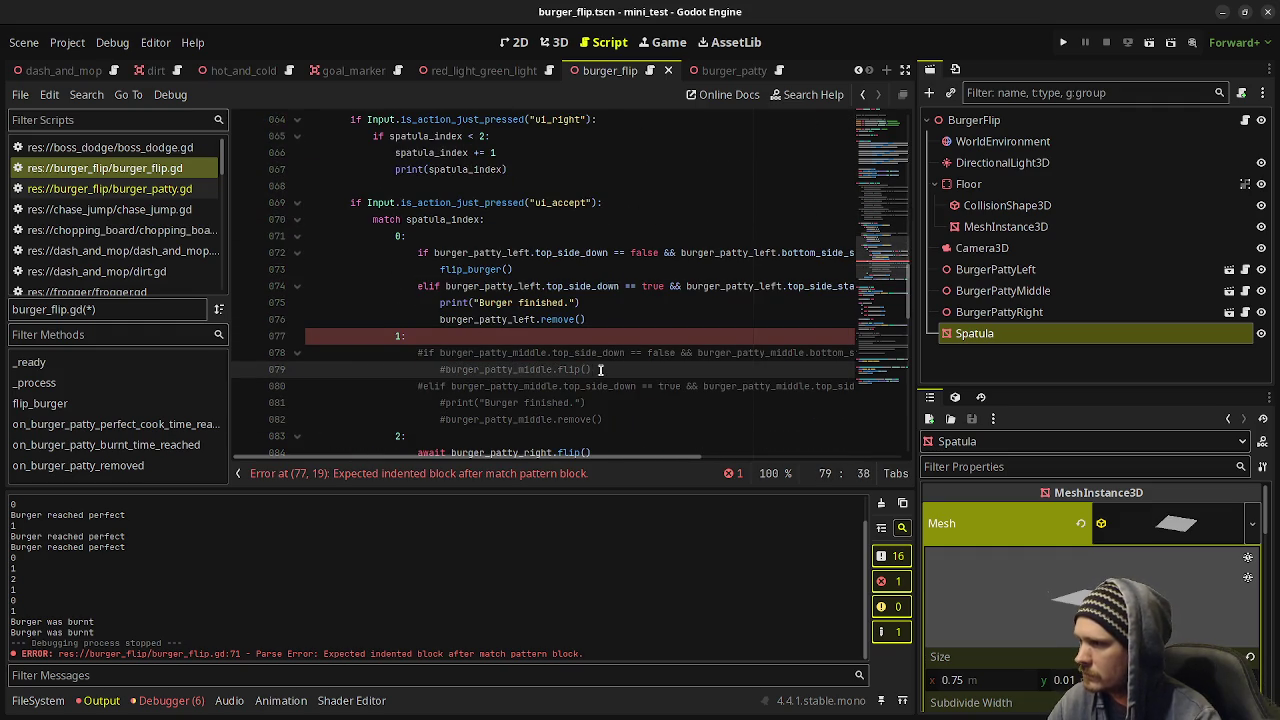
Uncomment the middle-patty lines and change its flip call to flip_burger().
mouse_move(615, 420)
left_mouse_down()
mouse_move(500, 400)
mouse_move(418, 356)
left_mouse_up()
key("ctrl+k")
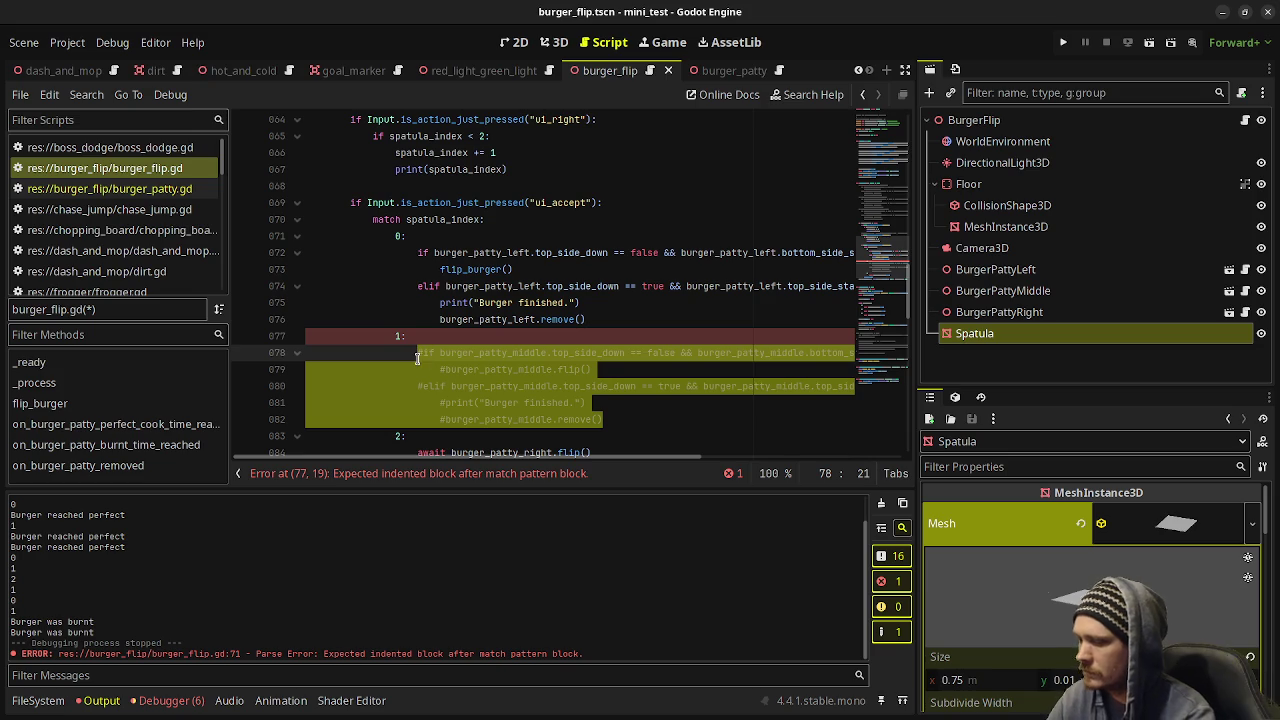
left_click_drag(586, 369, 440, 369)
type("flip")
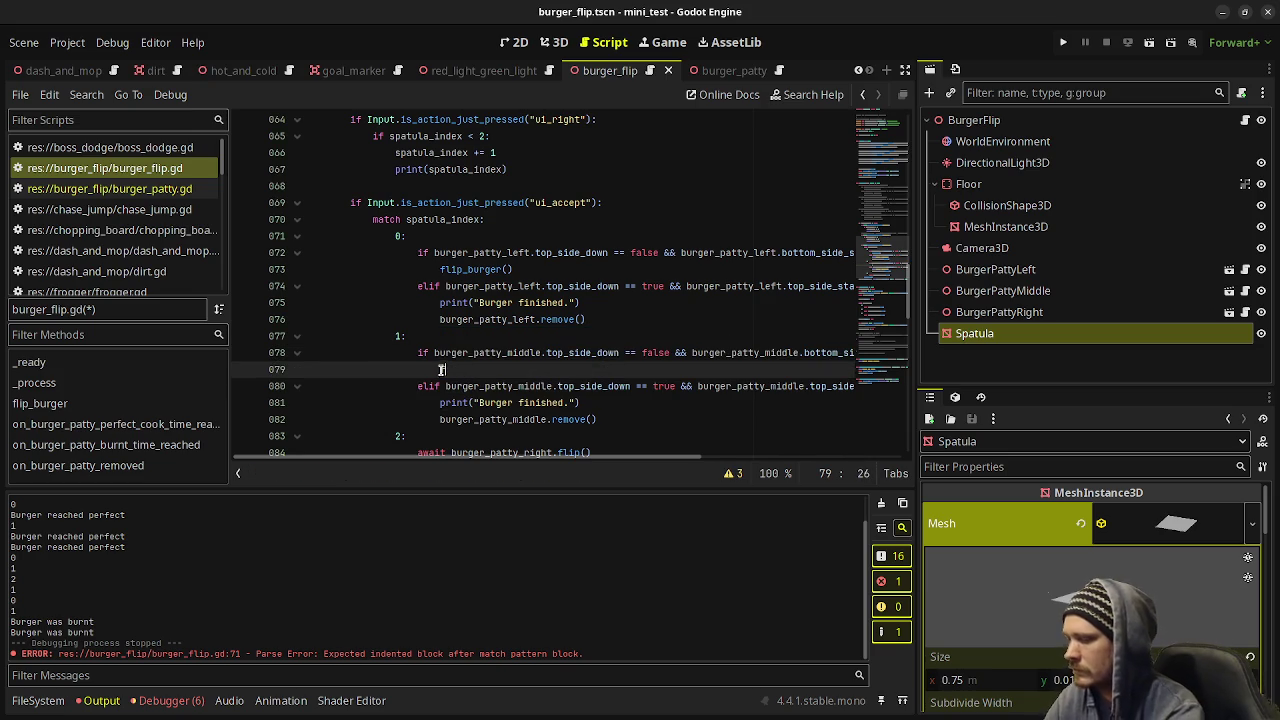
key("Return")
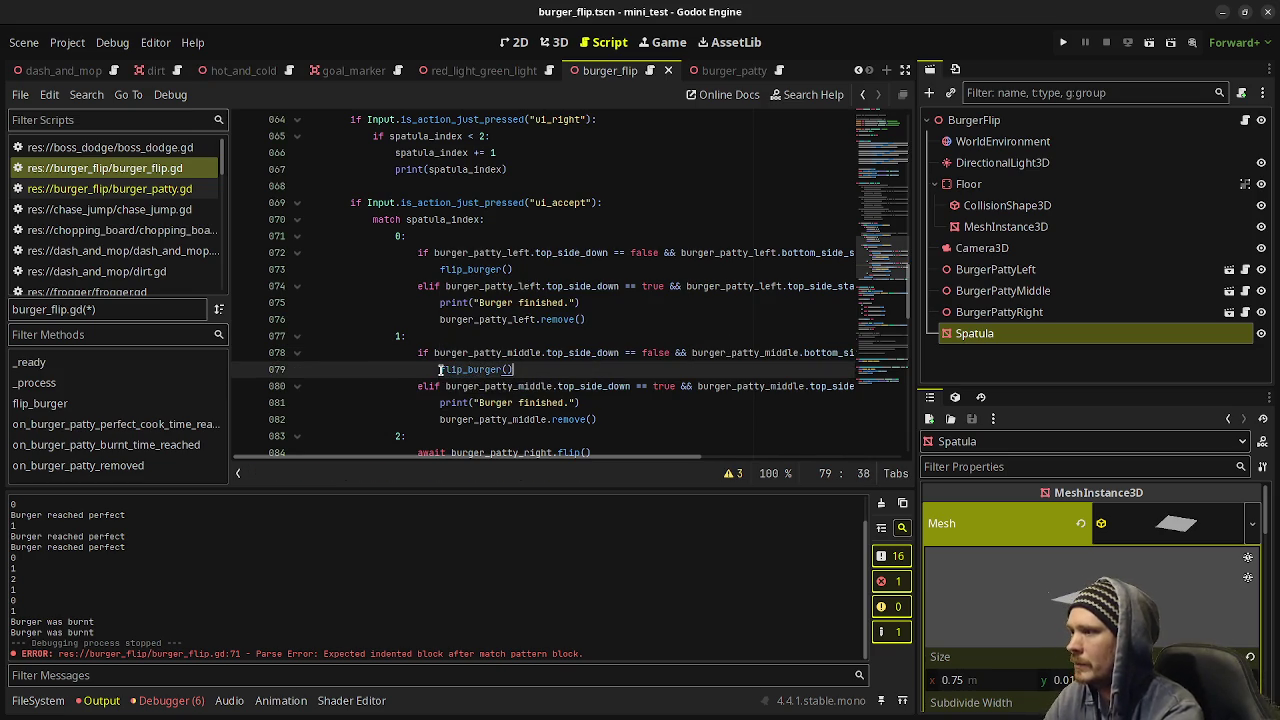
scroll(418, 322, "down", 4)
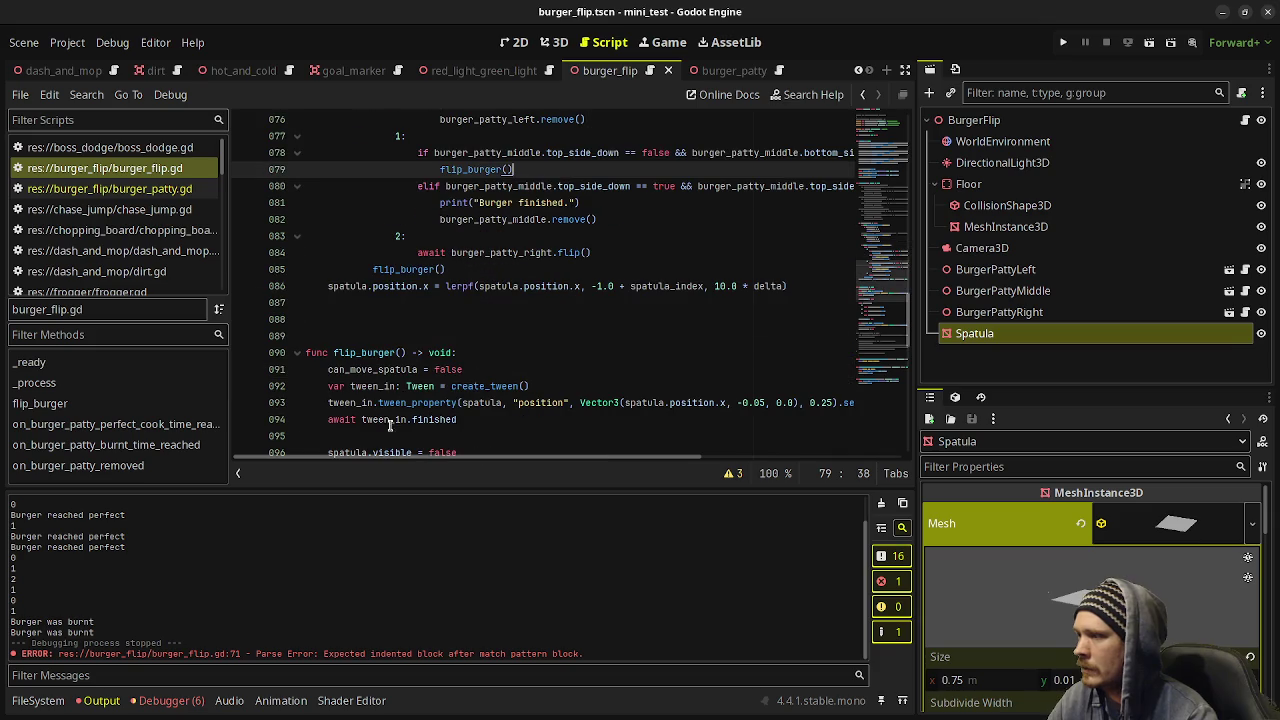
scroll(418, 322, "up", 3)
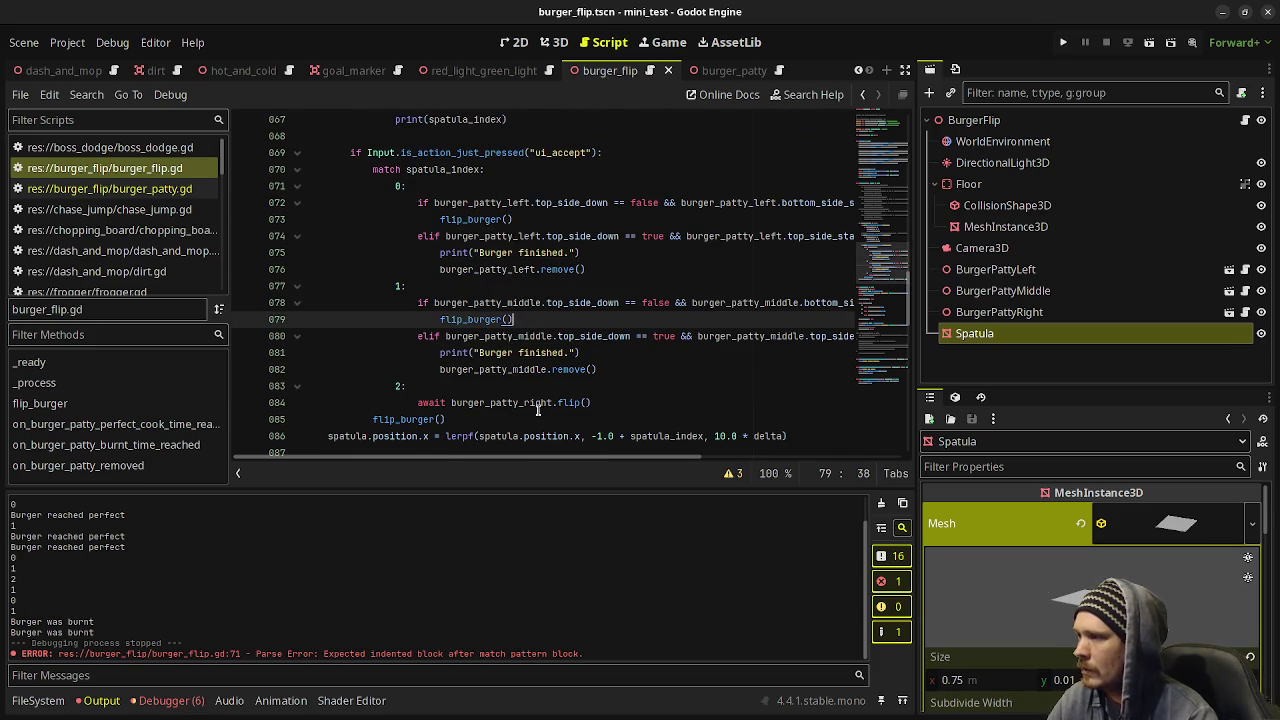
scroll(498, 319, "up", 7)
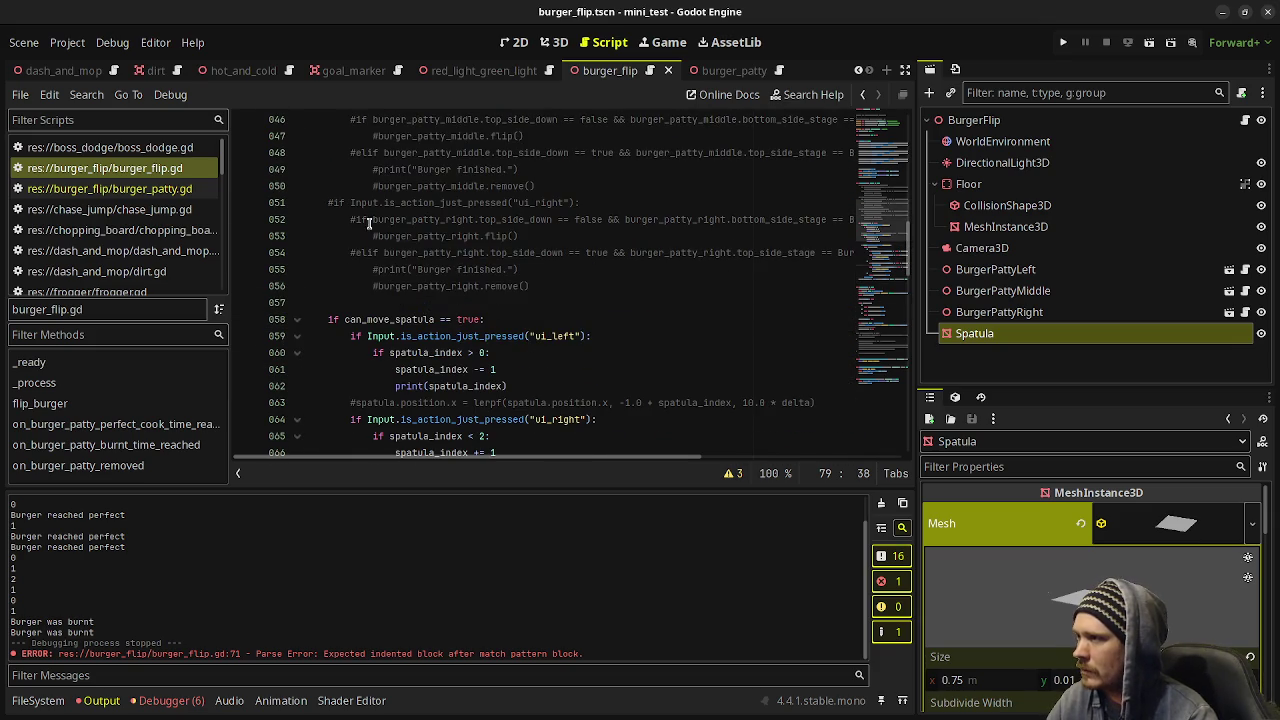
Paste the right-patty block over case 2's call, indent it and uncomment it.
mouse_move(351, 219)
left_mouse_down()
mouse_move(530, 262)
mouse_move(540, 286)
left_mouse_up()
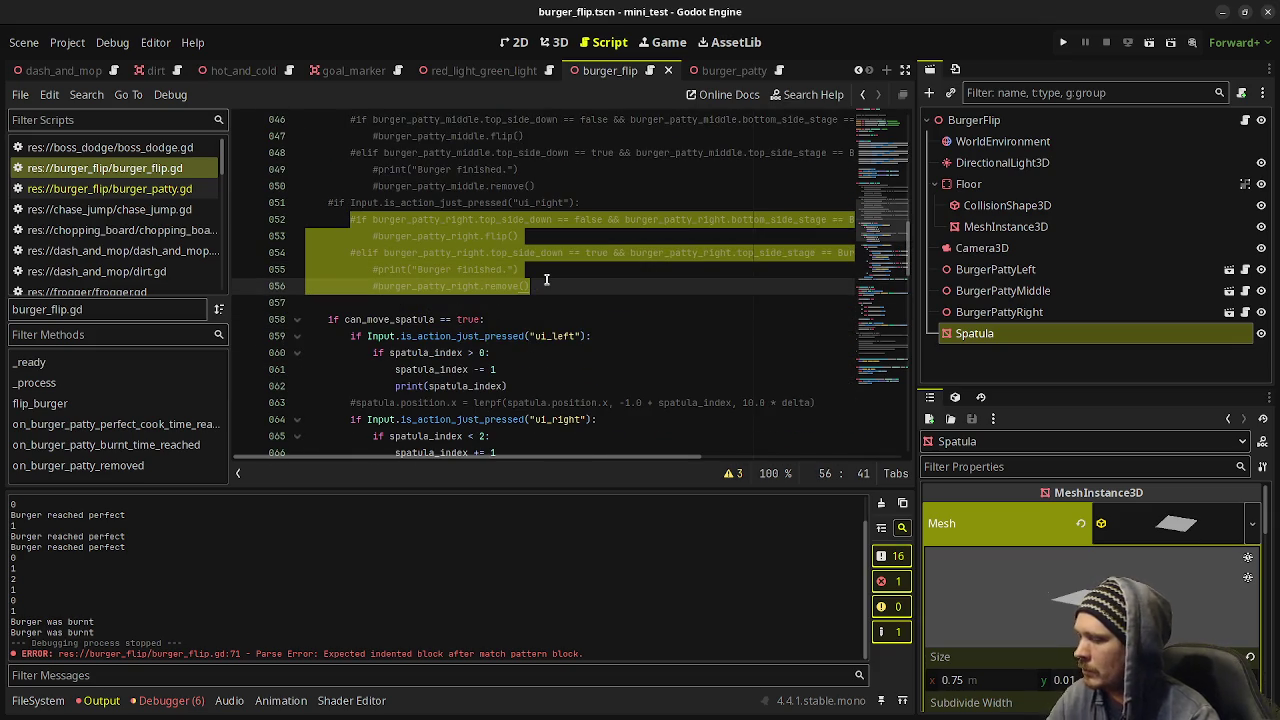
scroll(545, 343, "down", 5)
scroll(545, 343, "down", 3)
mouse_move(594, 352)
left_mouse_down()
mouse_move(418, 352)
mouse_move(373, 371)
mouse_move(440, 404)
mouse_move(445, 420)
left_mouse_up()
key("ctrl+v")
key("Tab")
key("Tab")
key("Tab")
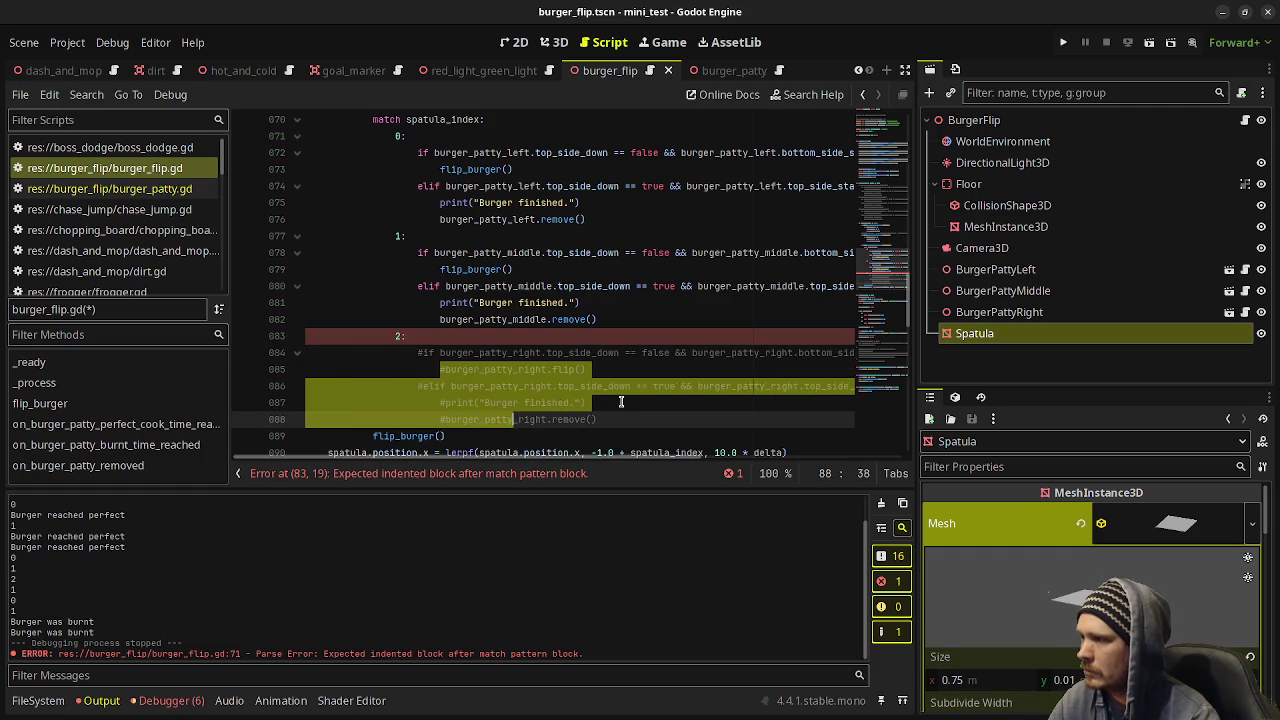
left_click(588, 402)
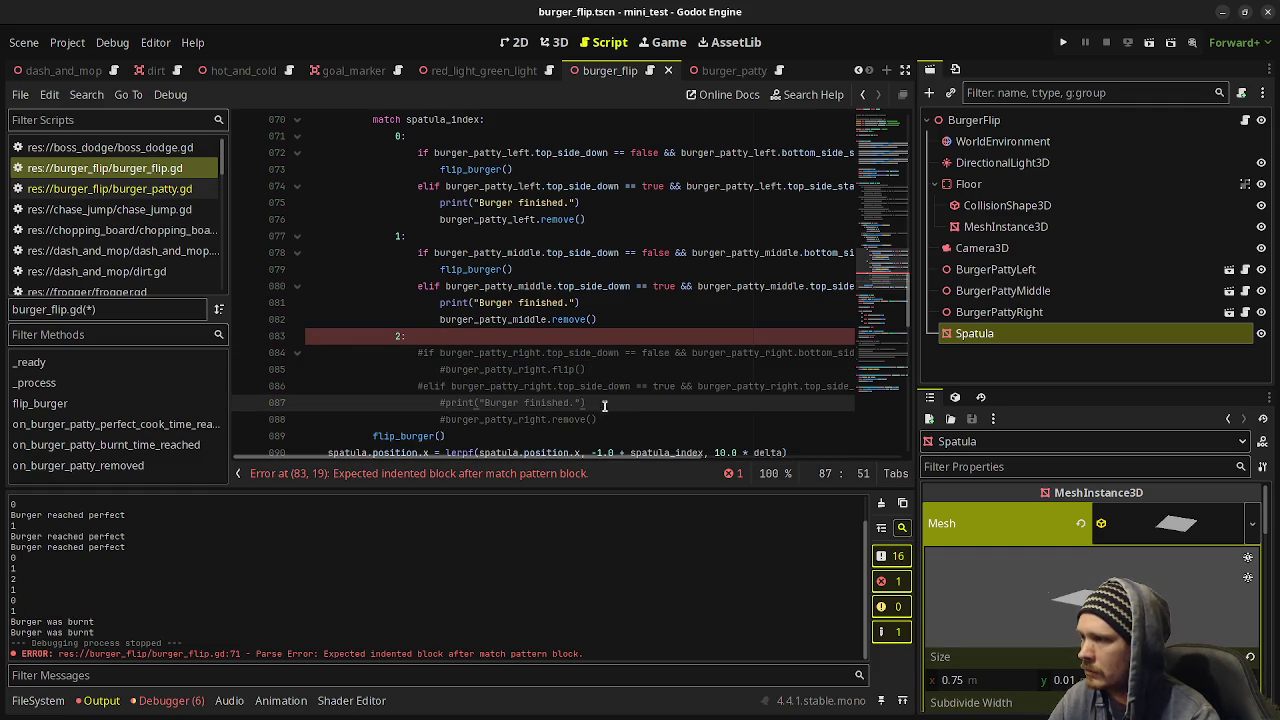
left_click_drag(418, 352, 555, 420)
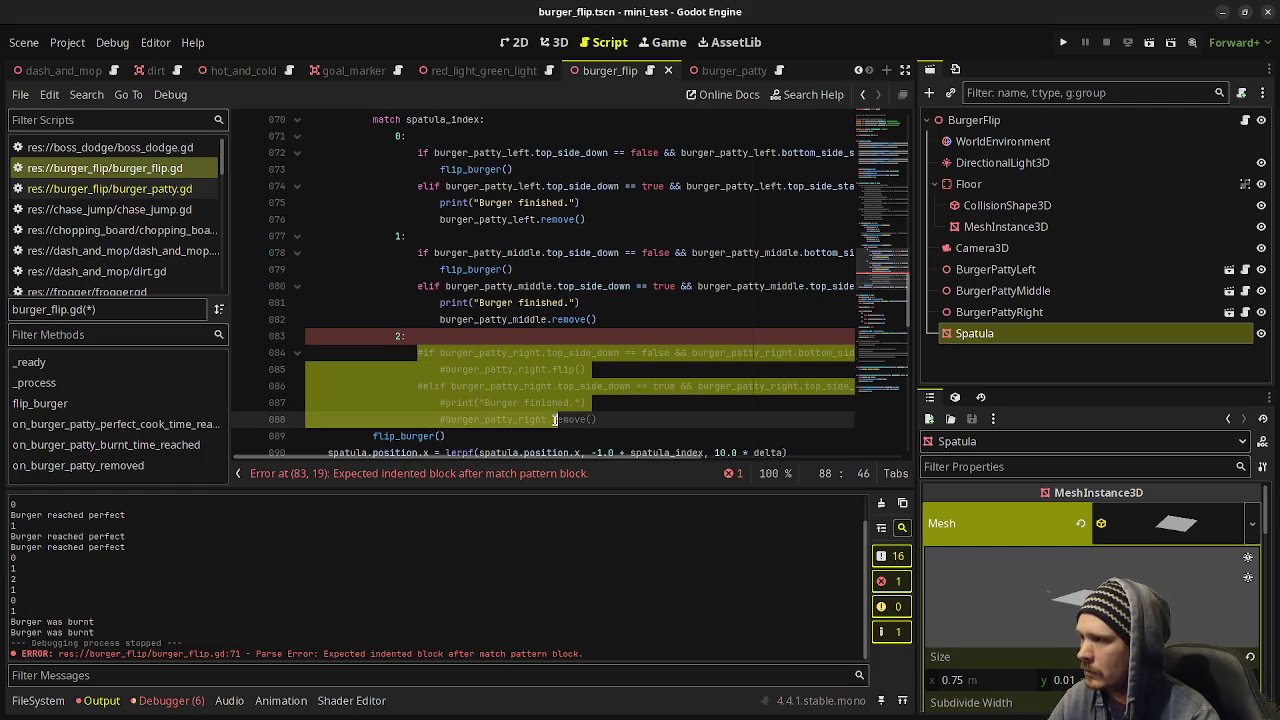
key("ctrl+k")
Change the right patty's flip call on line 85 to flip_burger() and save.
left_click(557, 369)
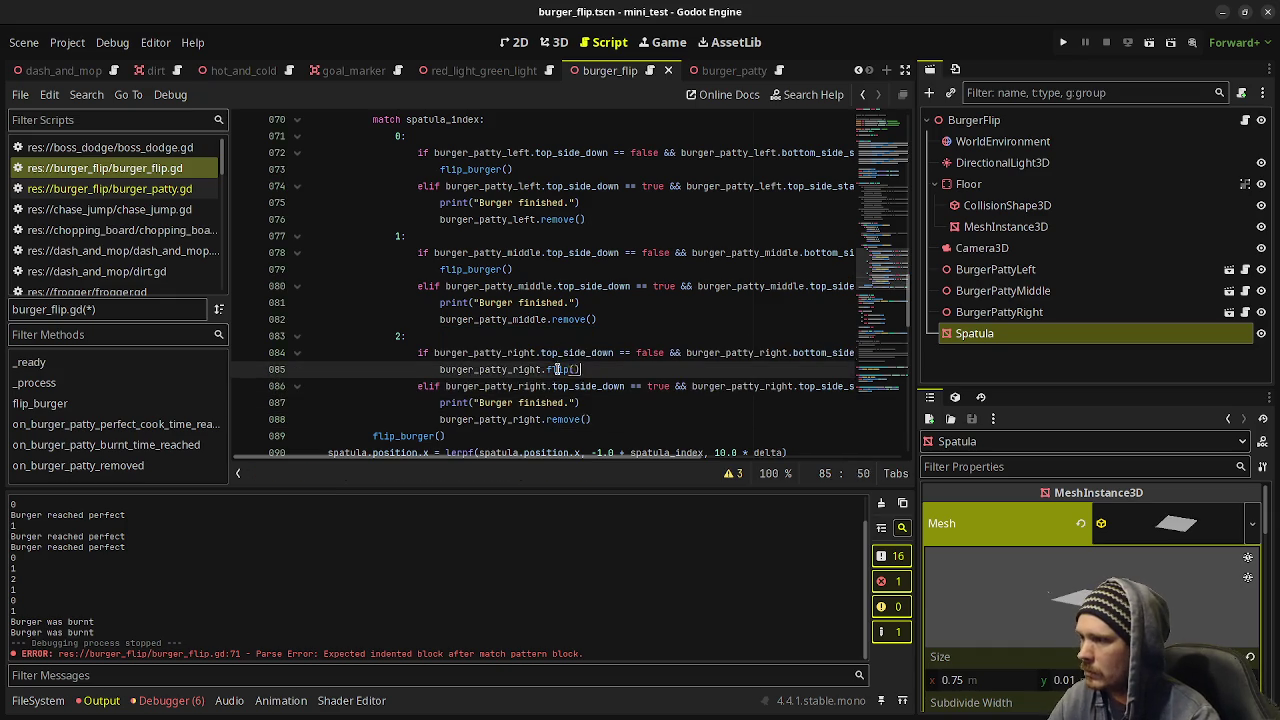
left_click_drag(557, 369, 441, 372)
type("bu")
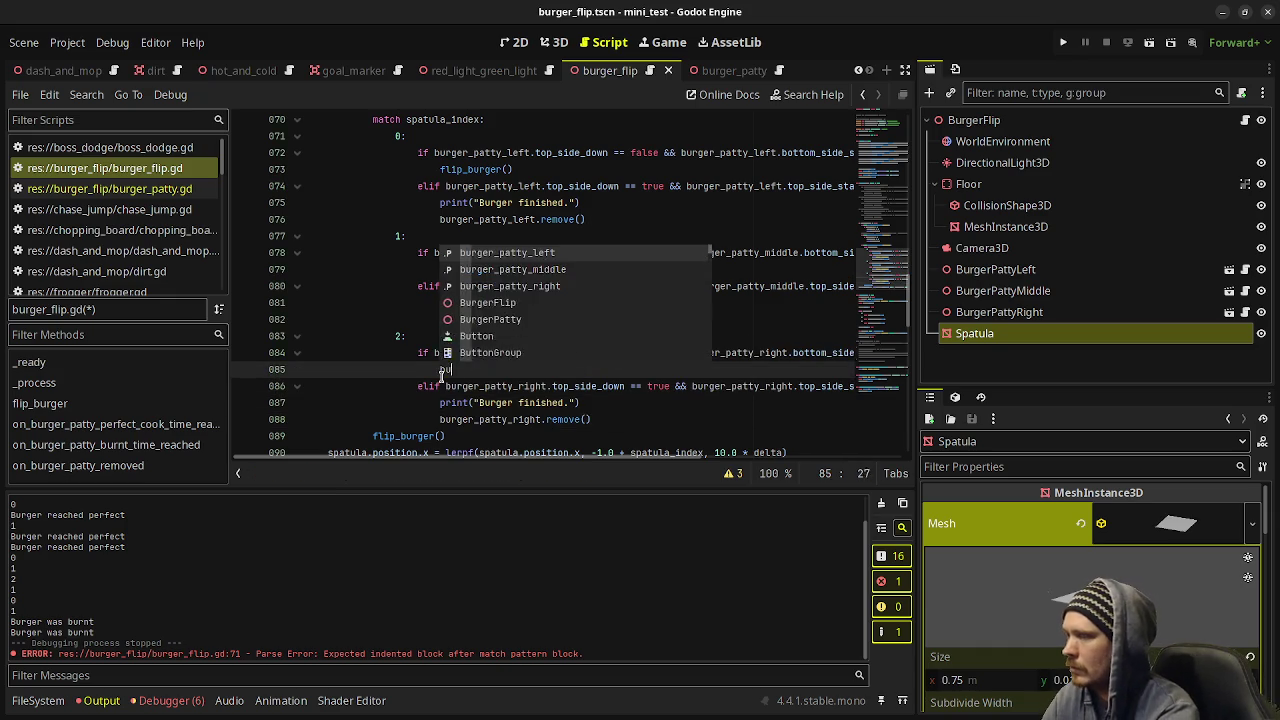
type("r")
key("BackSpace")
key("BackSpace")
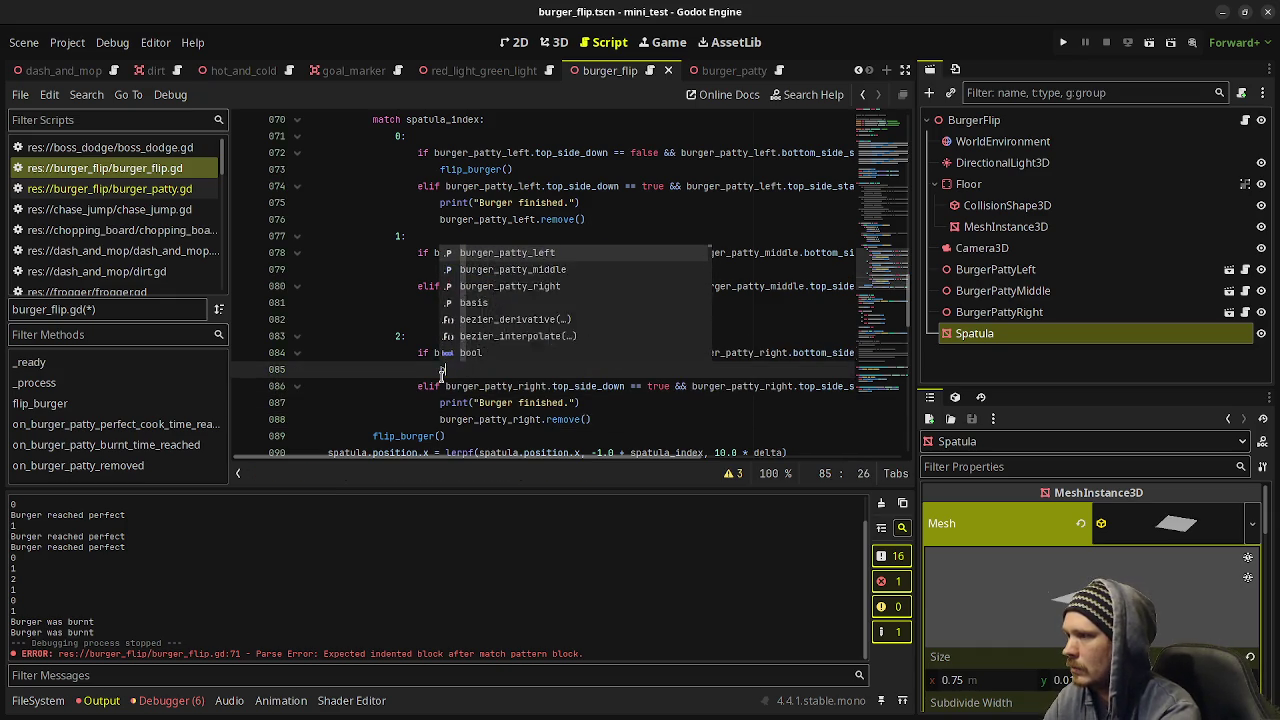
key("BackSpace")
type("flip_bu")
key("Return")
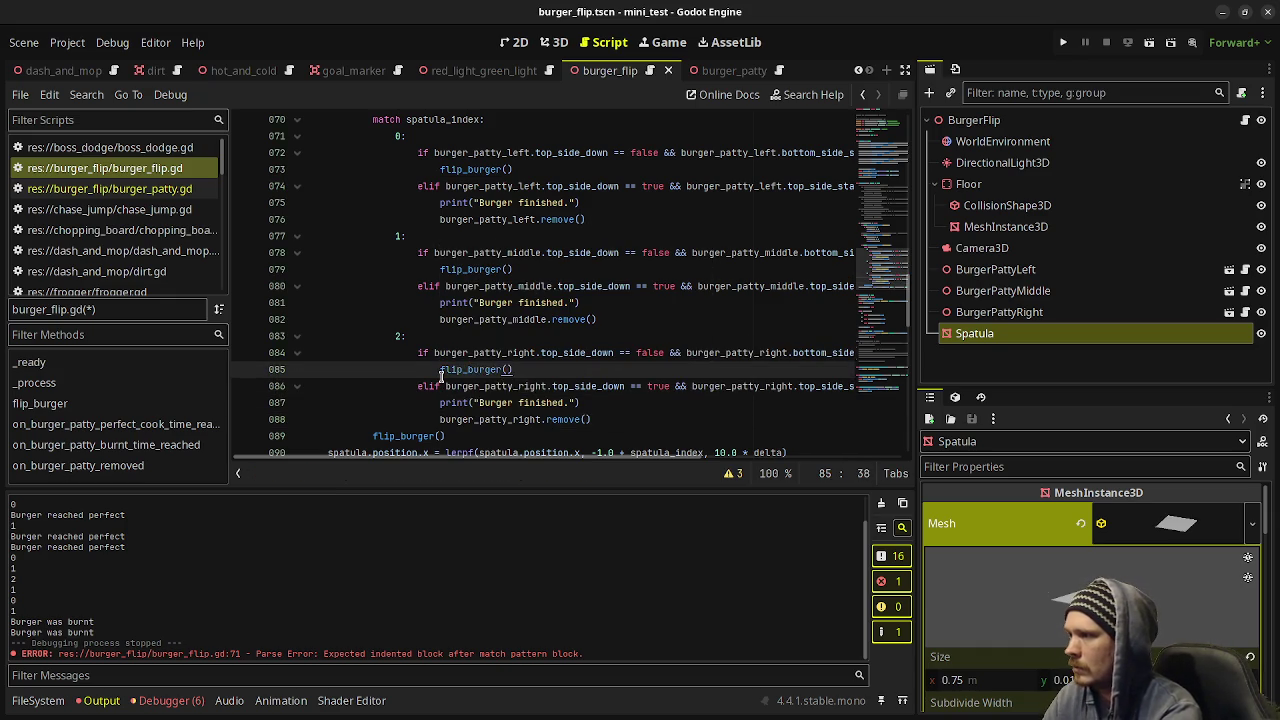
key("ctrl+s")
Run the scene briefly, then delete the stray flip_burger() on line 89 and save.
left_click(604, 355)
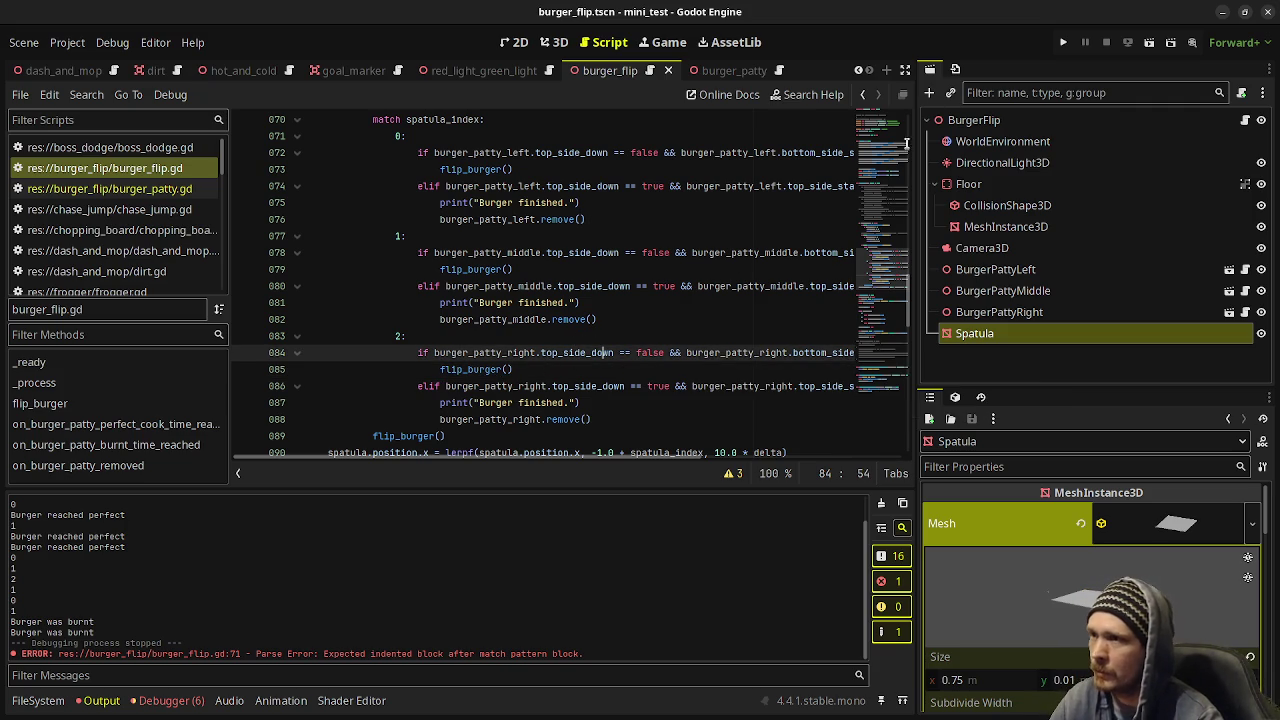
key("F5")
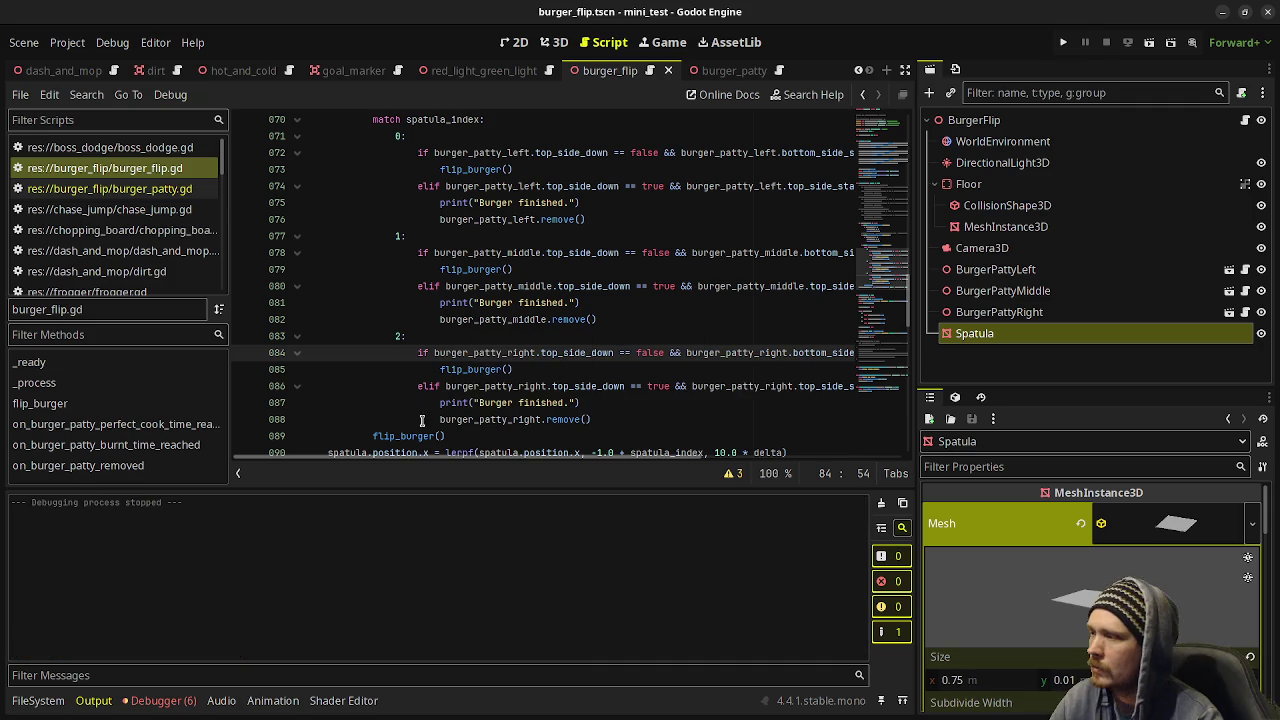
left_click(1107, 48)
left_click(651, 418)
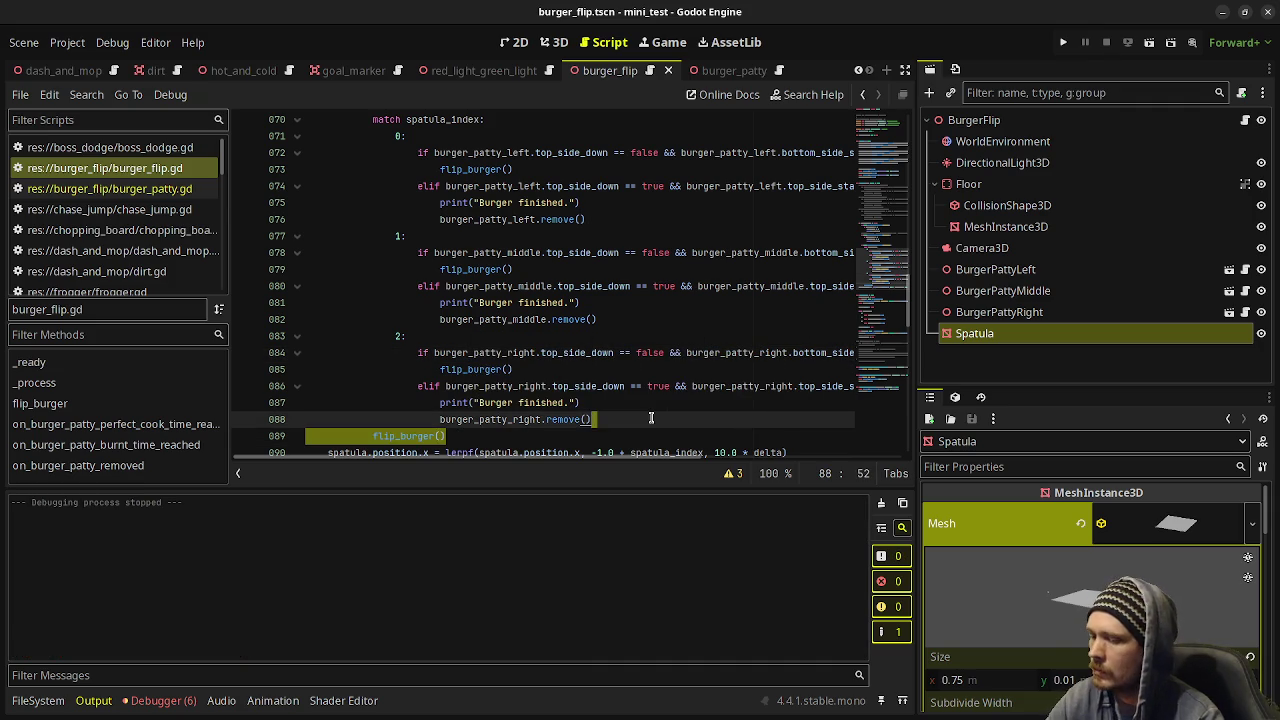
key("BackSpace")
scroll(645, 416, "down", 1)
key("ctrl+s")
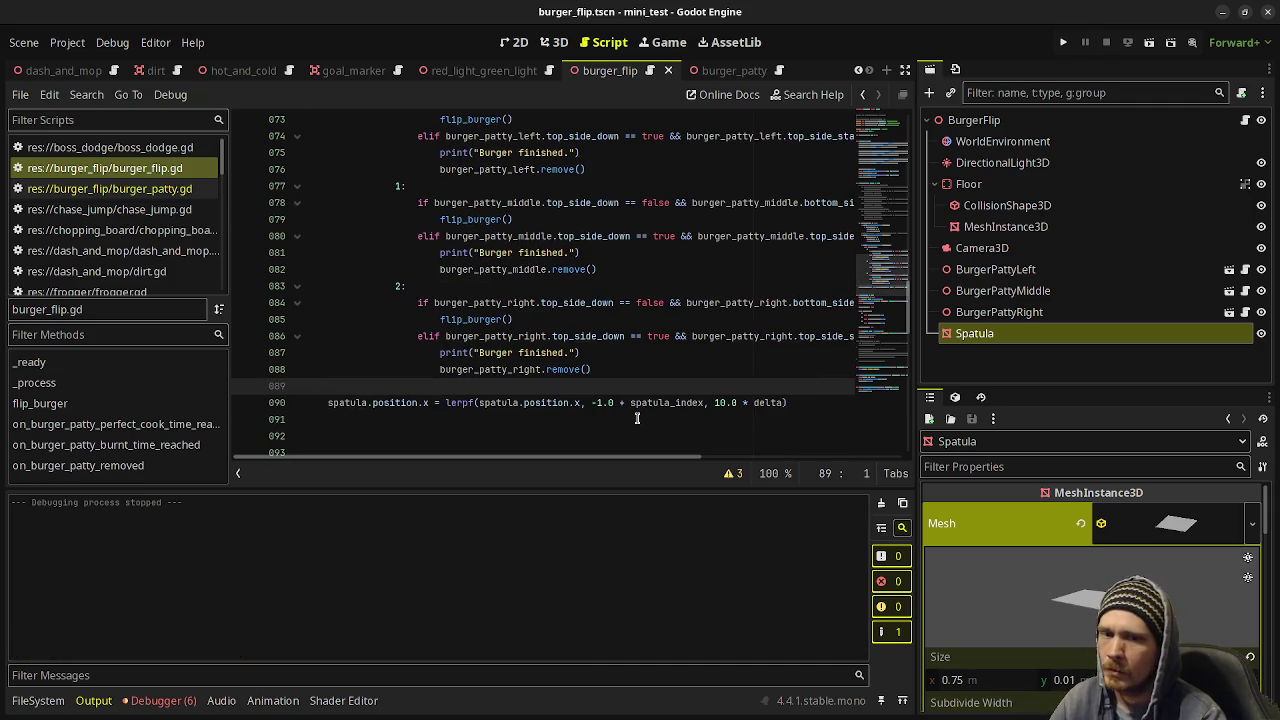
Run the game and flip patties until Output logs 'Burger finished.' for all three, then stop.
key("F5")
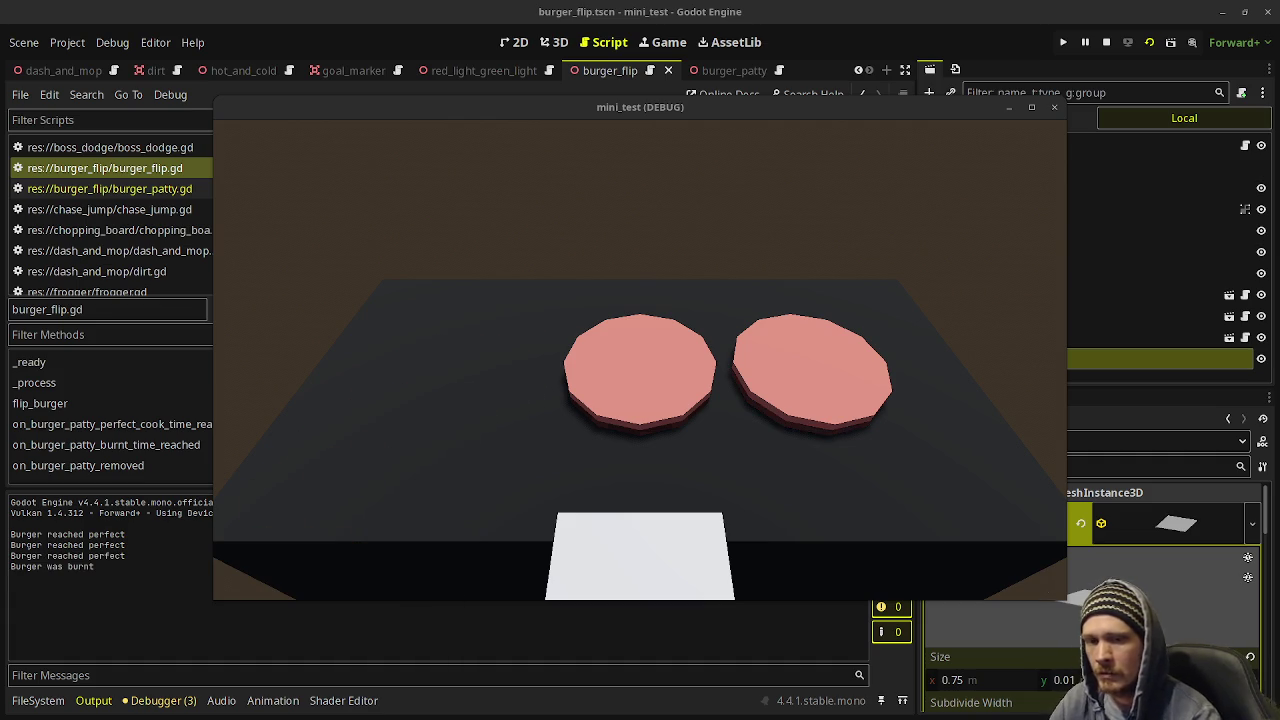
left_click(663, 381)
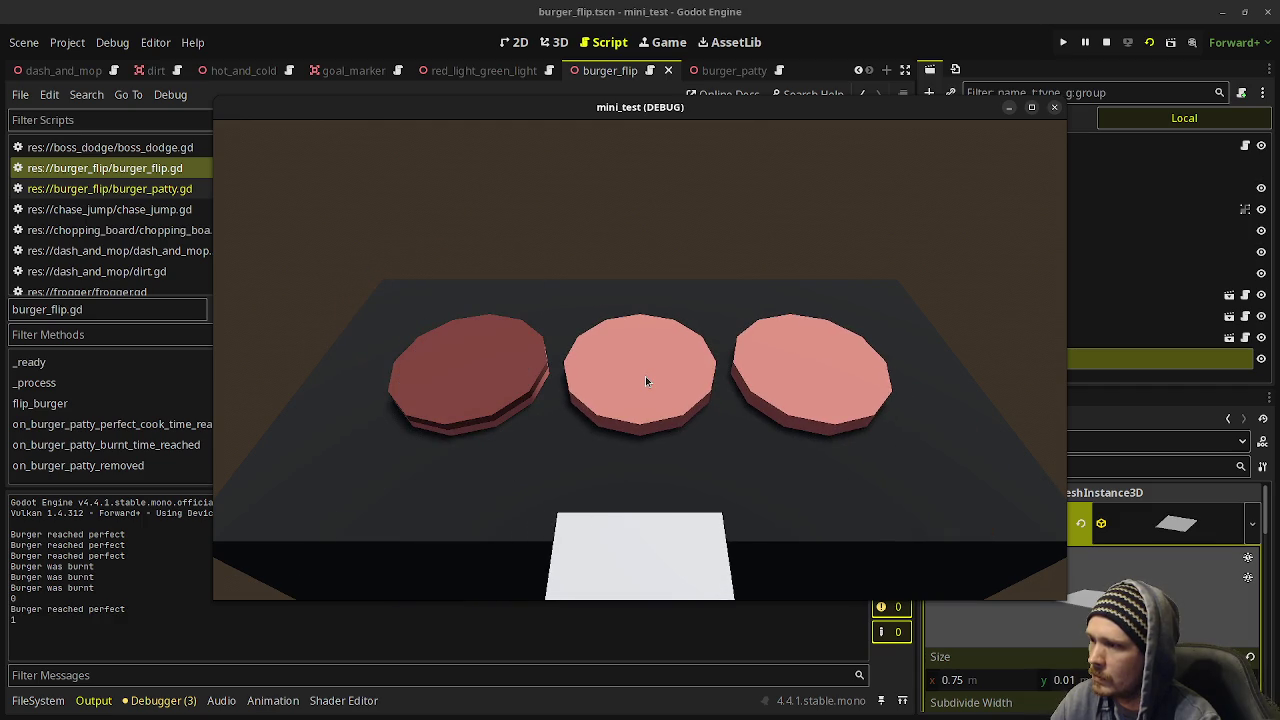
left_click(645, 380)
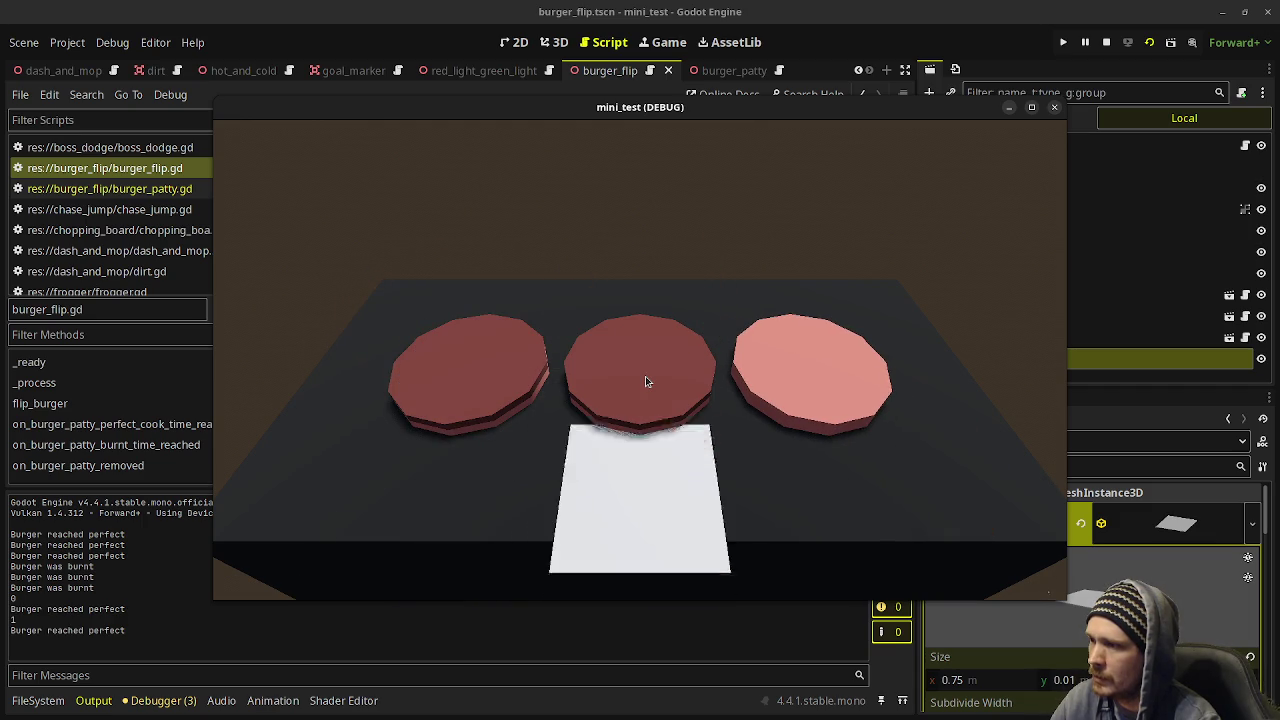
left_click(645, 380)
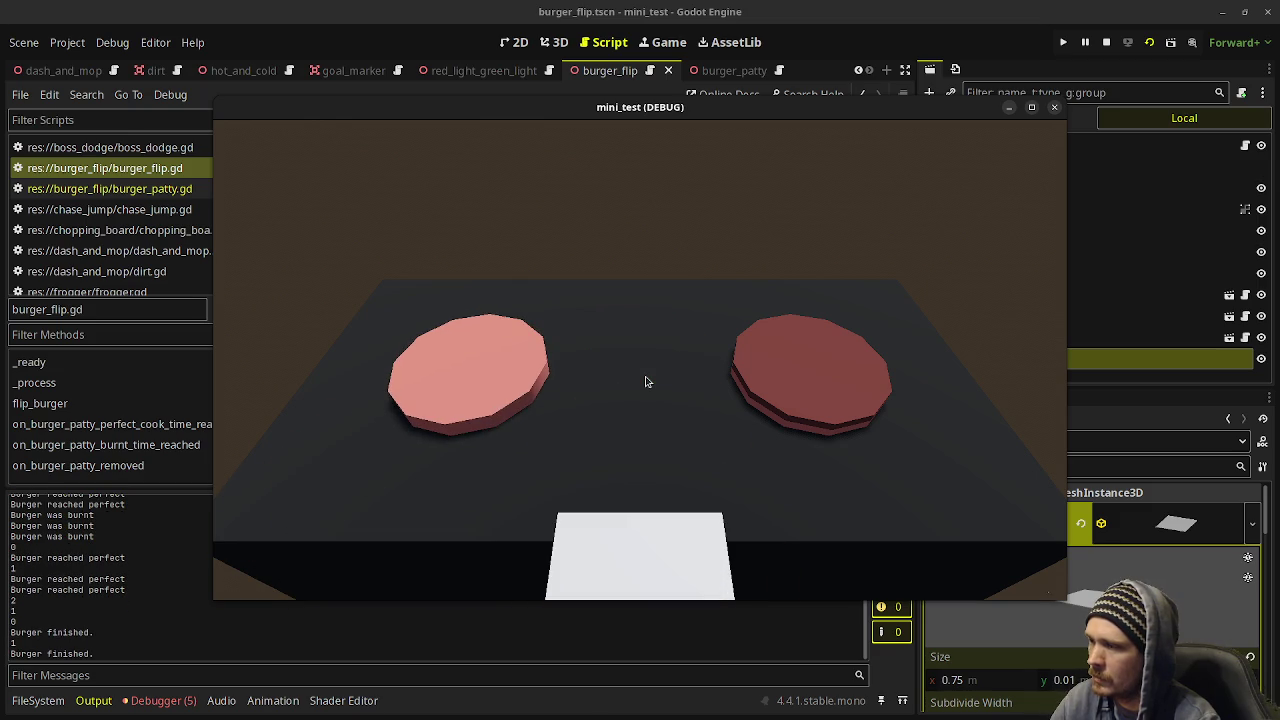
left_click(1105, 42)
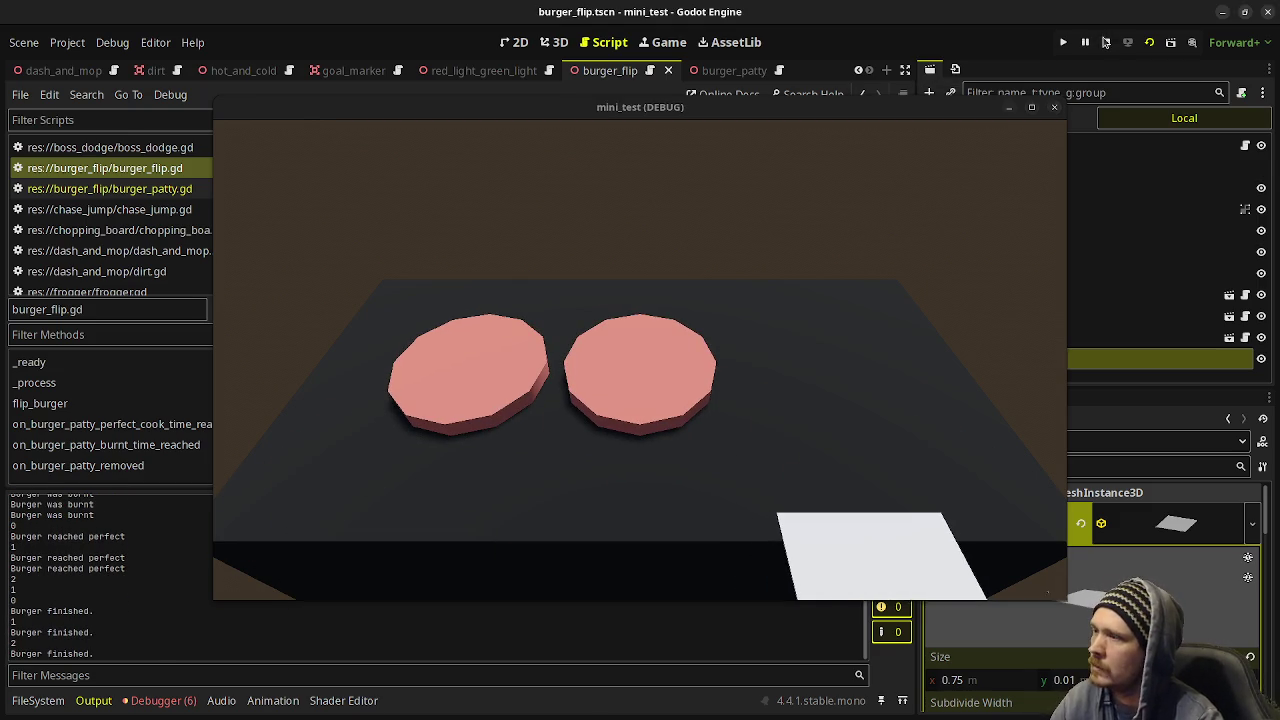
scroll(605, 236, "down", 4)
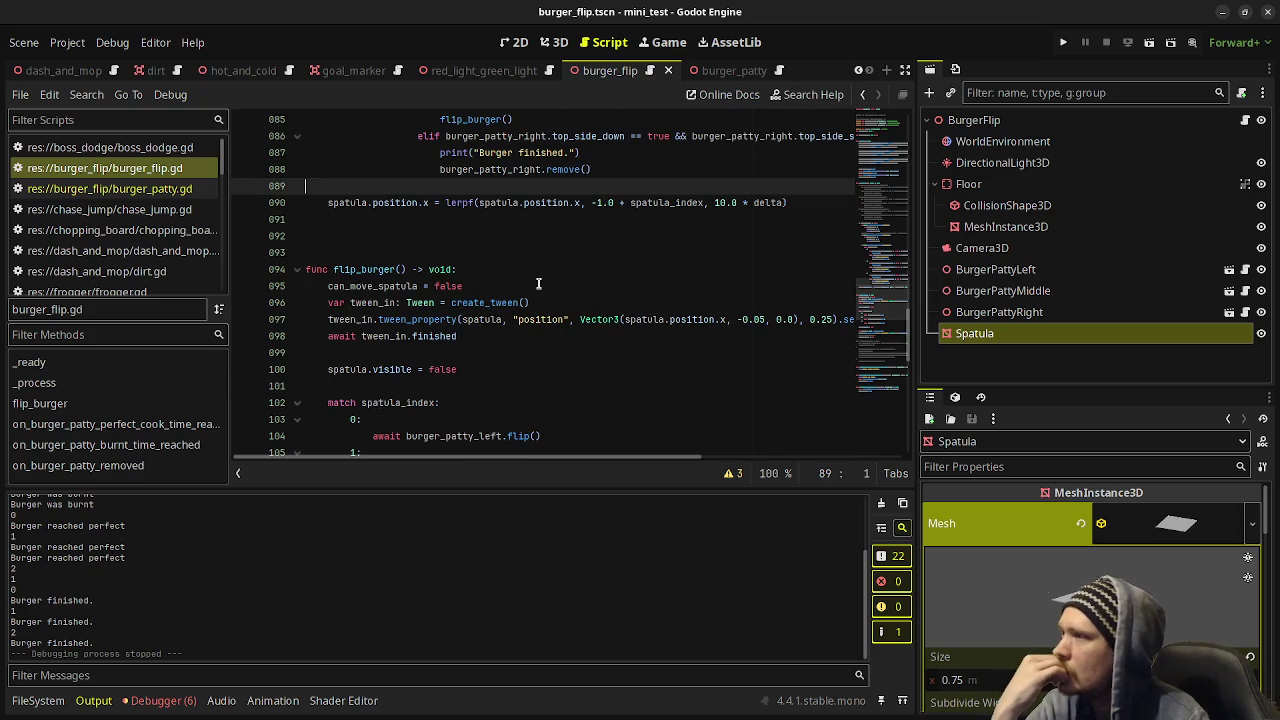
Scroll back to the match block and rerun the burger flip scene with F6.
scroll(543, 286, "up", 3)
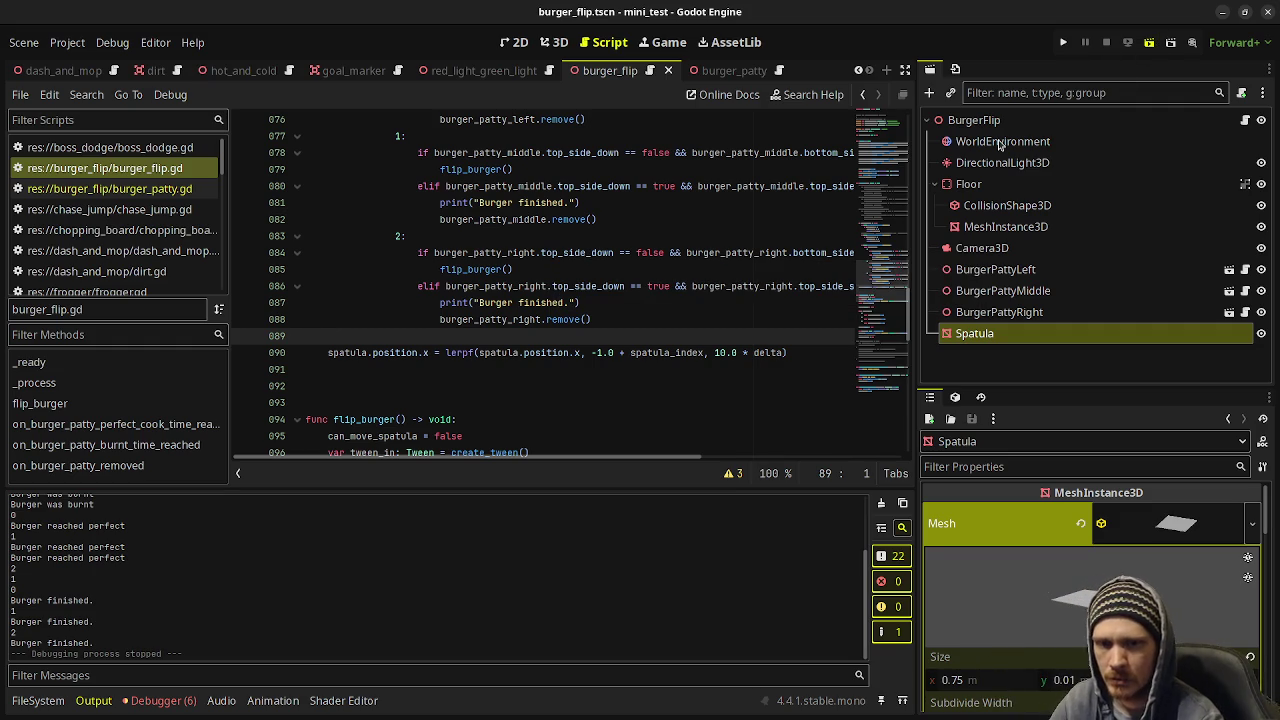
key("F6")
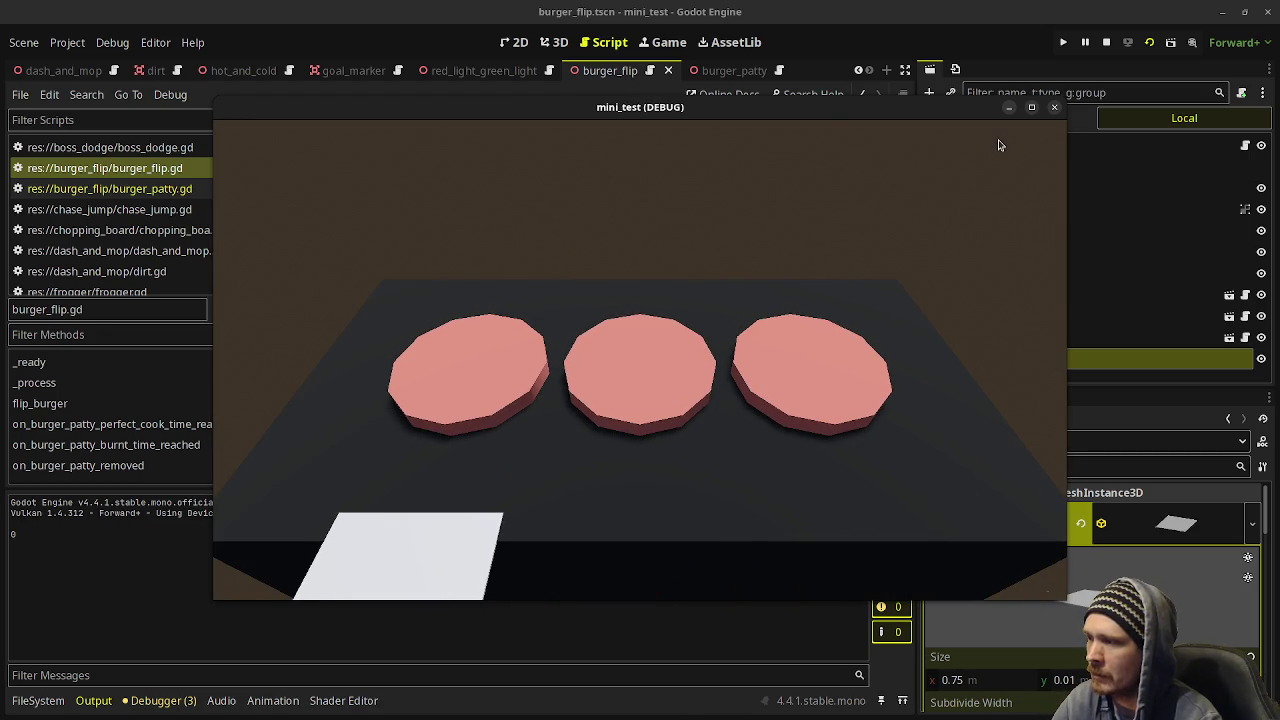
Flip the left, middle and right patties, then remove the finished left and middle ones.
key("space")
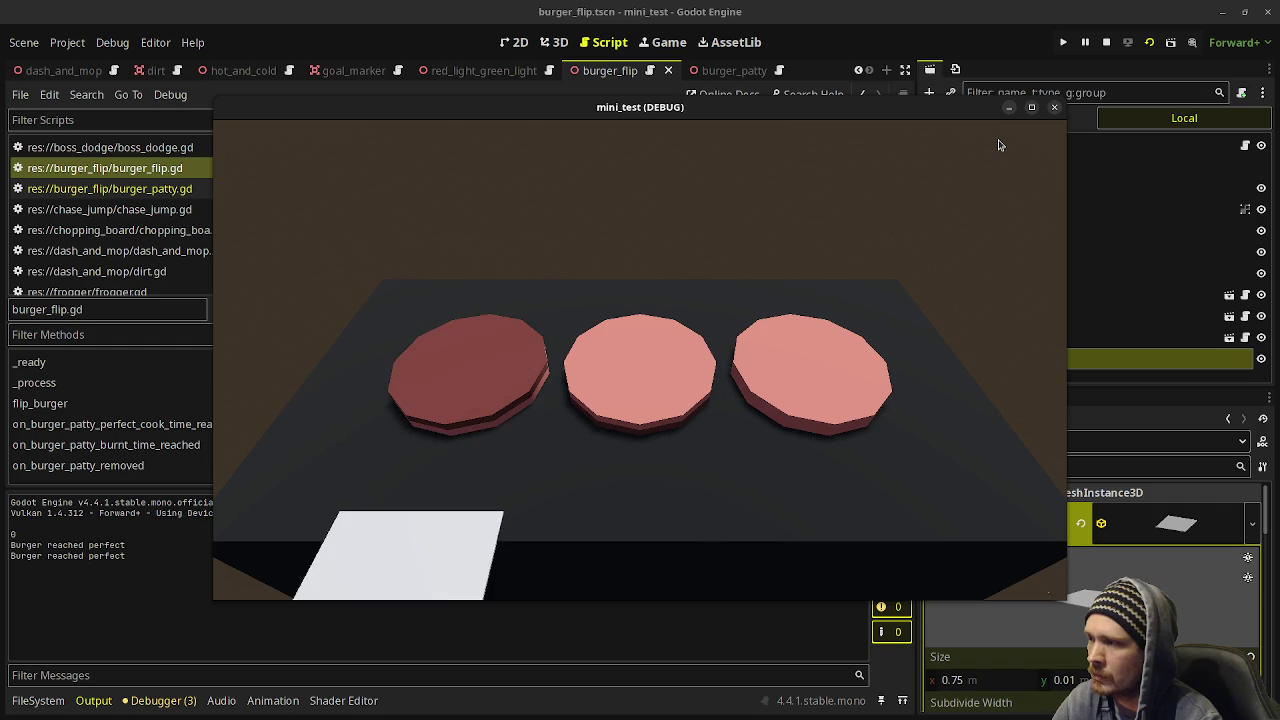
key("Right")
key("space")
key("Right")
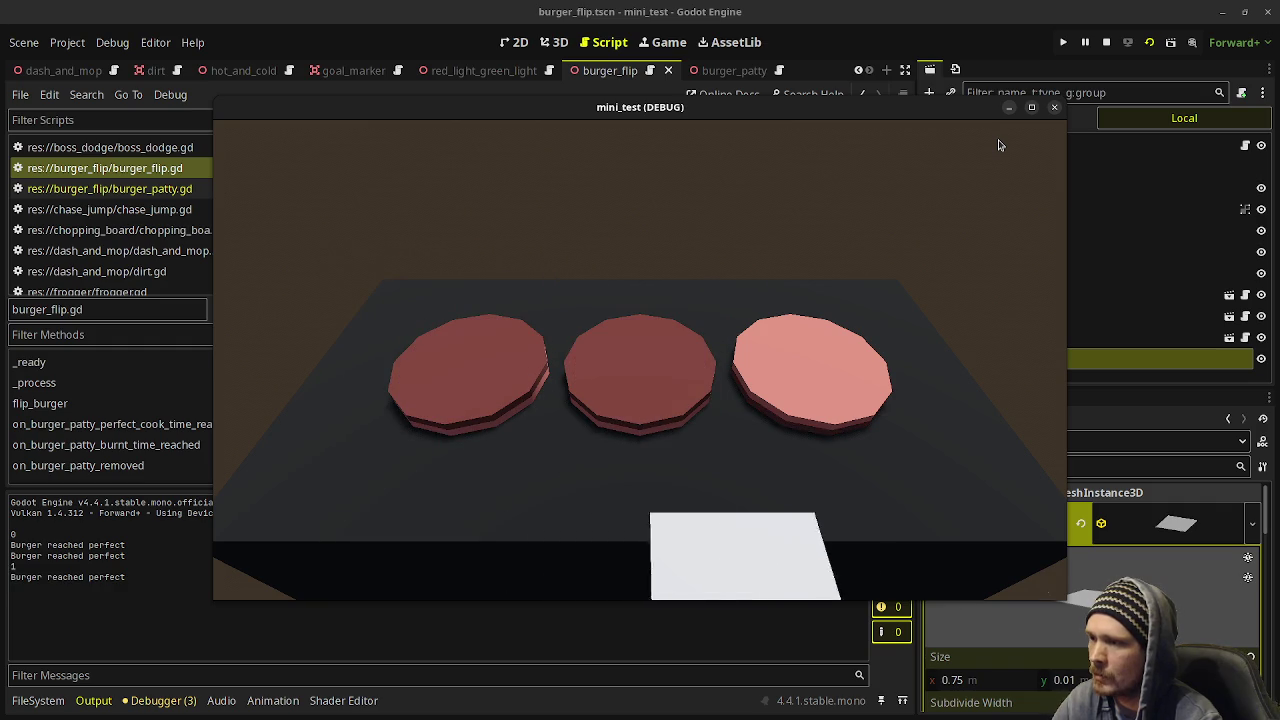
key("space")
key("Right")
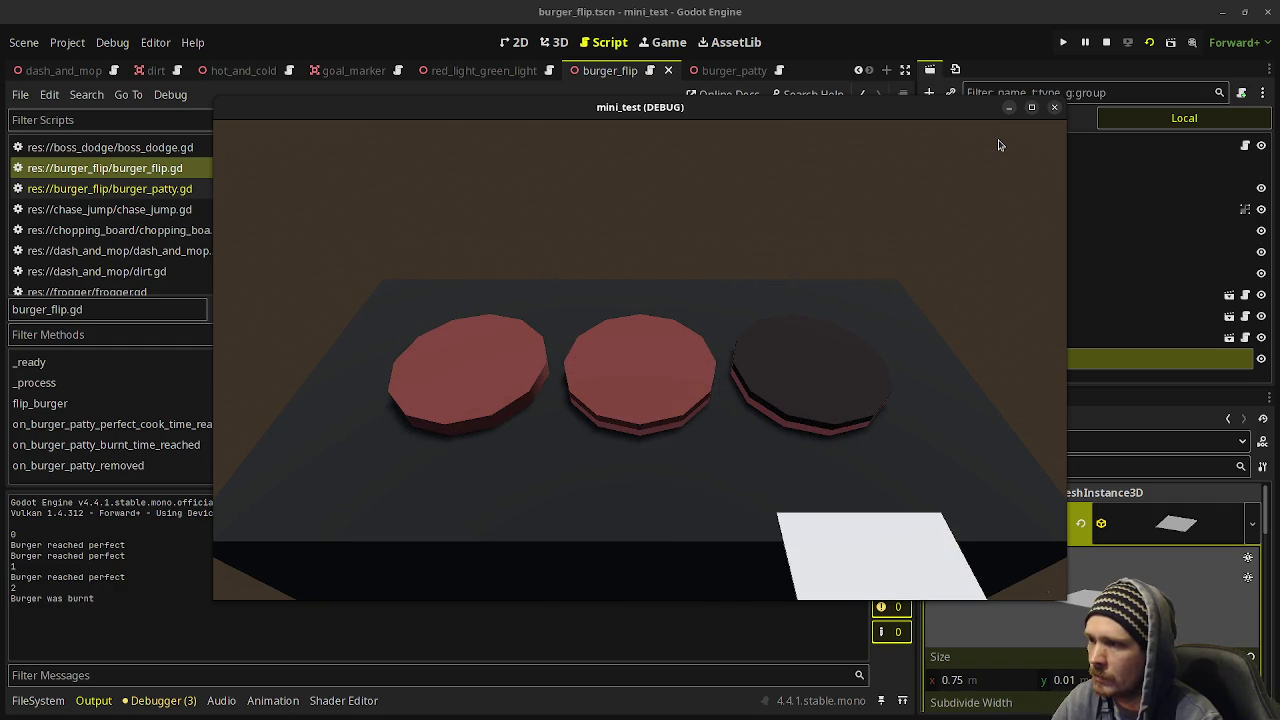
key("Left")
key("Left")
key("space")
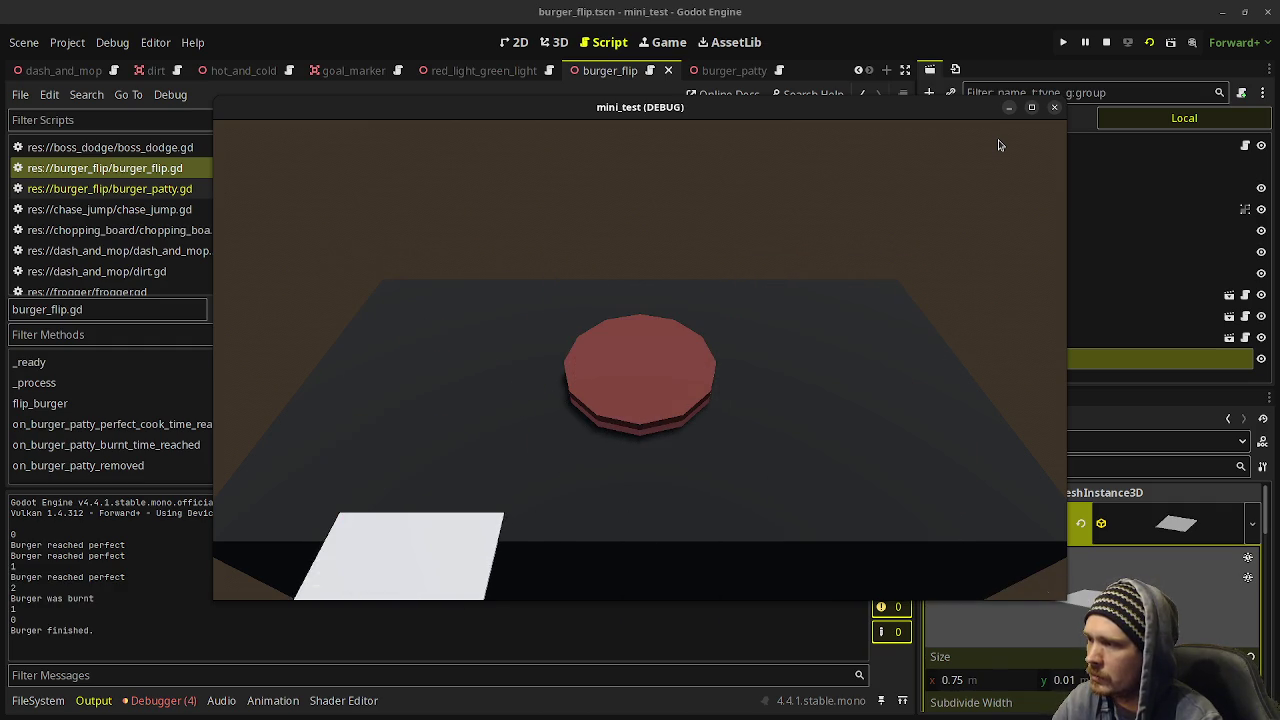
key("Right")
key("space")
key("Right")
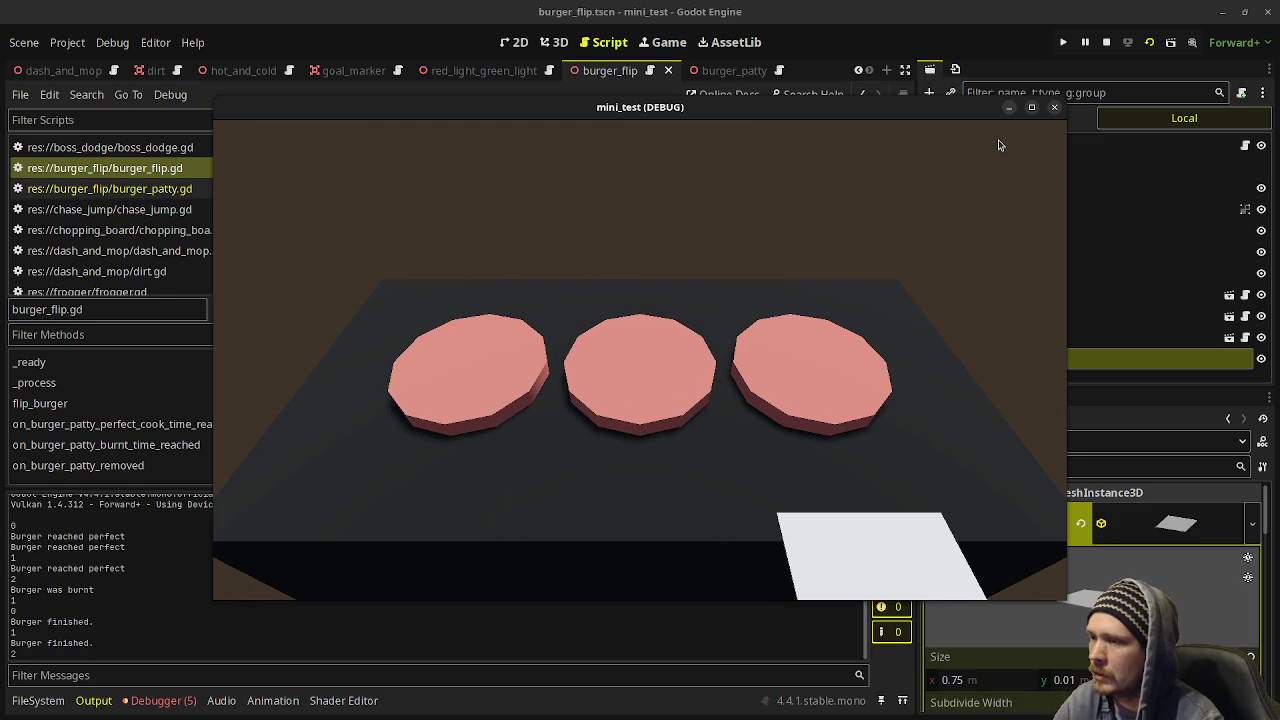
Flip the new patties, remove the finished right, left and middle ones, and stop the game.
key("space")
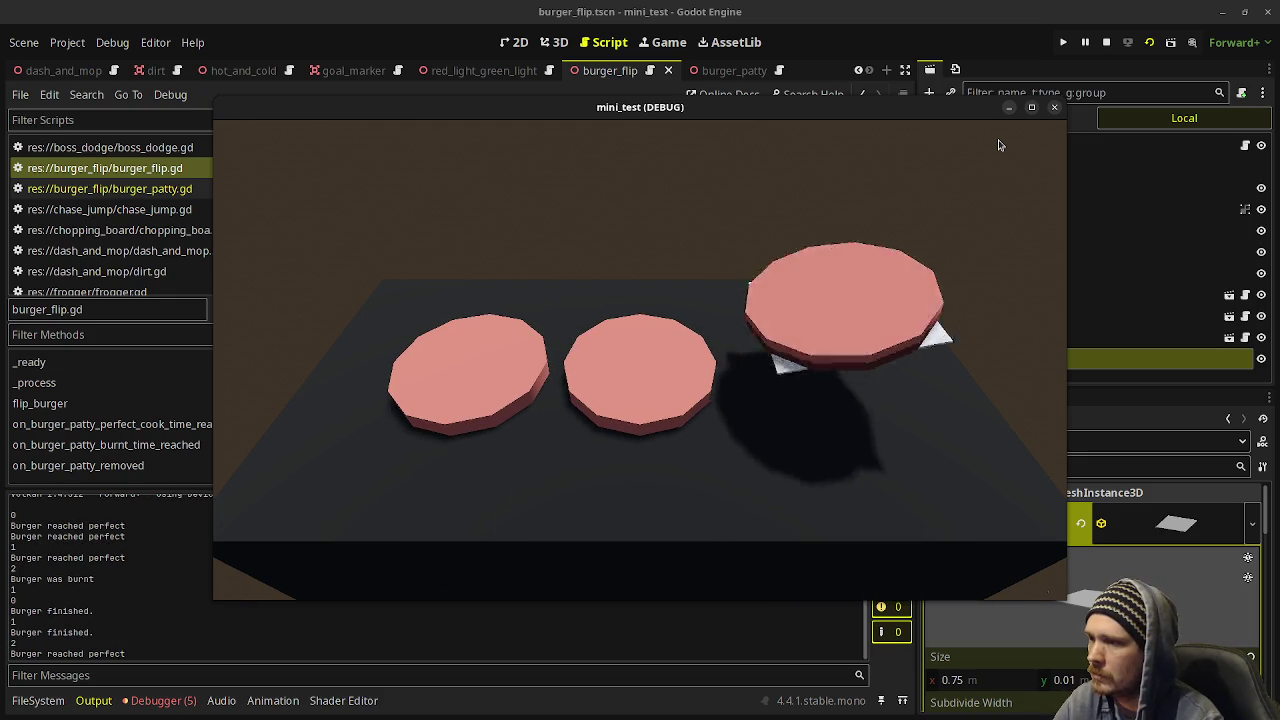
key("Left")
key("Left")
key("space")
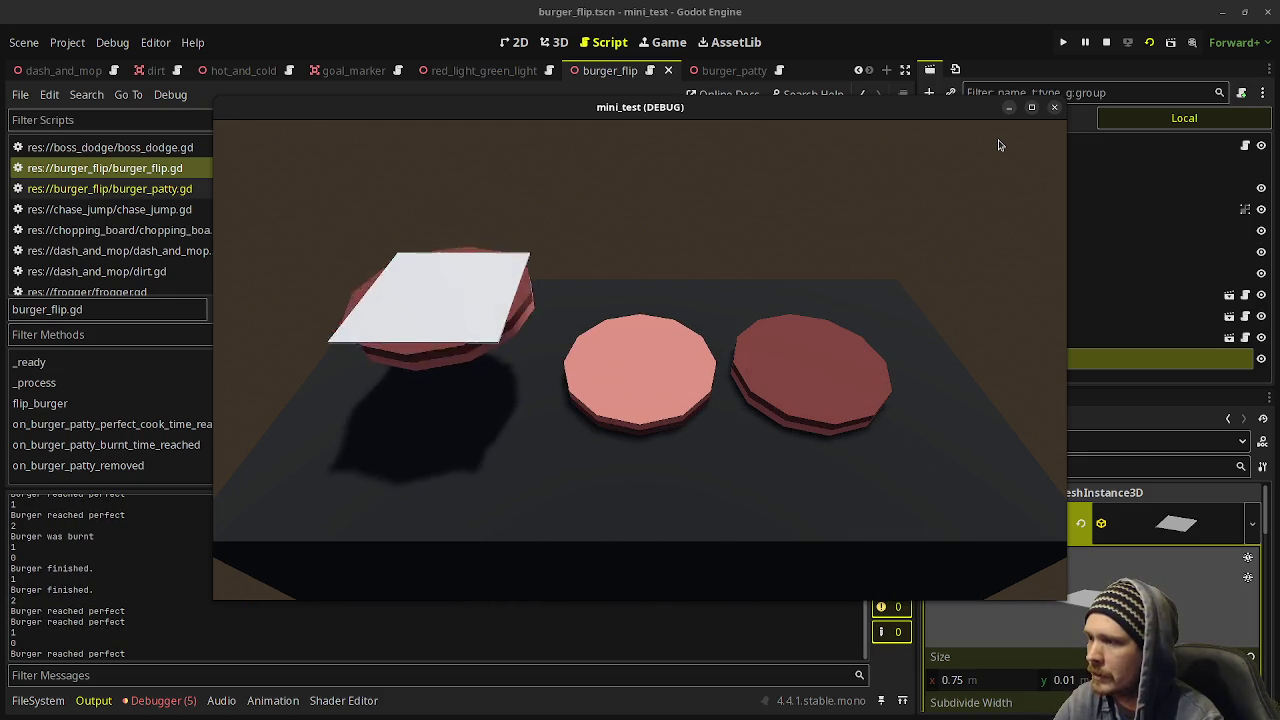
key("Right")
key("space")
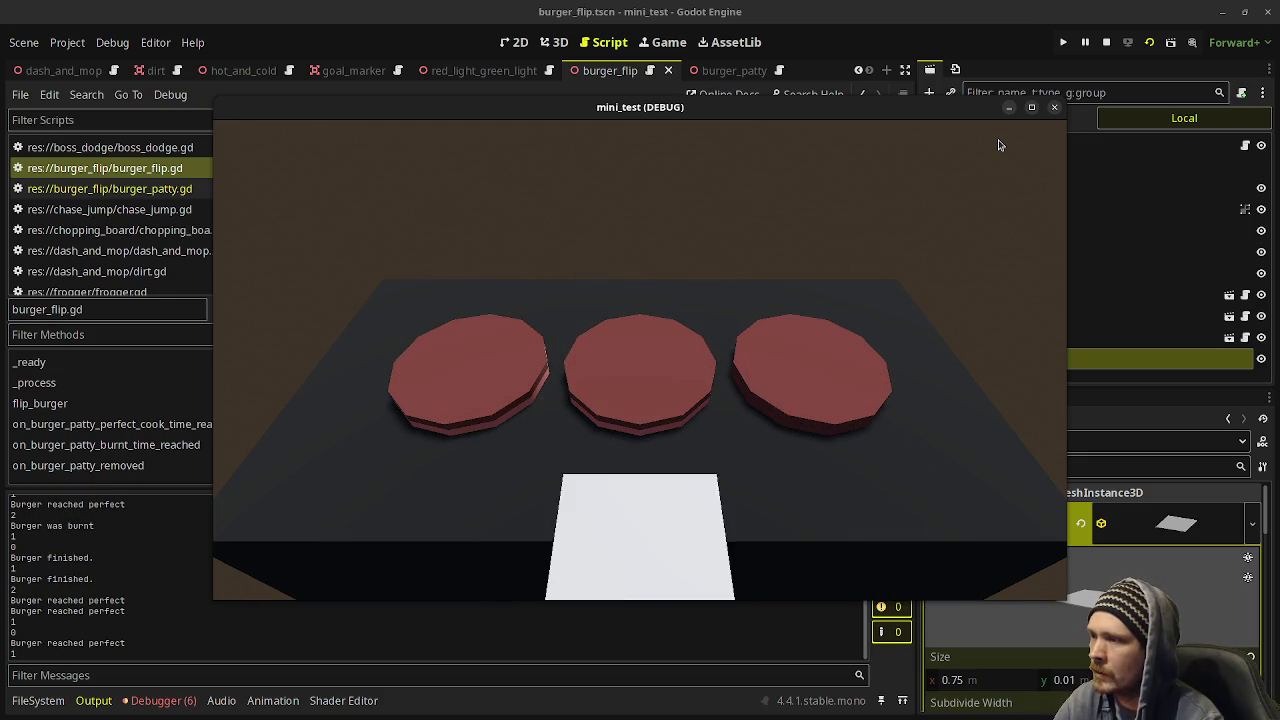
key("Right")
key("space")
key("Left")
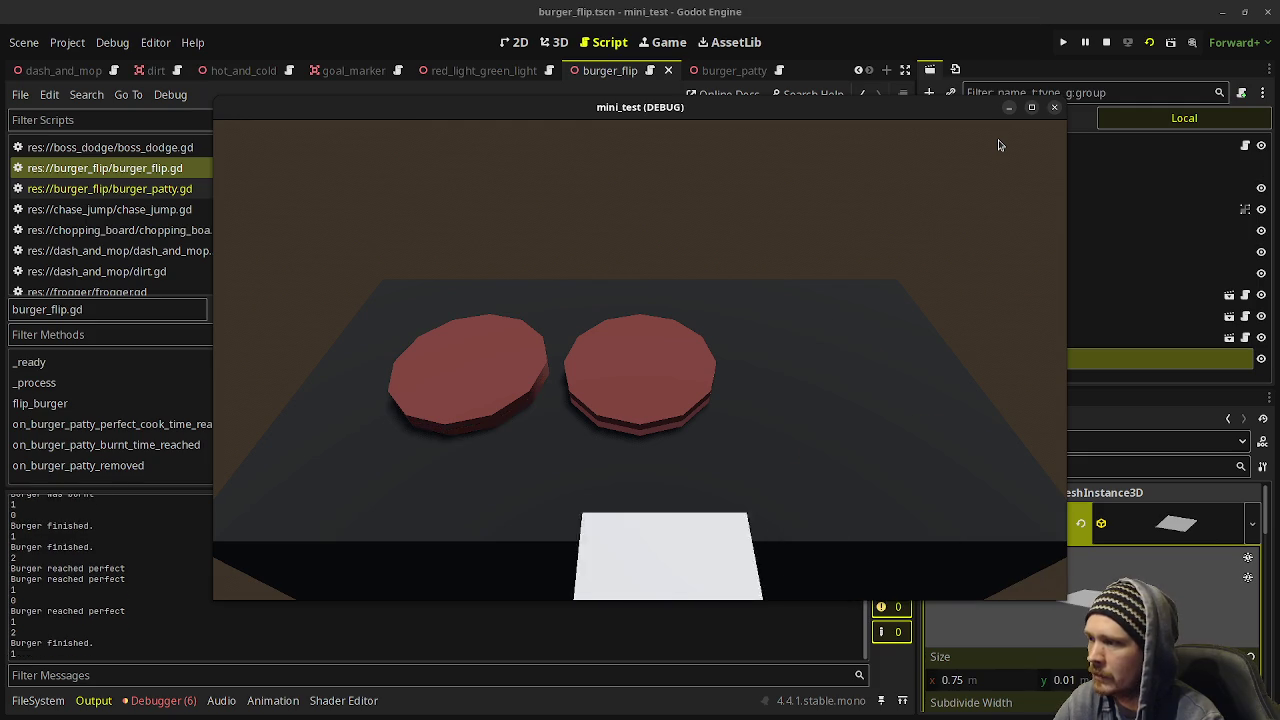
key("Left")
key("space")
key("Right")
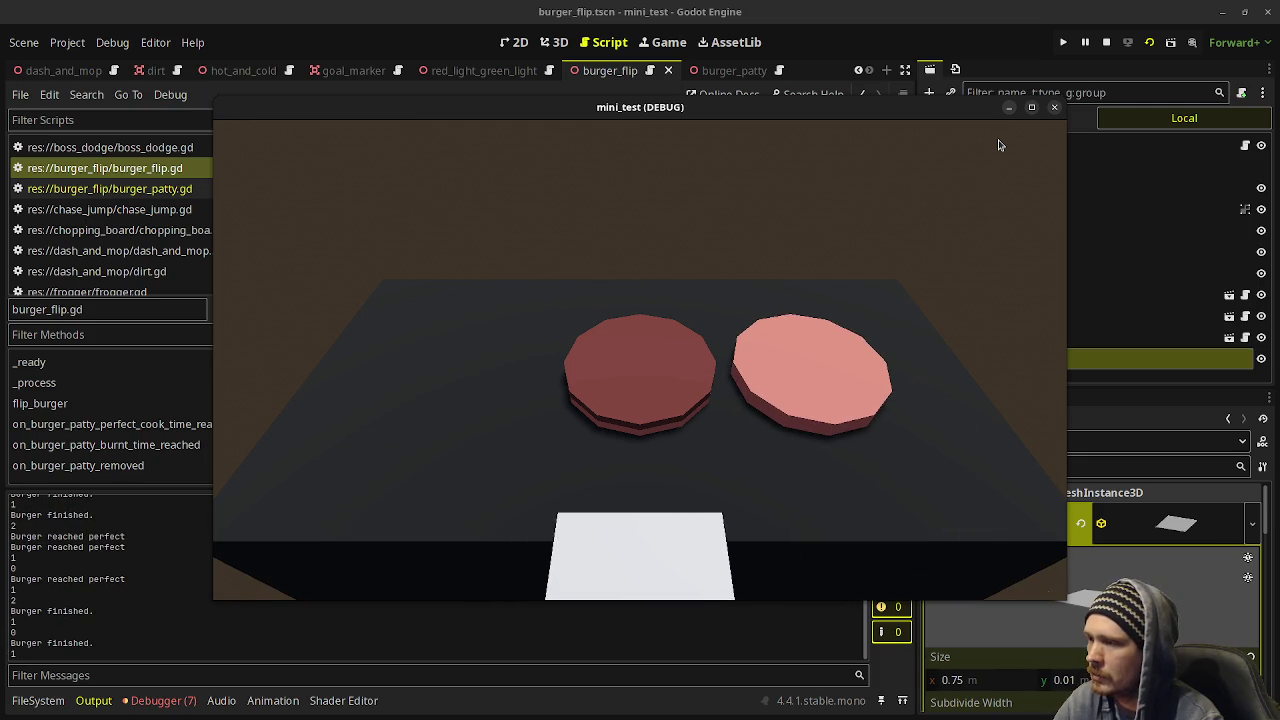
key("space")
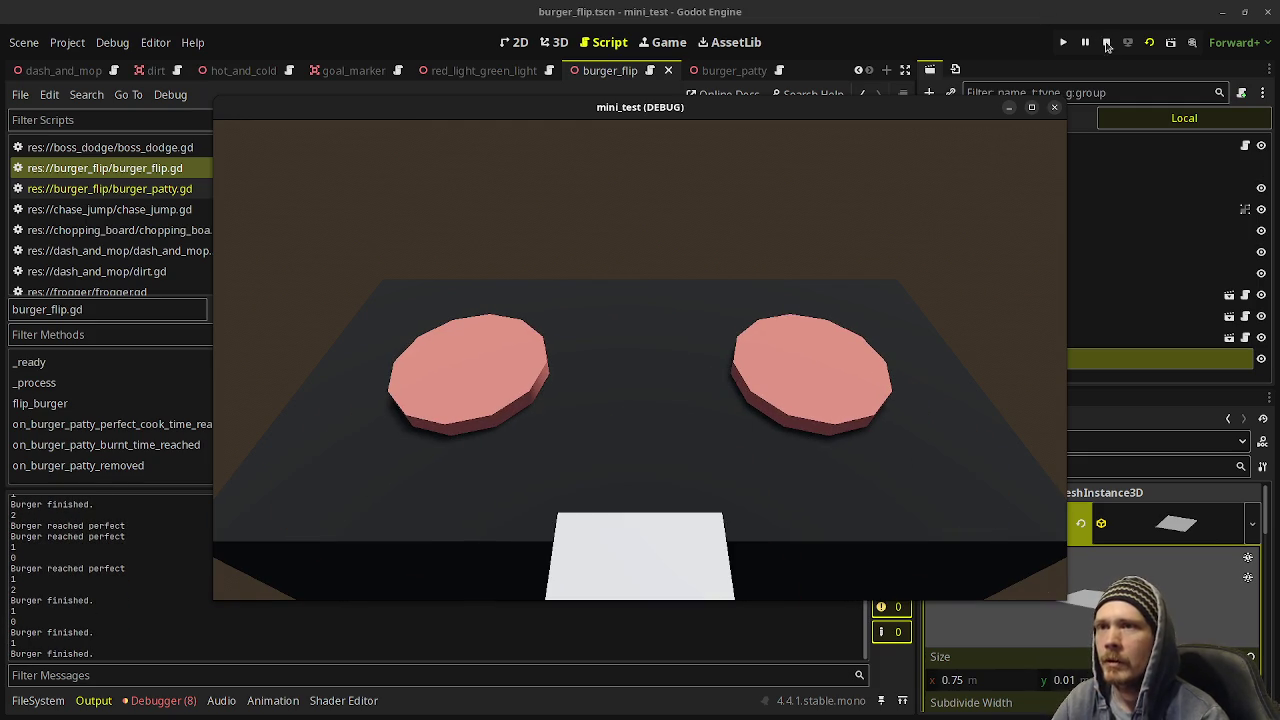
left_click(1106, 43)
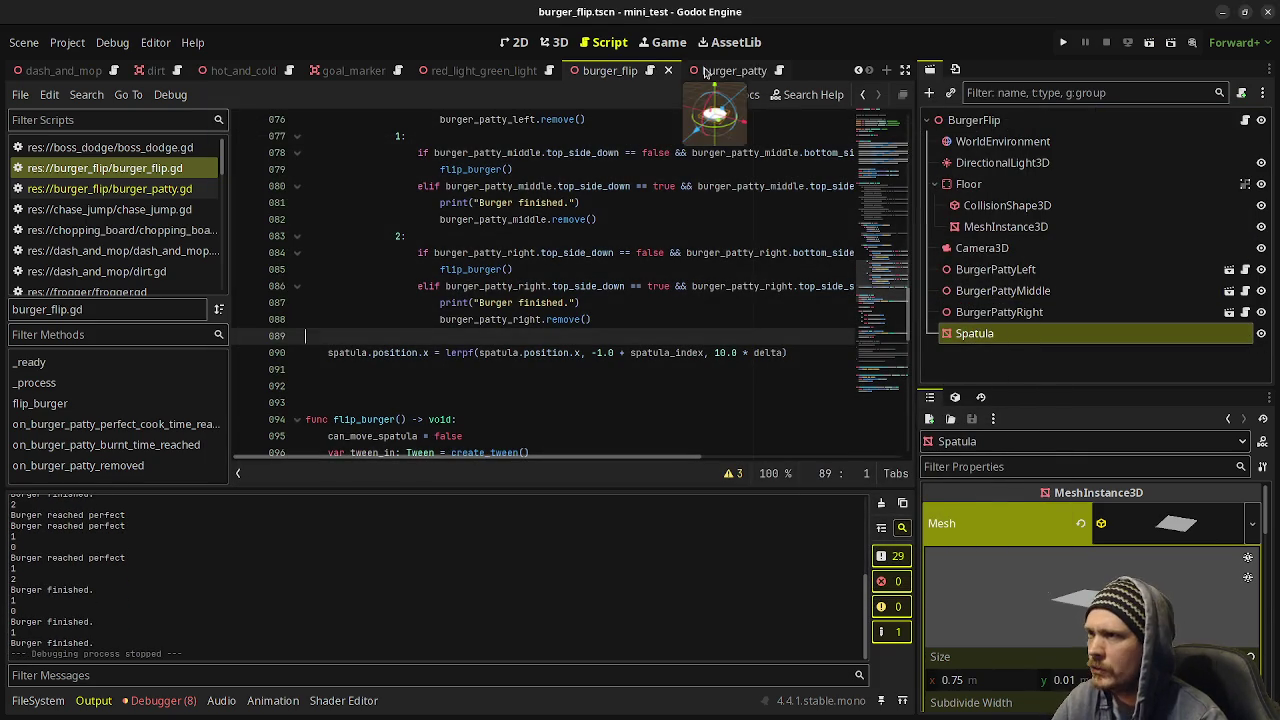
Turn on the Spatula node's visibility in burger_patty.tscn, check it from a side view, and save.
left_click(735, 70)
left_click(554, 42)
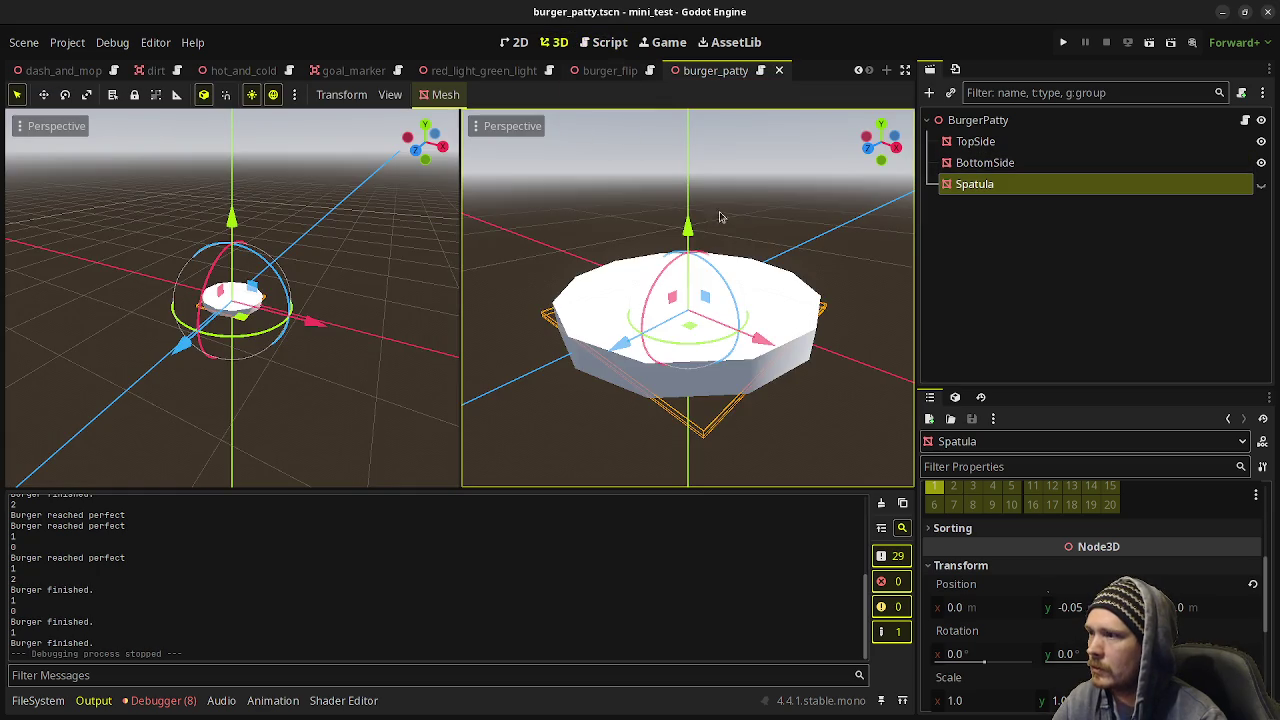
key("KP_2")
key("KP_2")
key("KP_2")
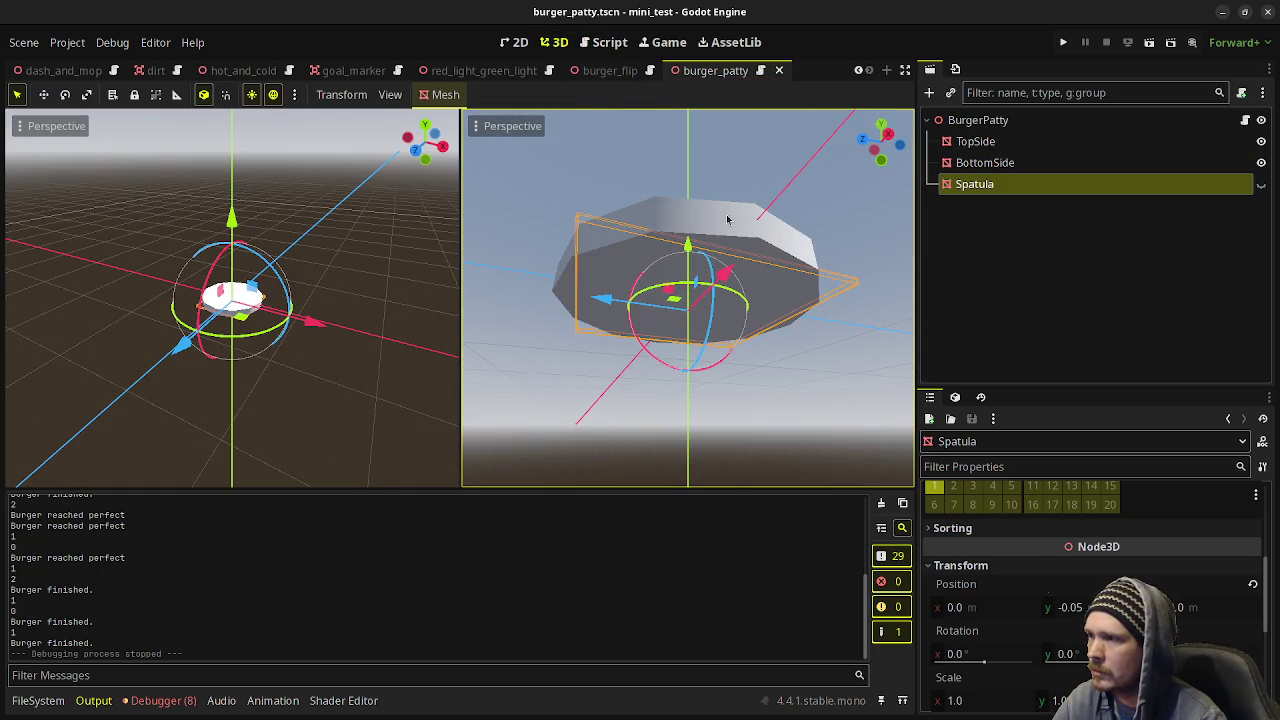
left_click(1261, 184)
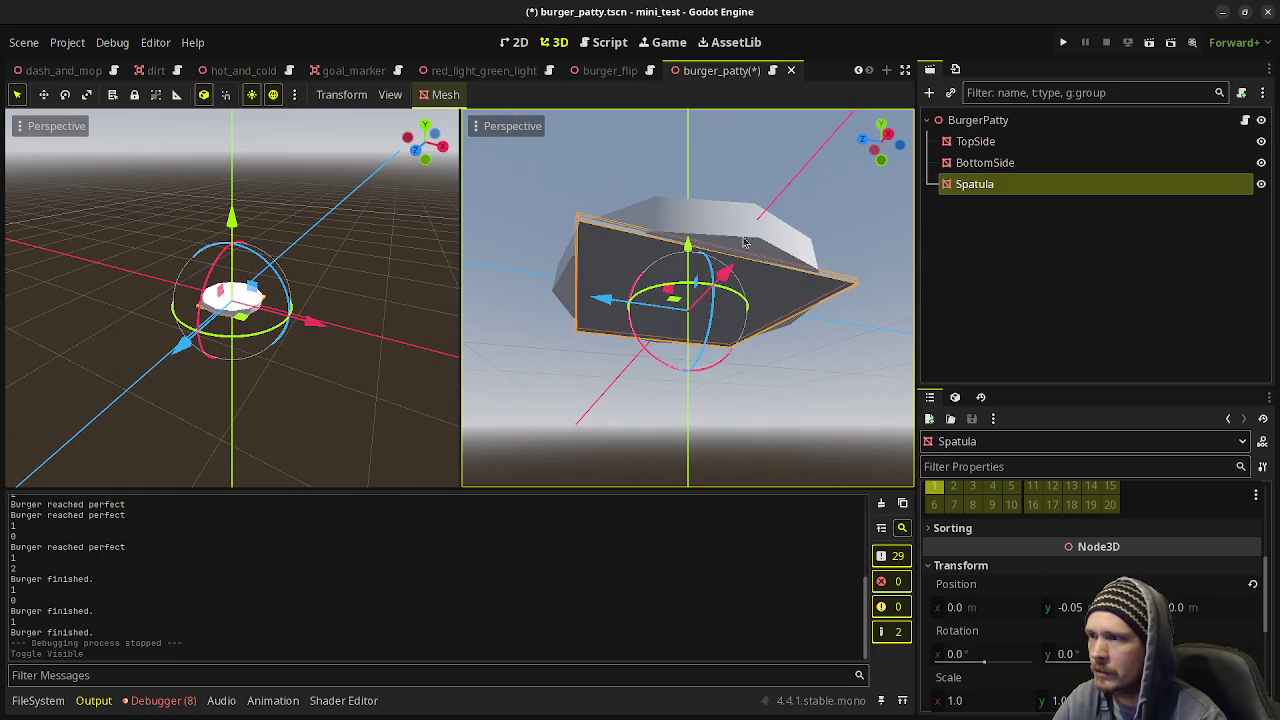
key("KP_2")
key("KP_2")
key("KP_2")
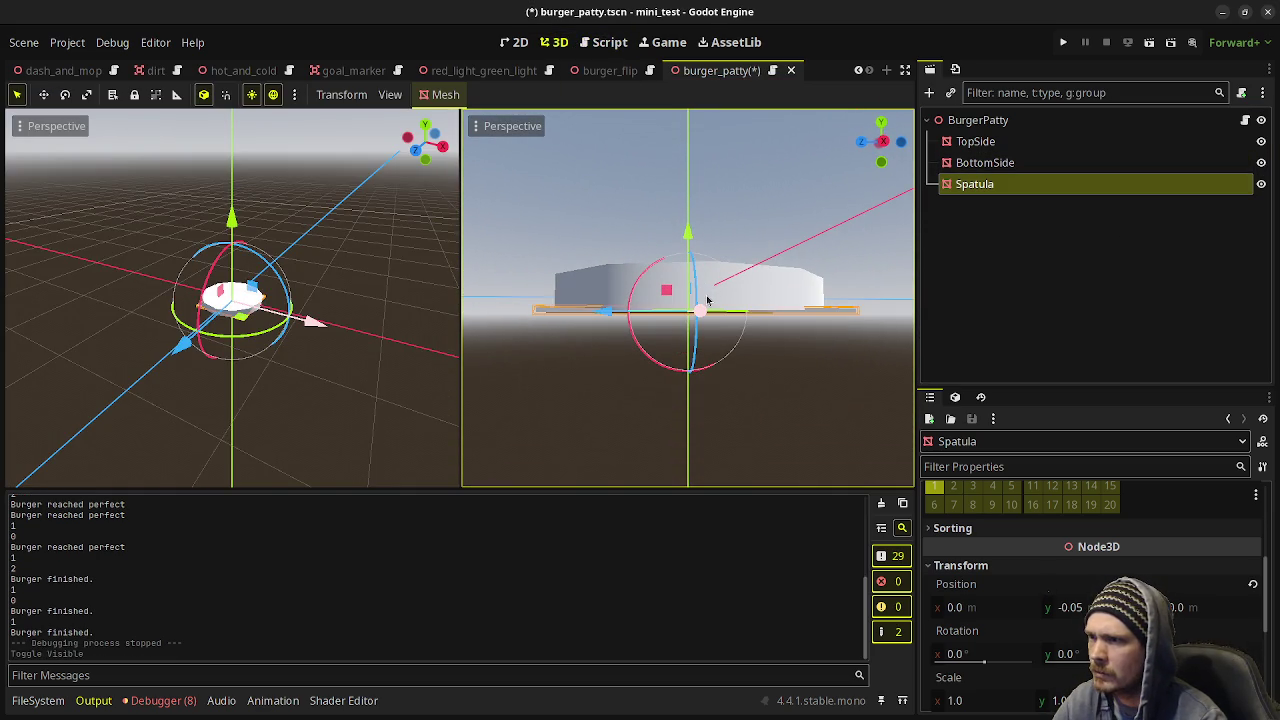
key("KP_2")
left_click_drag(743, 307, 797, 330)
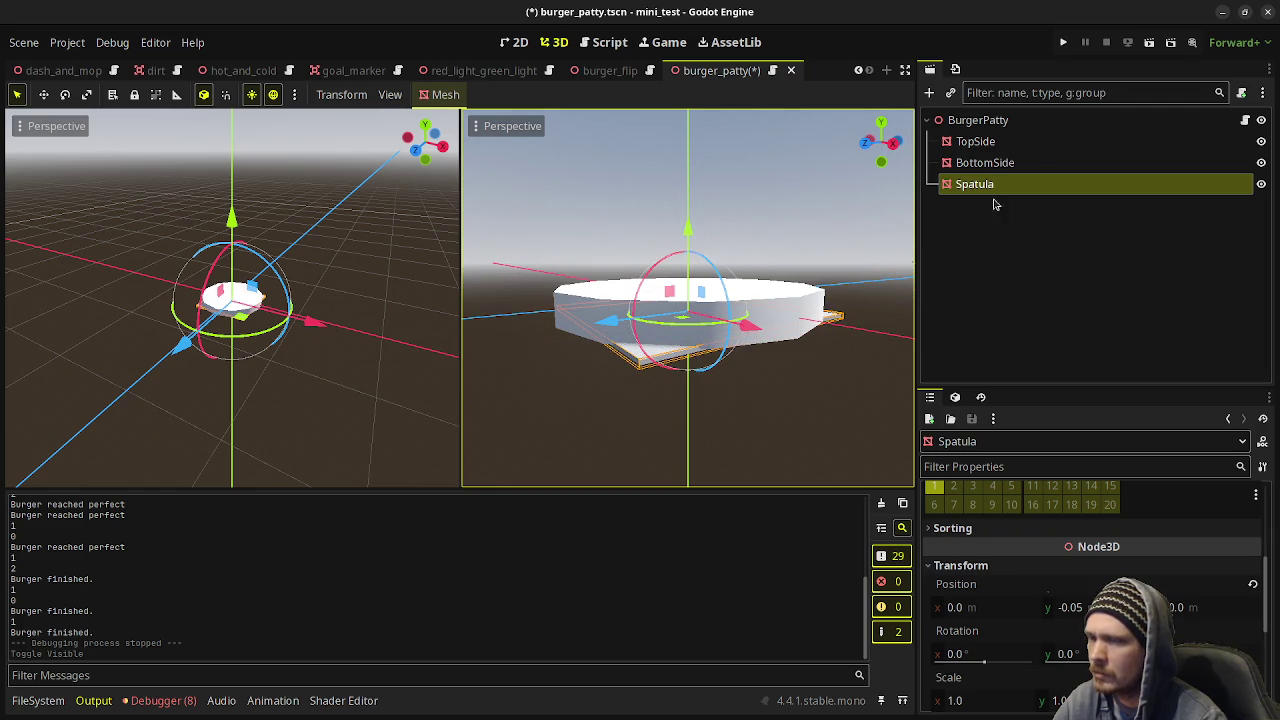
key("ctrl+s")
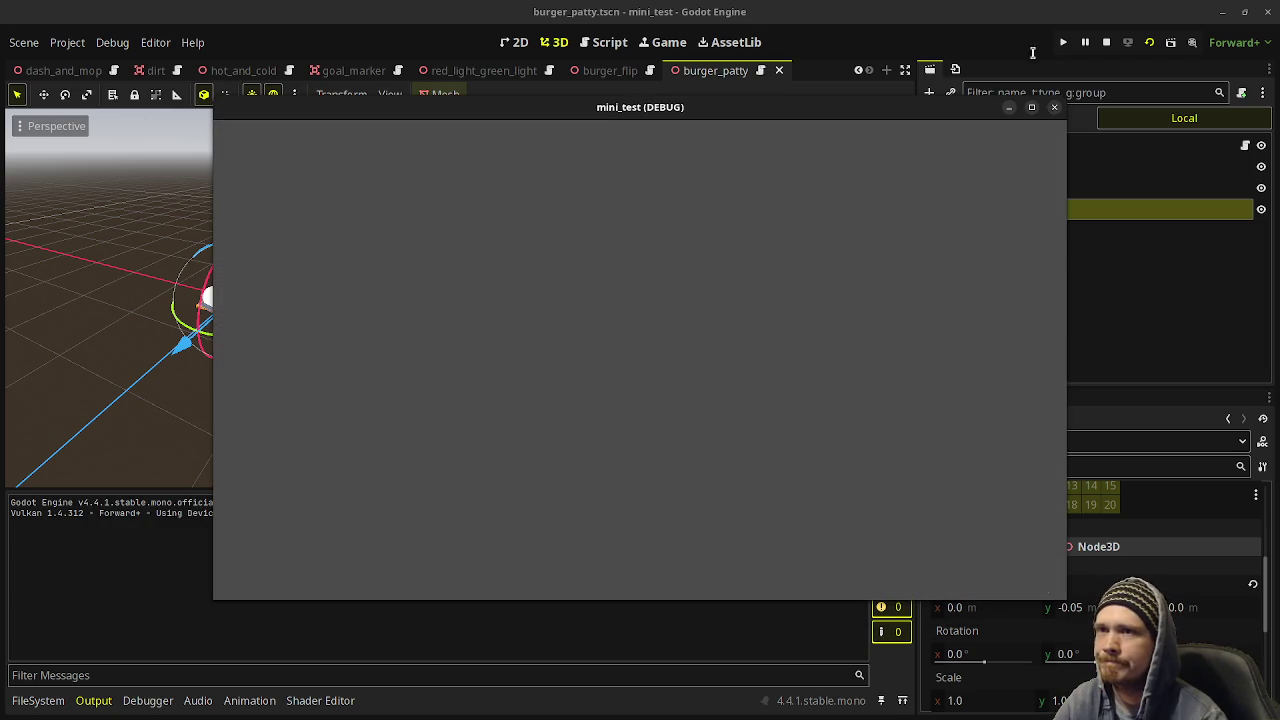
Restart the test run from the burger_flip scene.
left_click(1106, 44)
key("ctrl+shift+Tab")
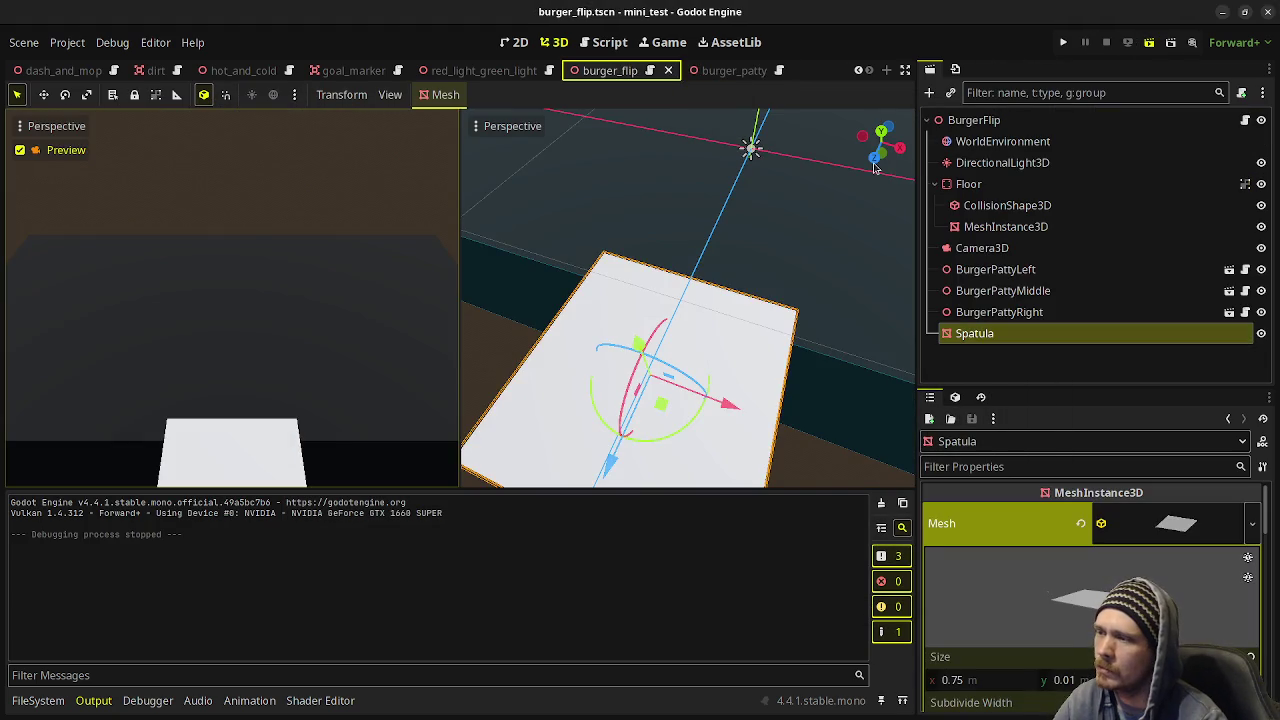
key("F6")
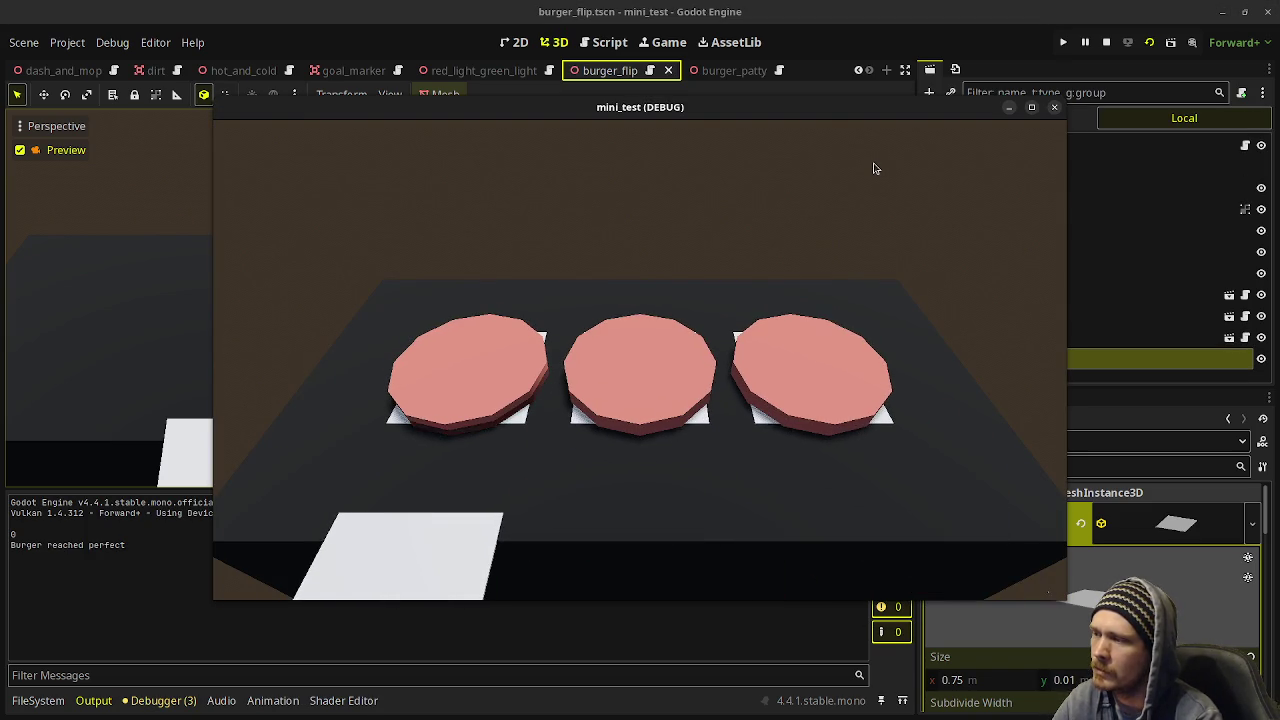
Flip the left, centre and right patties, finish them for removal, then flip the fresh left patty.
key("space")
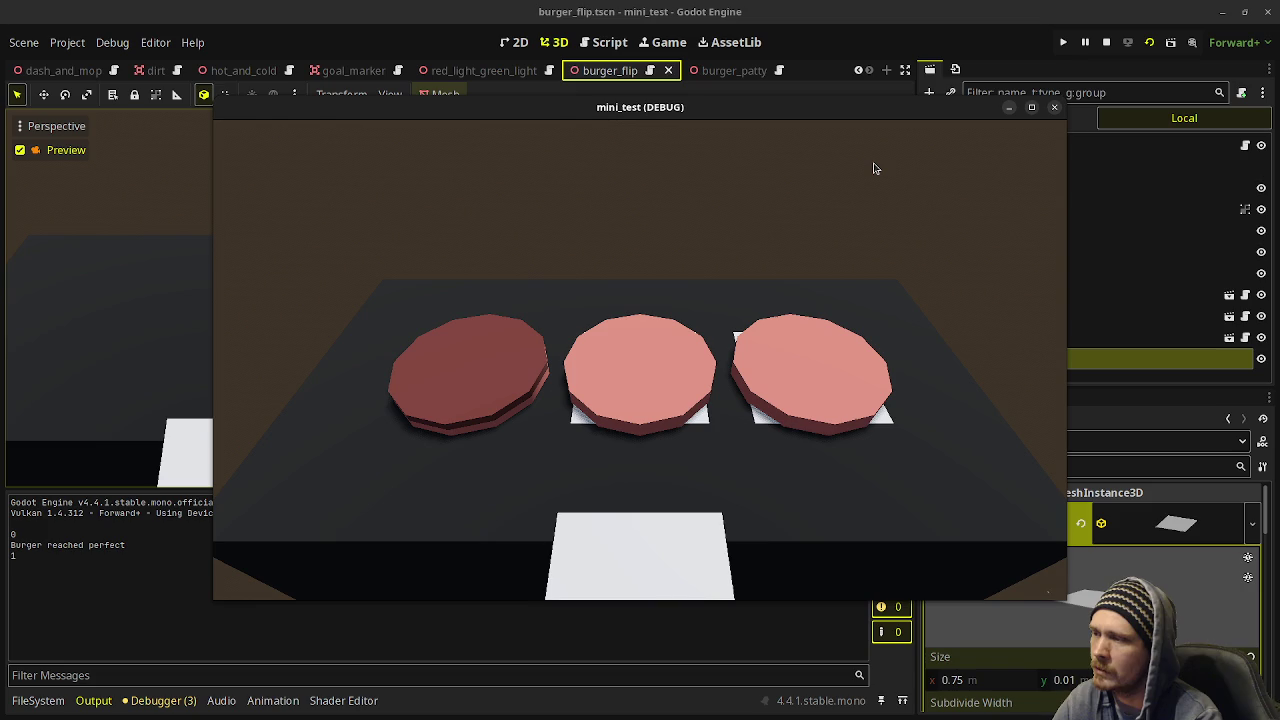
key("space")
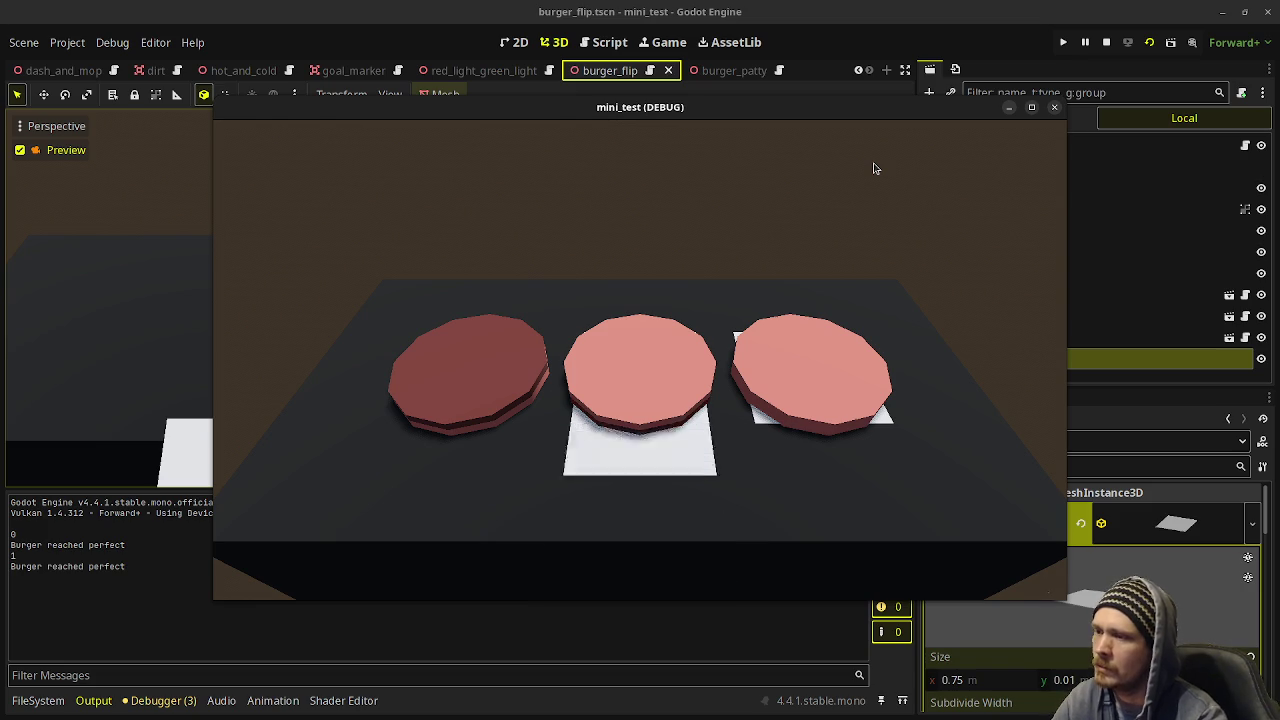
key("space")
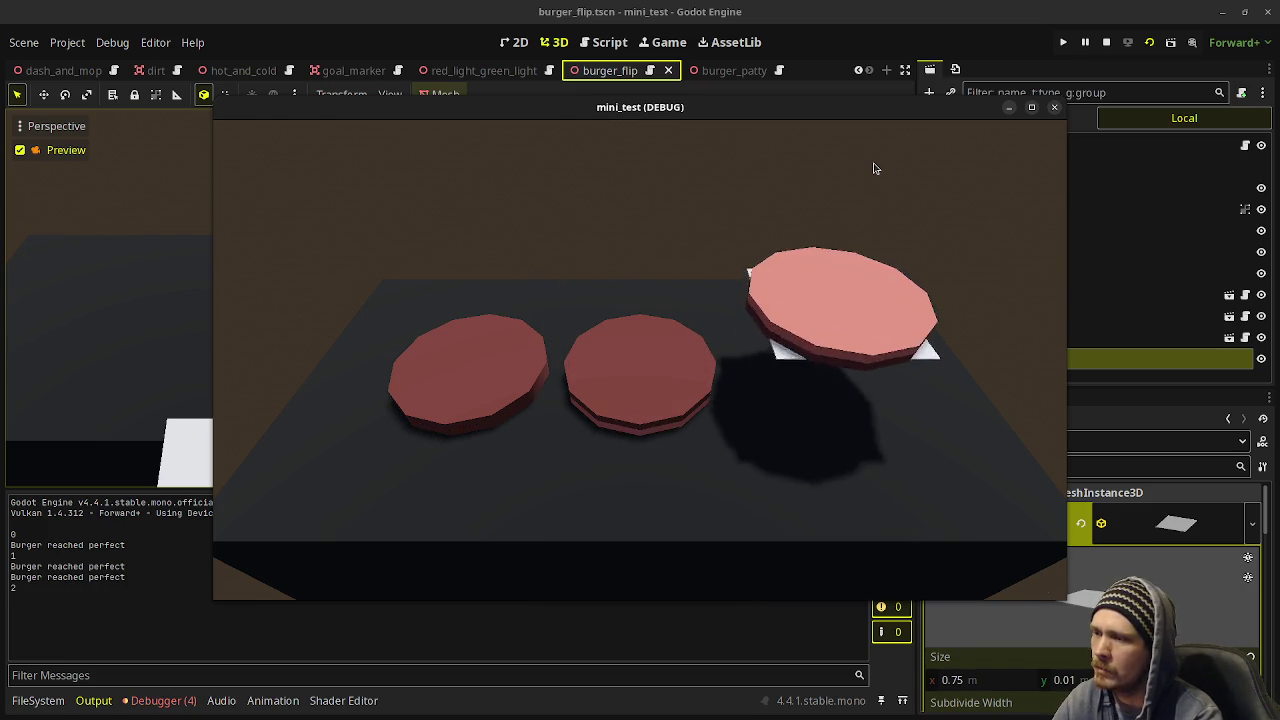
key("space")
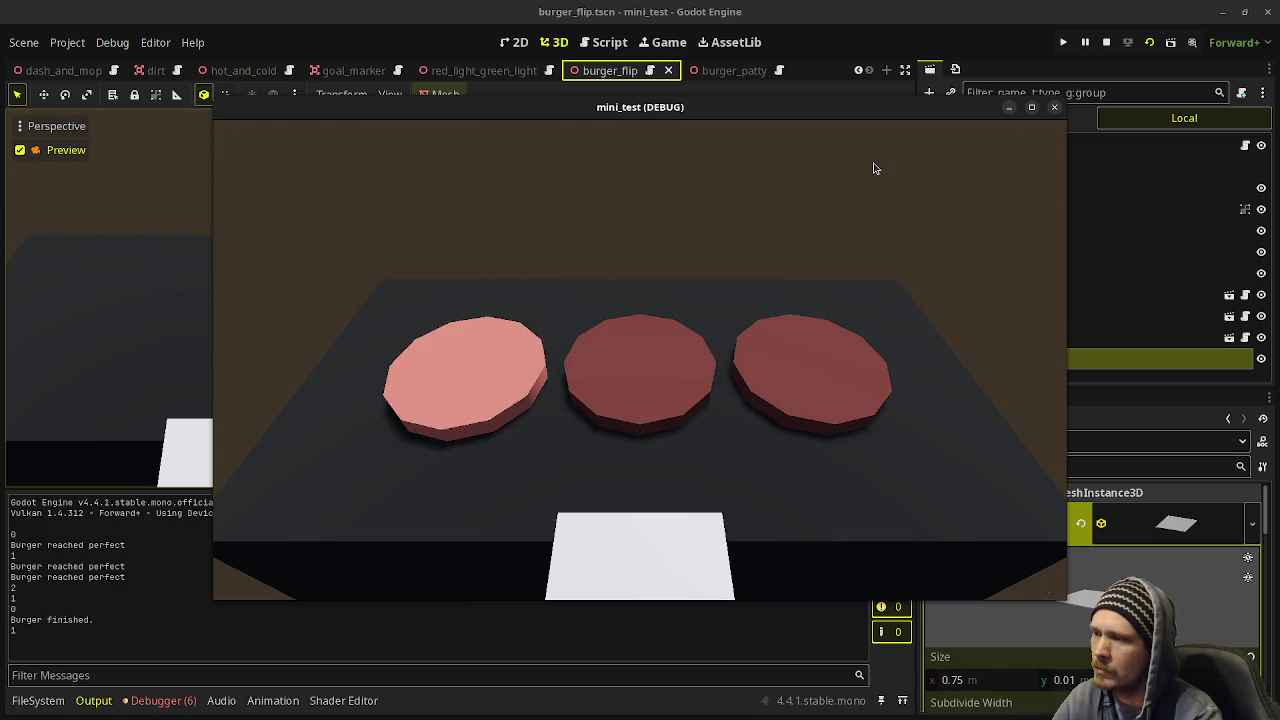
key("space")
key("space")
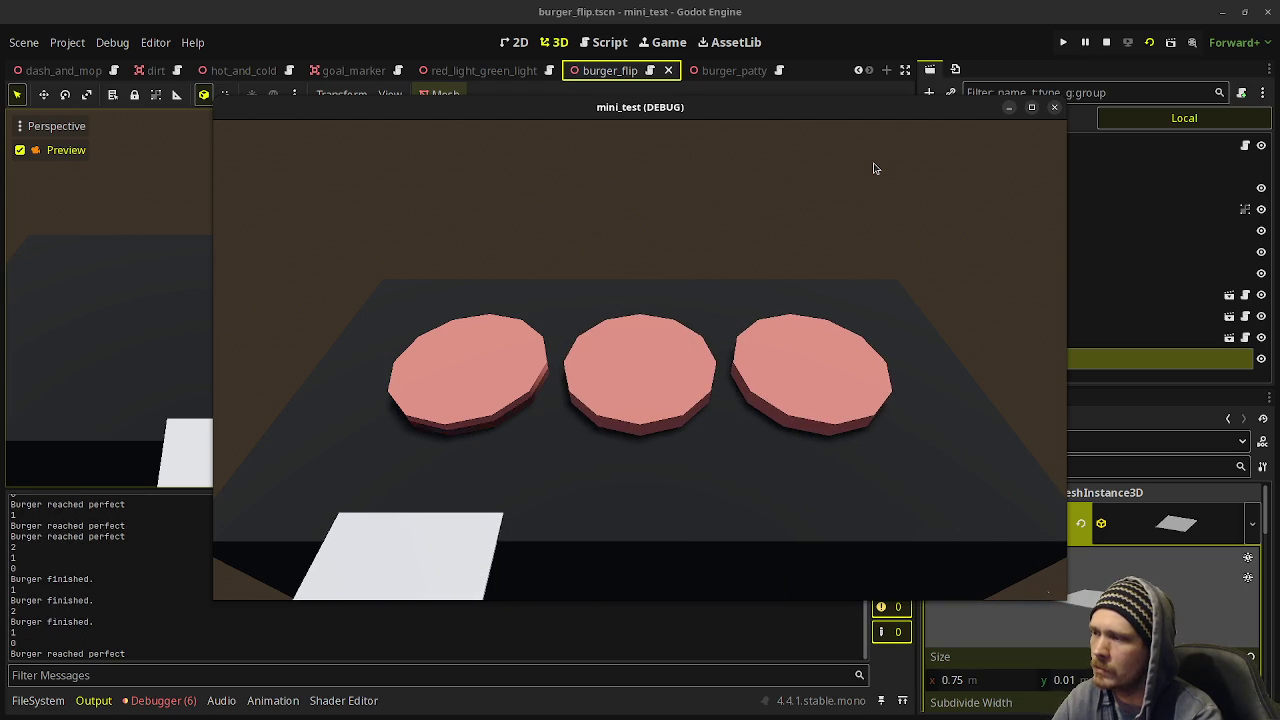
key("space")
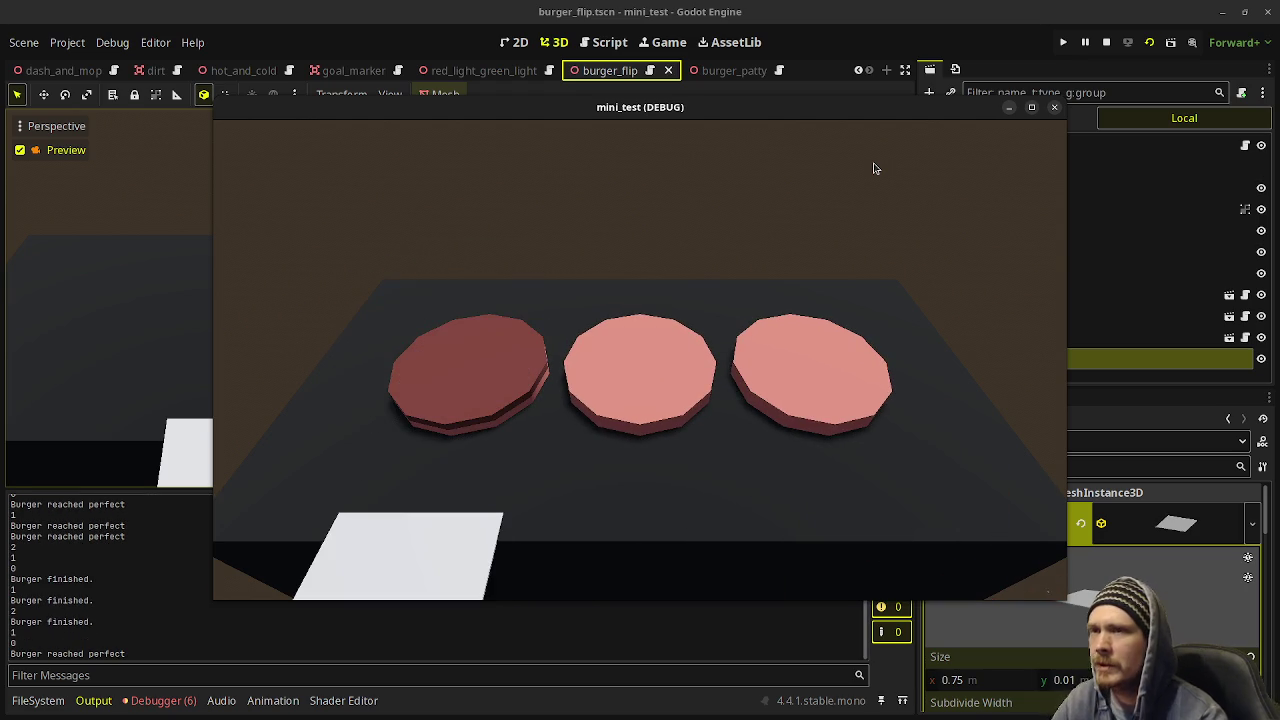
Stop the burger flip run and scroll the scene tab bar back to the left.
left_click(1106, 42)
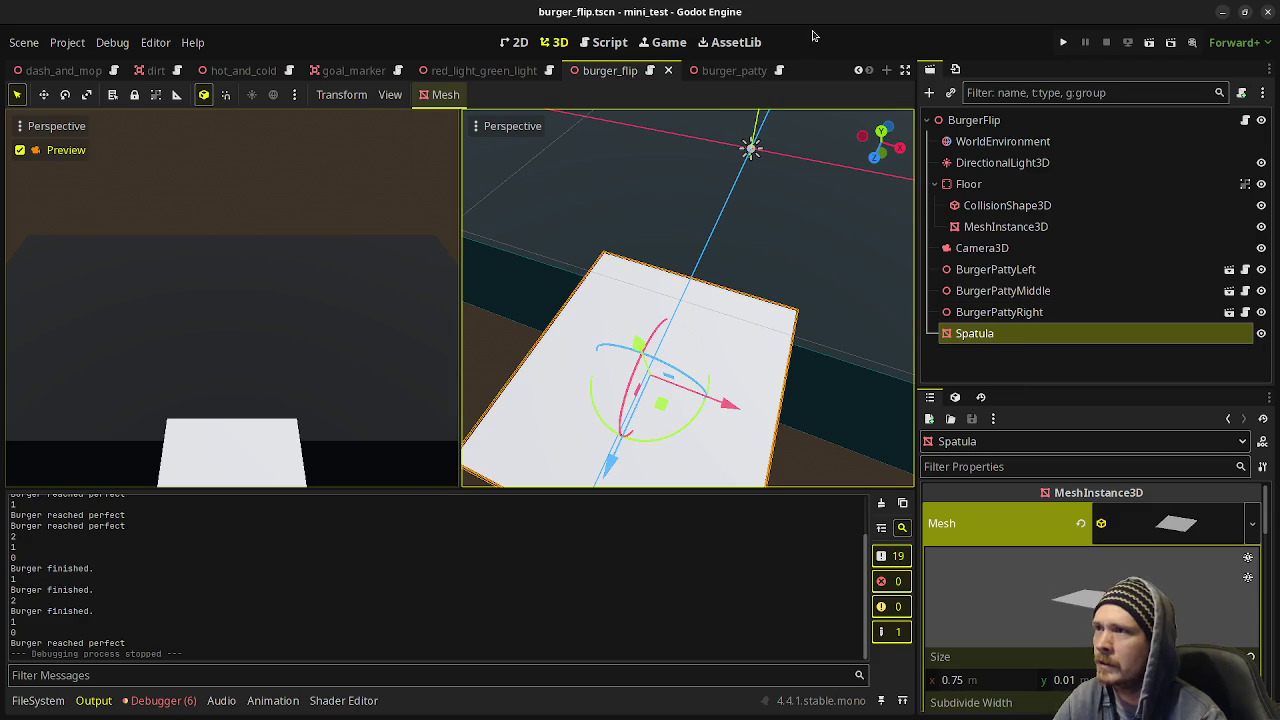
scroll(420, 70, "up", 5)
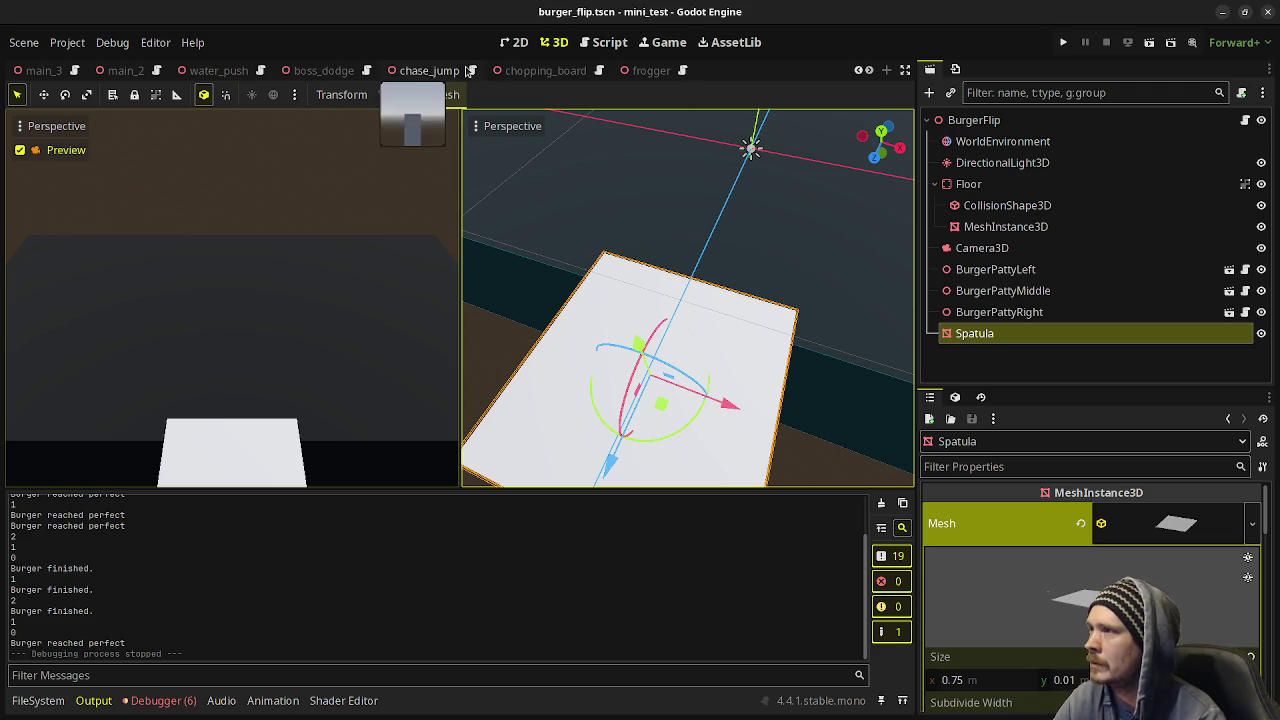
scroll(463, 70, "up", 4)
scroll(463, 70, "up", 2)
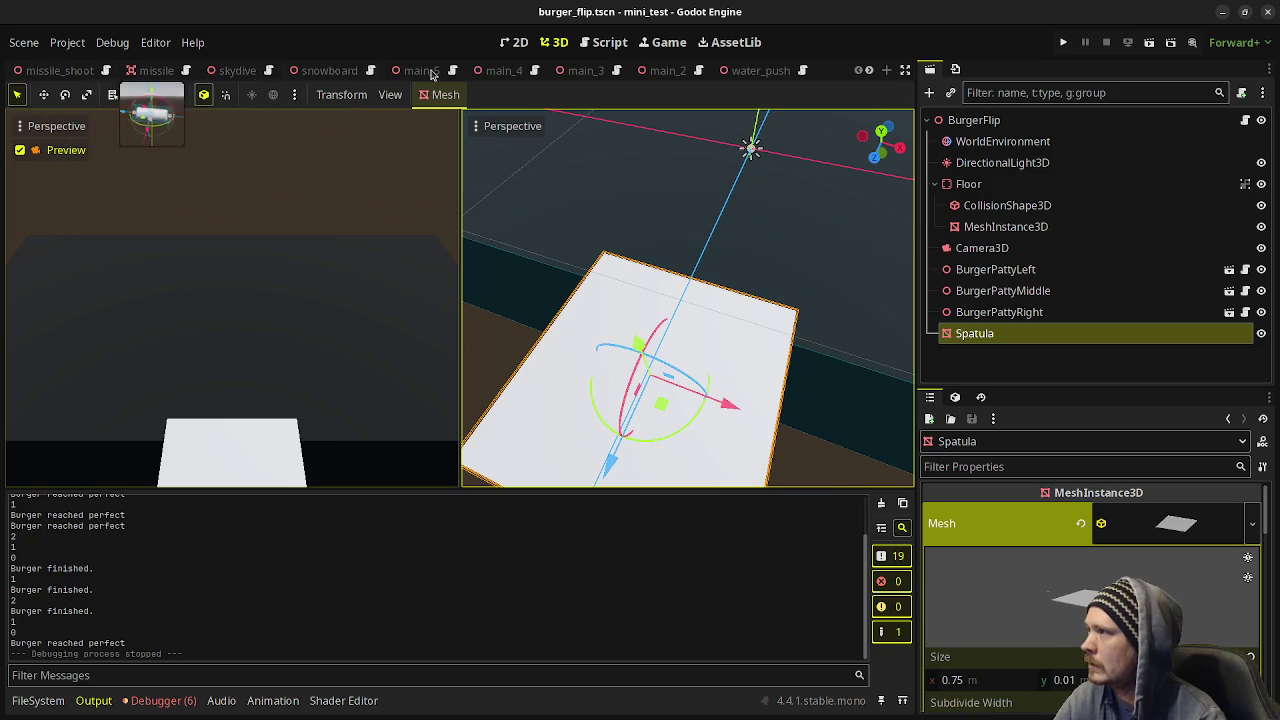
Run the missile_shoot cannon scene, then stop the test.
left_click(60, 72)
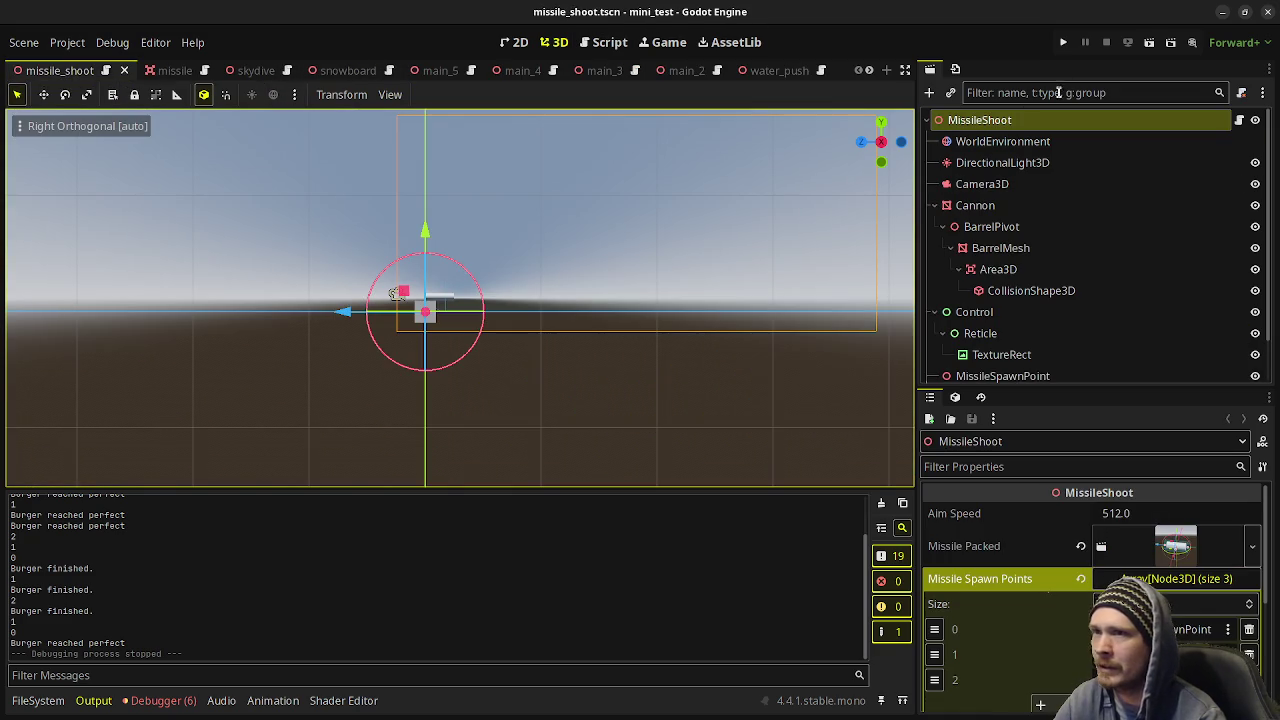
left_click(1147, 55)
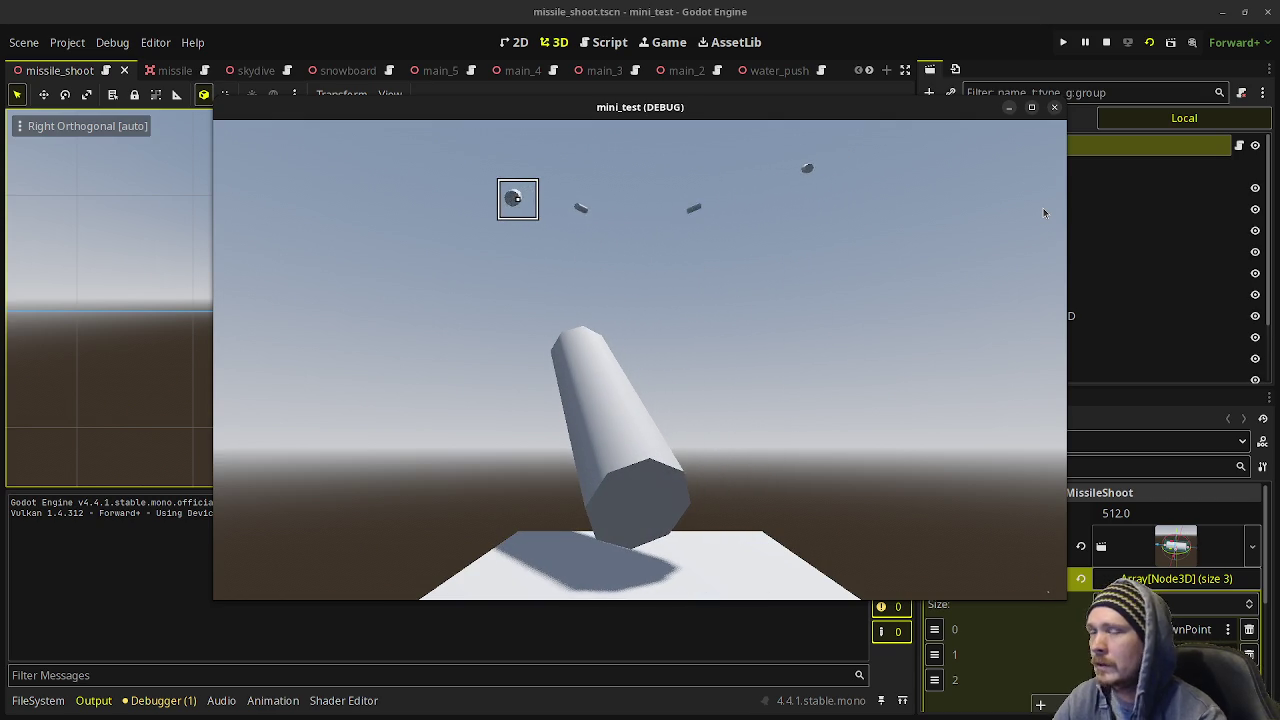
left_click(1106, 42)
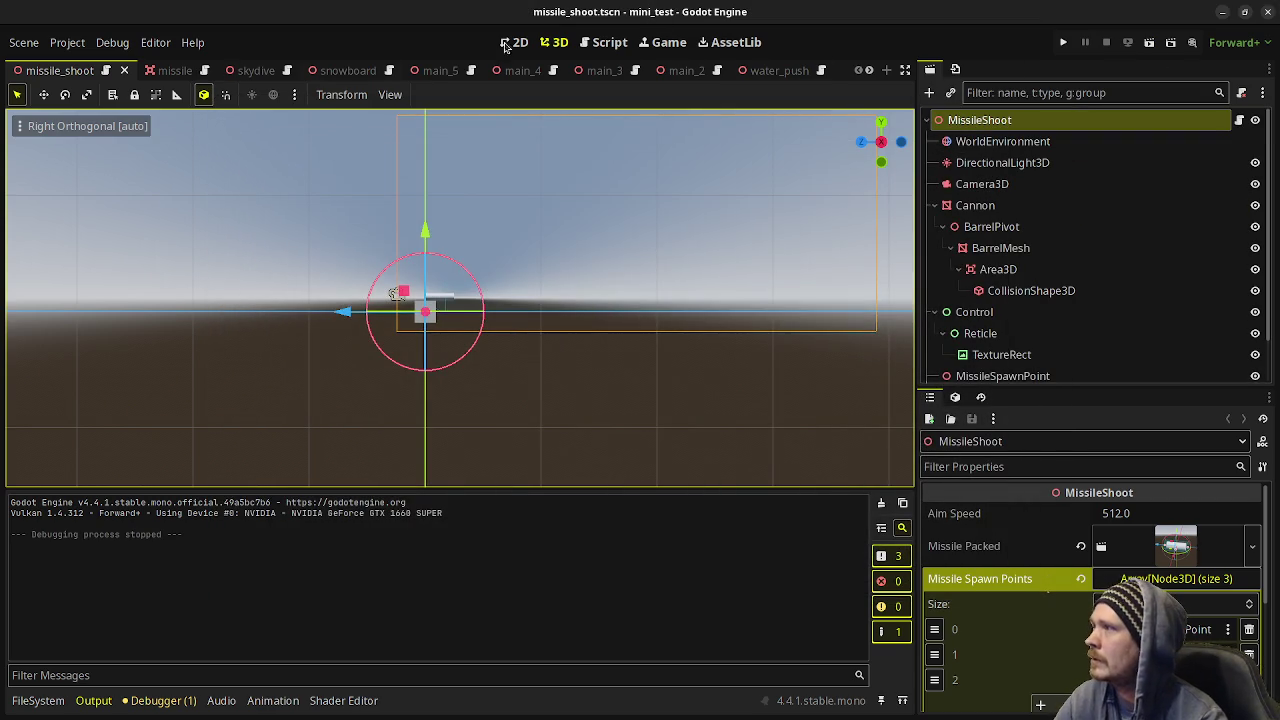
Run the skydive ring scene, stop it, and switch to snowboard.tscn.
left_click(249, 73)
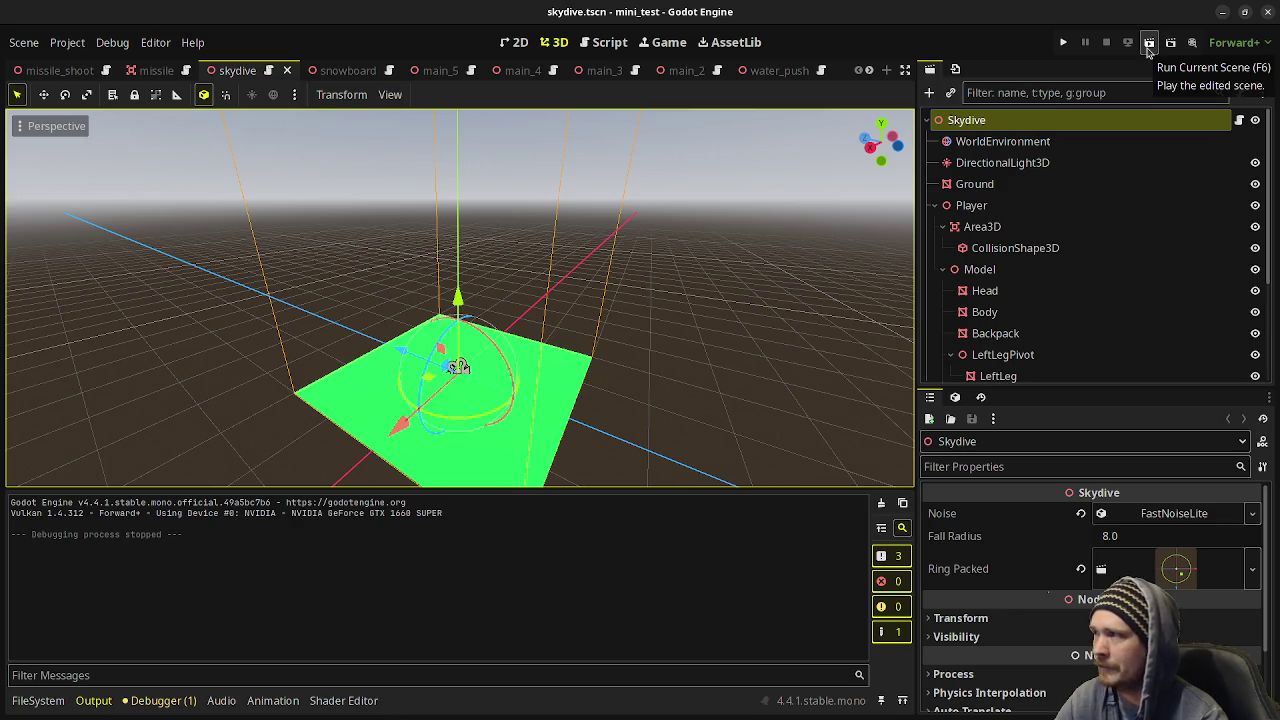
left_click(1148, 48)
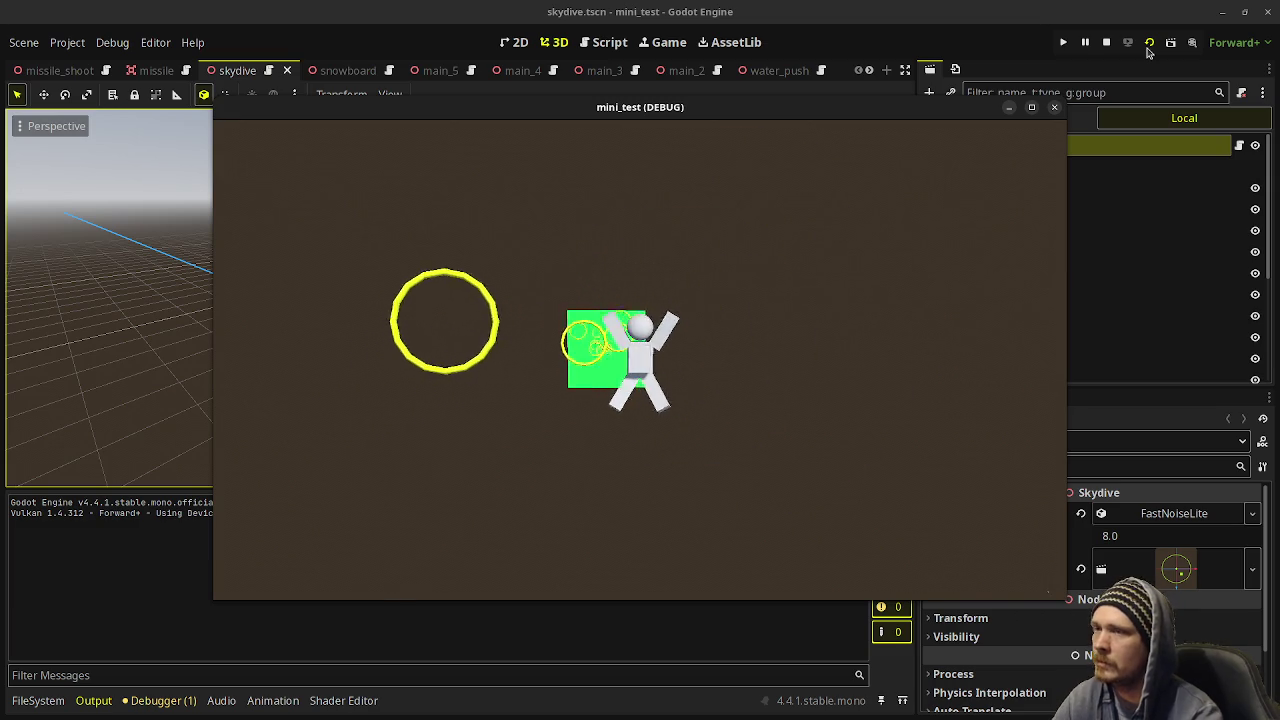
left_click(1106, 42)
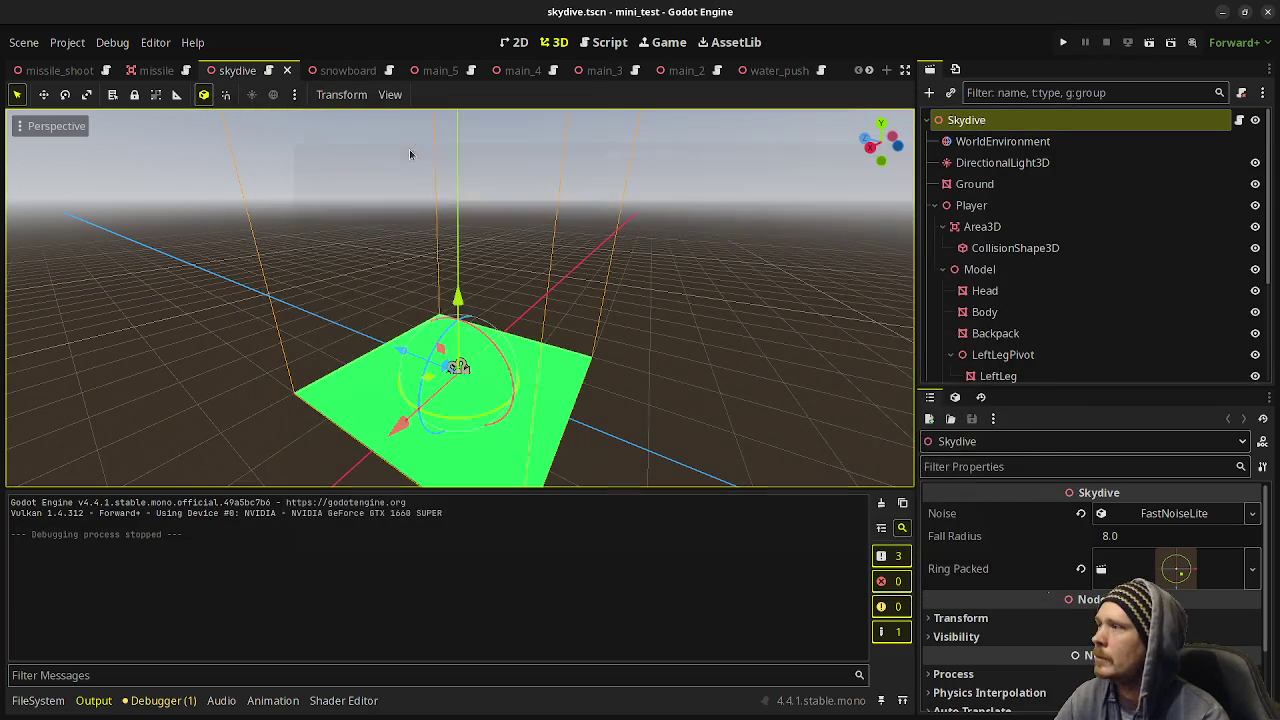
left_click(345, 71)
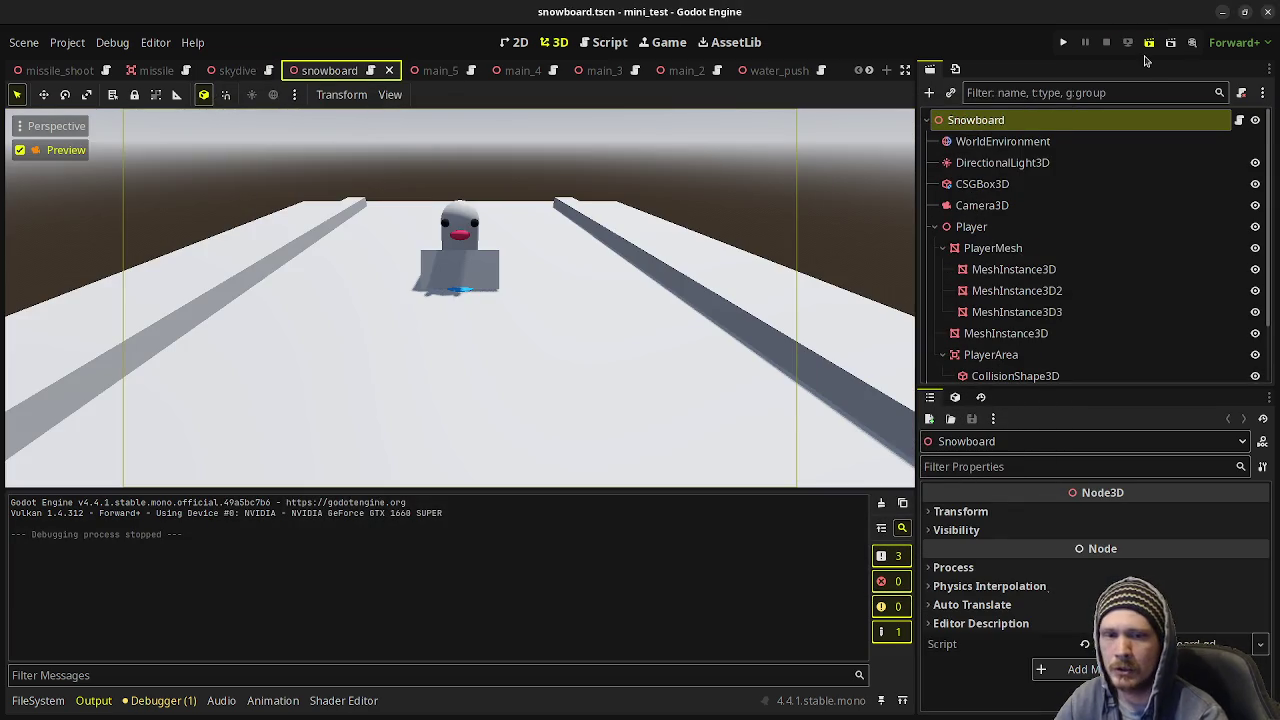
Run the snowboard scene, stop it with F8, and switch to the main_5 tab.
key("ctrl+s")
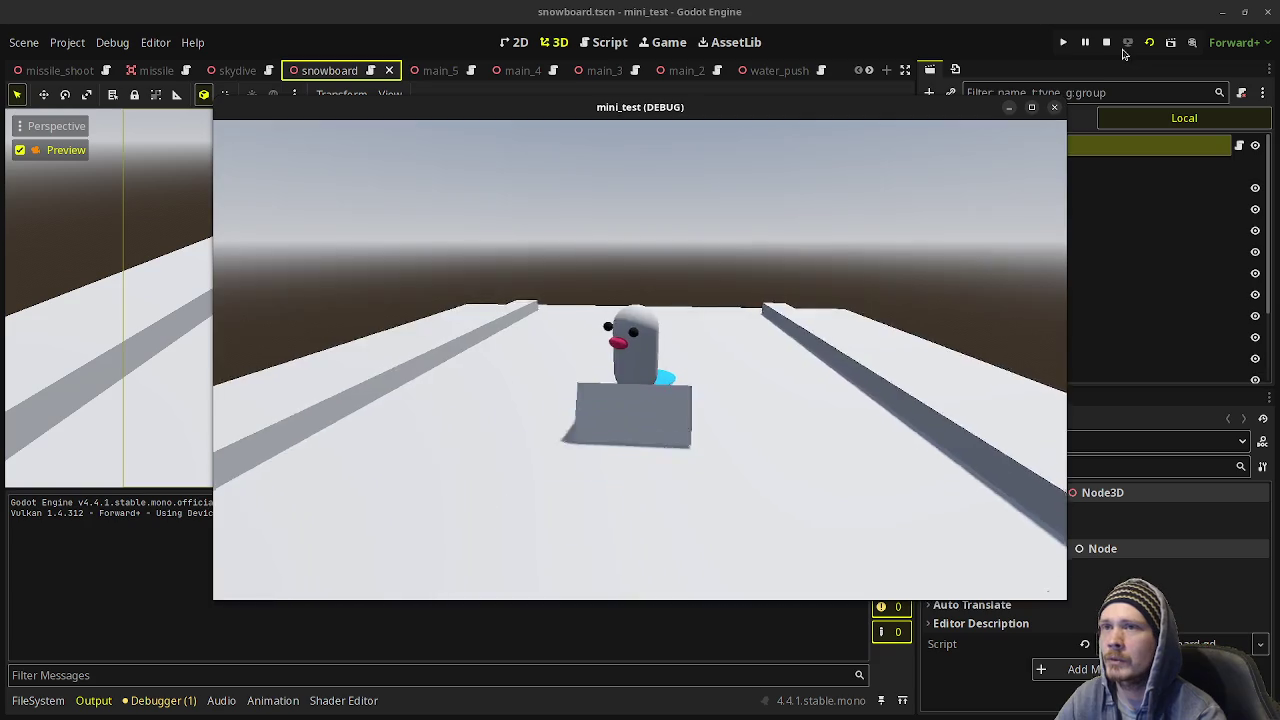
key("F8")
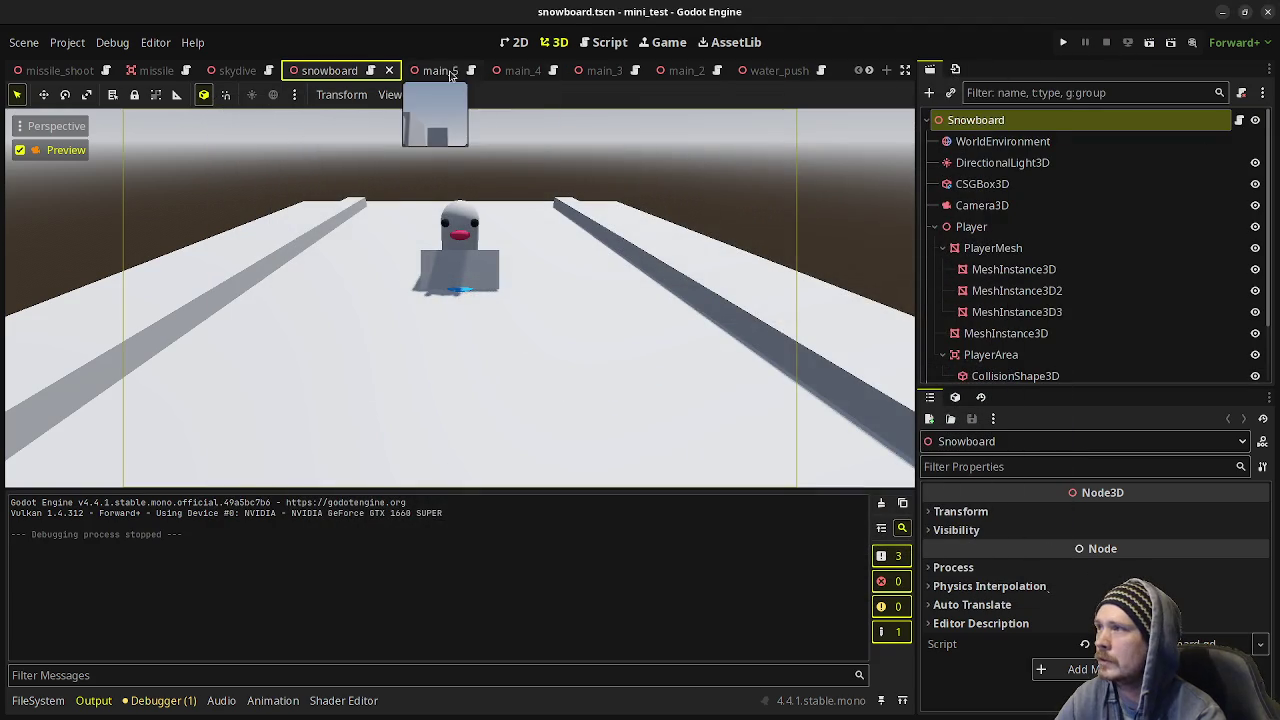
left_click(421, 70)
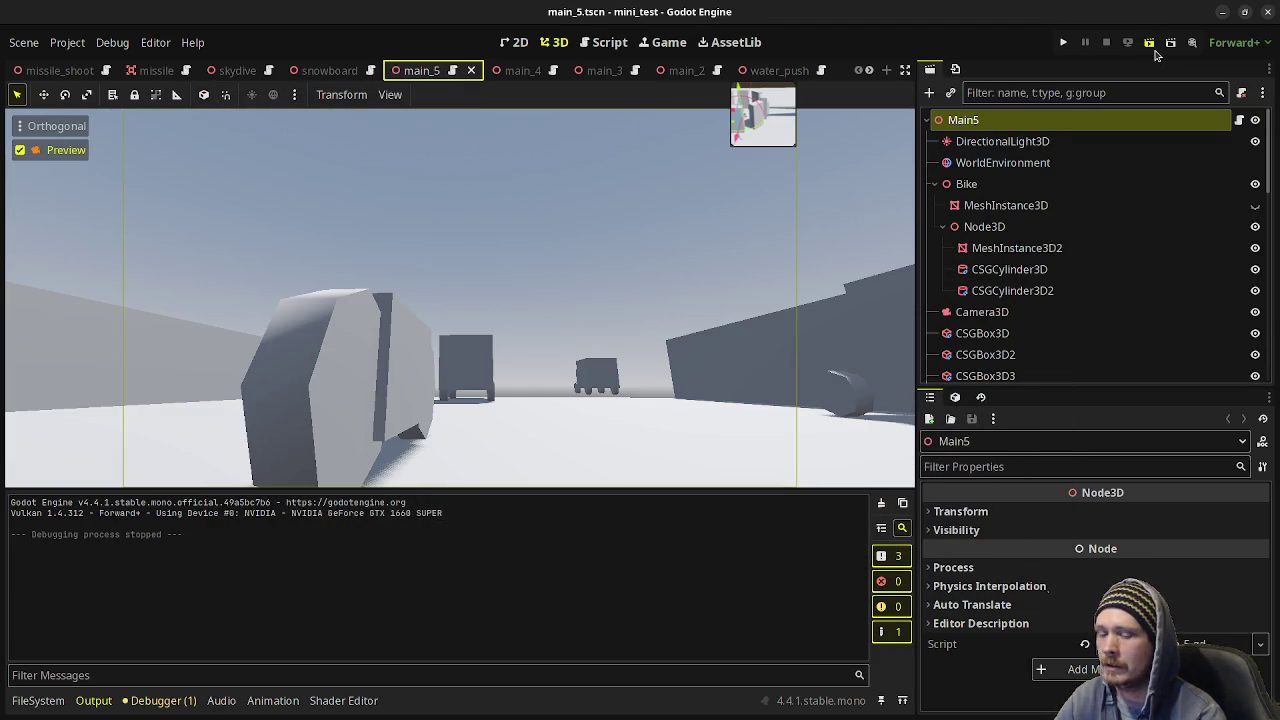
Run the main_5 bike scene, stop it, and switch to the next scene tab.
left_click(1153, 50)
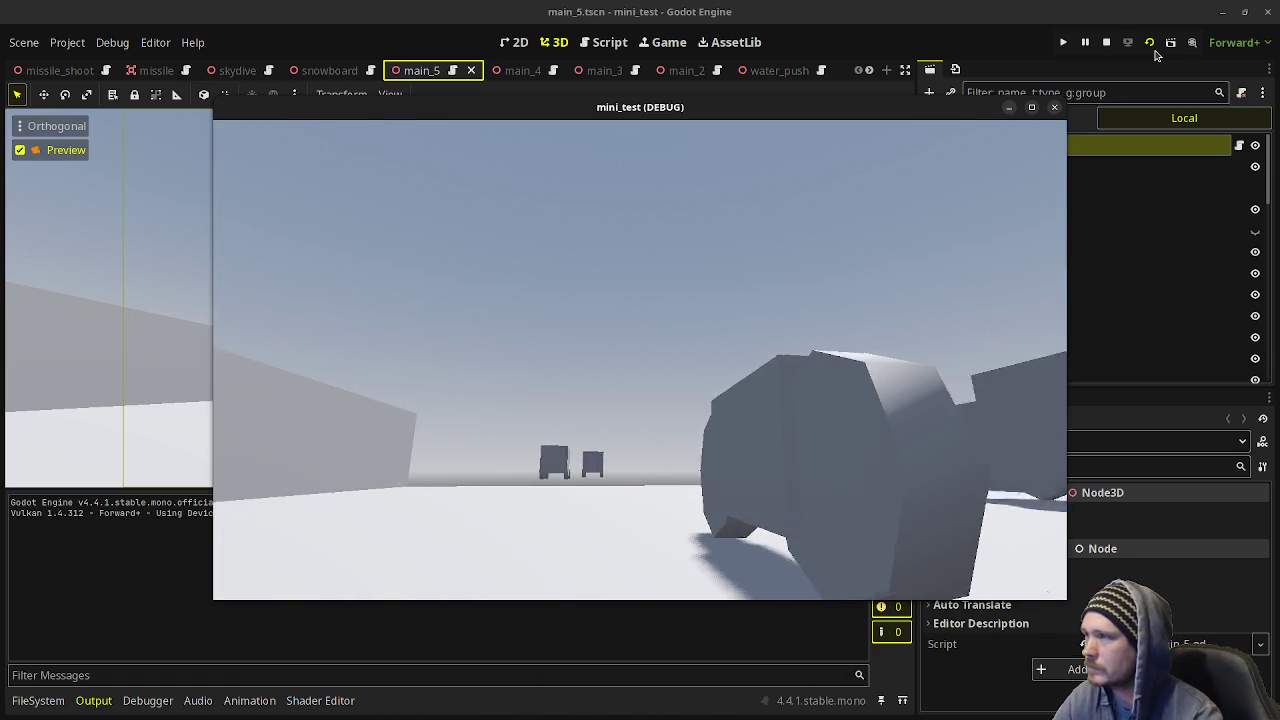
left_click(1106, 42)
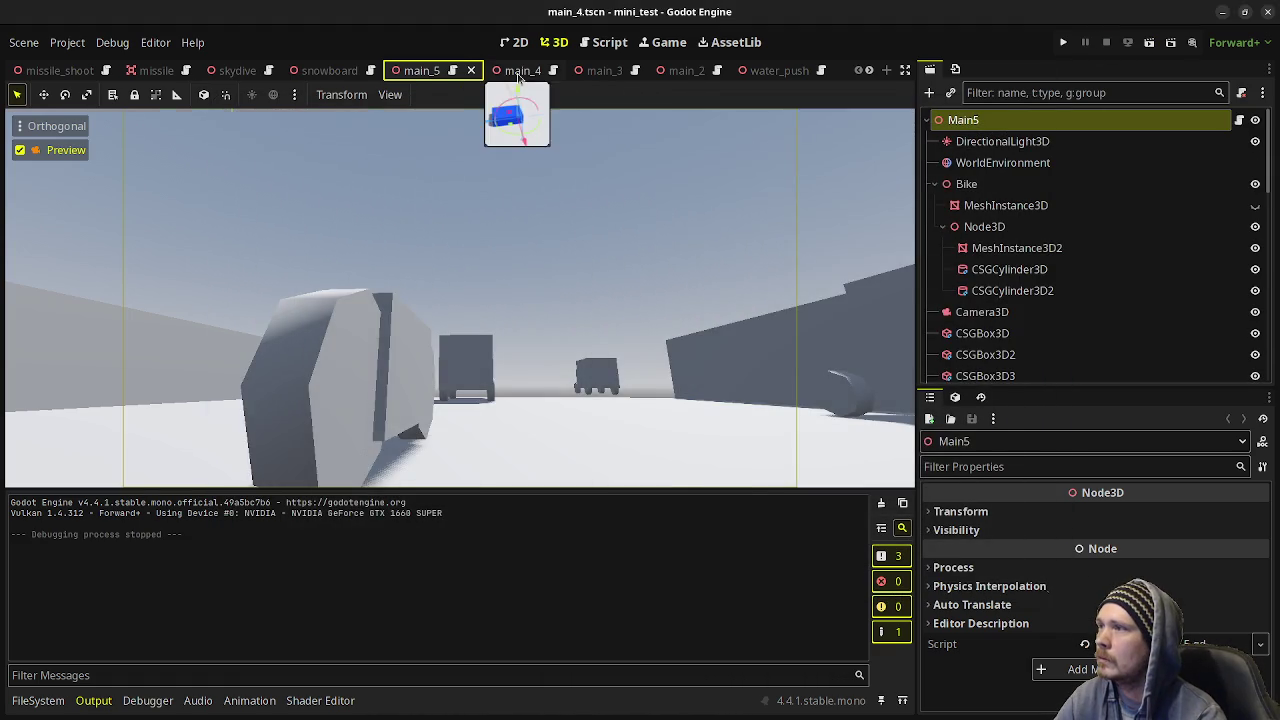
left_click(518, 78)
Switch to main_2, run the corridor scene, then stop it.
left_click(597, 78)
left_click(688, 78)
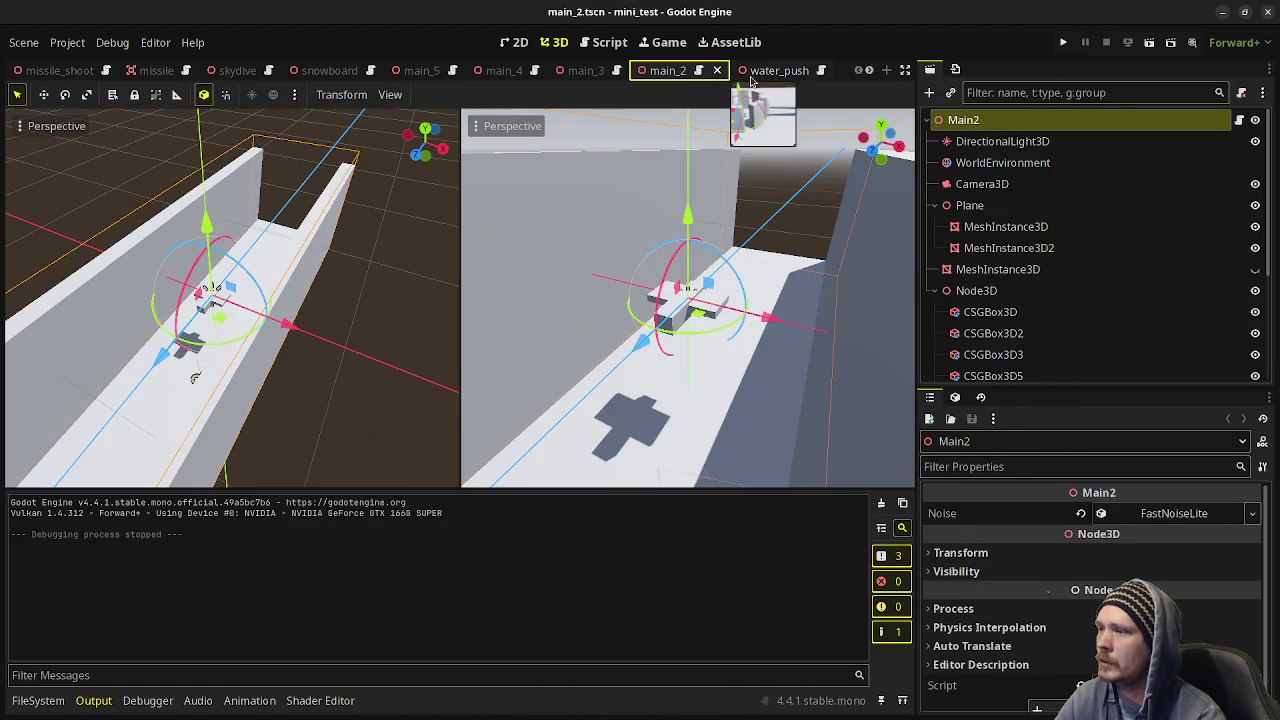
key("ctrl+s")
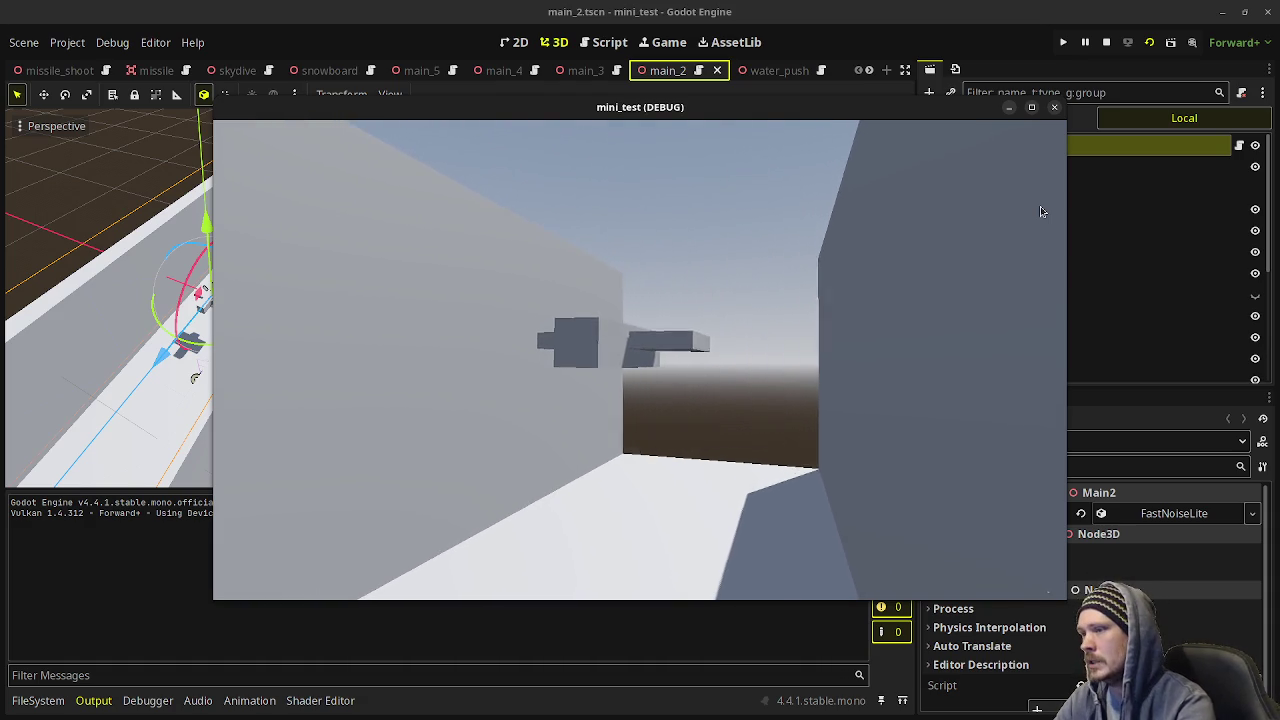
left_click(1054, 107)
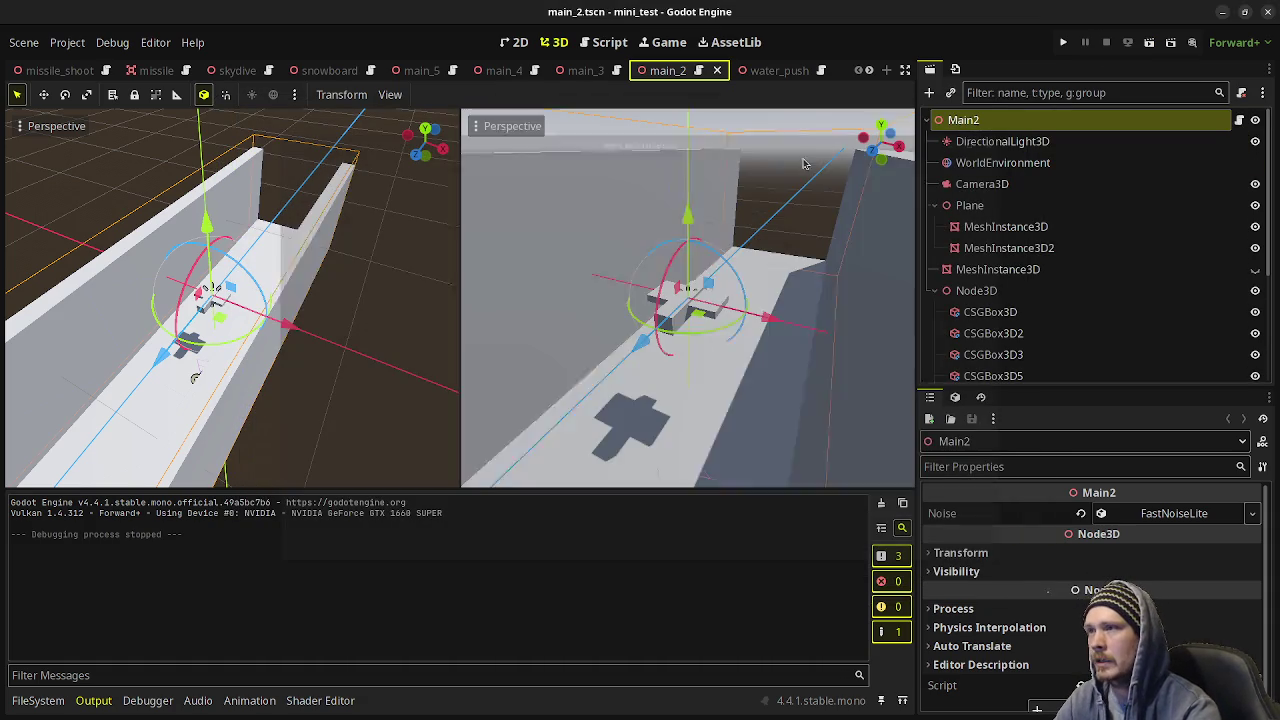
scroll(780, 70, "down", 4)
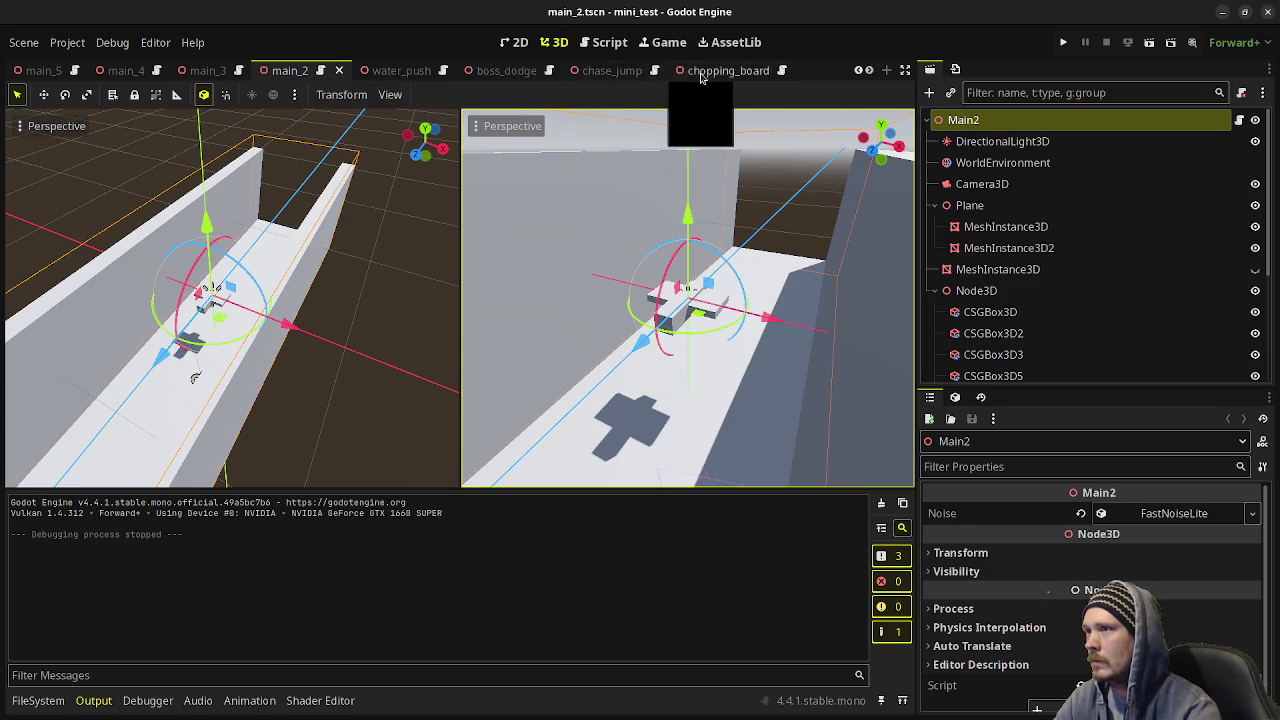
scroll(650, 78, "down", 5)
scroll(686, 78, "down", 1)
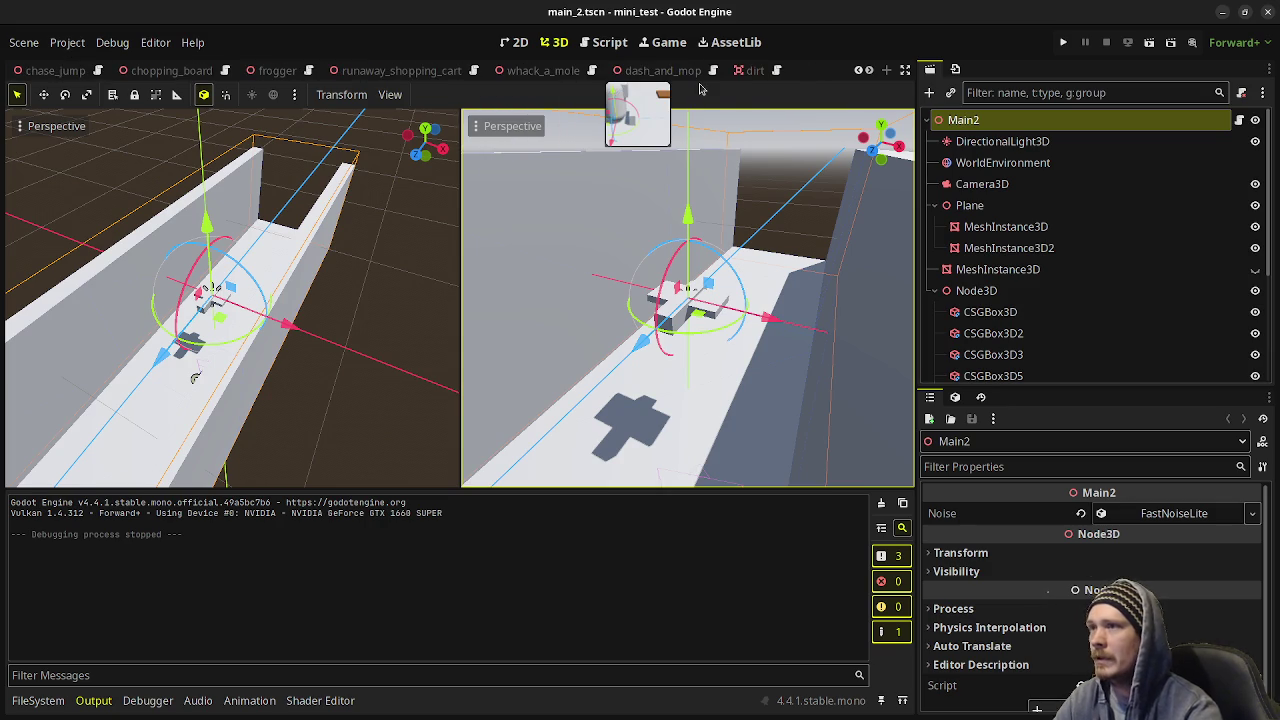
scroll(665, 79, "down", 5)
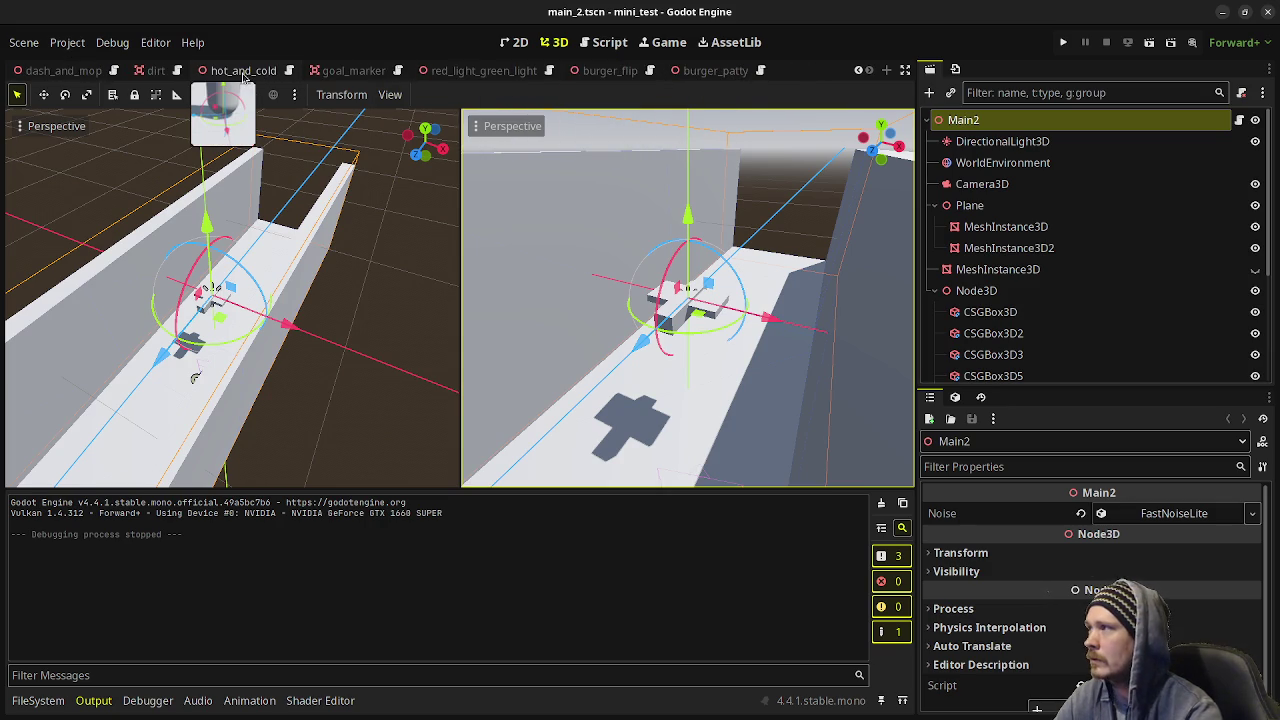
Run hot_and_cold and walk the player with WASD around the floor's far edge.
left_click(243, 71)
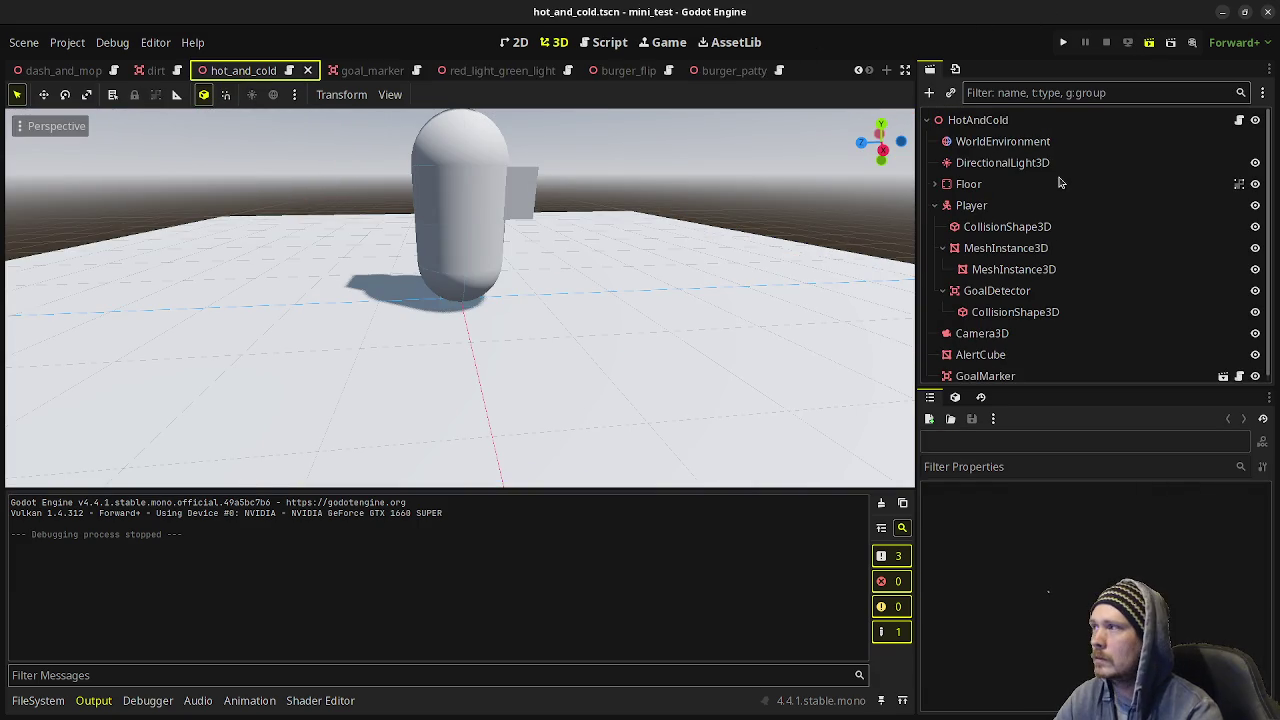
key("F6")
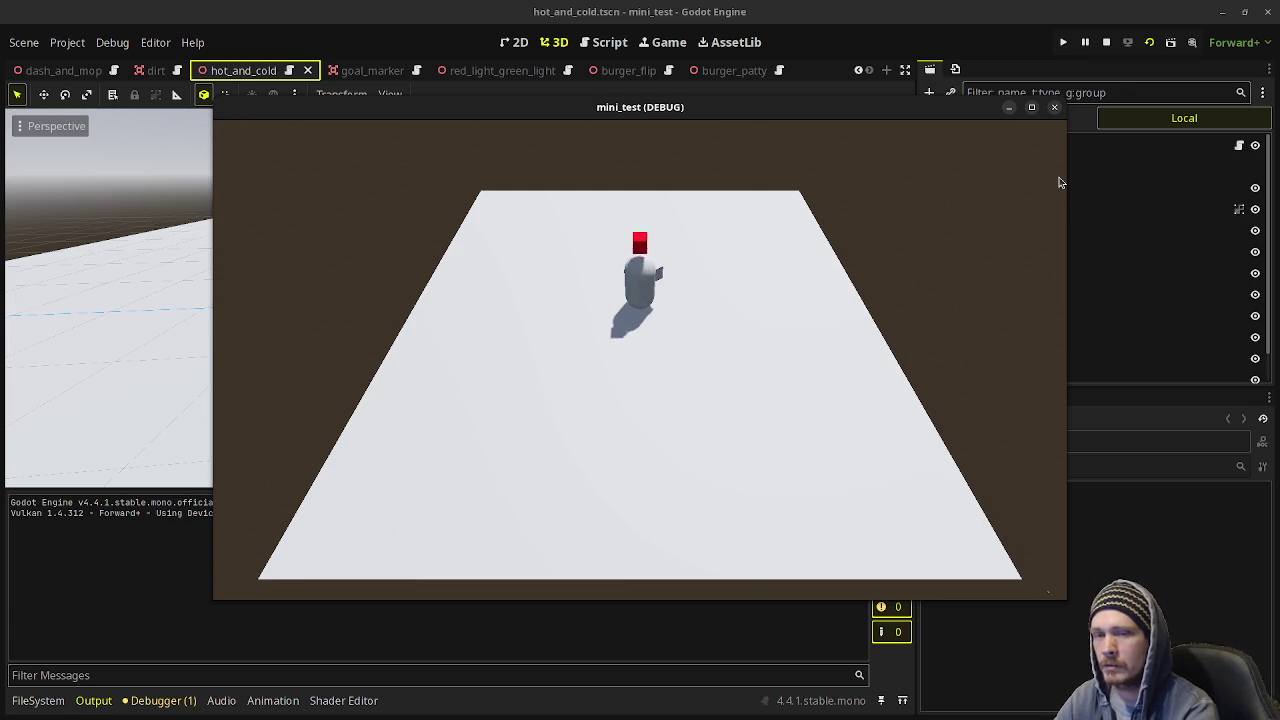
key("s")
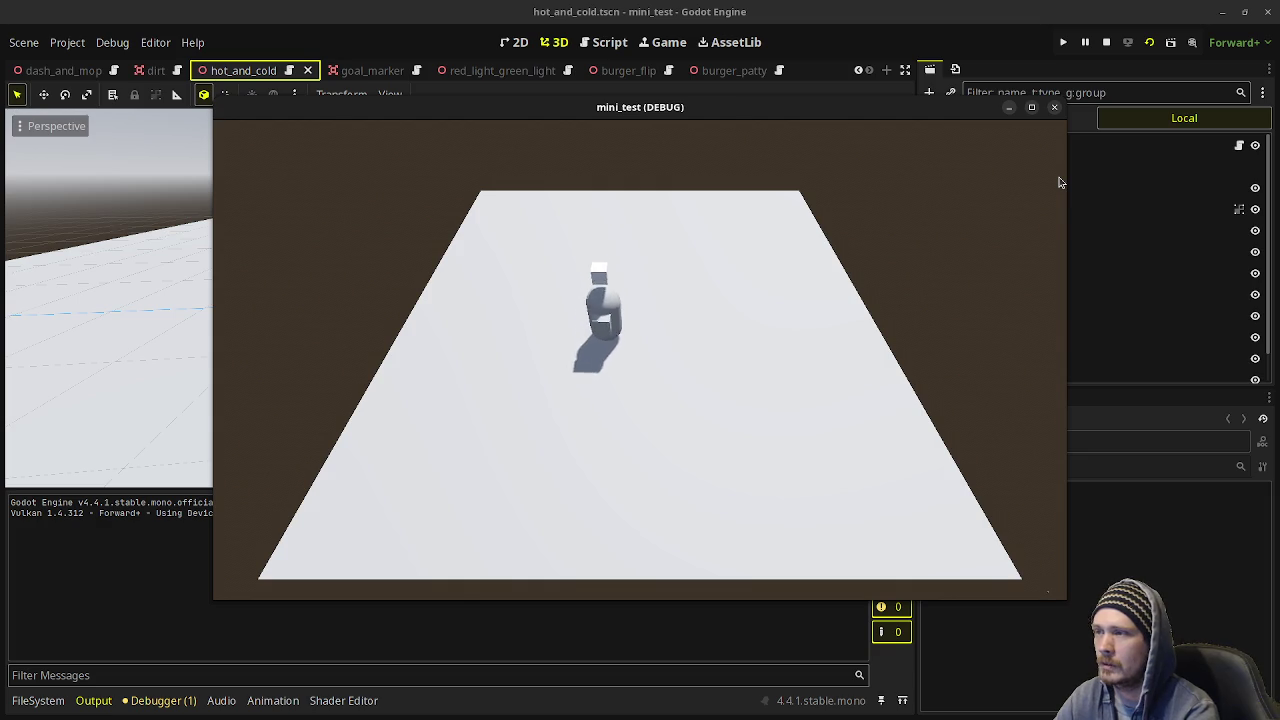
key("d")
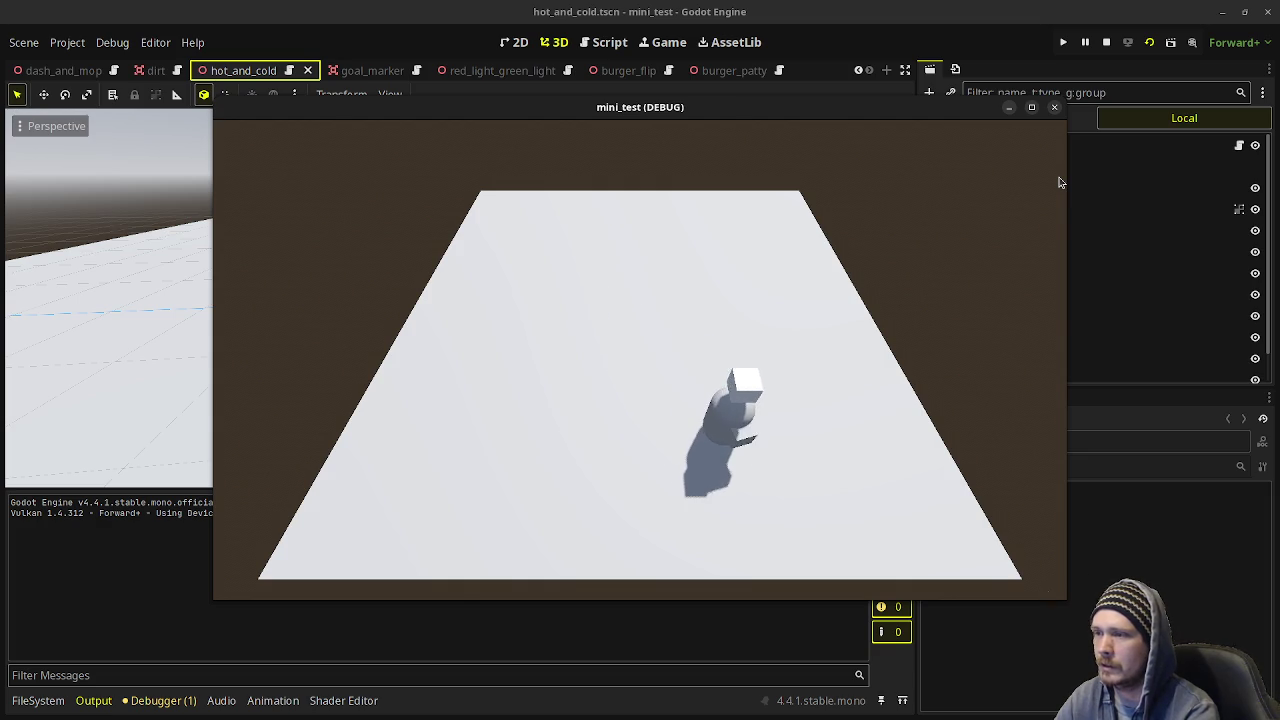
key("w")
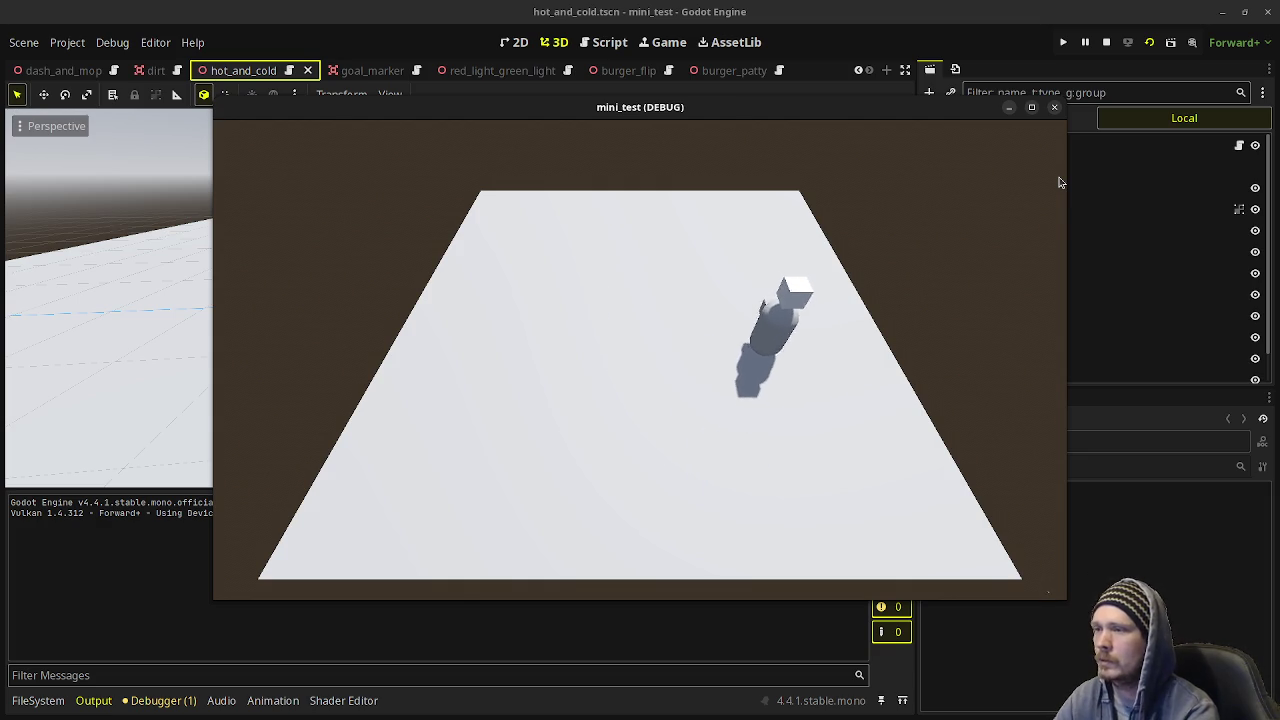
key("a")
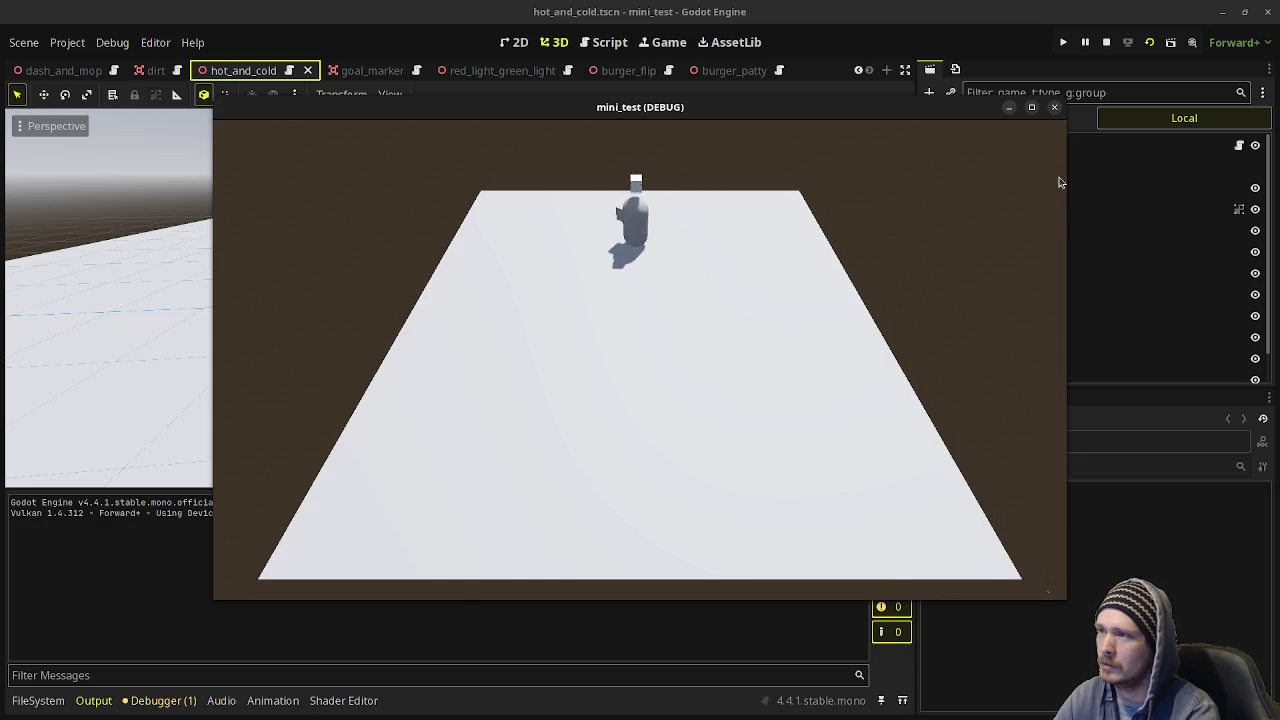
key("a")
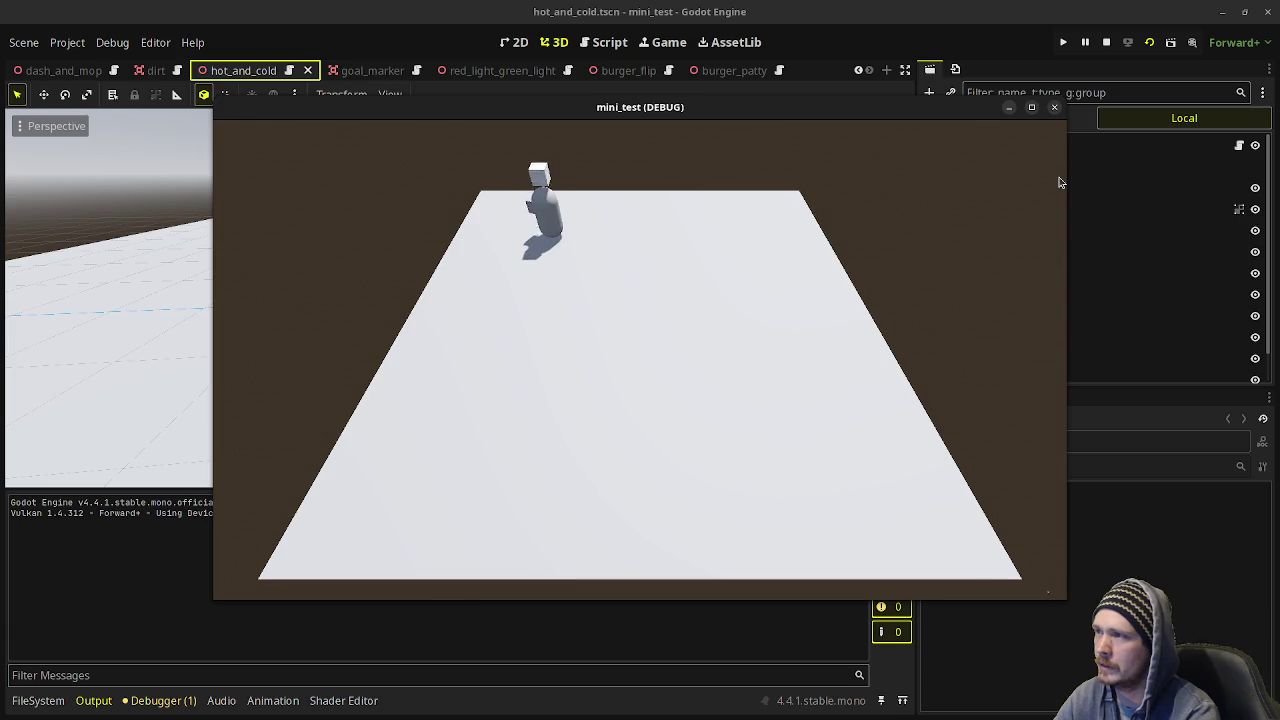
key("s")
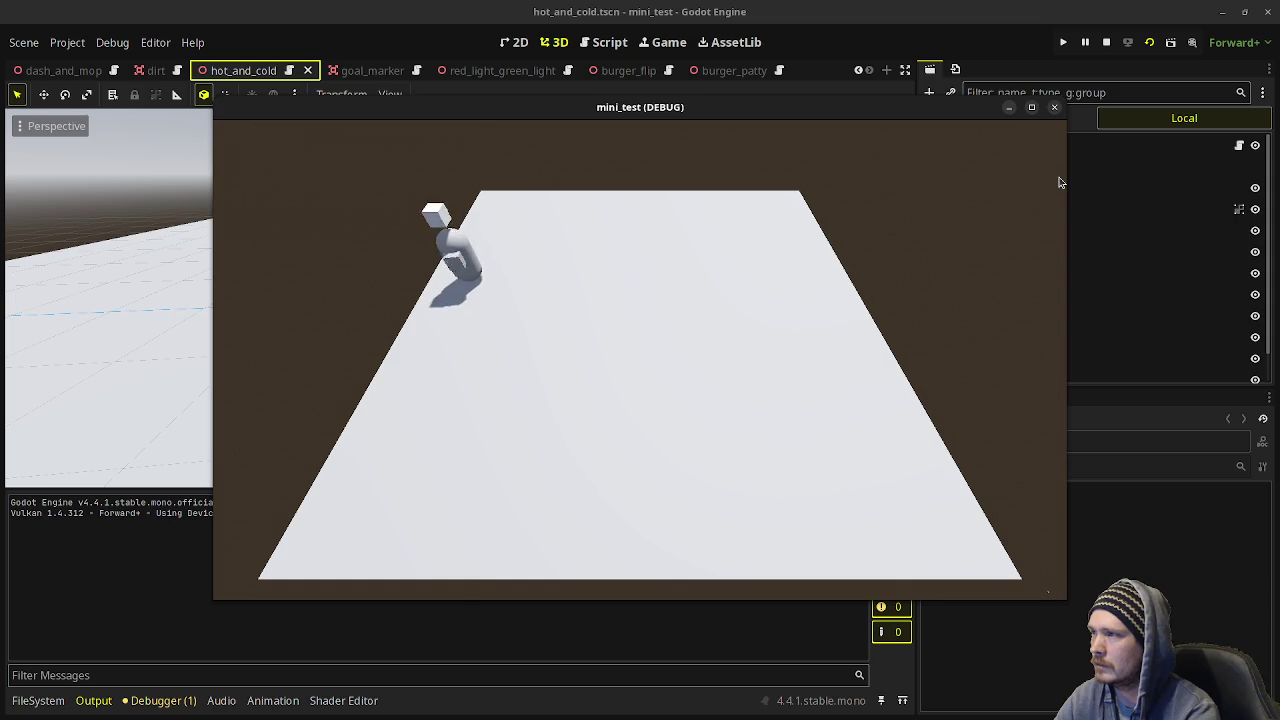
key("d")
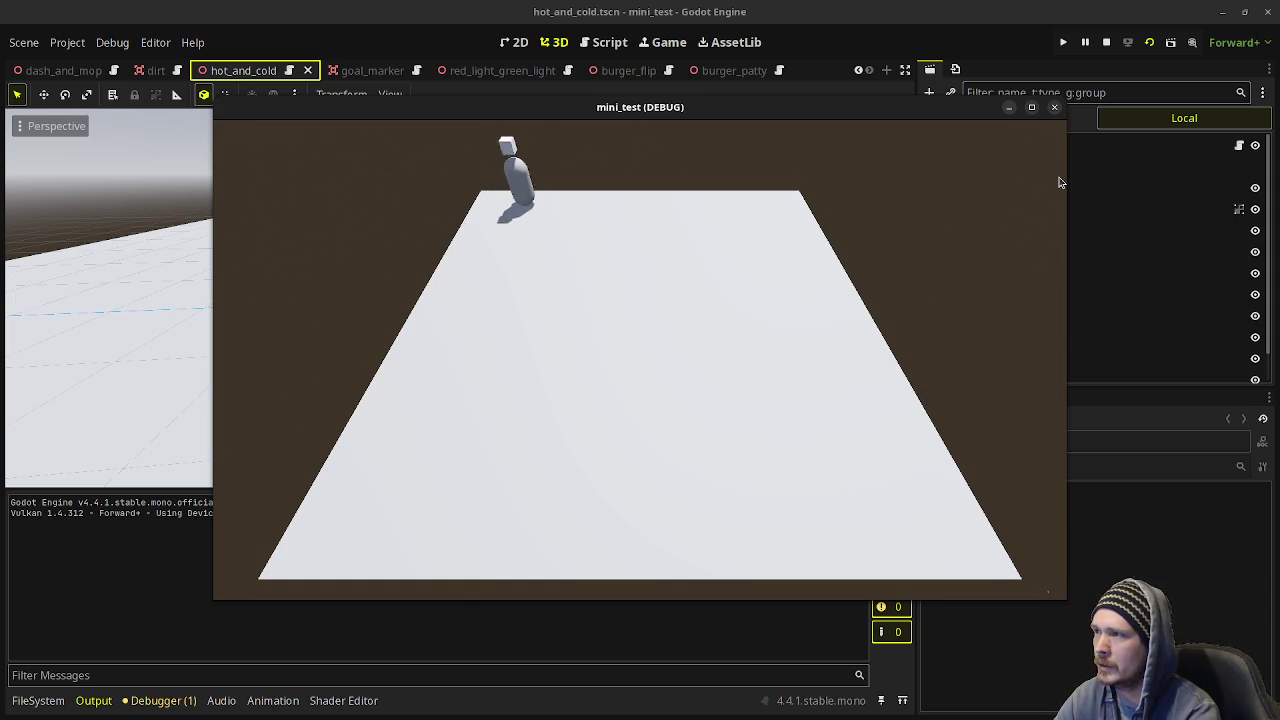
key("d")
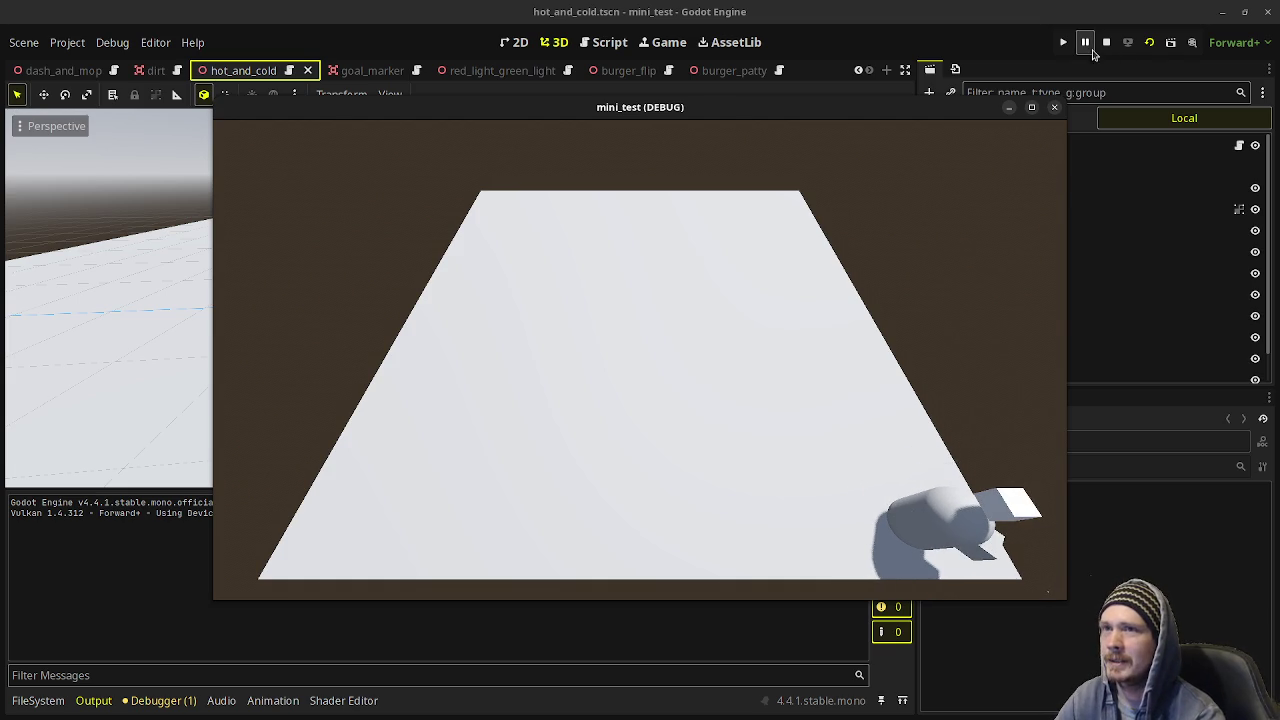
Stop hot_and_cold and launch the red_light_green_light scene.
left_click(1108, 42)
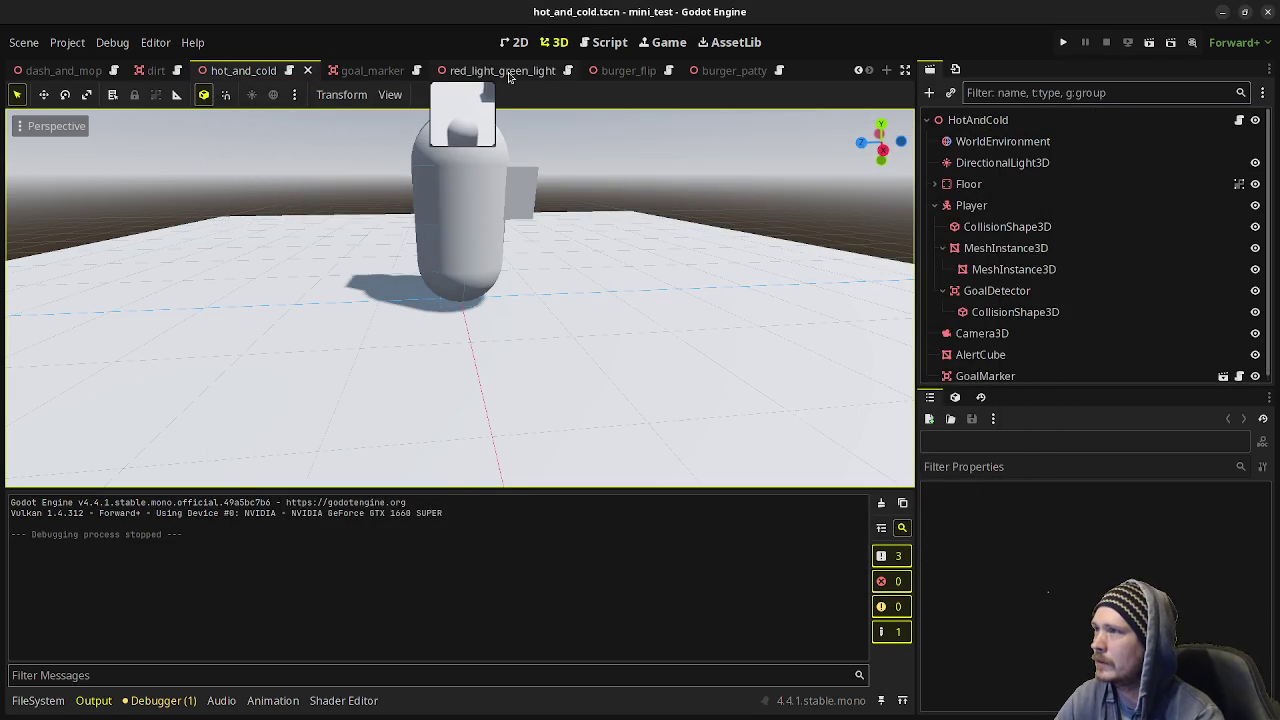
left_click(505, 72)
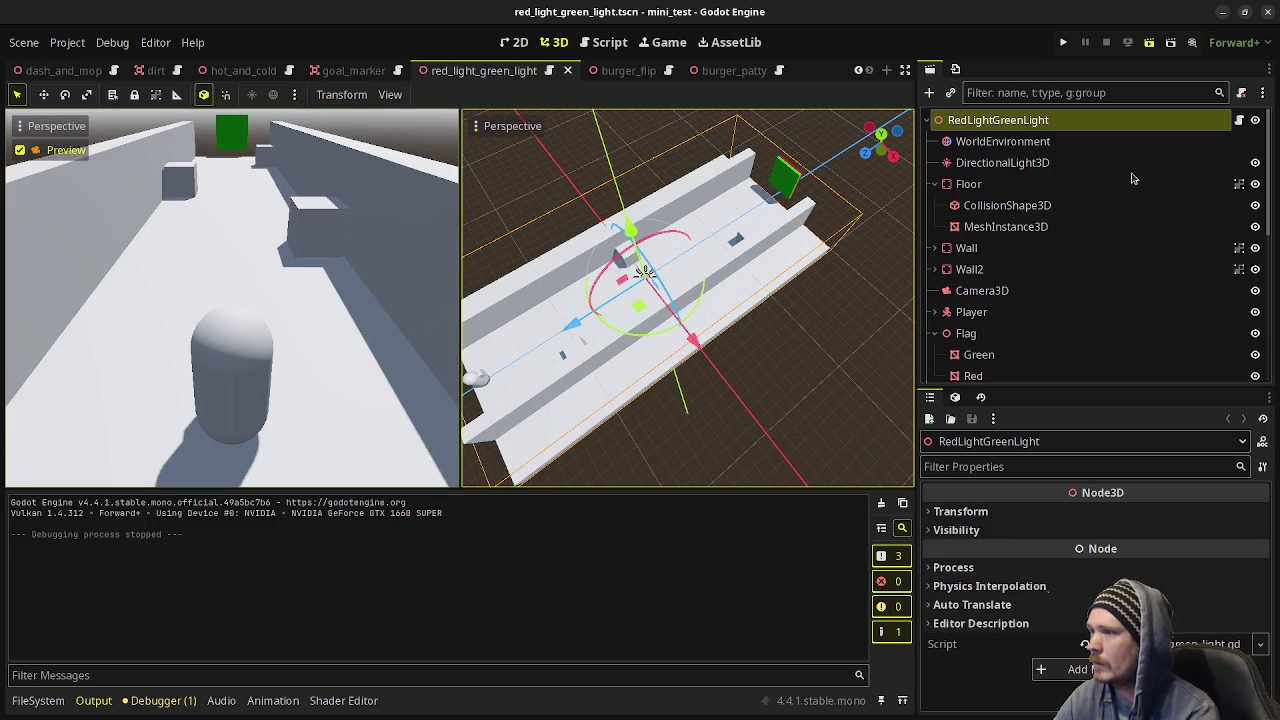
key("ctrl+s")
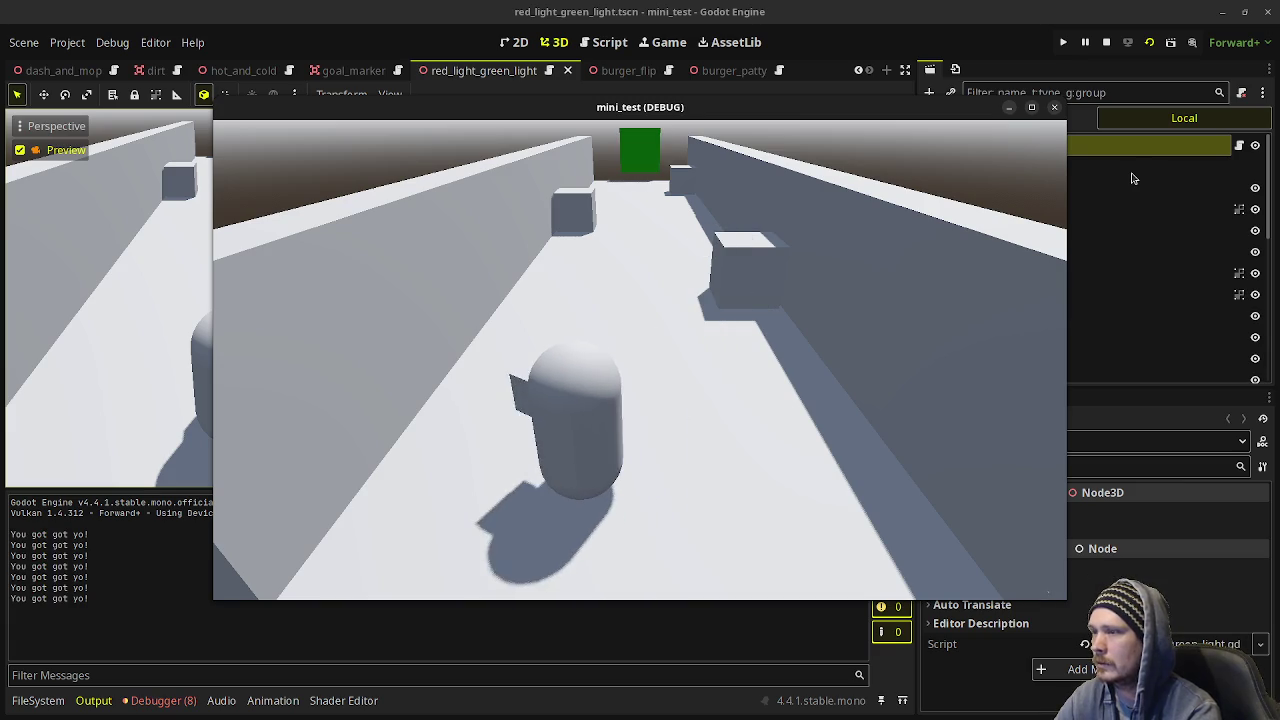
Steer the capsule up the corridor to the green light to win.
key("d")
key("w")
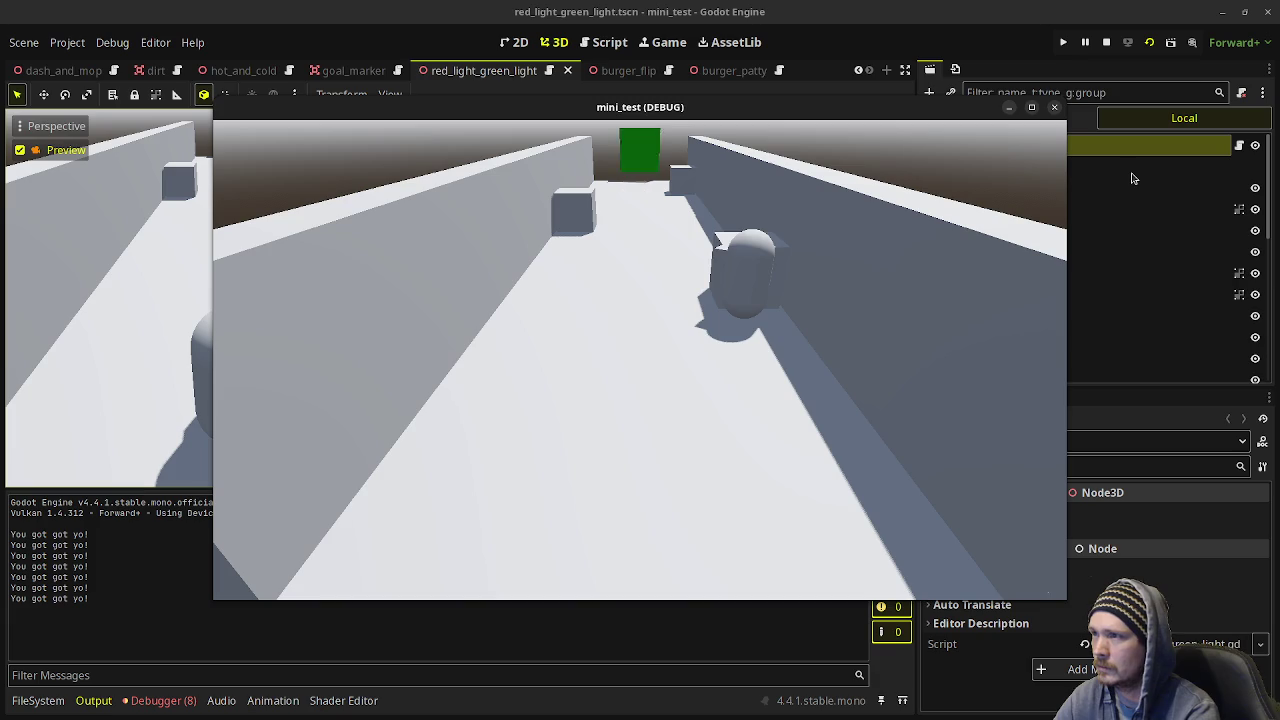
key("w+a")
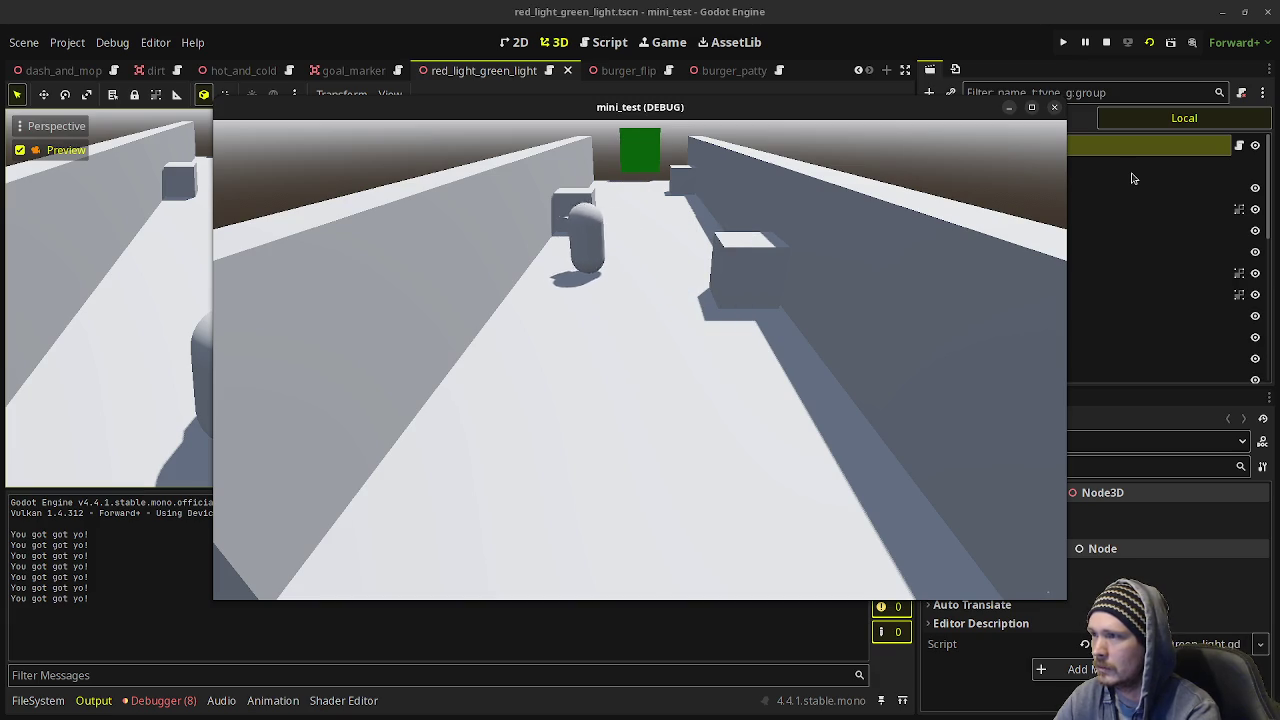
key("w")
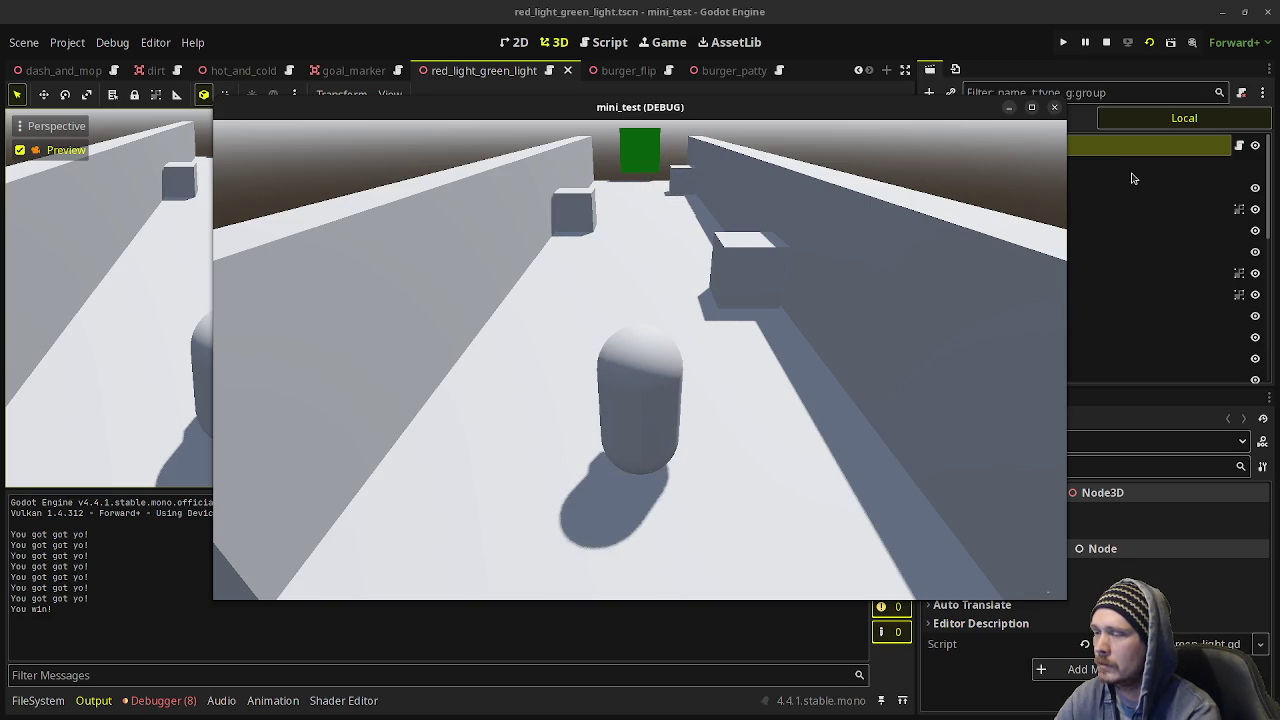
Stop the running game, then relaunch the burger_flip scene for a playtest.
left_click(1106, 42)
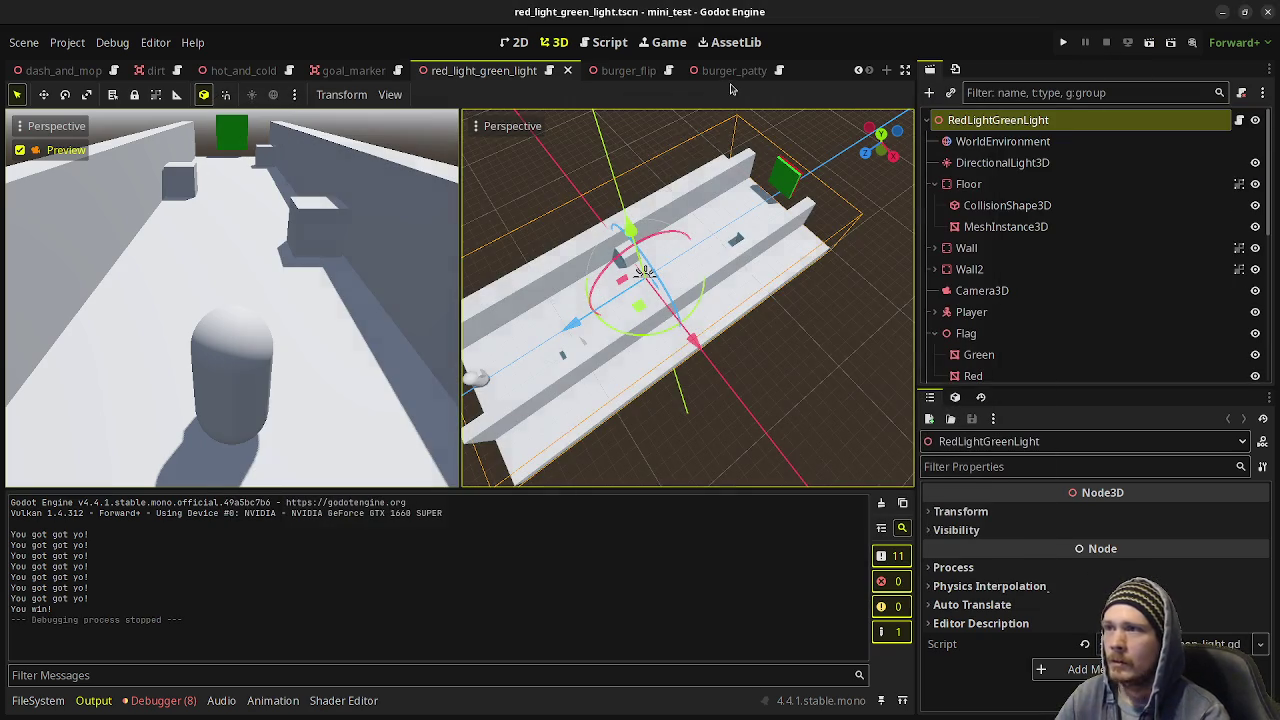
left_click(620, 71)
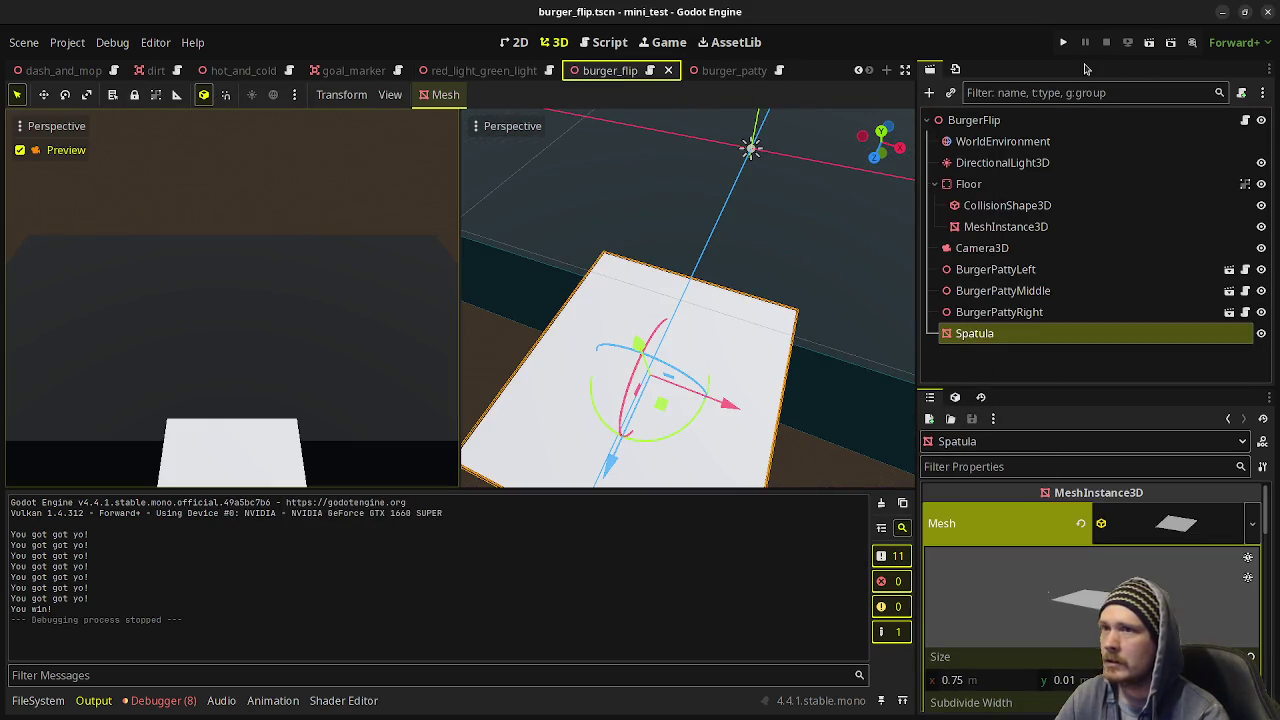
left_click(1149, 47)
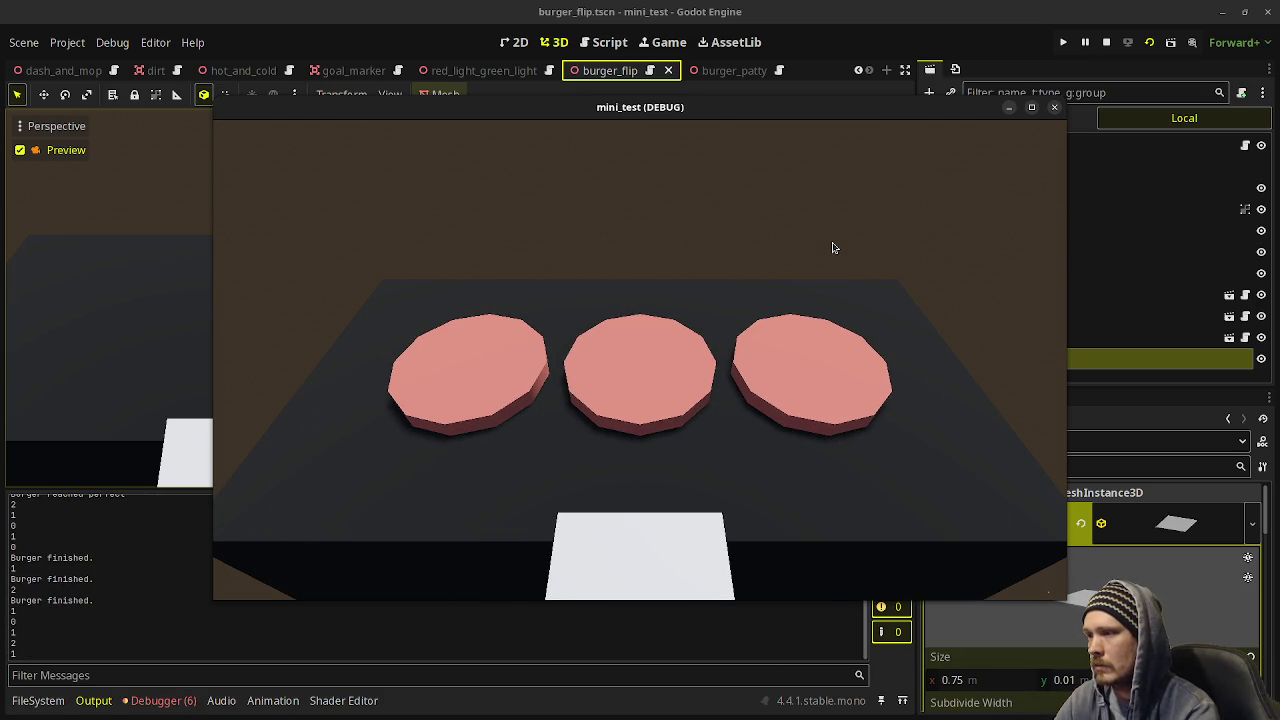
Slide the spatula between the left, centre and right spots, flipping each patty as it cooks.
key("Left")
key("Right")
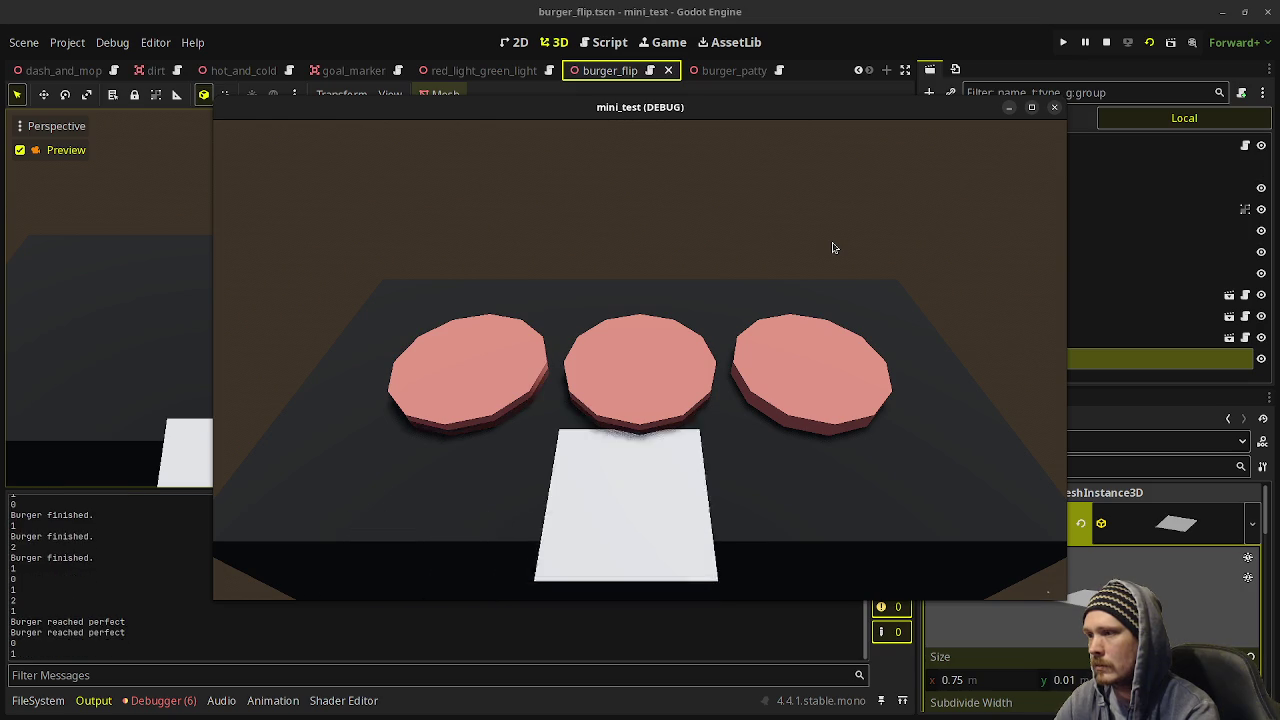
key("space")
key("Left")
key("space")
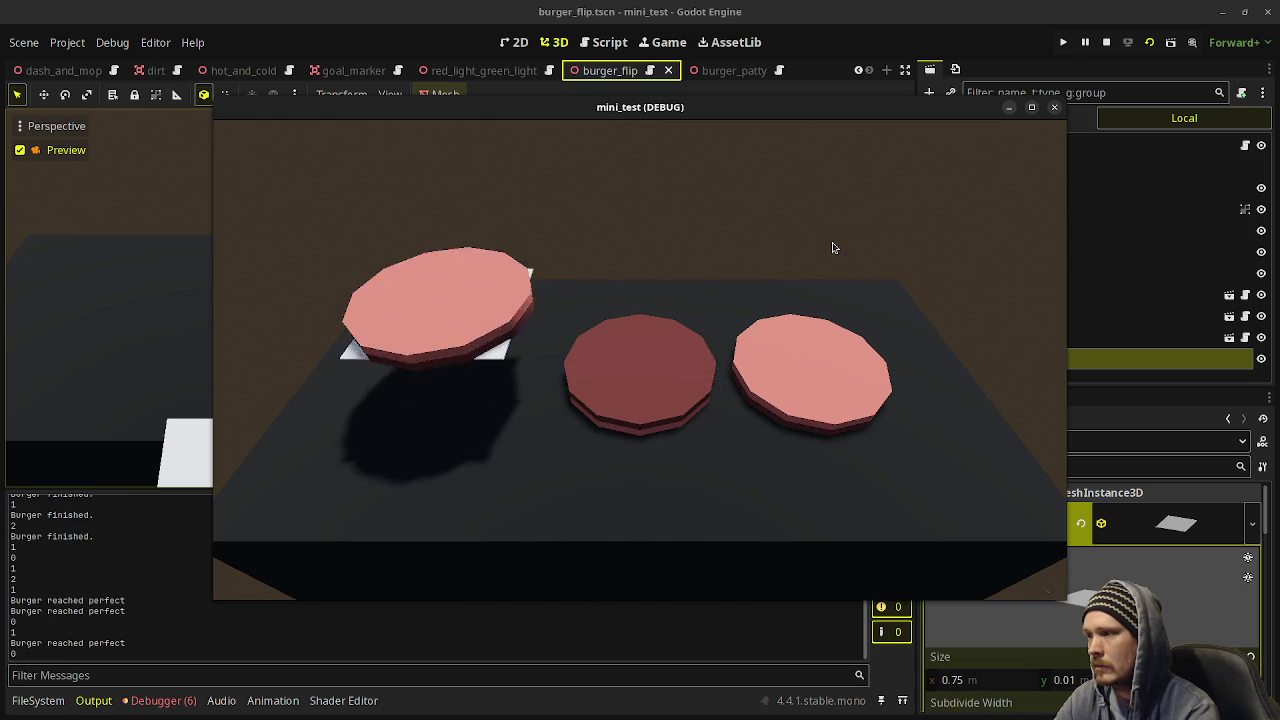
key("Right")
key("Right")
key("space")
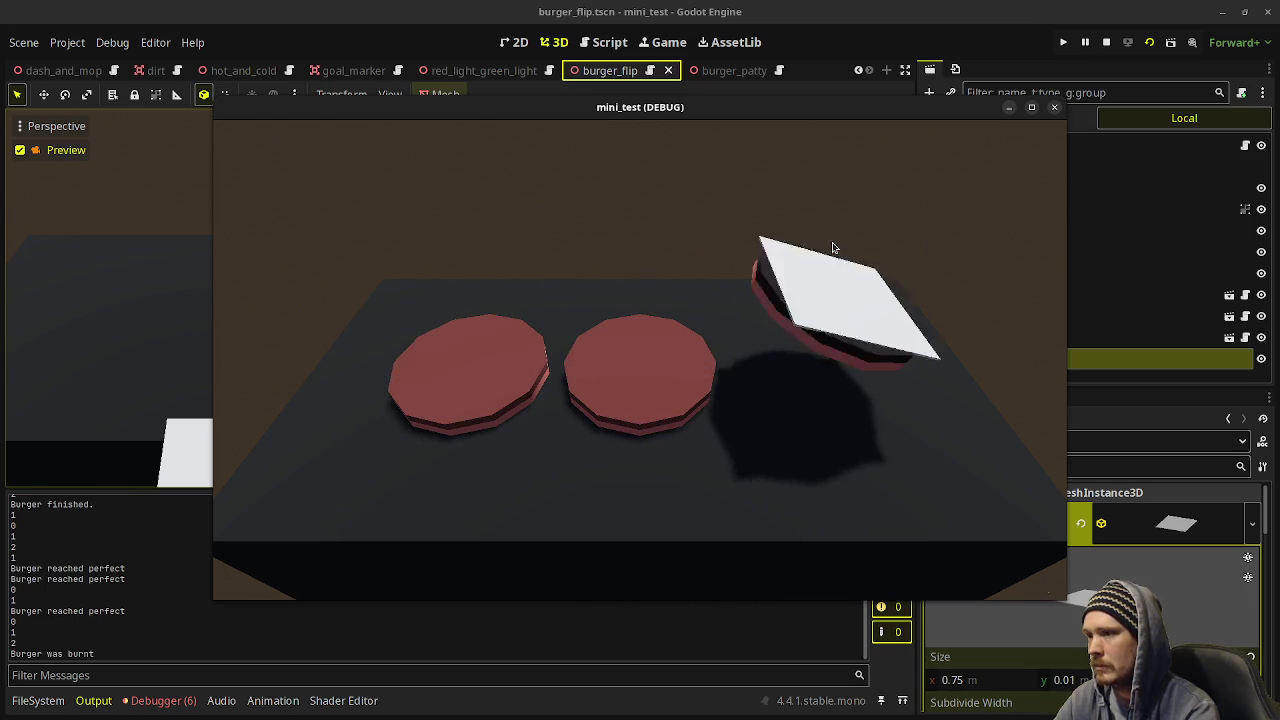
key("Left")
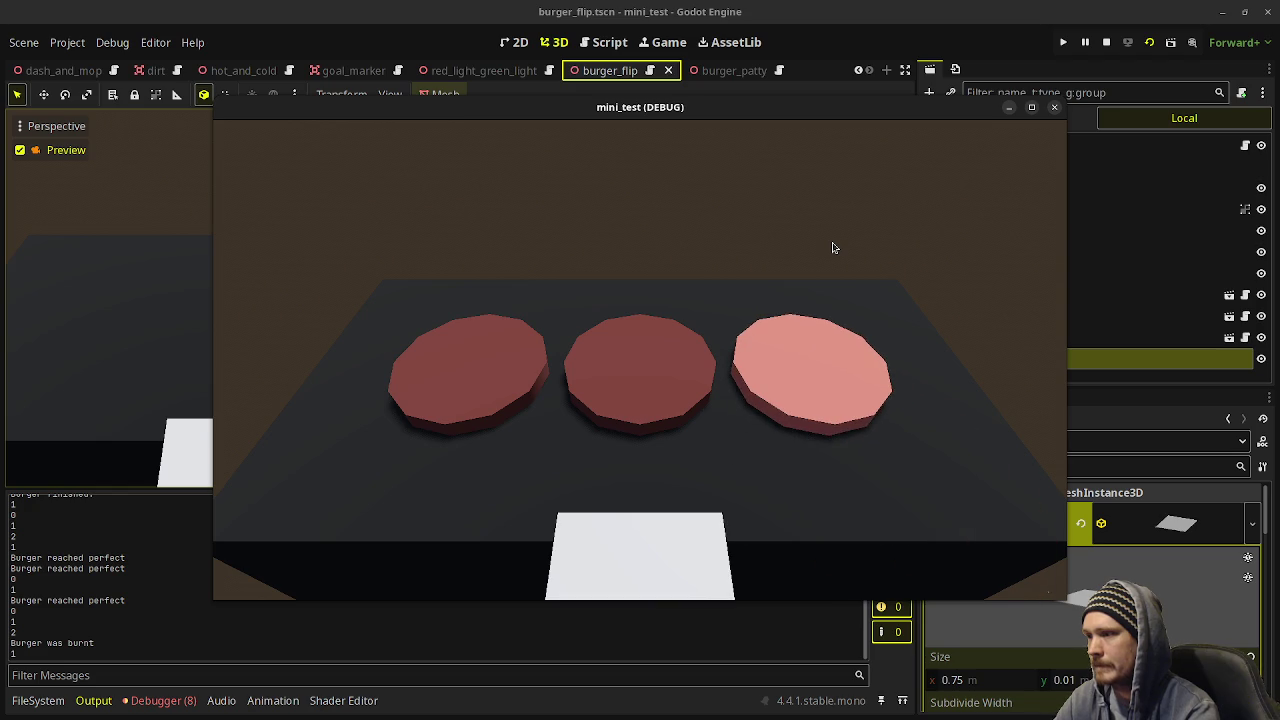
key("Left")
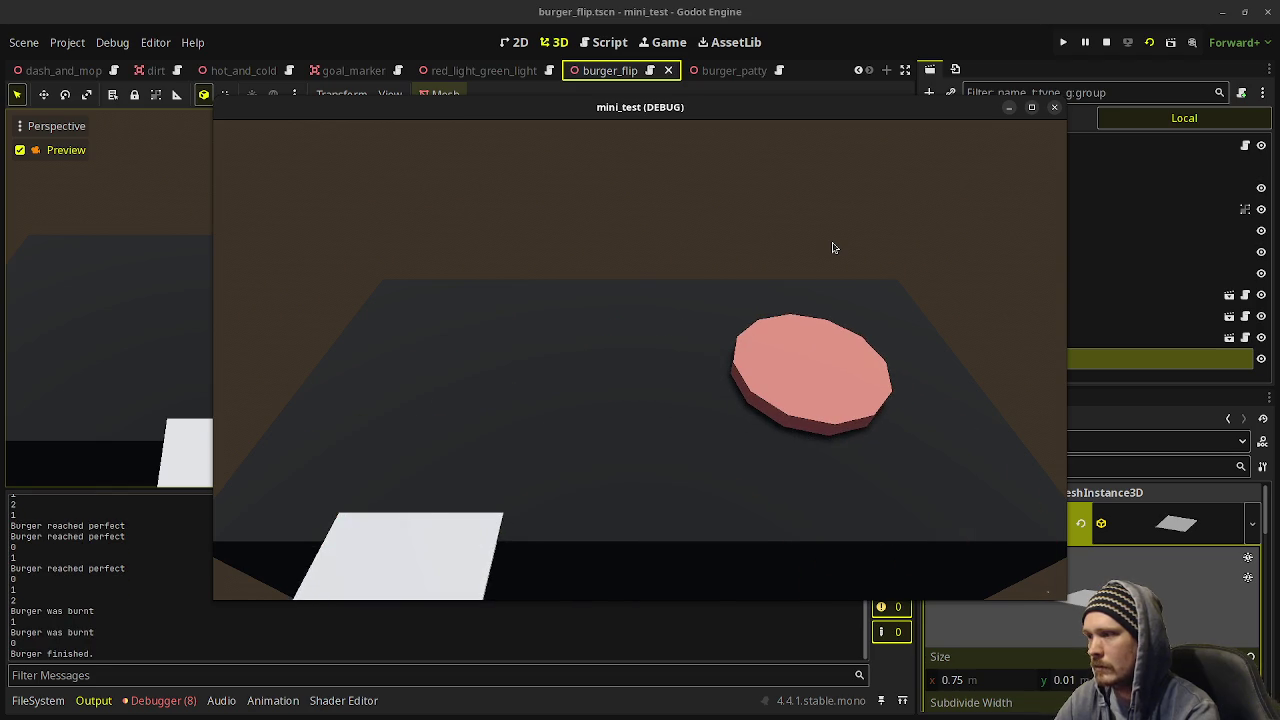
key("Right")
key("Right")
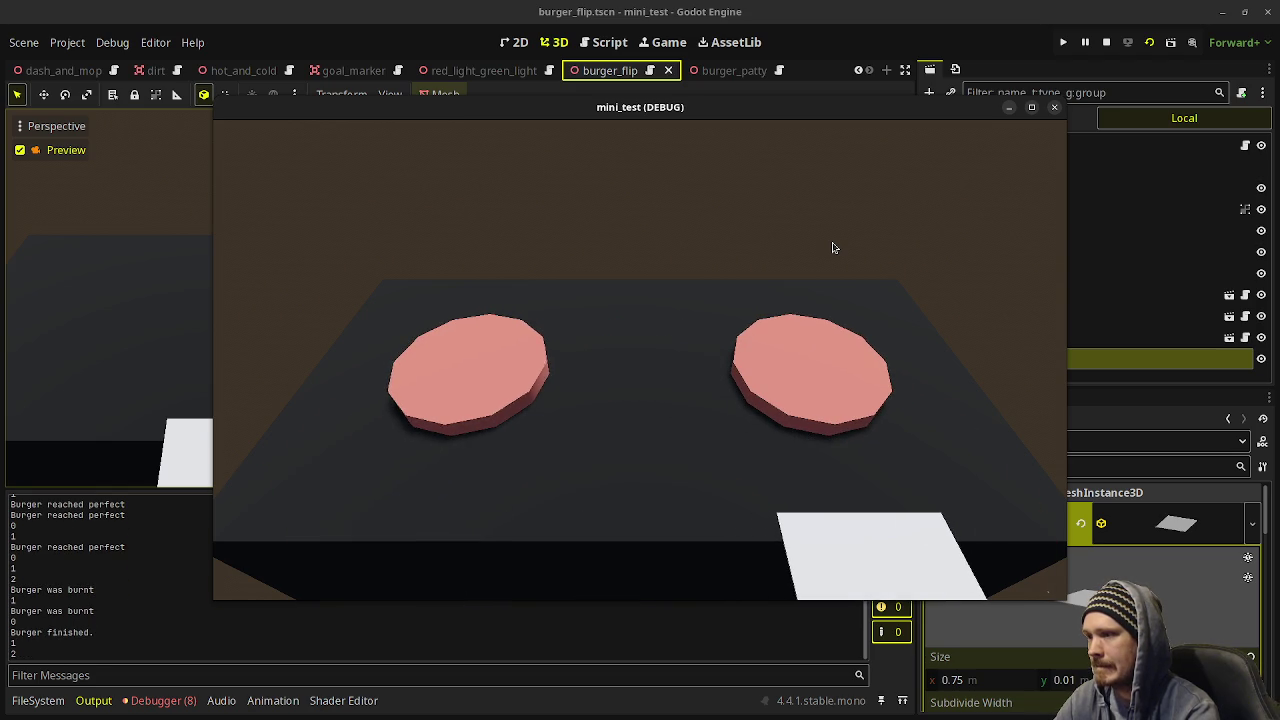
key("space")
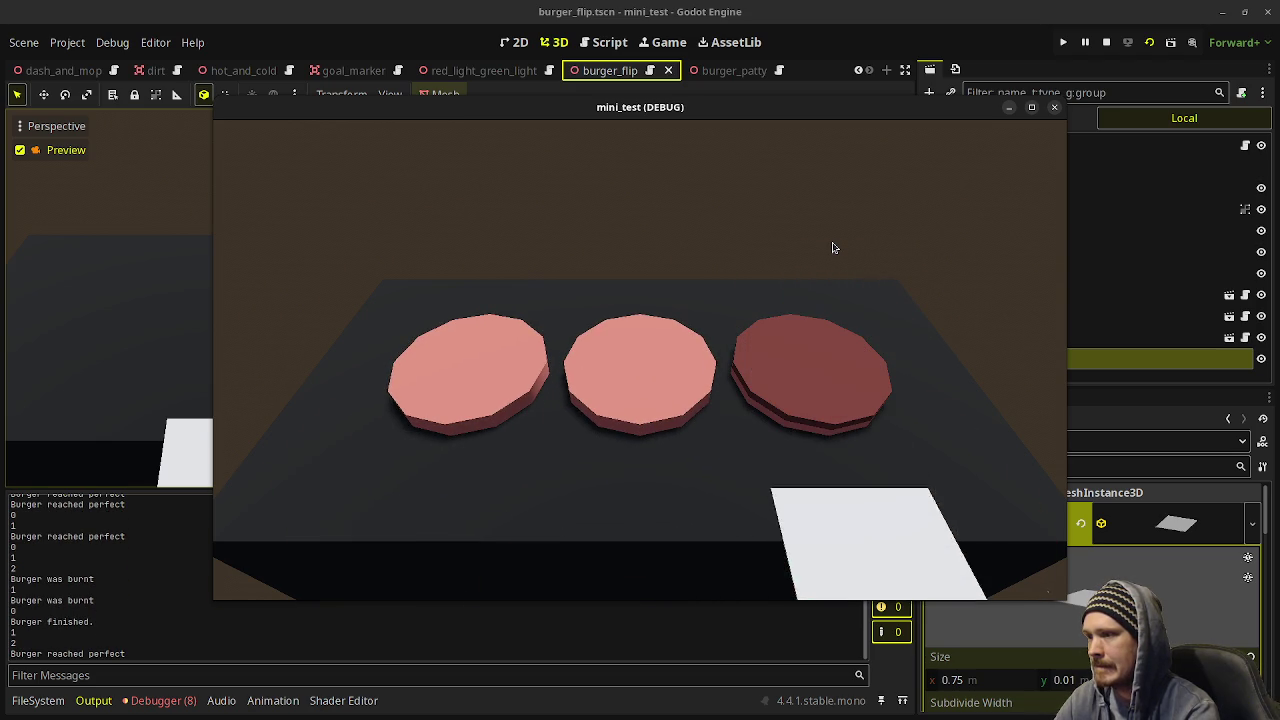
key("Left")
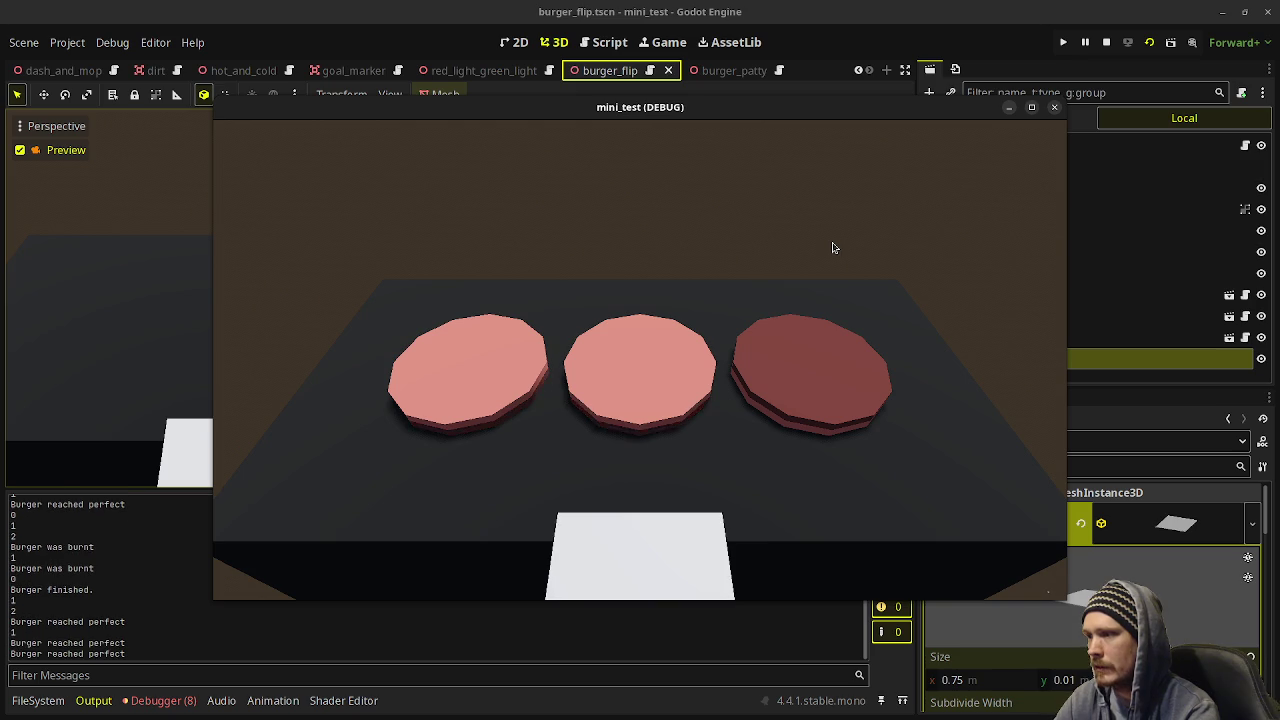
key("space")
key("Left")
key("space")
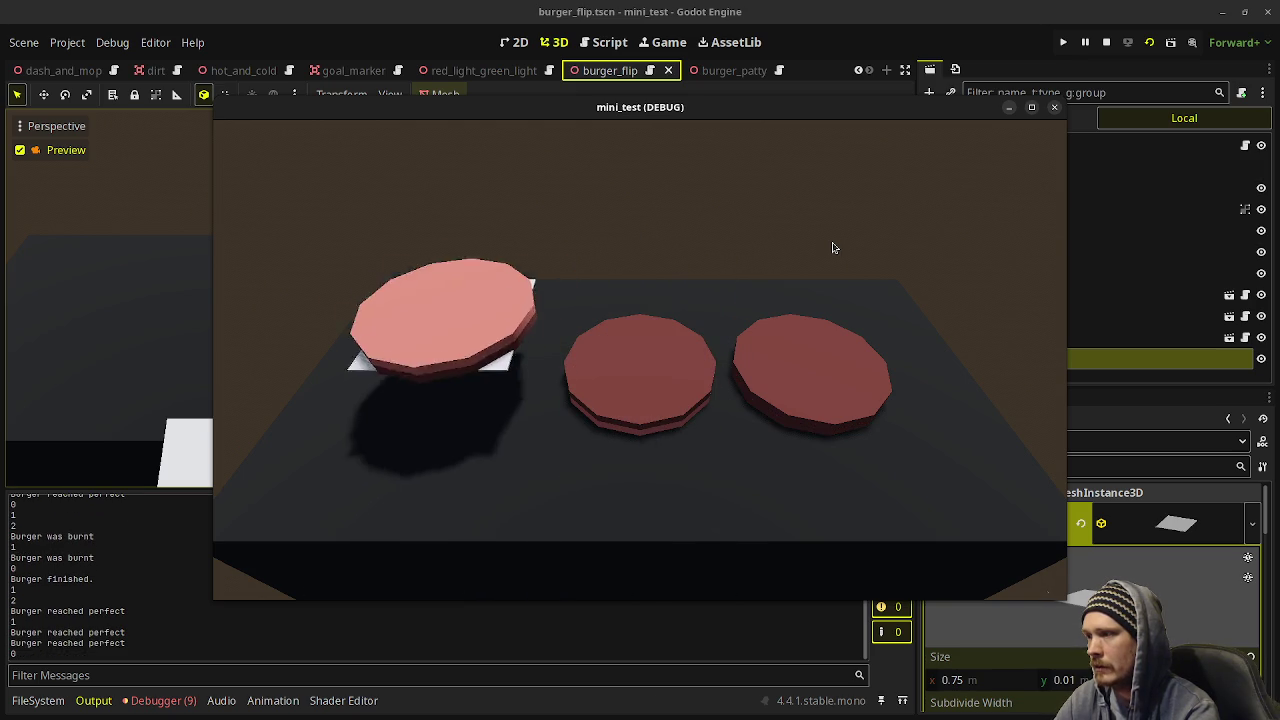
key("Right")
key("Right")
Remove the finished right, centre and left patties.
key("space")
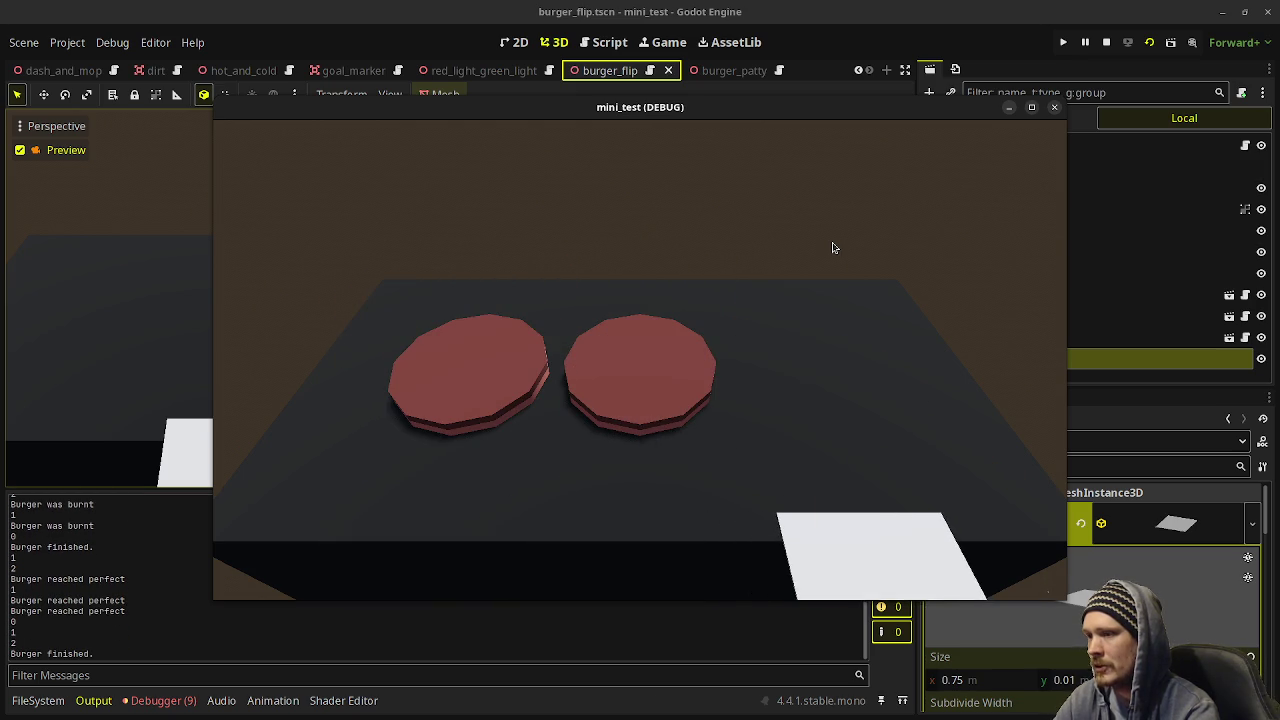
key("Left")
key("space")
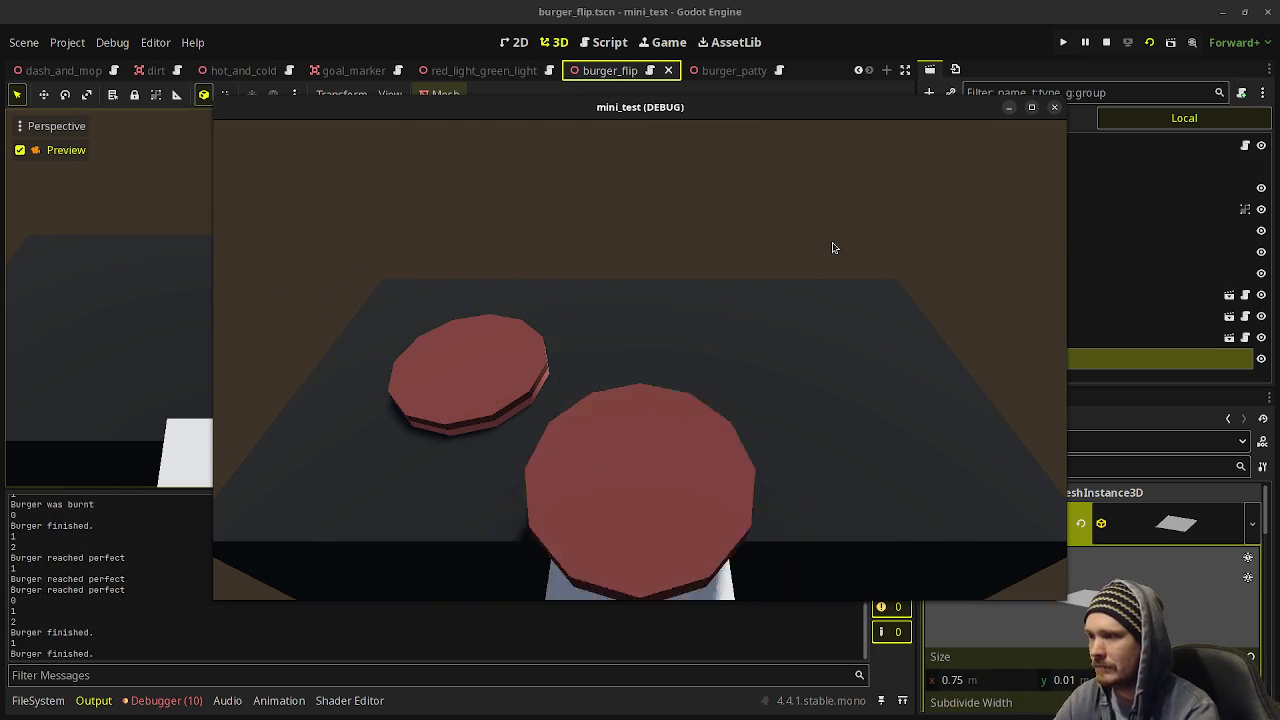
key("Left")
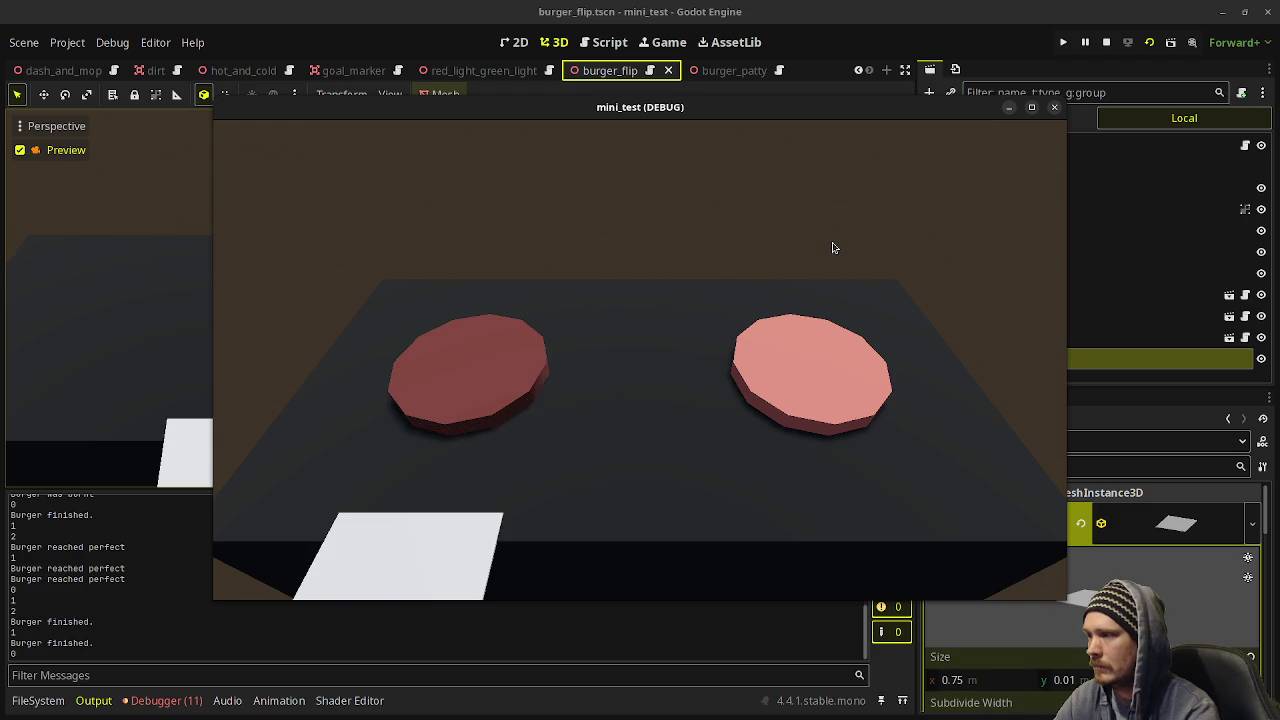
key("space")
key("Right")
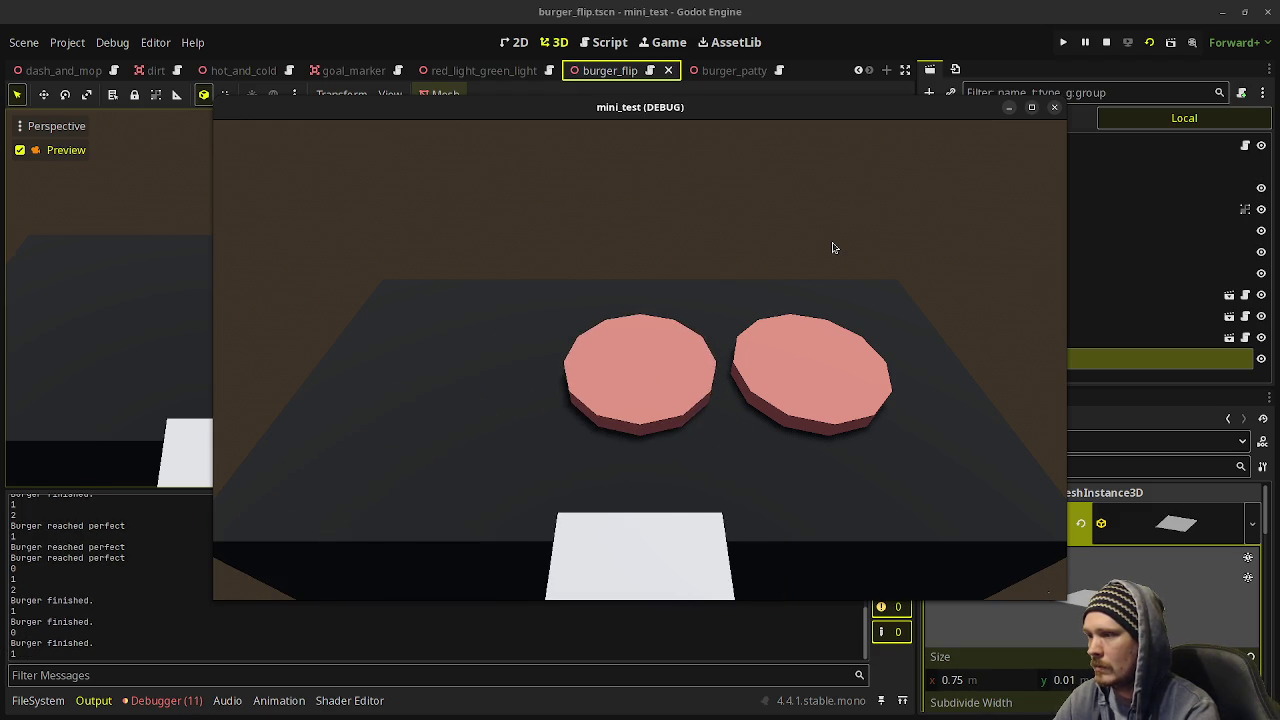
Flip the replacement patties, then remove the finished right, centre and left ones.
key("Right")
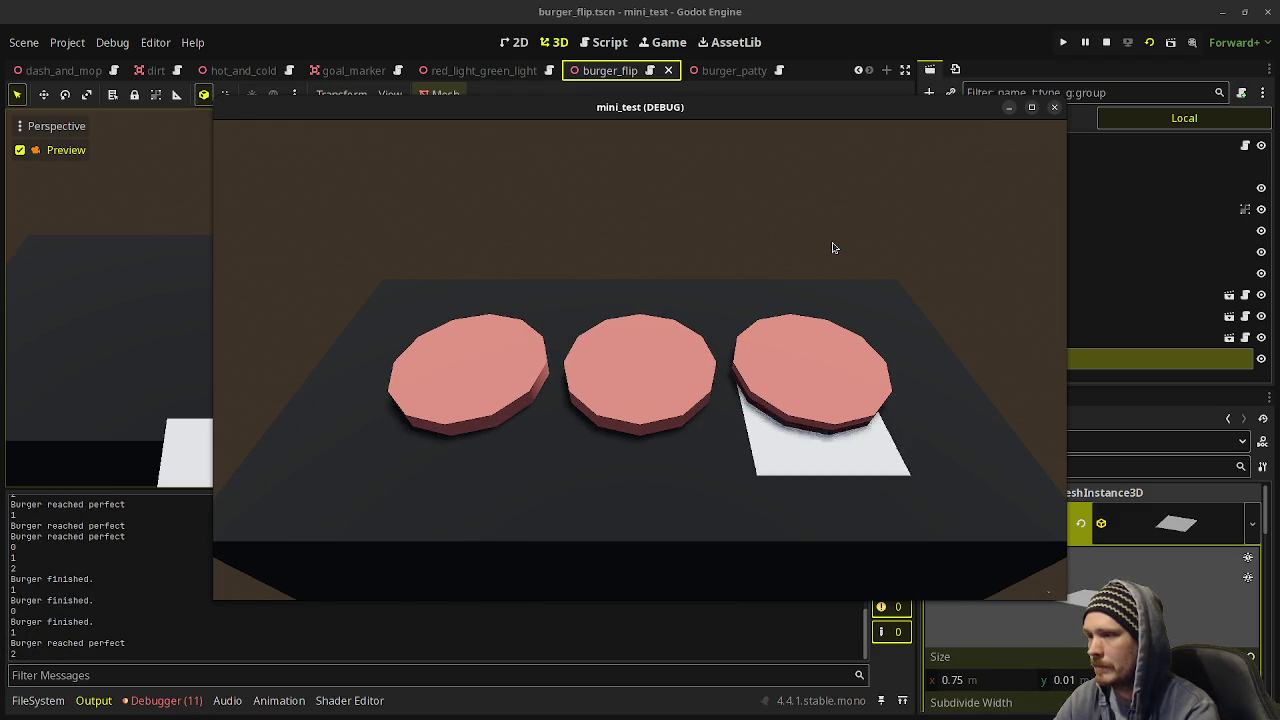
key("space")
key("Left")
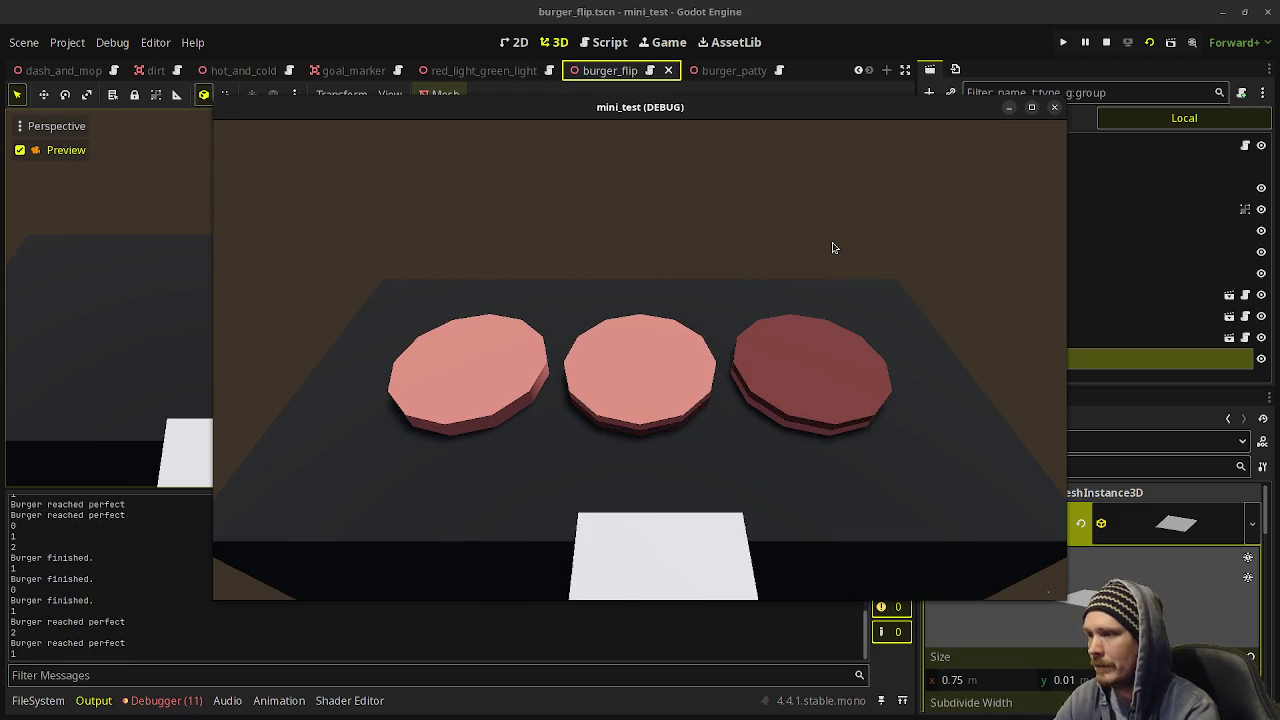
key("space")
key("Left")
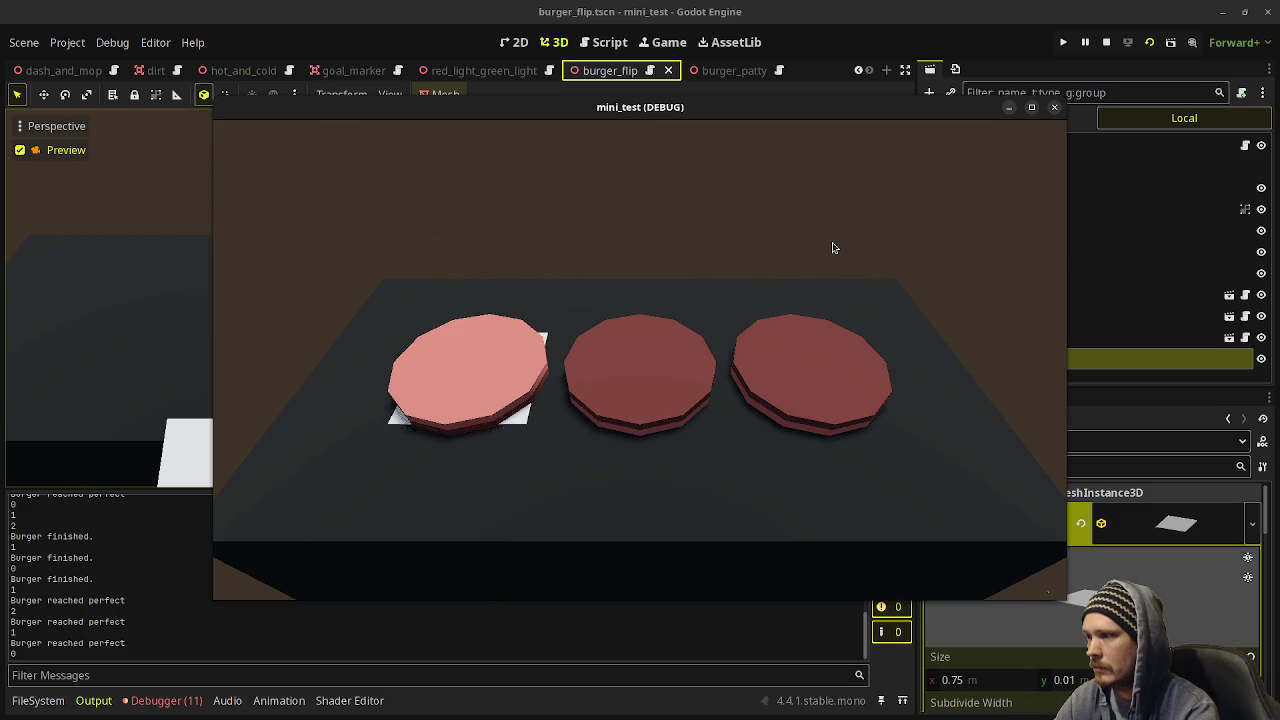
key("space")
key("Right")
key("Right")
key("space")
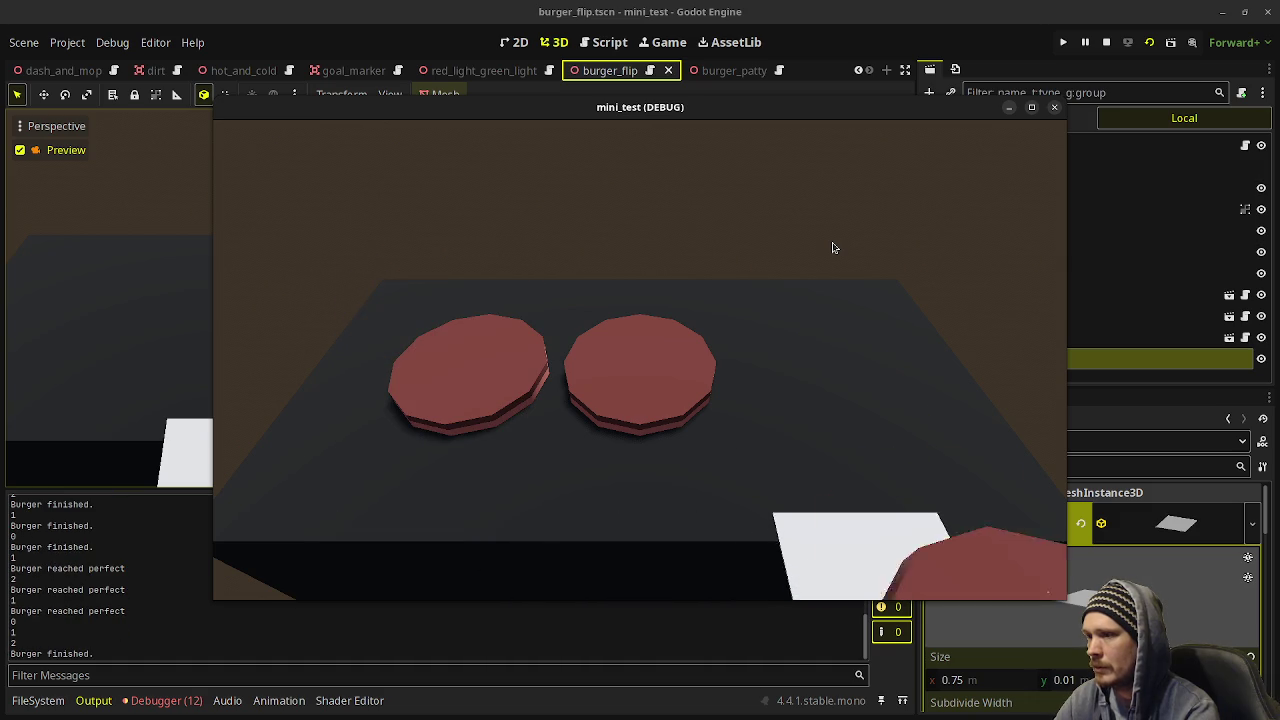
key("Left")
key("space")
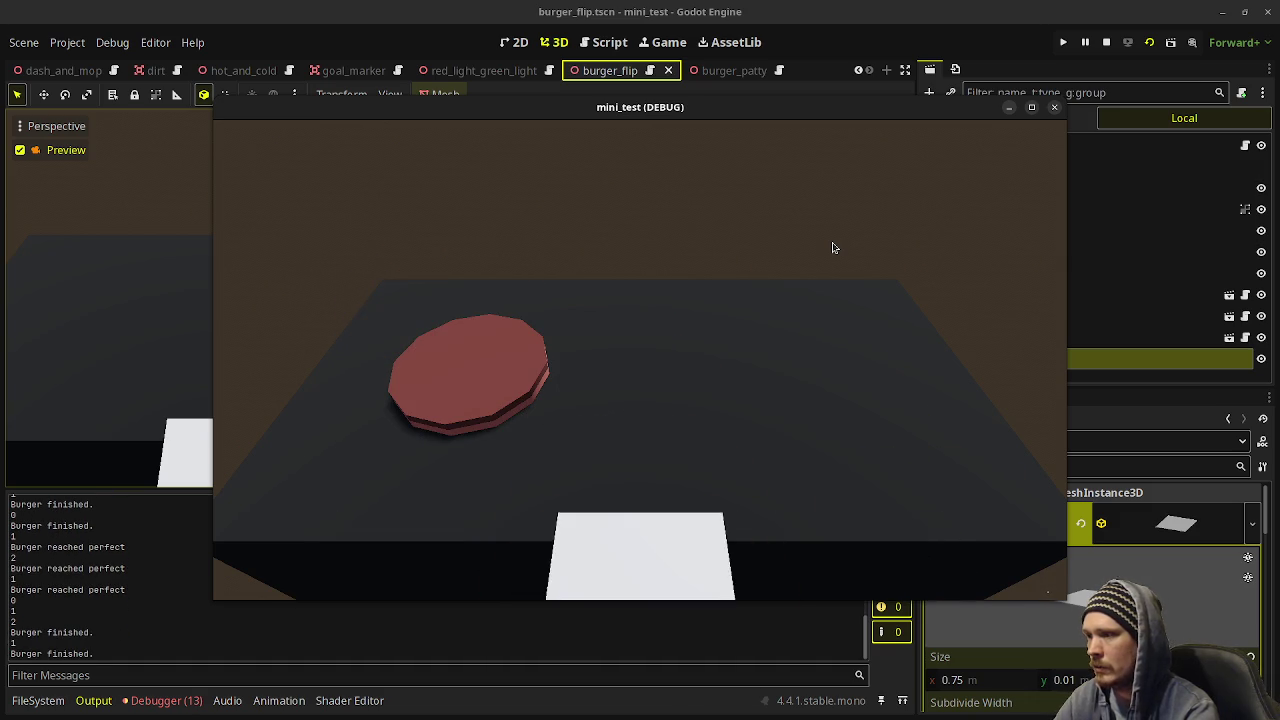
key("Left")
key("space")
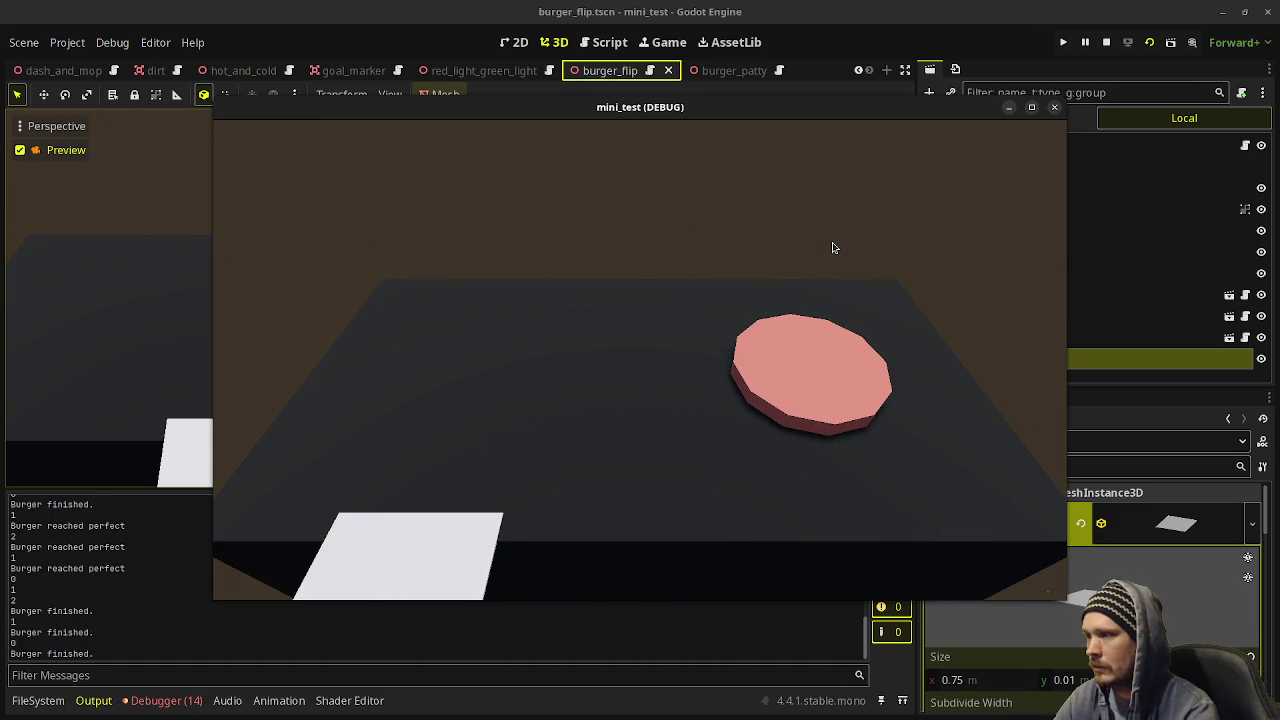
Stop the game and select the 'fly around' minigame idea line in stream_notes.txt.
left_click(1108, 41)
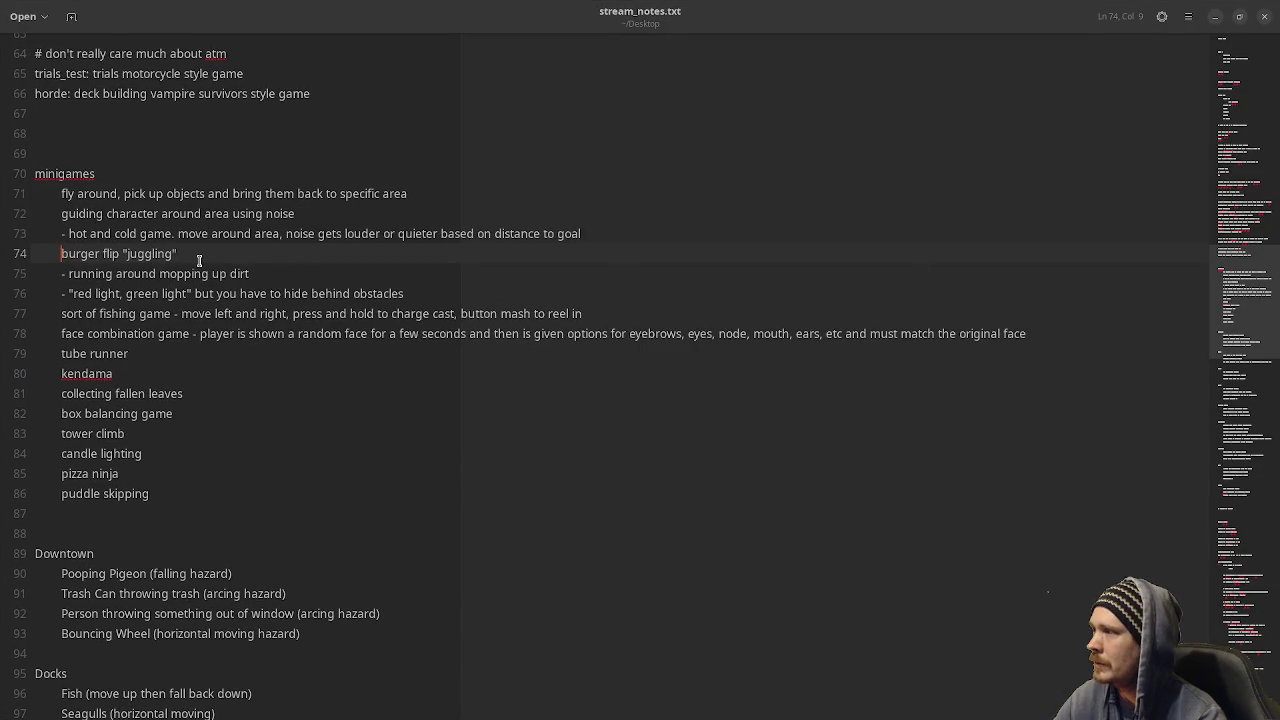
left_click(103, 194)
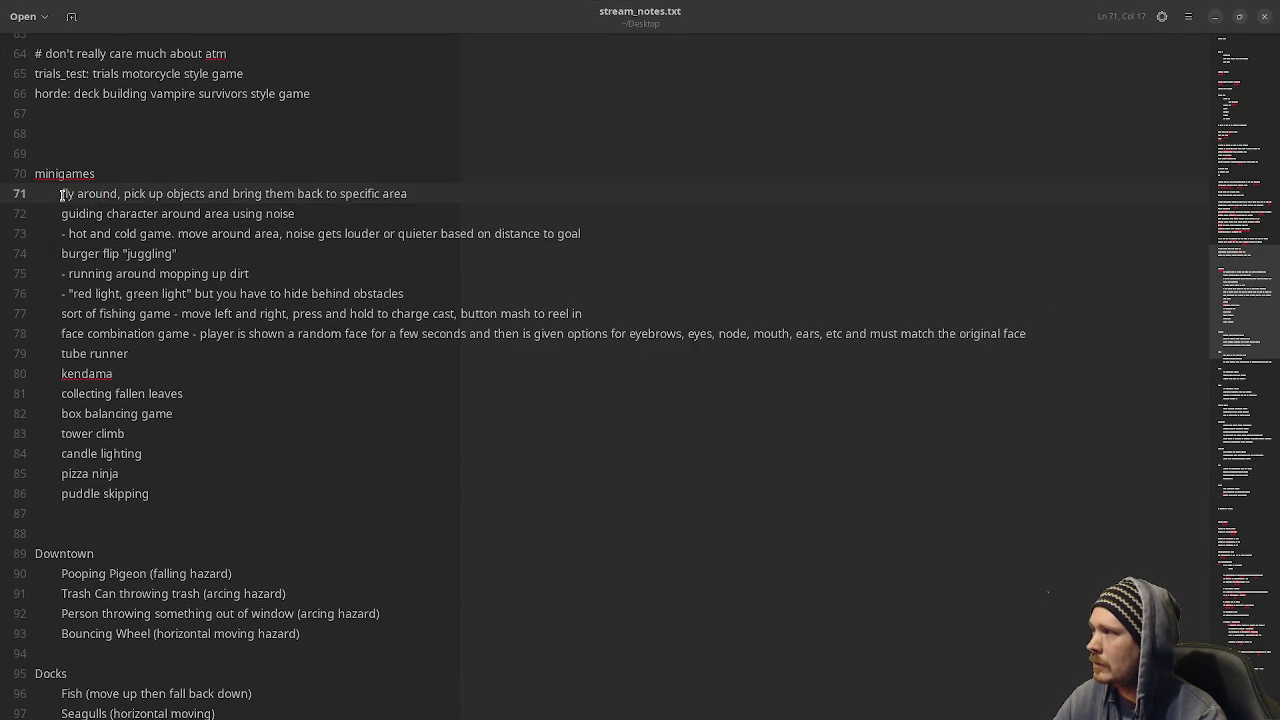
left_click_drag(61, 194, 417, 200)
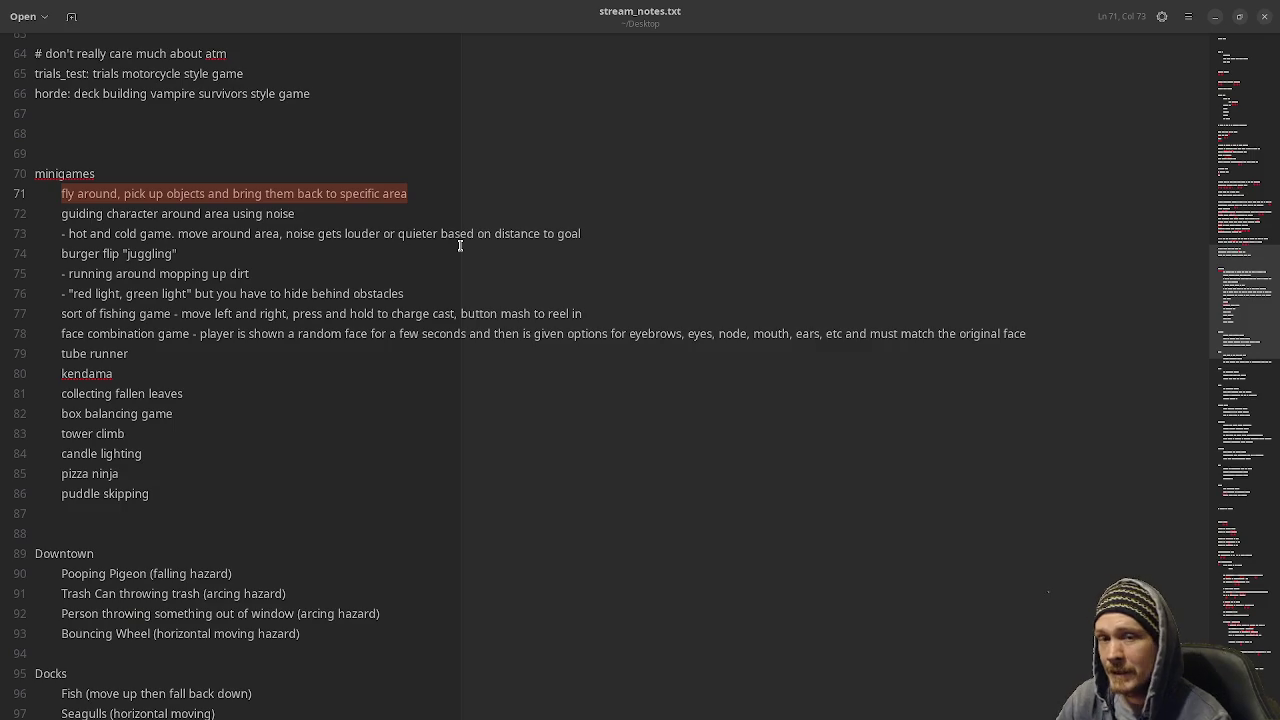
Minimize Text Editor and return to burger_flip.gd, caret on the right patty's call.
left_click(1214, 16)
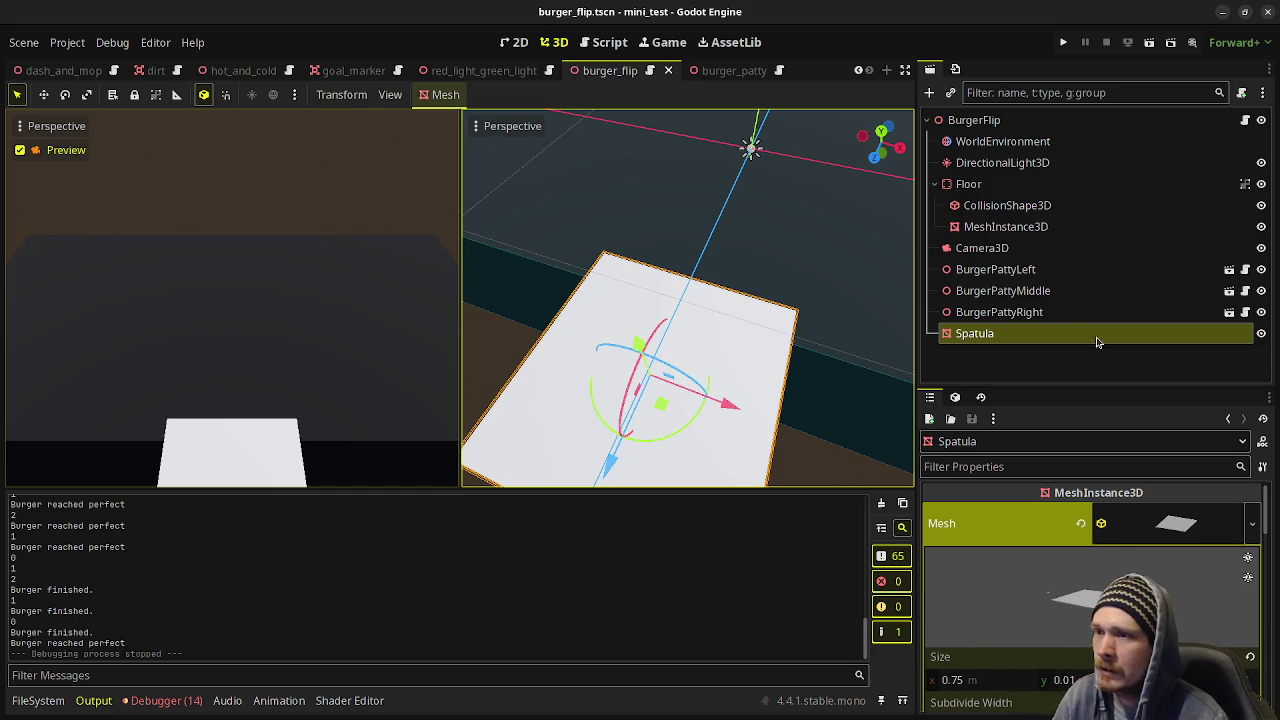
left_click(605, 42)
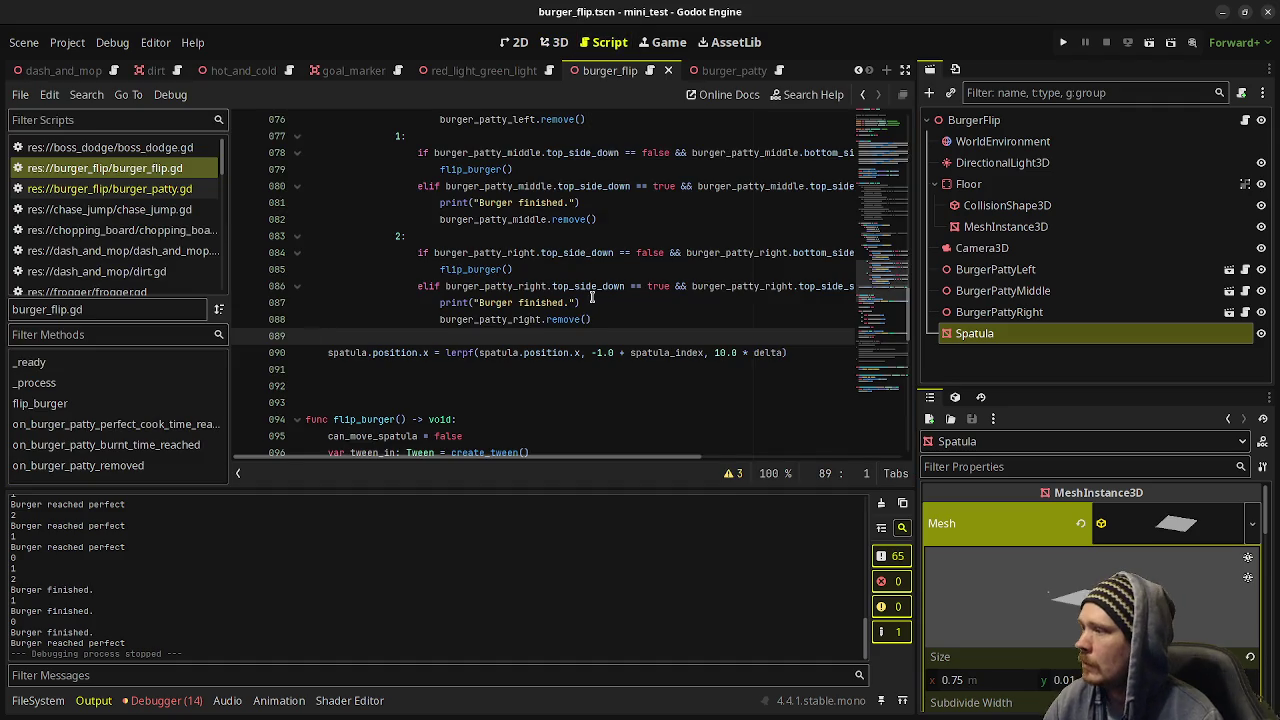
scroll(560, 306, "up", 5)
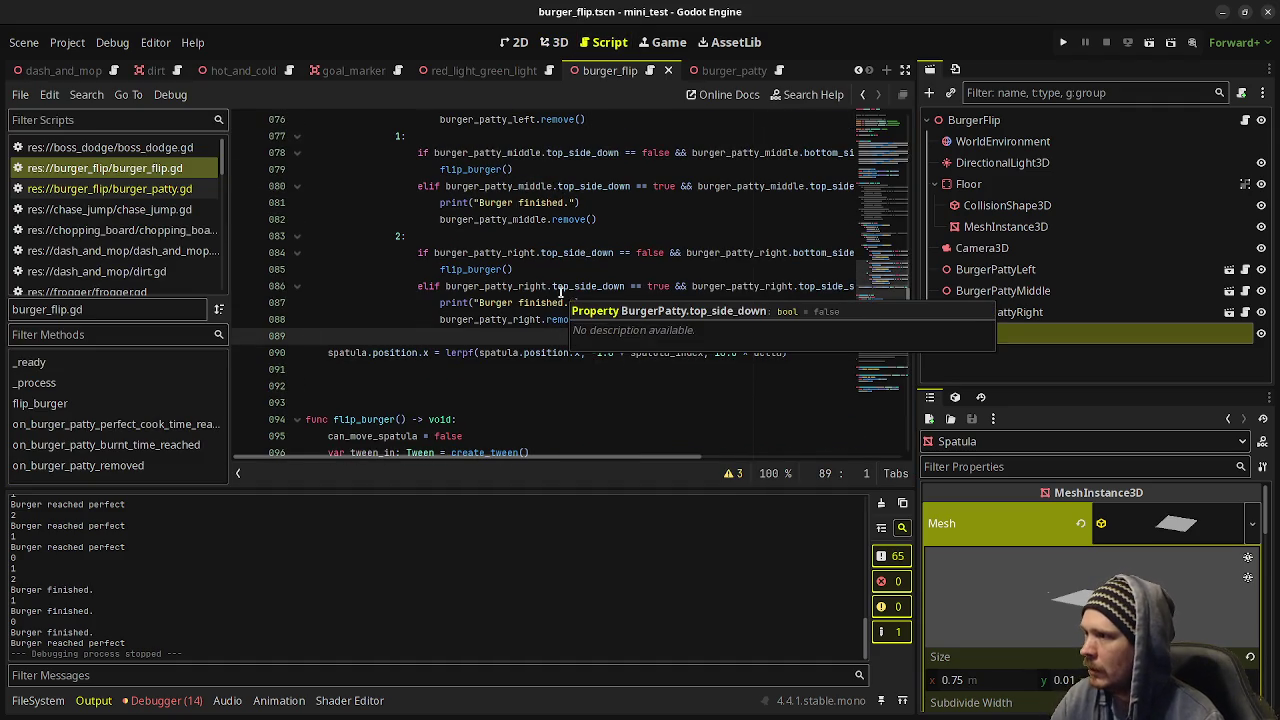
left_click(539, 318)
Add an empty 'func remove_burger() -> void:' with a pass body below flip_burger.
scroll(626, 290, "up", 2)
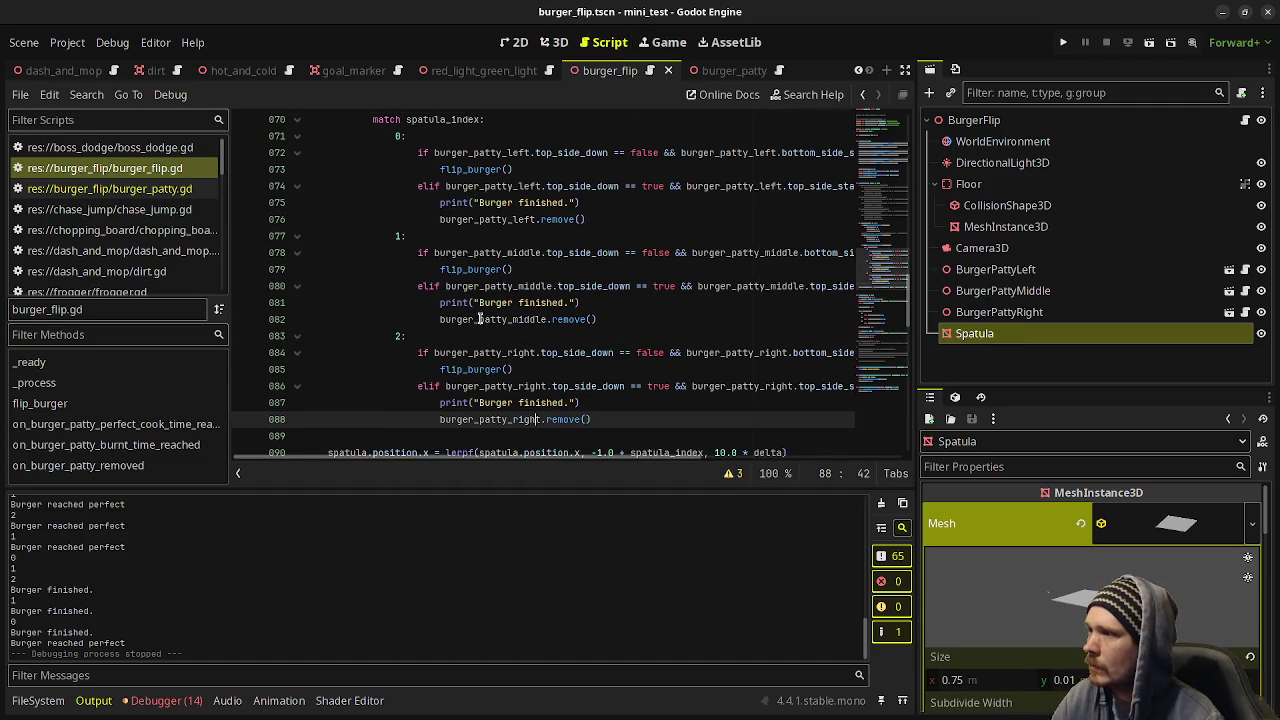
scroll(572, 365, "down", 6)
scroll(572, 365, "down", 12)
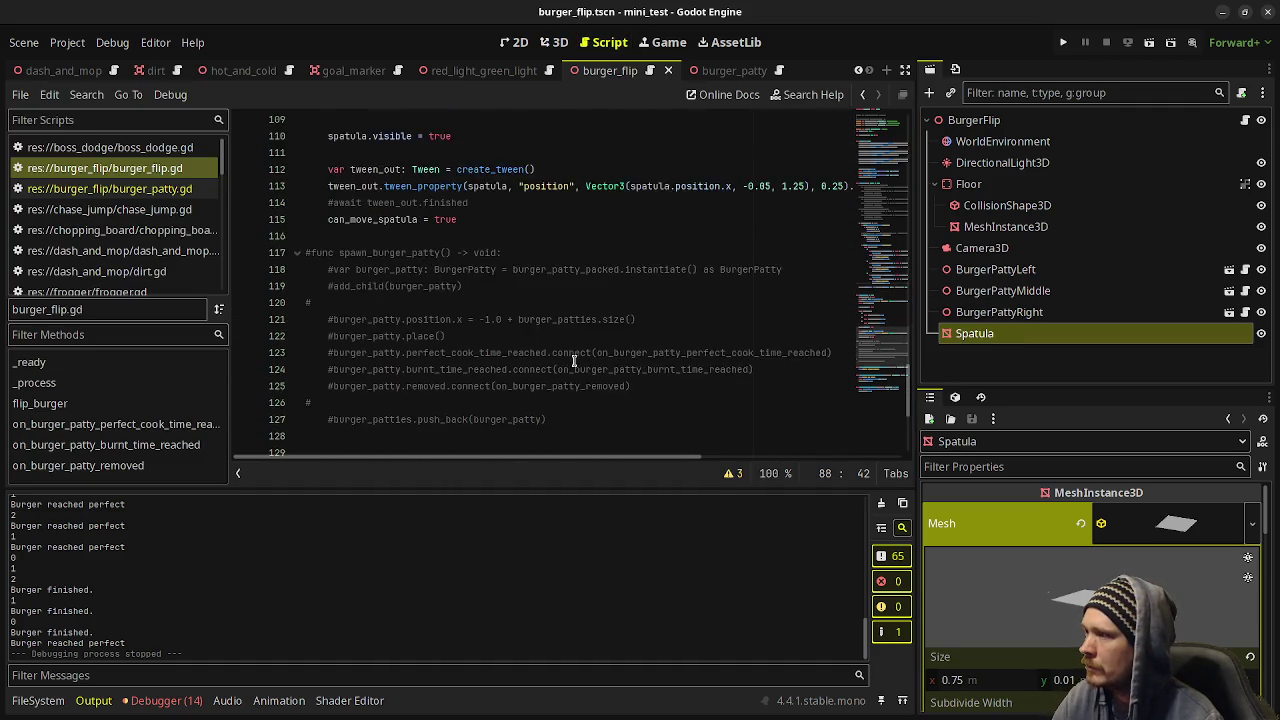
scroll(568, 350, "up", 4)
scroll(568, 350, "up", 6)
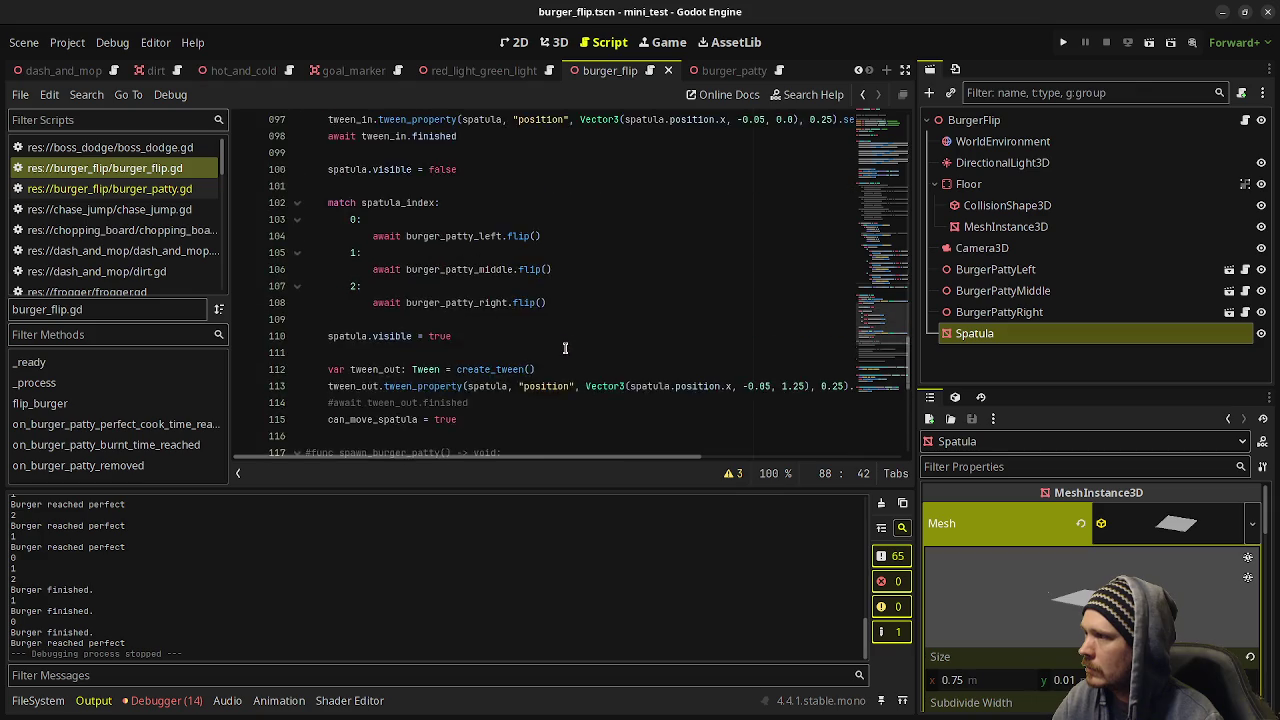
scroll(462, 375, "down", 4)
left_click(448, 388)
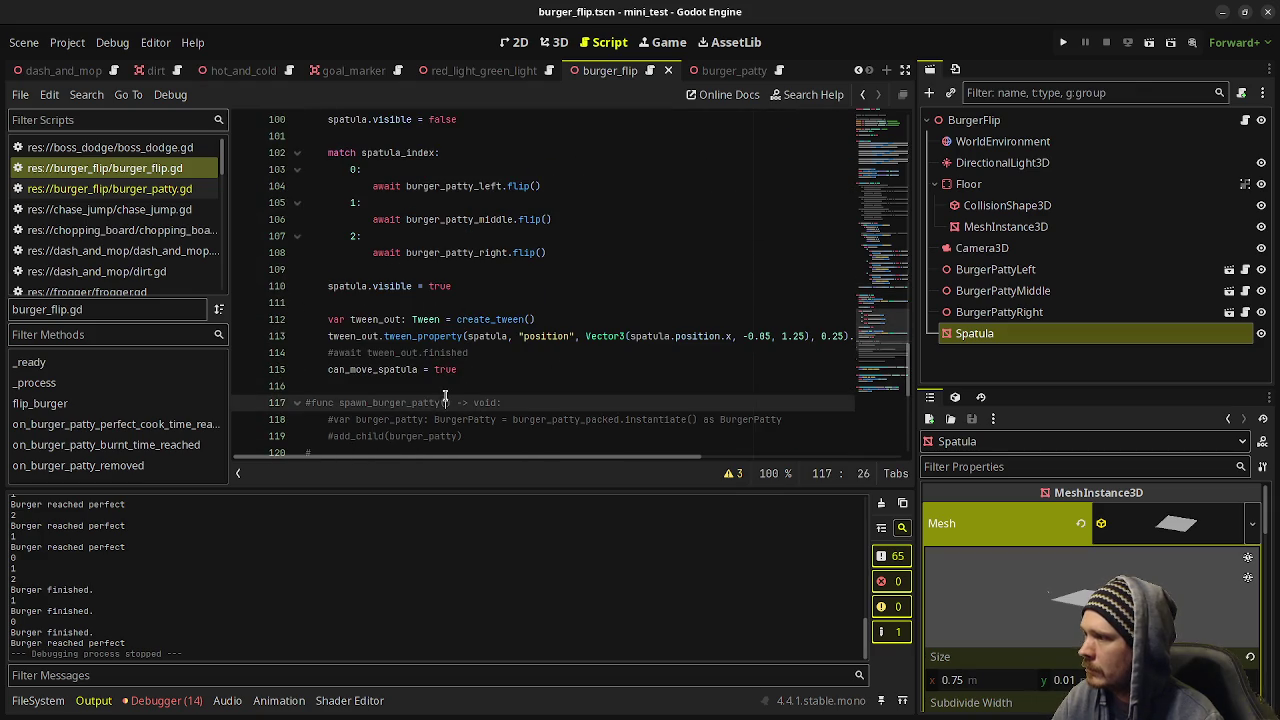
key("Return")
key("Return")
type("func ")
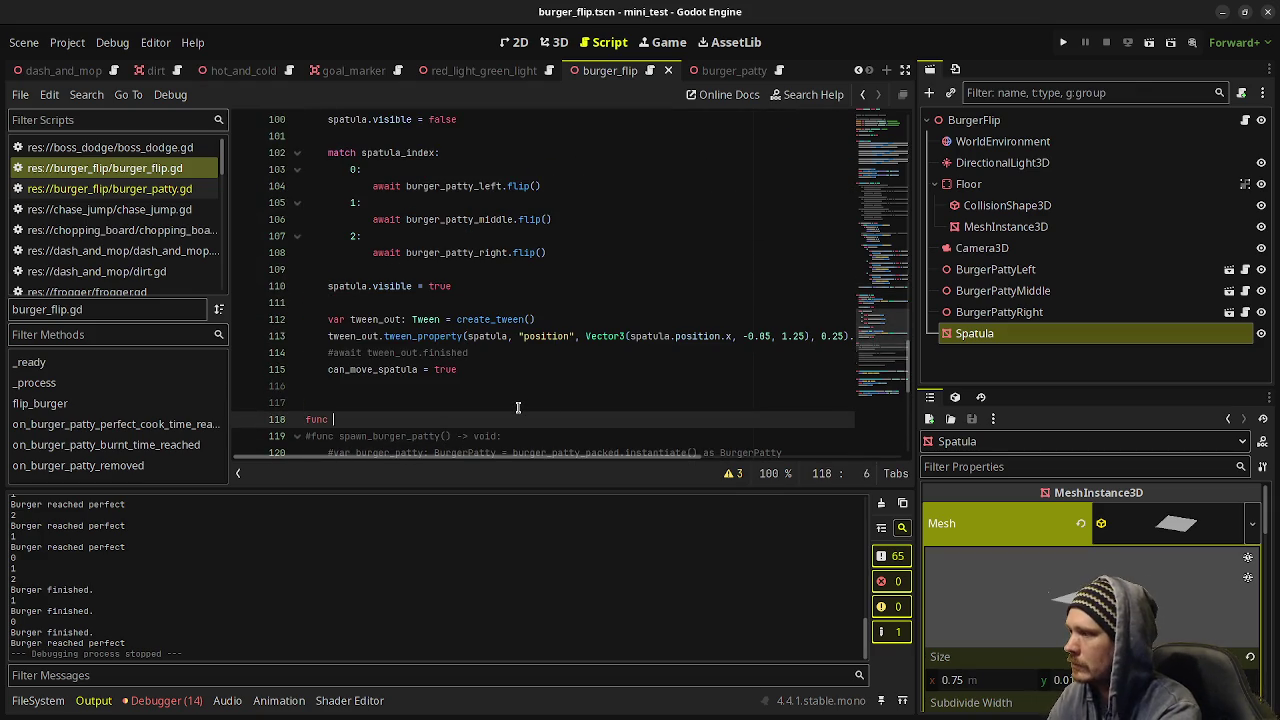
type("remove_bur")
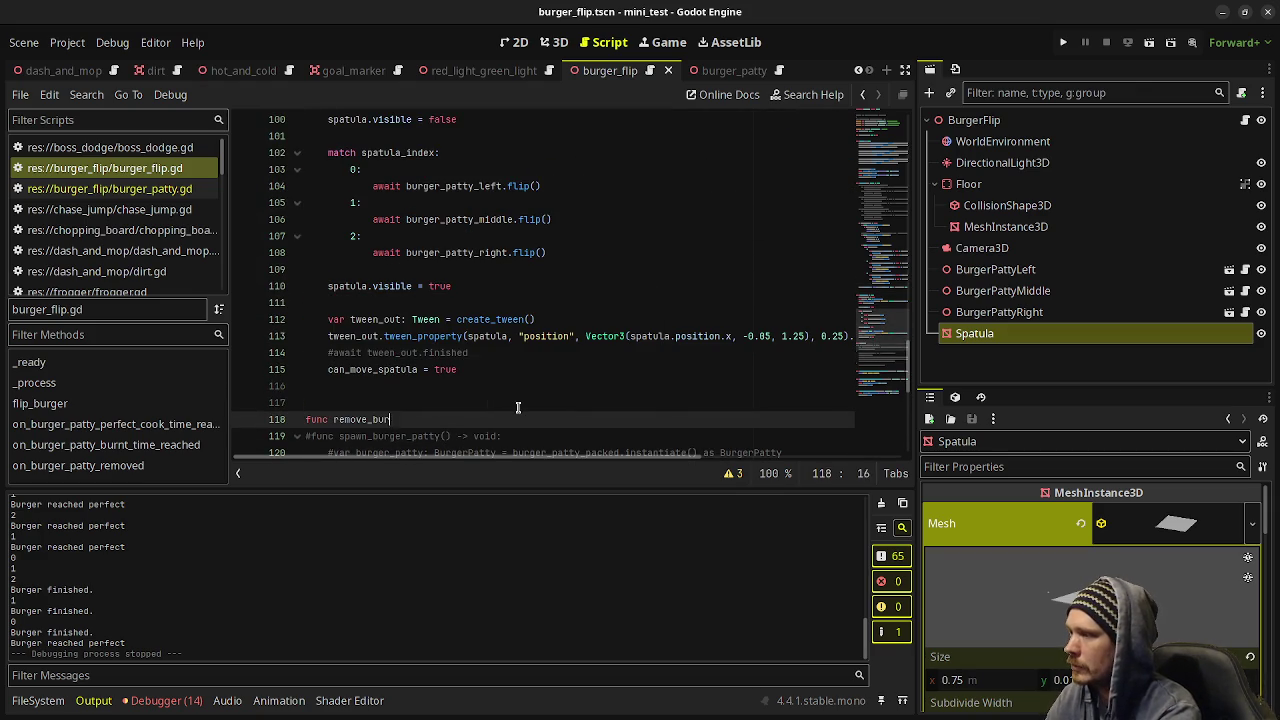
type("ger() -> void:")
key("Return")
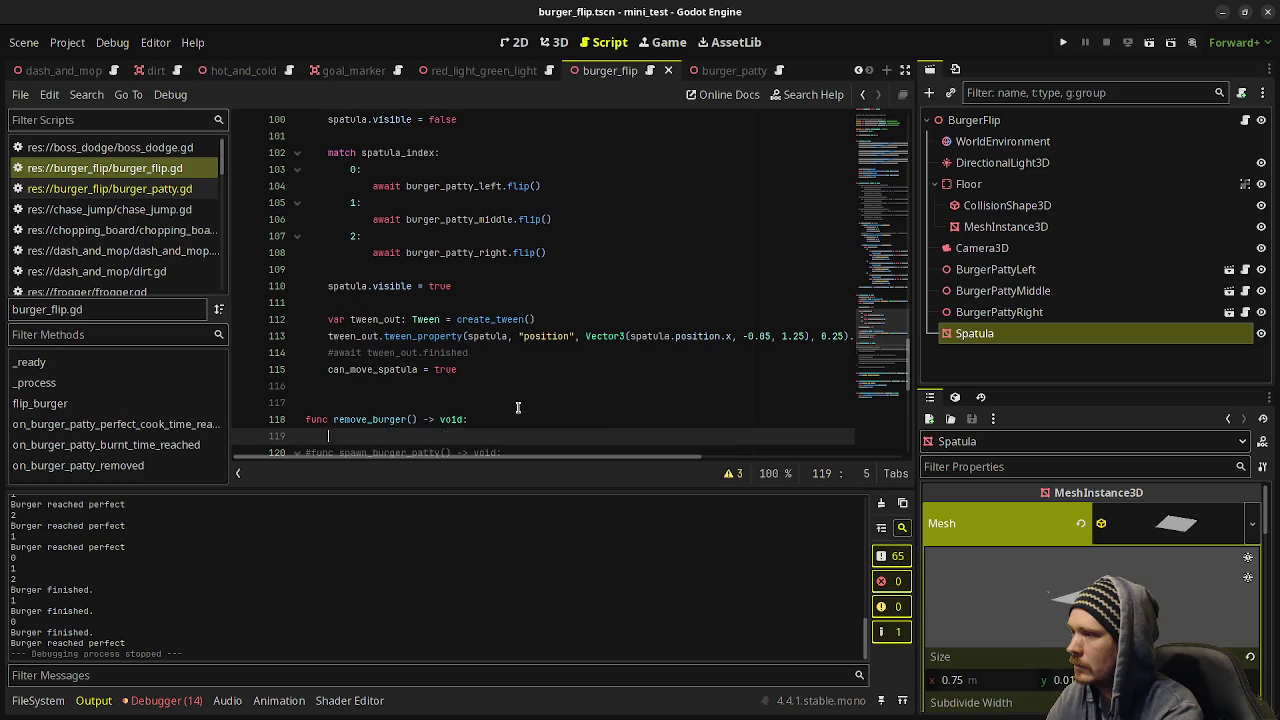
type("pa")
key("Return")
Replace pass with a copy of flip_burger's spatula tween and patty match code.
scroll(518, 407, "up", 4)
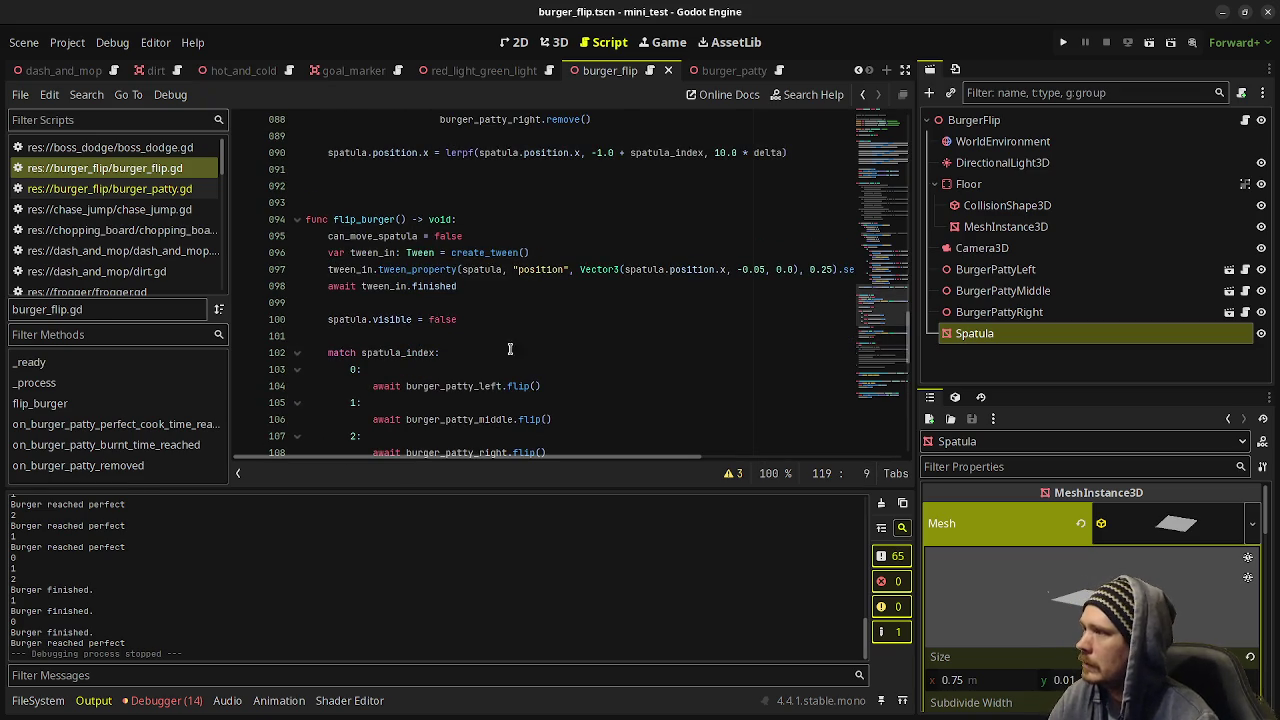
mouse_move(325, 236)
left_mouse_down()
mouse_move(457, 337)
mouse_move(497, 417)
mouse_move(496, 340)
mouse_move(563, 300)
left_mouse_up()
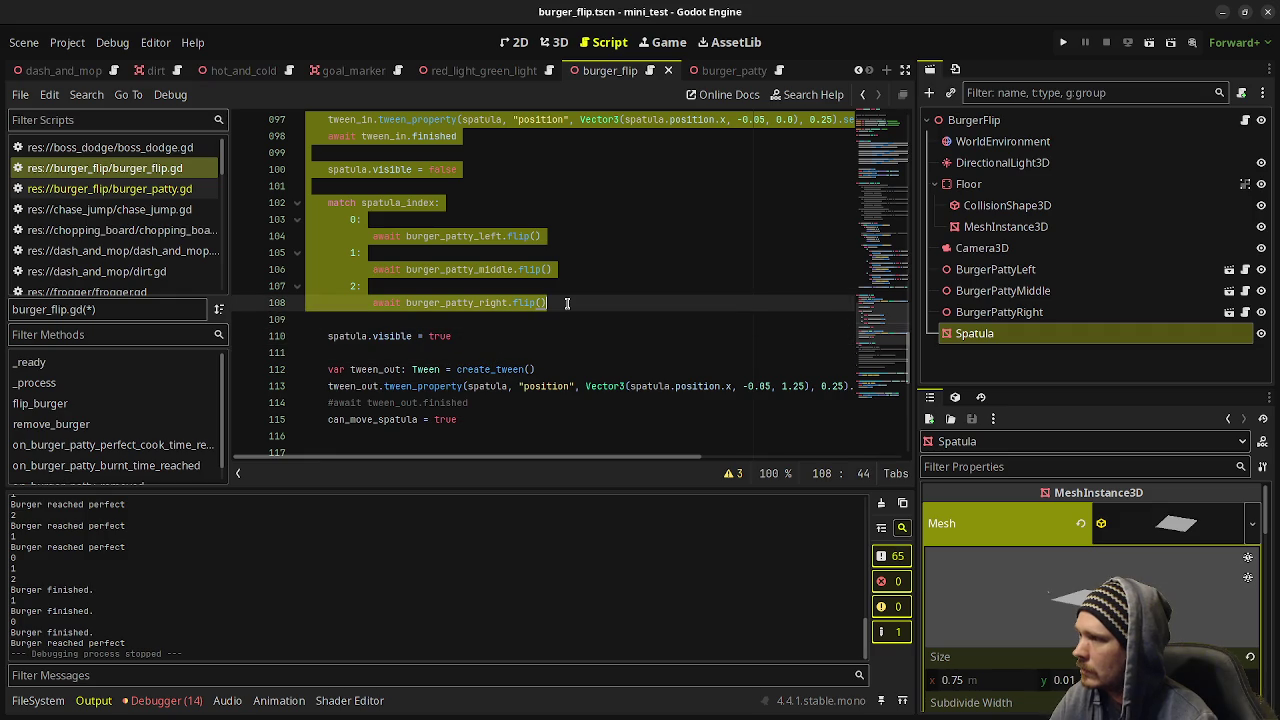
left_click(563, 300)
scroll(390, 300, "down", 4)
double_click(341, 287)
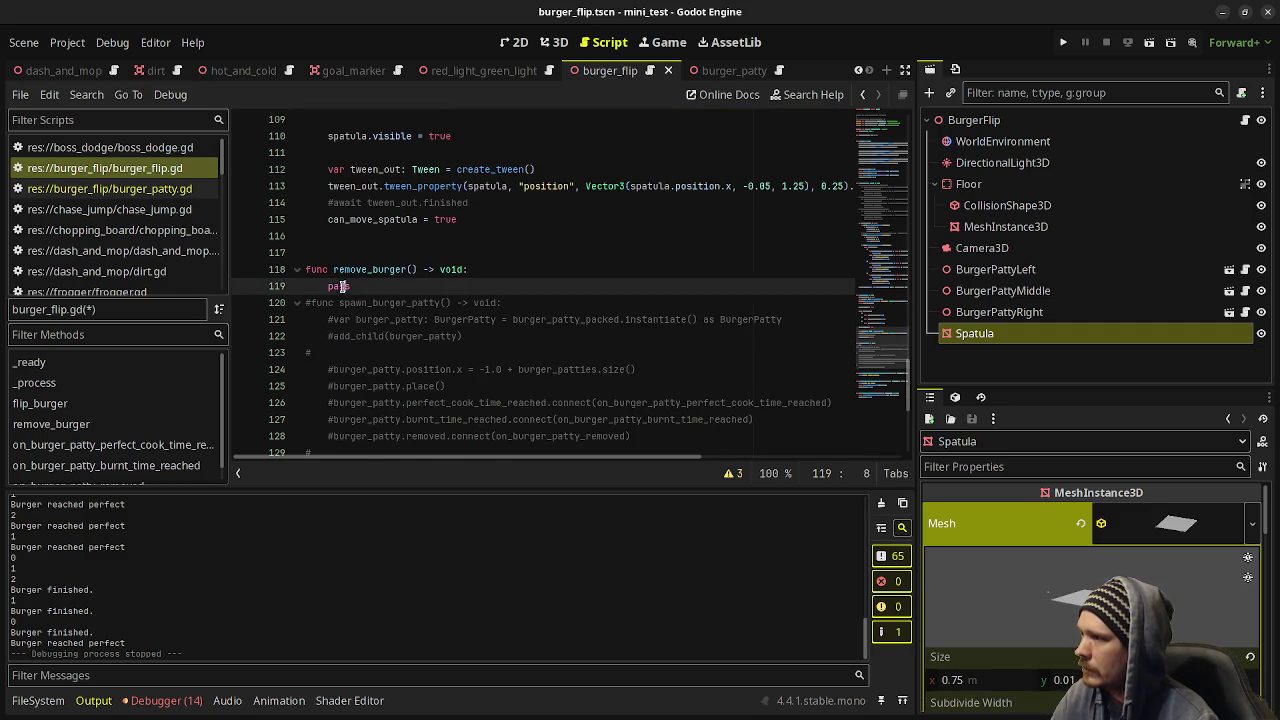
key("ctrl+v")
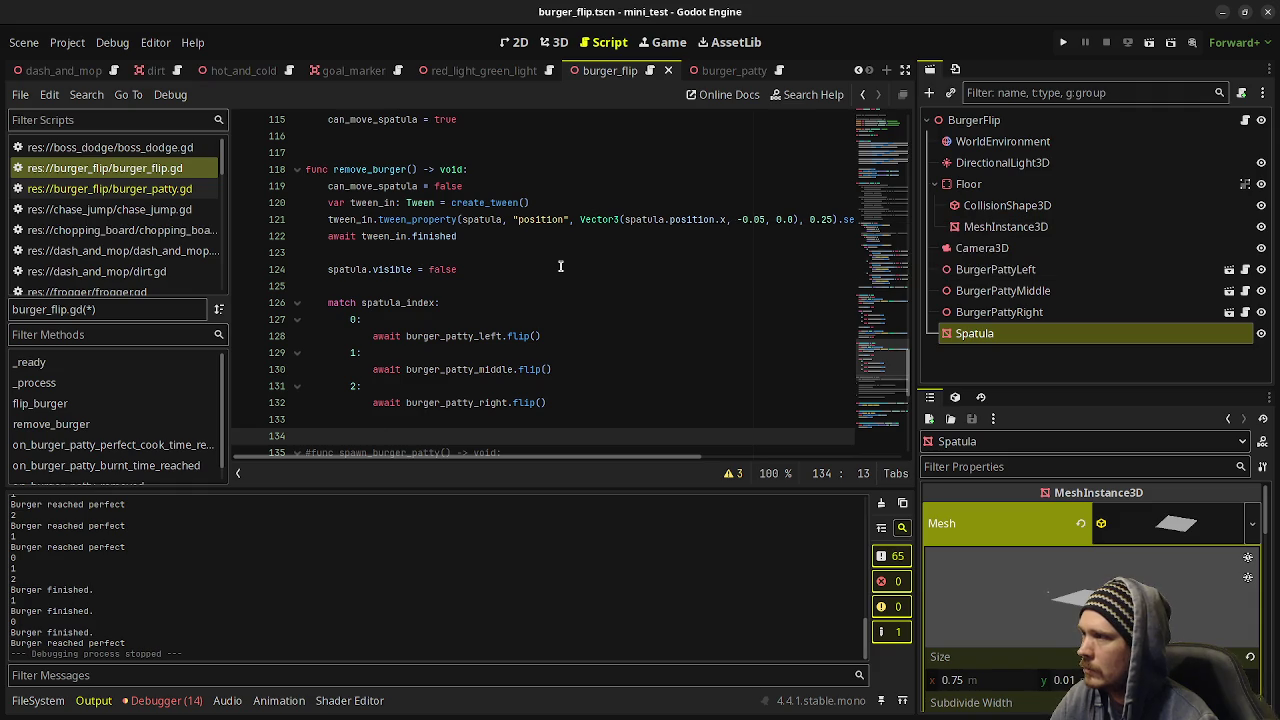
scroll(560, 266, "up", 3)
left_click_drag(483, 270, 316, 271)
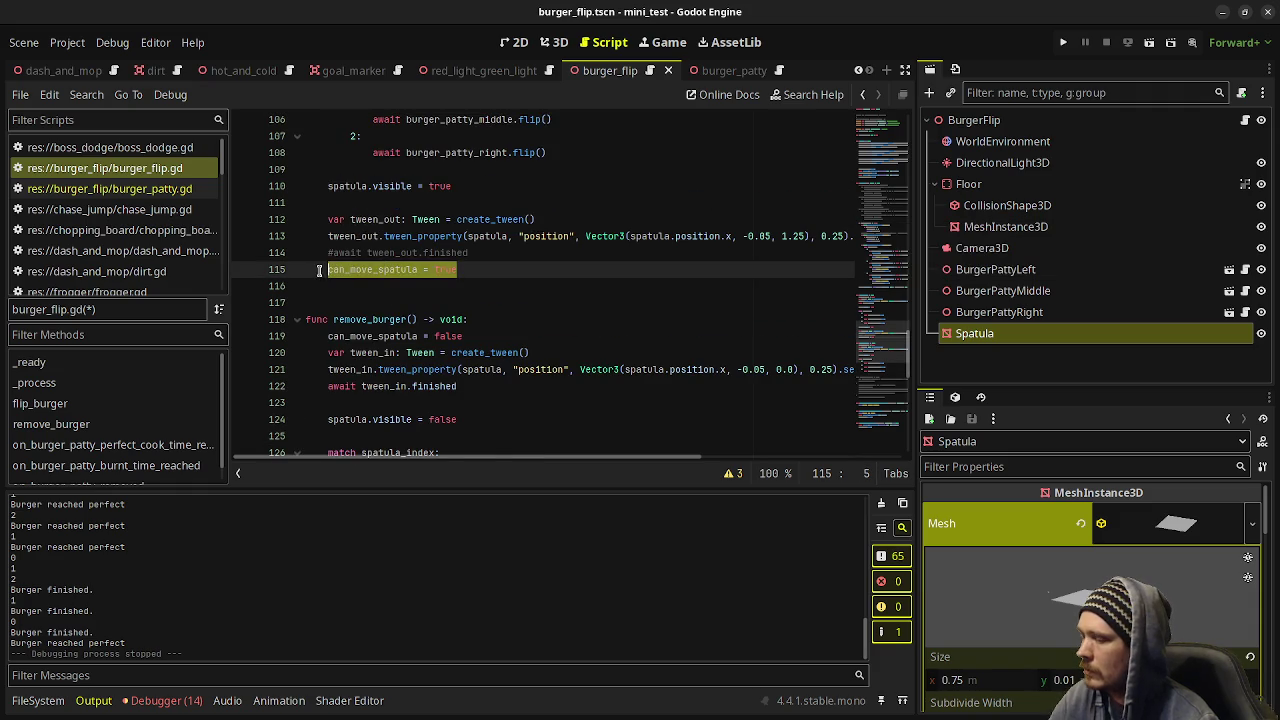
scroll(441, 335, "down", 3)
Review the pasted remove_burger code, then switch to the burger_patty scene.
scroll(498, 385, "down", 1)
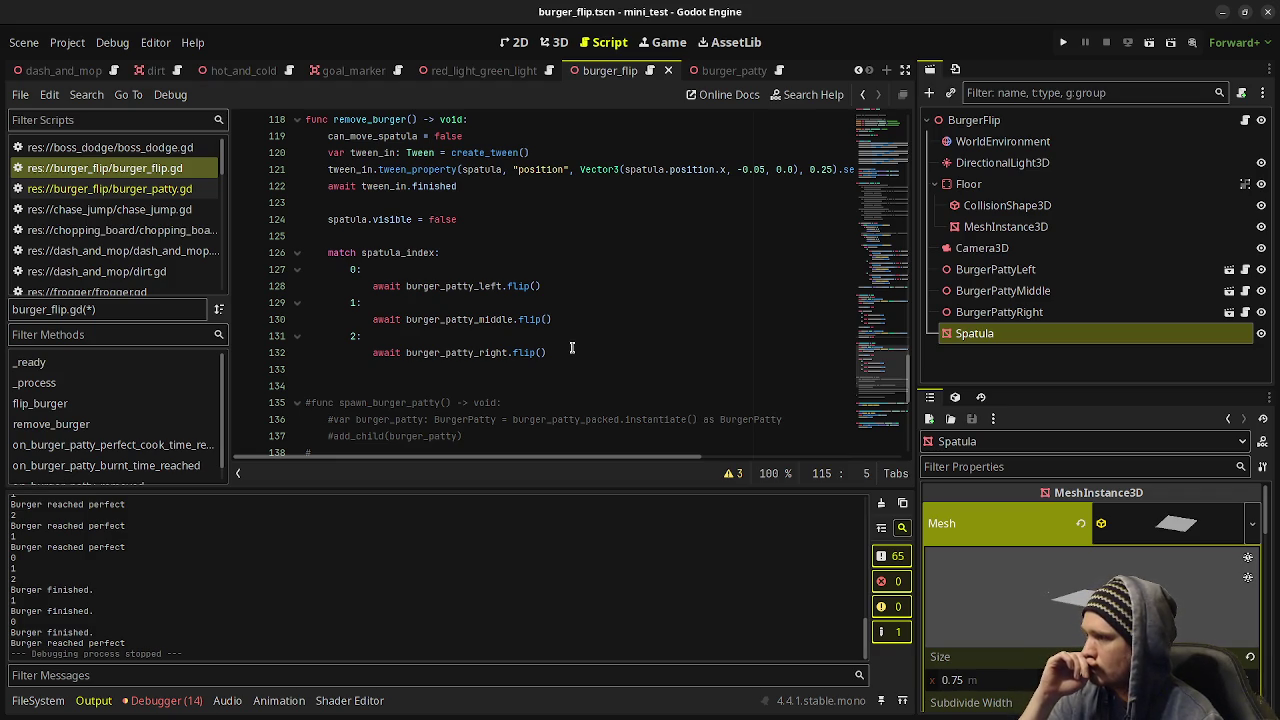
left_click(583, 350)
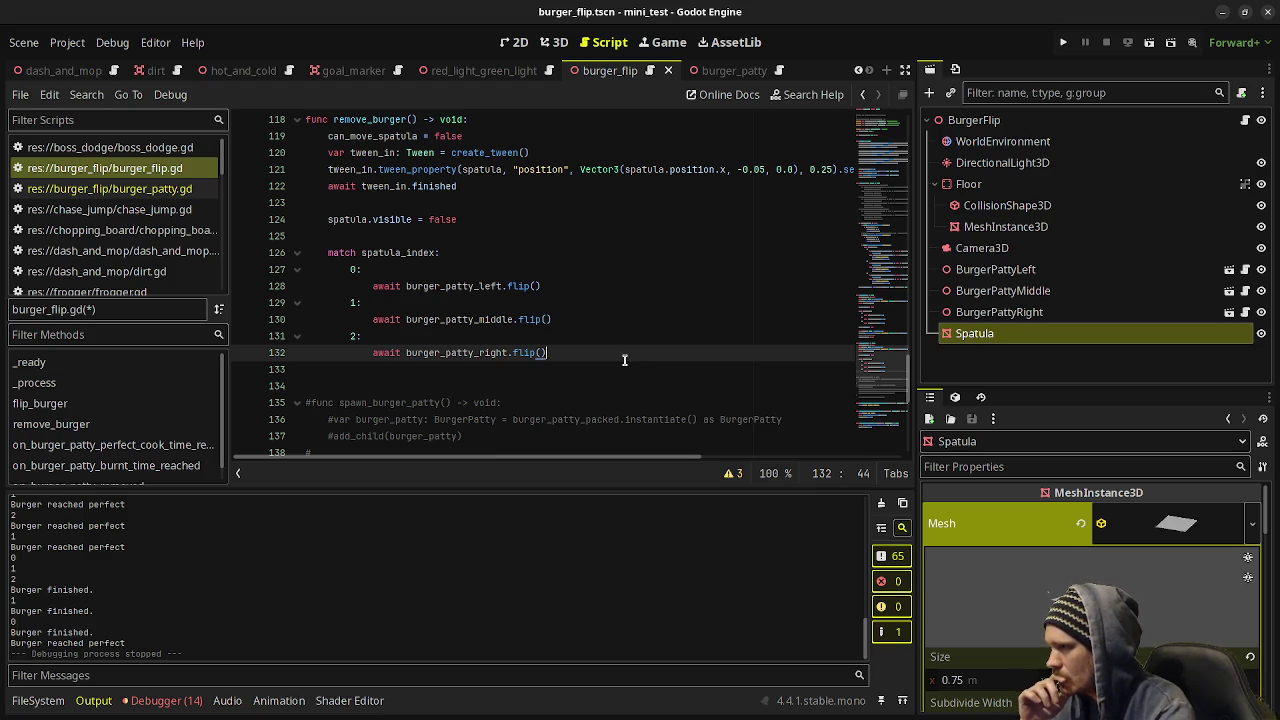
scroll(624, 360, "up", 1)
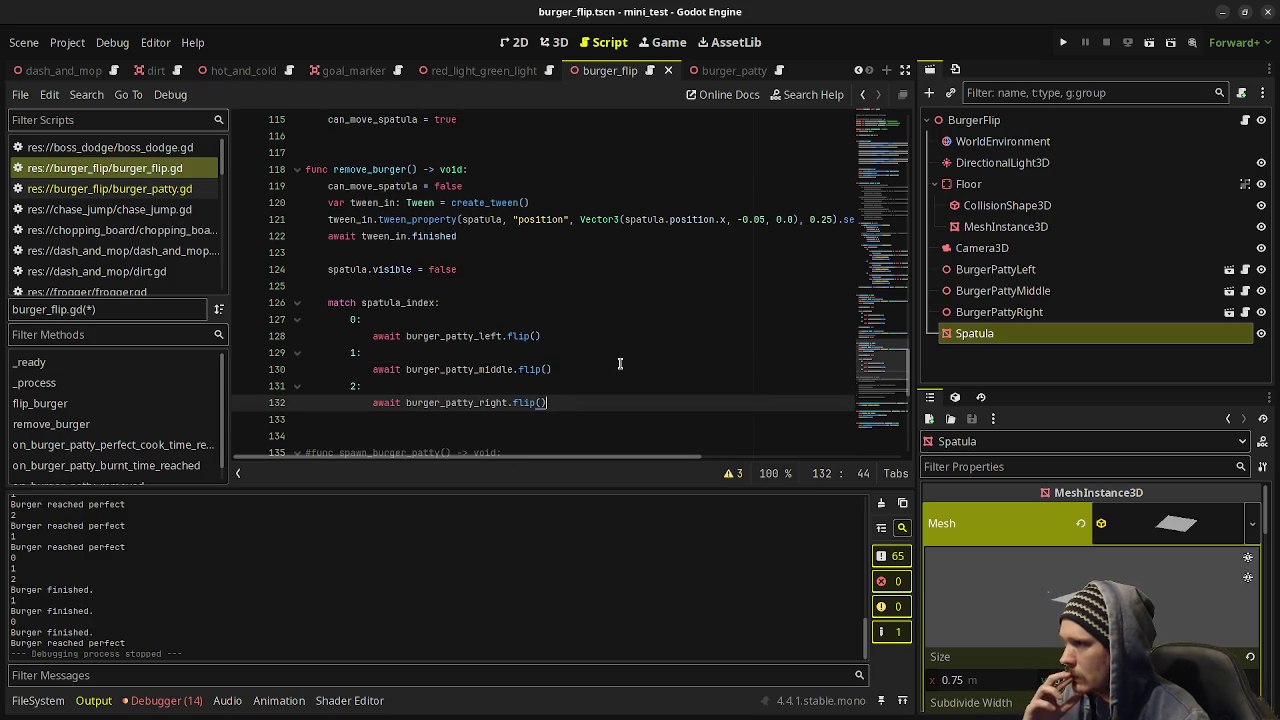
scroll(620, 363, "up", 2)
scroll(622, 370, "down", 3)
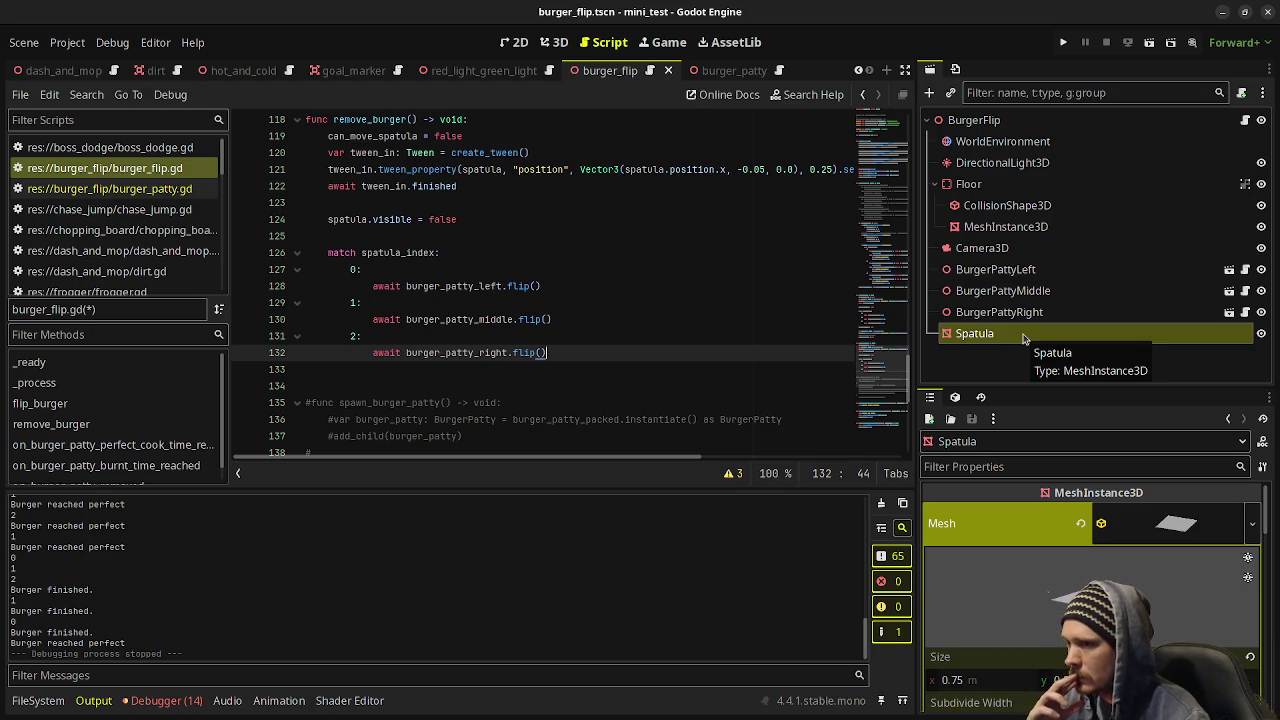
left_click(716, 70)
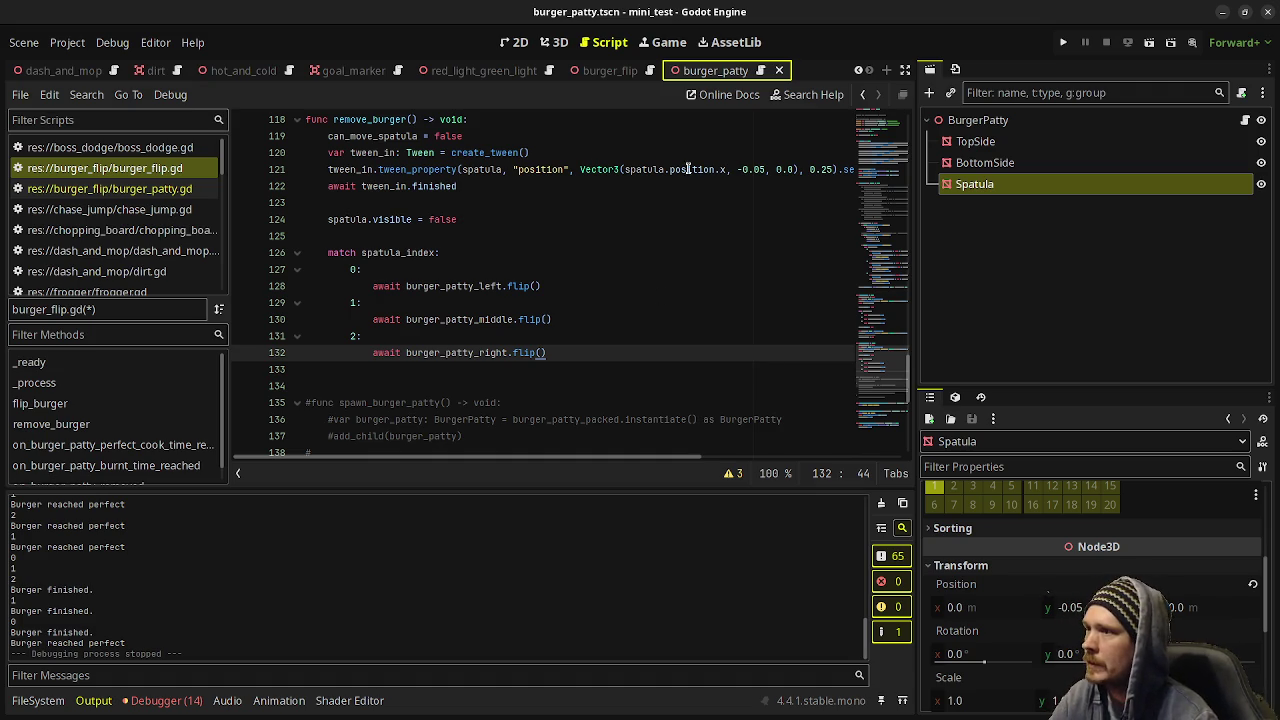
Change flip to remove in the left, middle and right patty calls of remove_burger.
double_click(516, 286)
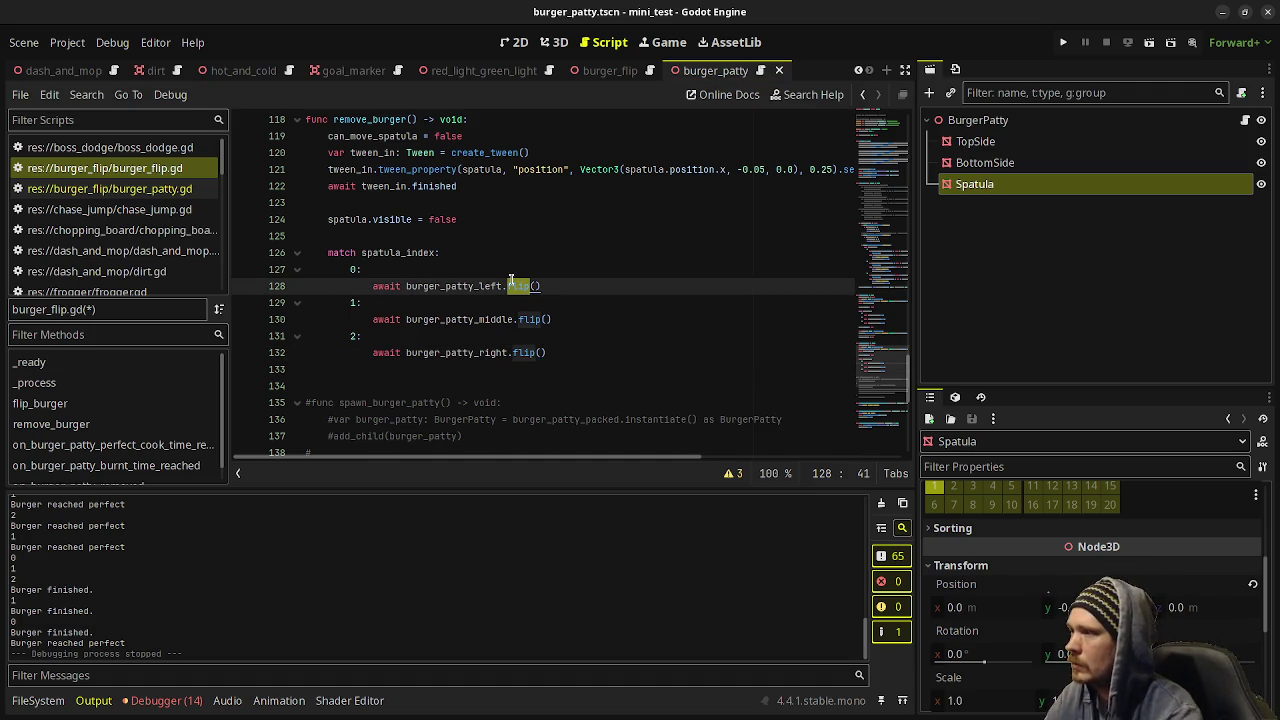
type("remove")
key("Escape")
key("Up")
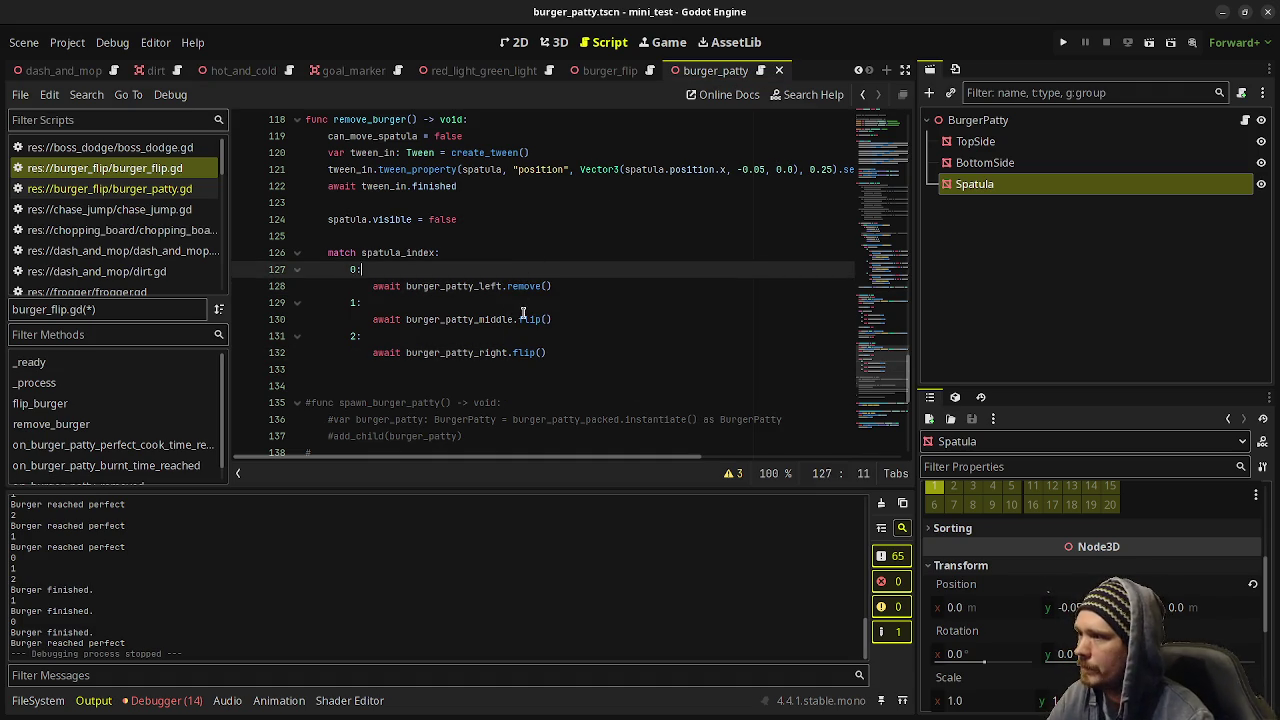
double_click(524, 319)
type("remove")
key("Escape")
key("Up")
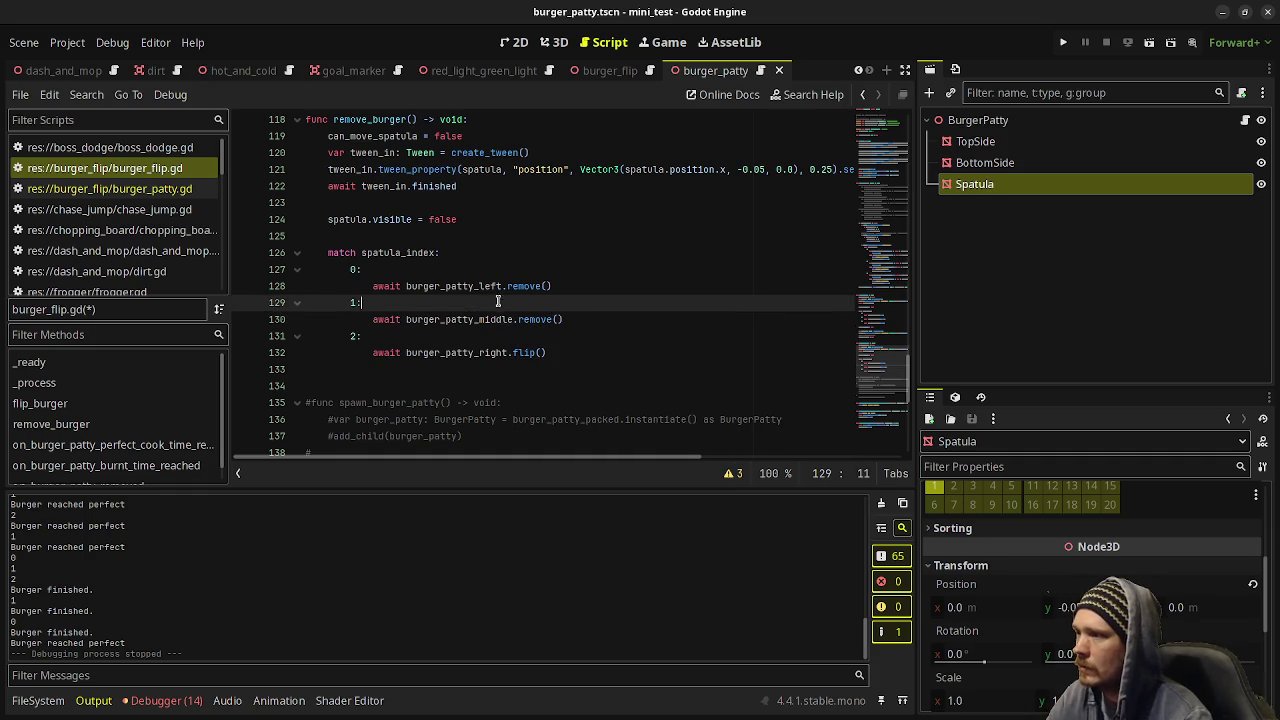
double_click(524, 352)
type("remove")
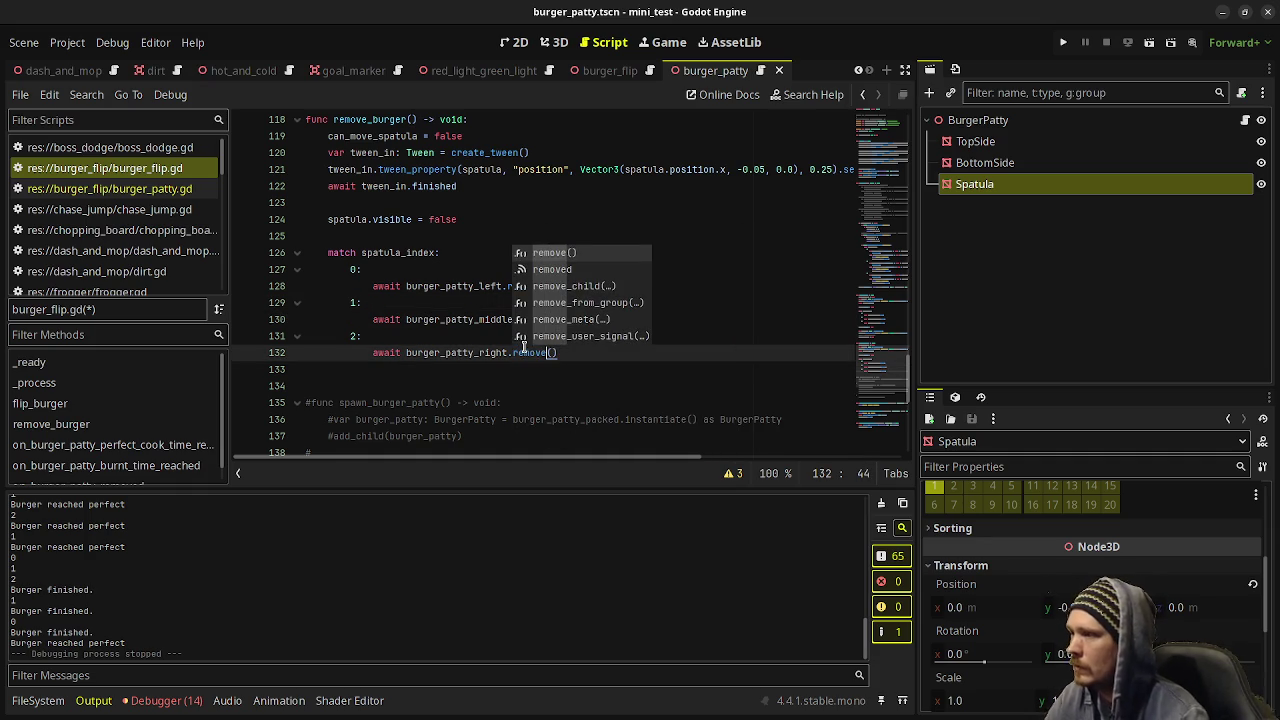
Draft a spatula.global_position assignment below the match block, then delete that line.
left_click(397, 369)
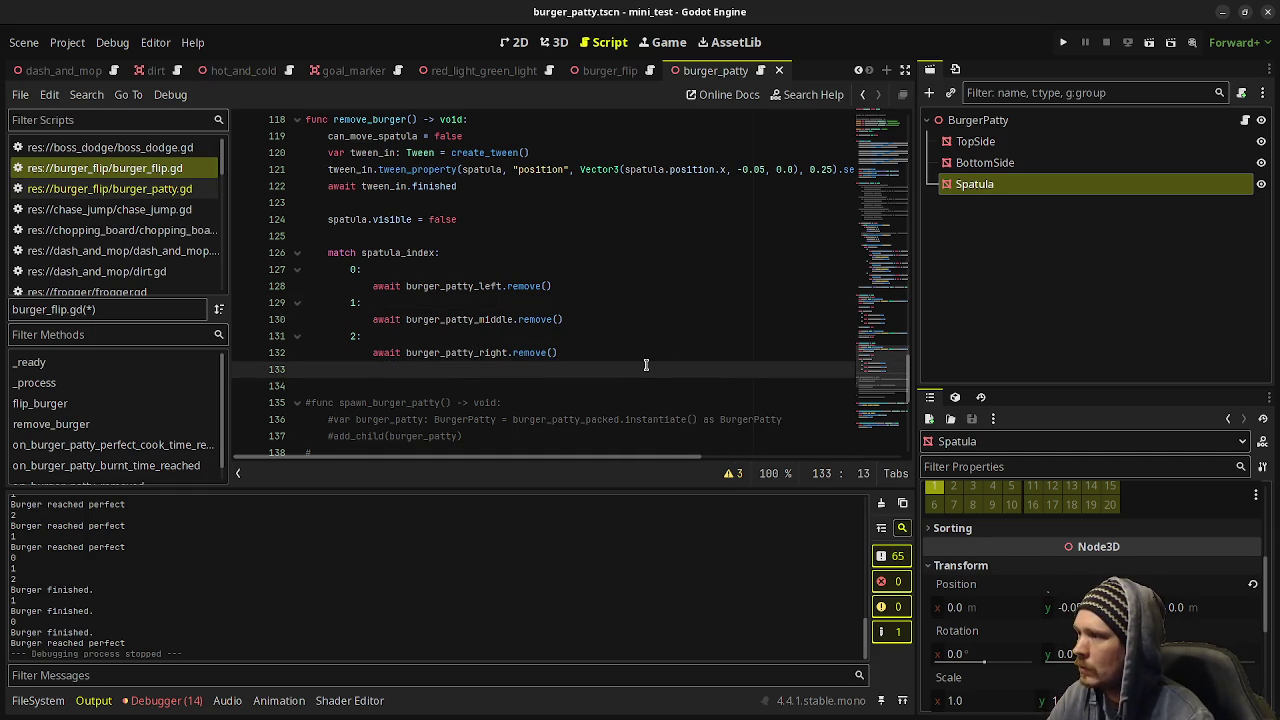
key("Return")
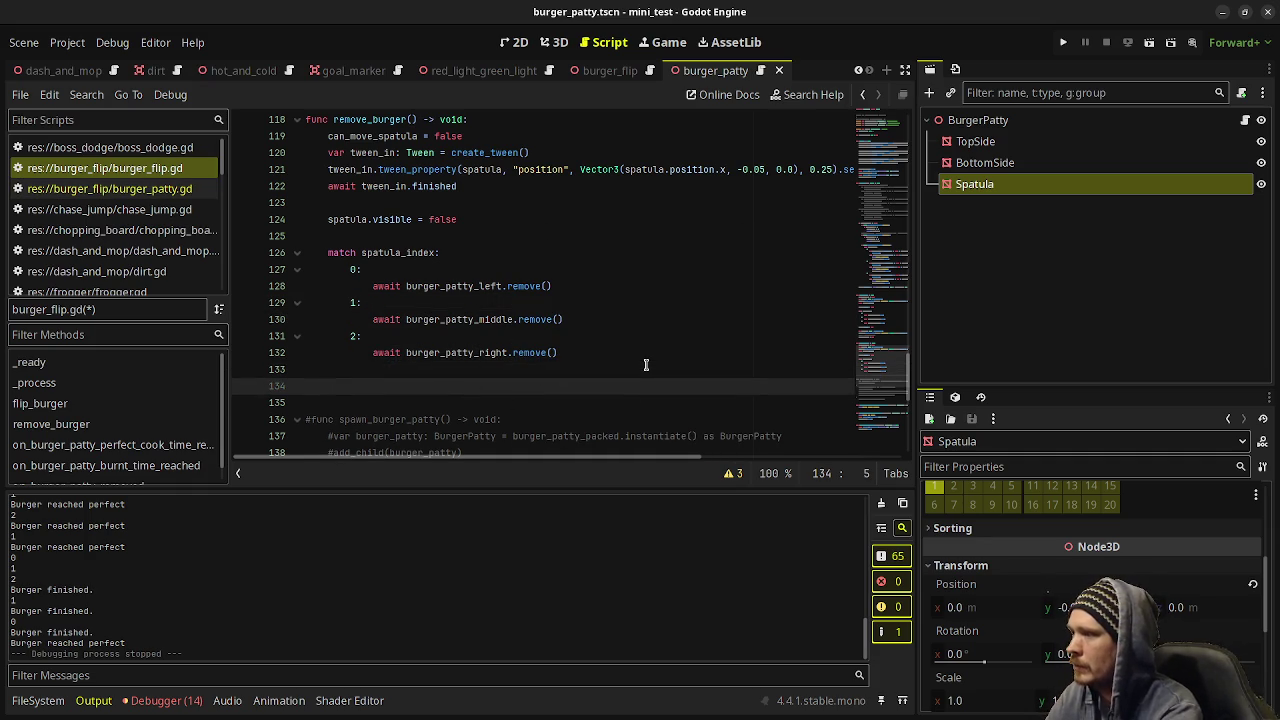
type("sp")
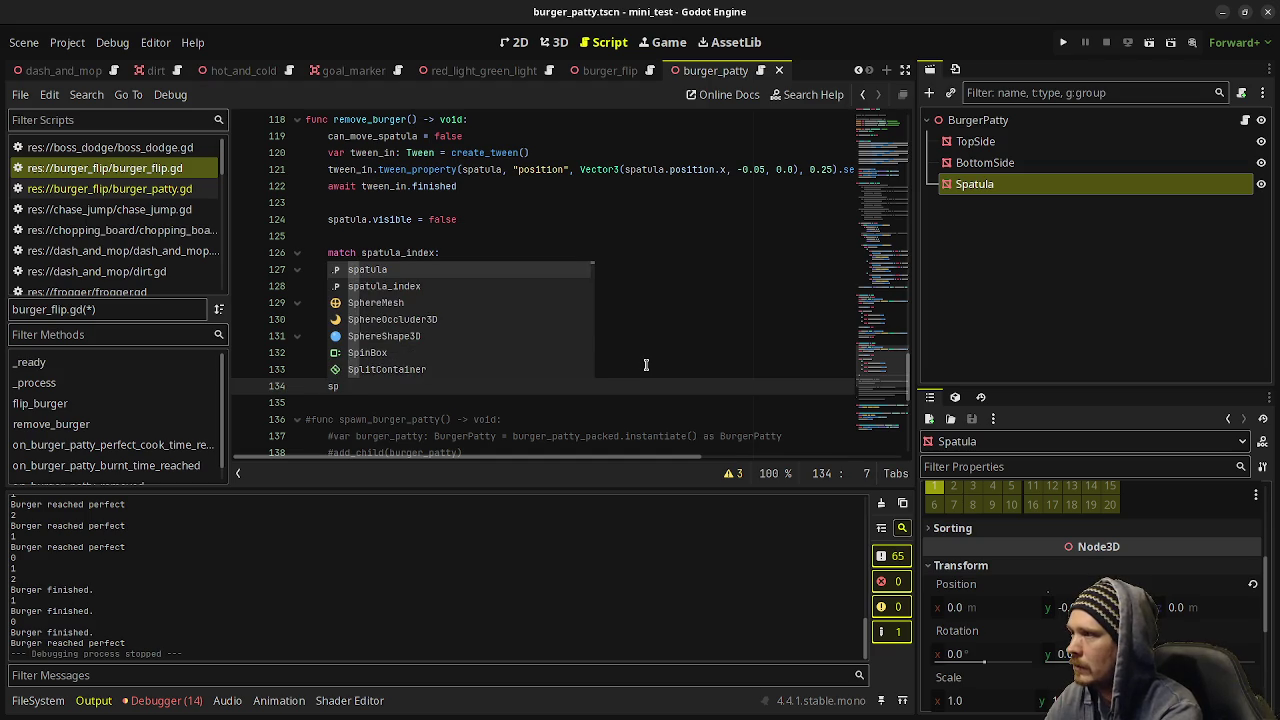
type("atula")
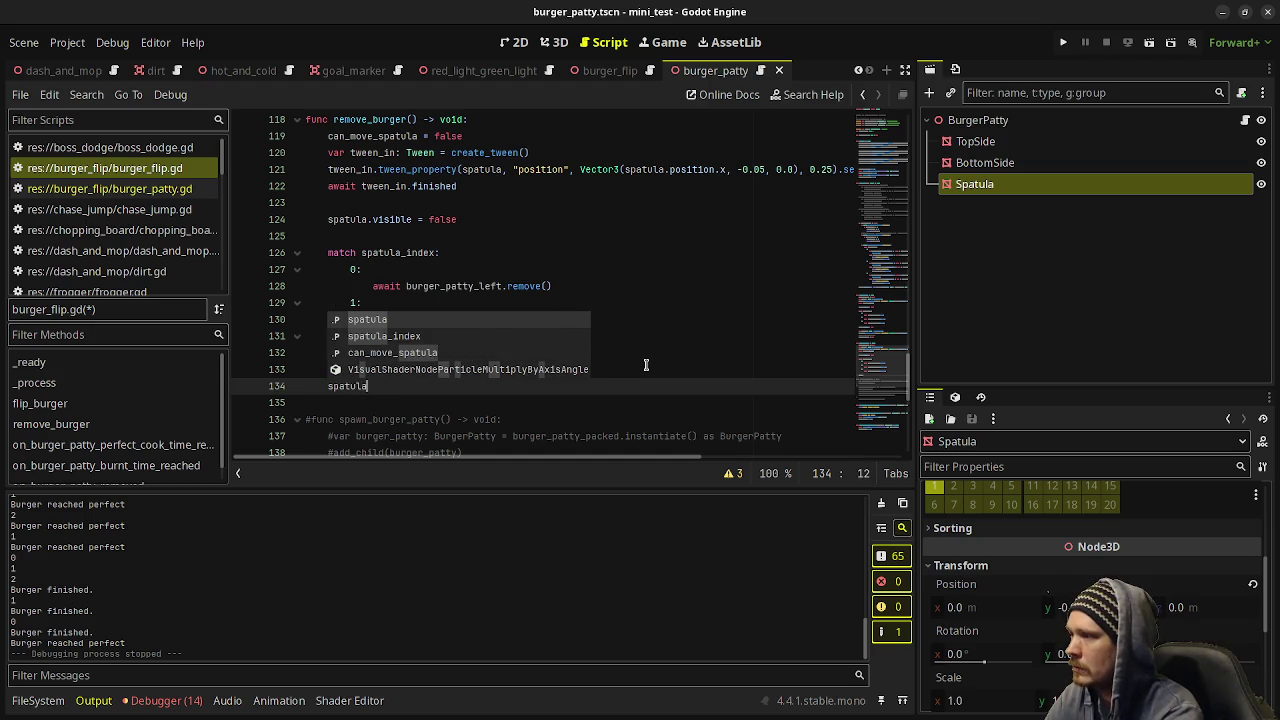
type(".posit")
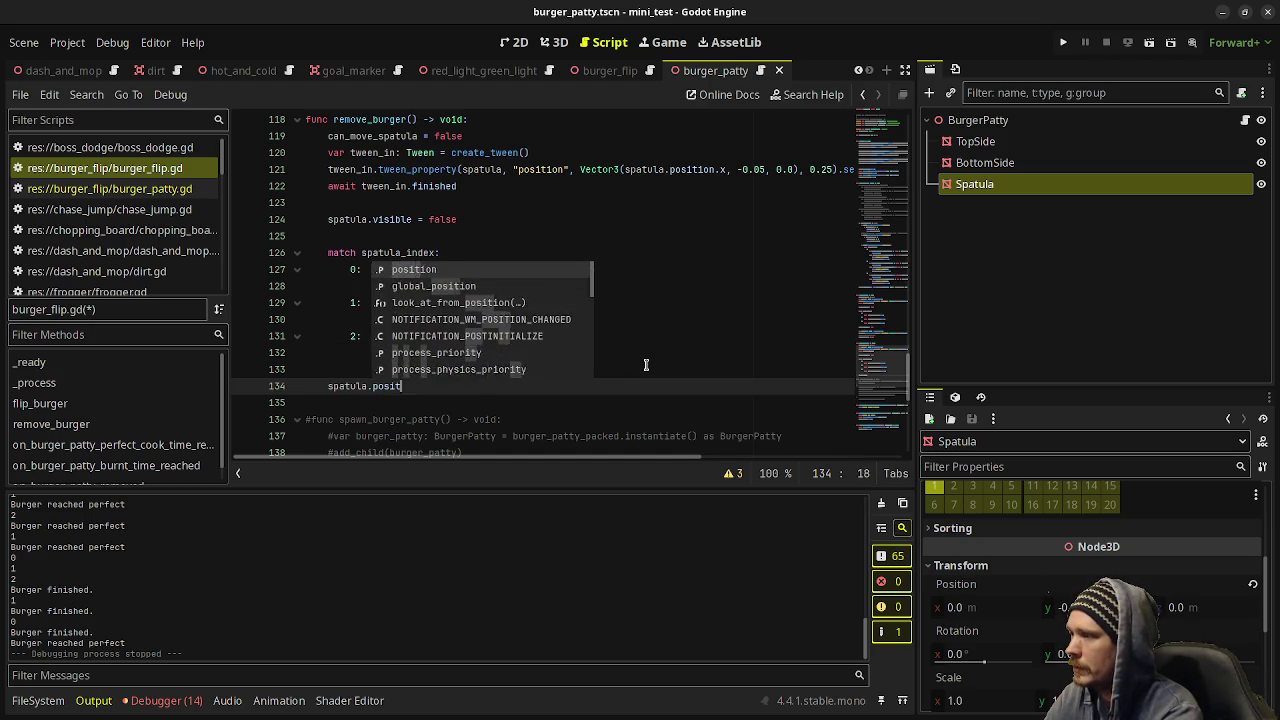
key("BackSpace")
key("BackSpace")
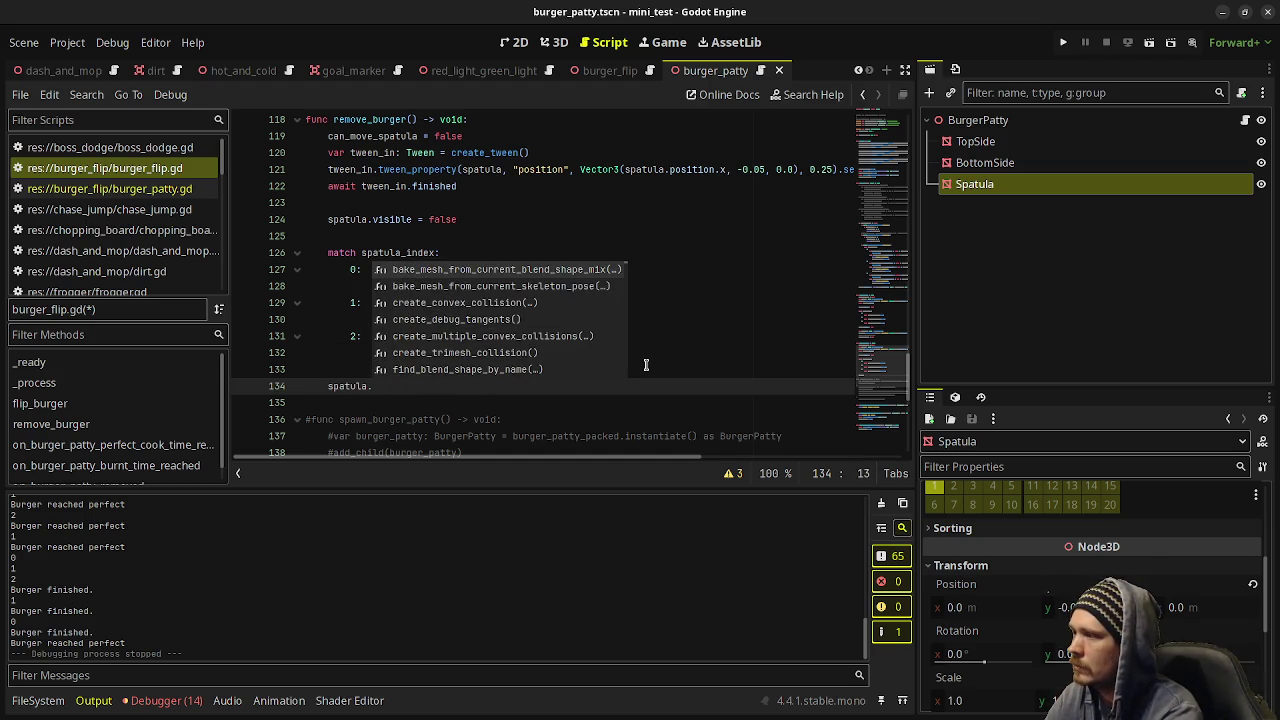
type("global_posi")
key("Return")
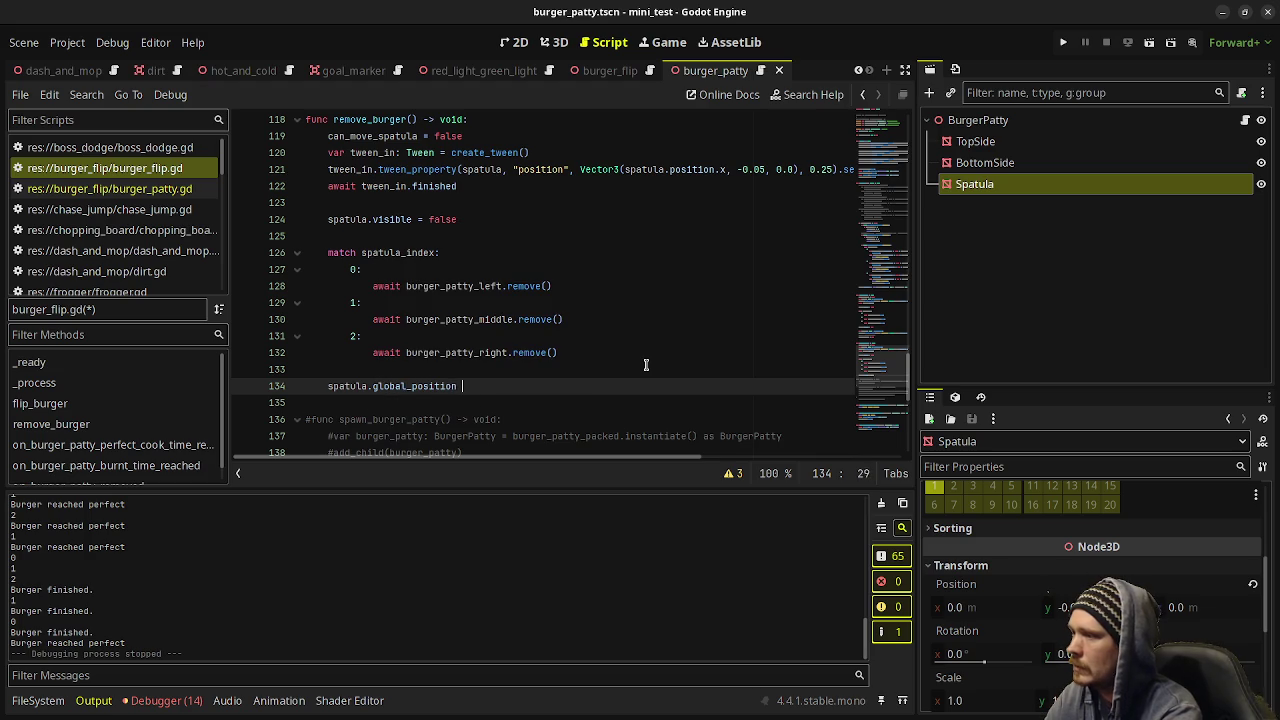
type("=")
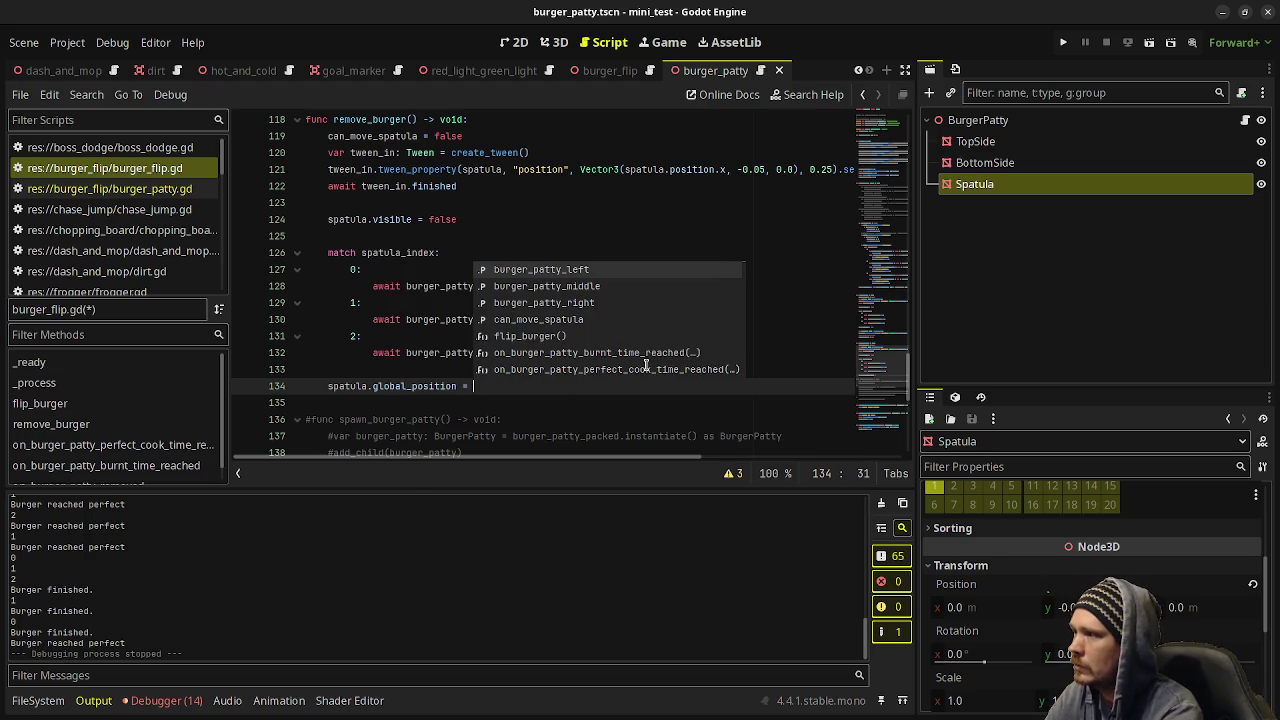
left_click(415, 368)
left_click(479, 386)
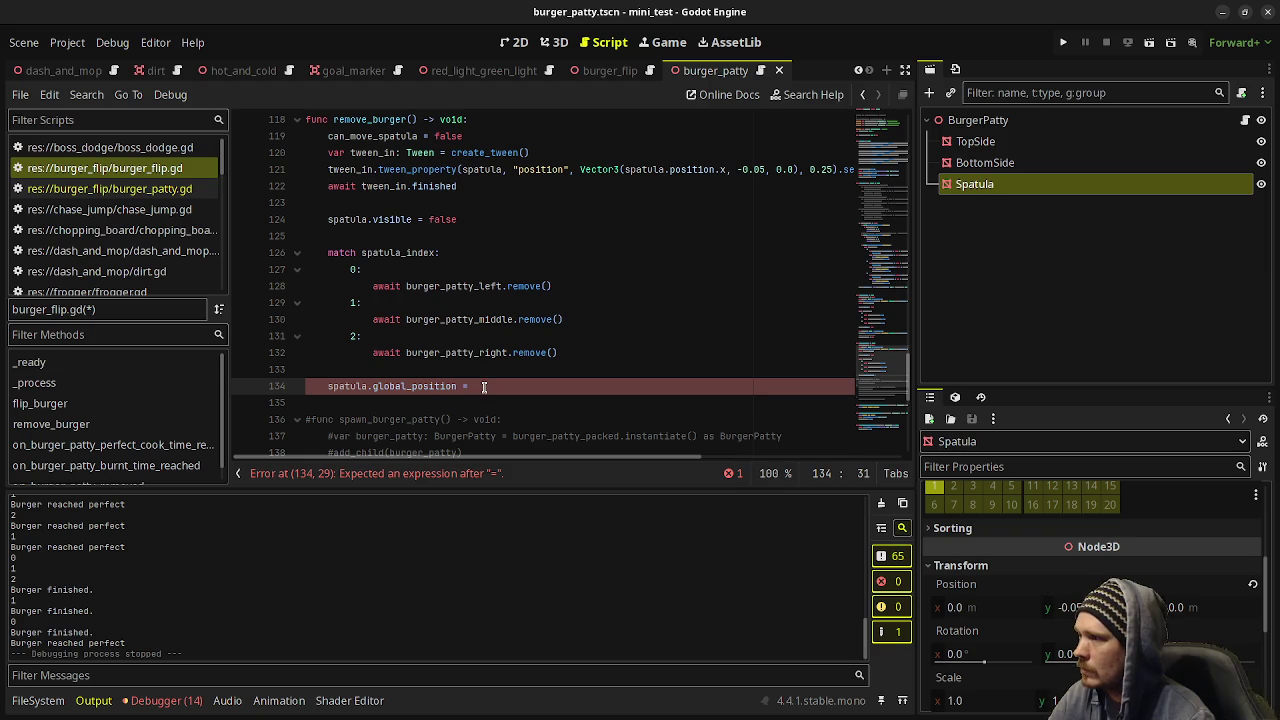
key("shift+Home")
key("ctrl+c")
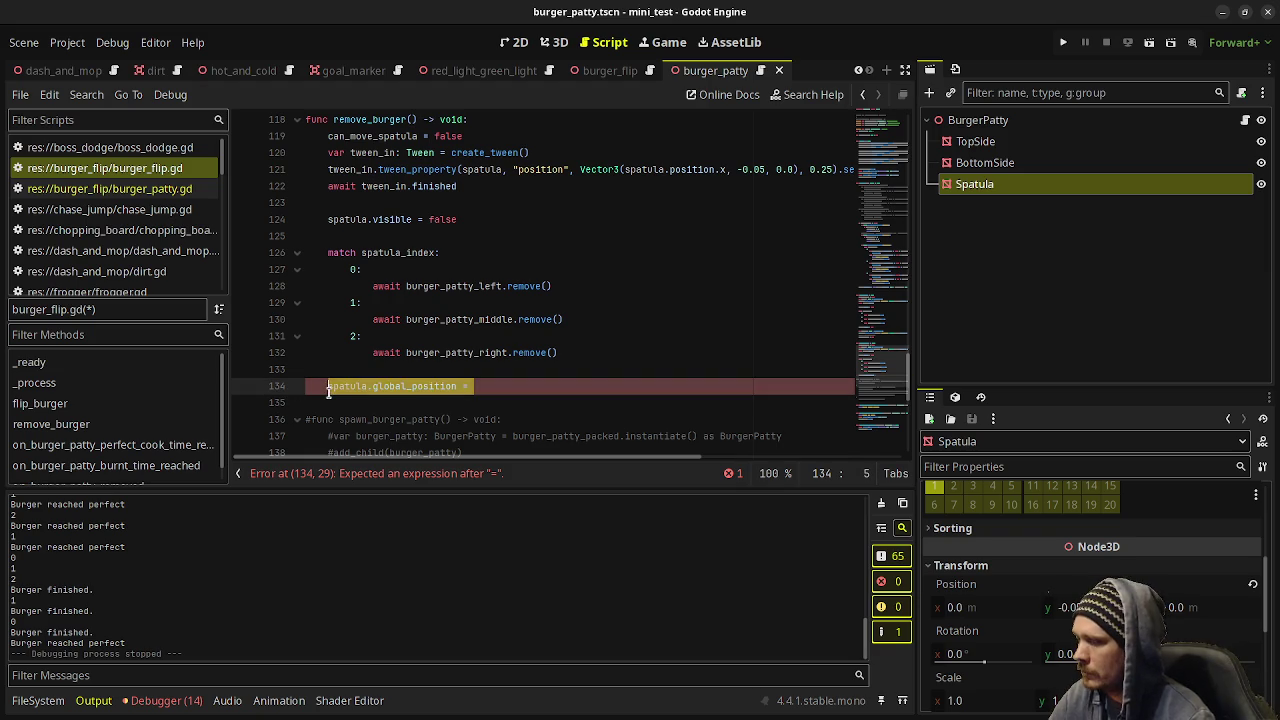
key("BackSpace")
Set spatula.global_position to burger_patty_left and burger_patty_middle positions under cases 0 and 1.
left_click(511, 270)
key("Return")
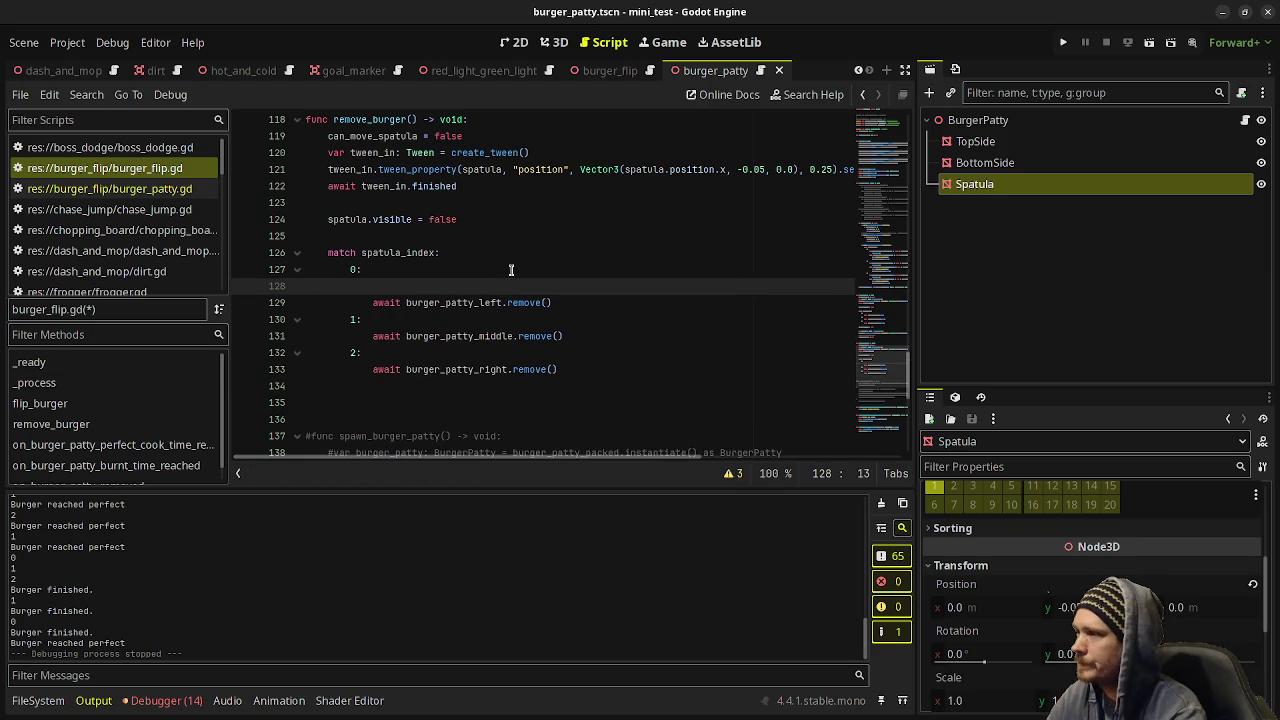
key("ctrl+v")
type("b")
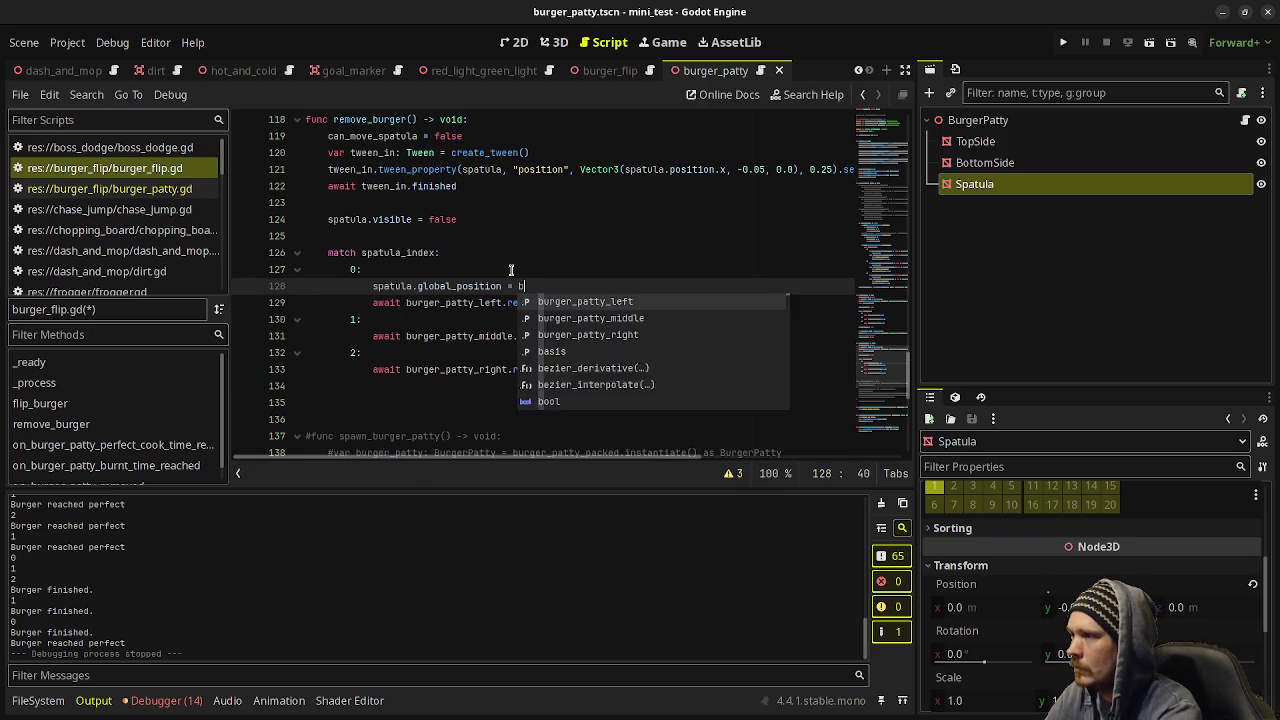
type("urger_patty")
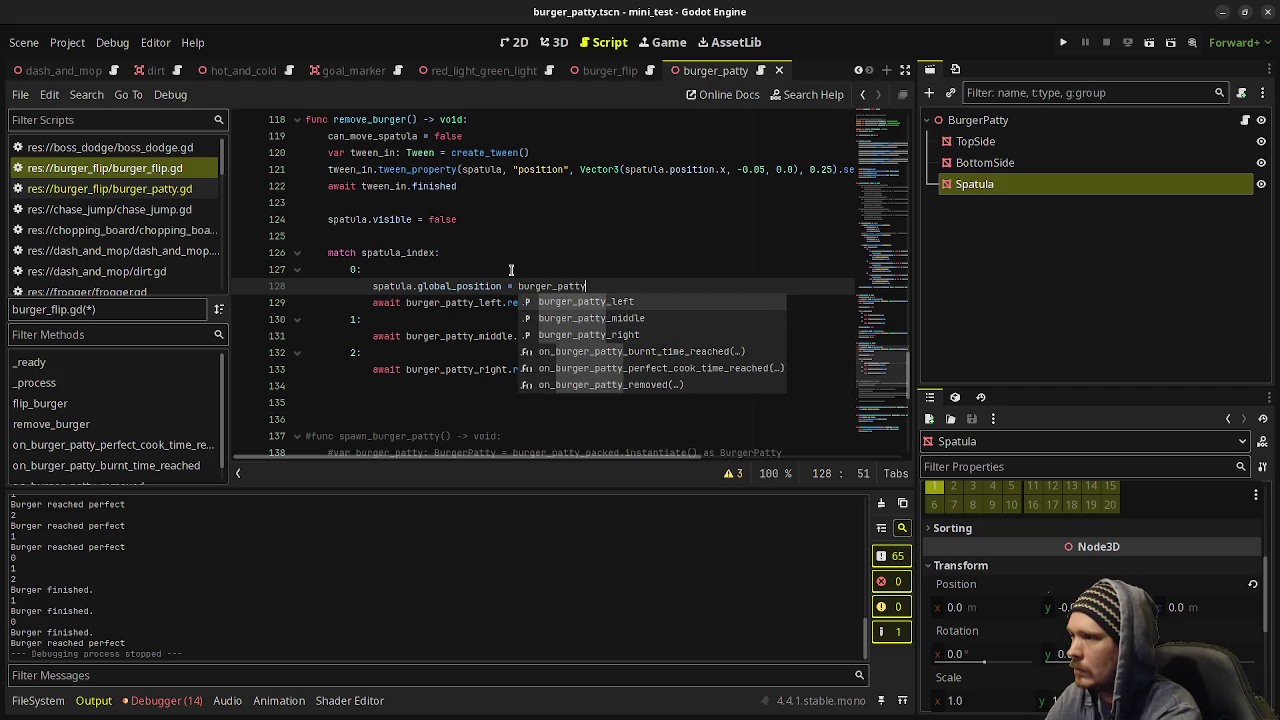
type("_left.global_positi")
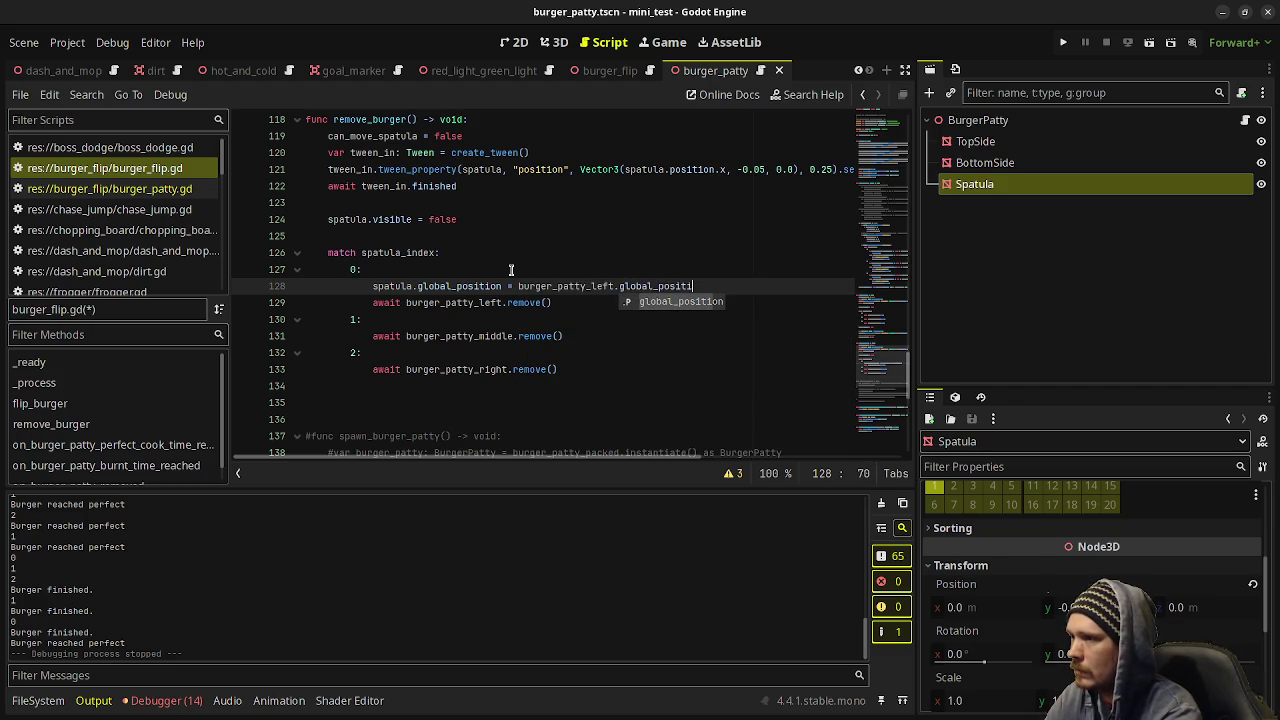
type("on")
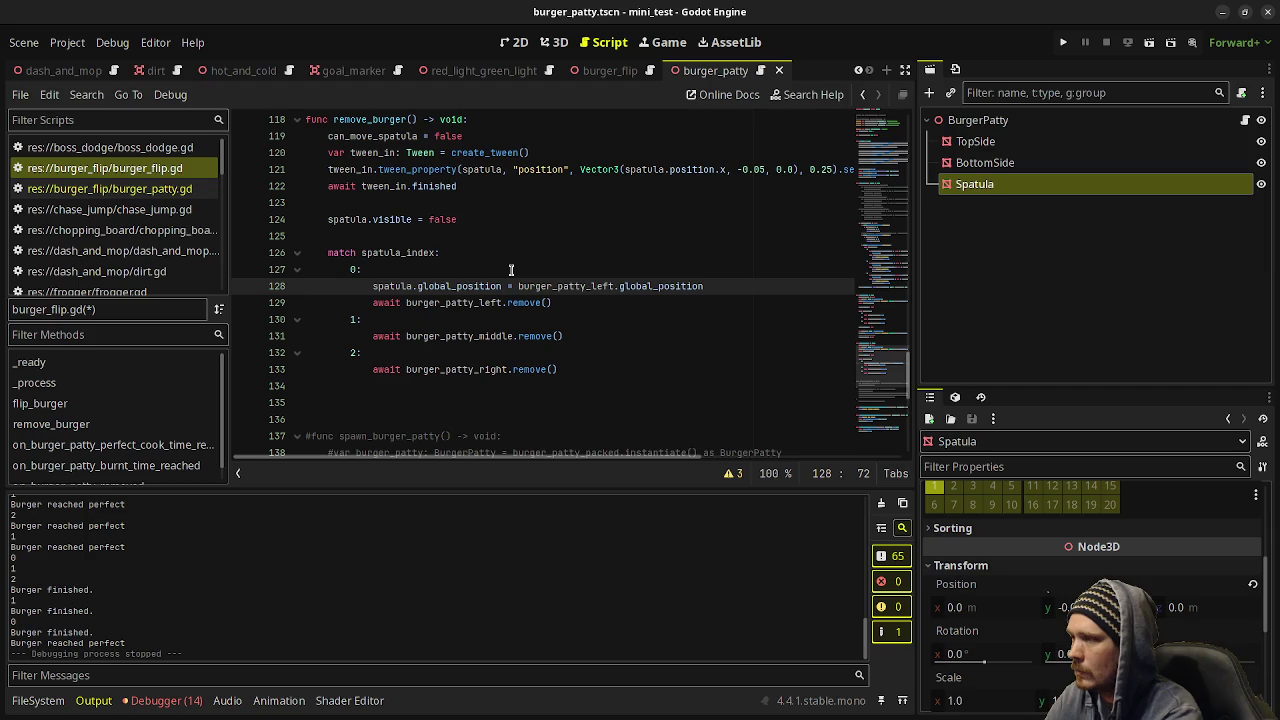
left_click_drag(705, 286, 368, 287)
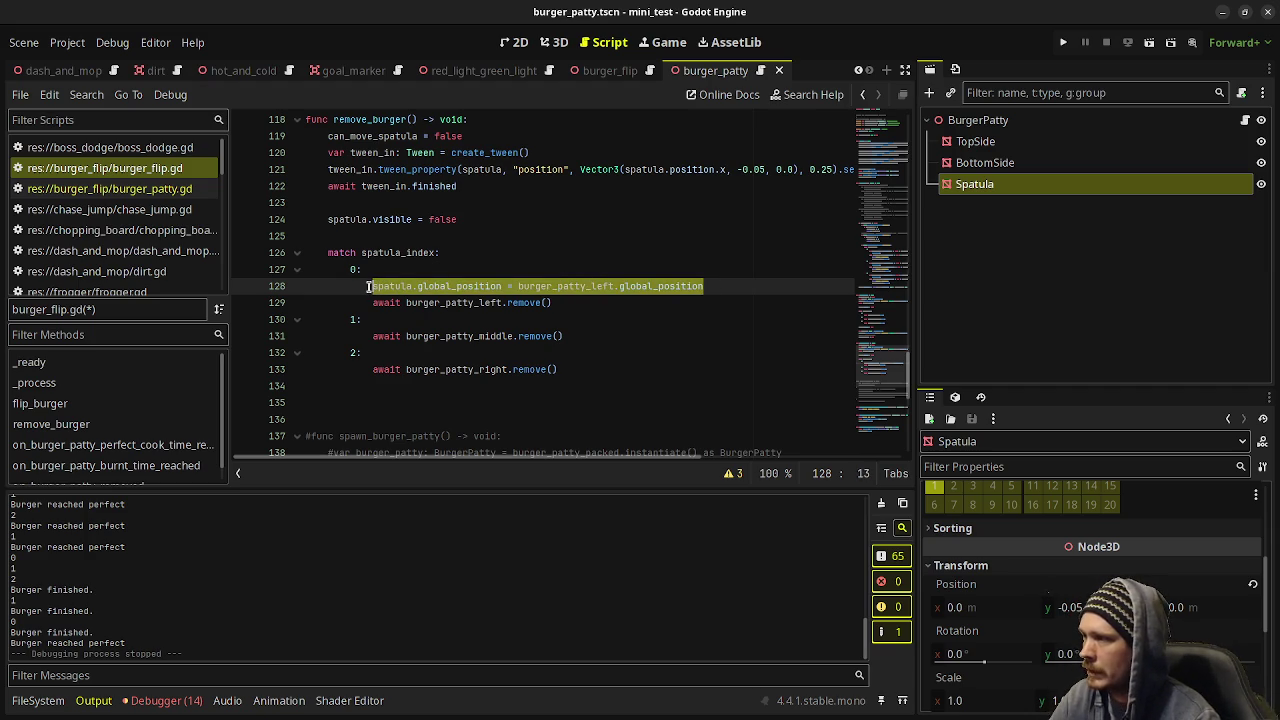
left_click(443, 319)
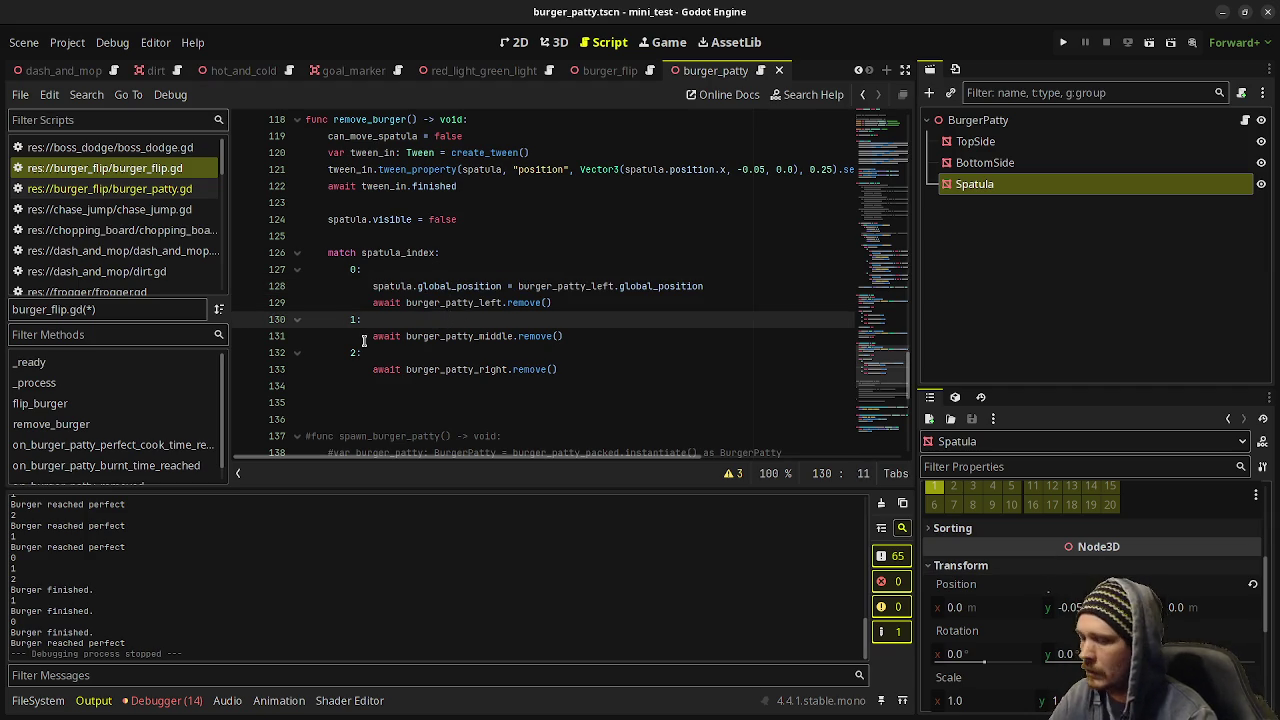
key("Return")
type("spatula.global_position = burger_patty_left.global_position")
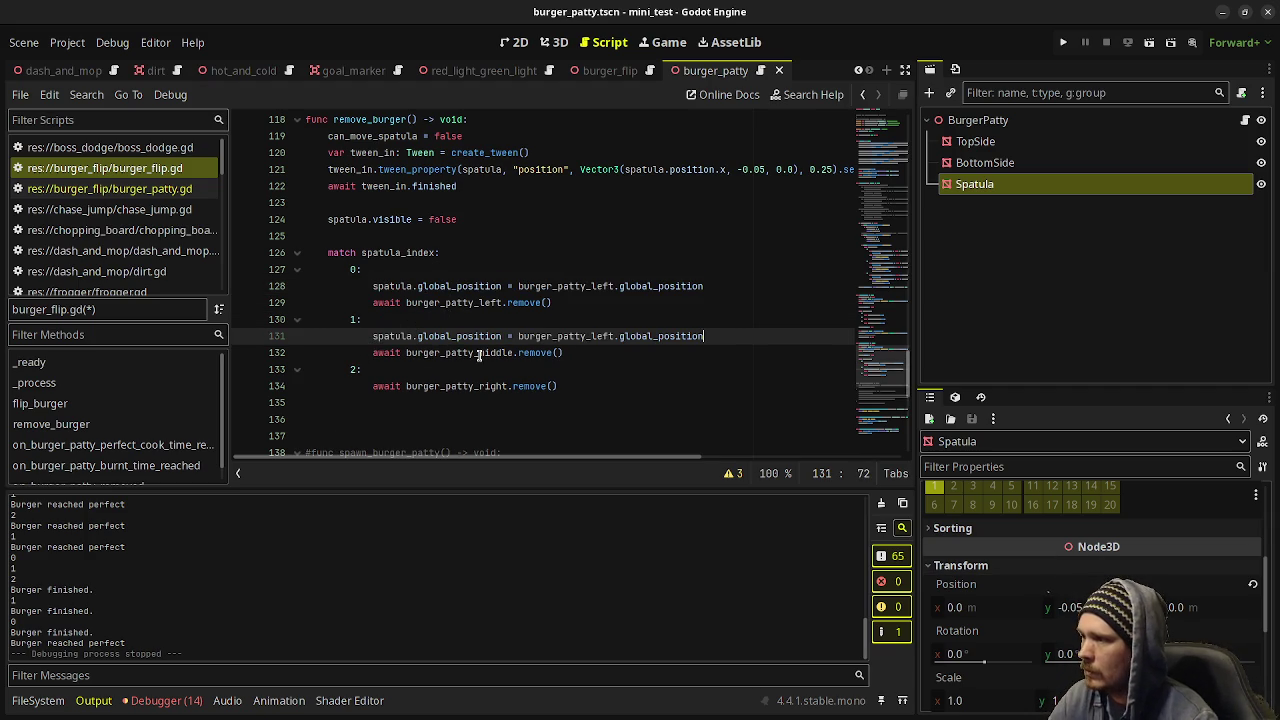
double_click(480, 353)
key("ctrl+c")
double_click(580, 337)
key("ctrl+v")
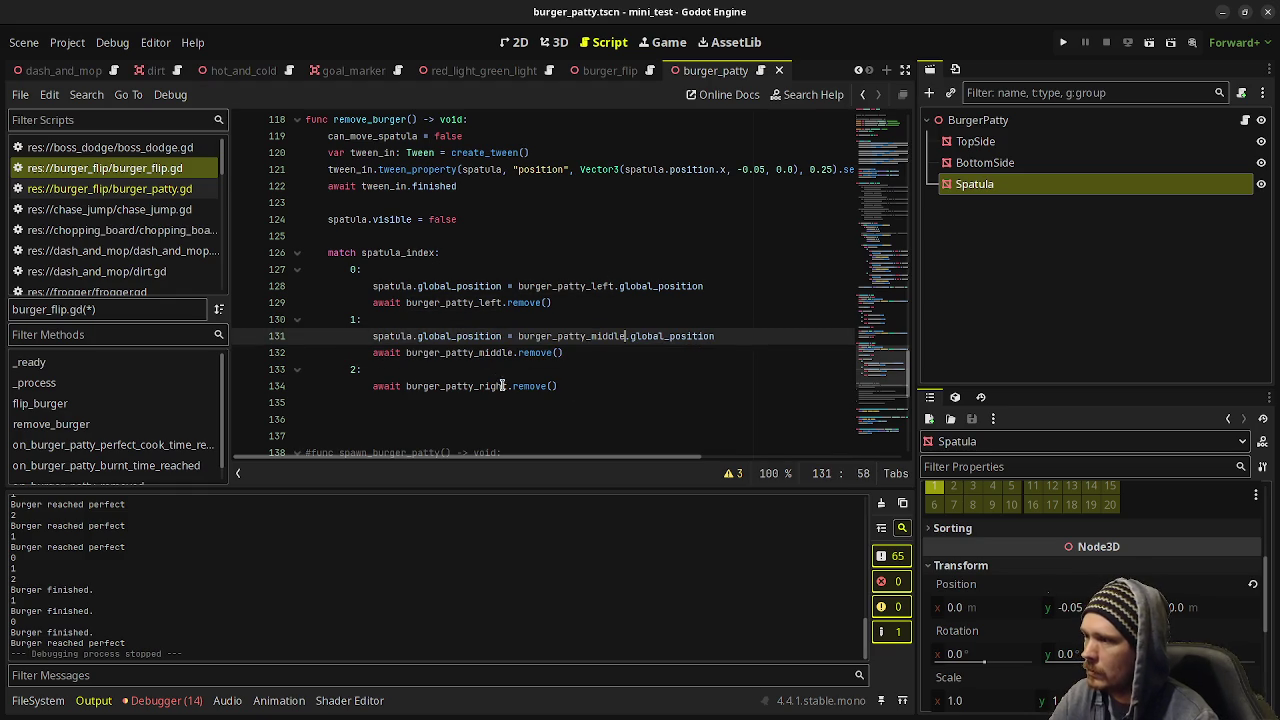
Add spatula.global_position = burger_patty_right.global_position under case 2 and save.
left_click(494, 369)
key("Return")
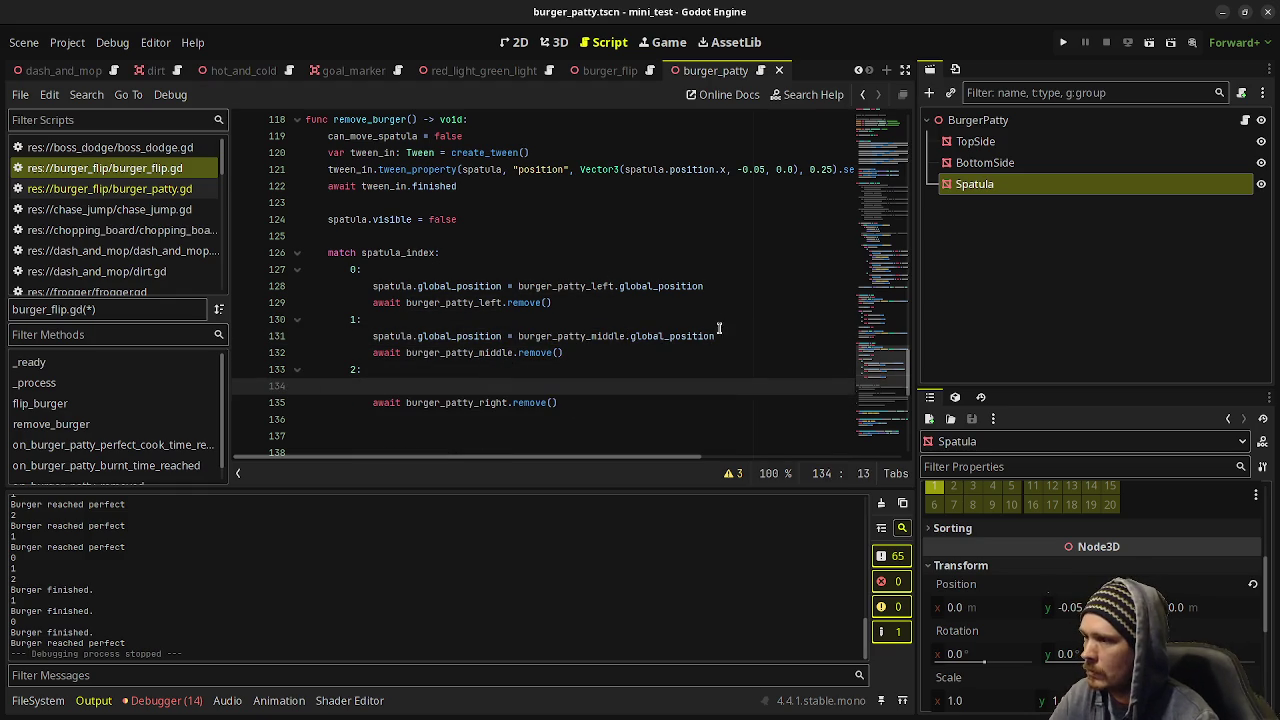
left_click_drag(716, 336, 372, 336)
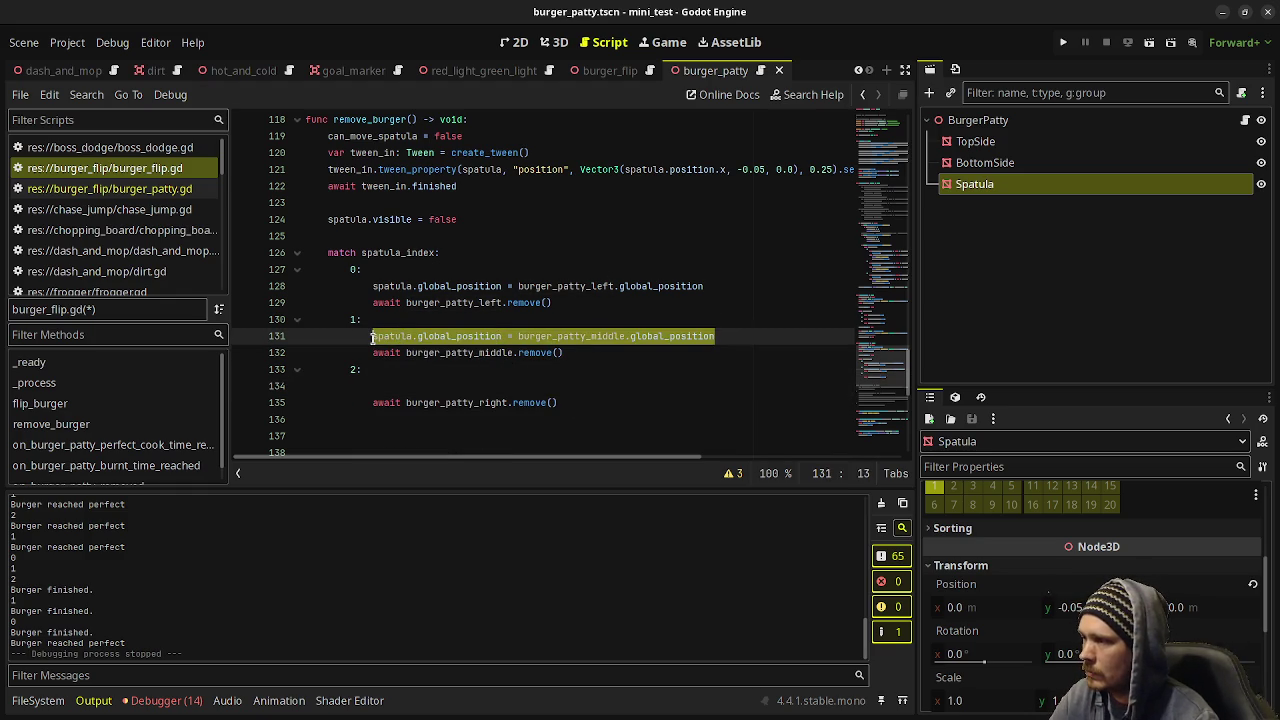
key("ctrl+c")
left_click(408, 388)
key("ctrl+v")
double_click(578, 386)
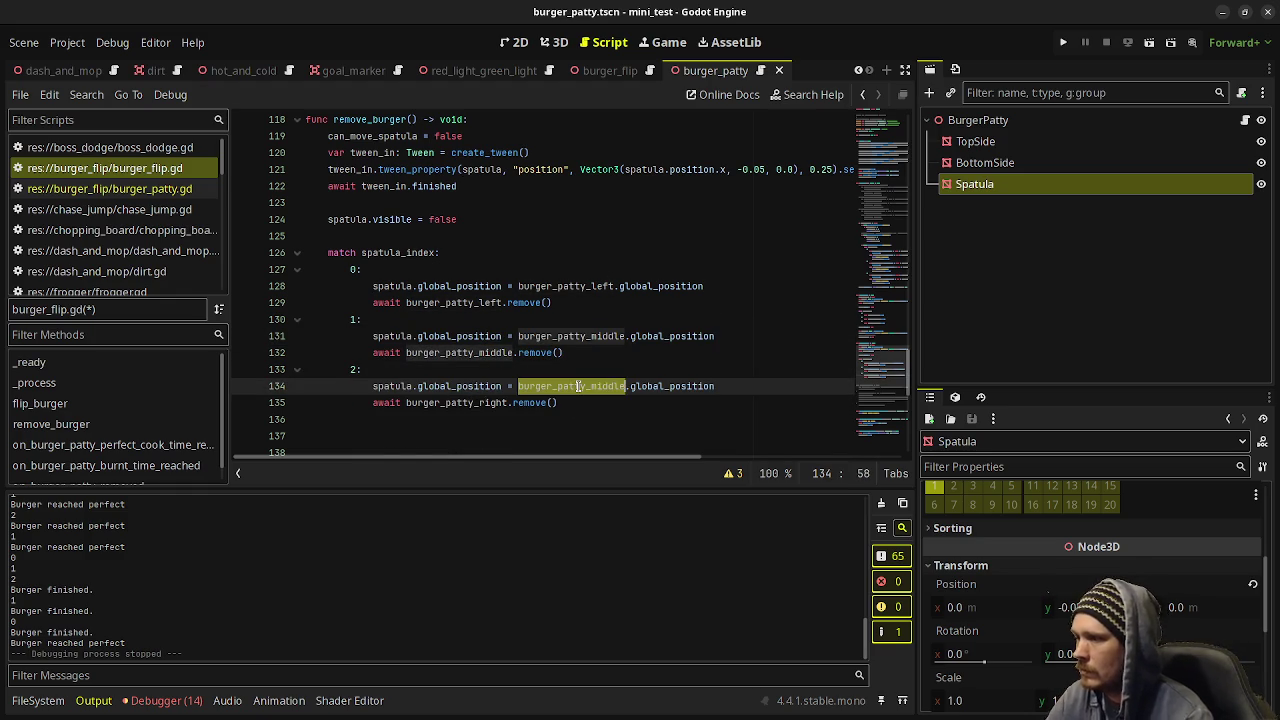
key("BackSpace")
type("burger_patt")
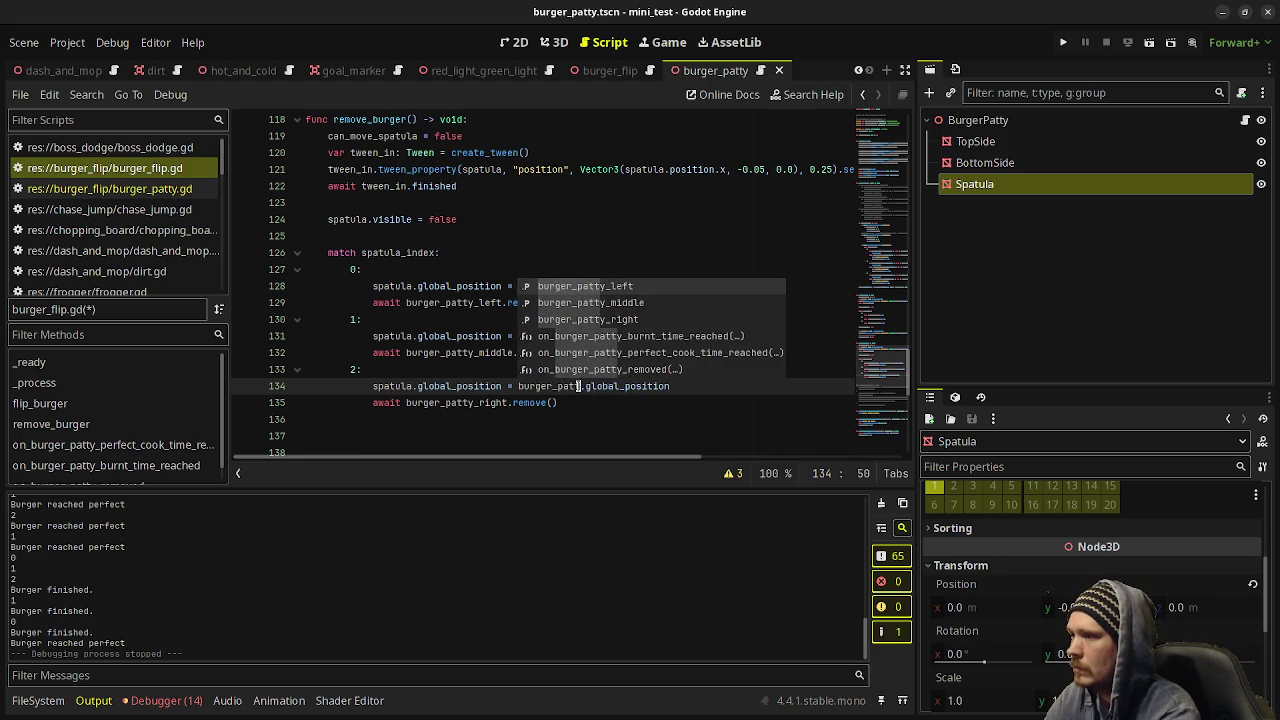
type("y_r")
key("Return")
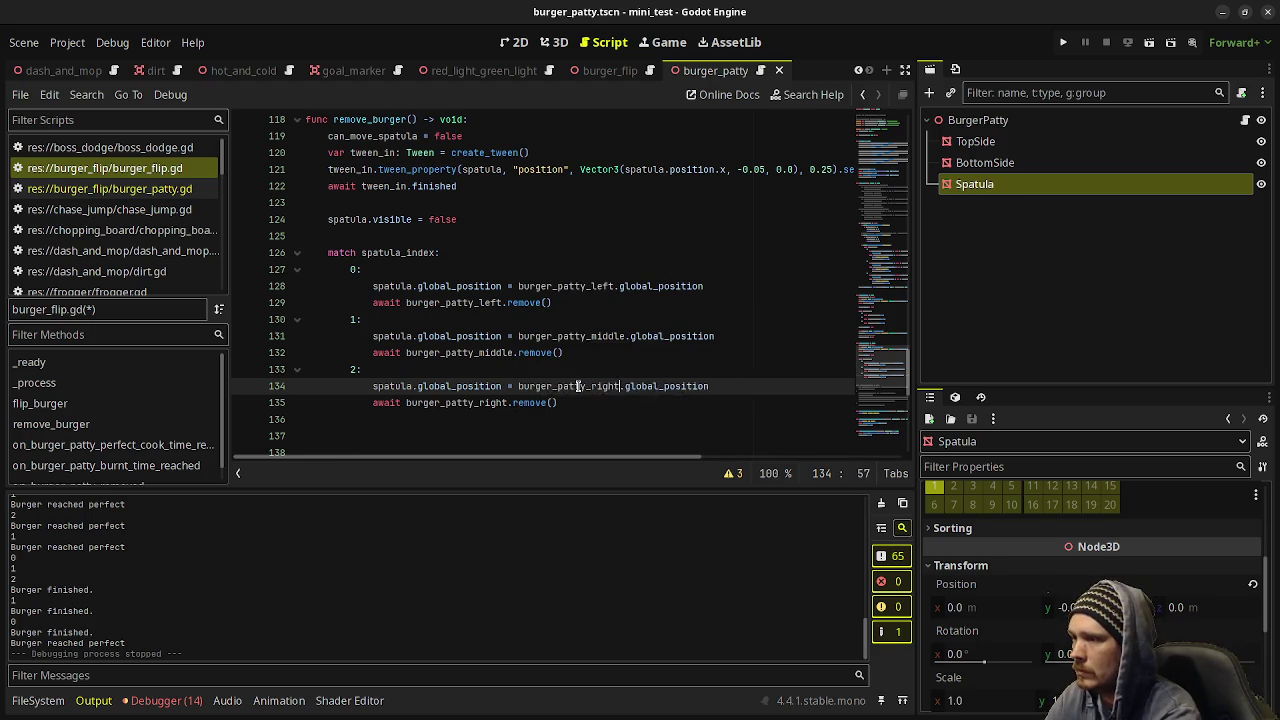
key("ctrl+s")
Scroll through the saved remove_burger match block to review it.
left_click(465, 286)
scroll(470, 288, "down", 3)
left_click(490, 288)
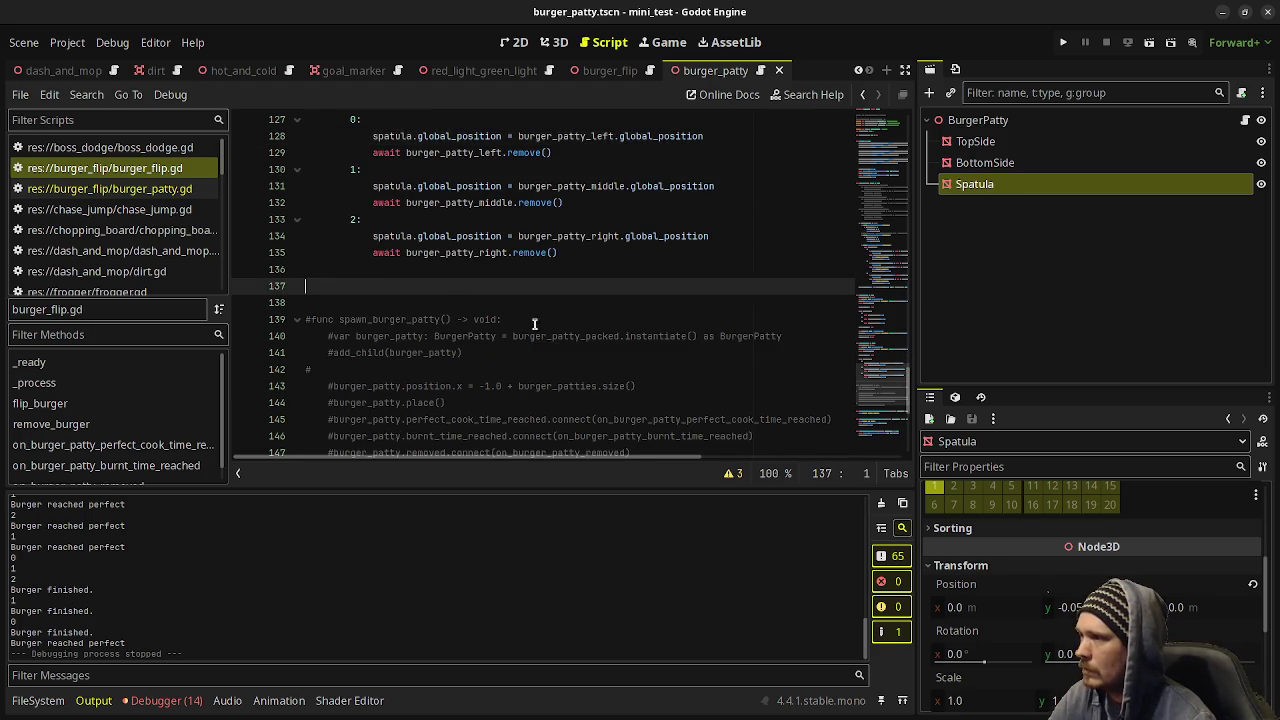
scroll(493, 295, "up", 3)
scroll(490, 290, "up", 1)
scroll(488, 252, "down", 4)
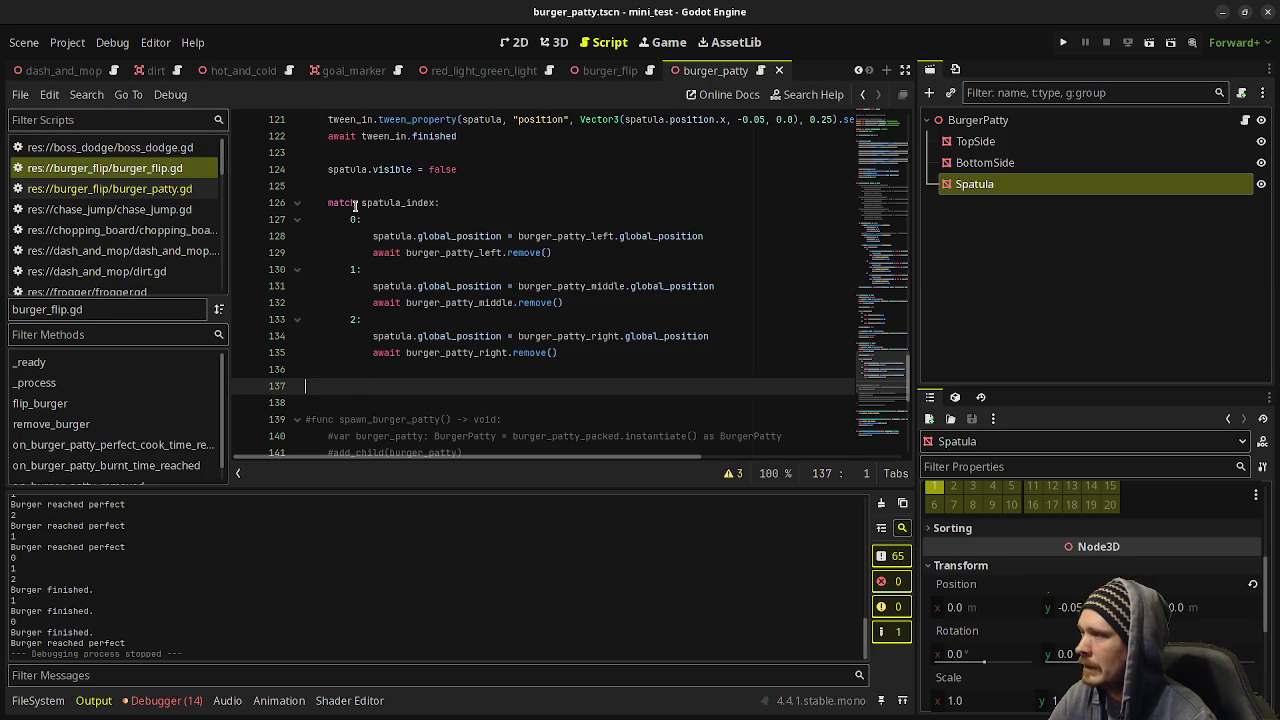
scroll(470, 233, "up", 2)
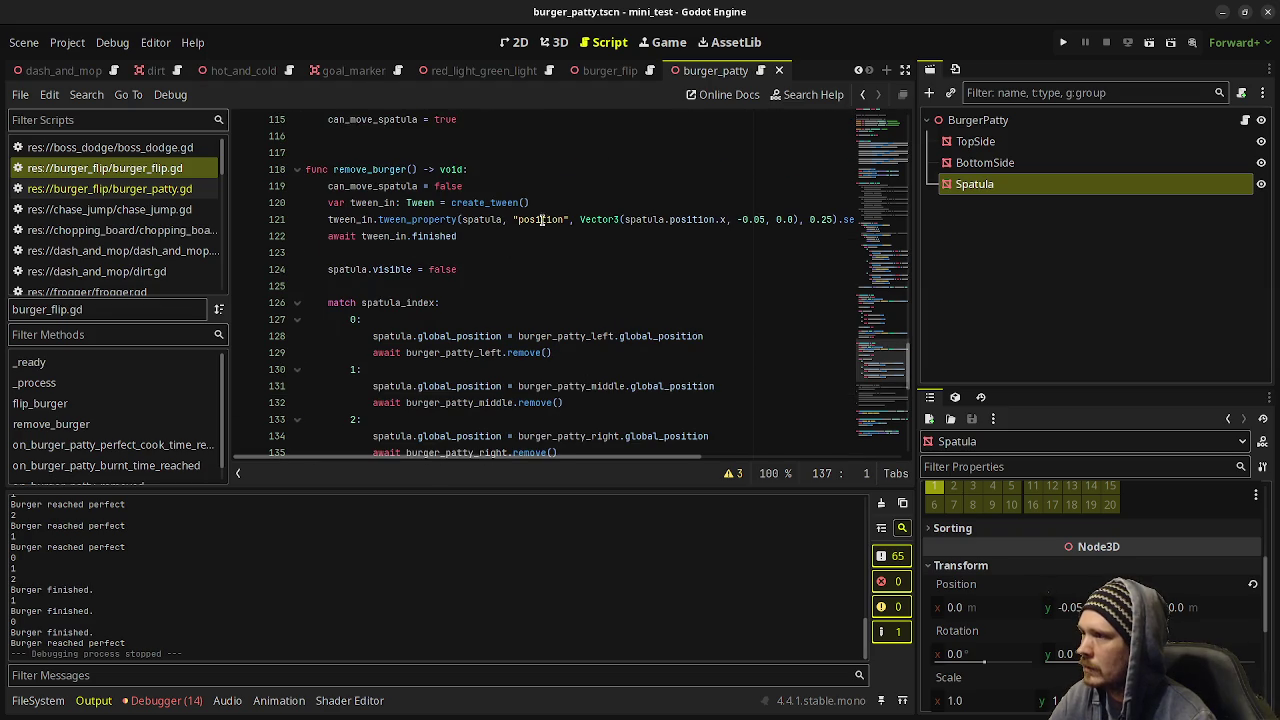
scroll(481, 316, "down", 7)
scroll(484, 320, "up", 12)
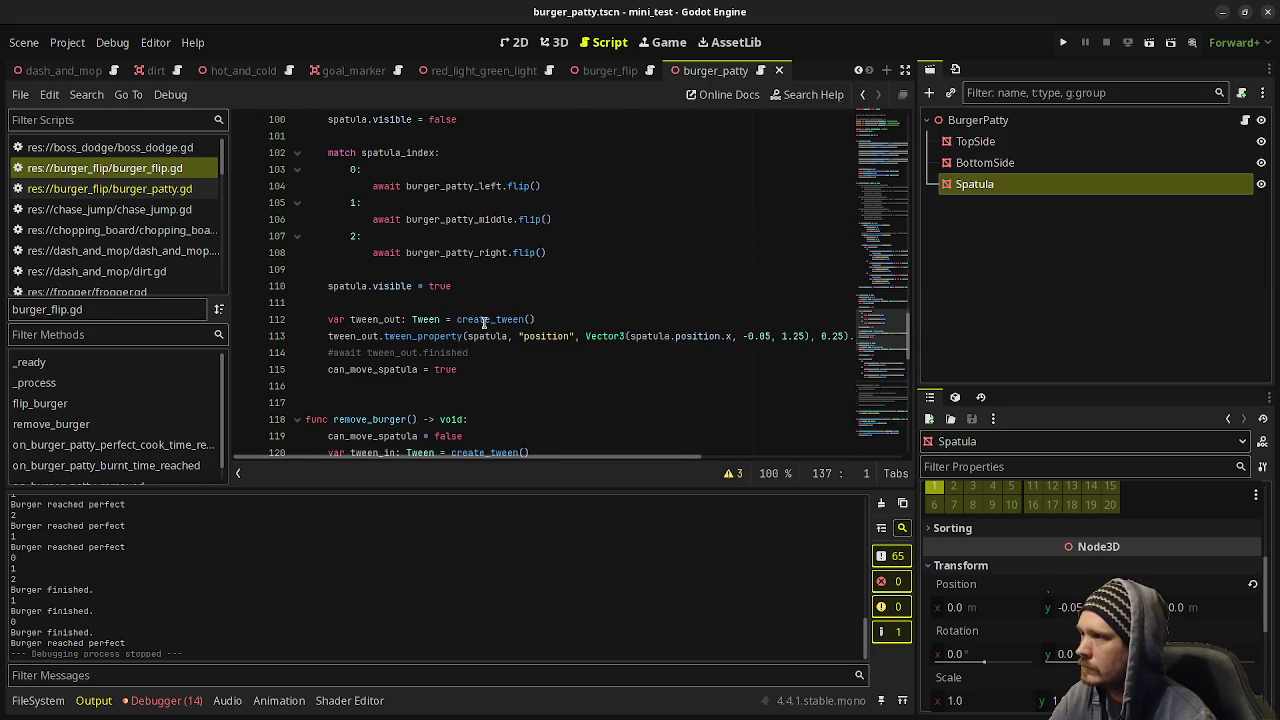
Paste flip_burger's spatula.visible, tween_out and can_move_spatula lines into remove_burger's end and save.
mouse_move(478, 368)
left_mouse_down()
mouse_move(326, 368)
mouse_move(322, 289)
left_mouse_up()
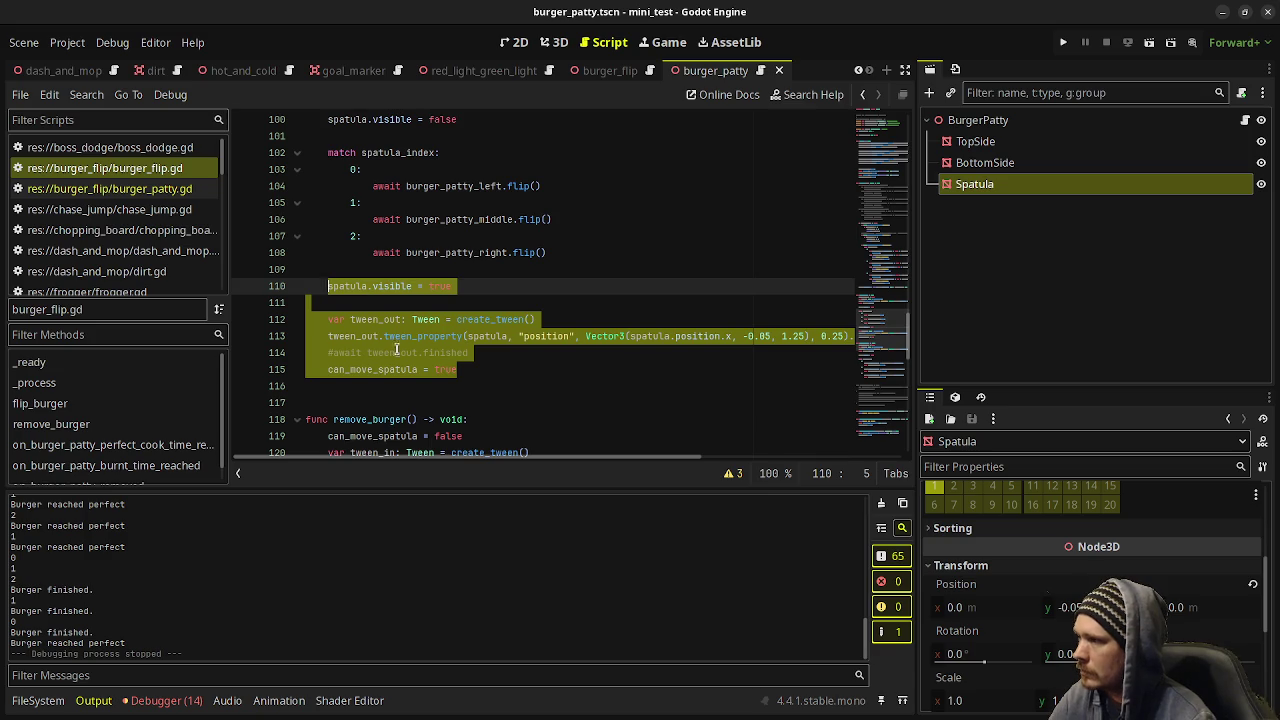
scroll(408, 368, "down", 7)
left_click(414, 399)
left_click(424, 385)
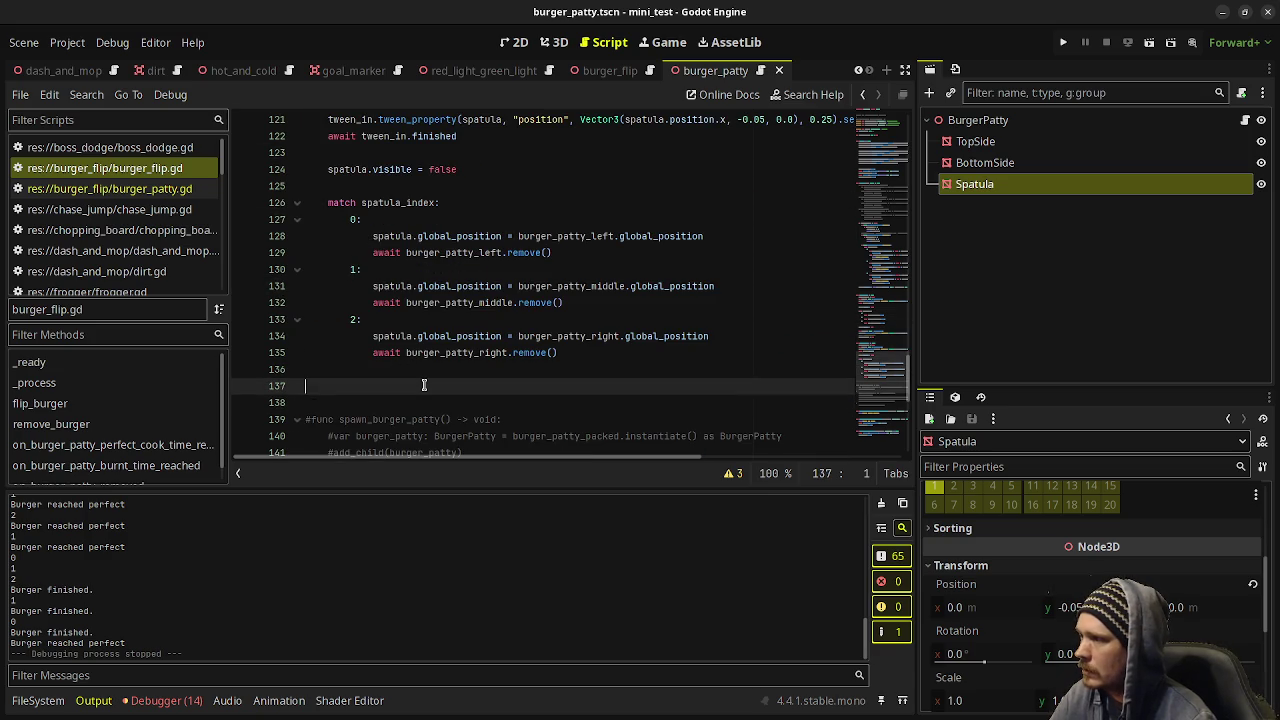
key("Tab")
key("Tab")
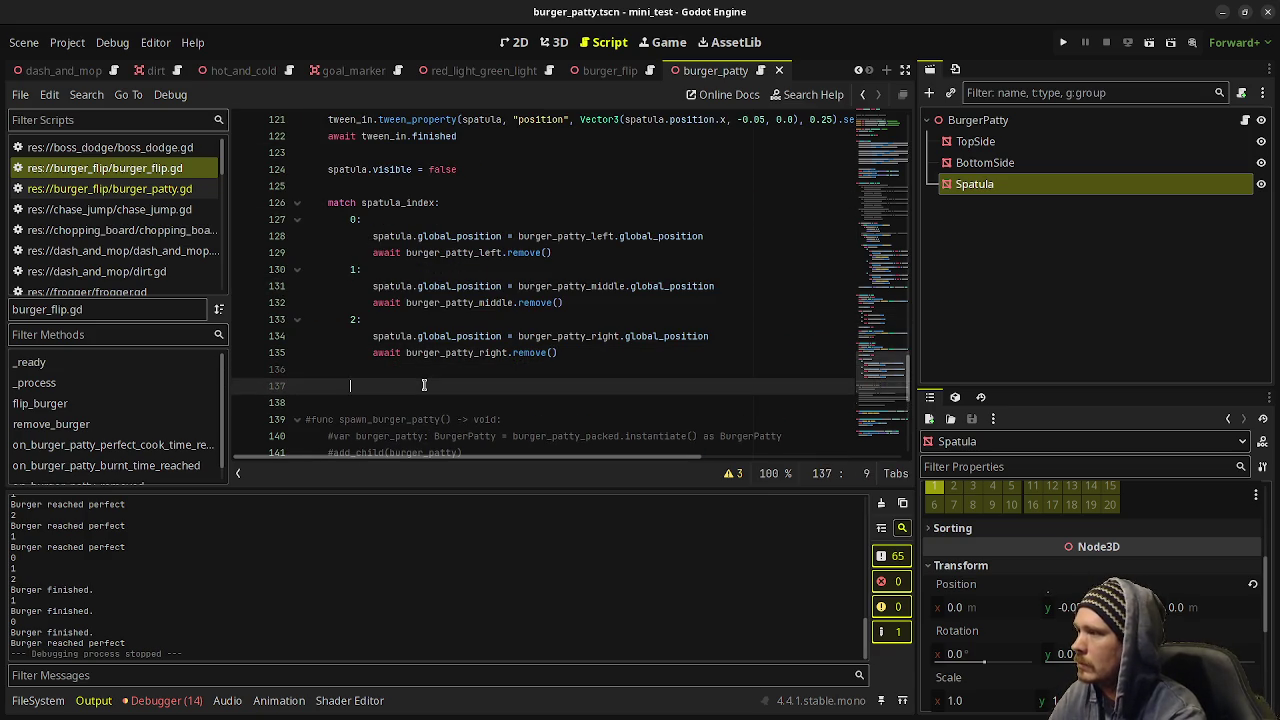
key("ctrl+v")
key("ctrl+s")
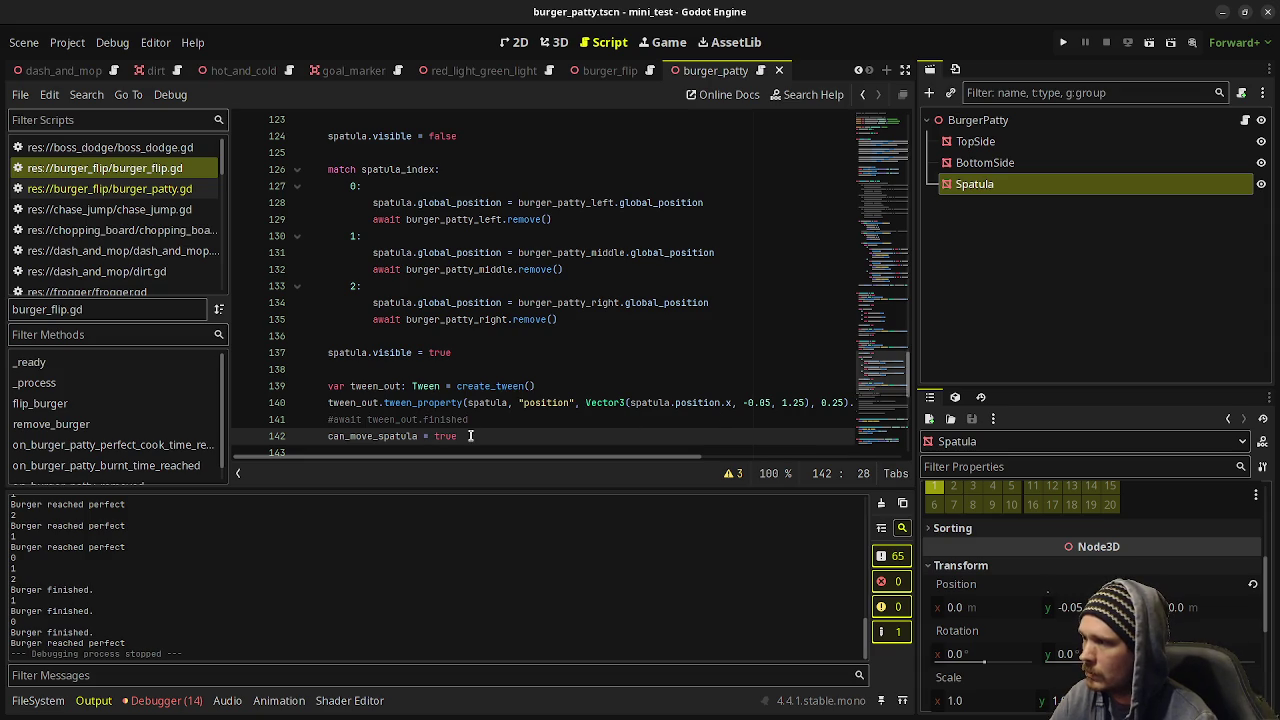
scroll(522, 352, "up", 15)
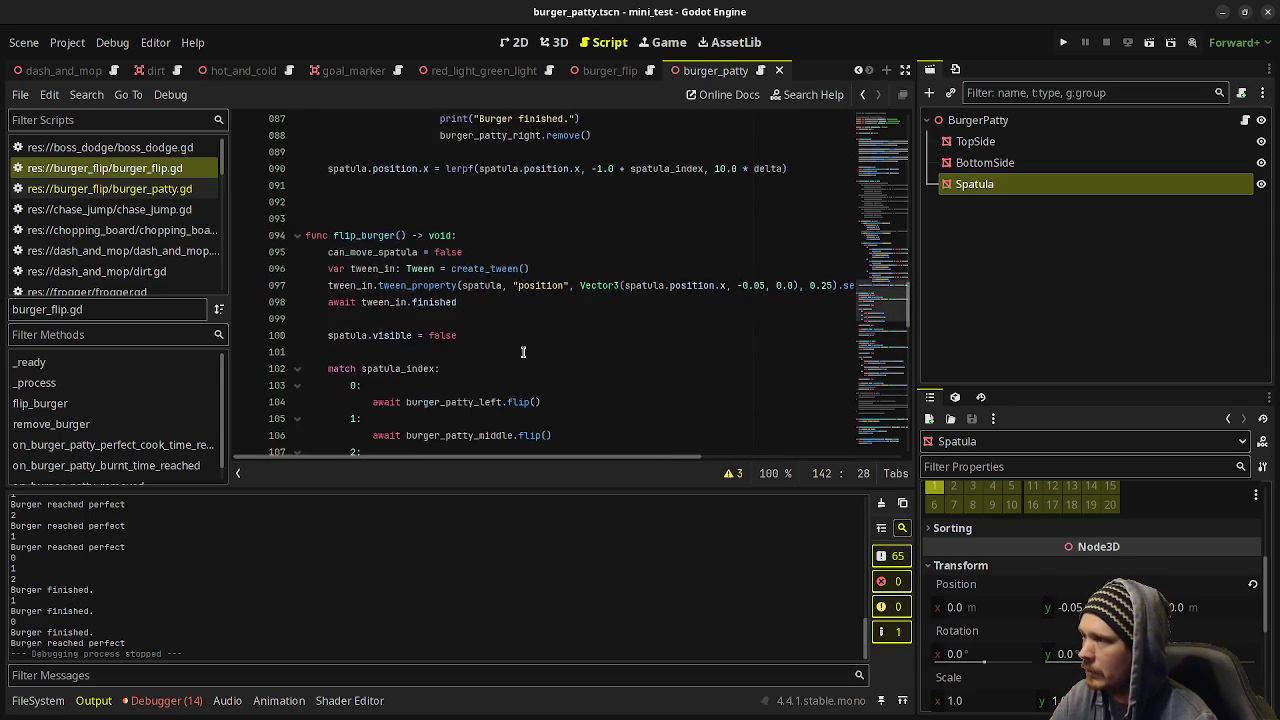
Replace line 76's patty removal call with remove_burger() using autocomplete.
scroll(559, 372, "up", 2)
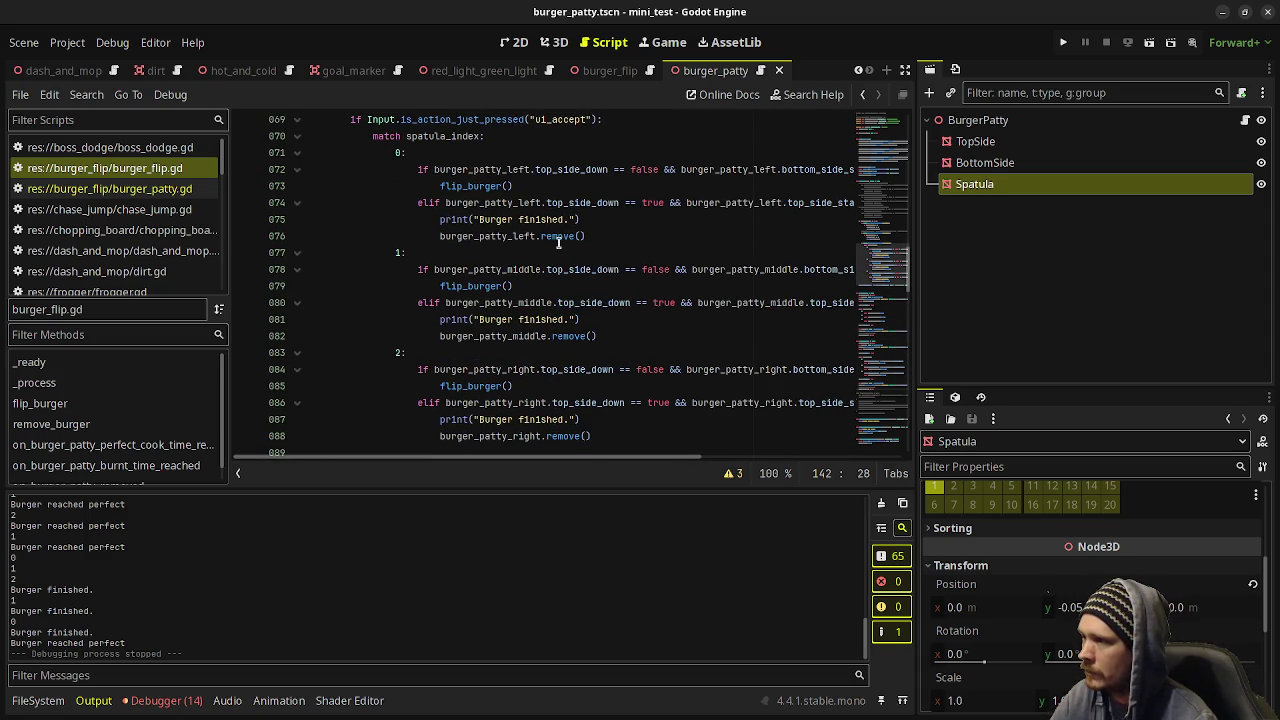
left_click_drag(590, 236, 432, 235)
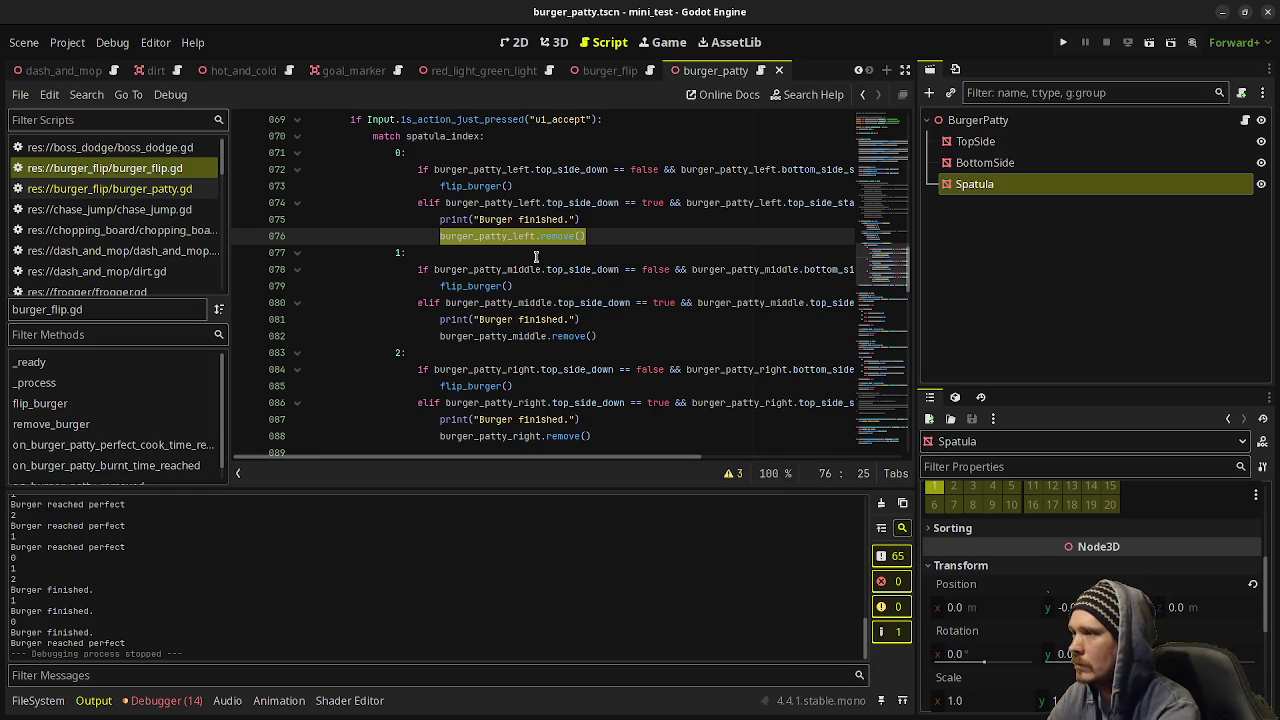
type("remove_burge")
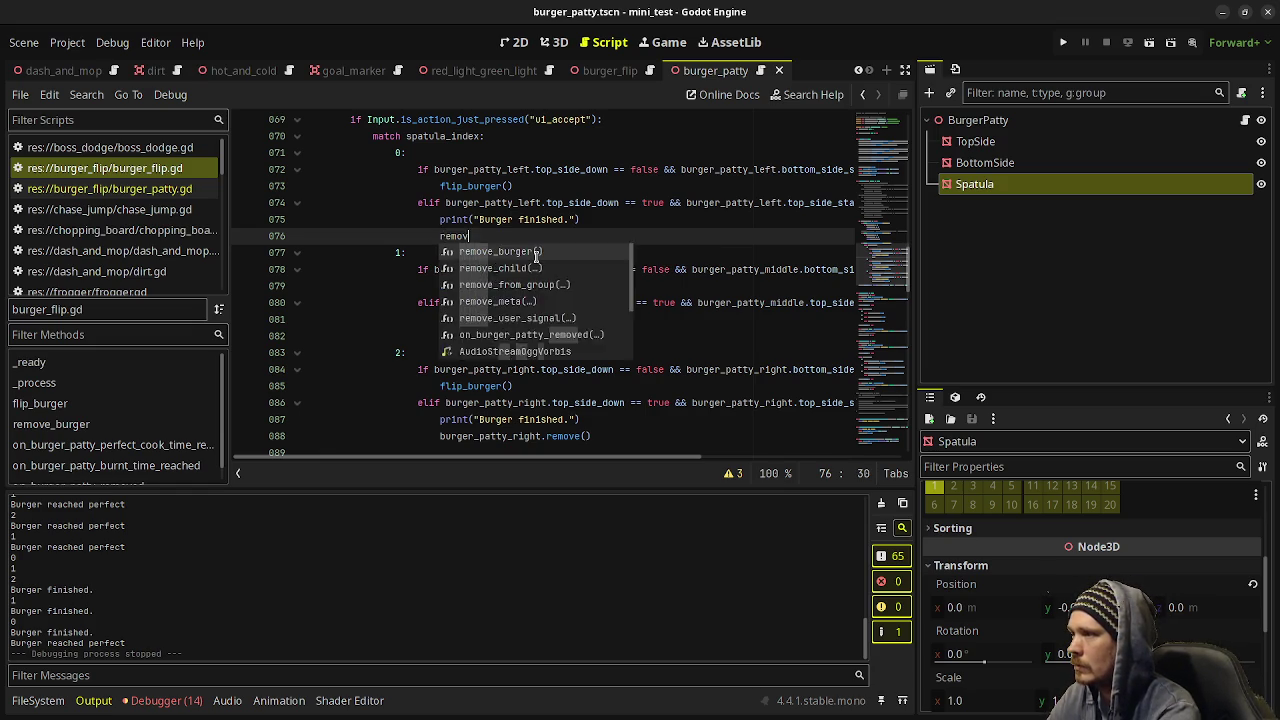
key("Return")
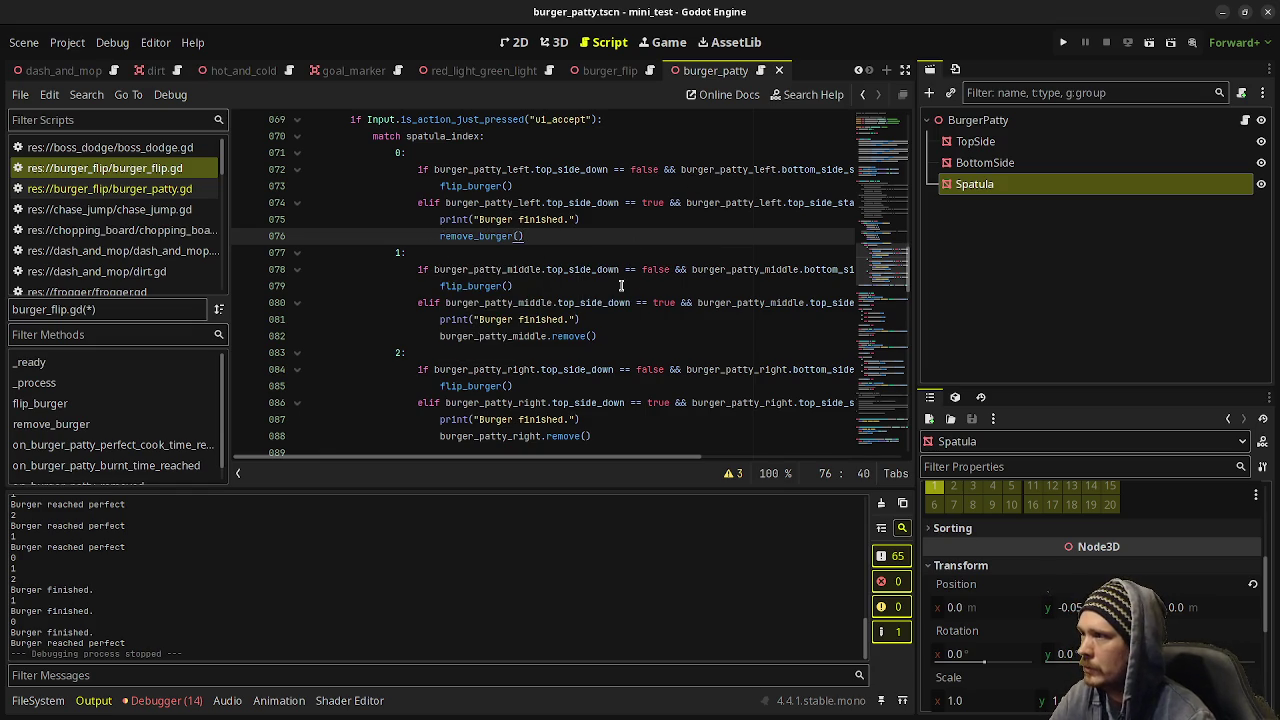
Paste remove_burger() over the middle and right patty .remove() calls on lines 82 and 88, then clear the Output panel.
left_click_drag(534, 235, 434, 233)
key("ctrl+c")
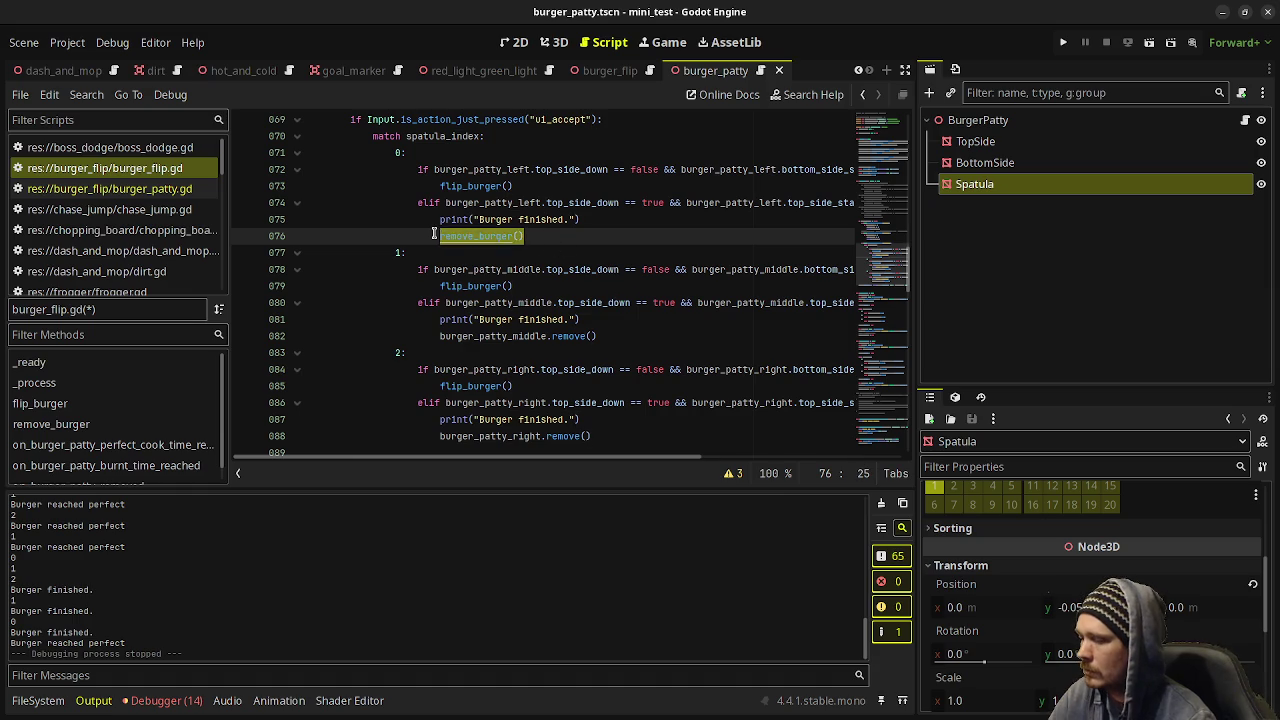
left_click(600, 335)
left_click_drag(598, 335, 440, 335)
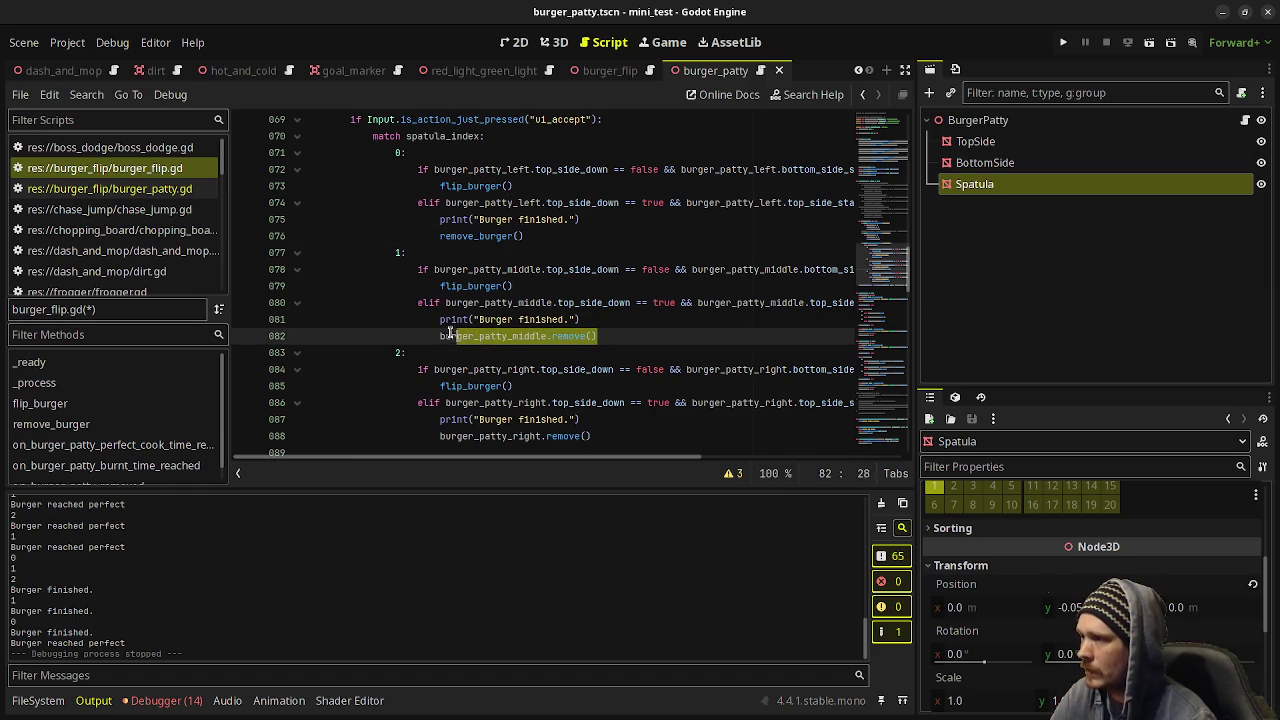
key("ctrl+v")
scroll(530, 369, "down", 2)
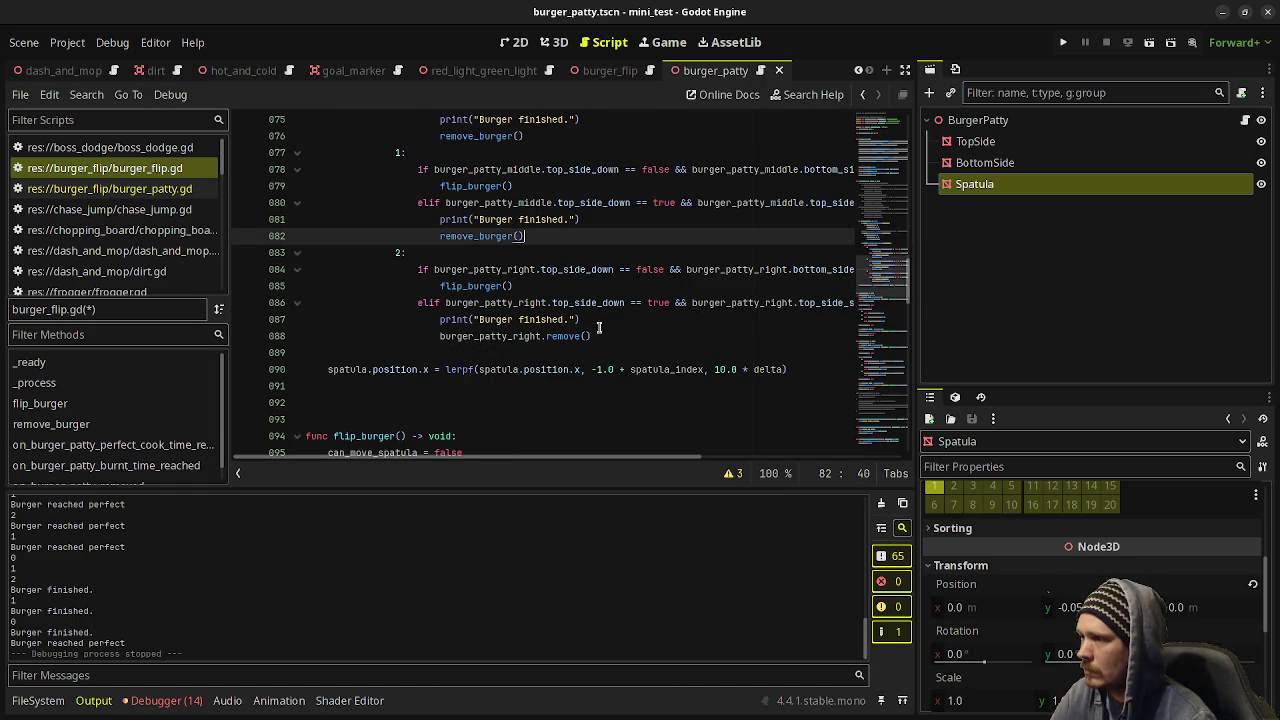
left_click_drag(598, 335, 440, 335)
key("ctrl+v")
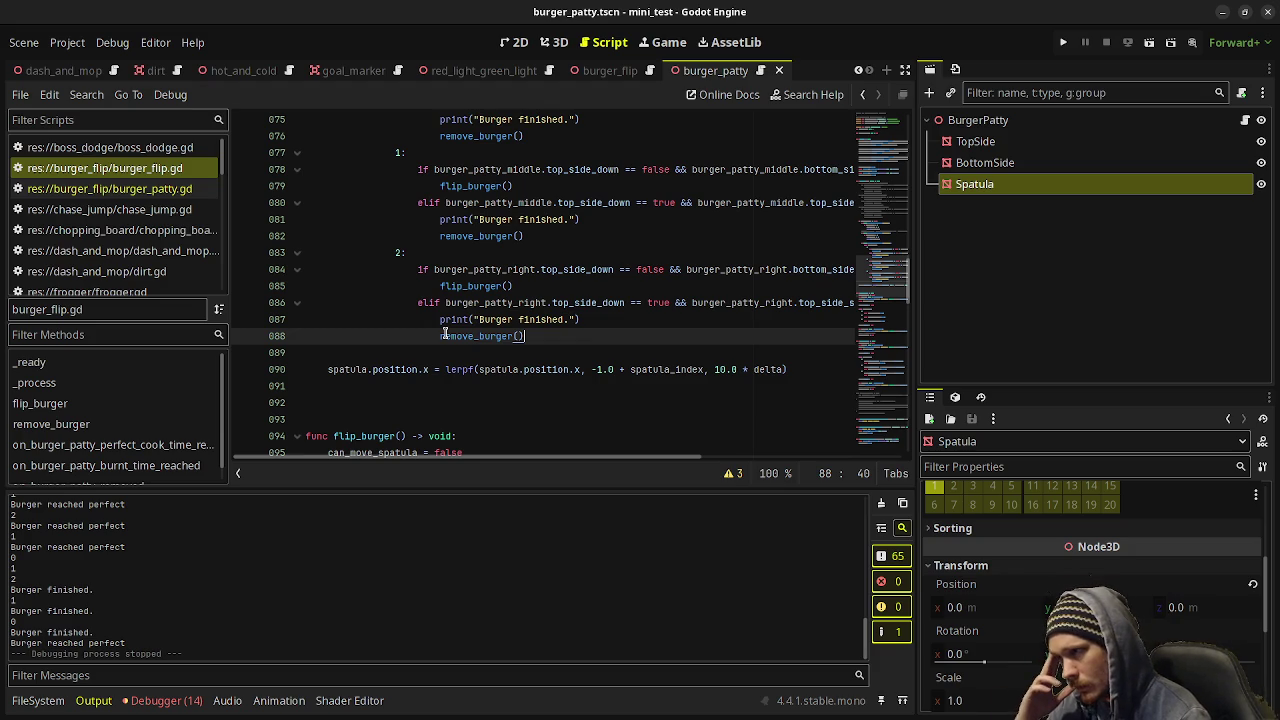
key("F6")
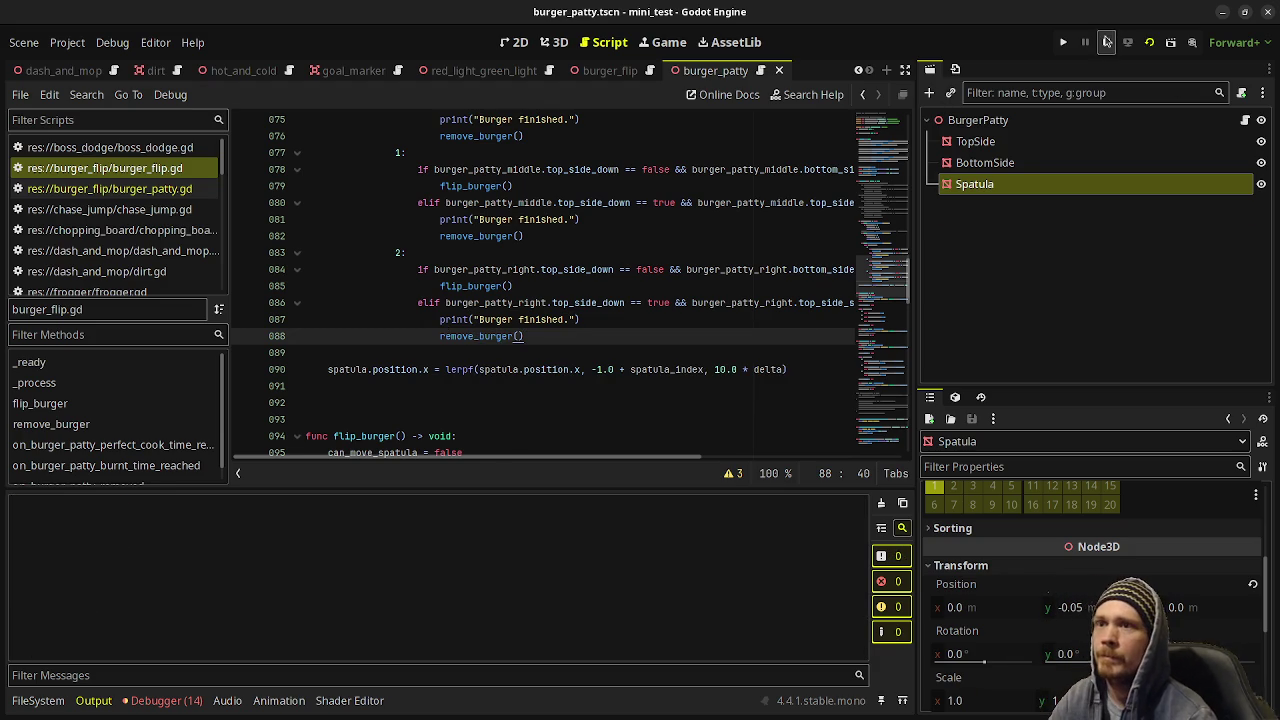
In burger_patty.gd, add spatula.visible = true after can_cook = false in remove().
left_click(758, 76)
scroll(600, 290, "down", 10)
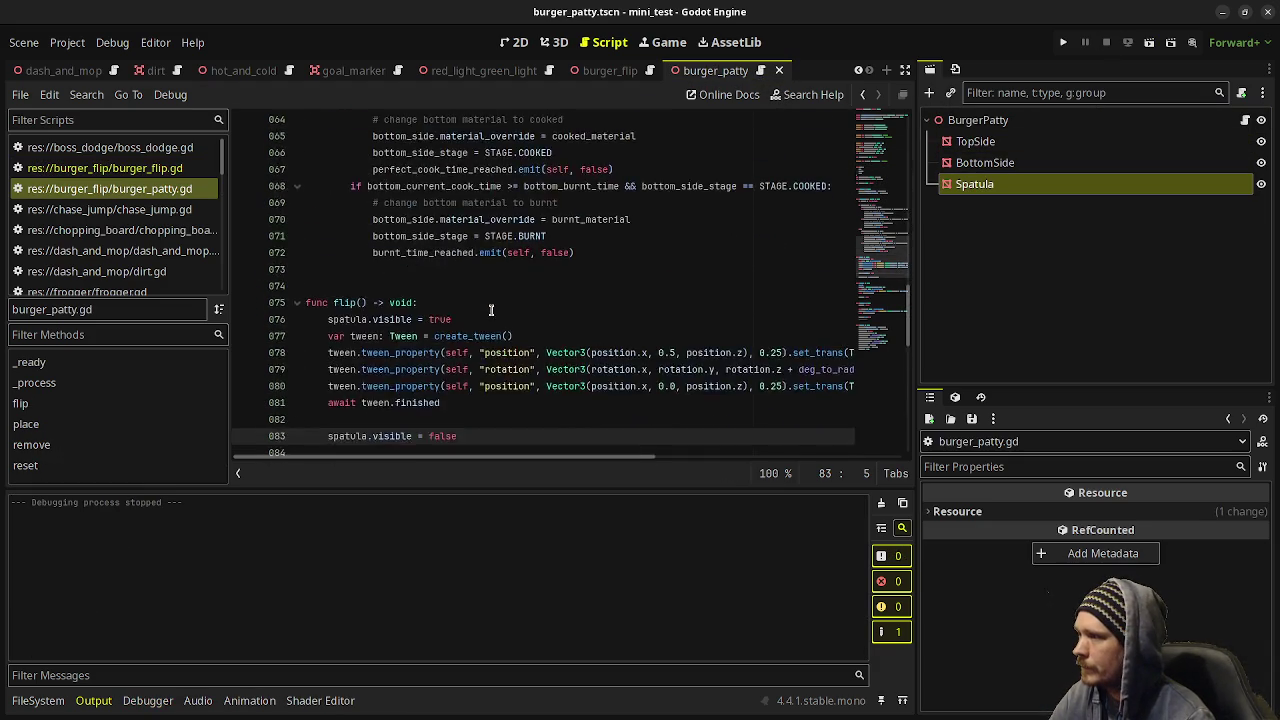
scroll(491, 310, "down", 5)
scroll(358, 180, "up", 2)
left_click_drag(453, 169, 319, 169)
key("ctrl+c")
scroll(411, 327, "down", 1)
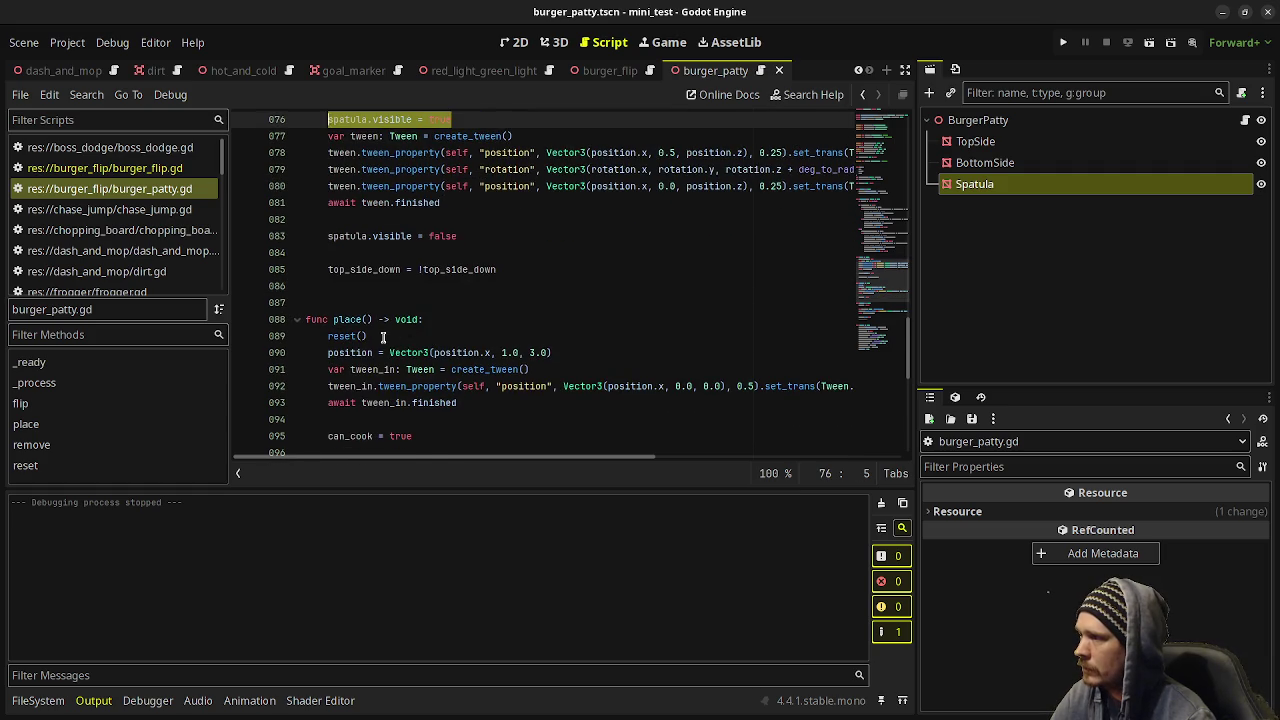
scroll(383, 337, "down", 5)
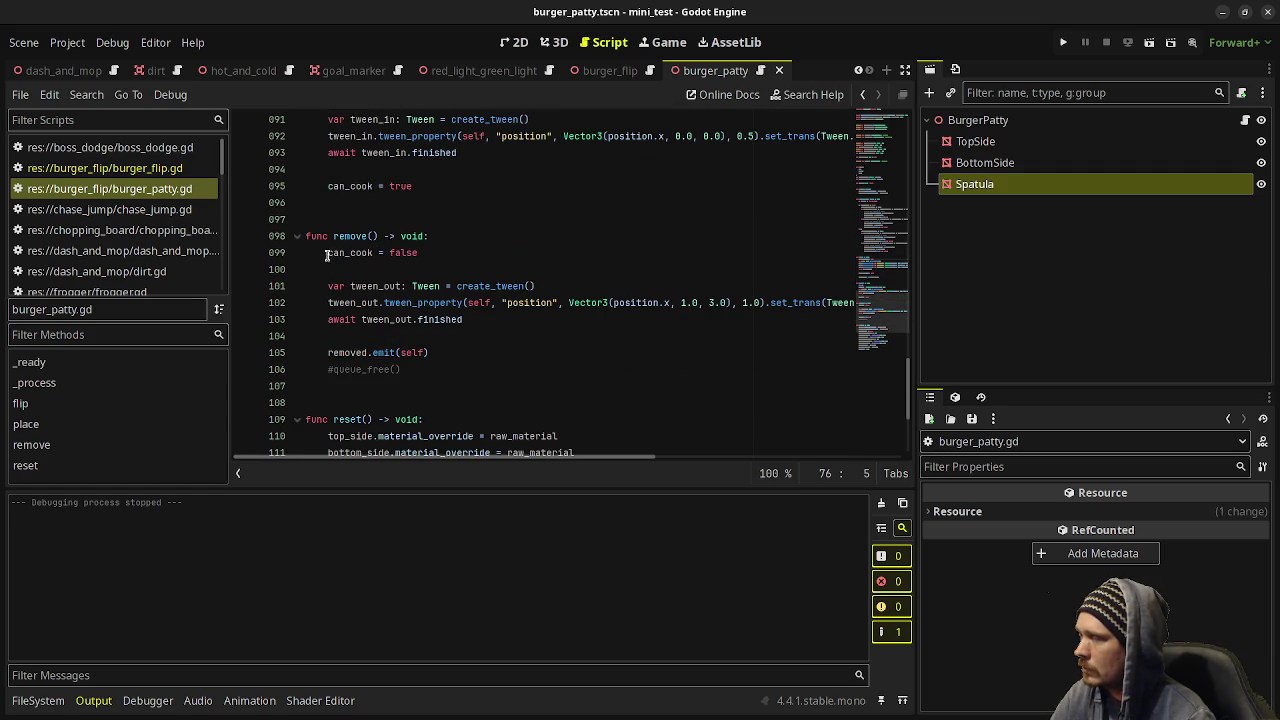
left_click(429, 252)
key("Return")
key("ctrl+v")
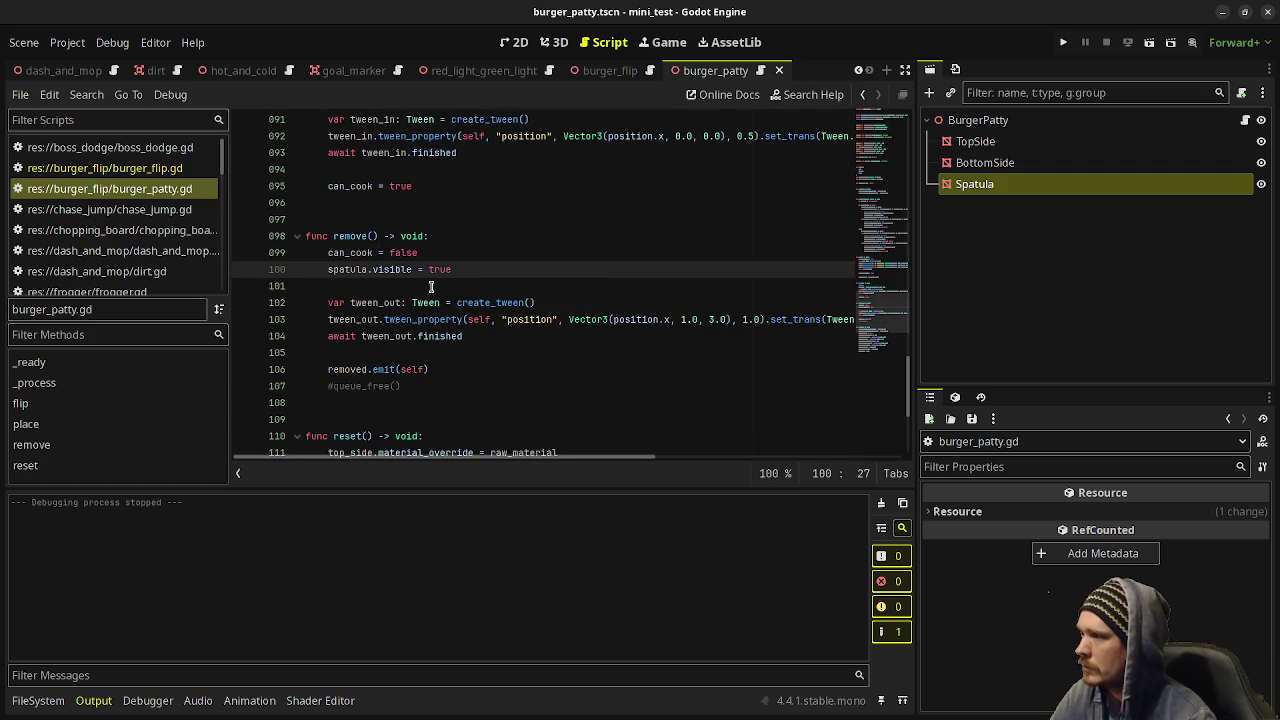
Add spatula.visible = false after removed.emit(self), save, hide the Spatula node, and return to burger_flip.
left_click(453, 369)
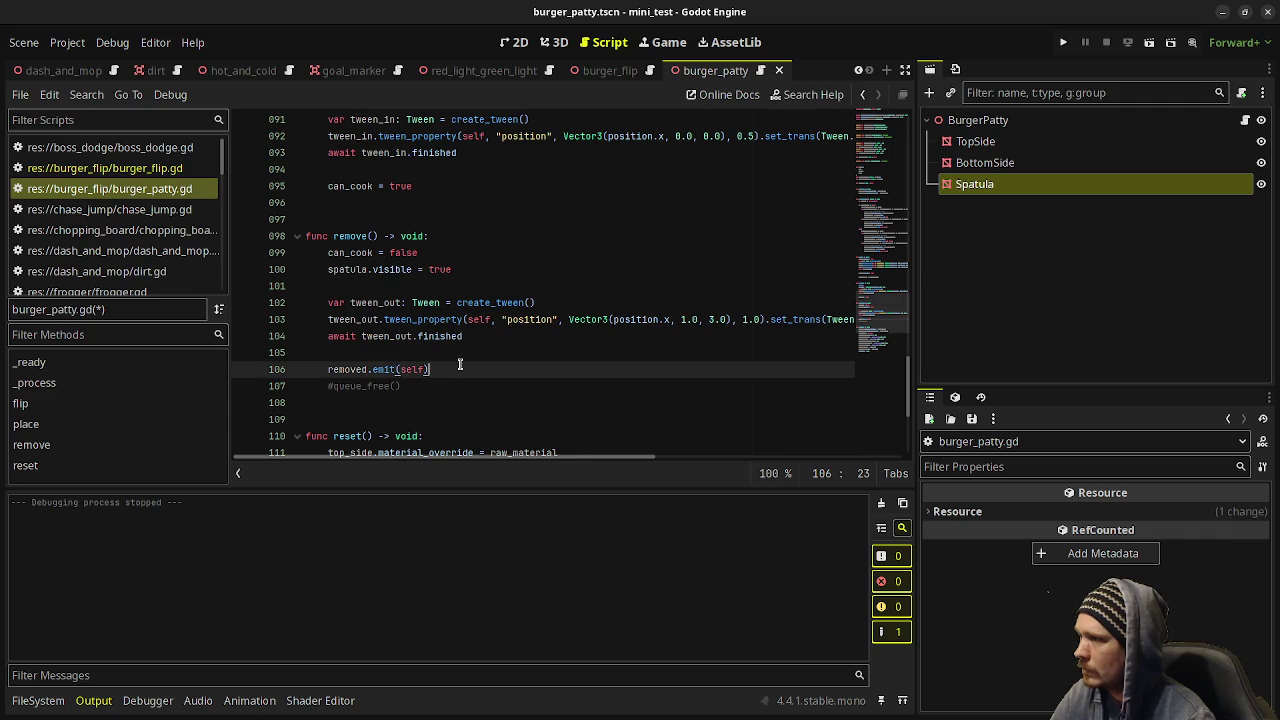
key("Return")
key("ctrl+v")
key("shift+Left")
key("shift+Left")
key("shift+Left")
key("shift+Left")
type("false")
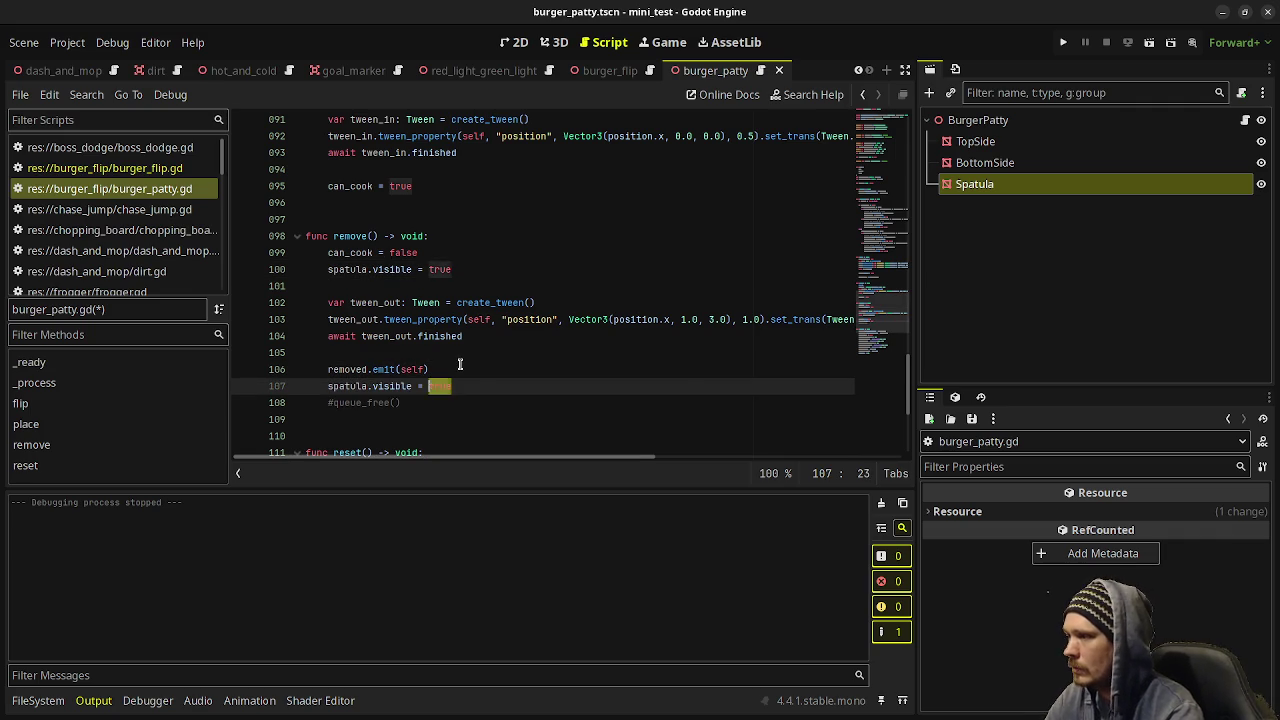
key("ctrl+s")
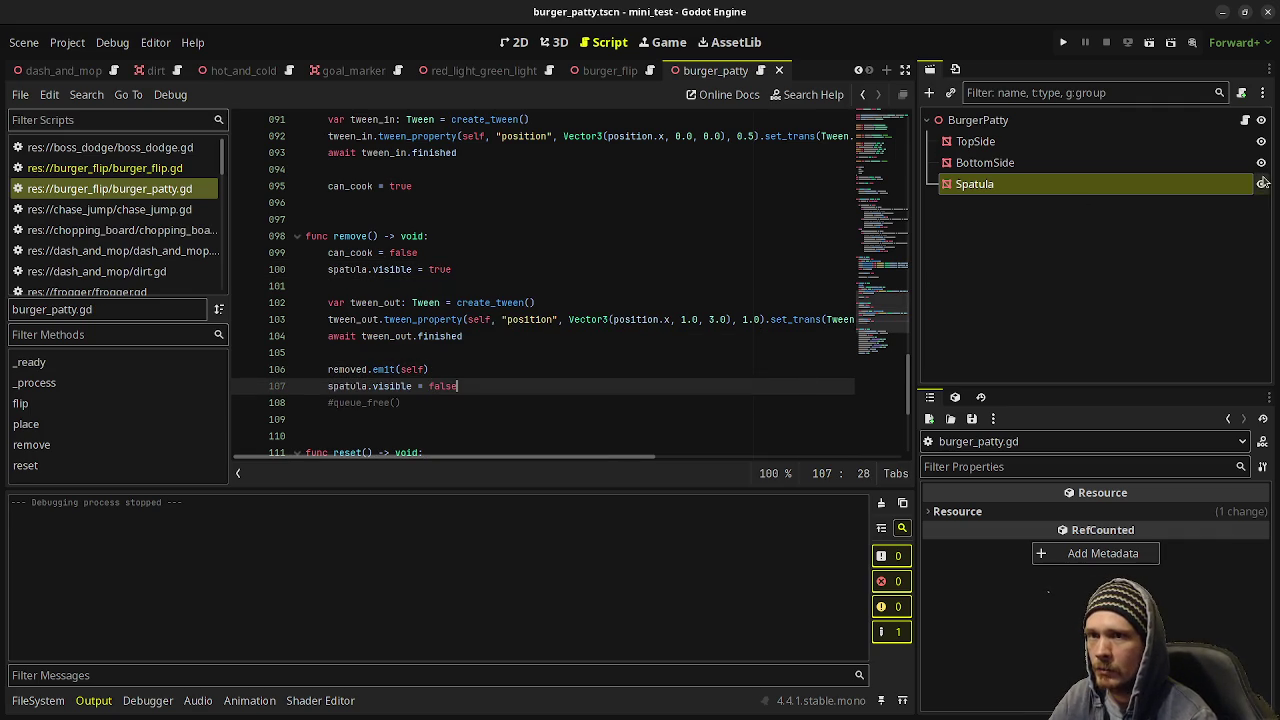
left_click(1261, 184)
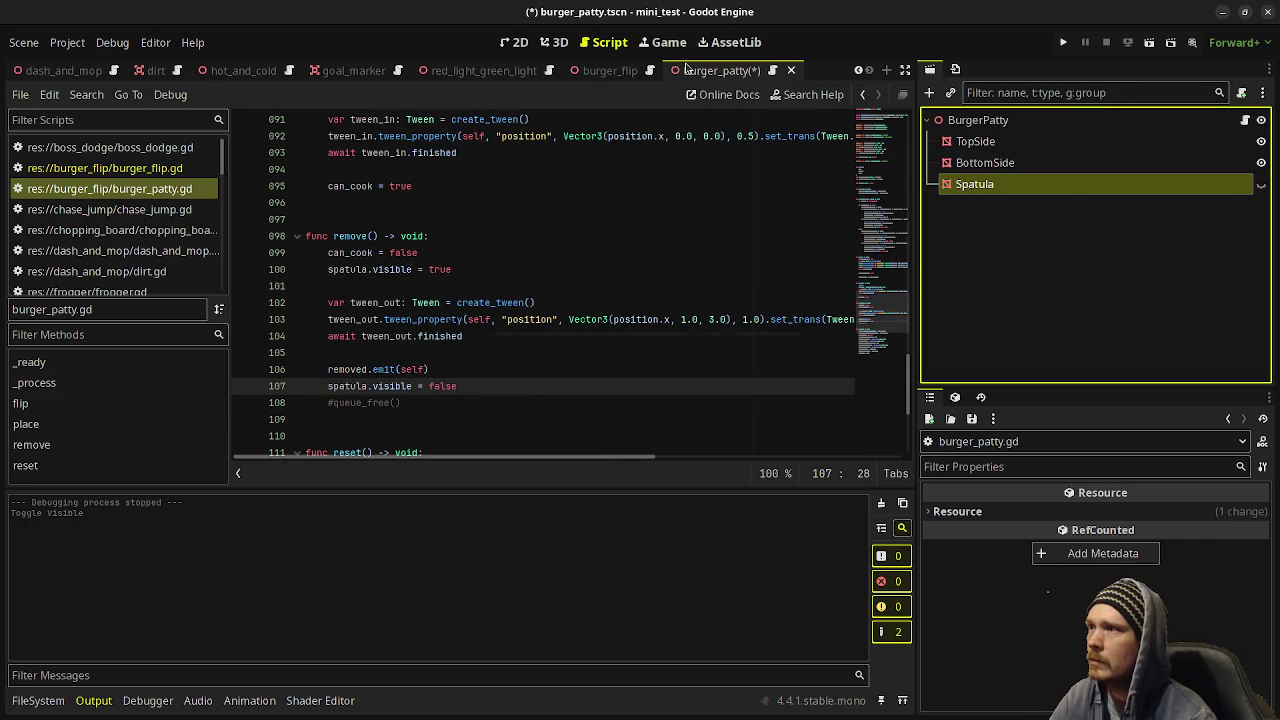
left_click(610, 70)
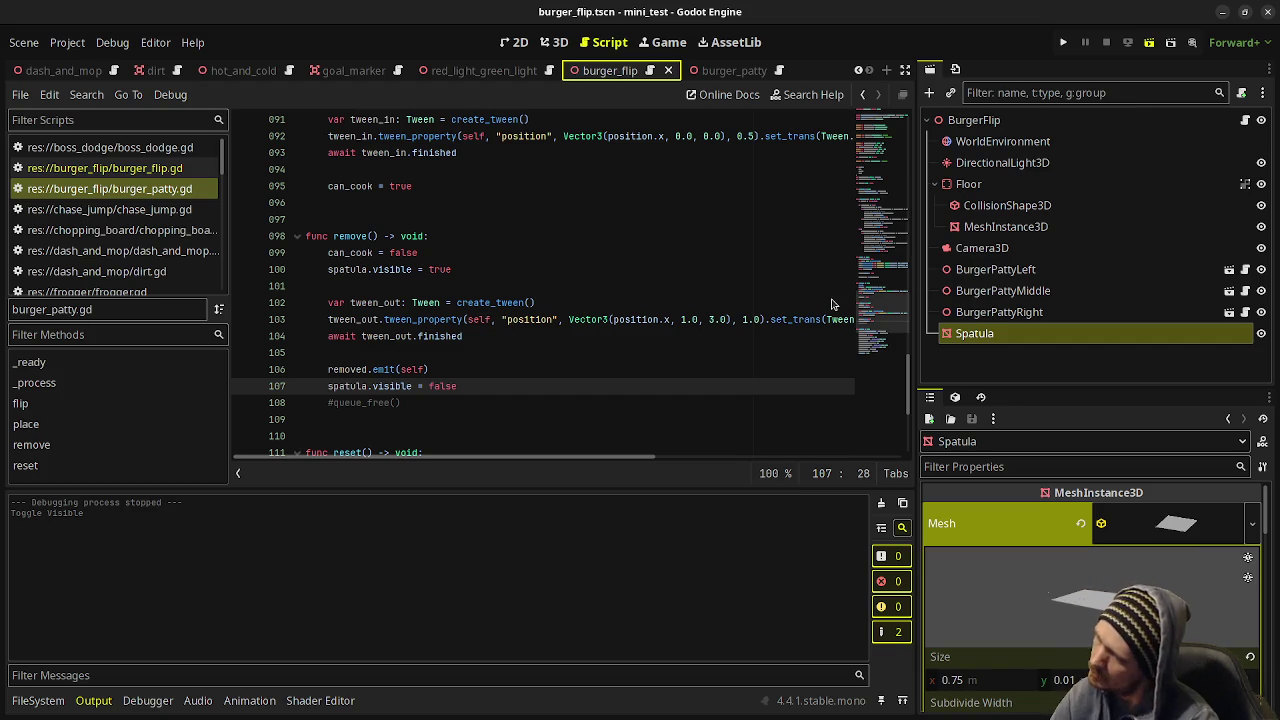
Launch the game and flip the left, middle and right patties.
key("F6")
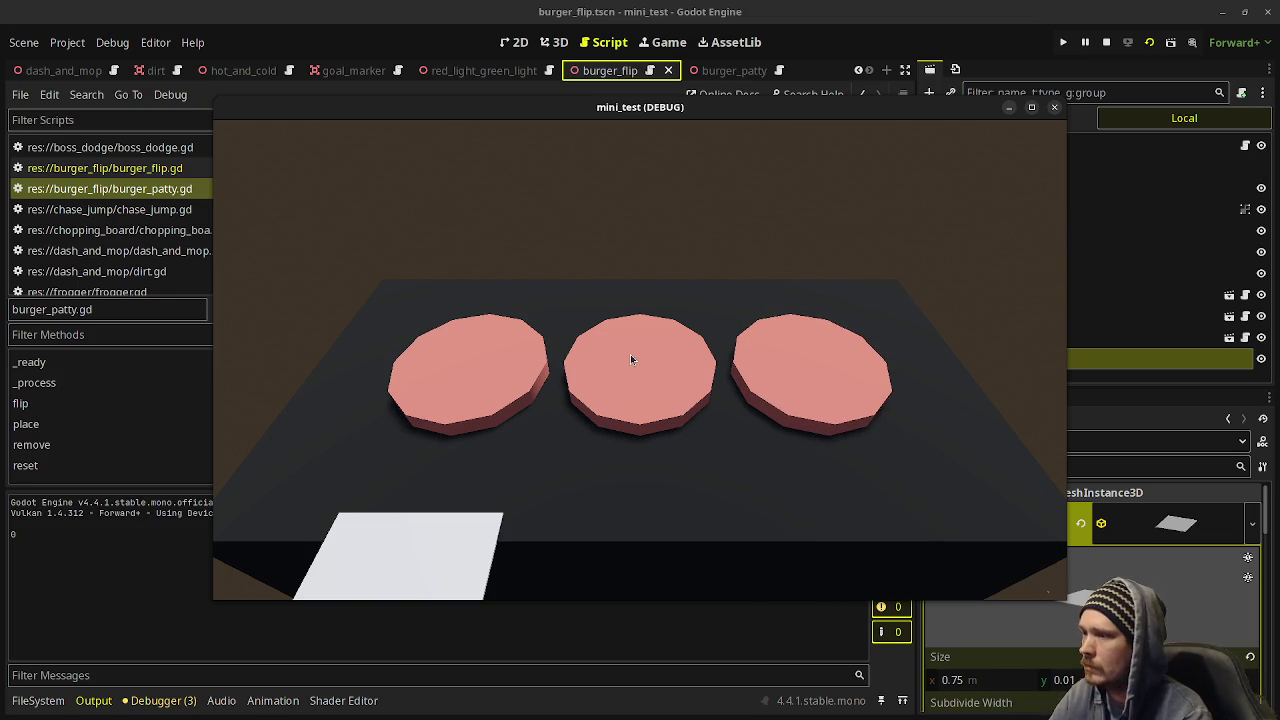
key("space")
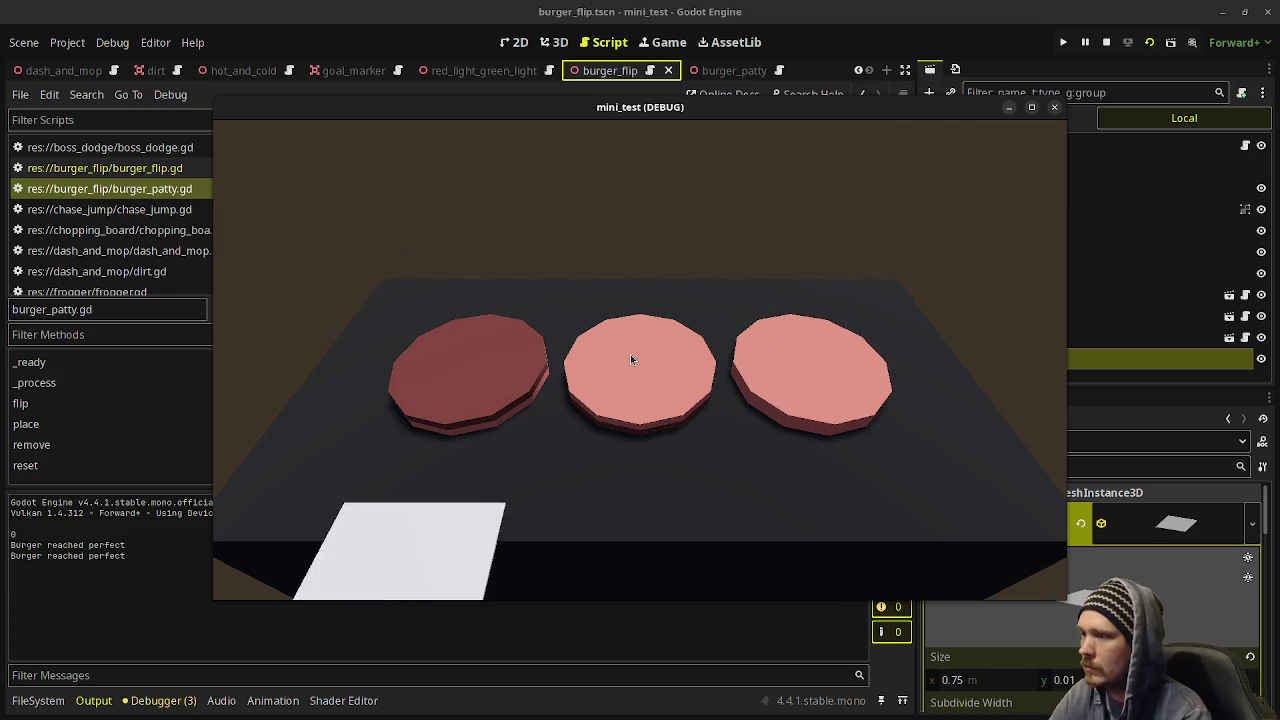
key("space")
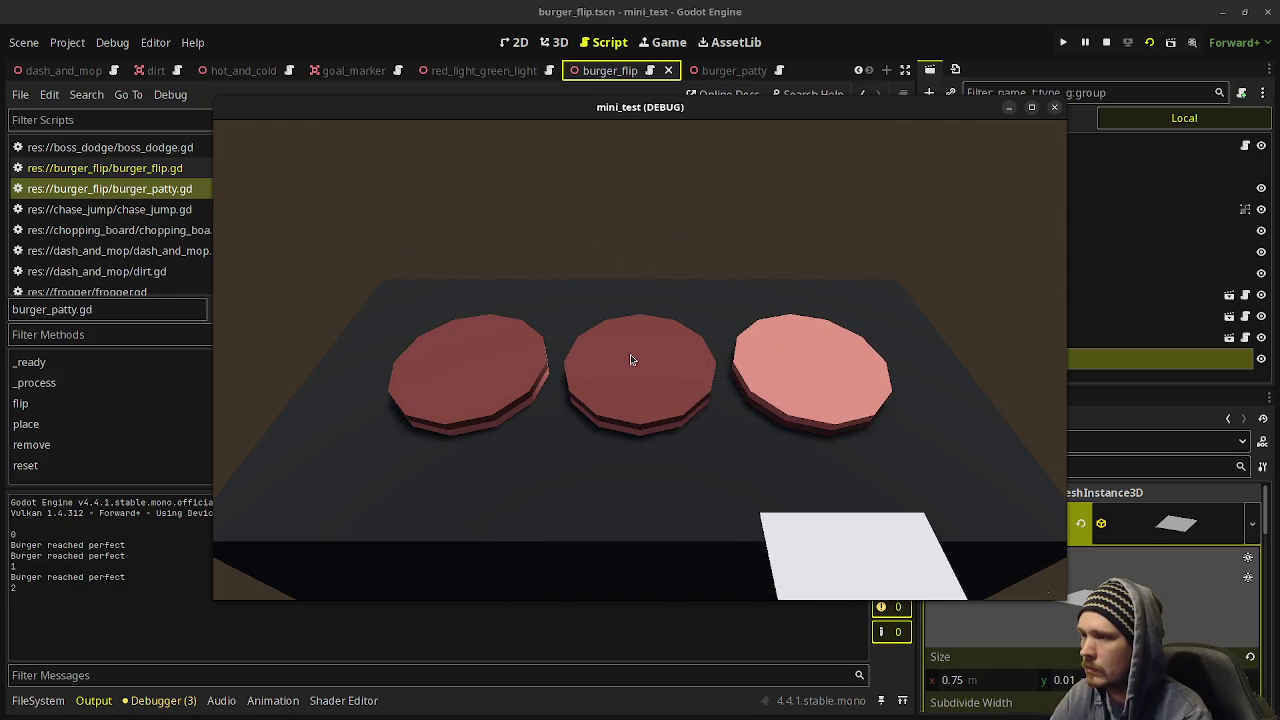
key("space")
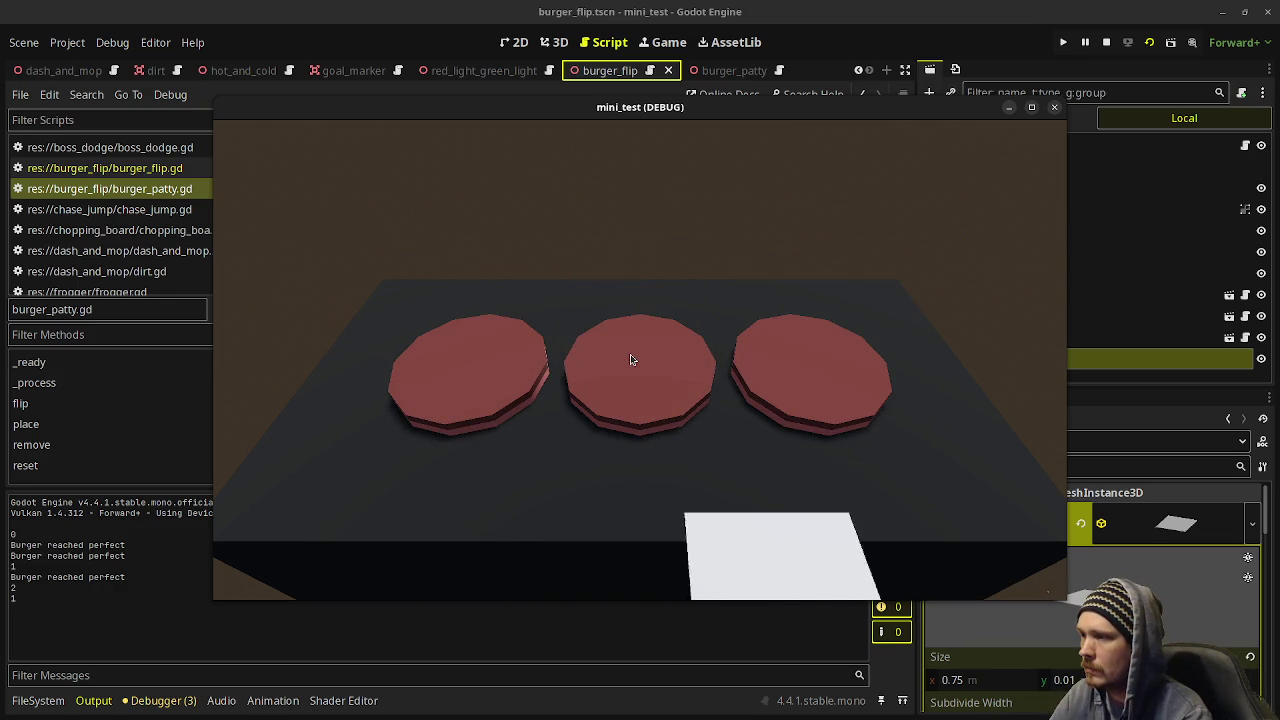
Let the spatula slide to and remove each finished patty, then stop the game.
key("space")
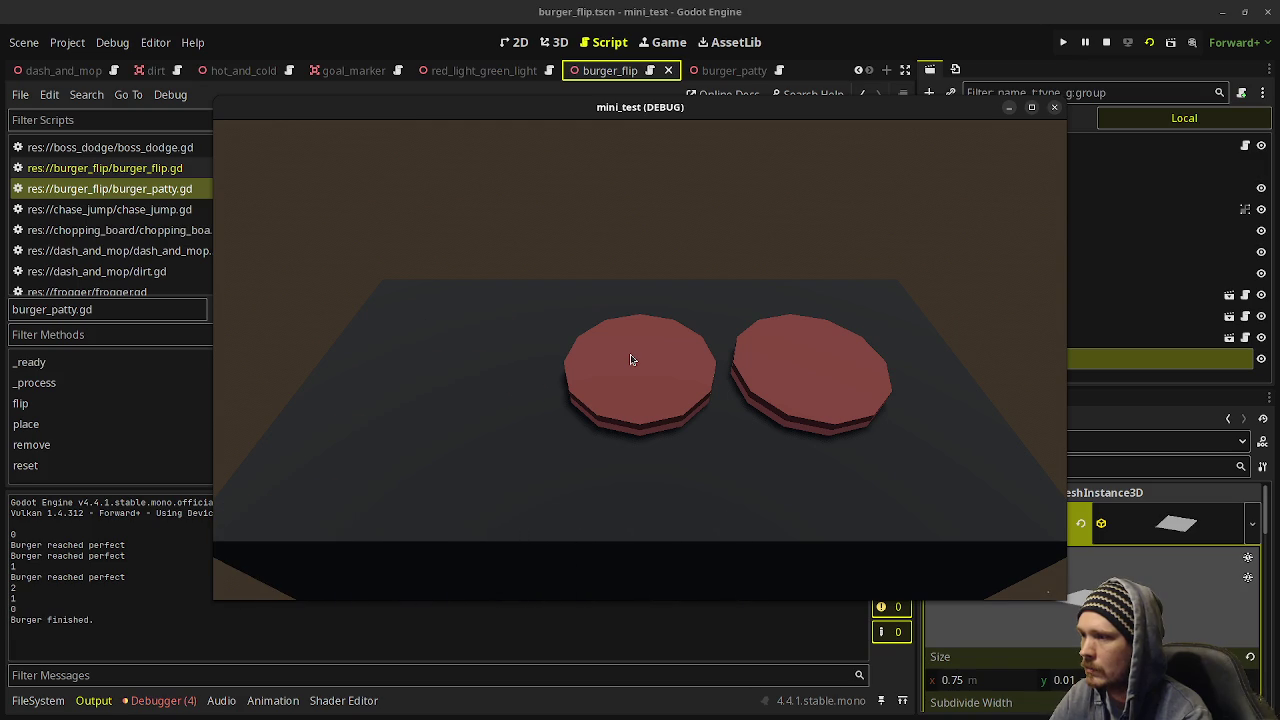
key("space")
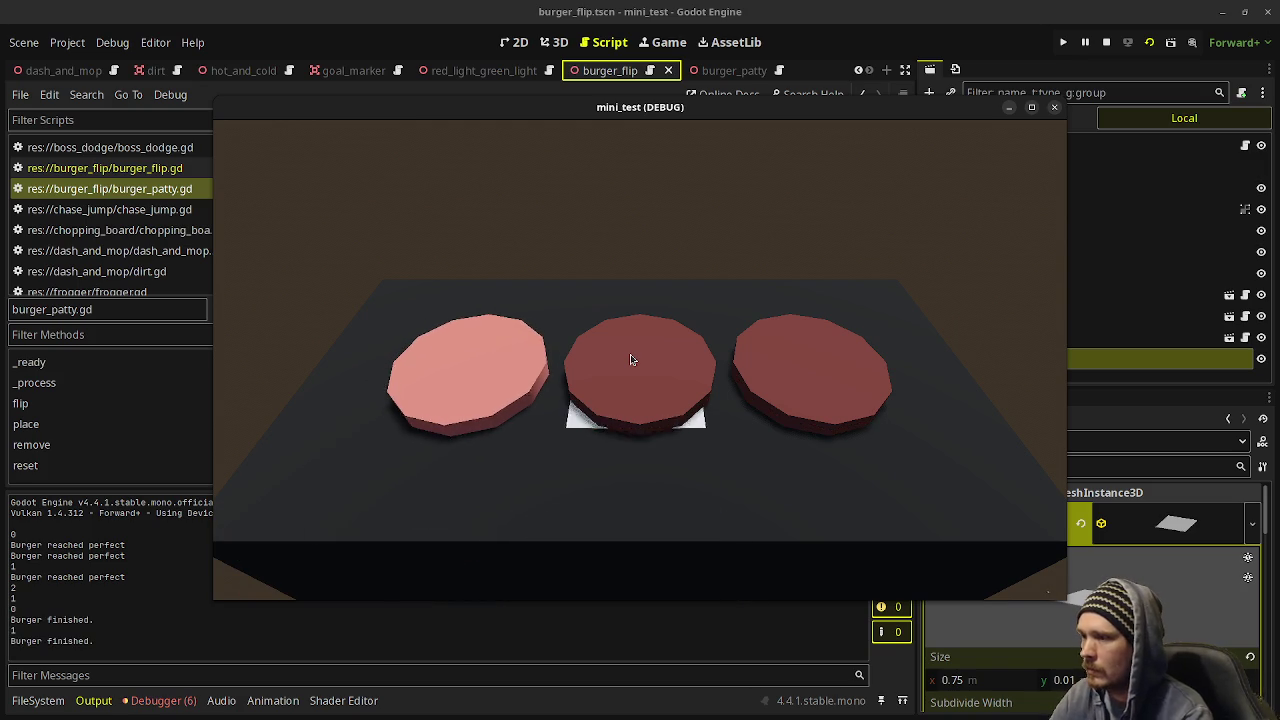
key("space")
key("space")
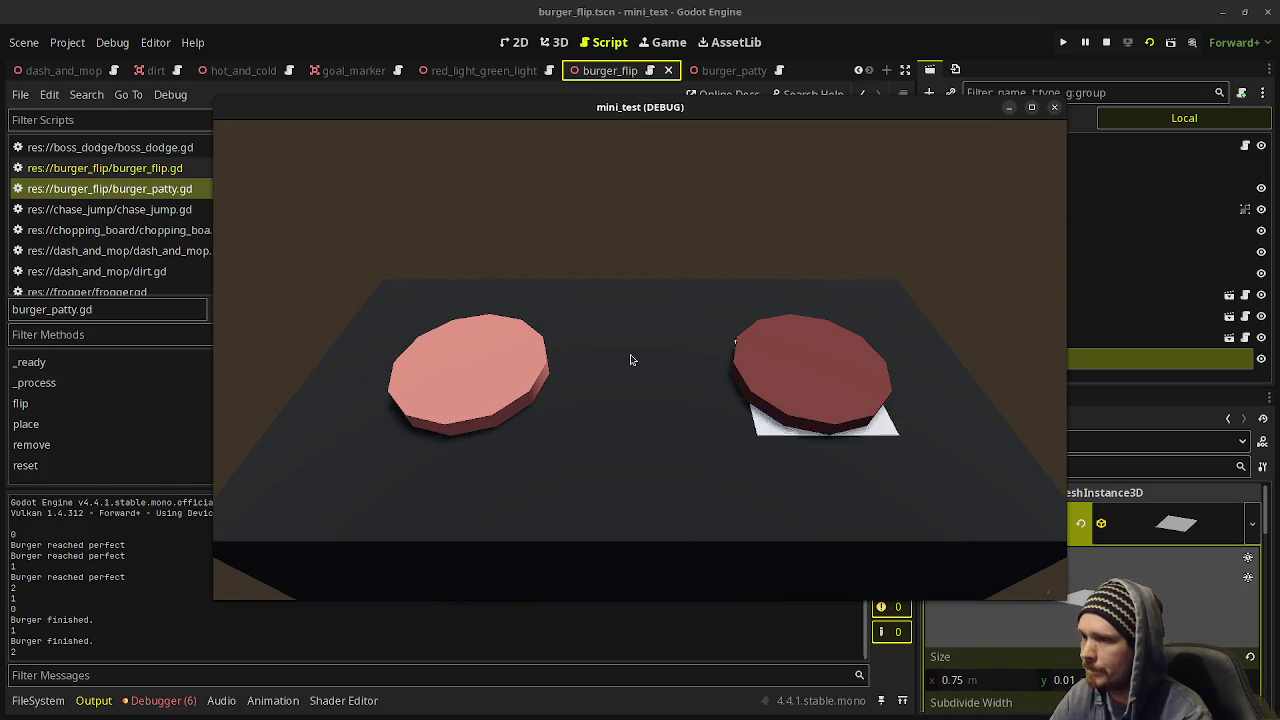
key("space")
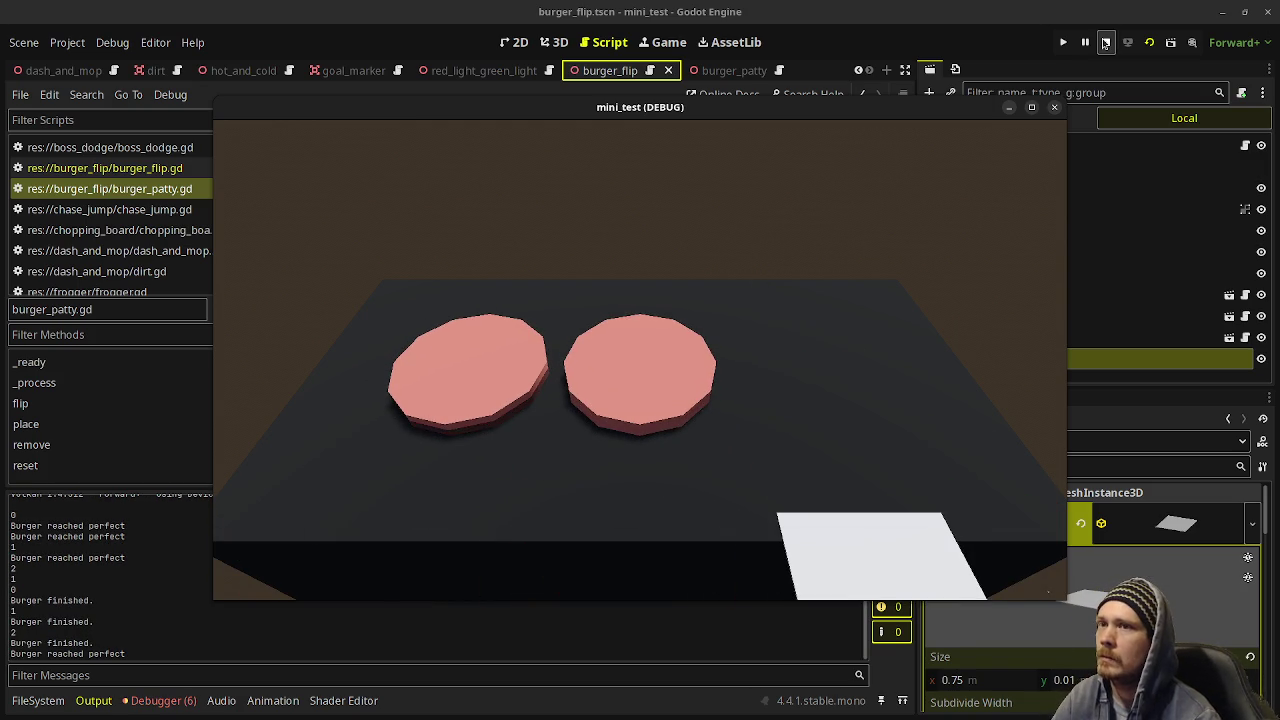
left_click(1106, 42)
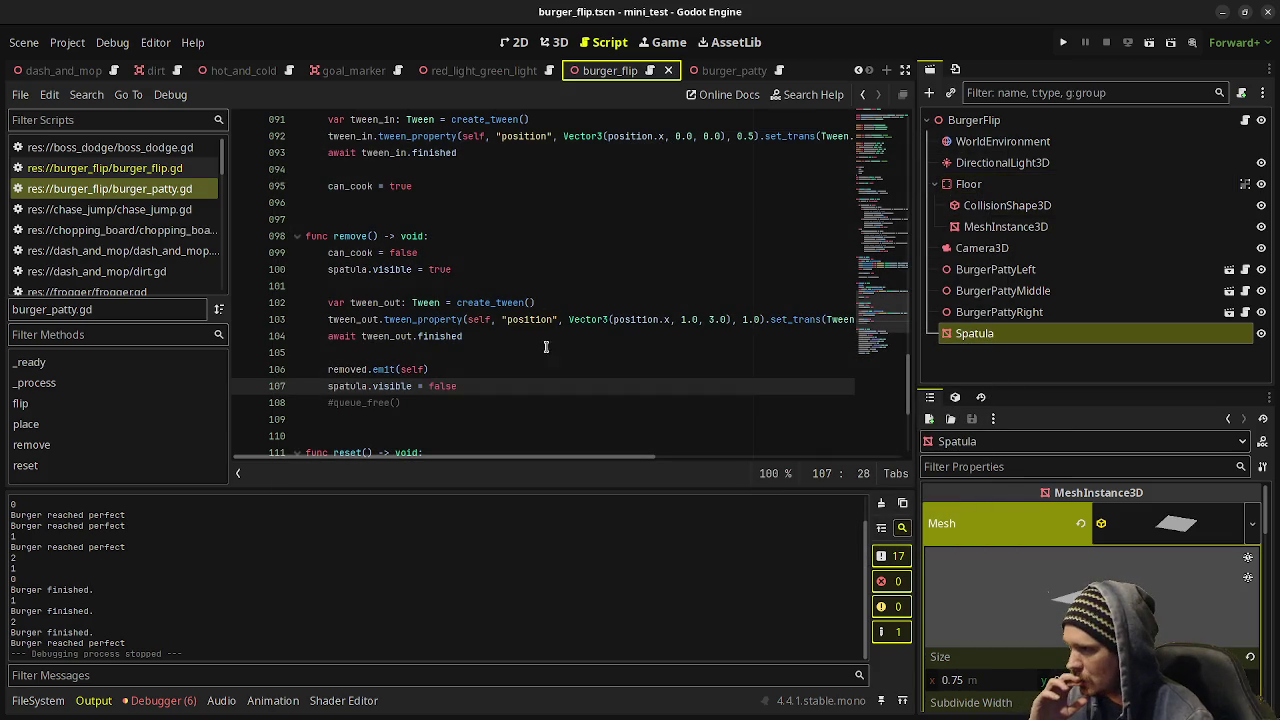
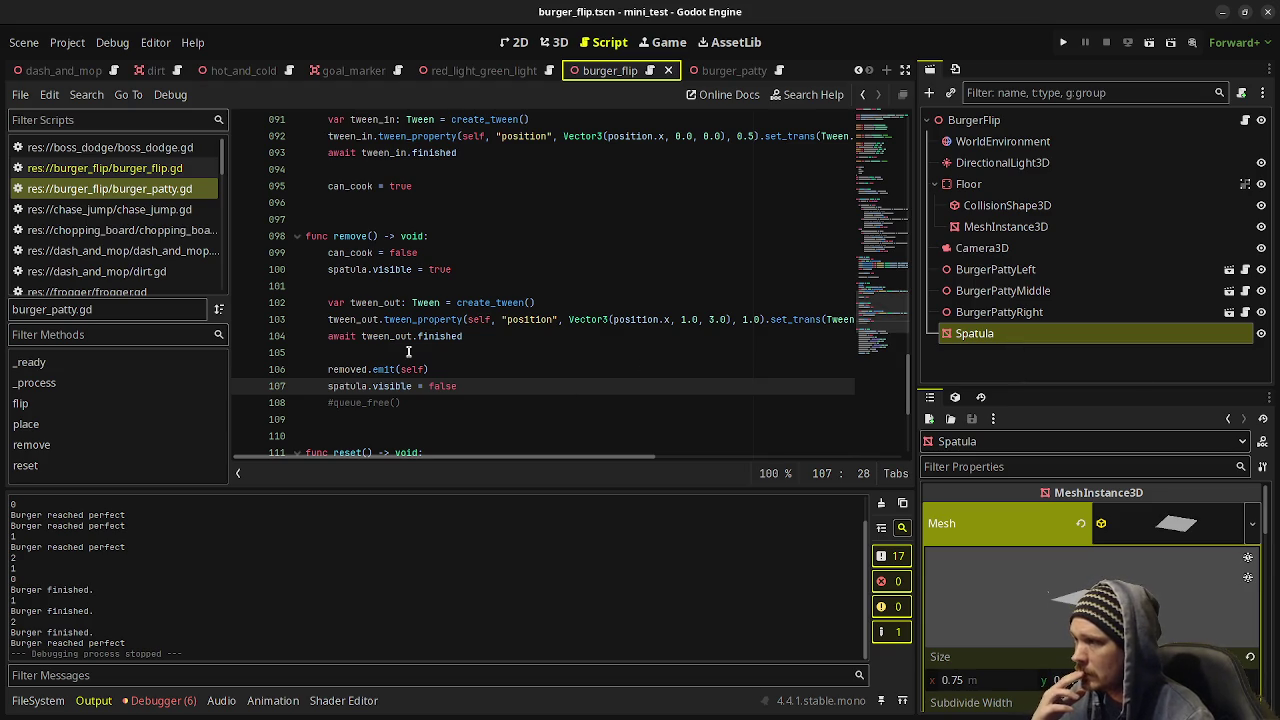
Add 'rotation.z = 0.0' after line 100 in remove(), then save and run the game.
left_click(478, 272)
key("Return")
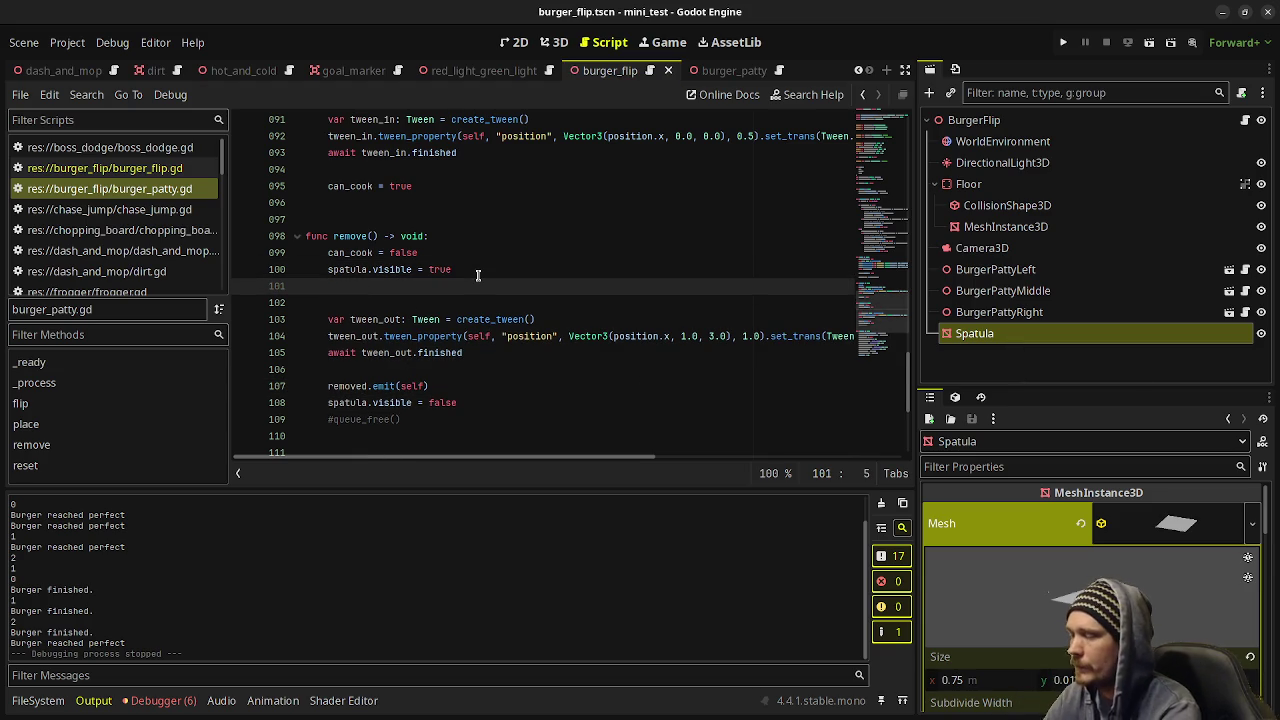
type("rotation.z = 0")
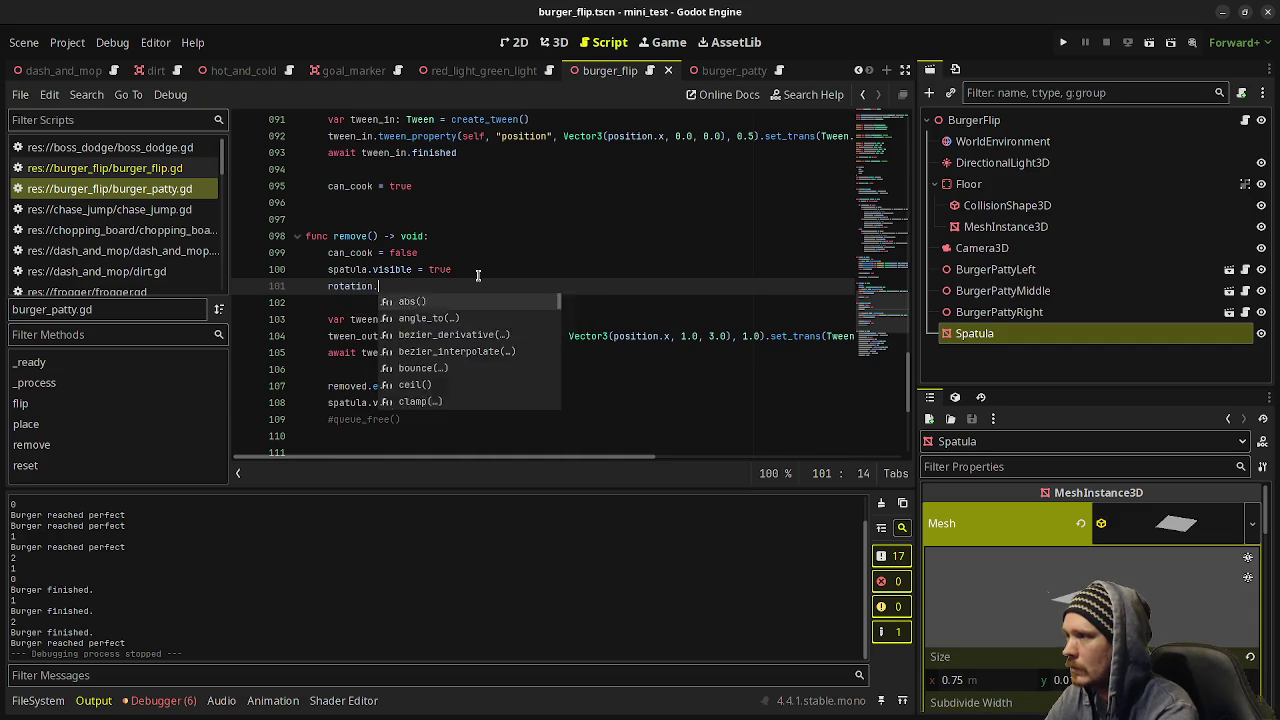
type(".0")
key("ctrl+s")
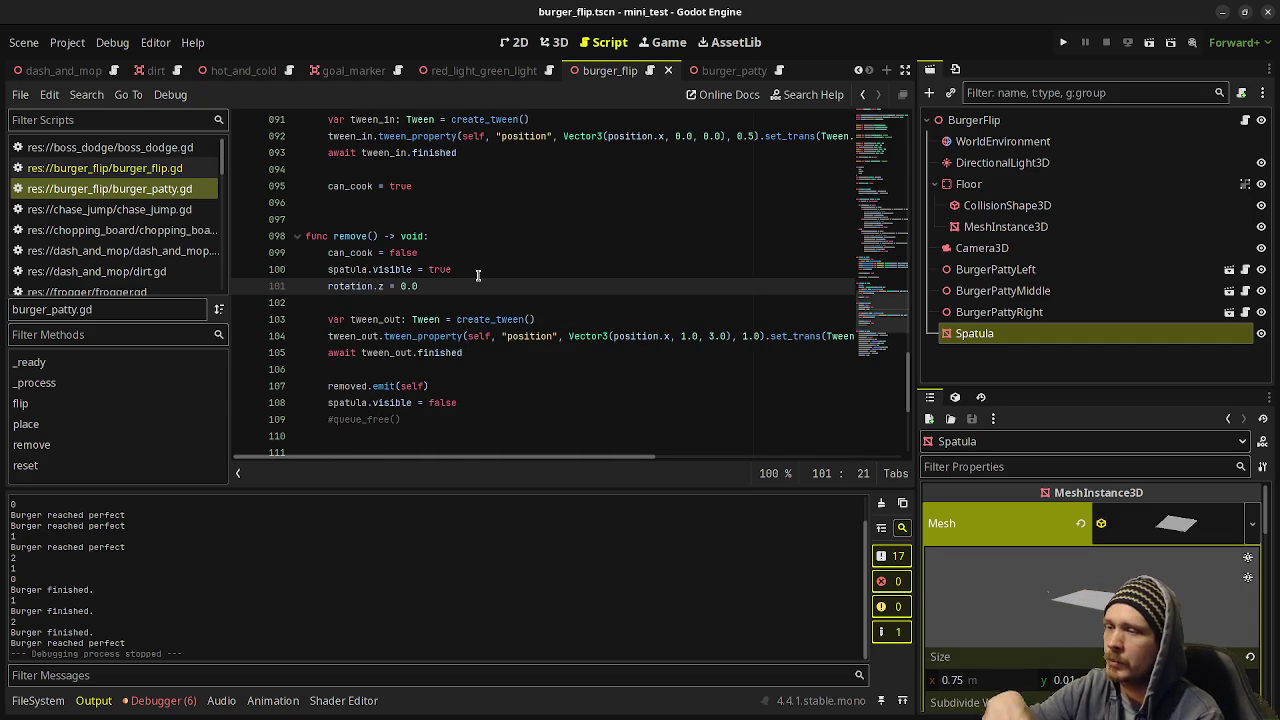
key("ctrl+s")
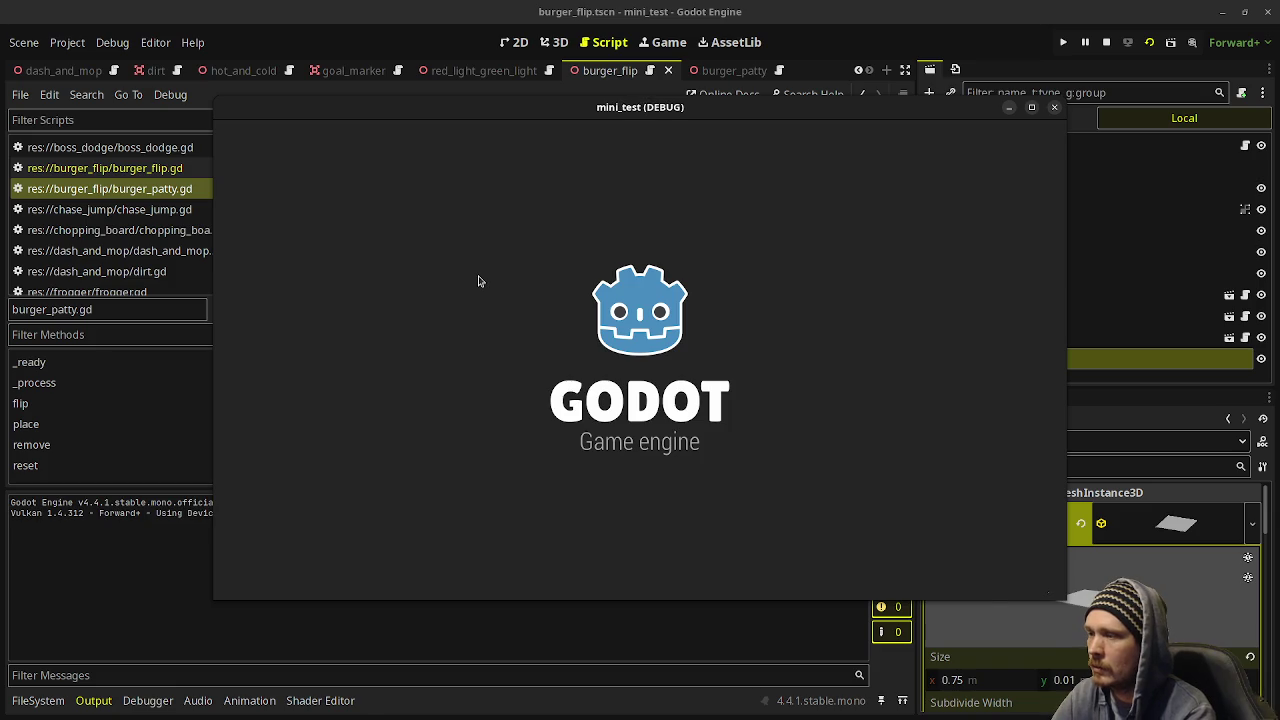
Flip the left, middle and right patties in turn with the spatula.
key("Left")
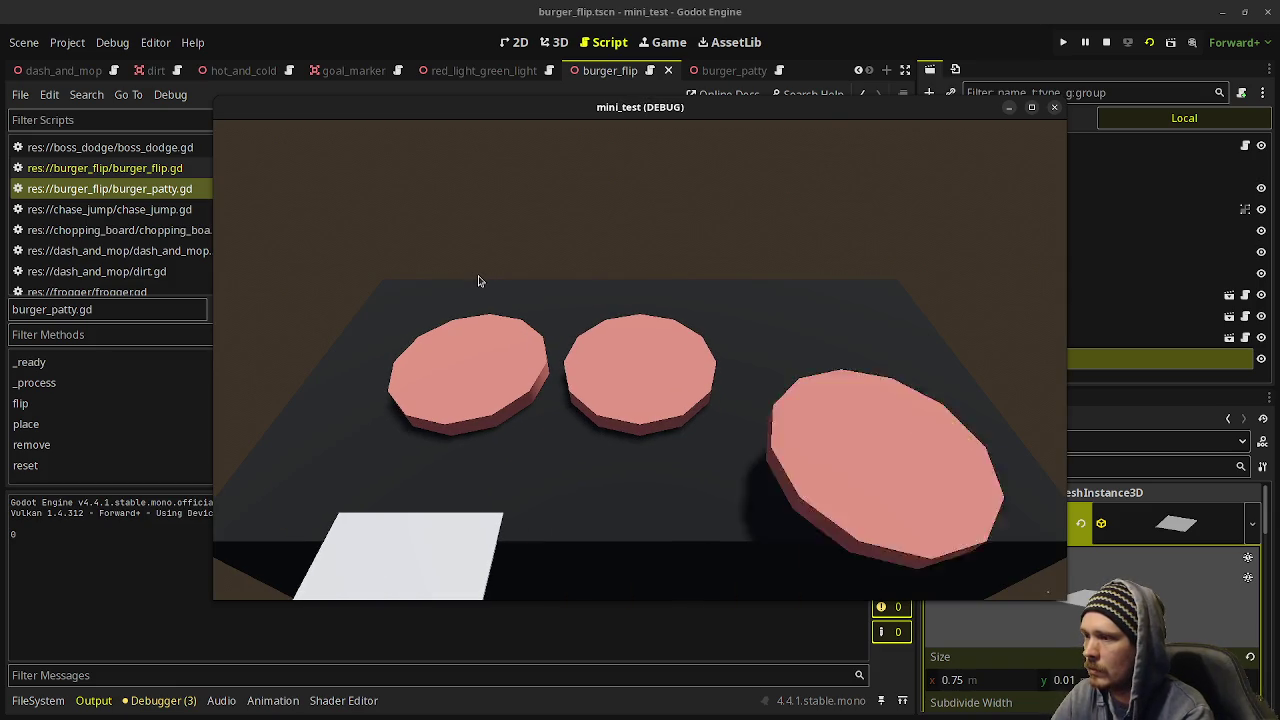
key("space")
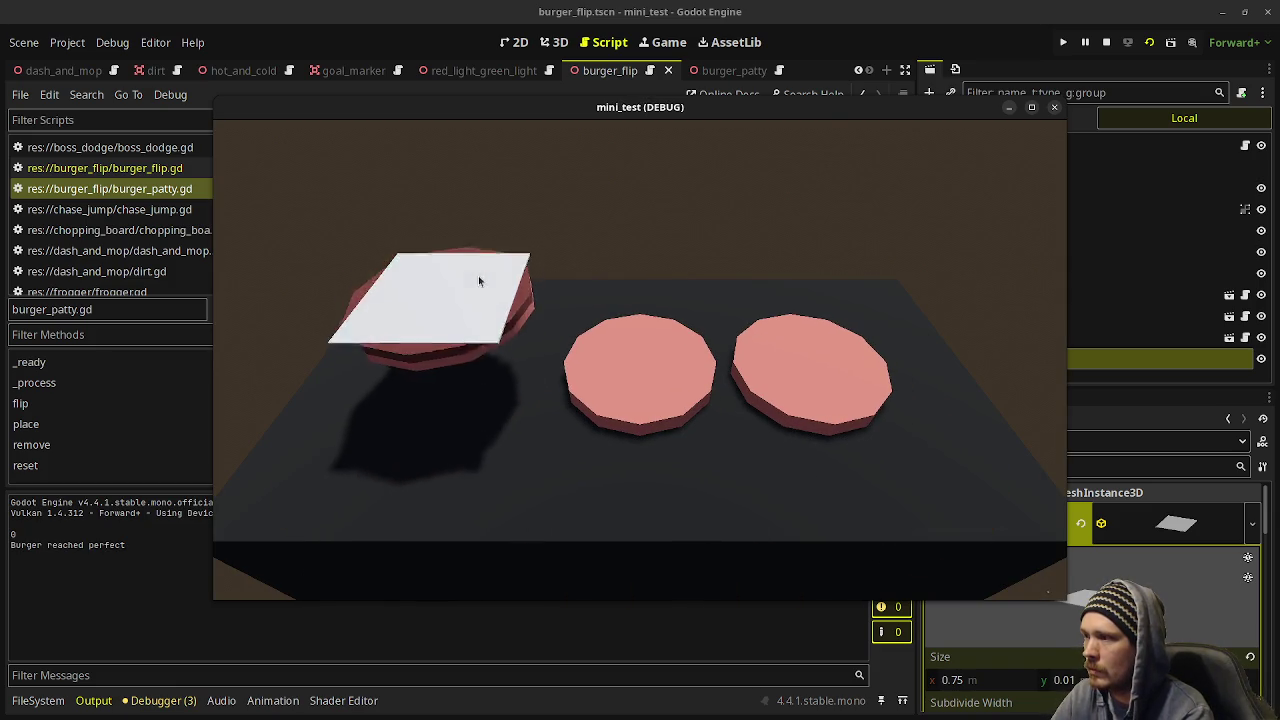
key("Right")
key("space")
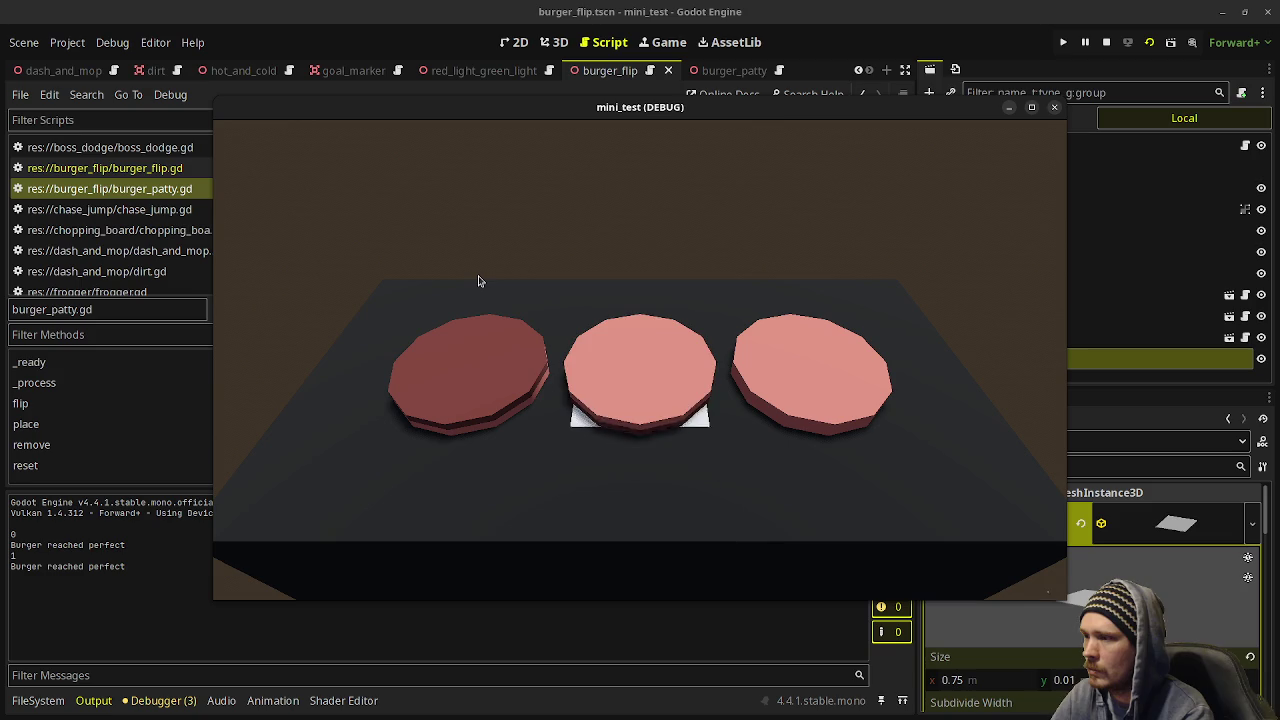
key("Right")
key("space")
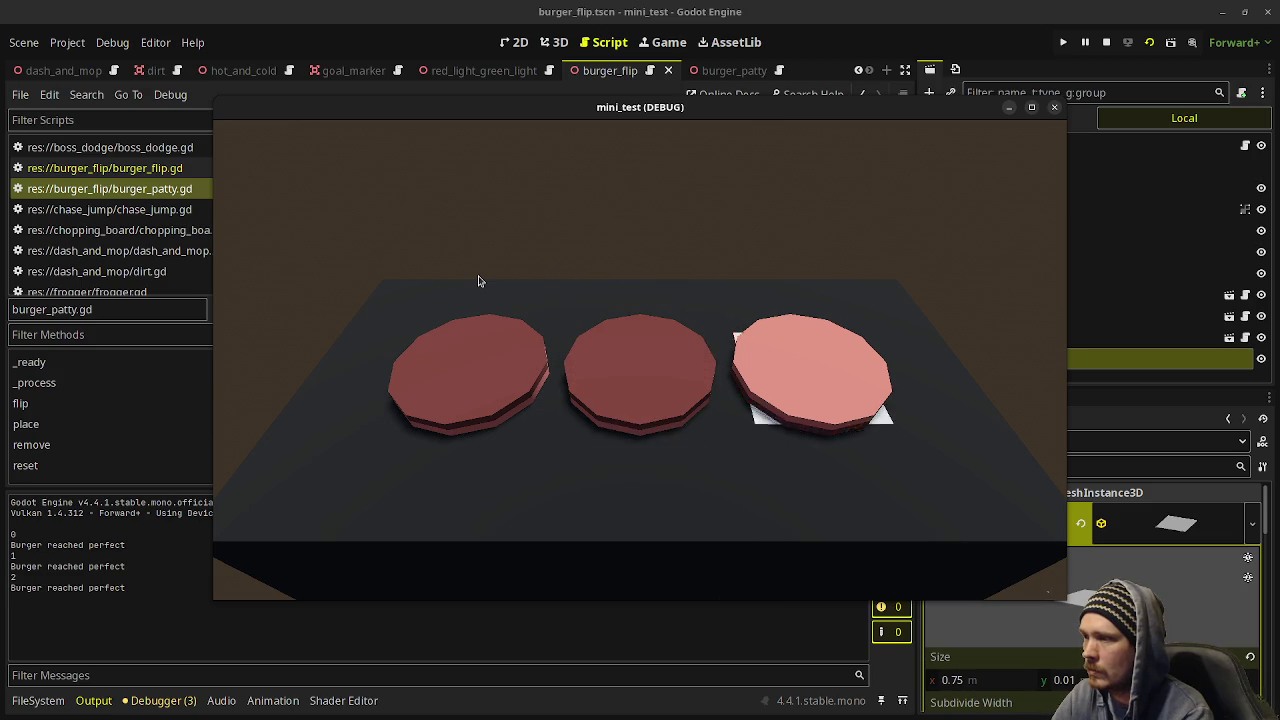
Remove the finished left, middle and right patties, then stop the game.
key("Left")
key("Left")
key("space")
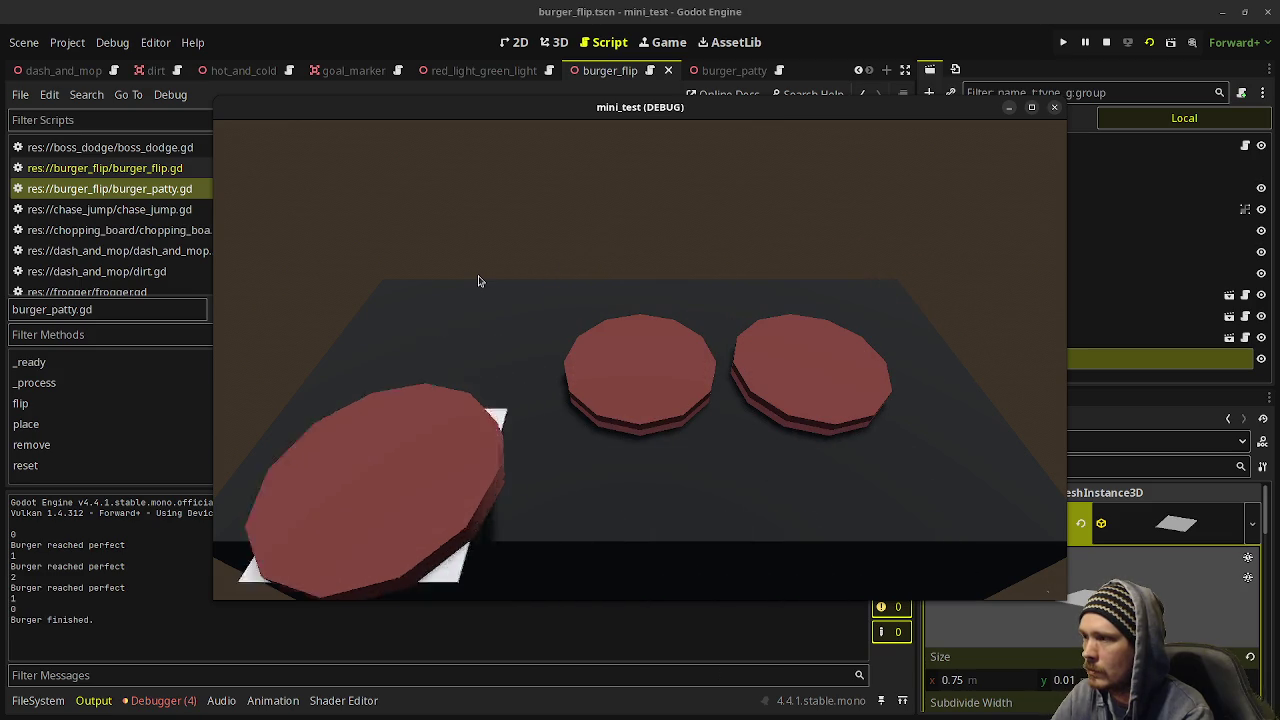
key("Right")
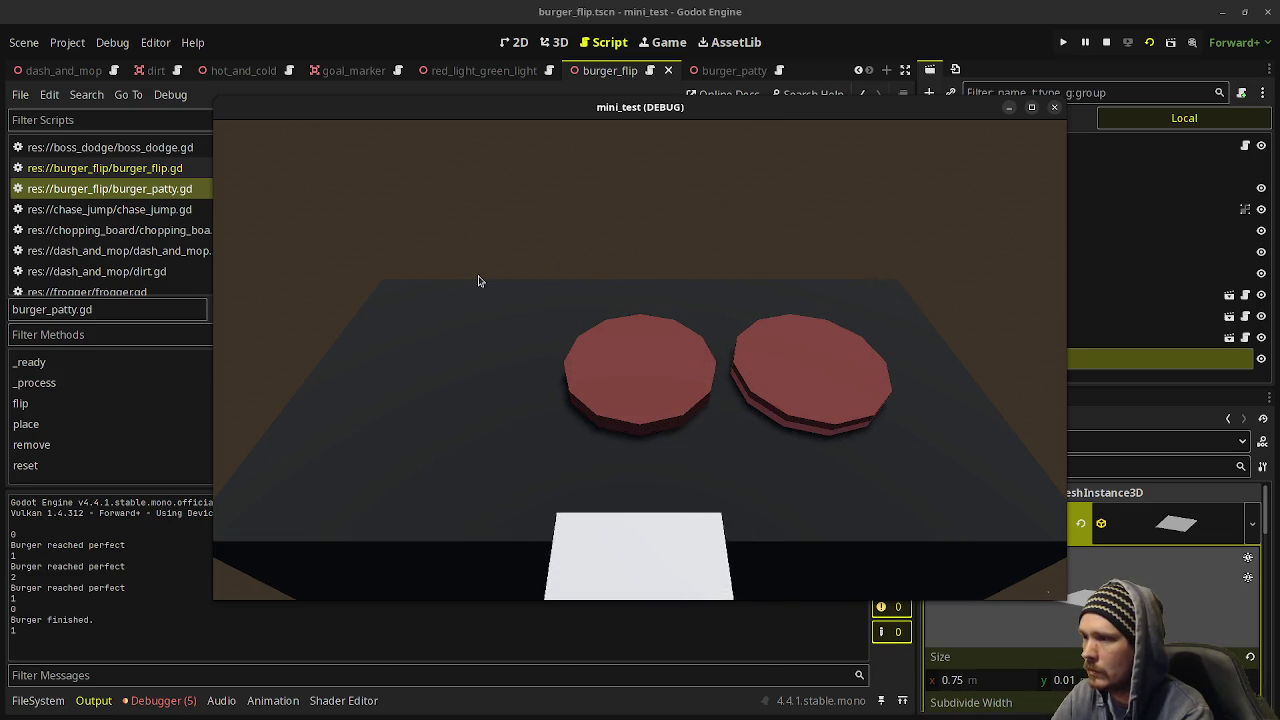
key("space")
key("Left")
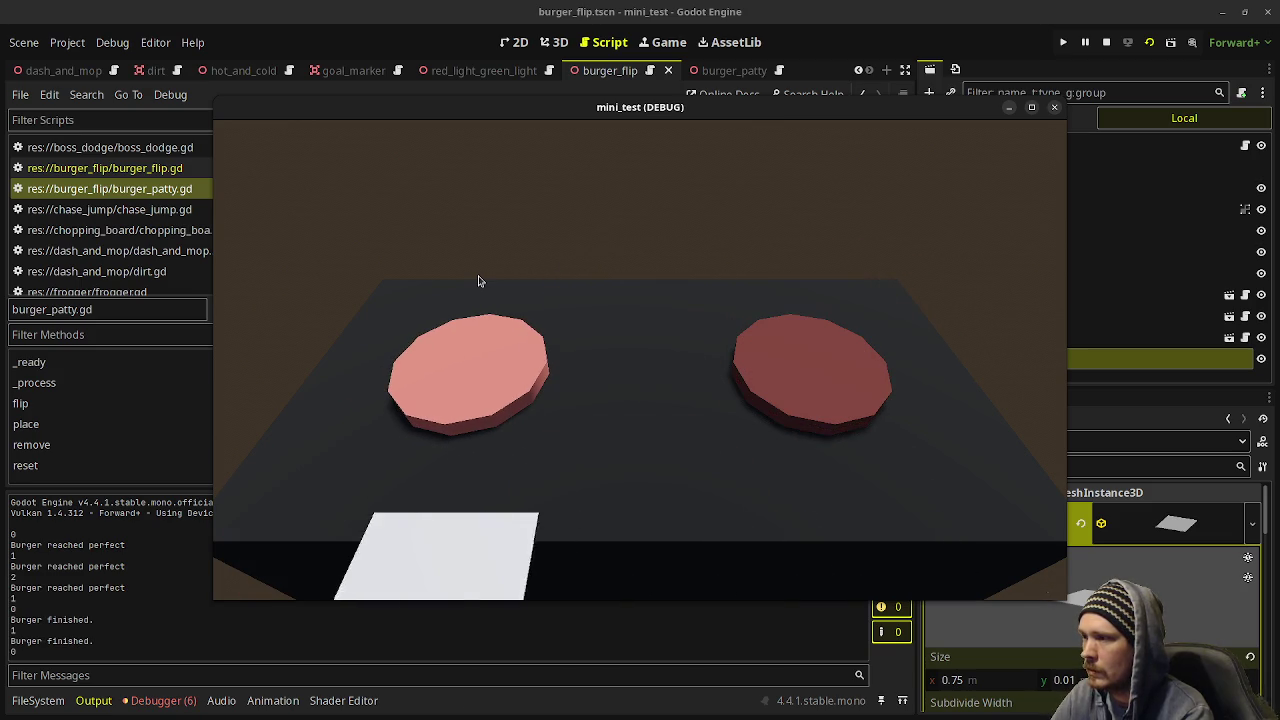
key("Right")
key("Right")
key("space")
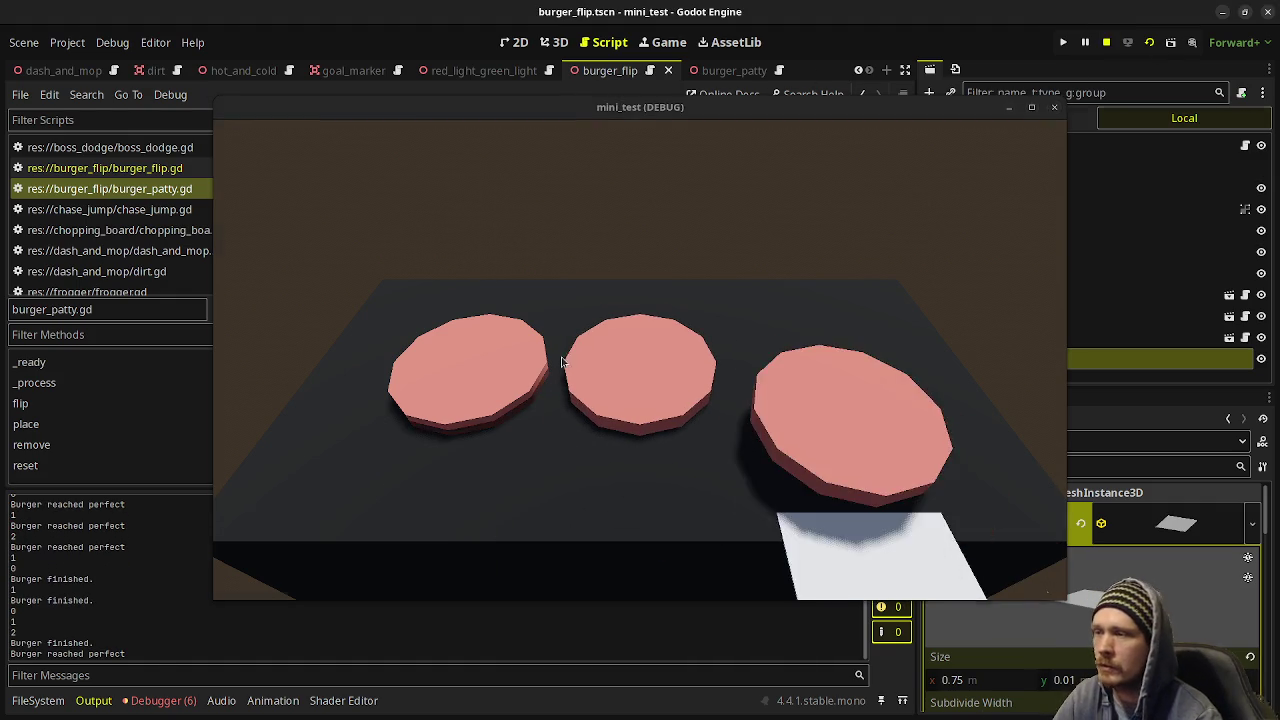
left_click(1106, 42)
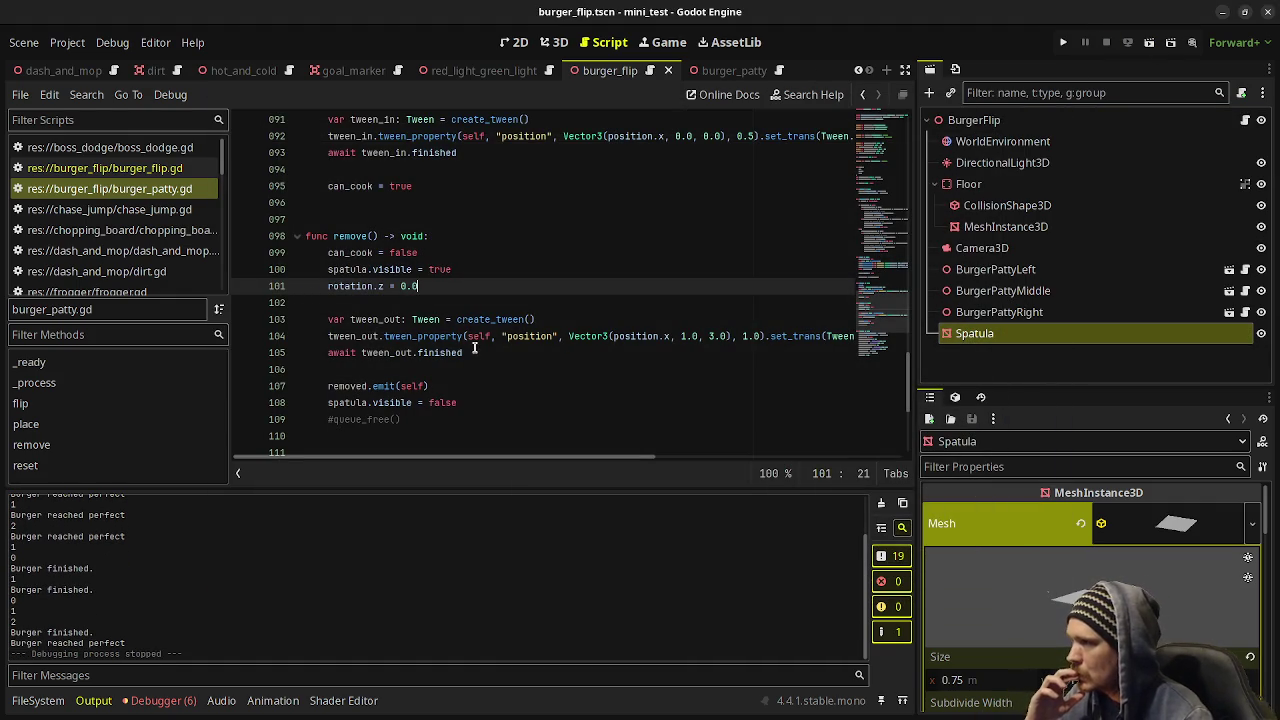
In burger_flip.gd, change spatula.global_position to spatula.position on lines 128, 131 and 134.
left_click(100, 168)
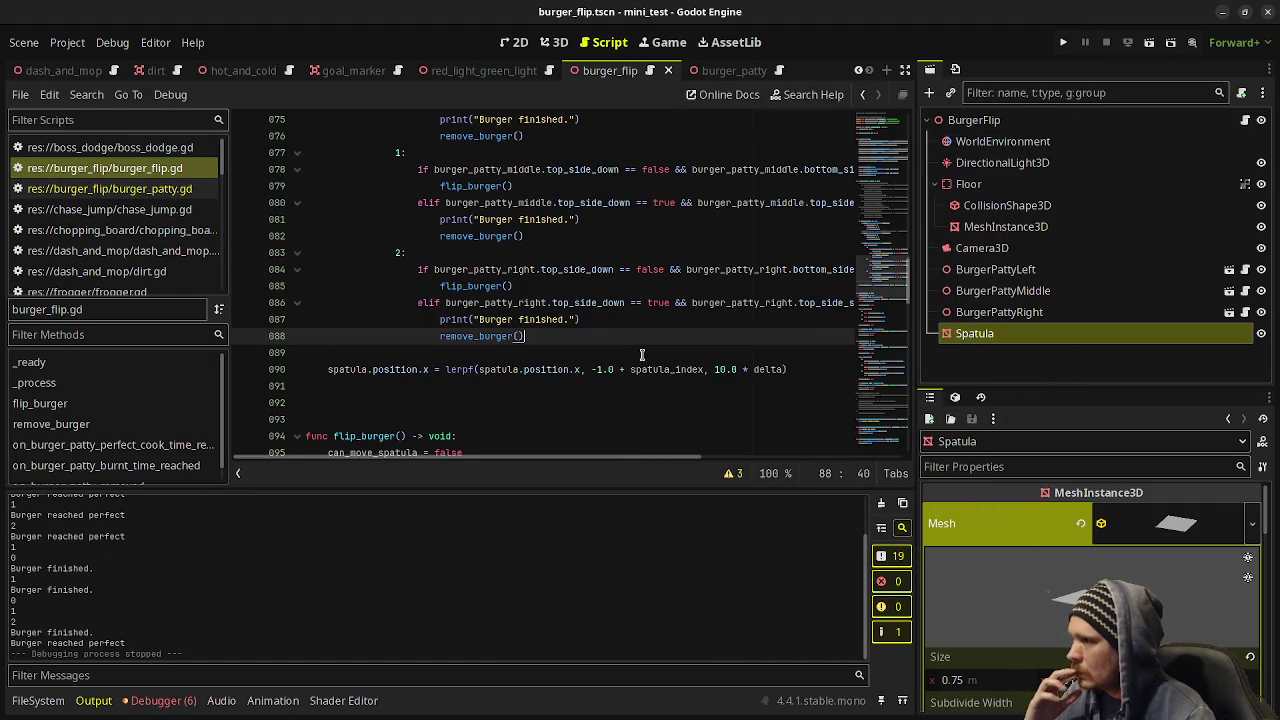
scroll(567, 352, "up", 10)
scroll(550, 330, "down", 18)
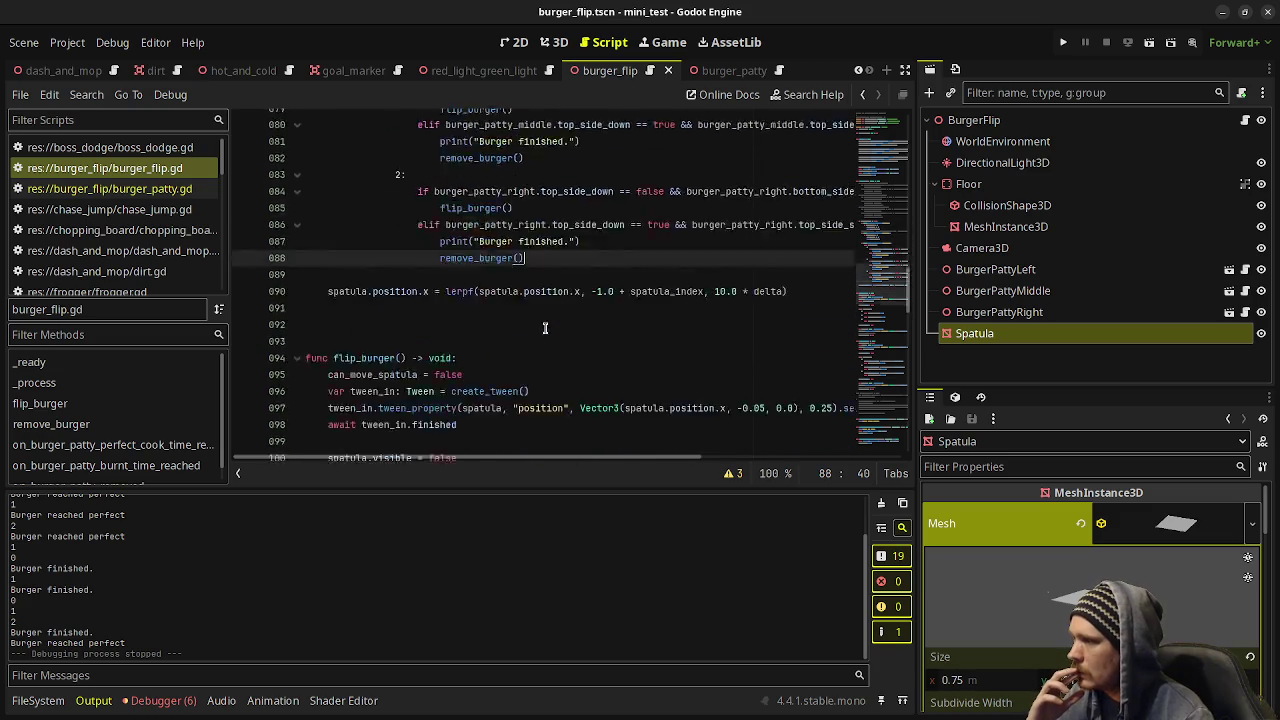
scroll(542, 320, "down", 2)
scroll(416, 336, "down", 7)
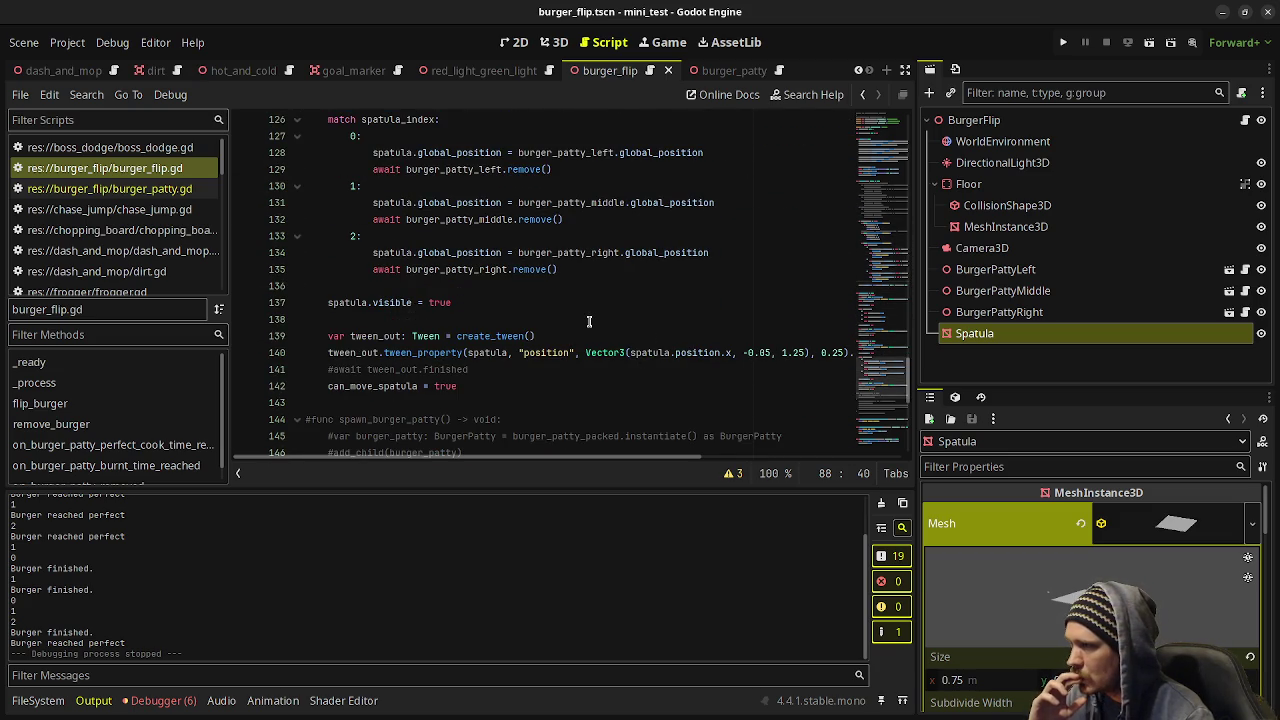
mouse_move(549, 352)
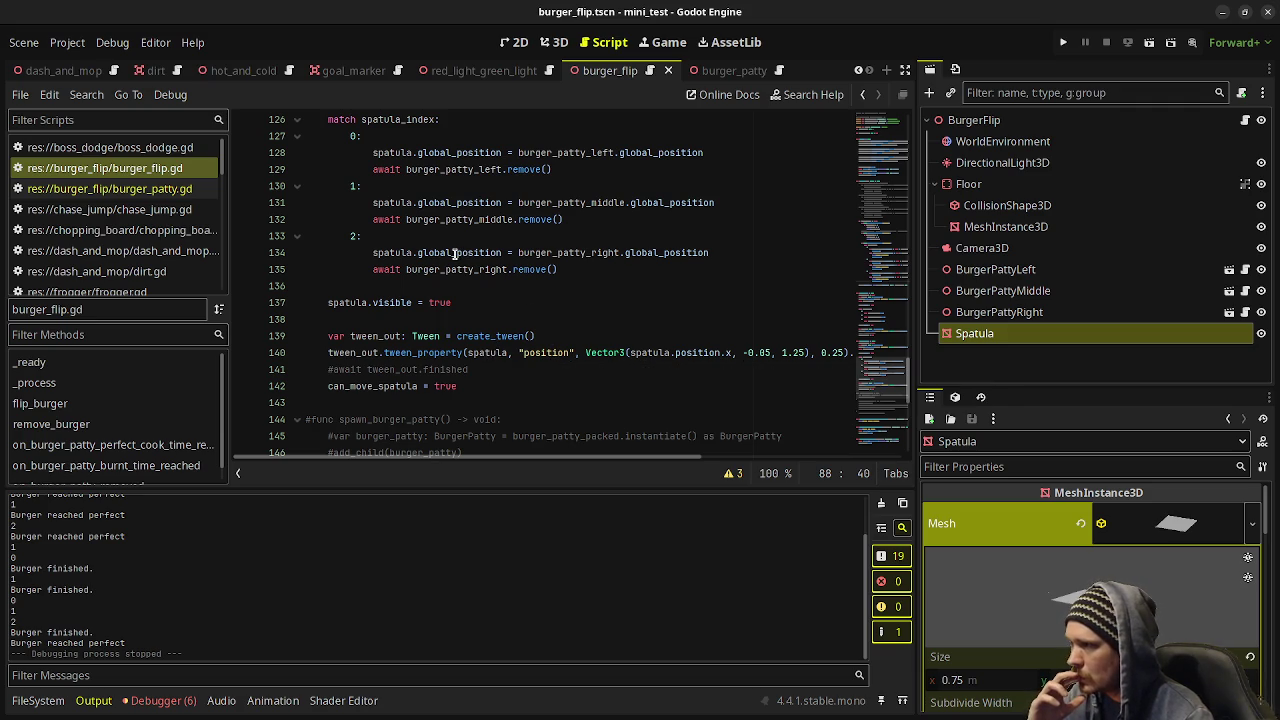
left_click_drag(455, 253, 421, 253)
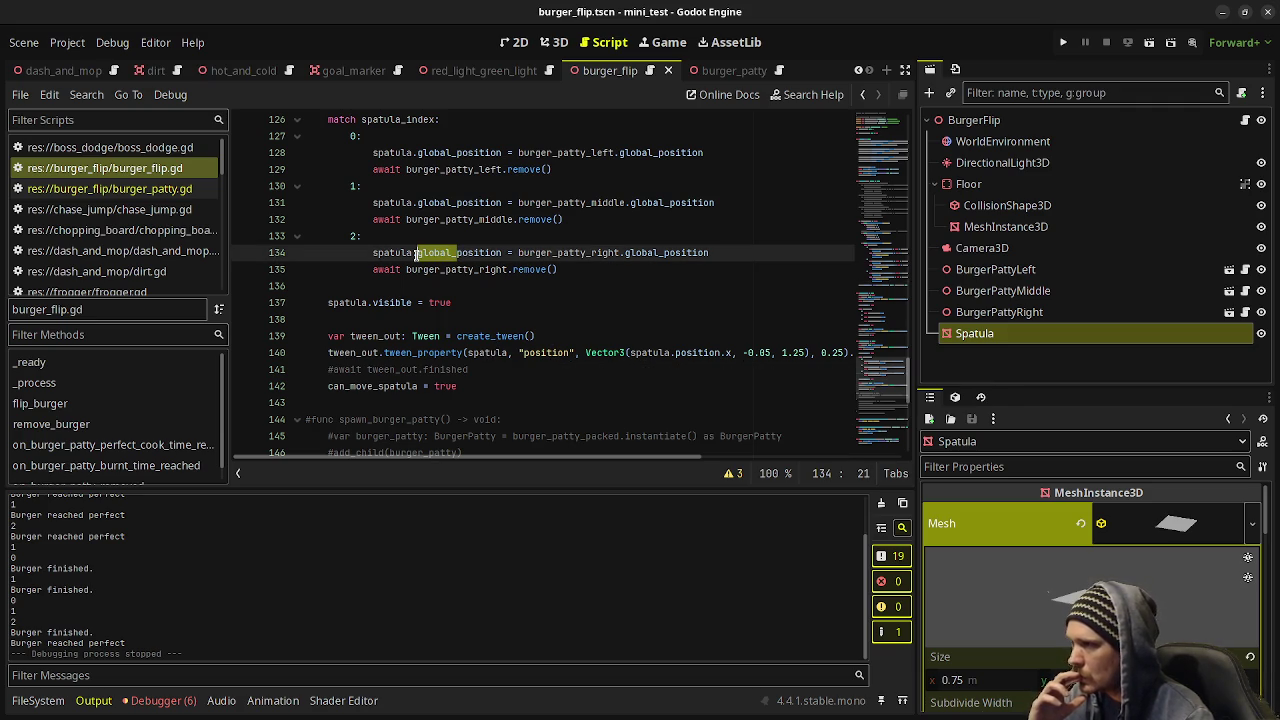
key("BackSpace")
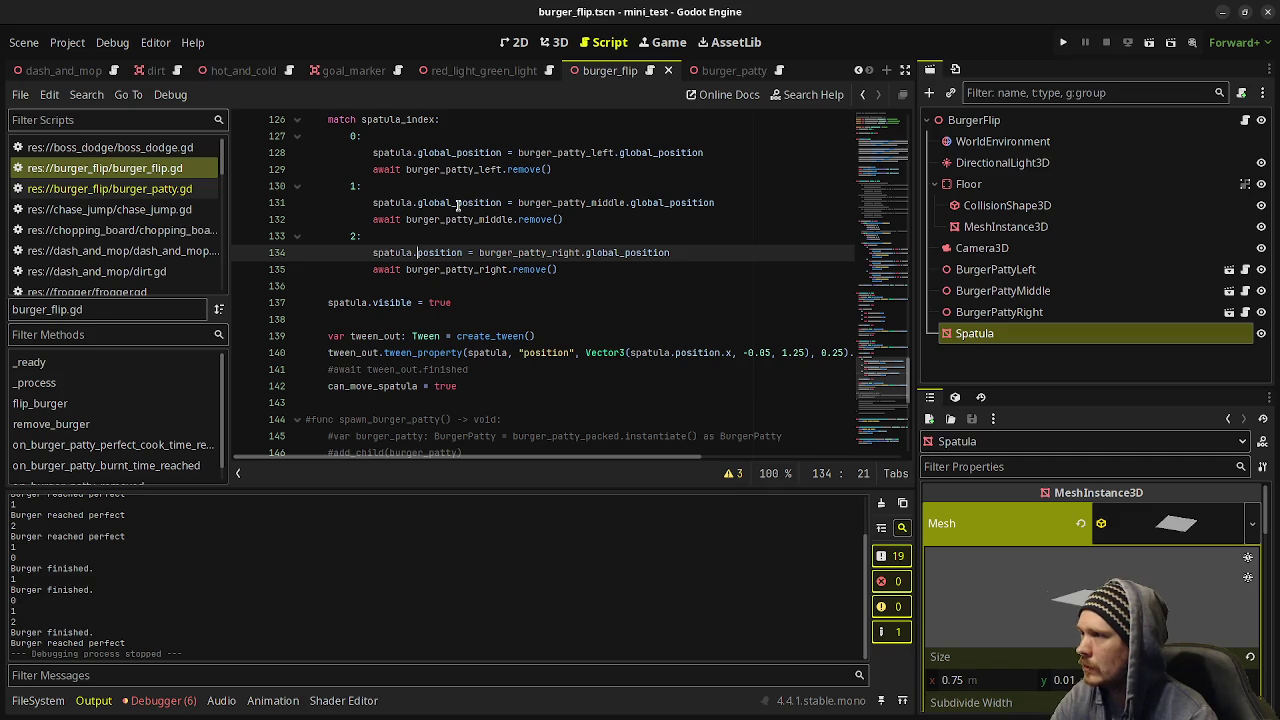
left_click(457, 203)
left_click_drag(458, 203, 417, 203)
key("BackSpace")
left_click(455, 152)
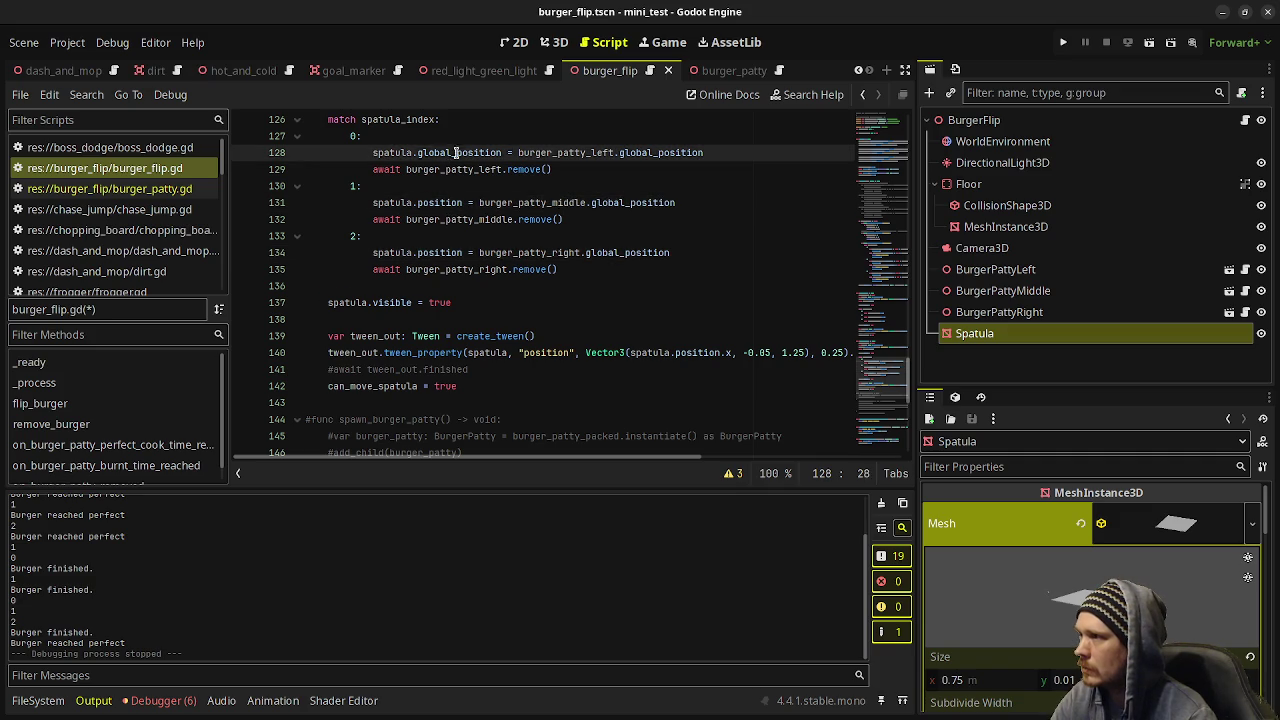
left_click_drag(455, 152, 417, 152)
key("BackSpace")
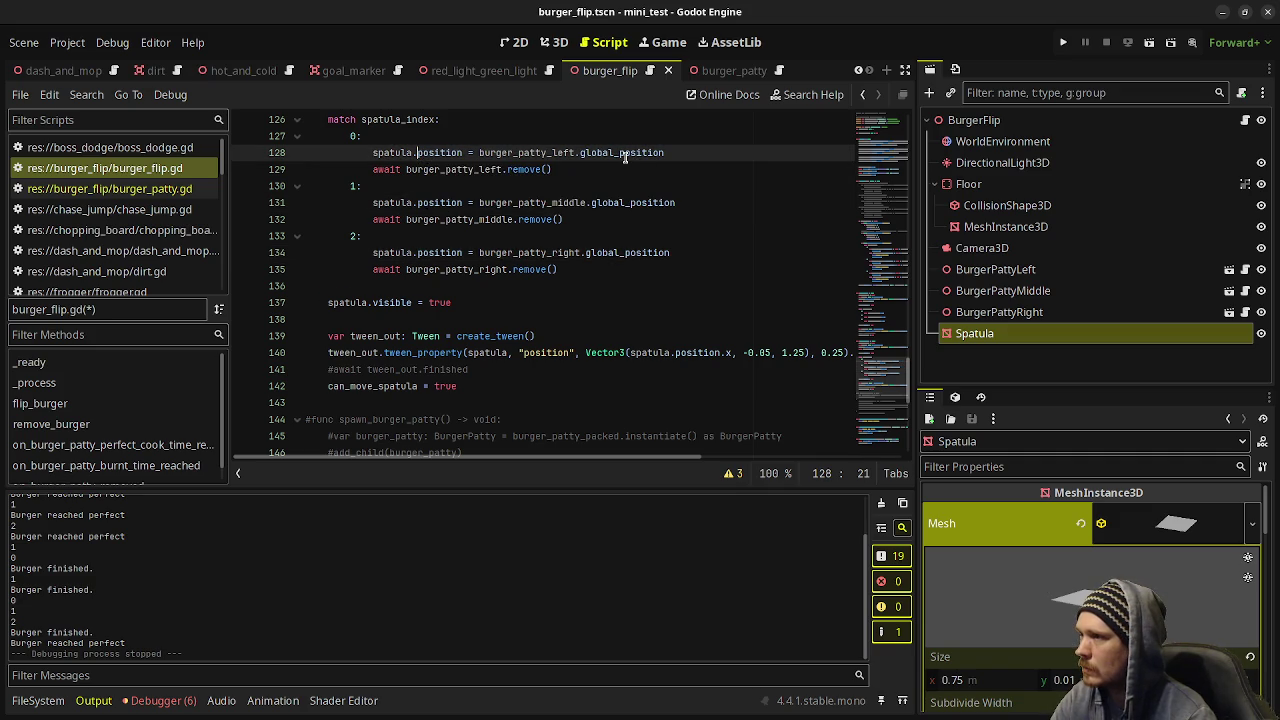
Use position instead of global_position for the left, middle and right patties, then save and rerun.
left_click_drag(623, 152, 580, 152)
key("BackSpace")
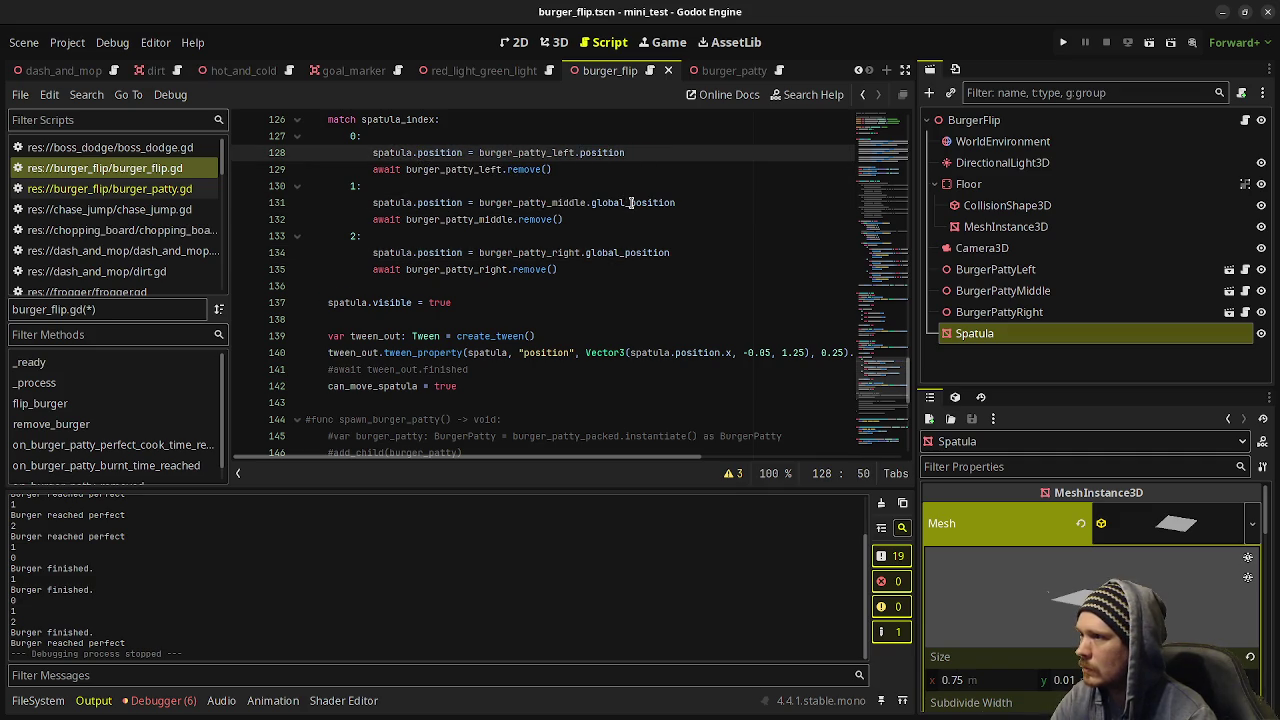
left_click_drag(630, 203, 591, 203)
key("BackSpace")
left_click_drag(623, 254, 589, 254)
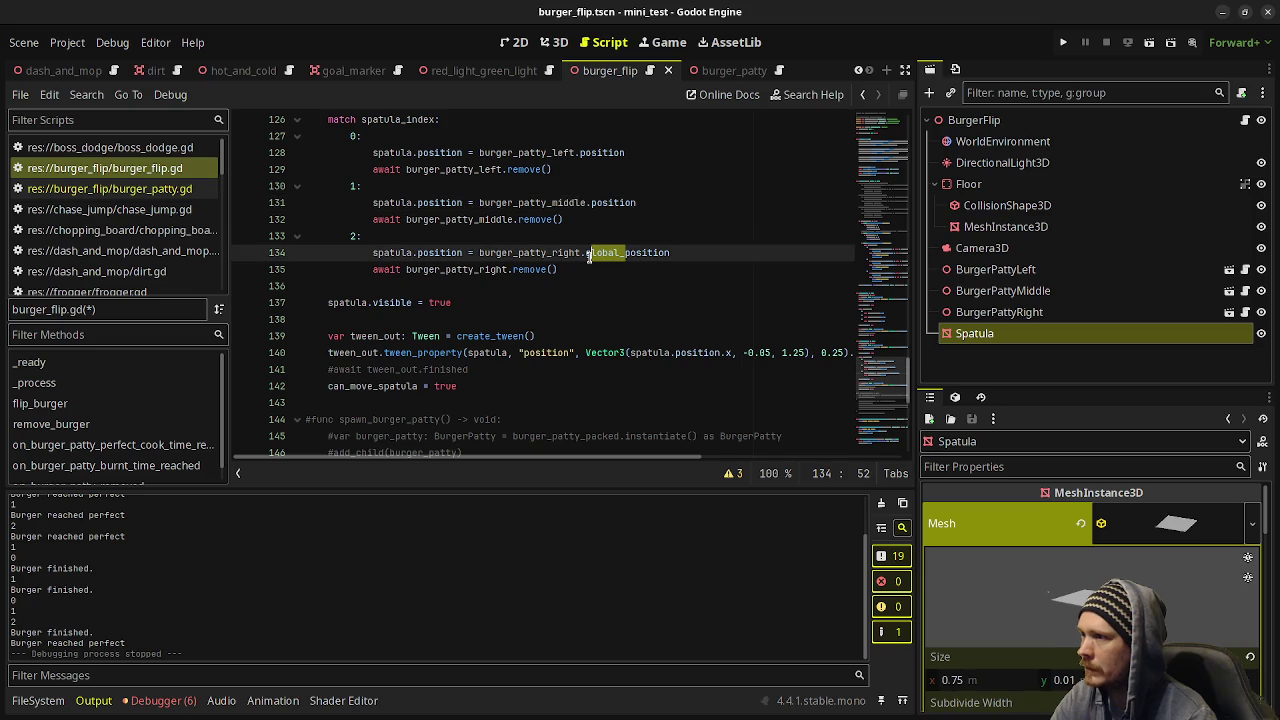
key("BackSpace")
key("ctrl+s")
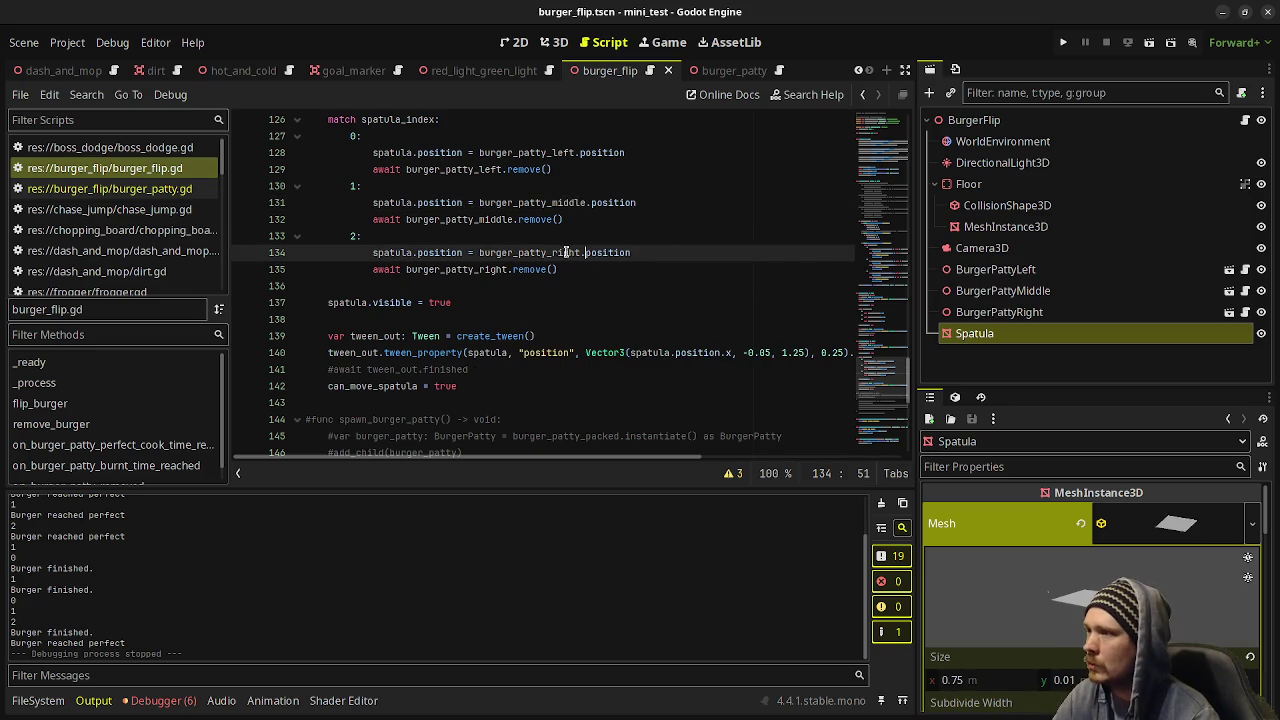
key("F6")
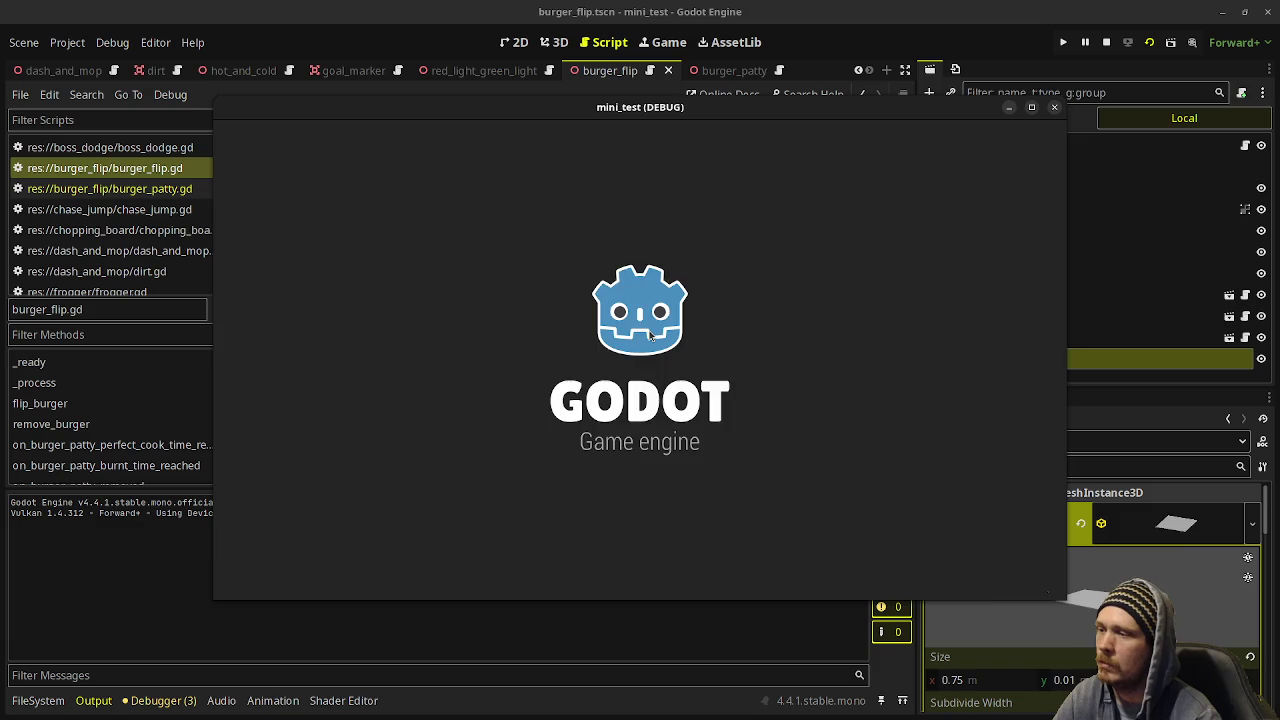
Flip the left, middle and right patties with the spatula.
key("Left")
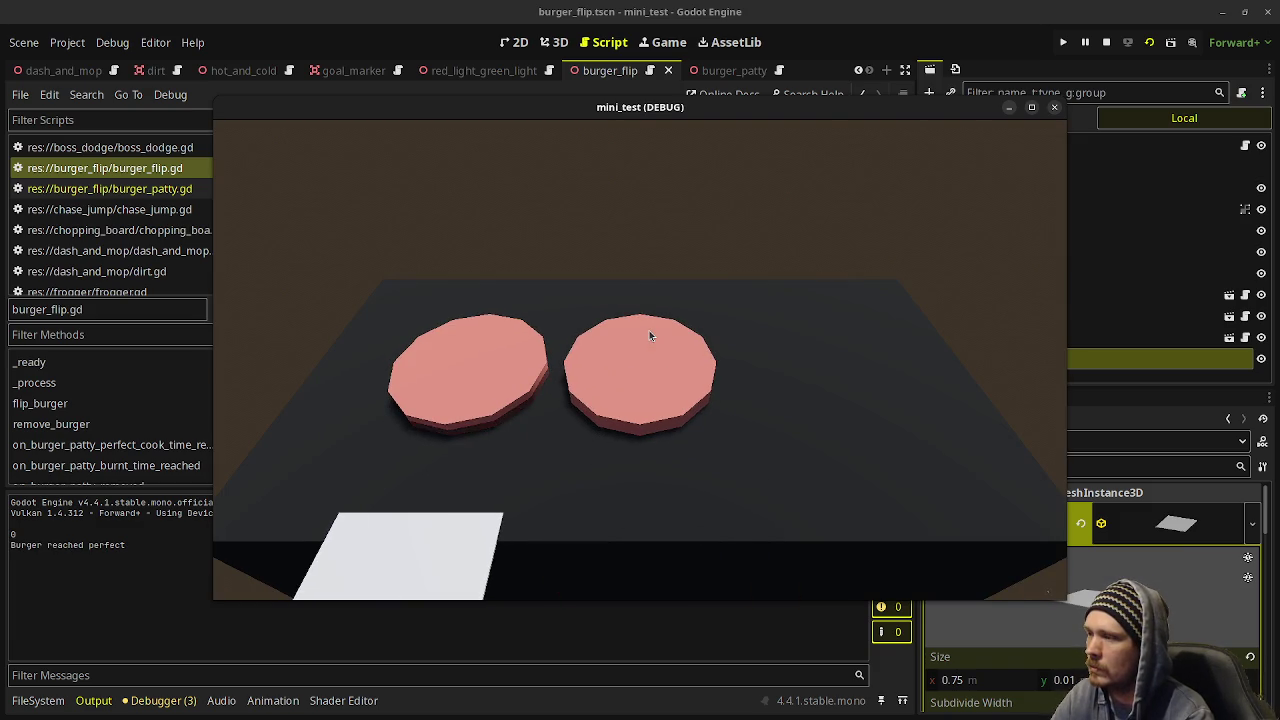
key("space")
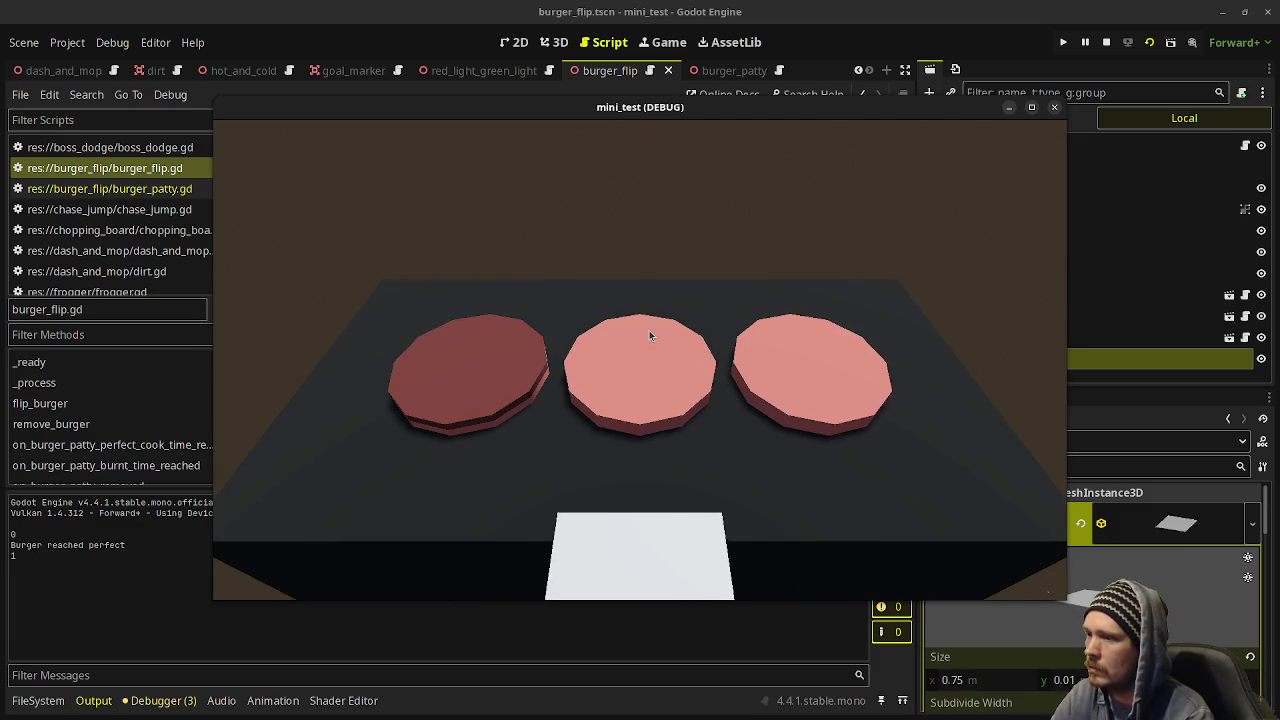
key("space")
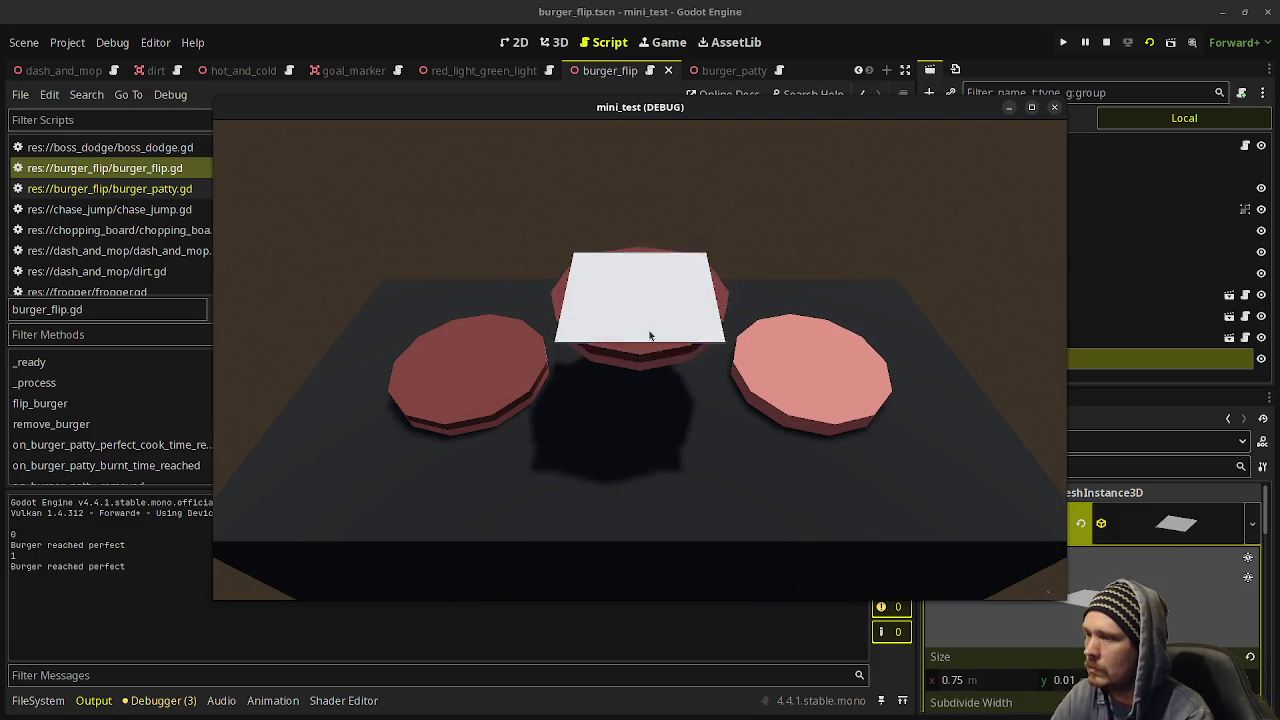
key("Right")
key("space")
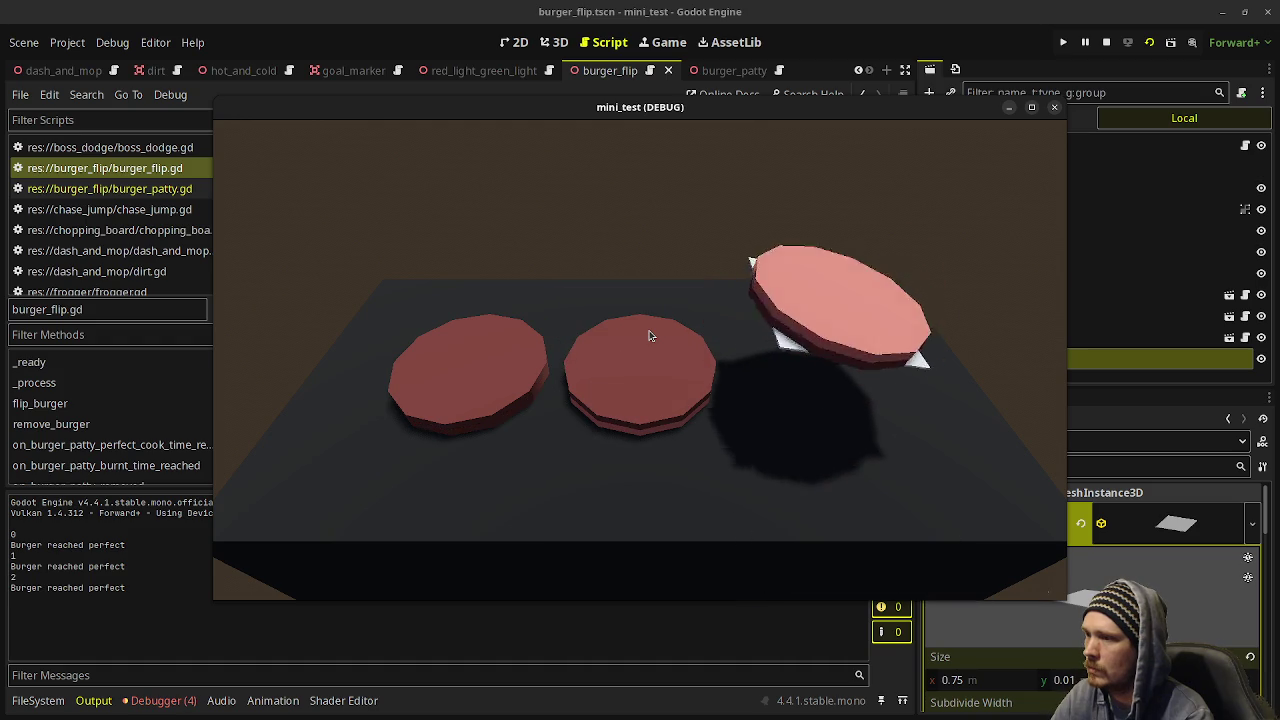
Remove the finished left and middle patties, then stop the game with F8.
key("Left")
key("Left")
key("space")
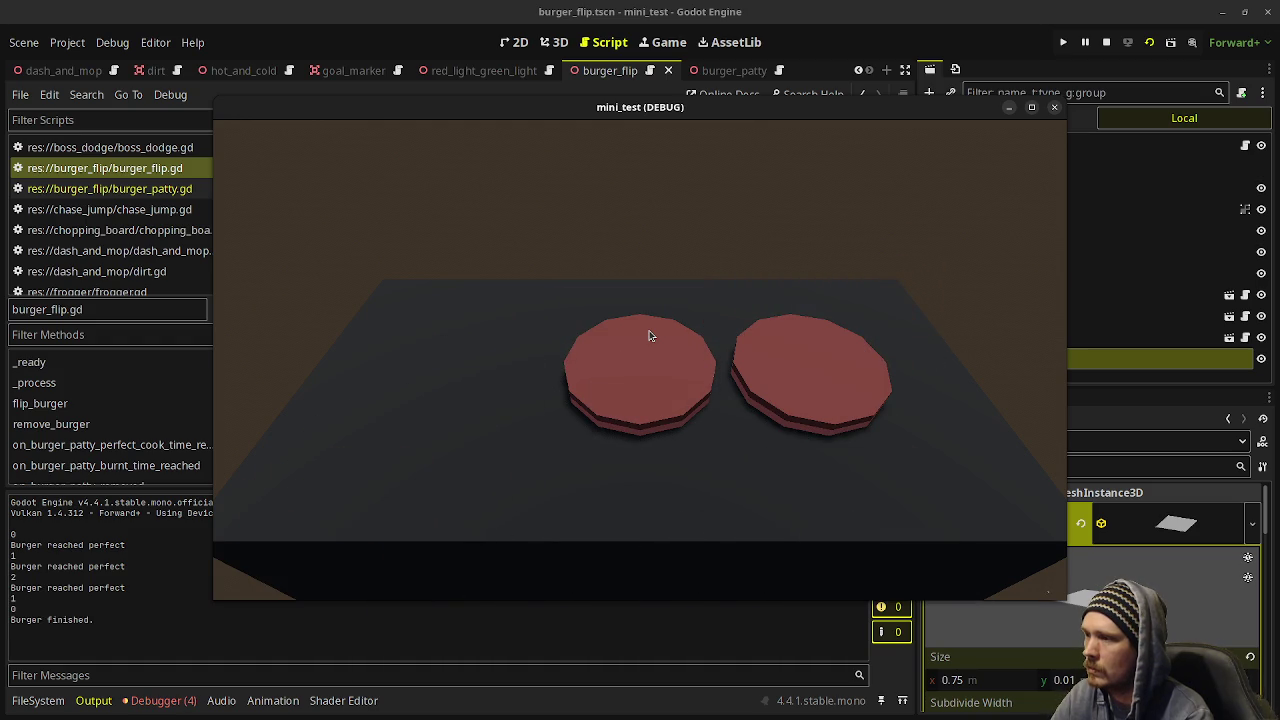
key("Right")
key("space")
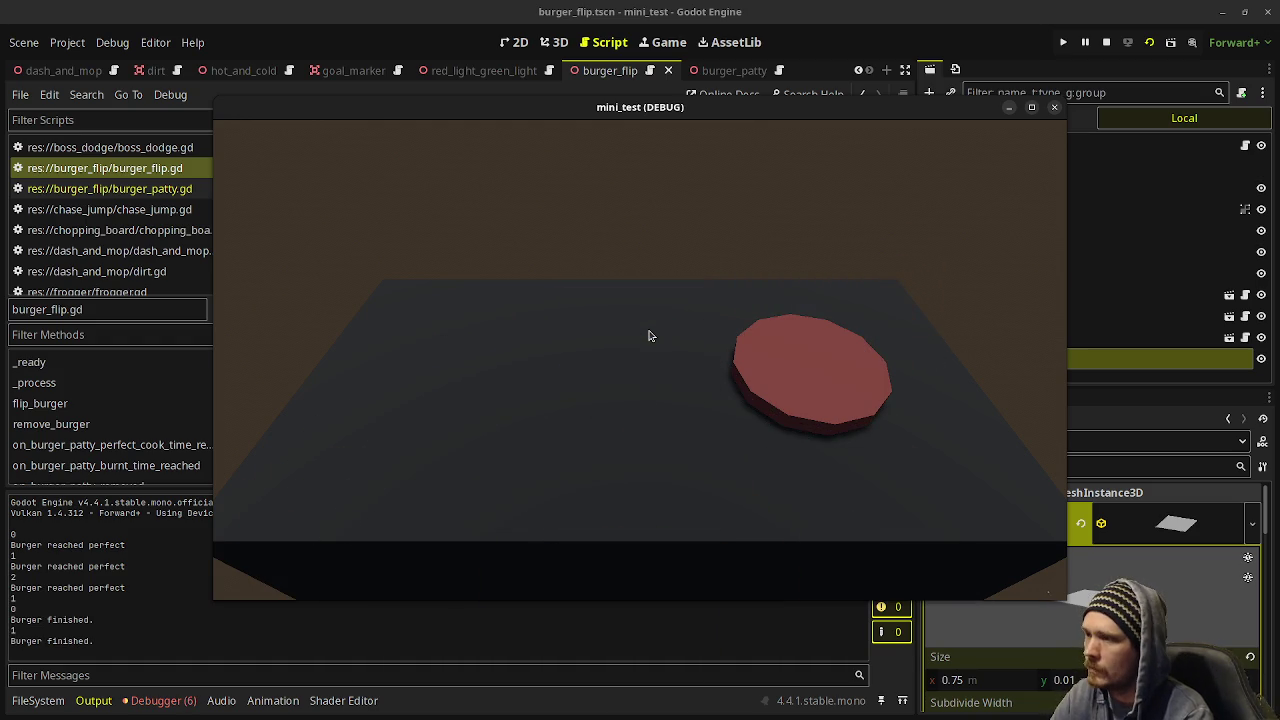
key("F8")
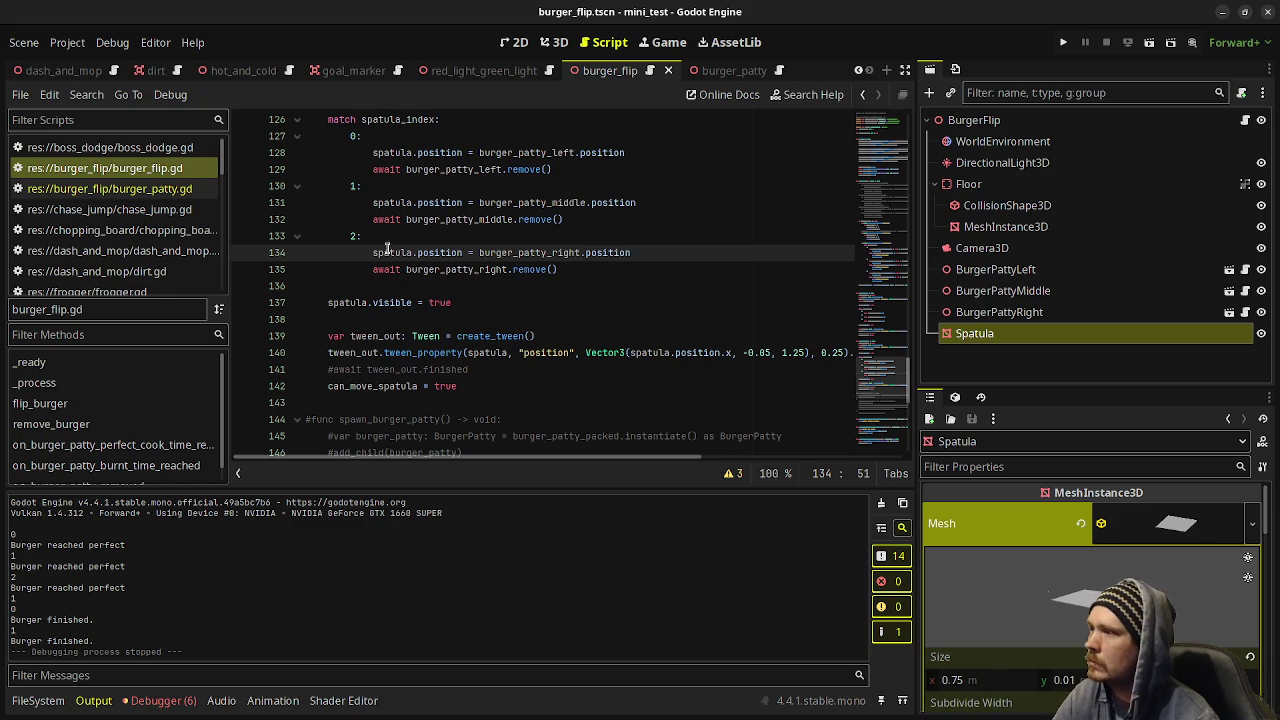
Move each patty's 'await …remove()' line above its spatula.position line, save, and rerun the scene.
key("alt+Down")
key("Up")
key("Up")
key("Up")
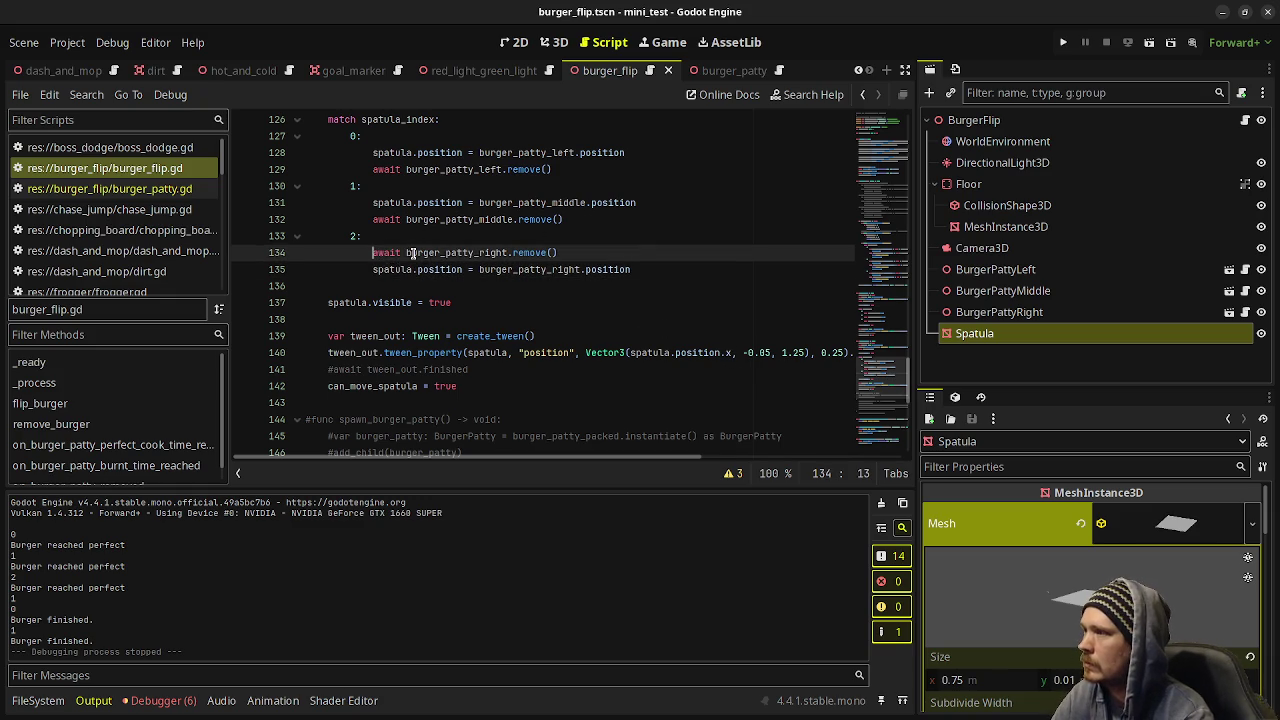
key("alt+Down")
key("Up")
key("Up")
key("Up")
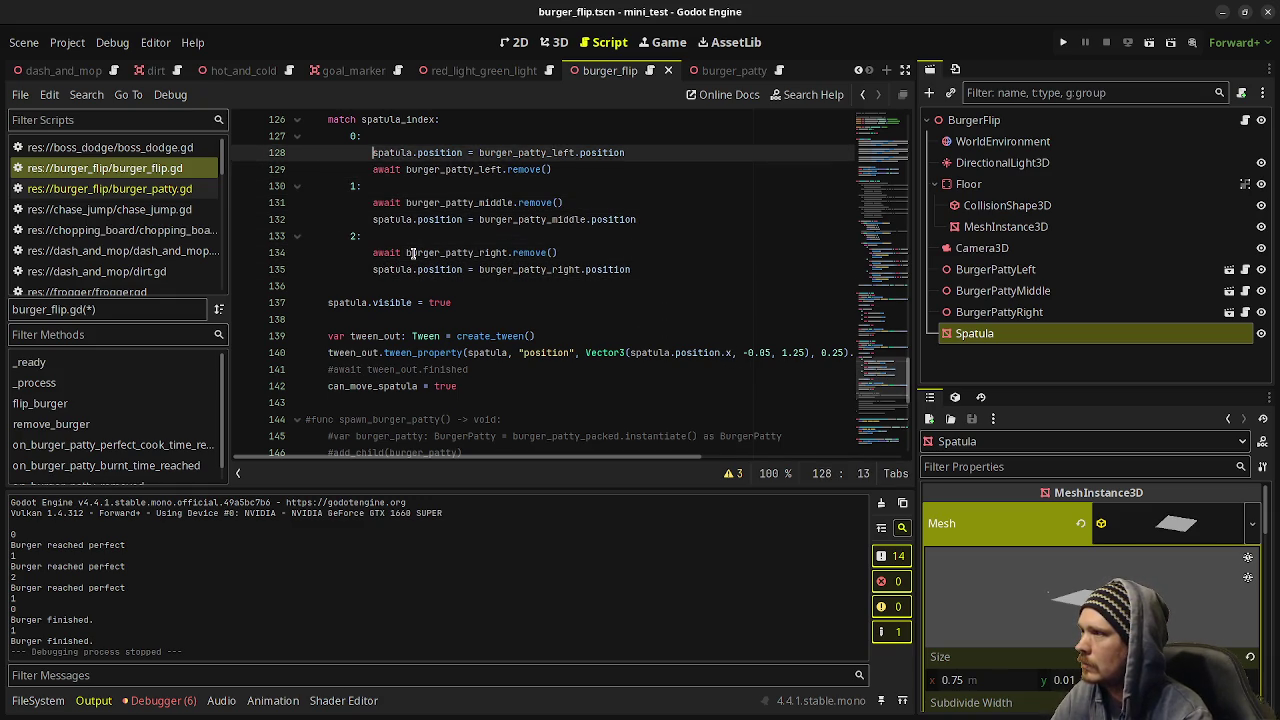
key("alt+Down")
key("ctrl+s")
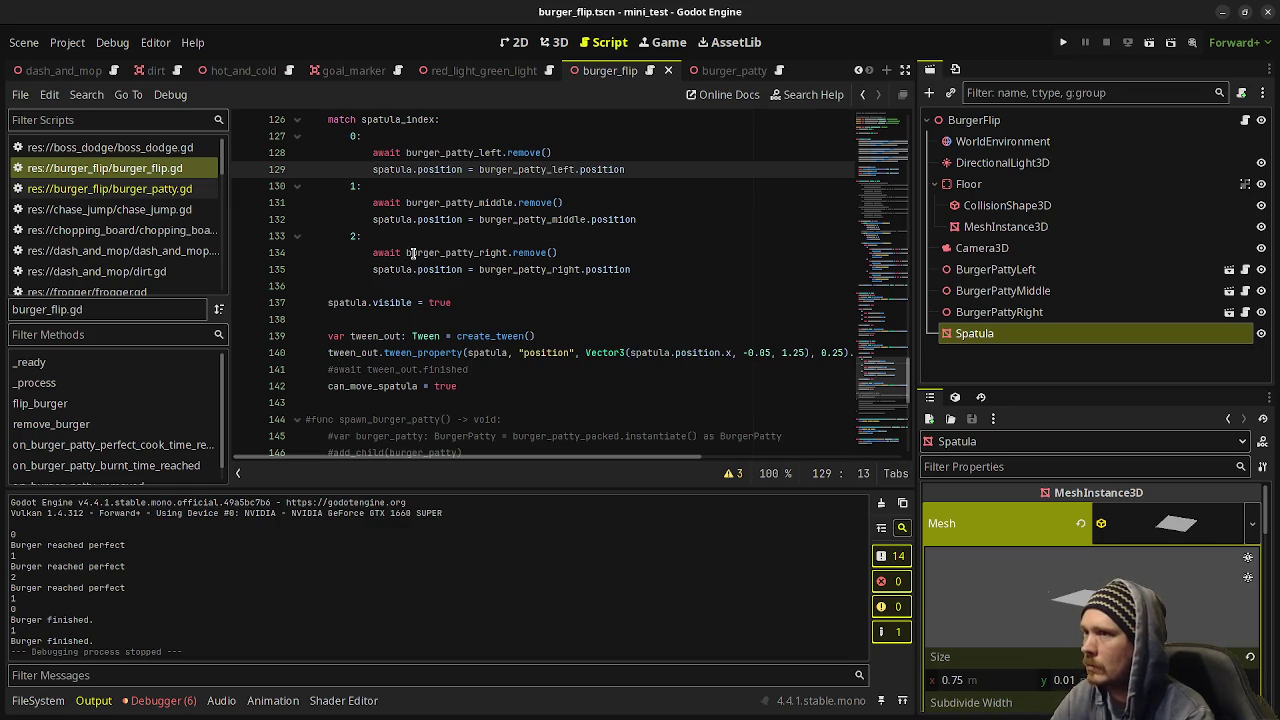
key("F6")
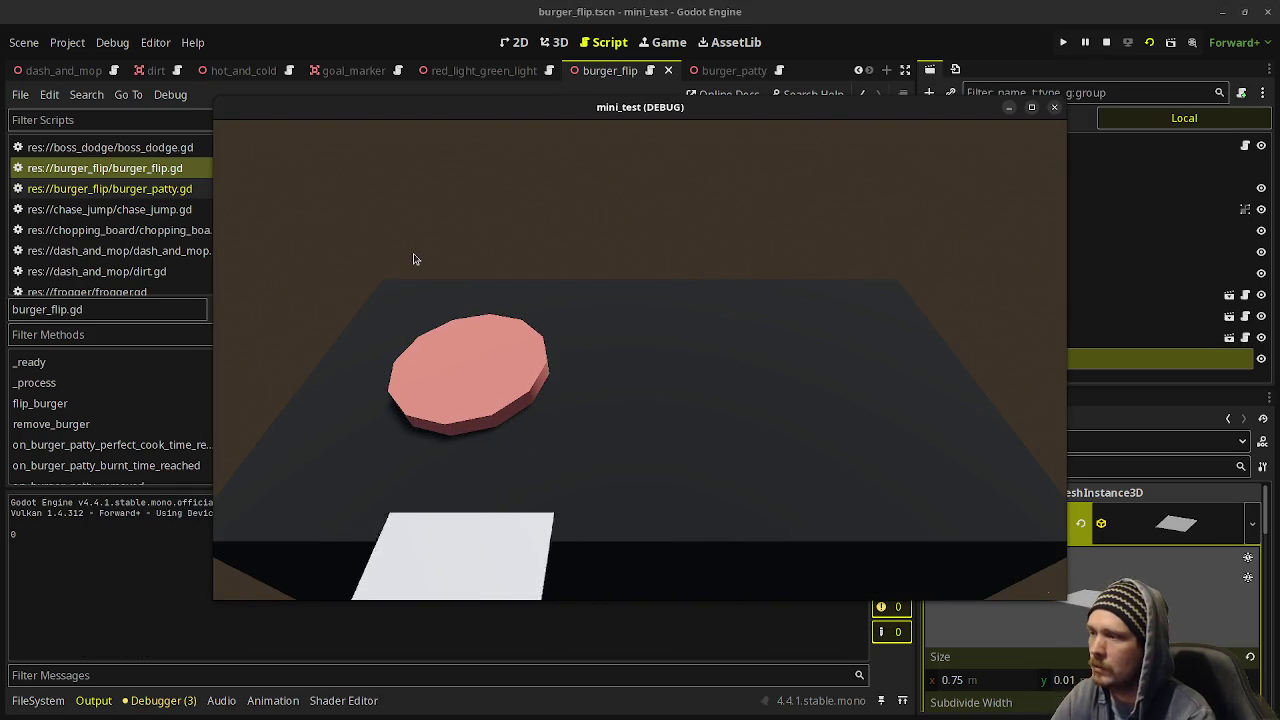
Flip the left, middle and right patties with the spatula.
key("Left")
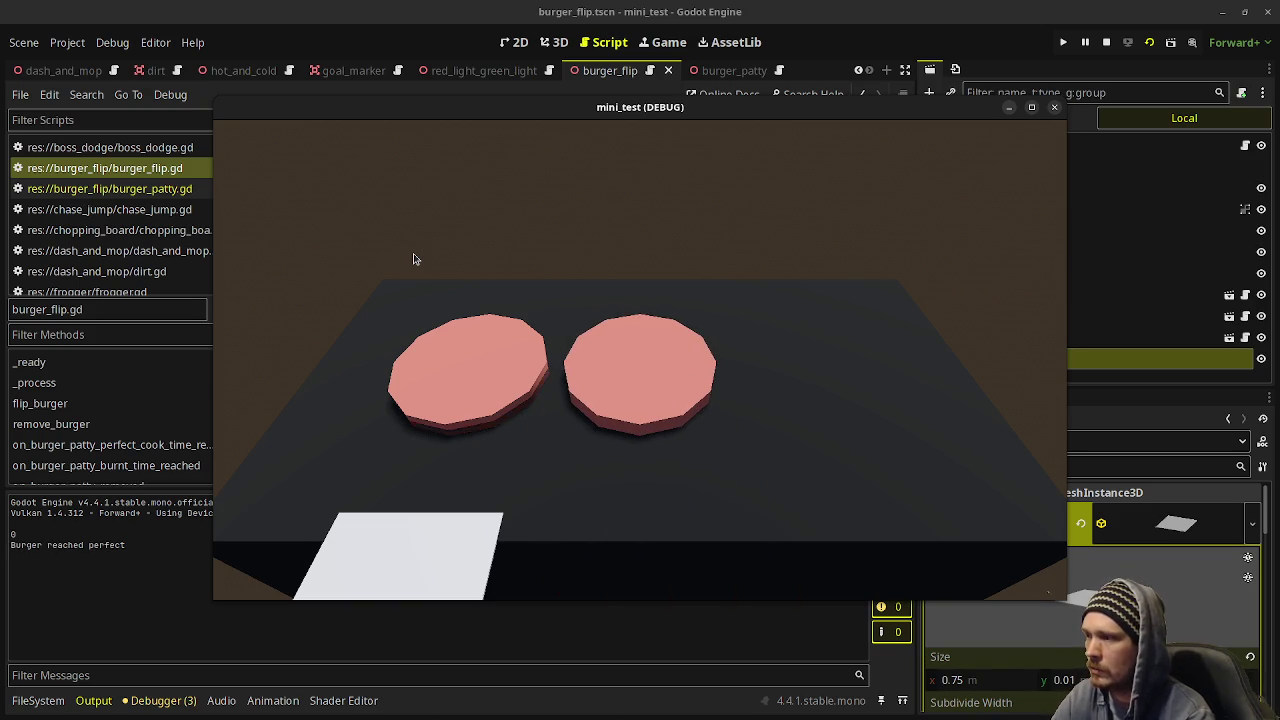
key("space")
key("Right")
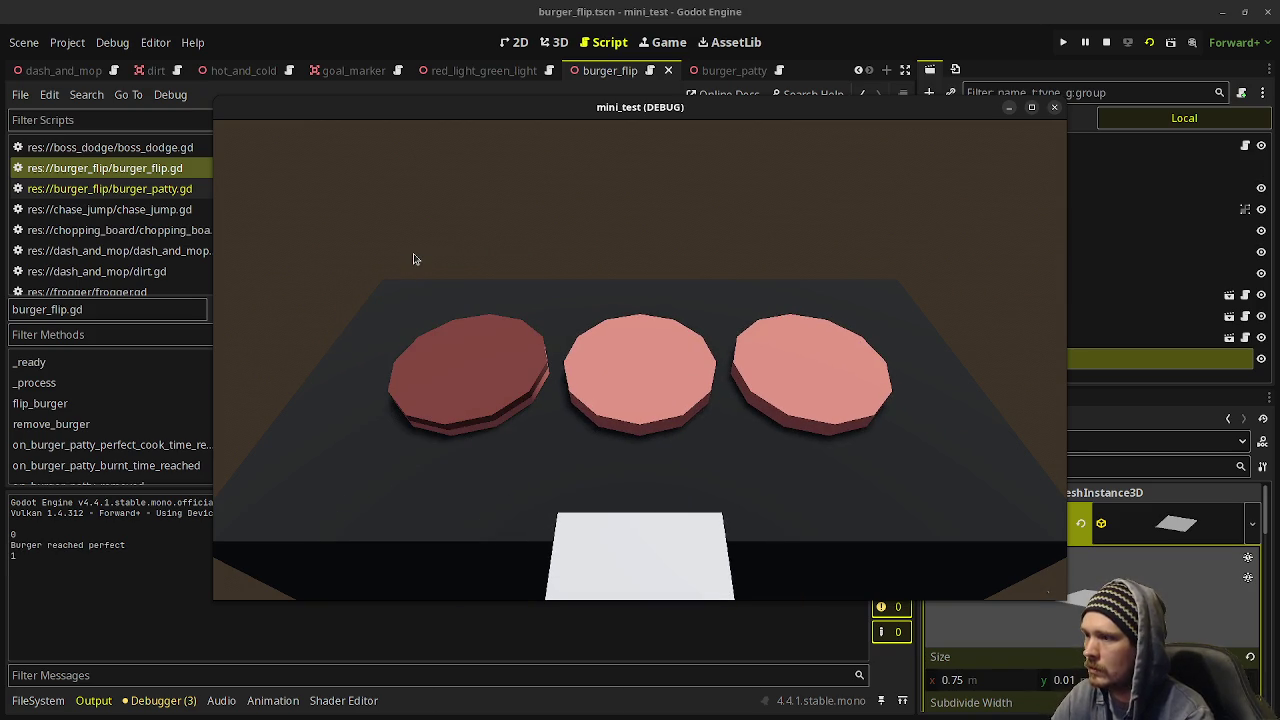
key("Right")
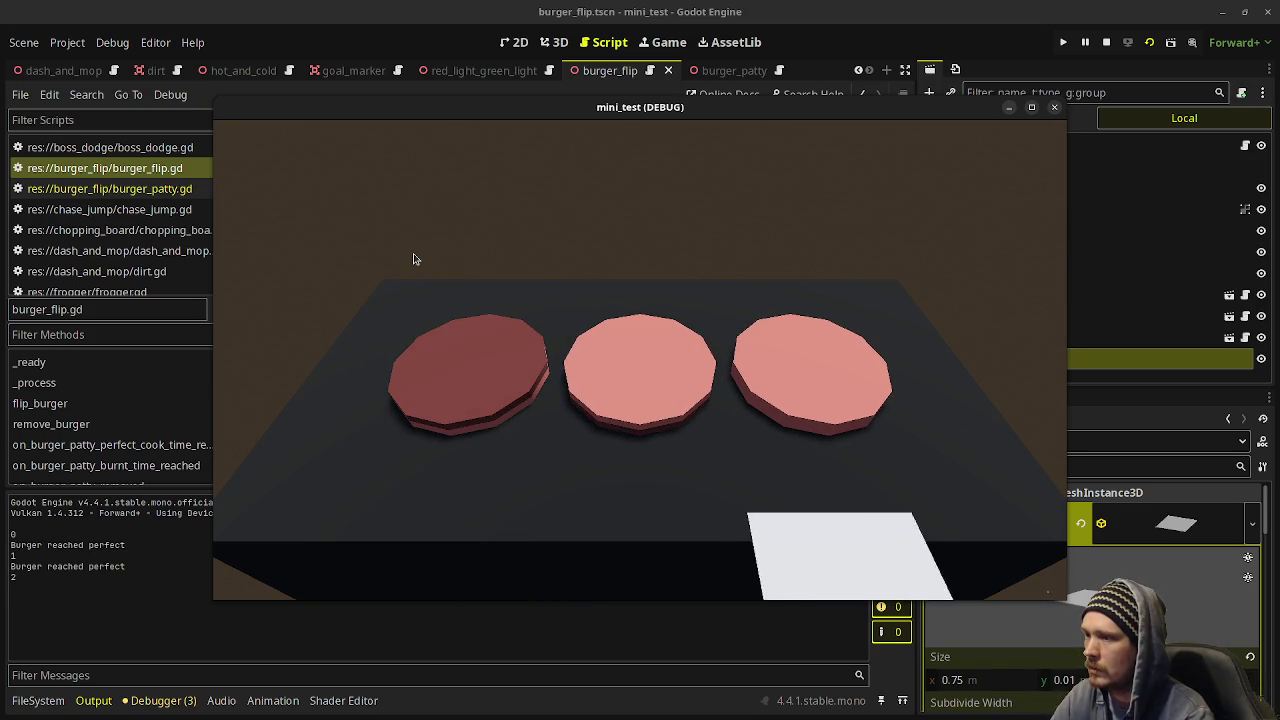
key("Left")
key("space")
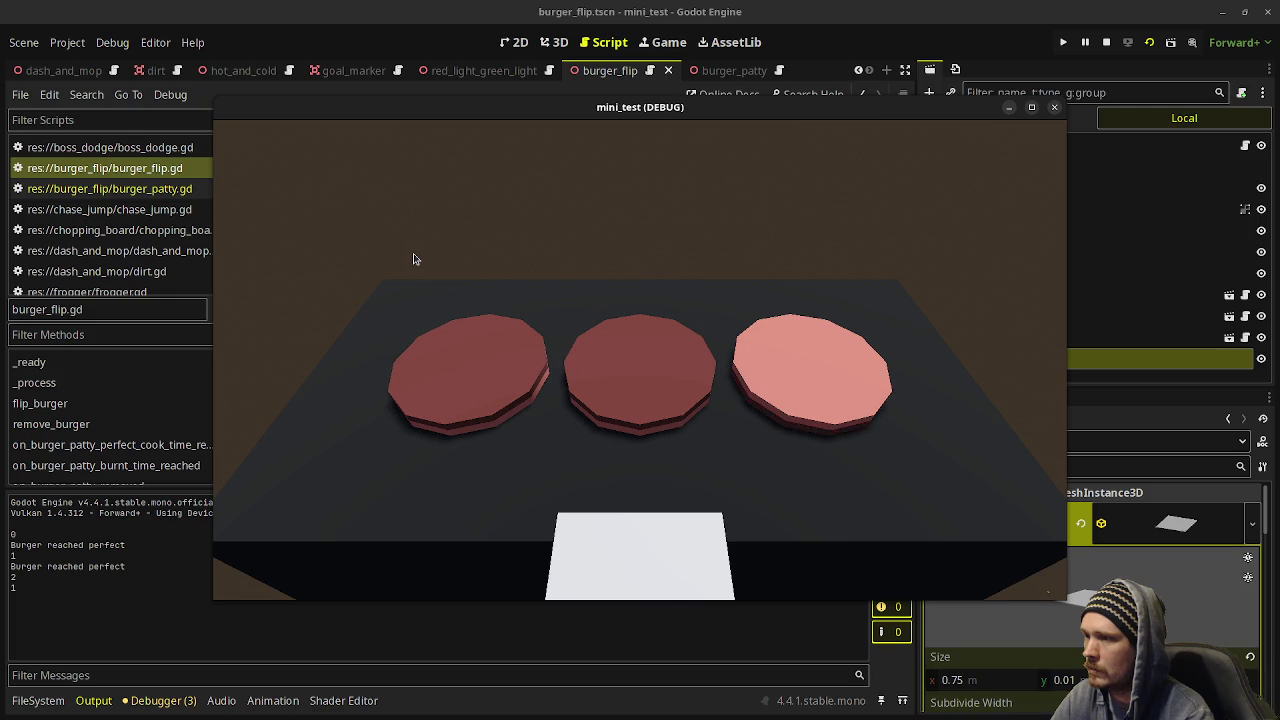
key("Right")
key("space")
Remove the burnt left patty, the finished middle patty and the burnt right patty.
key("Left")
key("Left")
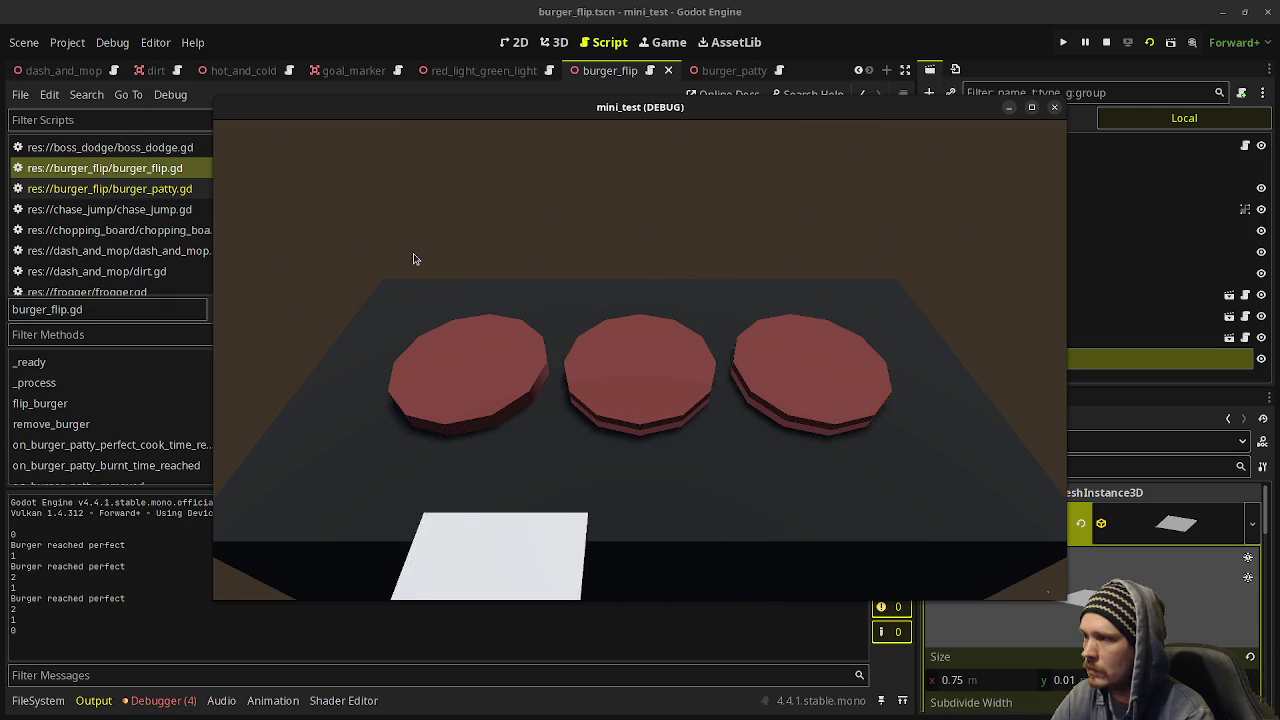
key("space")
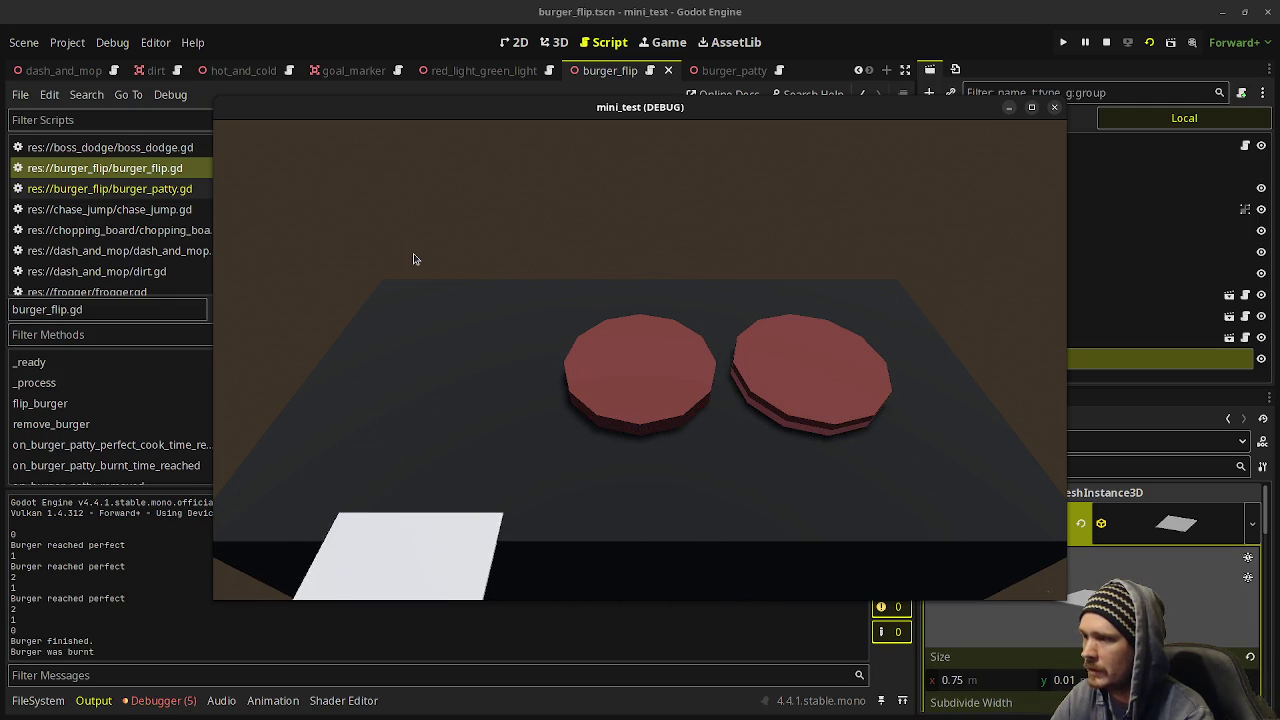
key("Right")
key("space")
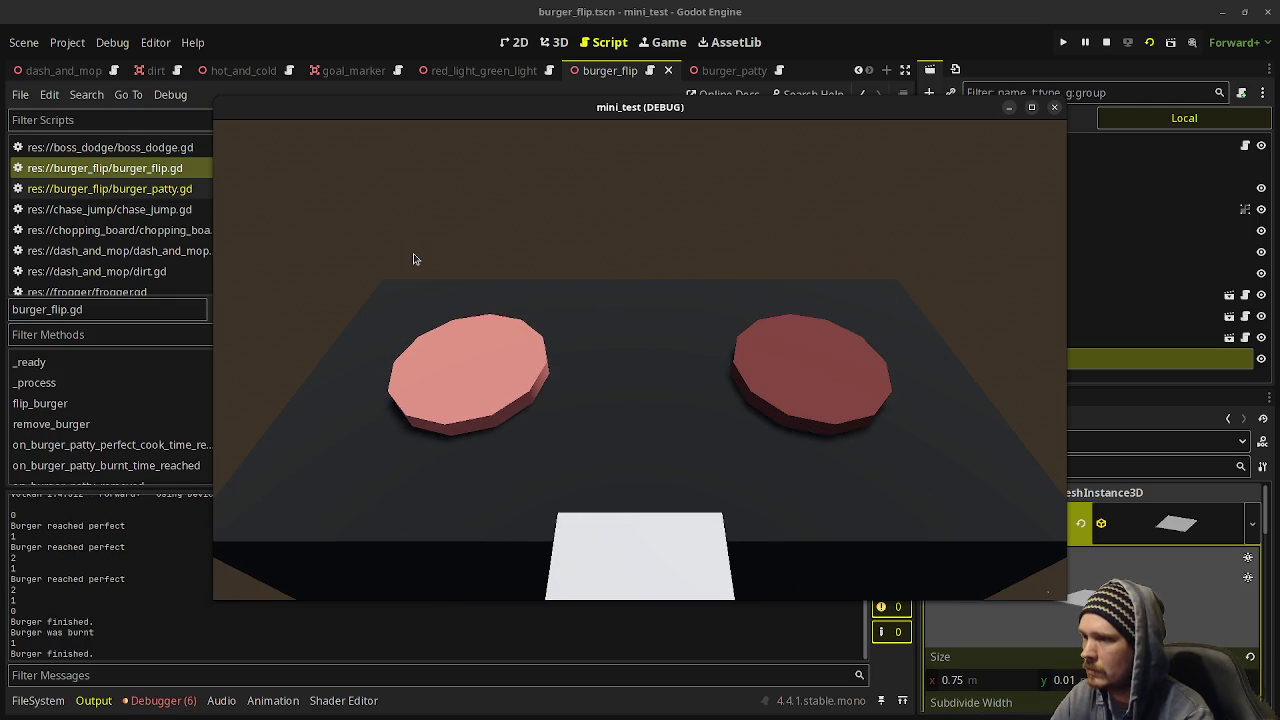
key("Right")
key("space")
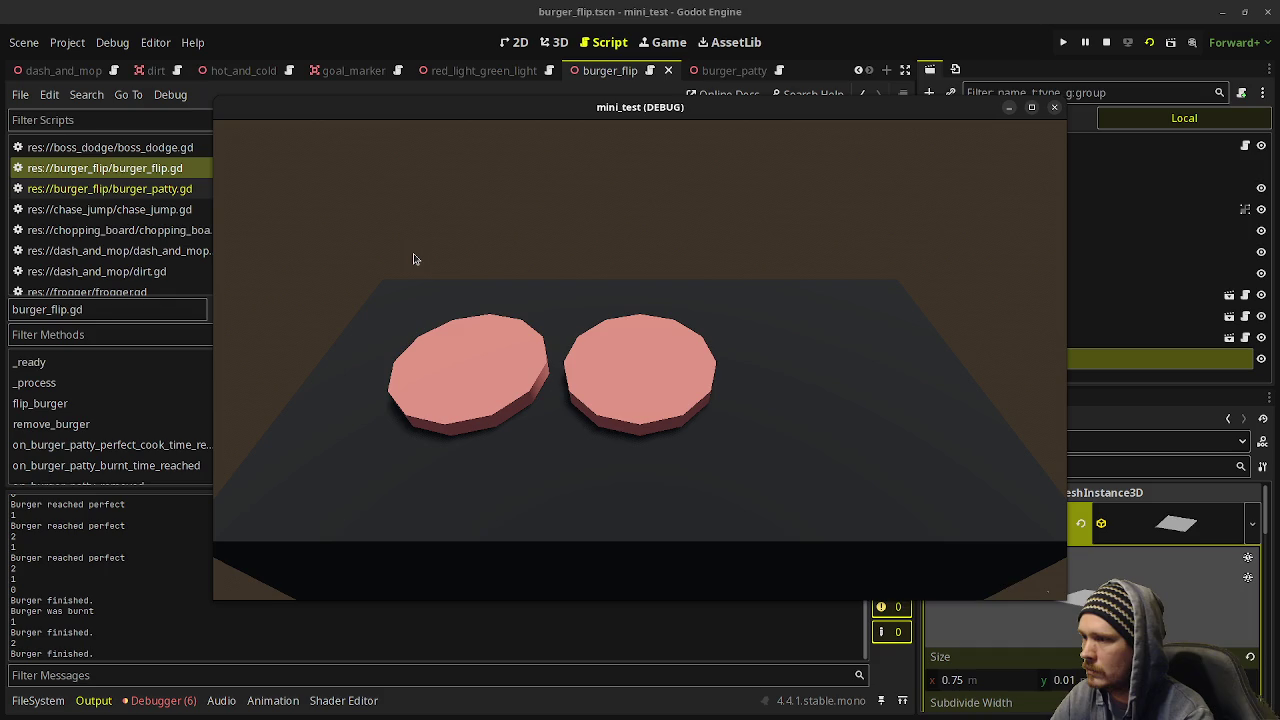
Flip the new left, middle and right patties.
key("Left")
key("Left")
key("space")
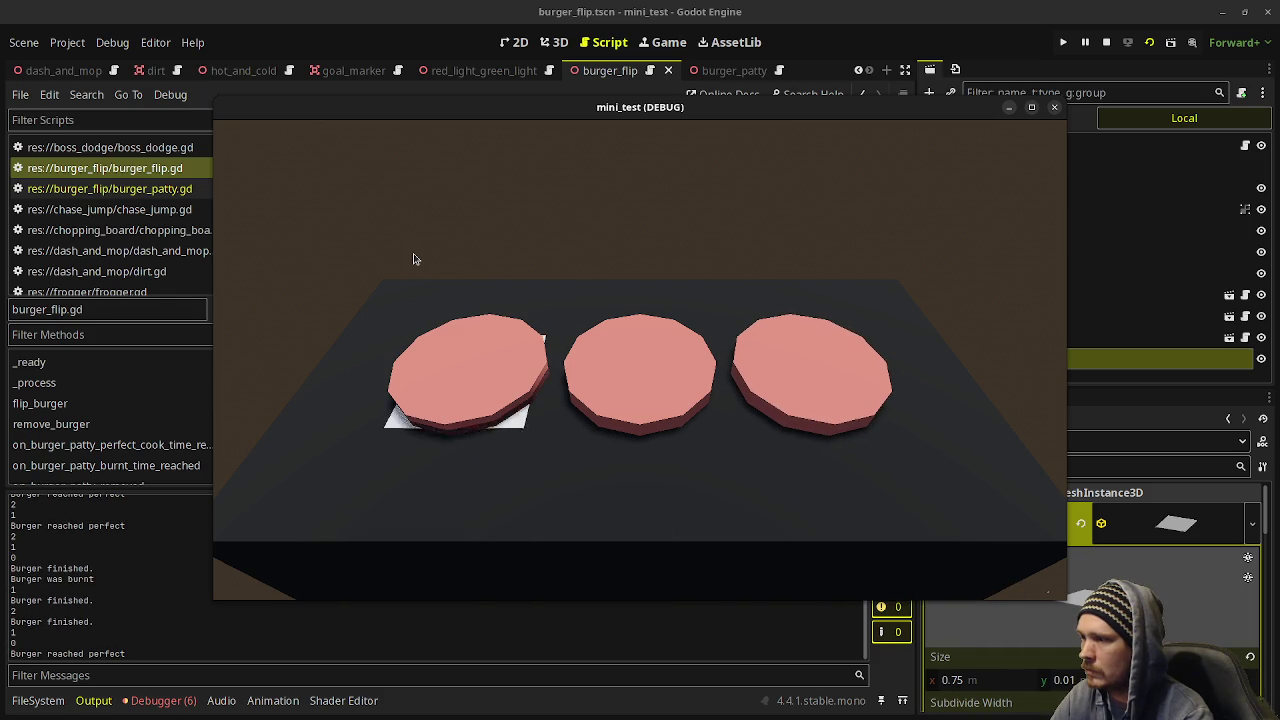
key("Right")
key("space")
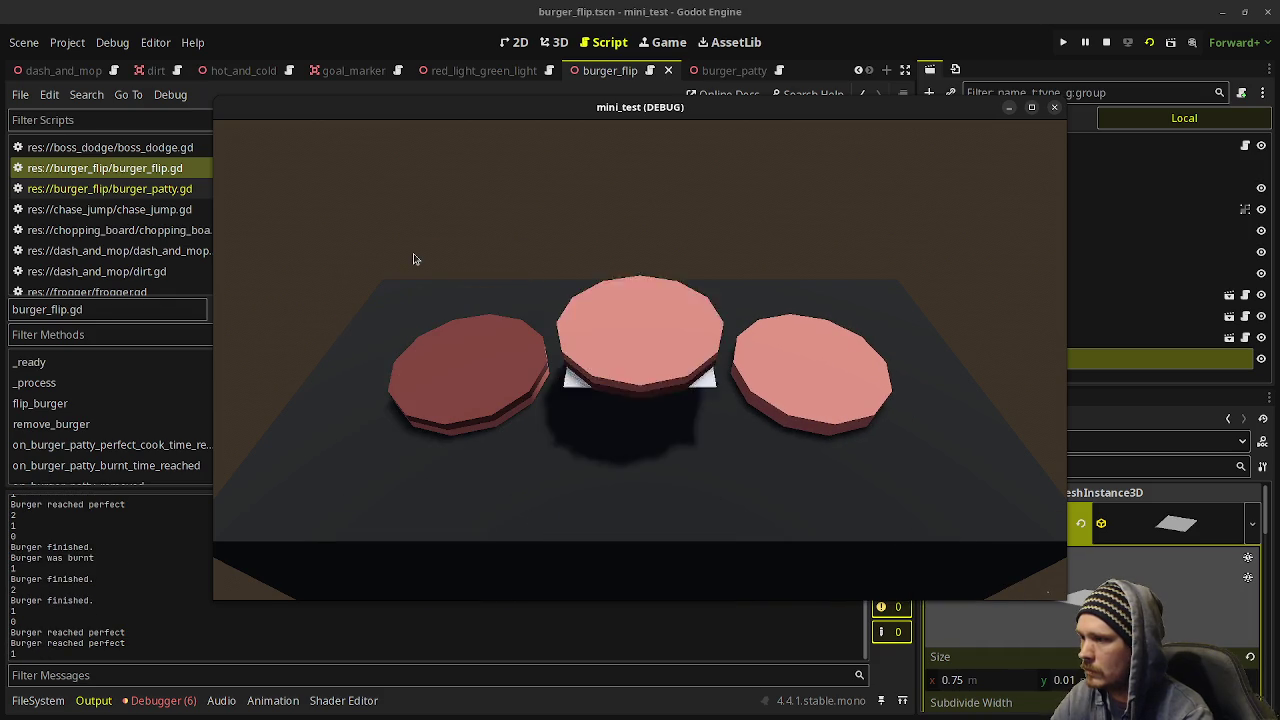
key("Right")
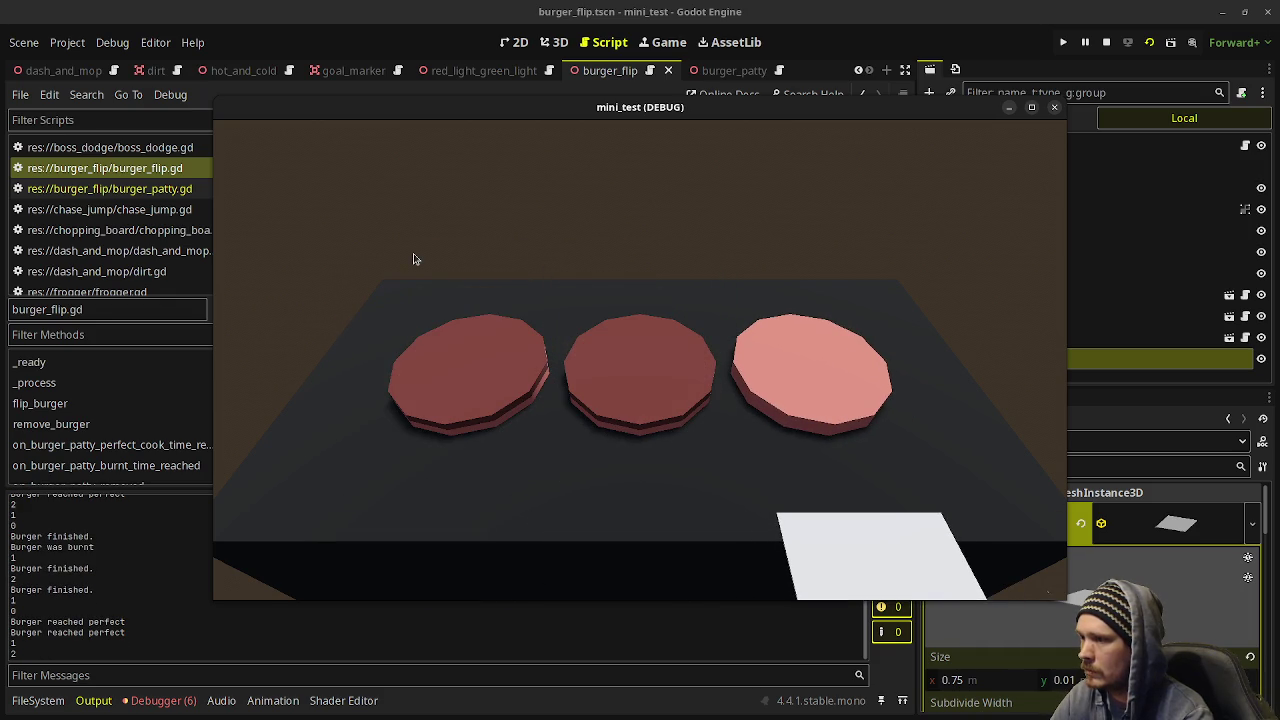
key("space")
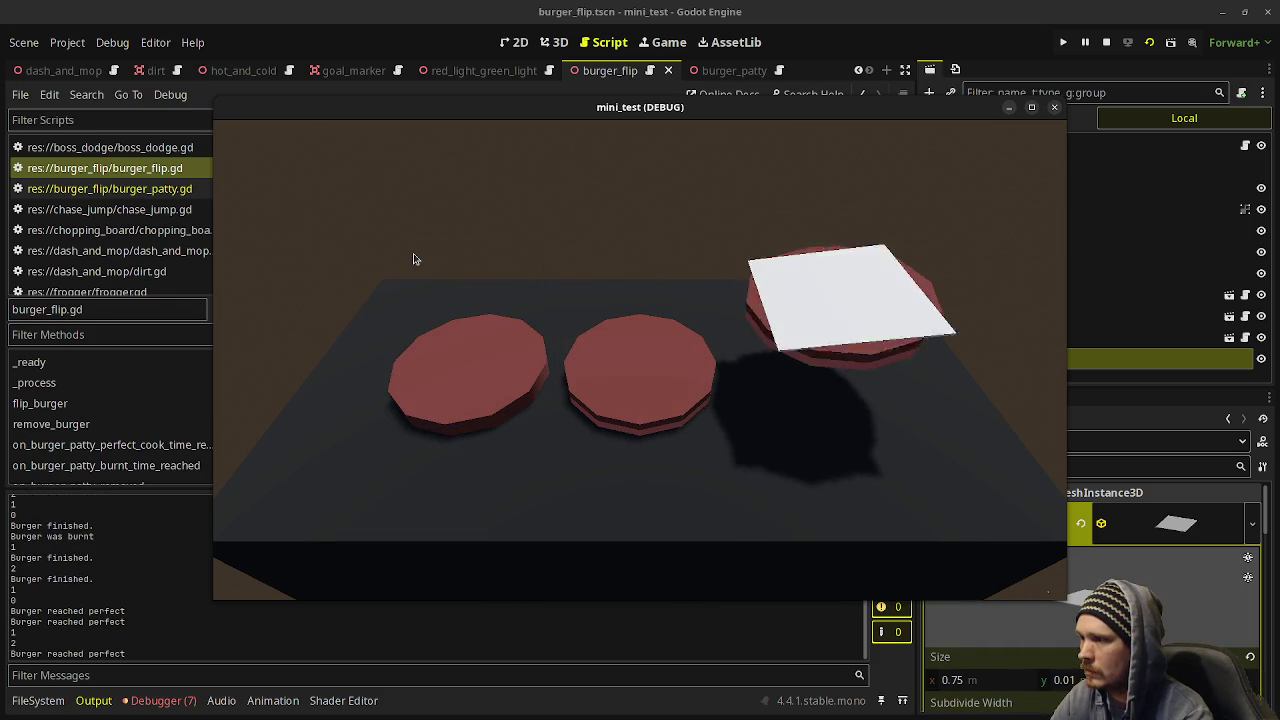
Remove the finished left and right patties, then bring the spatula under the middle patty.
key("Left")
key("Left")
key("space")
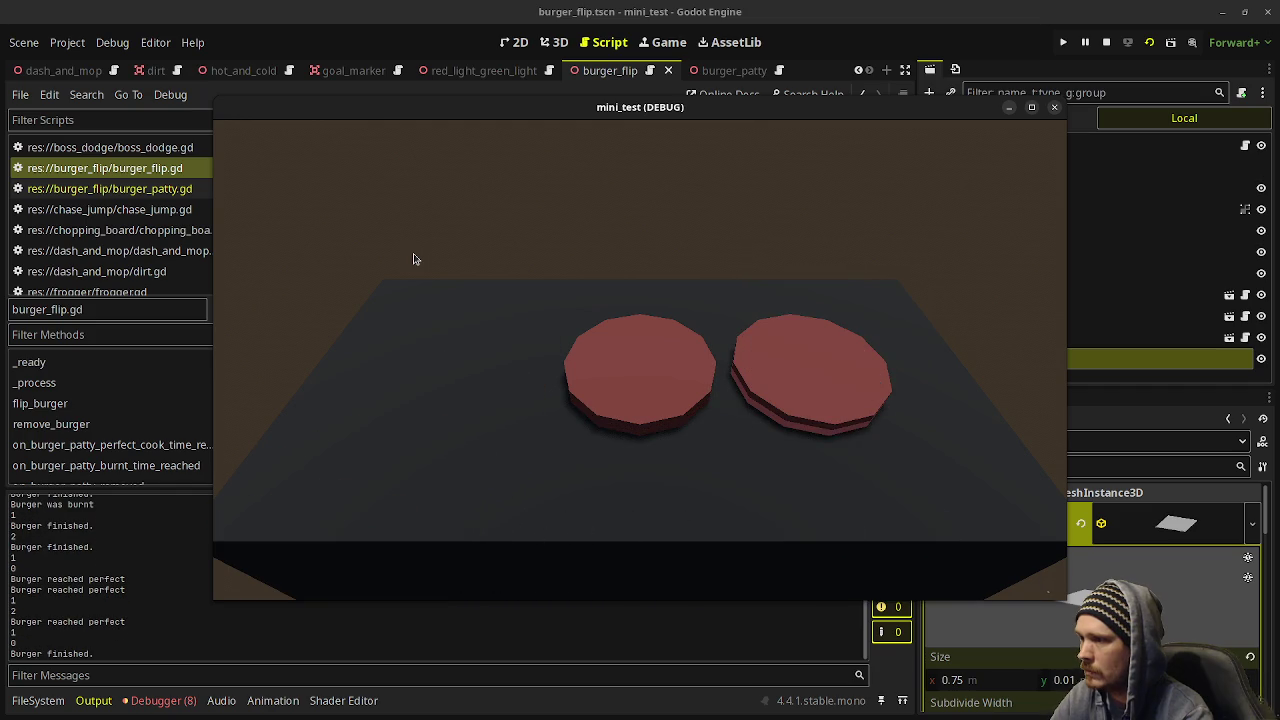
key("space")
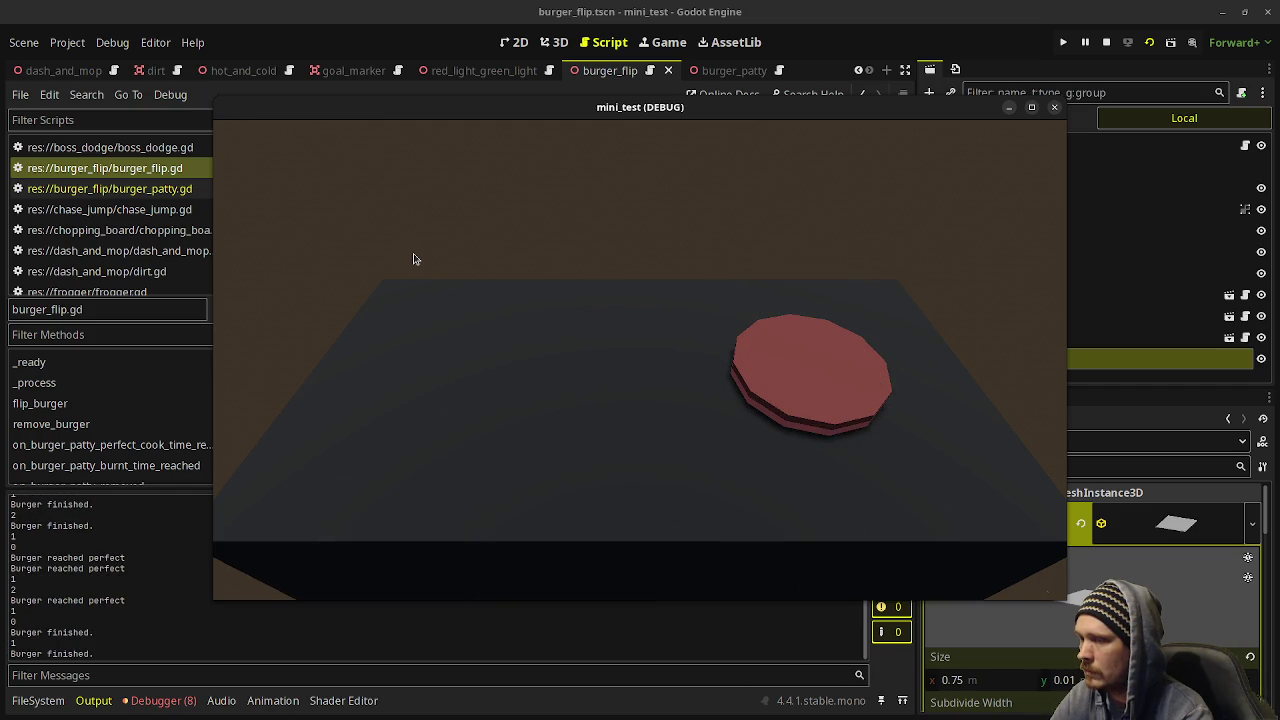
key("Right")
key("space")
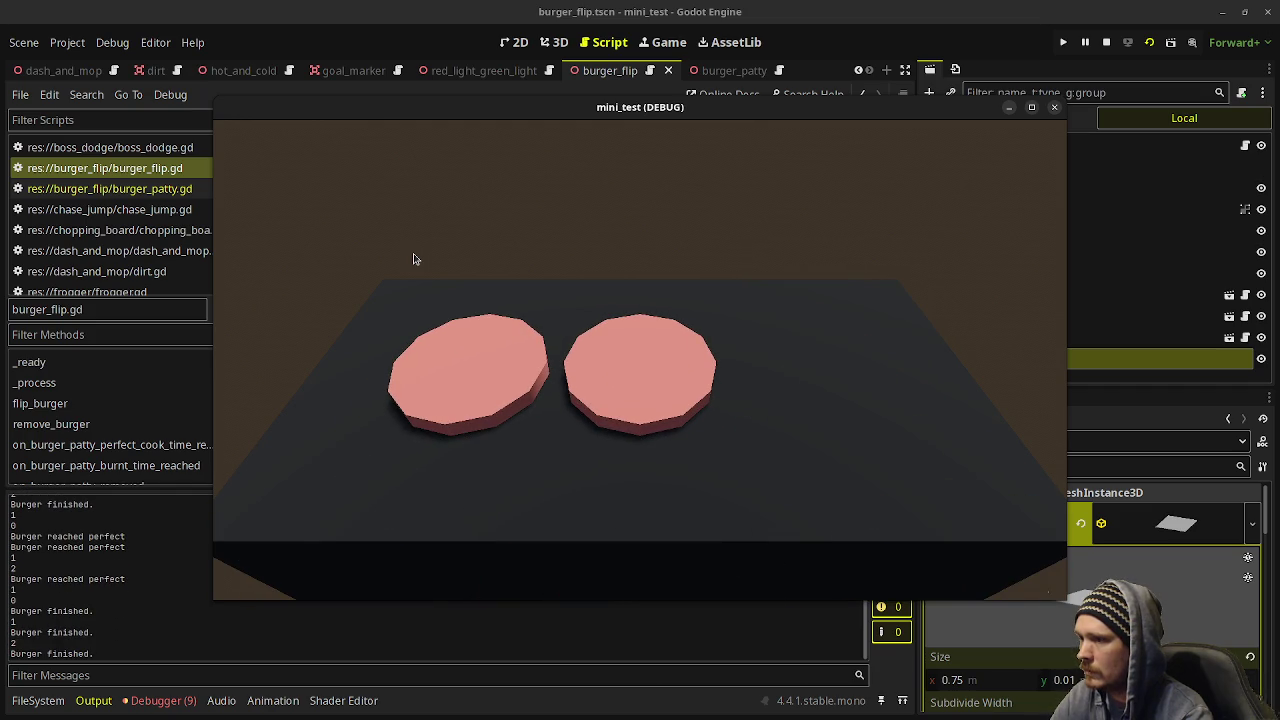
key("Left")
key("Left")
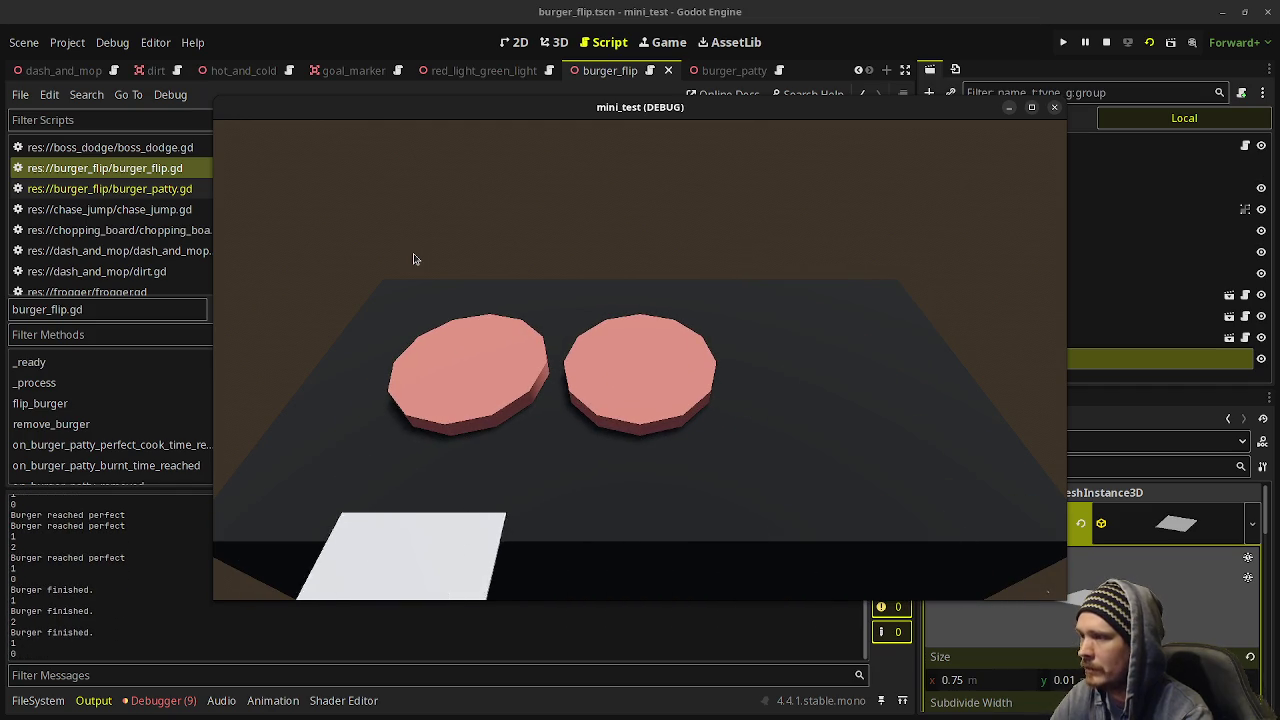
key("Right")
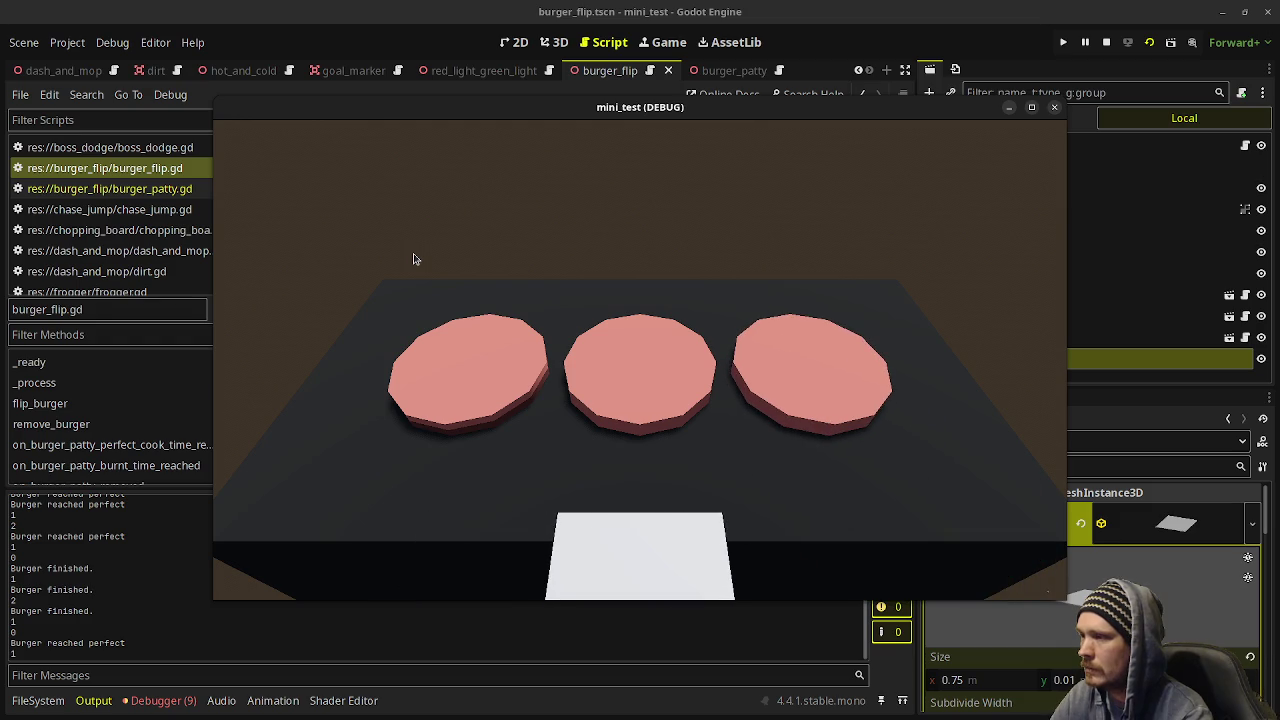
key("space")
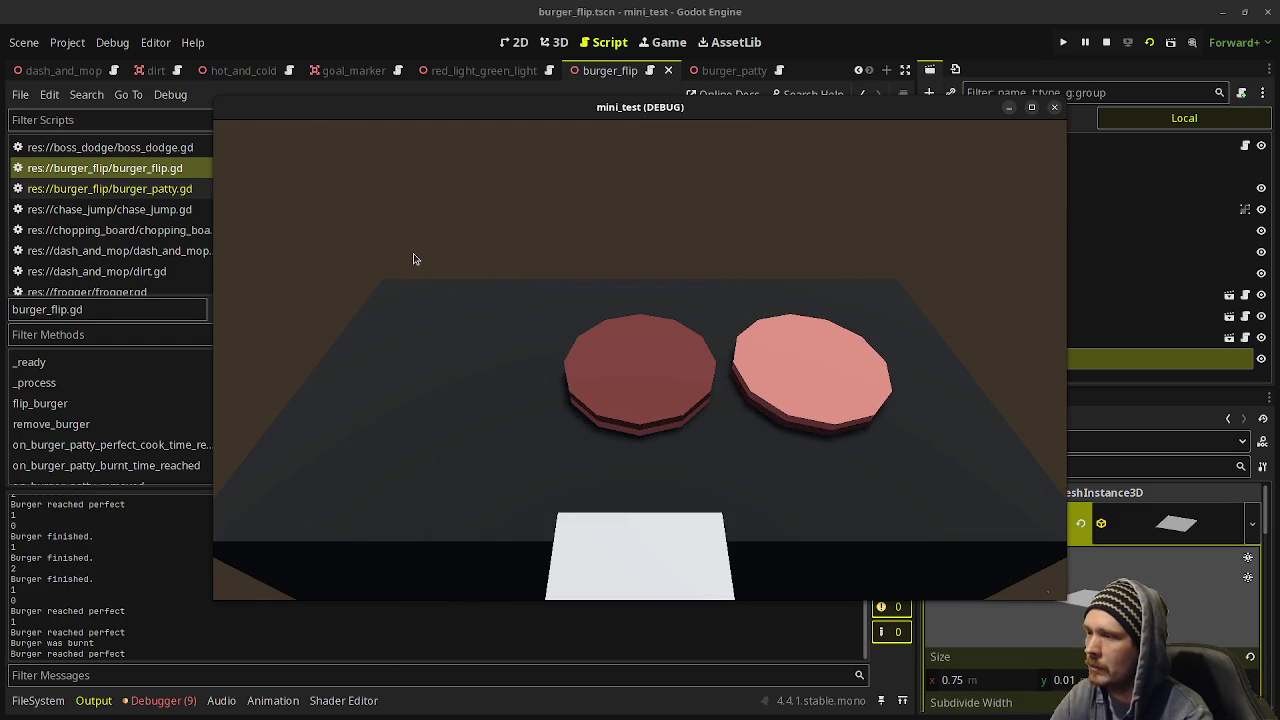
Stop the game and locate the burnt patty removal line in the burnt handler.
left_click(1107, 43)
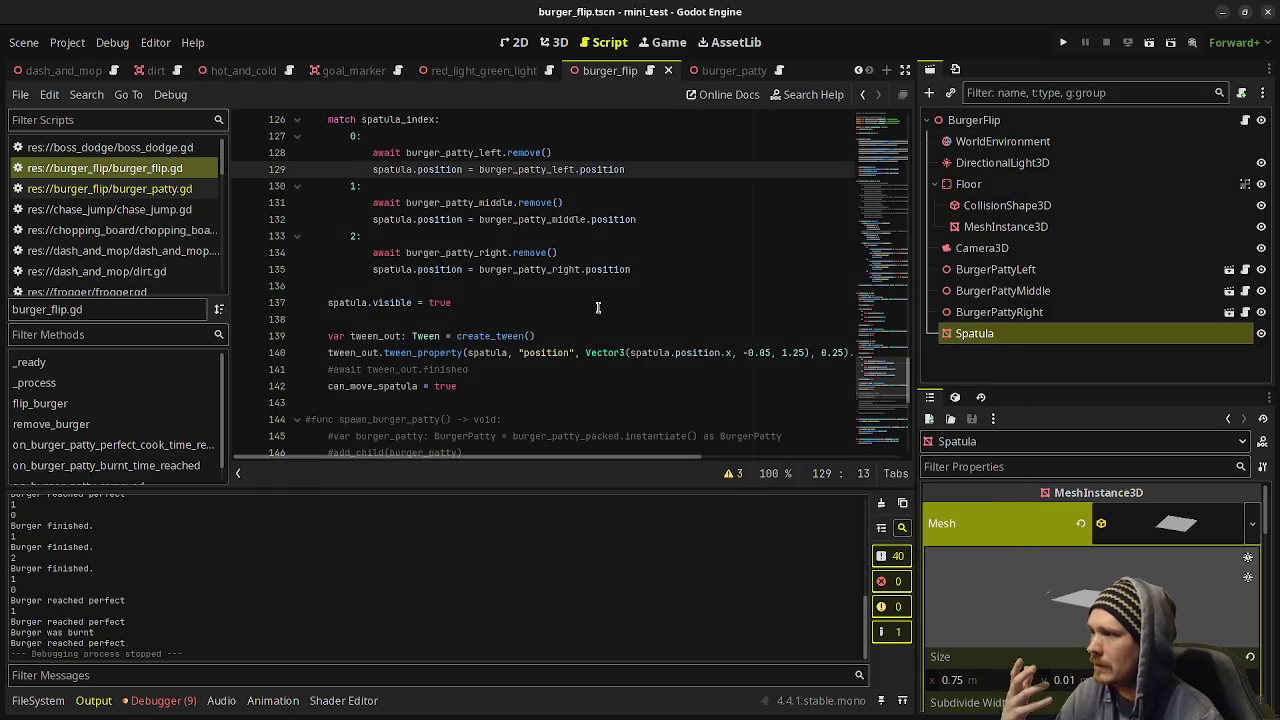
scroll(597, 302, "up", 5)
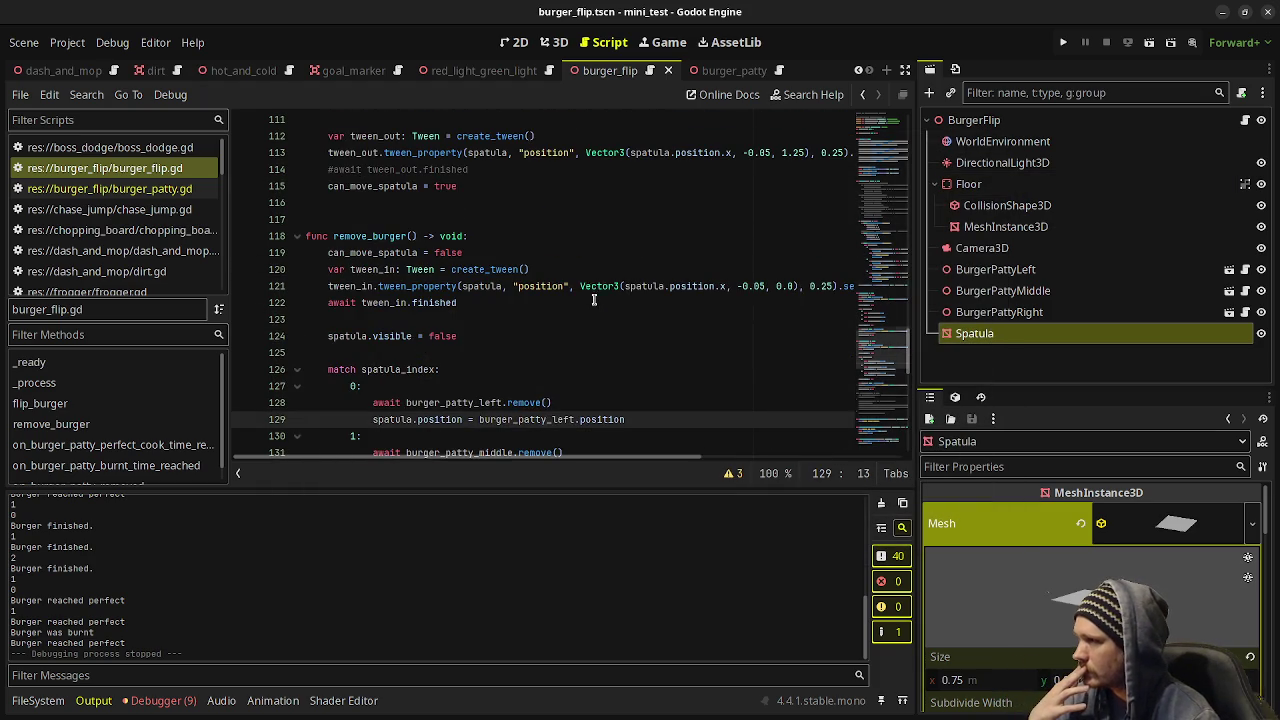
scroll(585, 290, "down", 13)
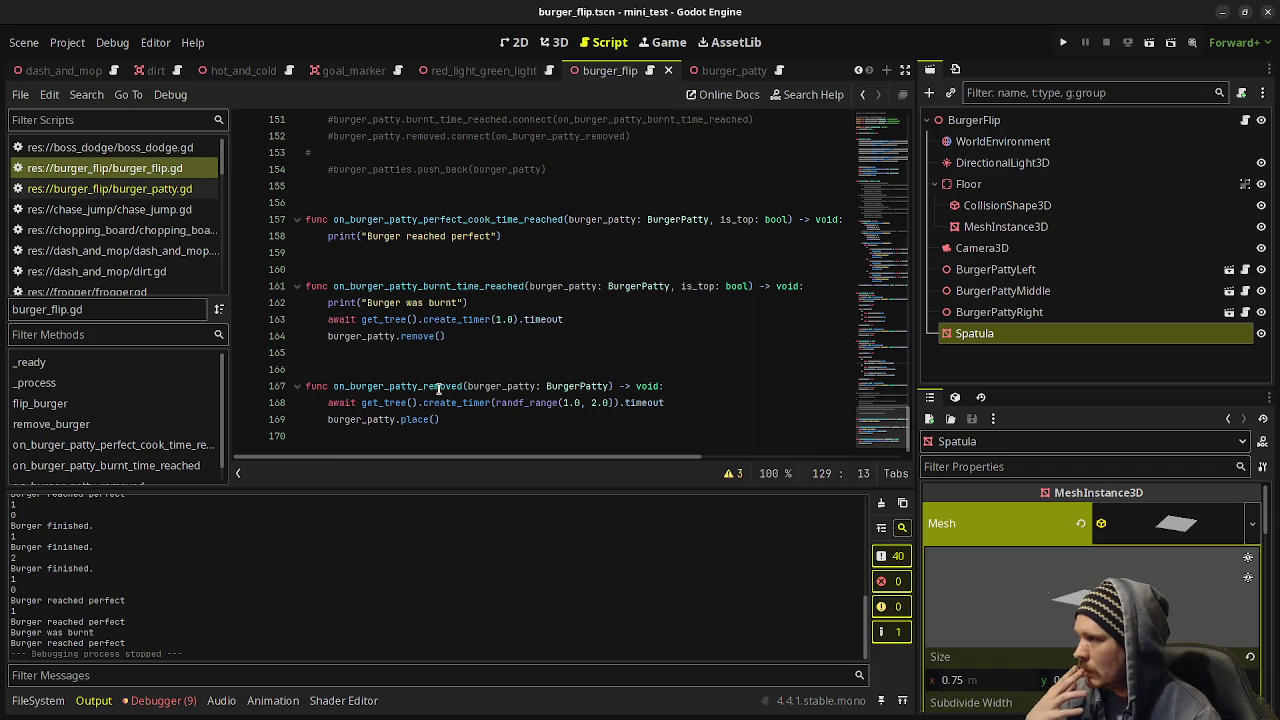
left_click_drag(447, 336, 323, 336)
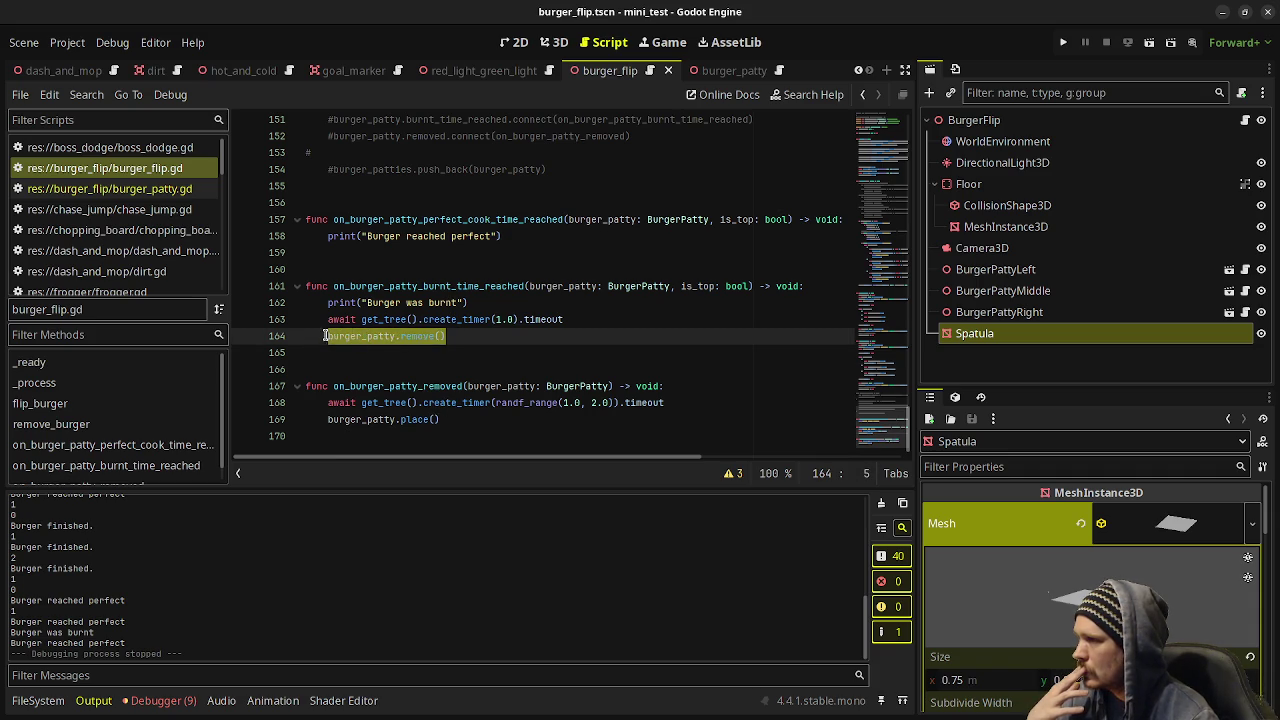
scroll(490, 341, "up", 10)
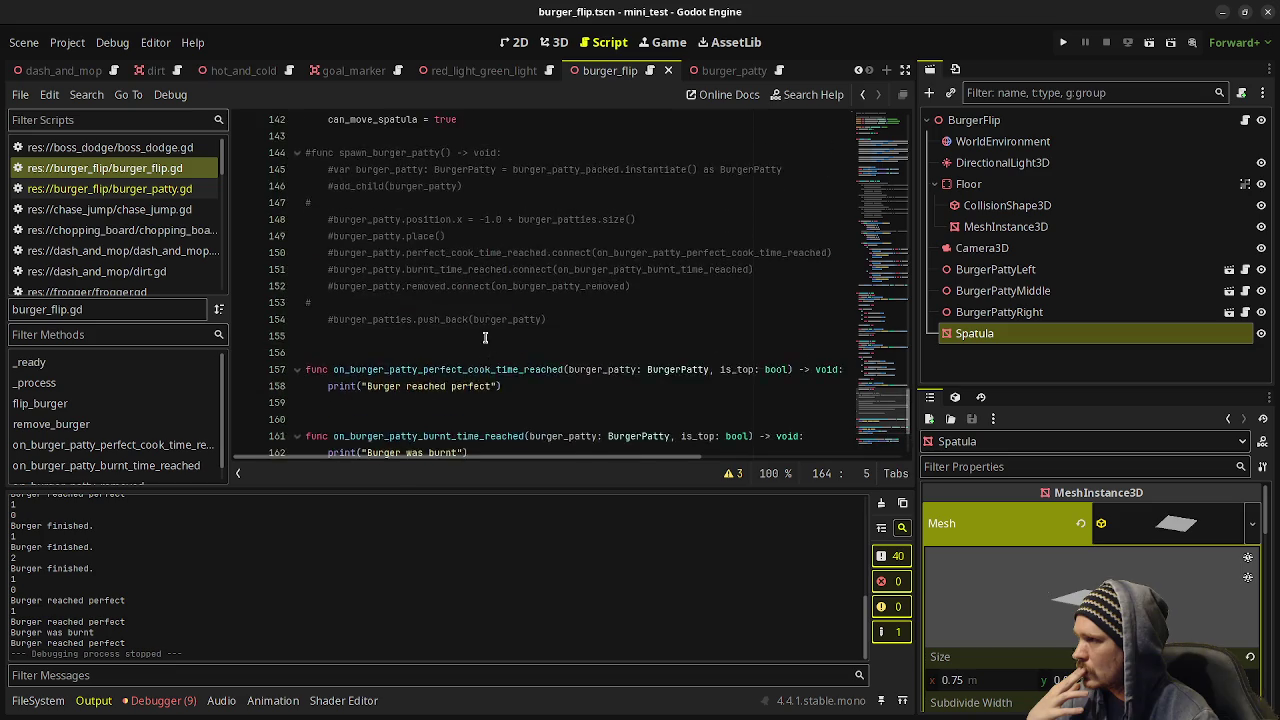
scroll(483, 336, "up", 7)
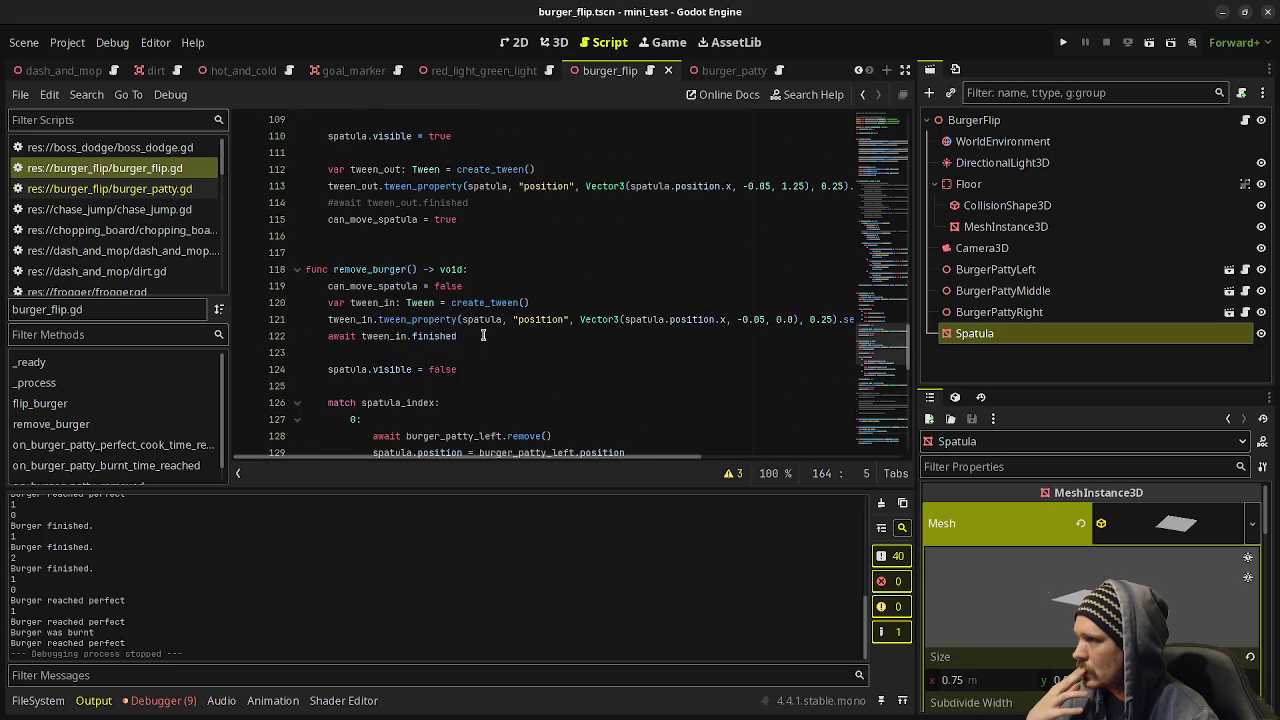
scroll(497, 334, "down", 11)
scroll(497, 334, "down", 5)
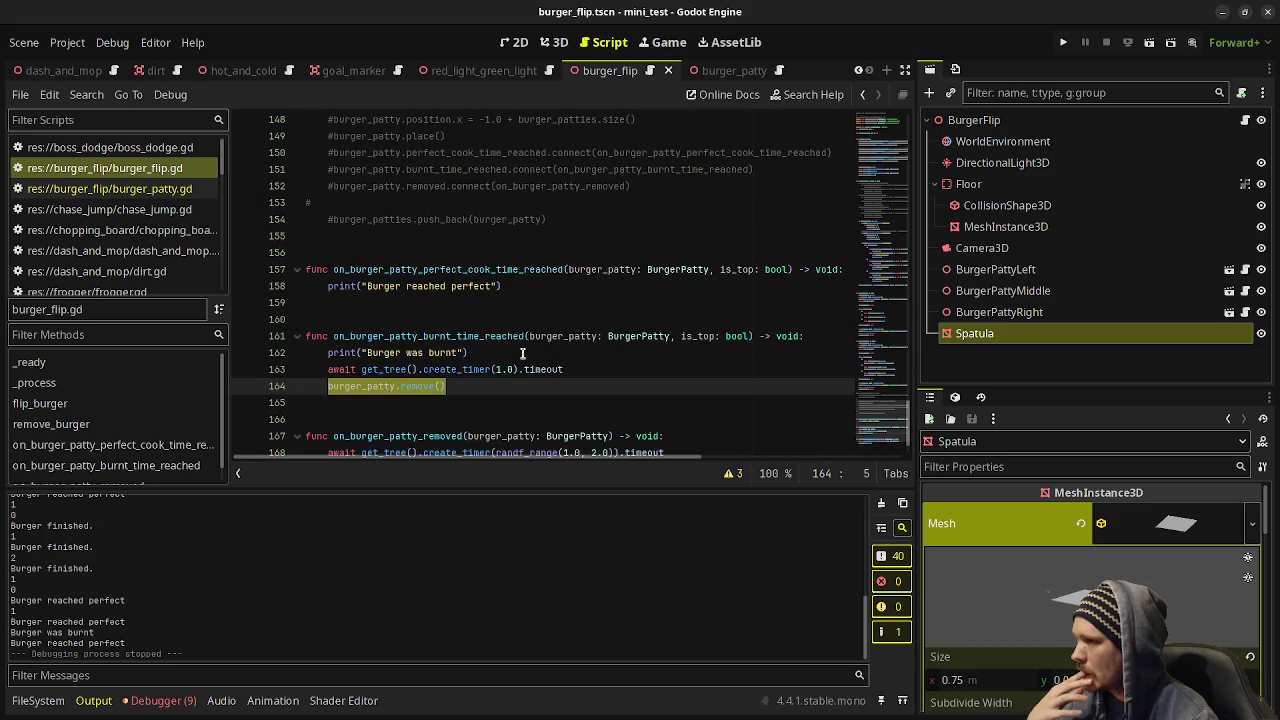
left_click(592, 372)
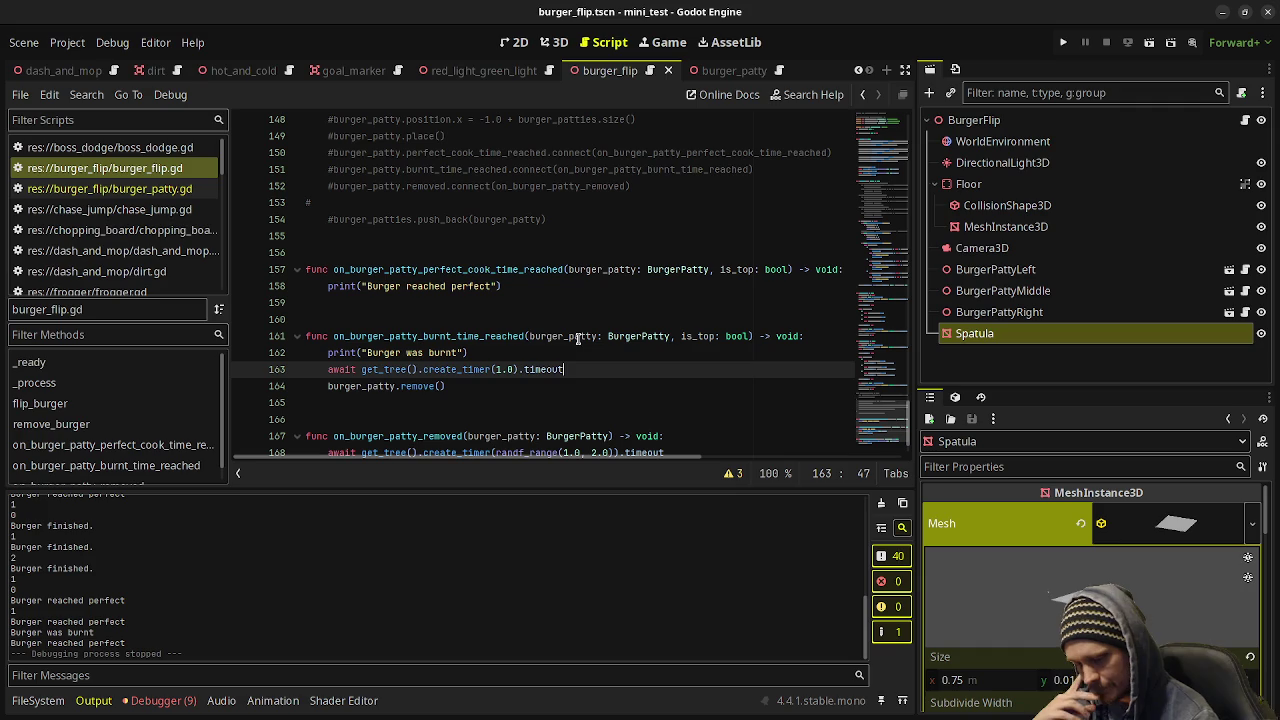
Comment out the remove() line 164 and the timer wait line 163, saving each change.
left_click(328, 385)
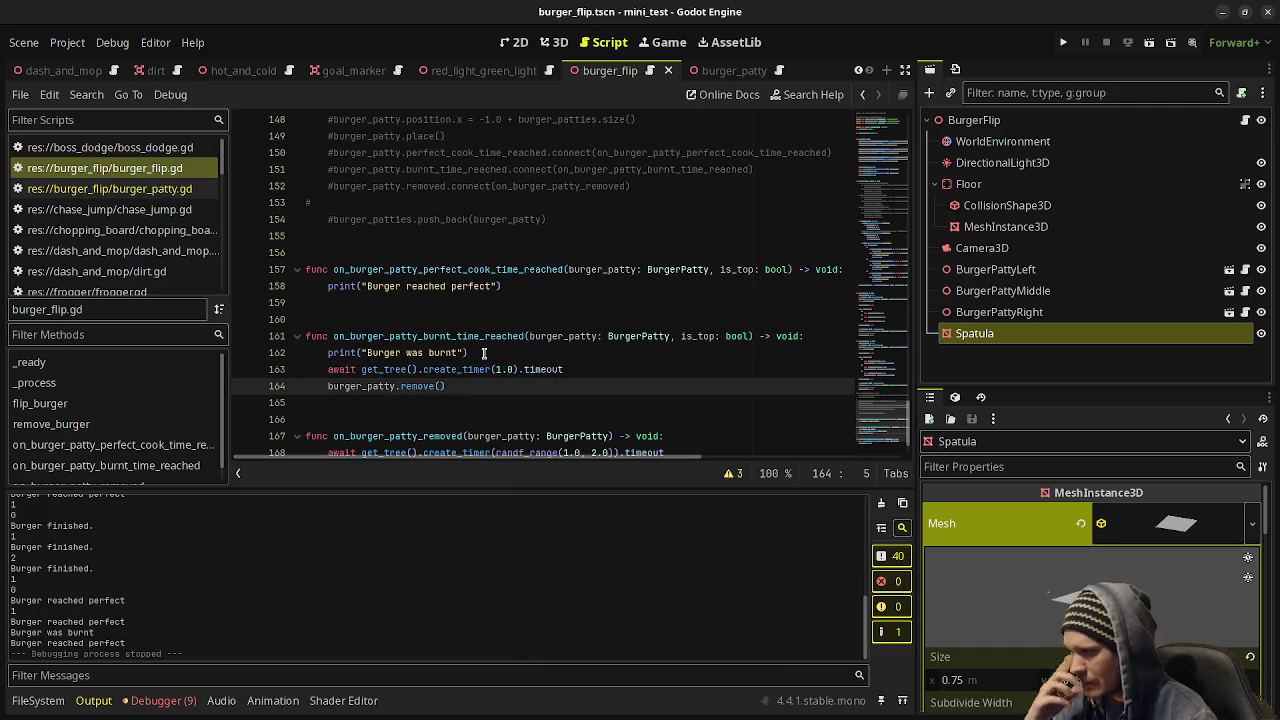
type("#")
key("ctrl+s")
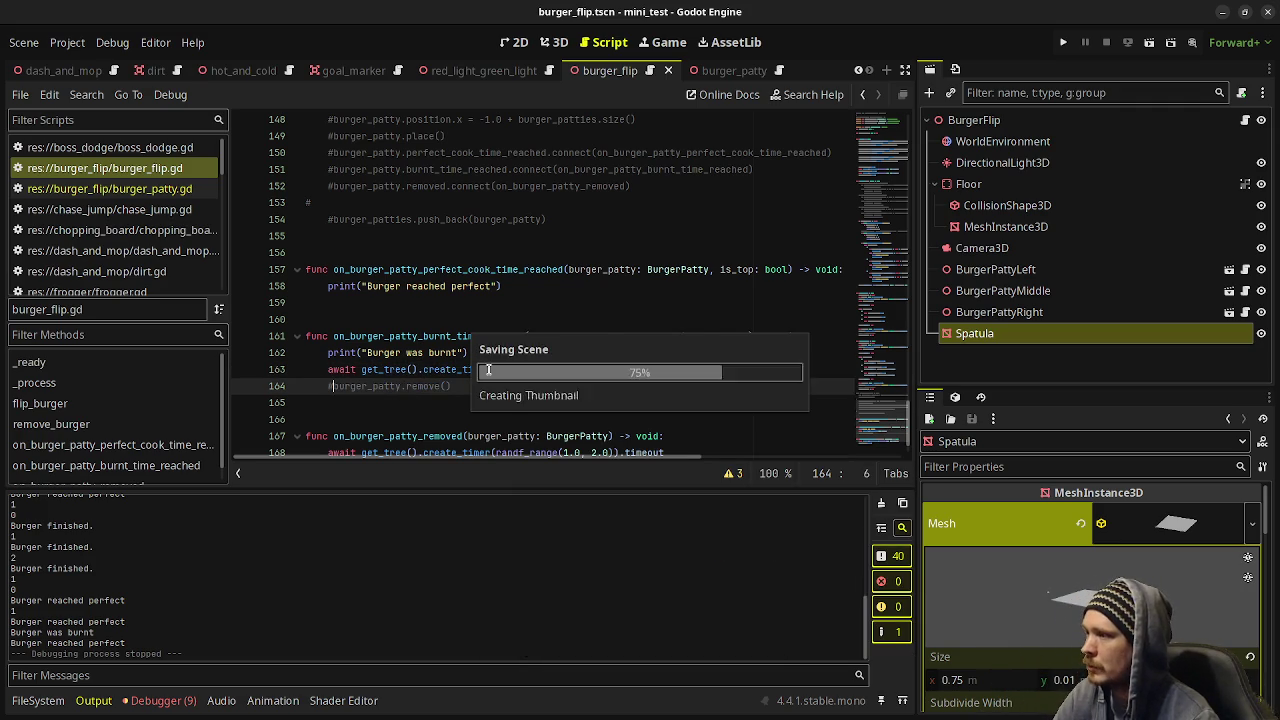
left_click(329, 369)
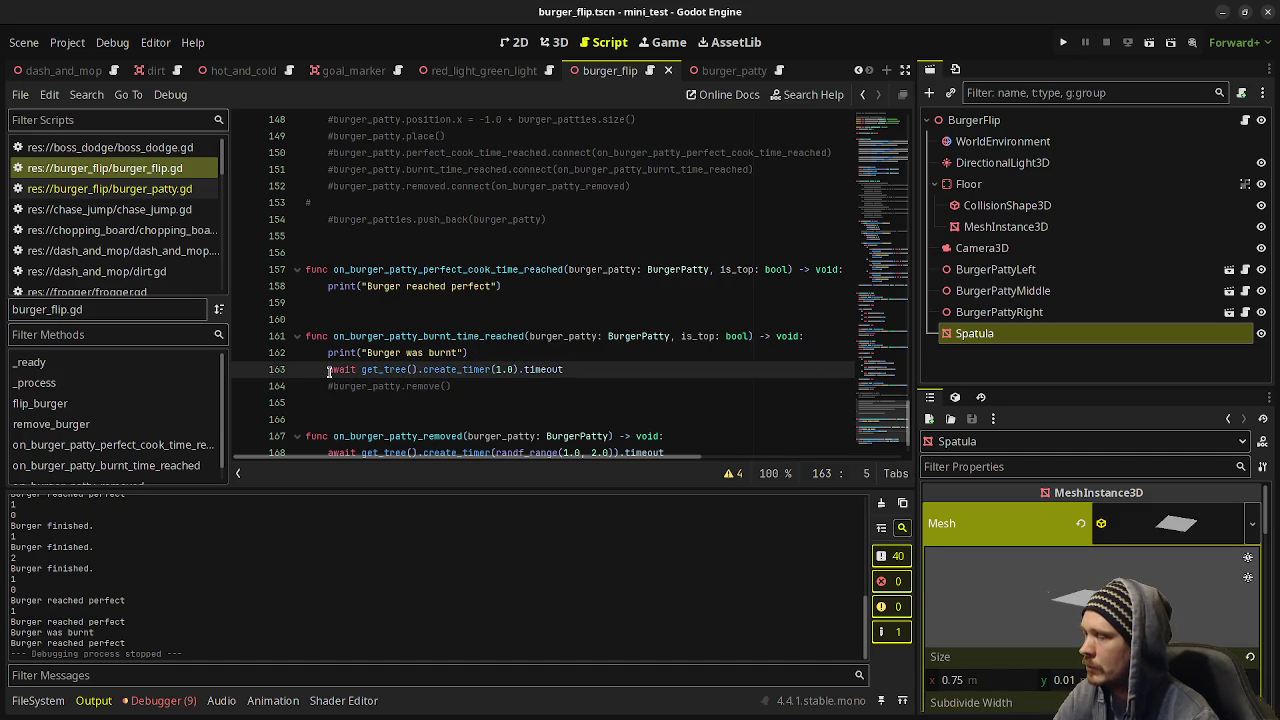
type("#")
key("ctrl+s")
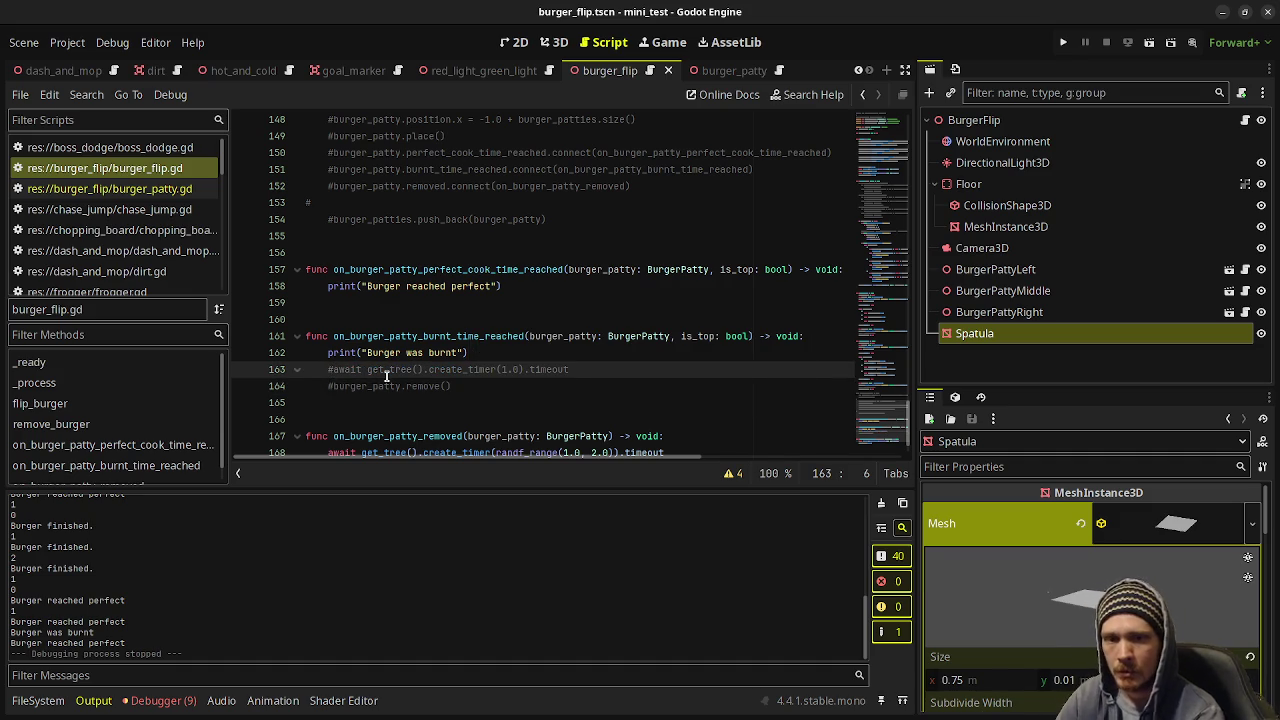
Run the scene, flip the left, middle and right patties, and lift off the finished left one.
key("F6")
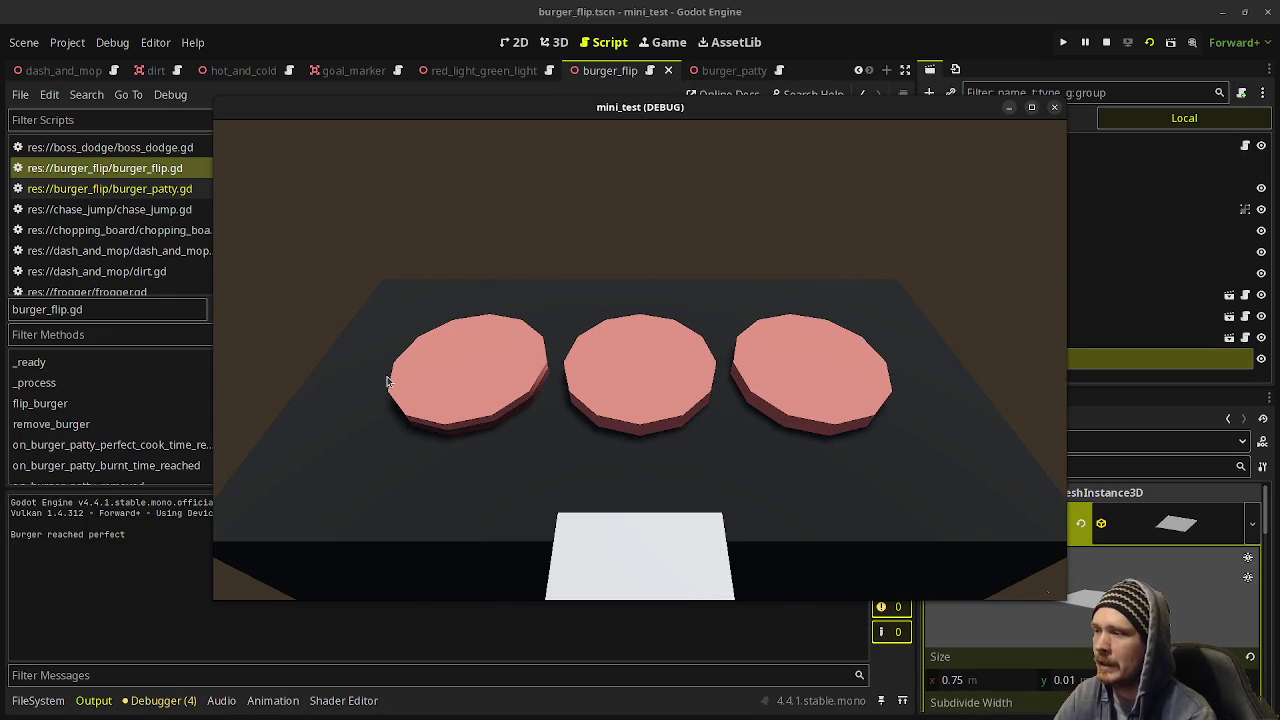
left_click(388, 381)
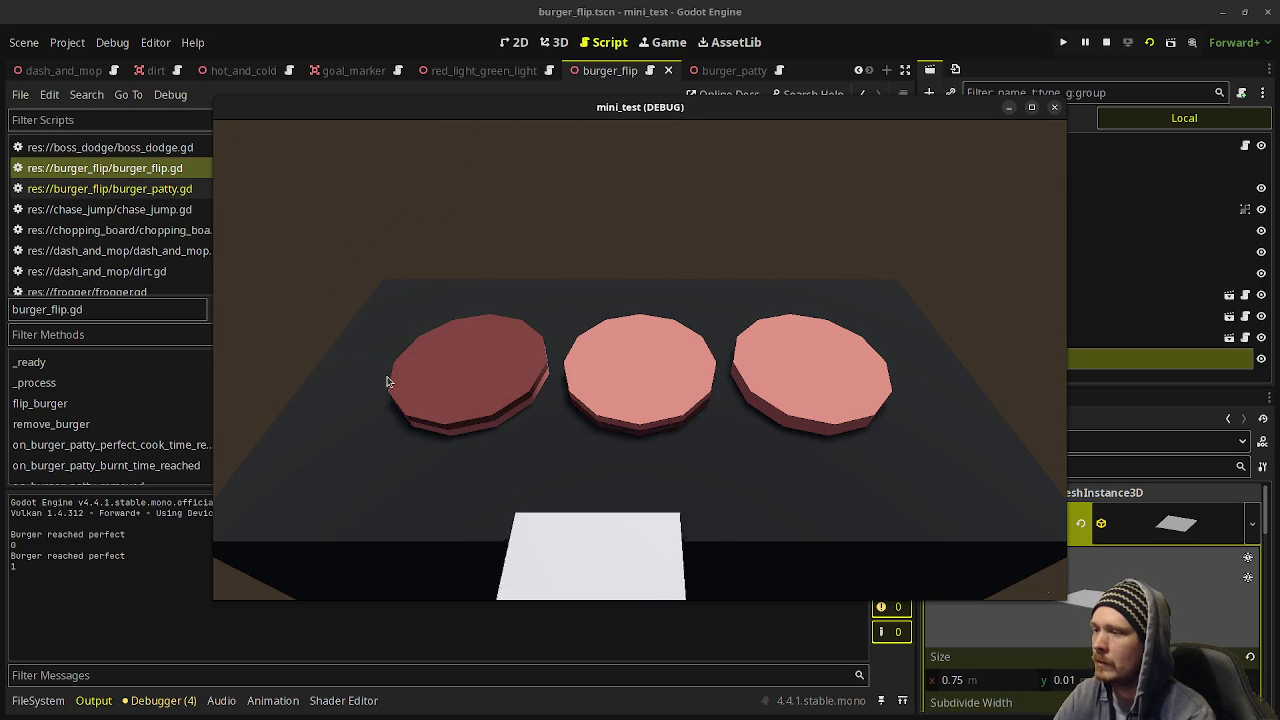
left_click(388, 381)
left_click(388, 381)
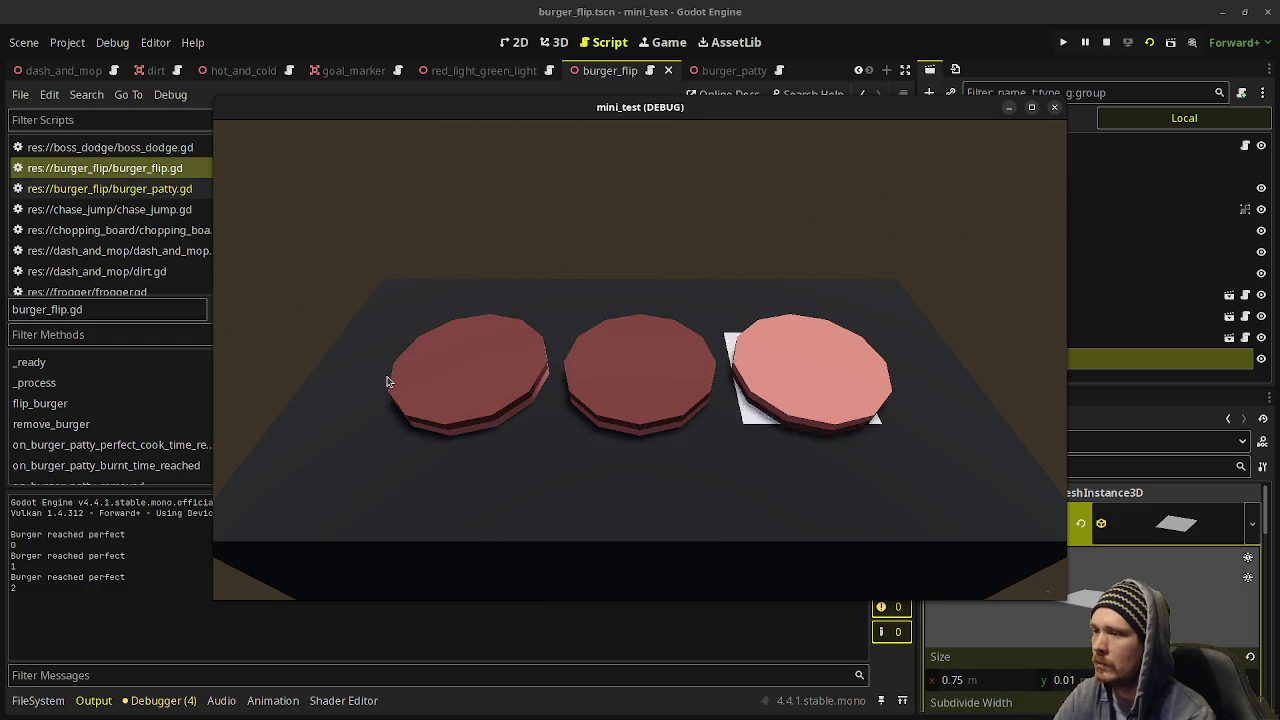
left_click(388, 381)
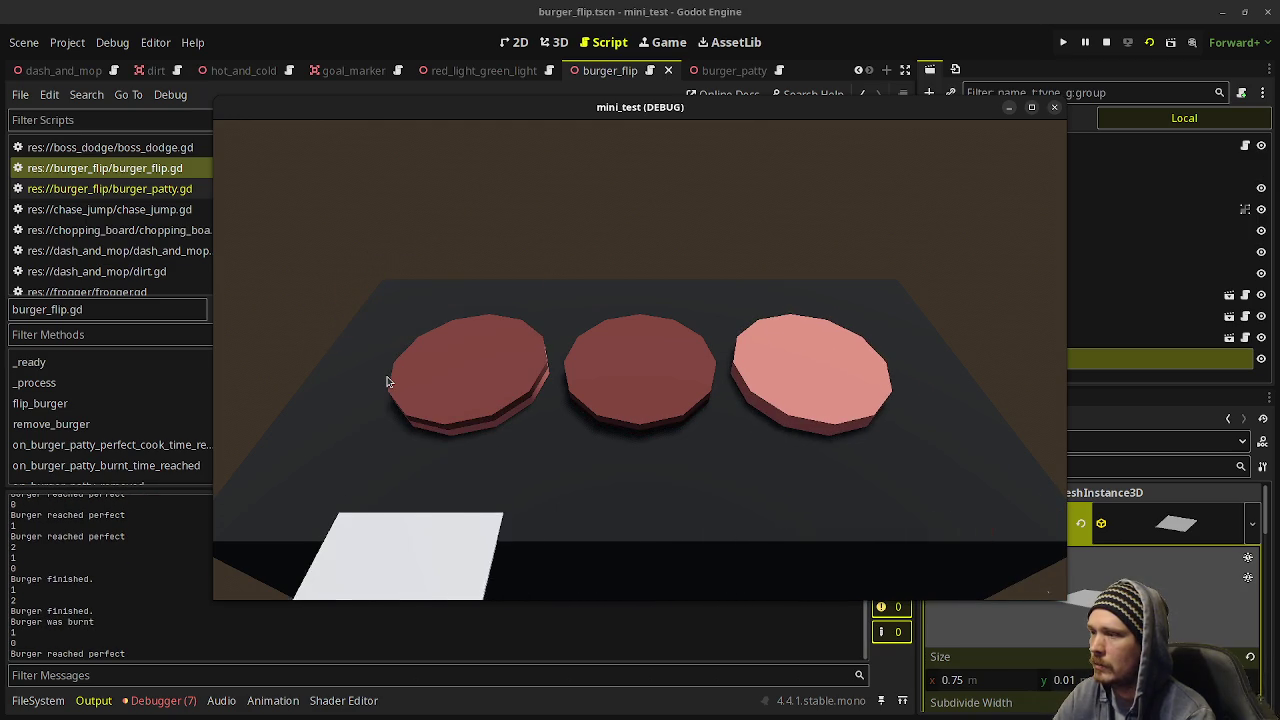
Move the spatula back and forth between the patties, then stop the game with F8.
key("Right")
key("Right")
key("Left")
key("Right")
key("Left")
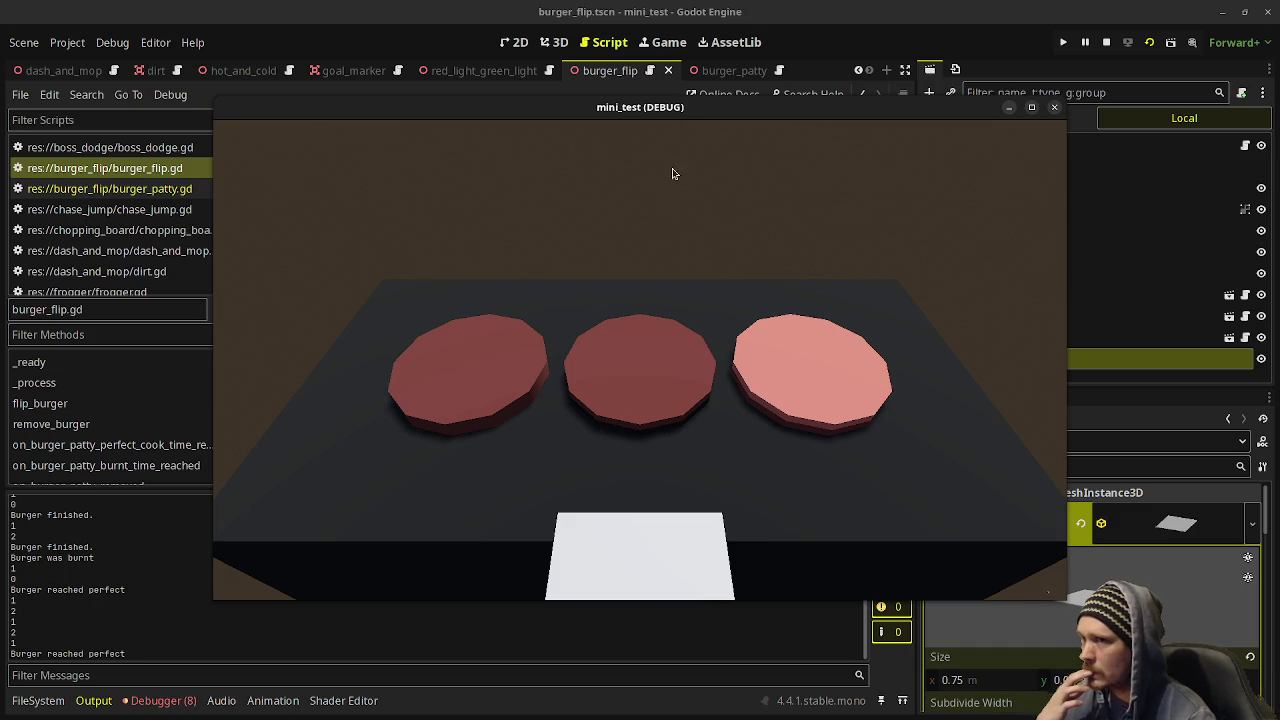
key("F8")
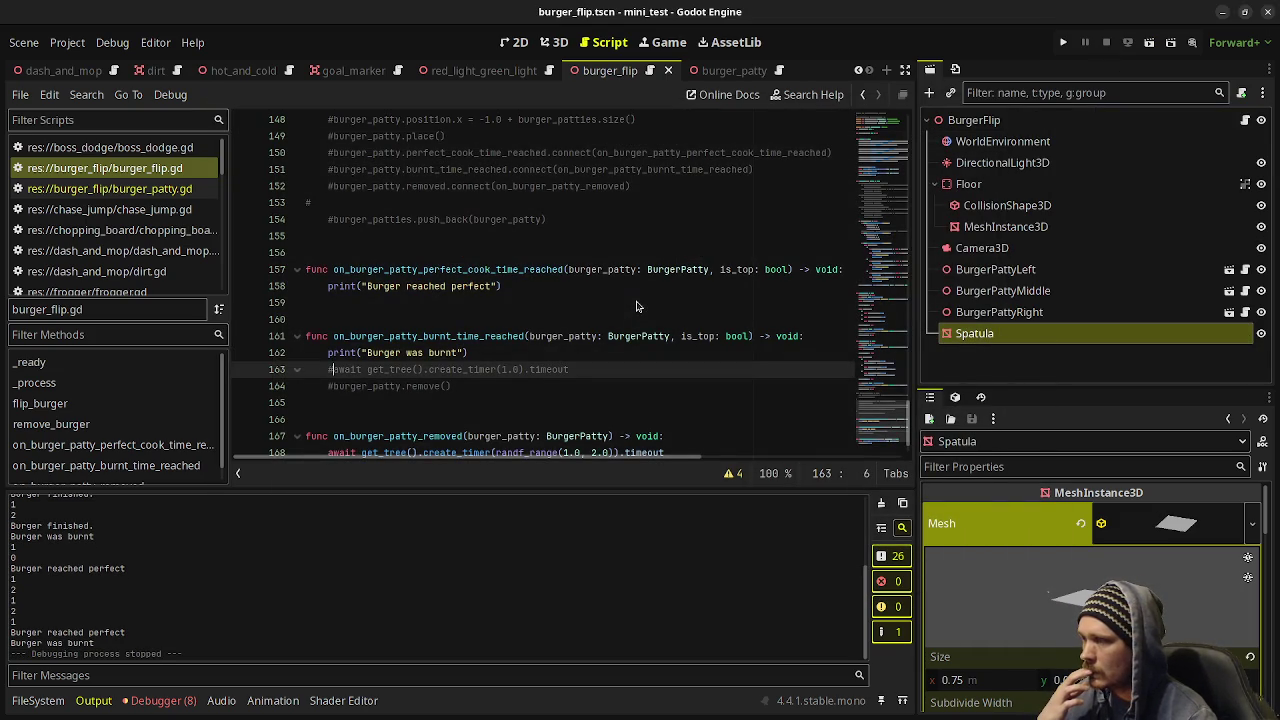
On line 74, add '|| \' and a top_side_stage == BURNT check to the left patty's condition.
scroll(554, 332, "up", 8)
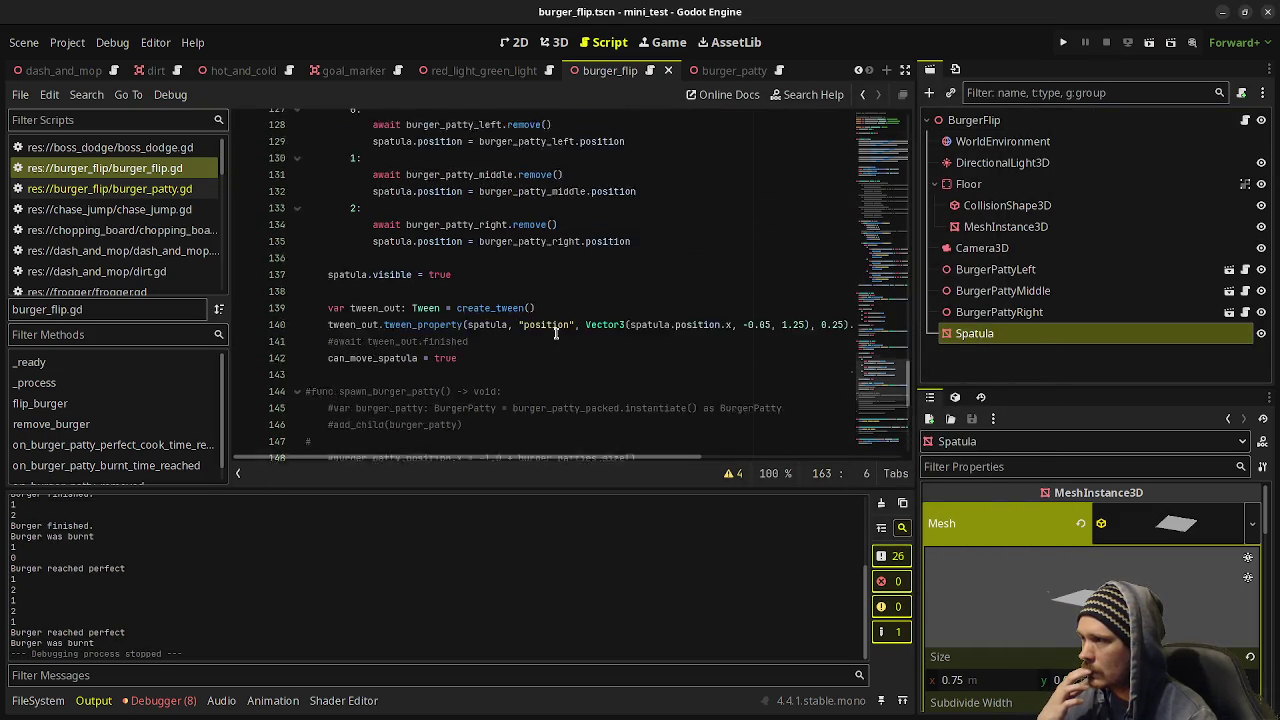
scroll(555, 334, "up", 10)
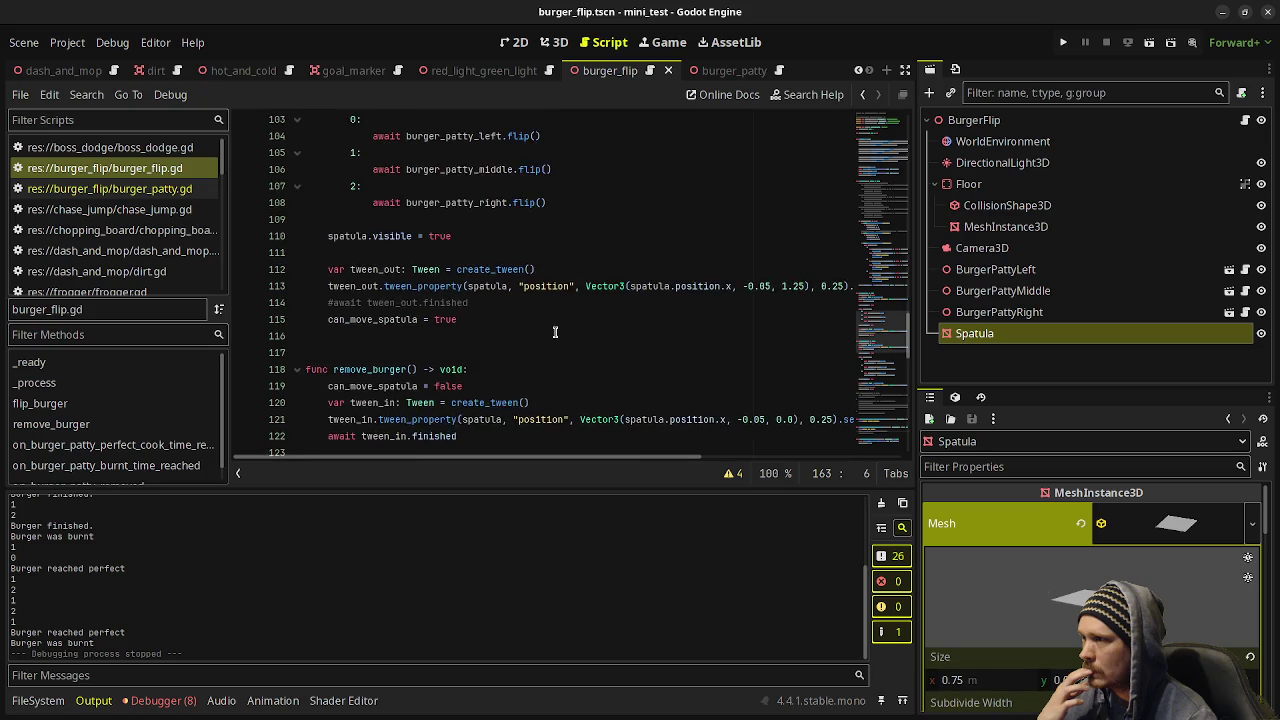
scroll(558, 332, "up", 8)
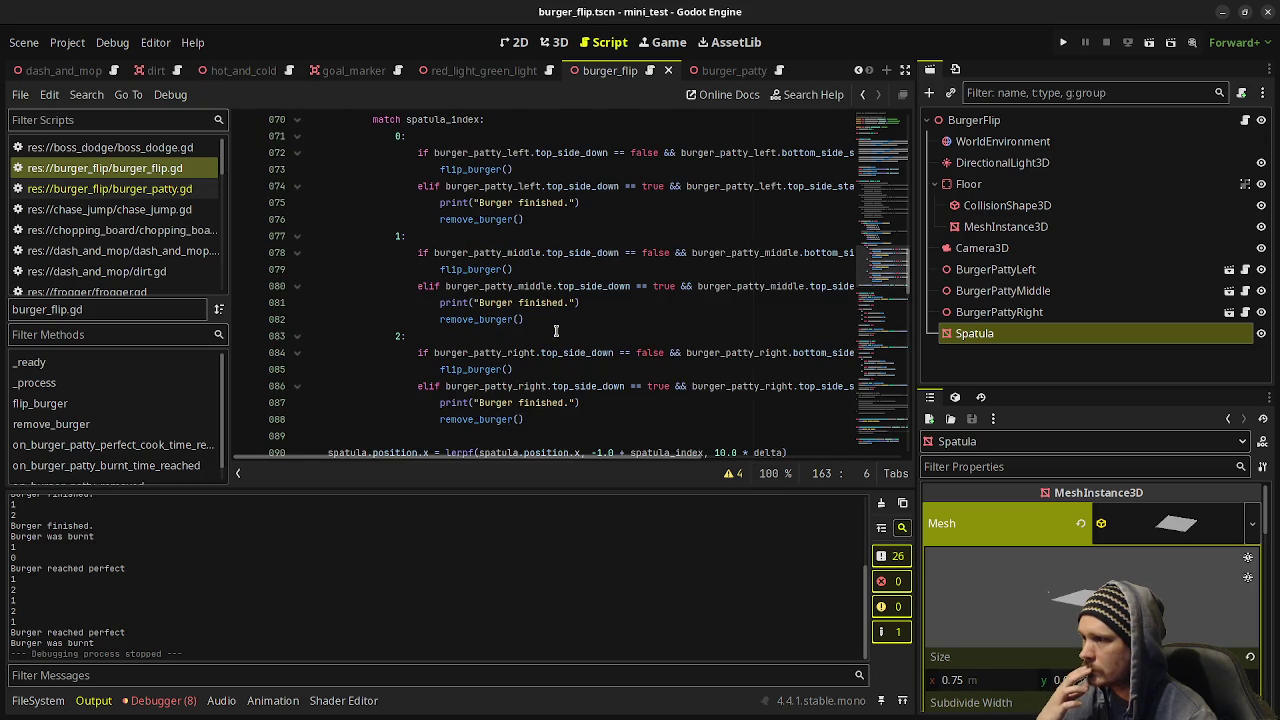
left_click(908, 70)
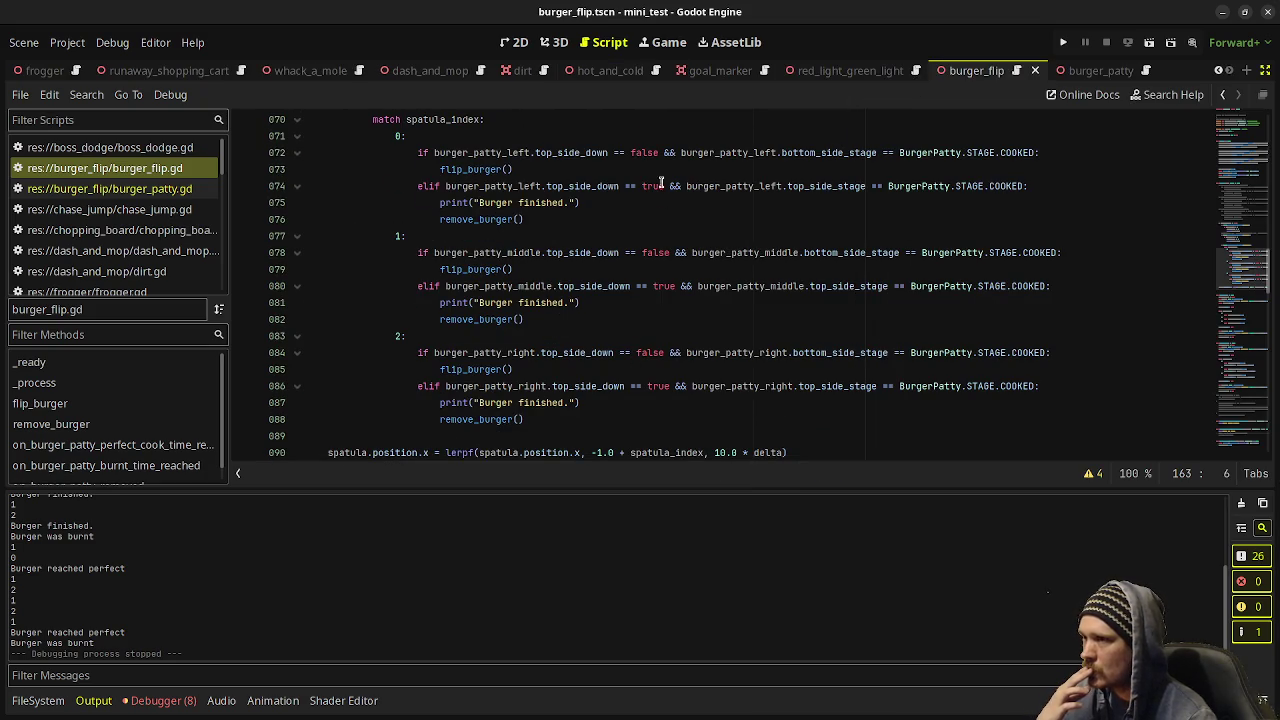
left_click(1021, 186)
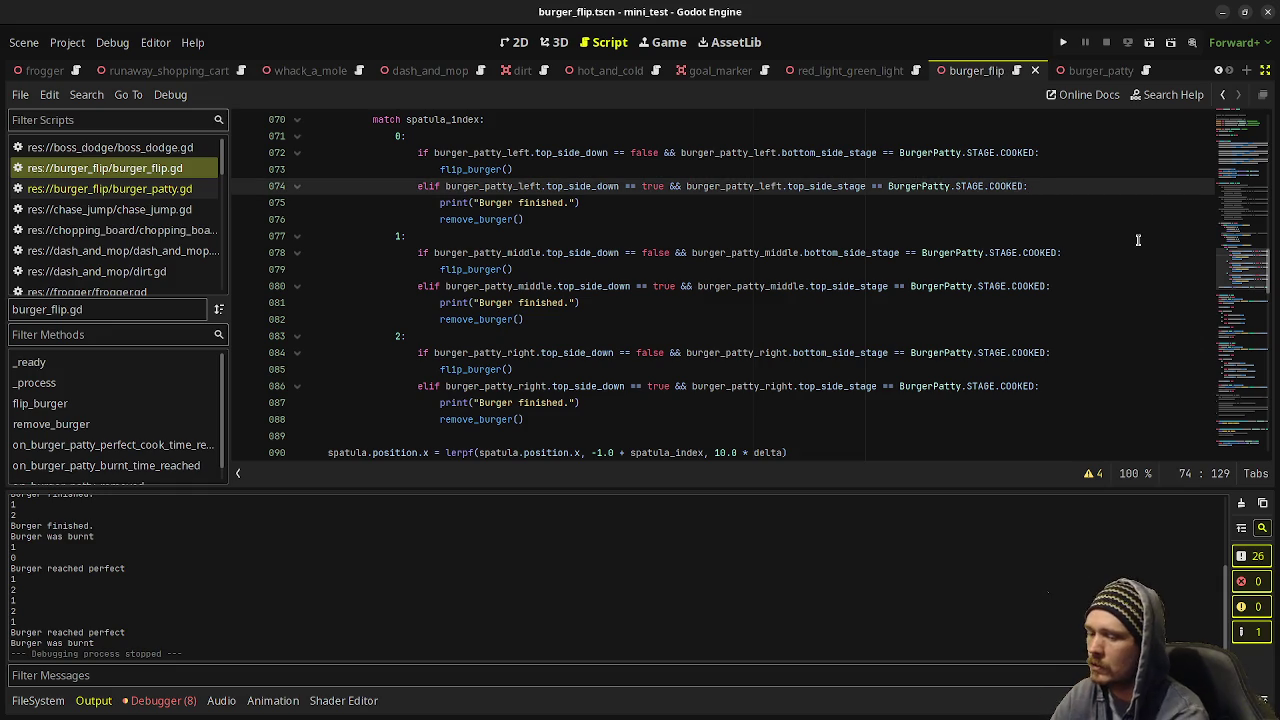
type("||")
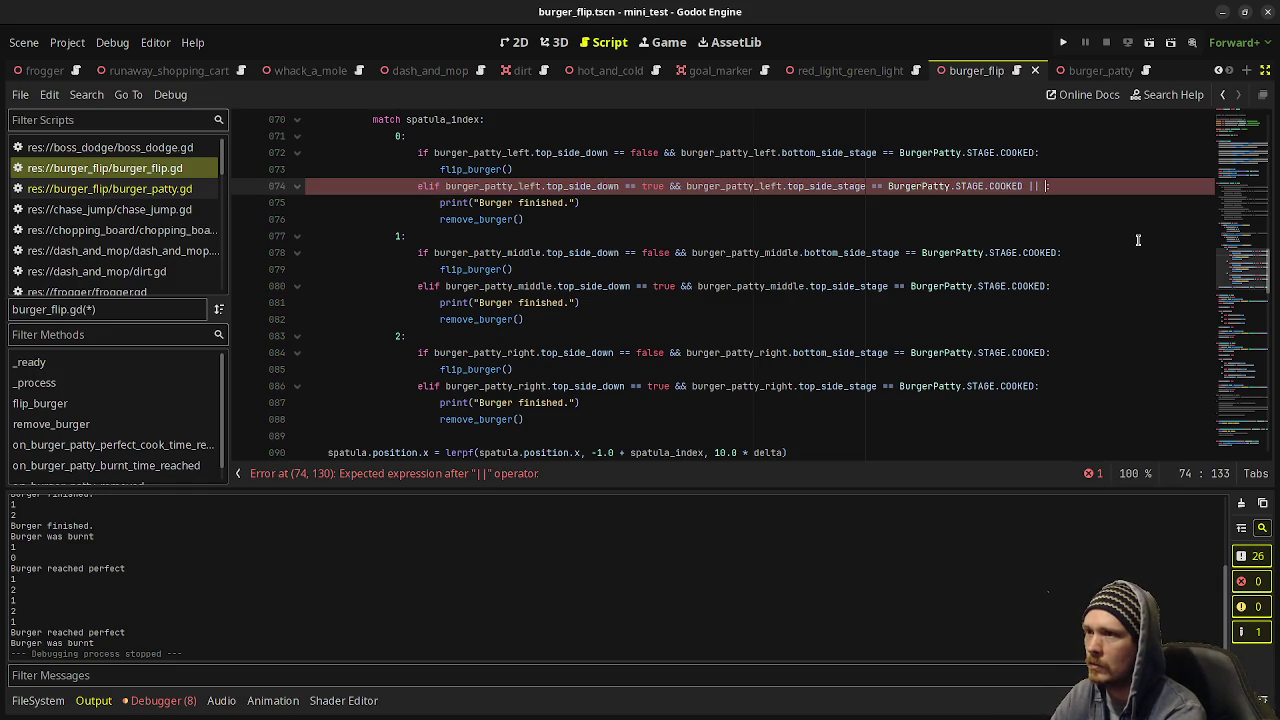
left_click(688, 186)
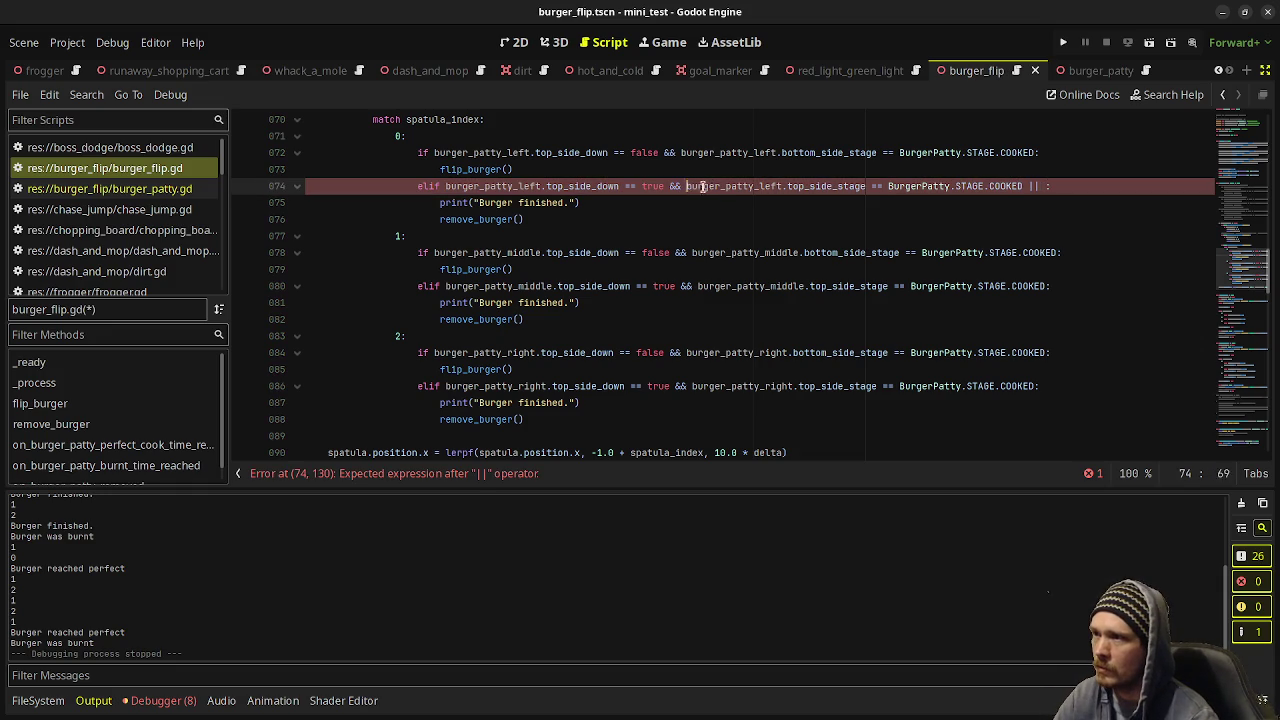
left_click_drag(703, 186, 1020, 186)
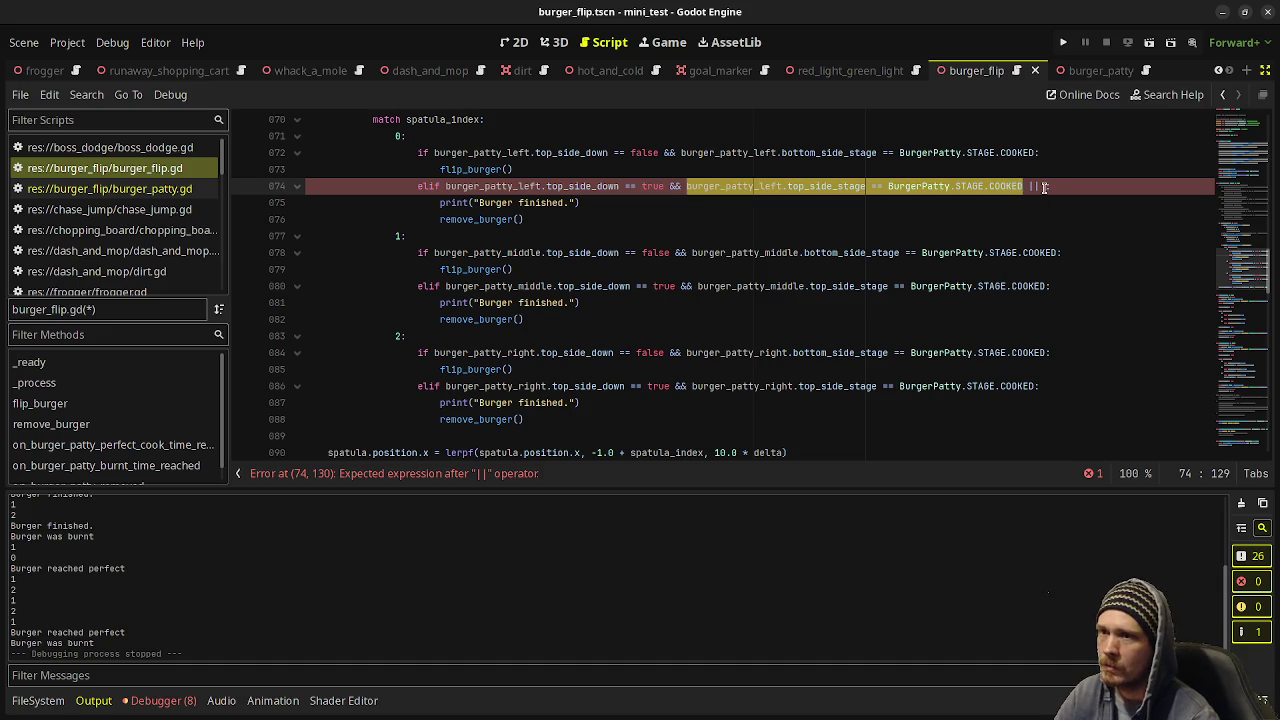
key("ctrl+c")
left_click(1043, 186)
type("\\")
key("Return")
key("ctrl+v")
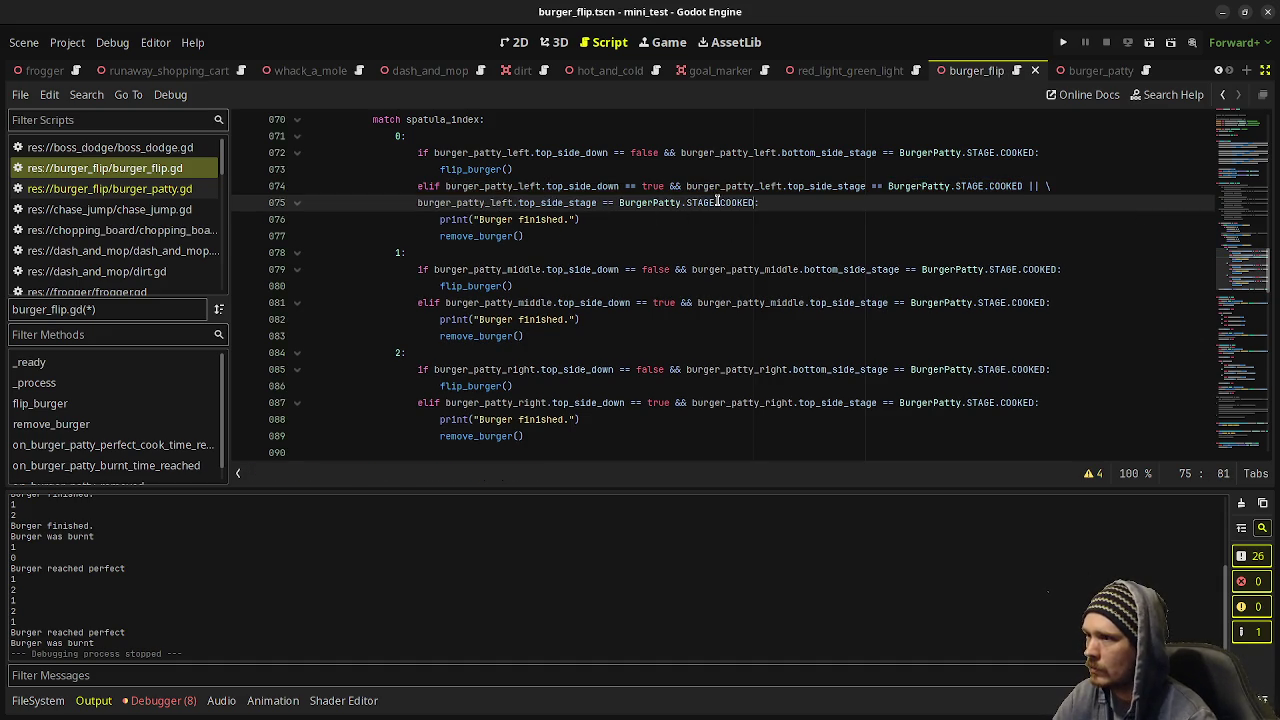
left_click_drag(716, 201, 752, 201)
type("BURNT")
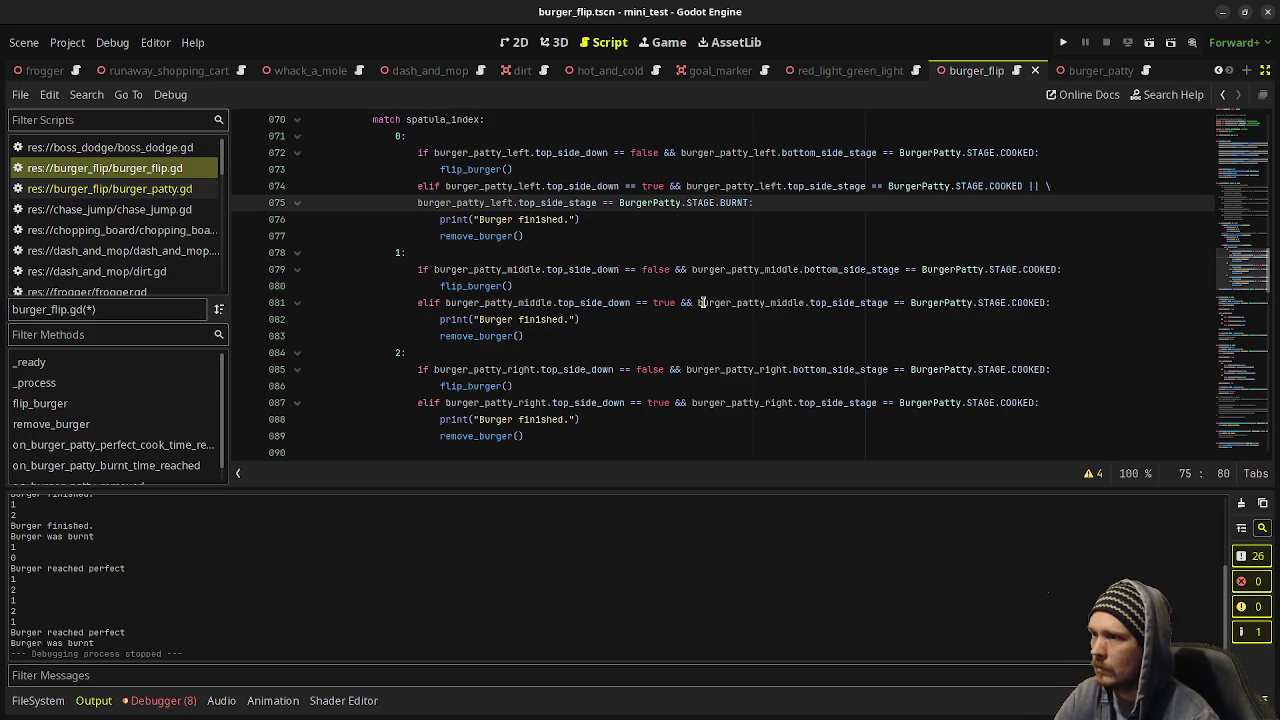
Extend the middle patty's condition with '\' and a top-side BURNT check on line 82.
left_click_drag(698, 302, 1045, 304)
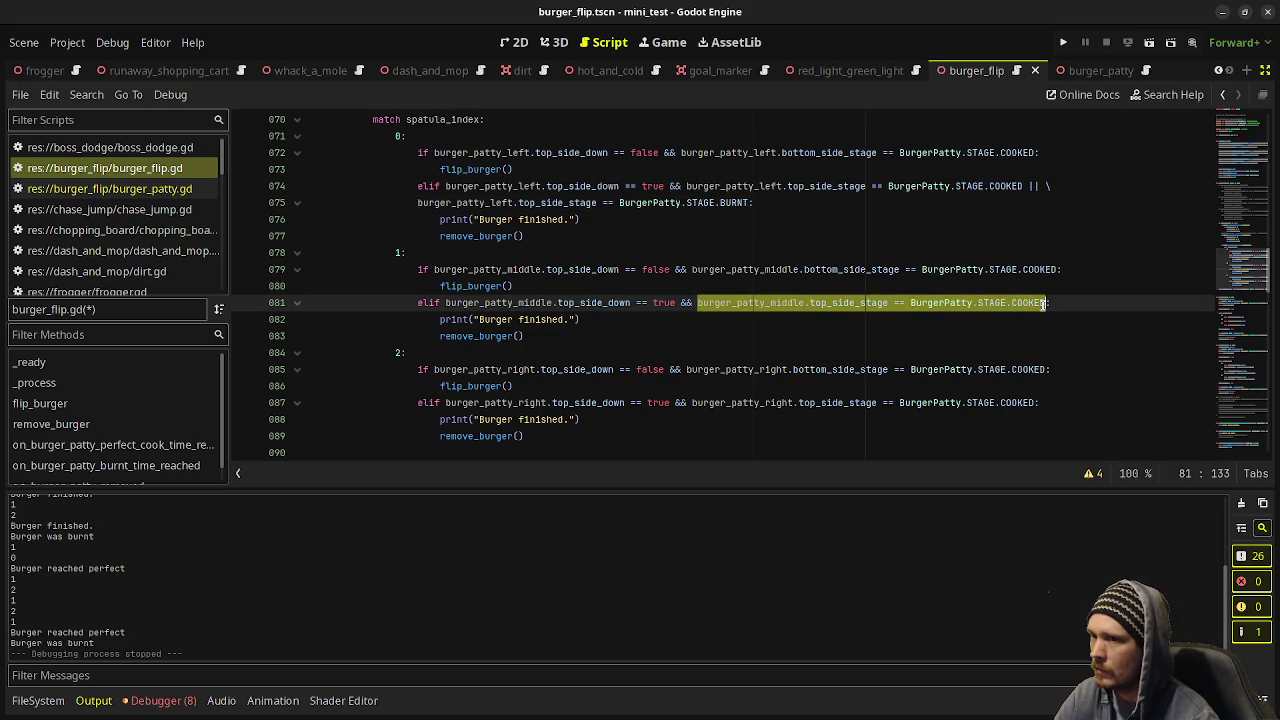
key("BackSpace")
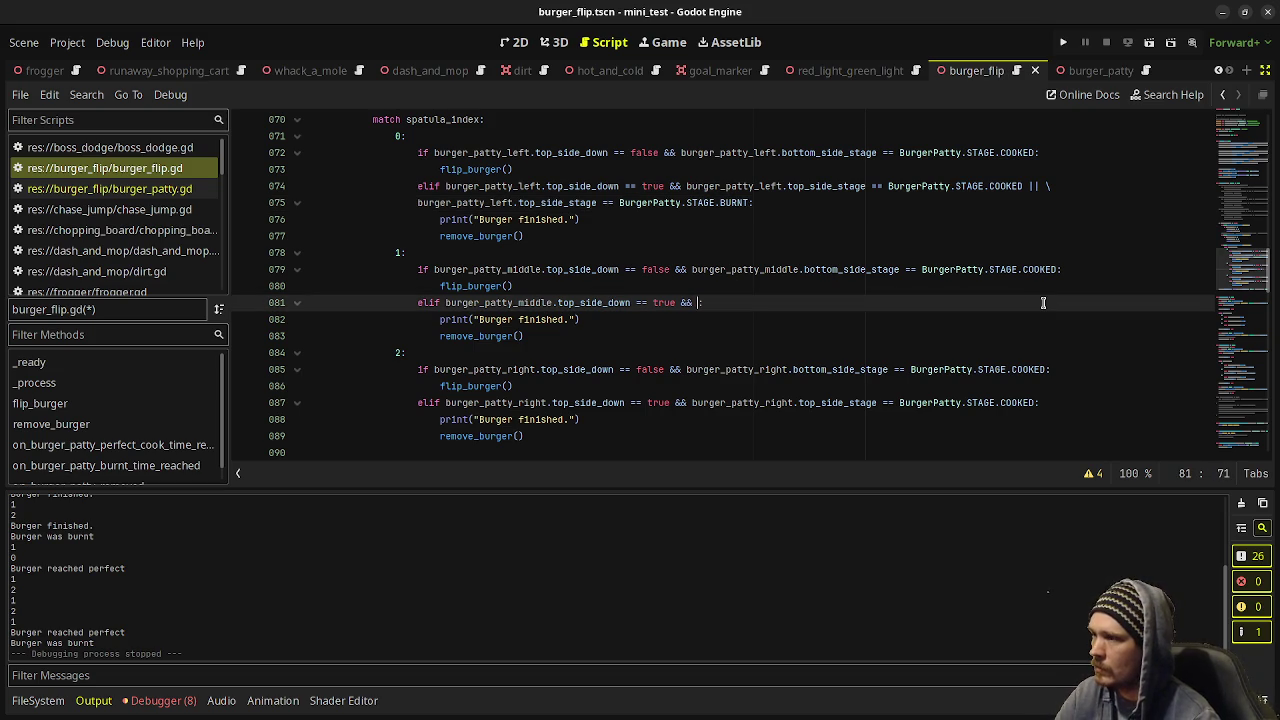
key("ctrl+z")
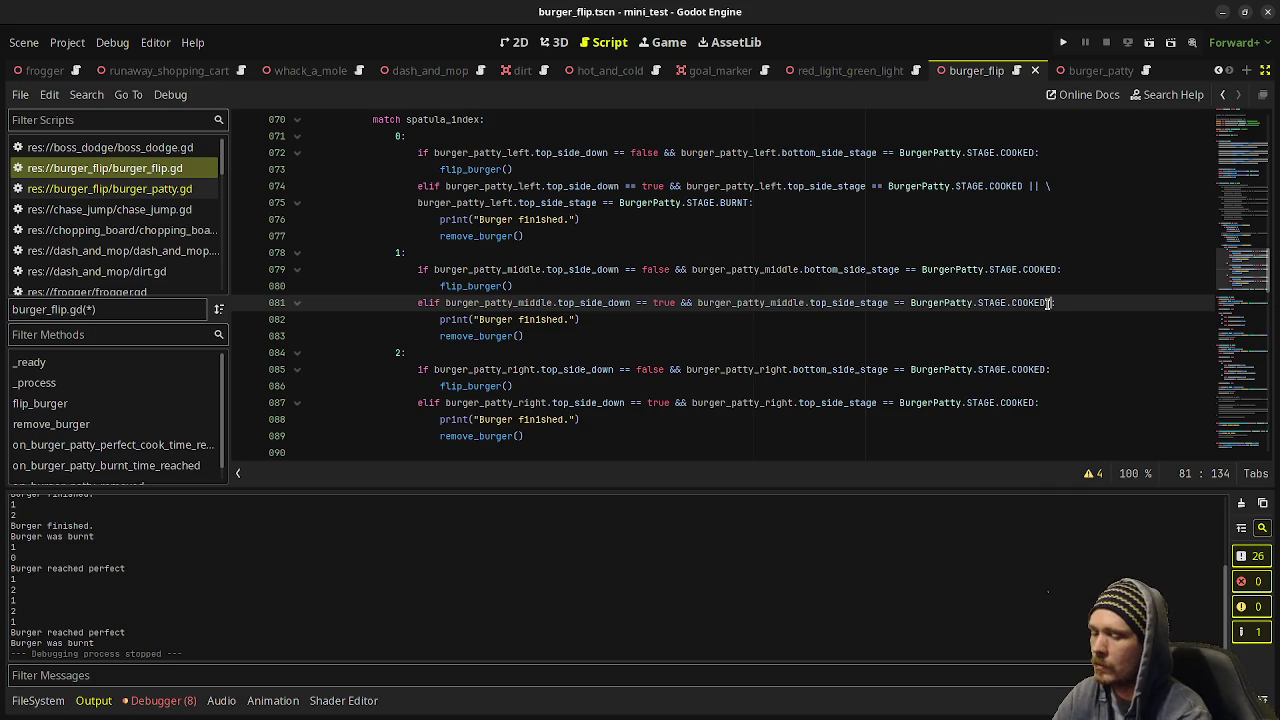
type("\\")
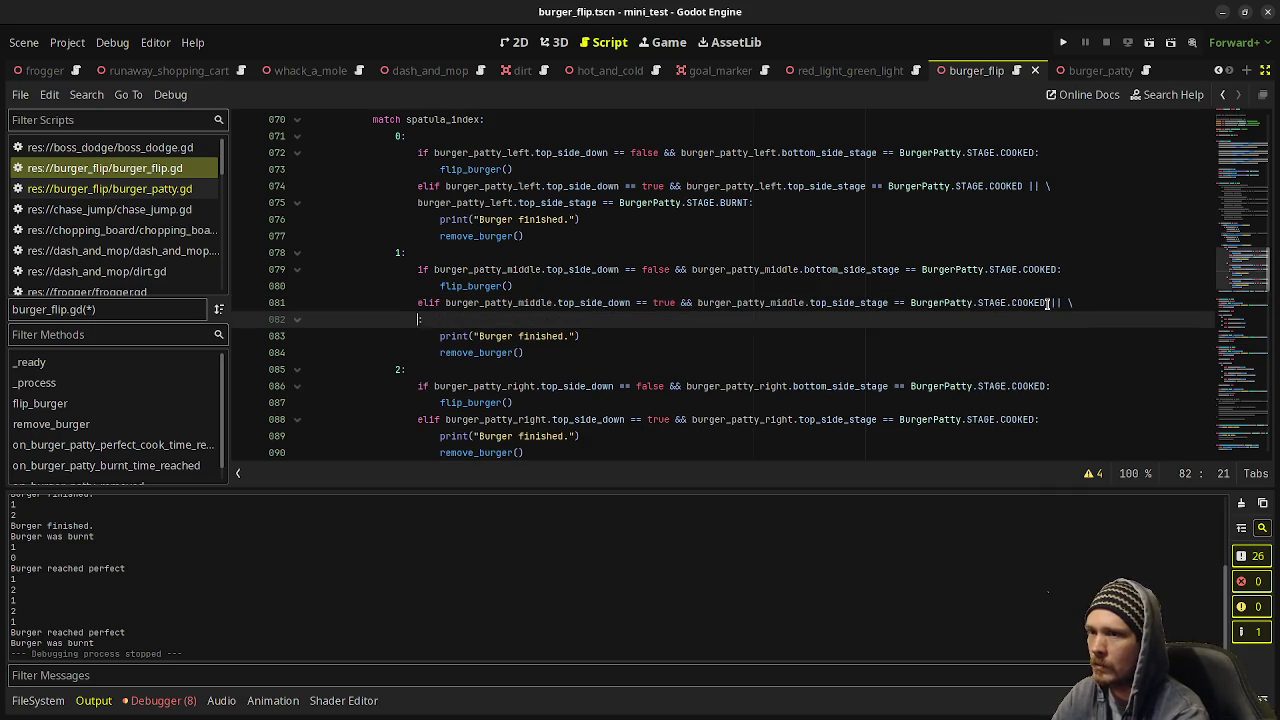
key("Return")
key("ctrl+v")
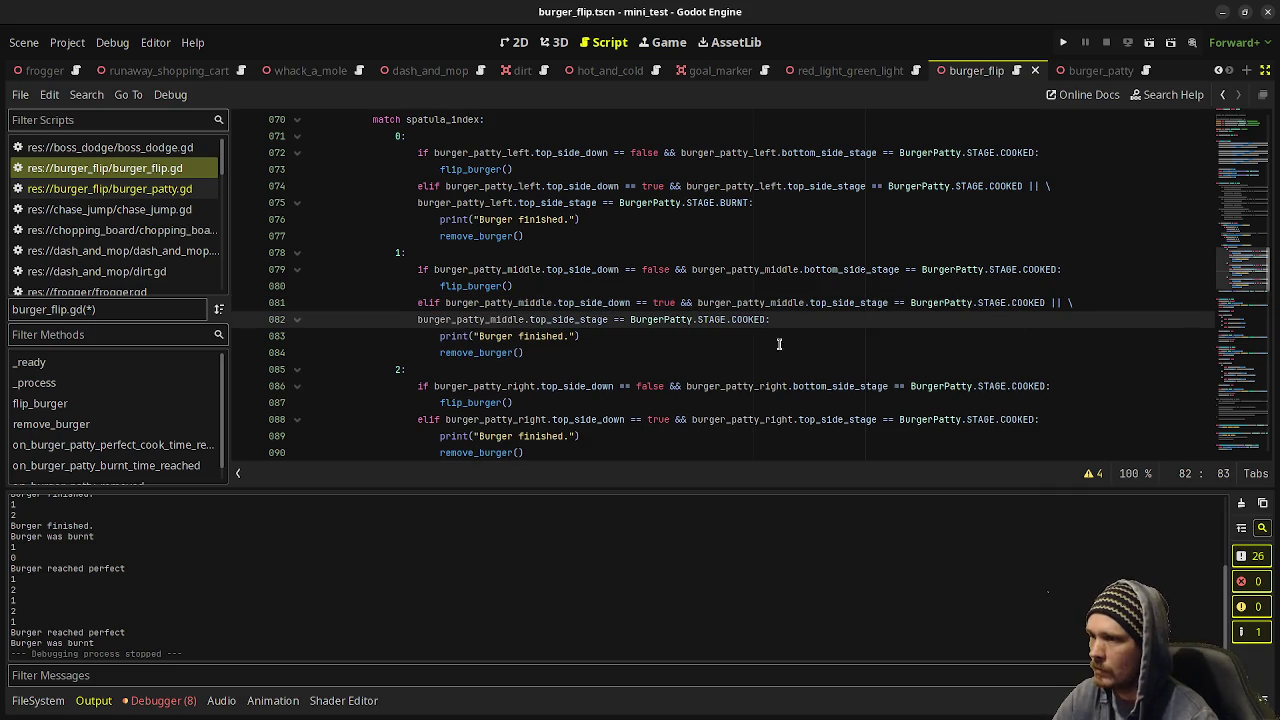
double_click(732, 203)
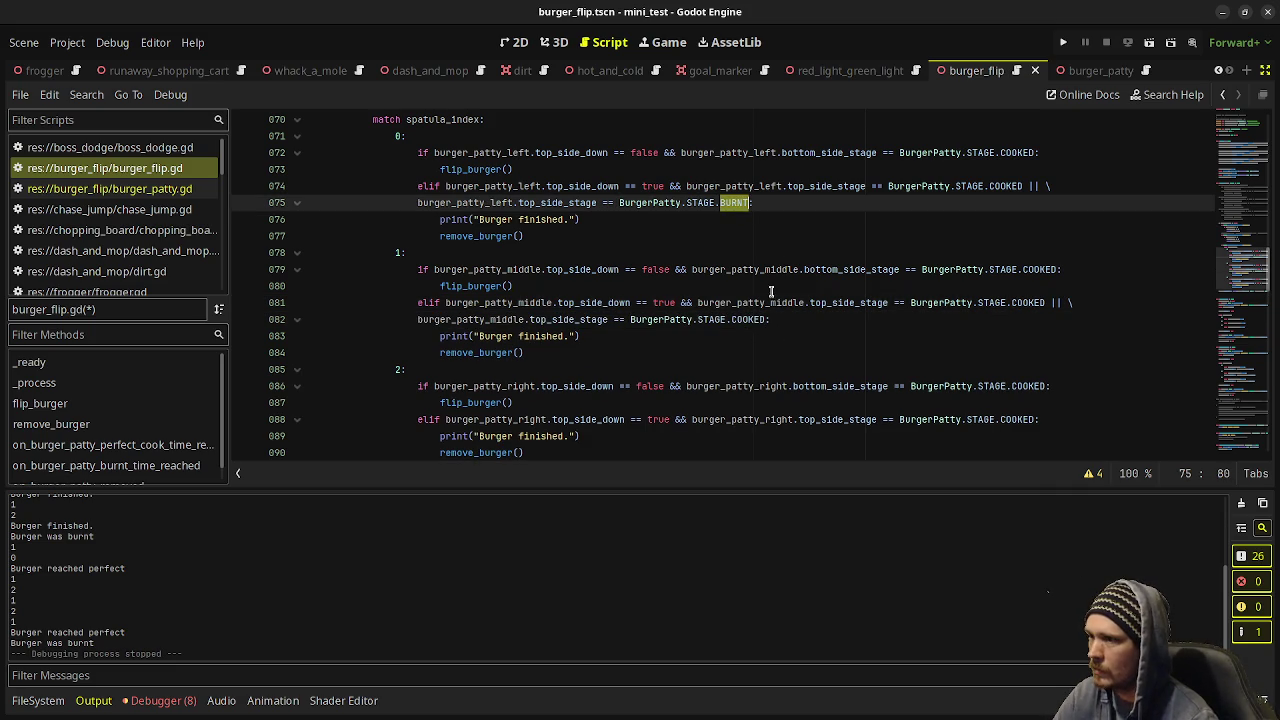
double_click(752, 319)
key("ctrl+v")
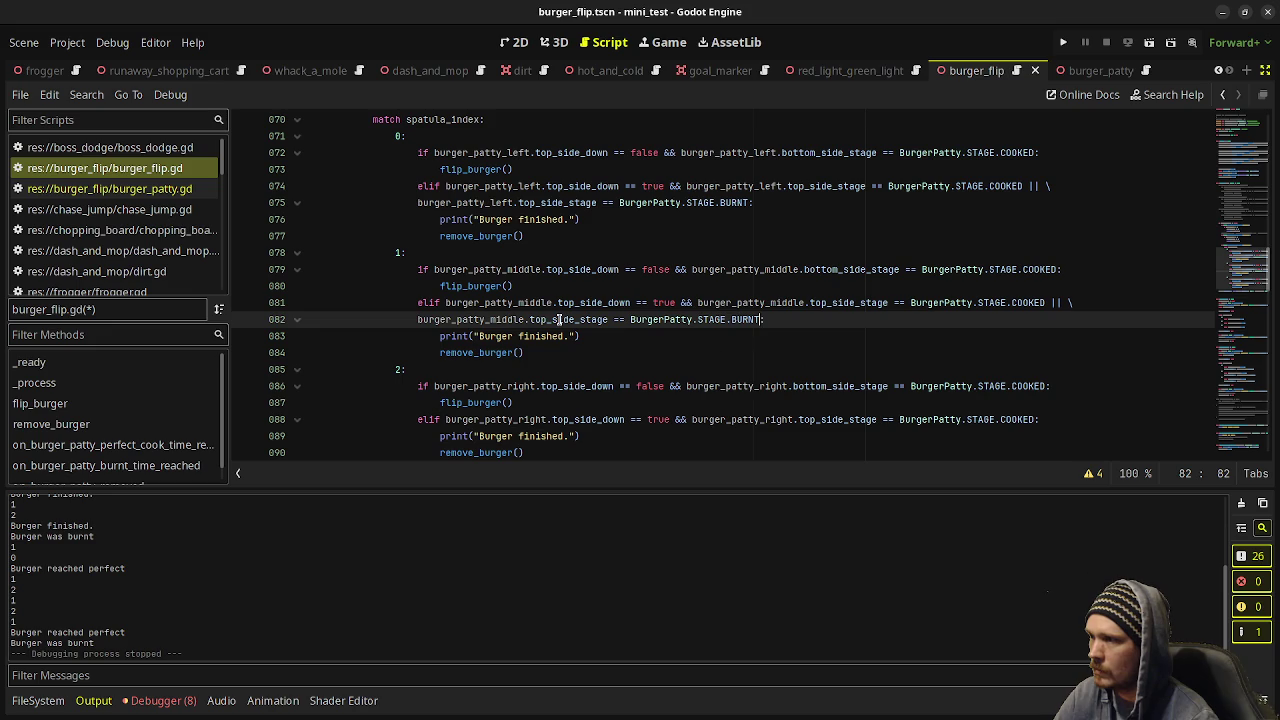
mouse_move(558, 319)
left_click(640, 302)
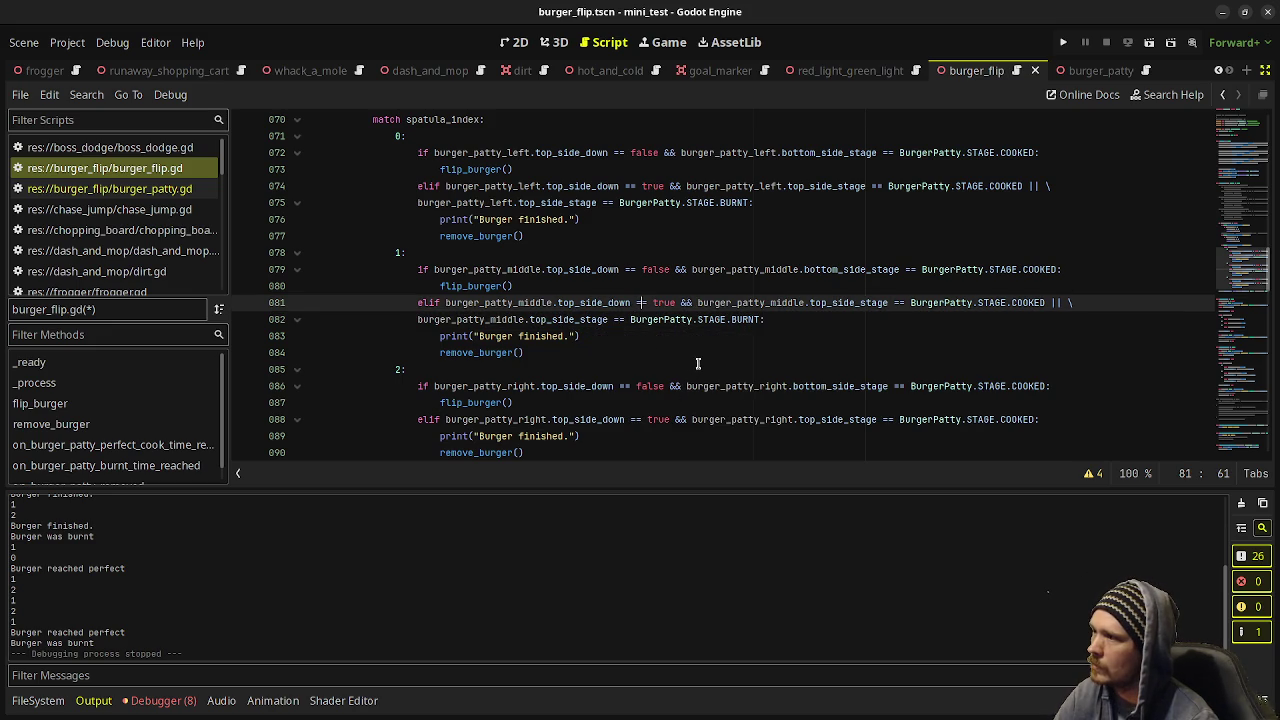
Add '|| \' plus a top-side BURNT check to the right patty, save, and run the game.
scroll(698, 363, "down", 1)
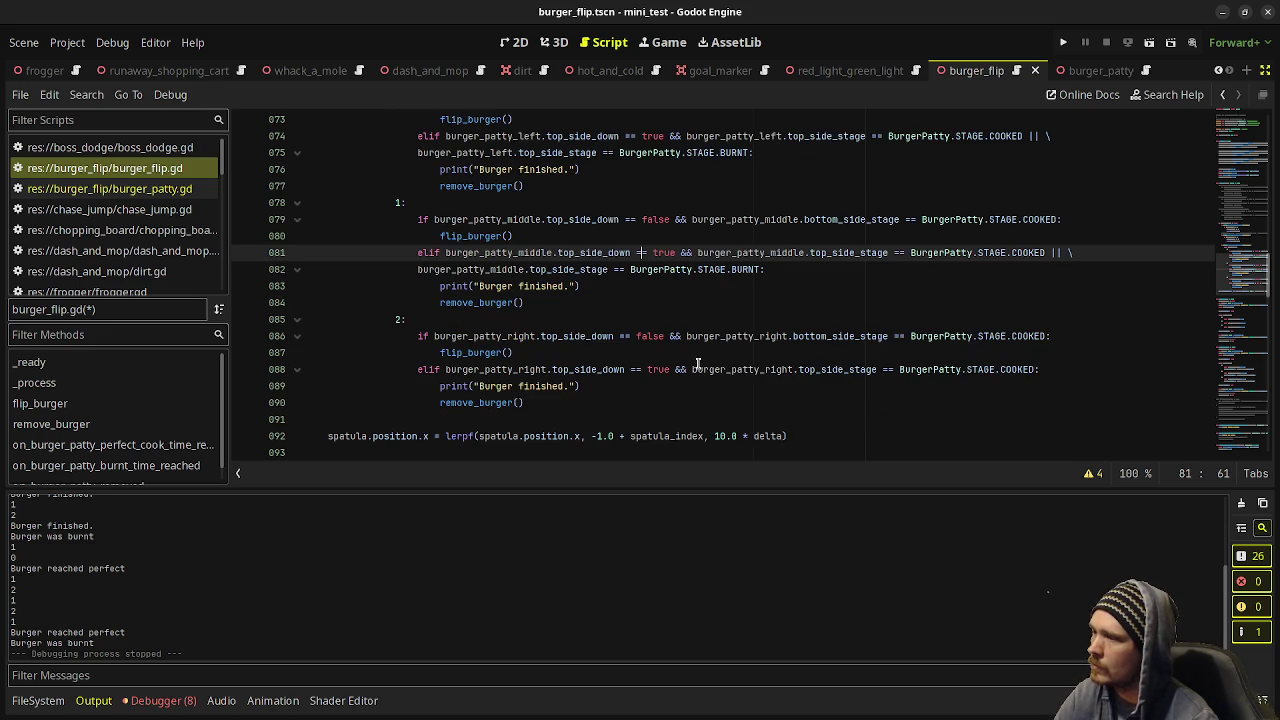
mouse_move(741, 375)
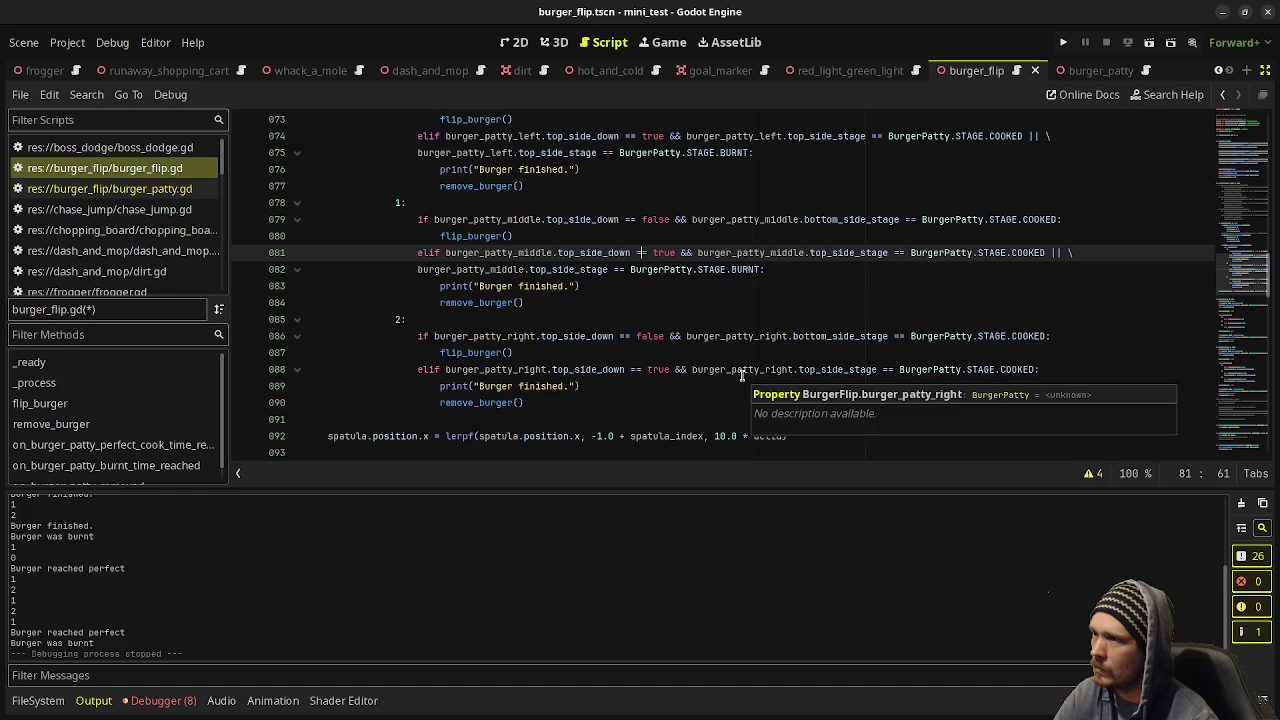
left_click_drag(690, 369, 1032, 369)
key("ctrl+c")
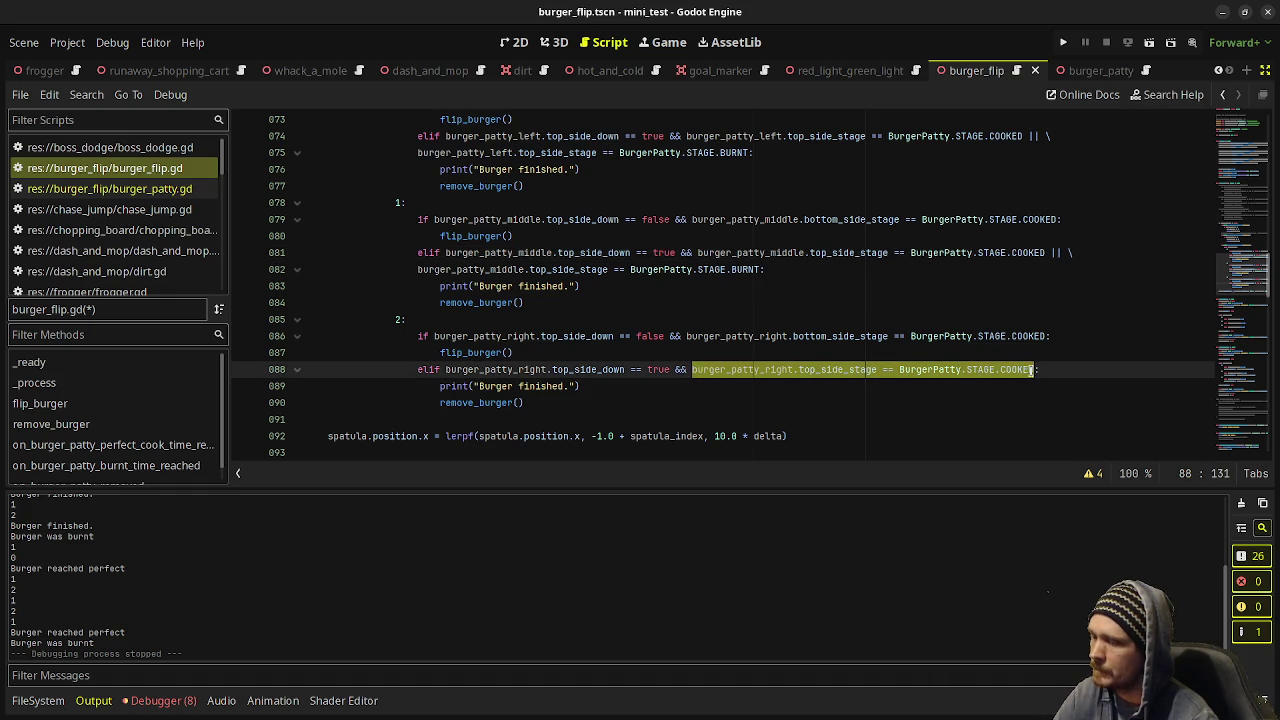
left_click(1032, 369)
type("|")
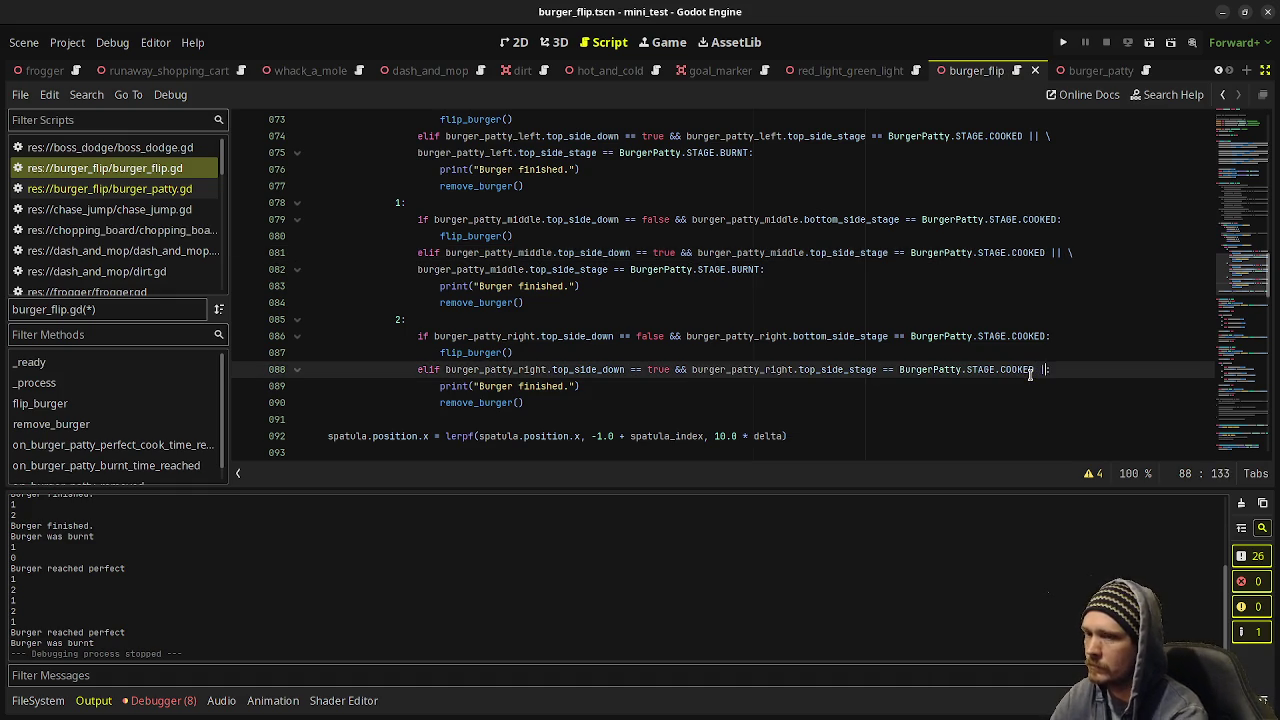
type("| \\")
key("Return")
key("ctrl+v")
type(":")
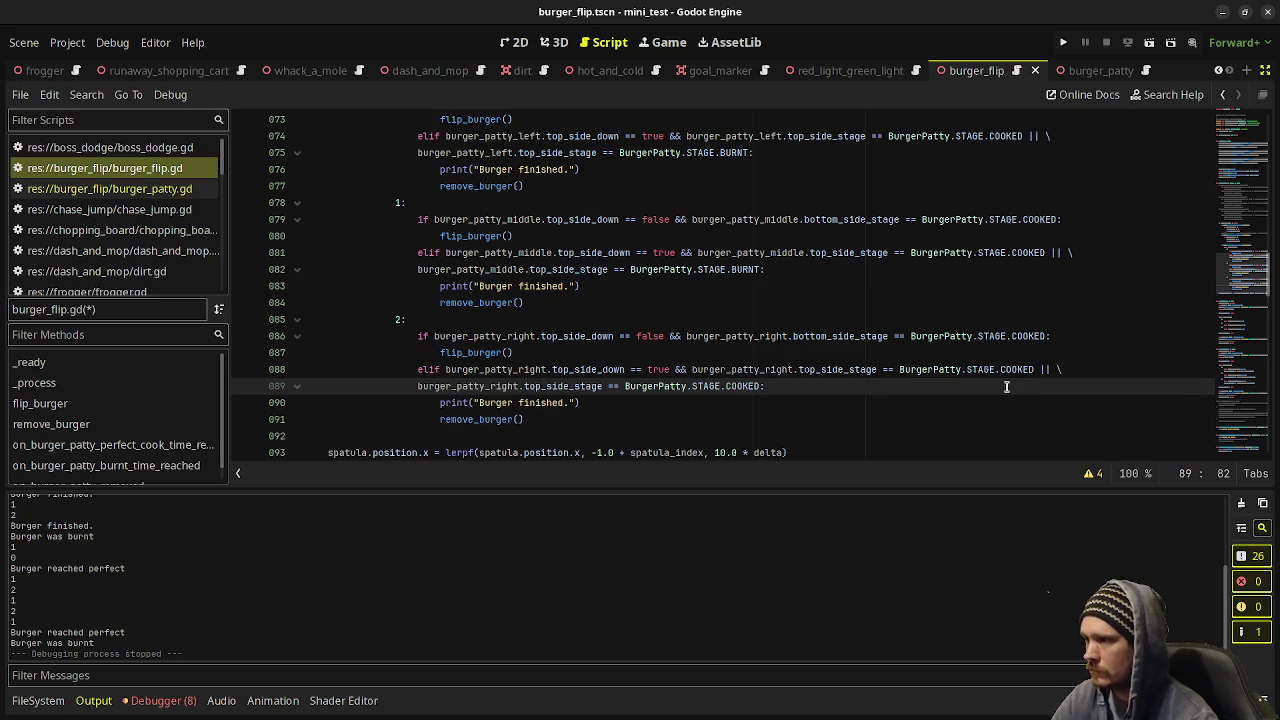
double_click(738, 386)
type("BURNT")
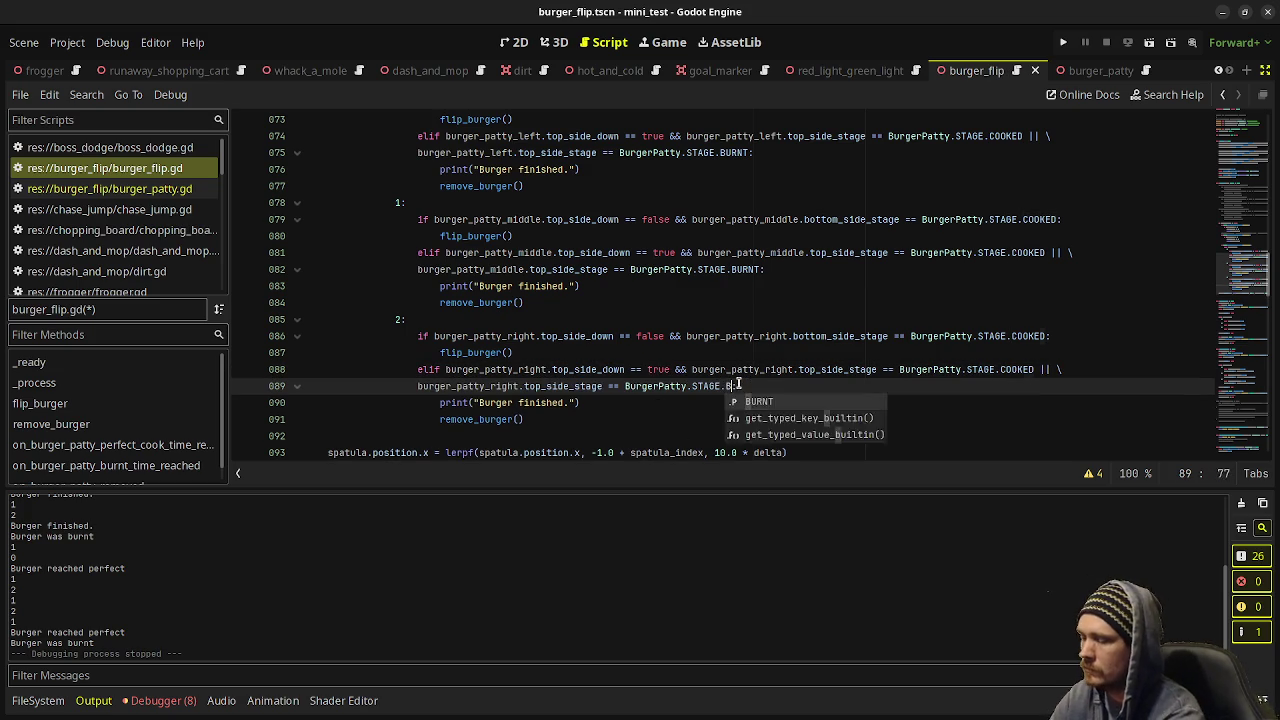
key("ctrl+s")
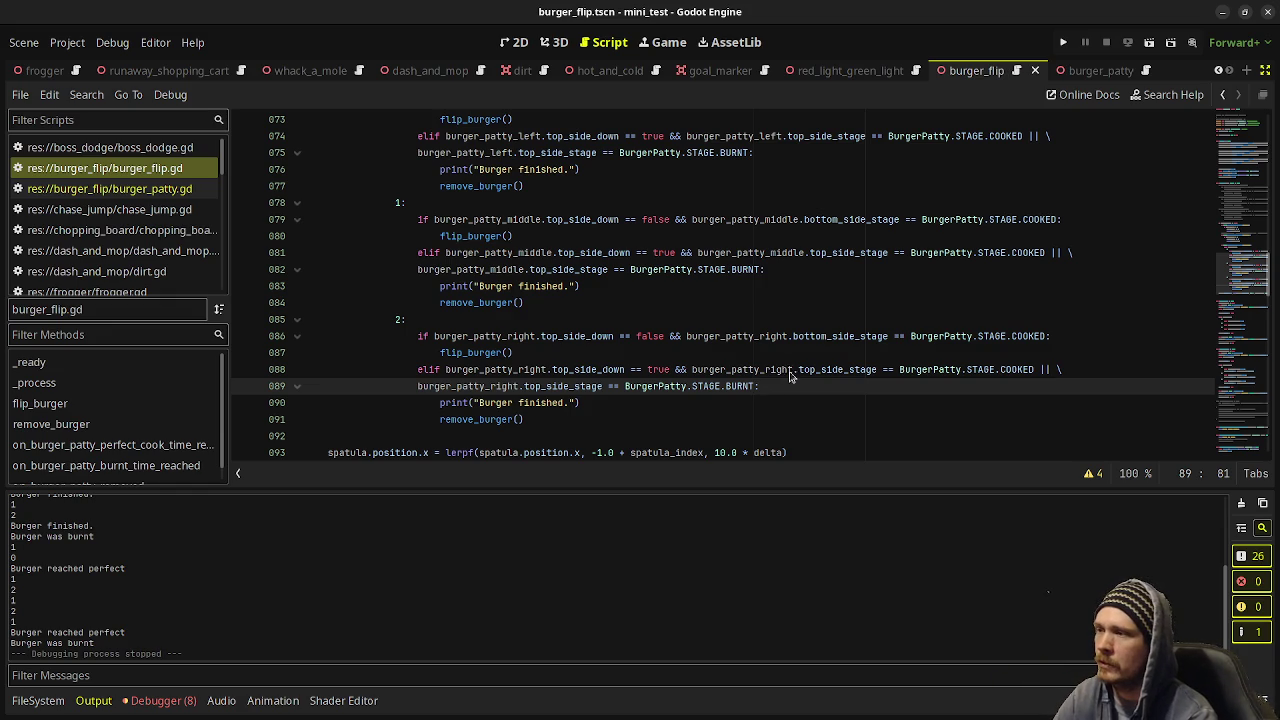
key("F5")
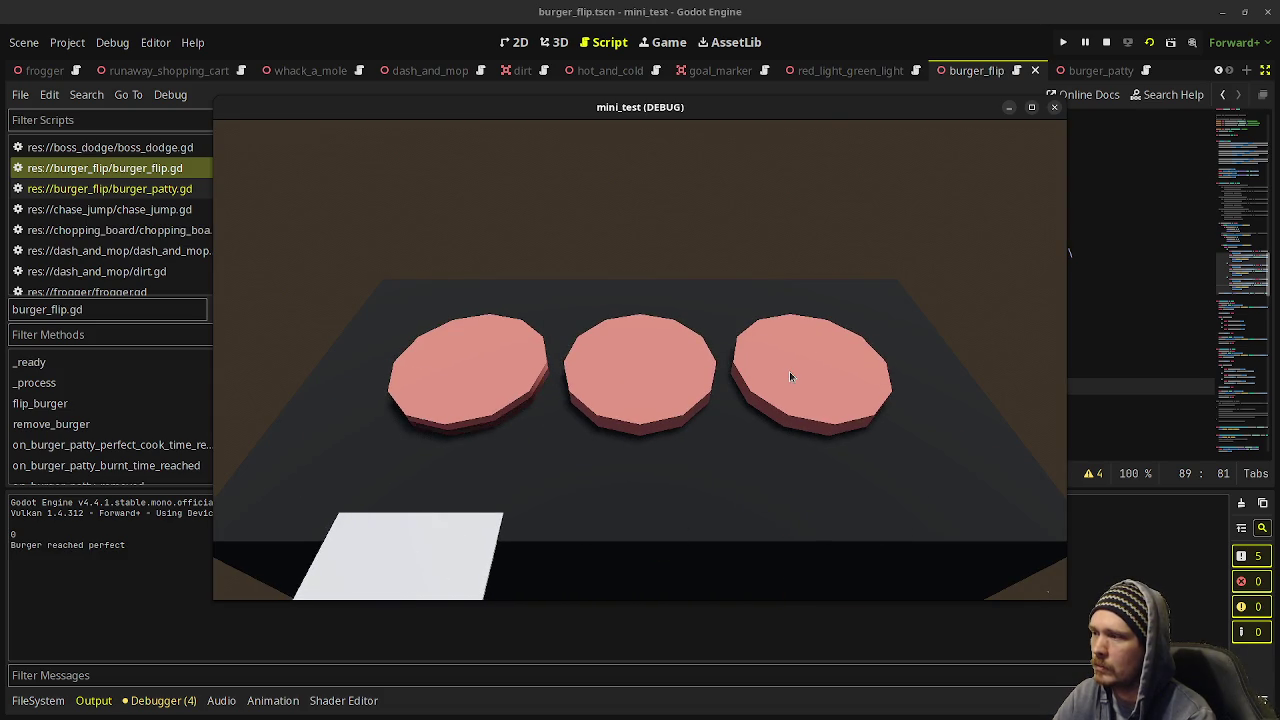
Flip the left and right patties, remove the finished left and burnt right ones, then stop the game.
key("space")
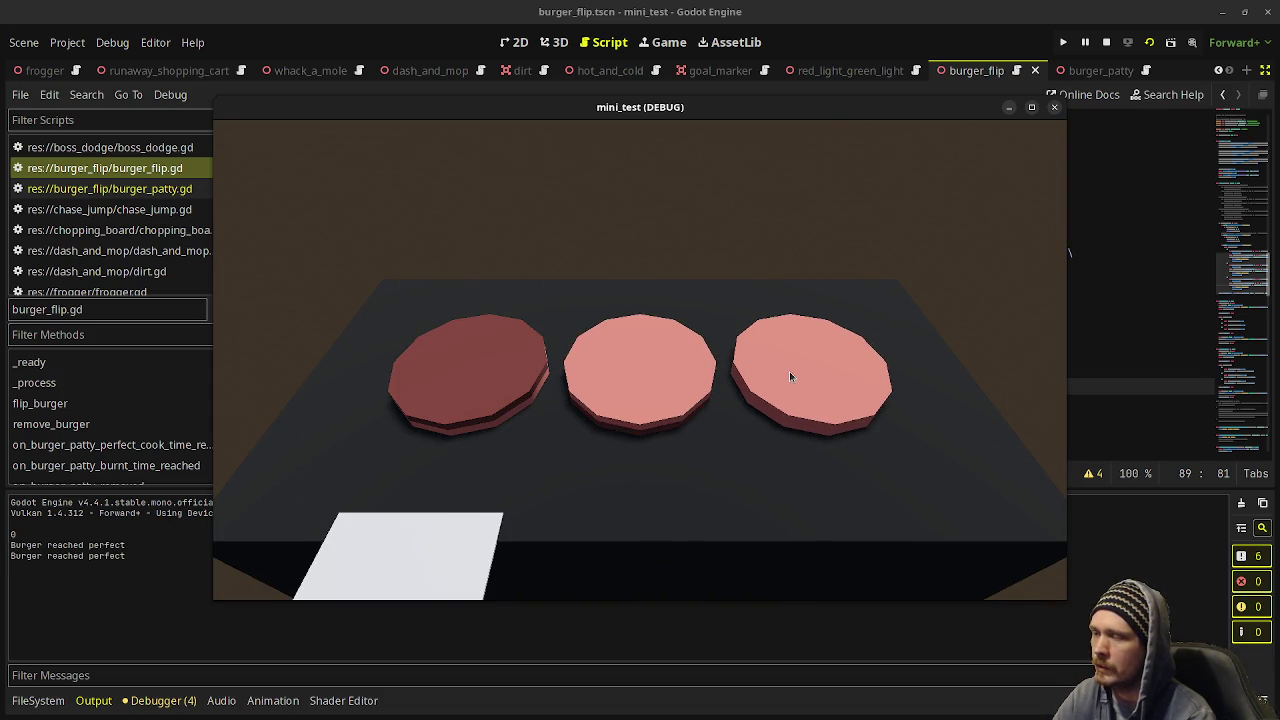
key("Right")
left_click(789, 376)
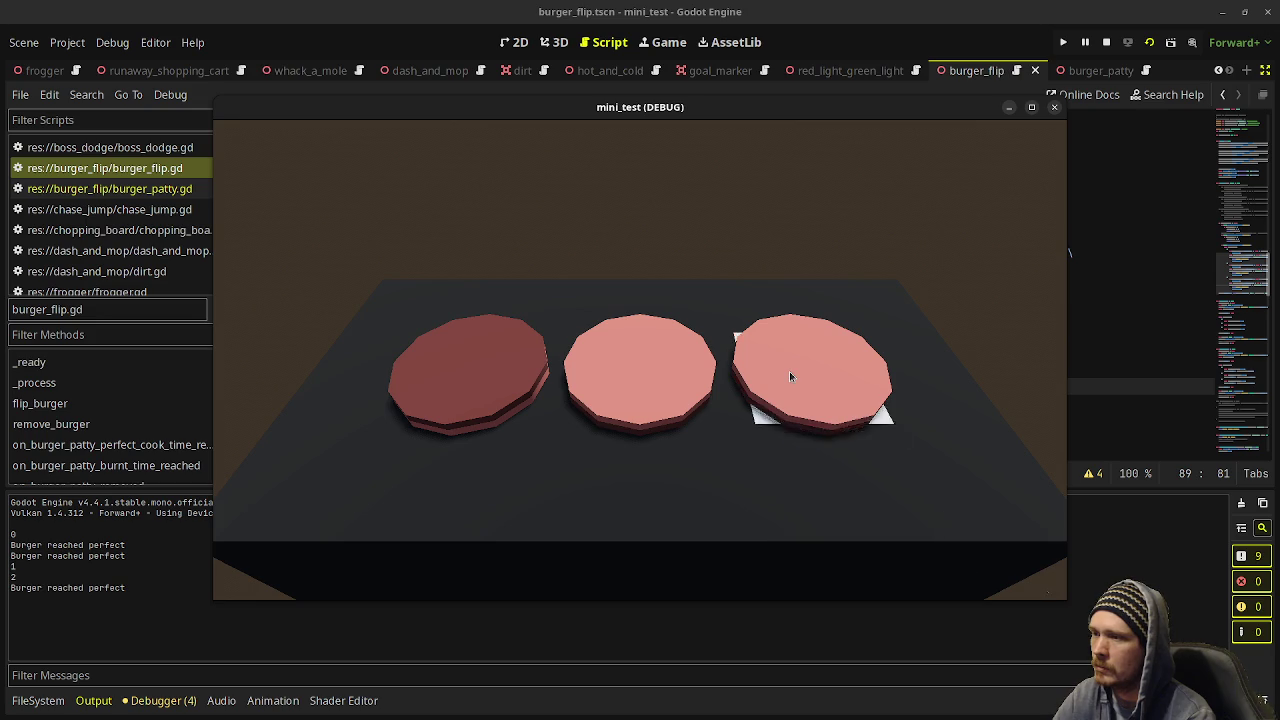
key("1")
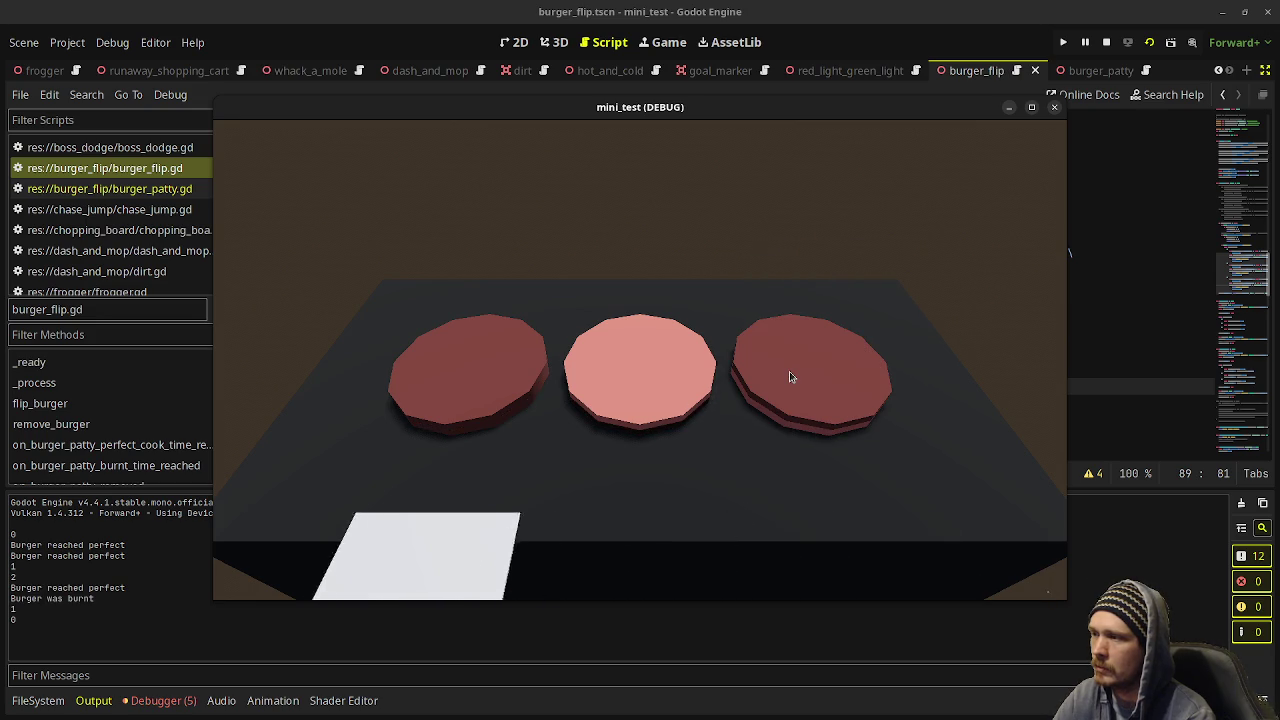
key("Right")
key("Right")
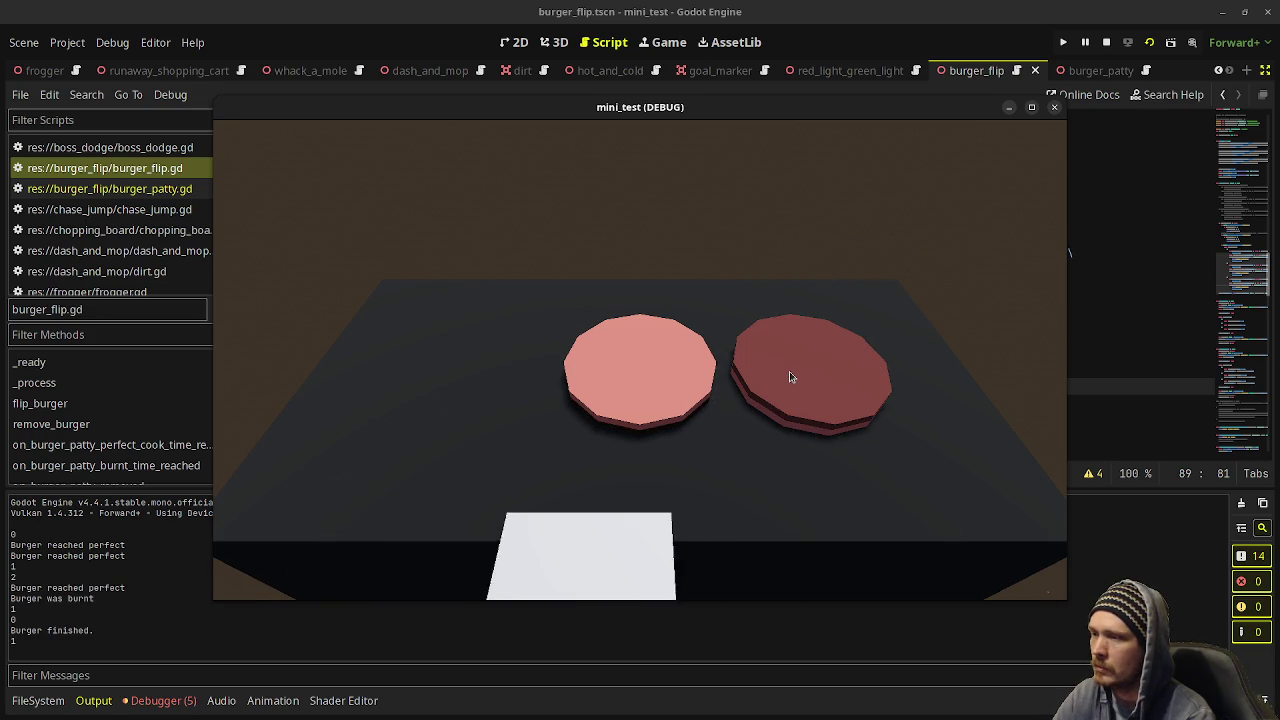
right_click(789, 376)
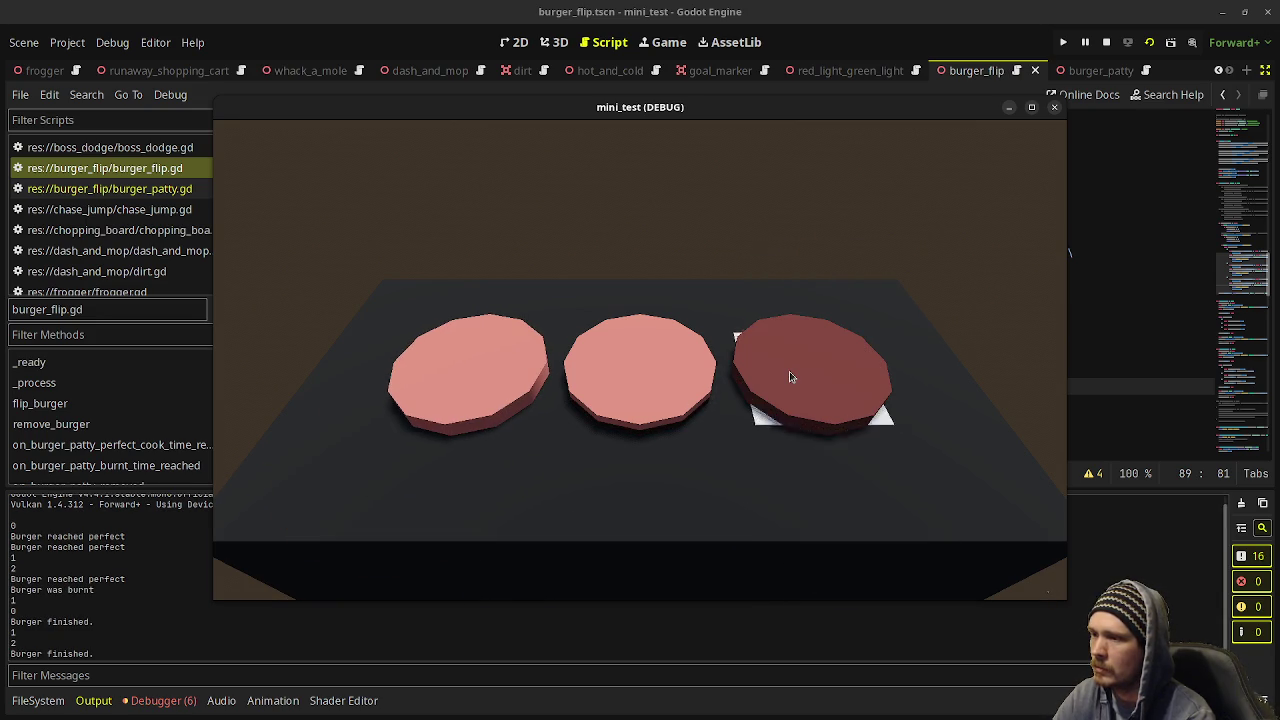
key("Left")
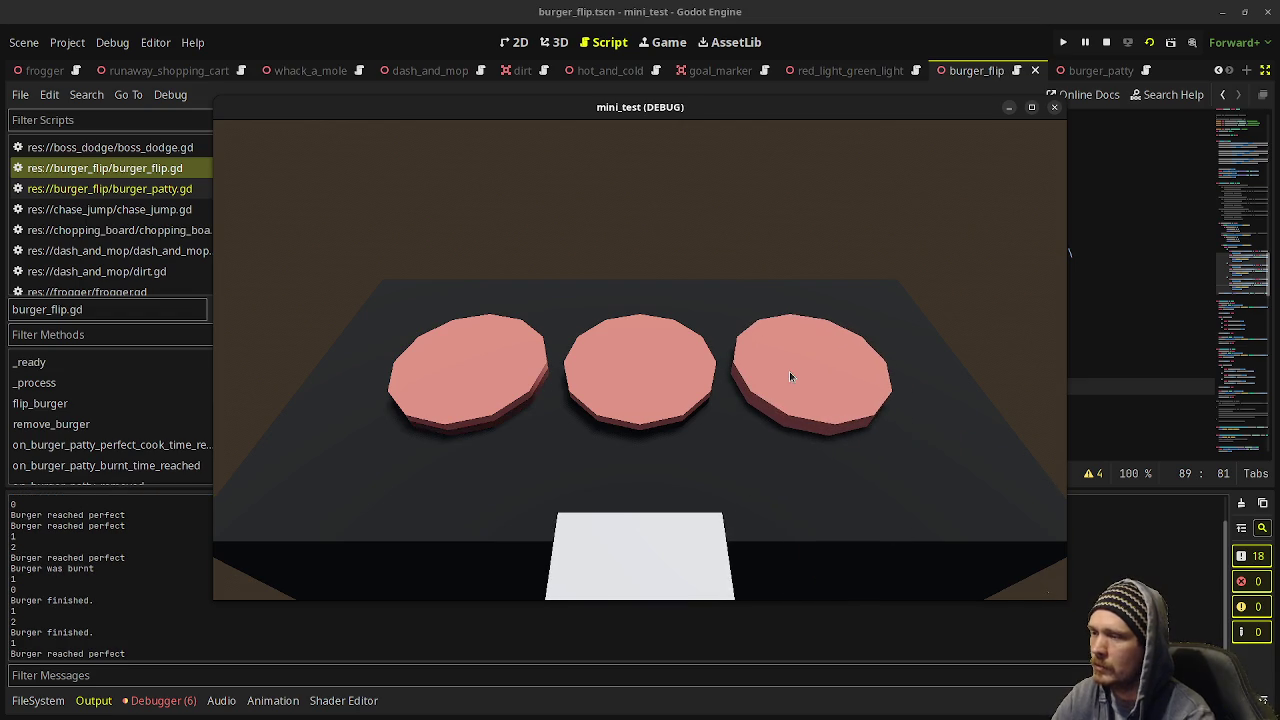
left_click(1106, 42)
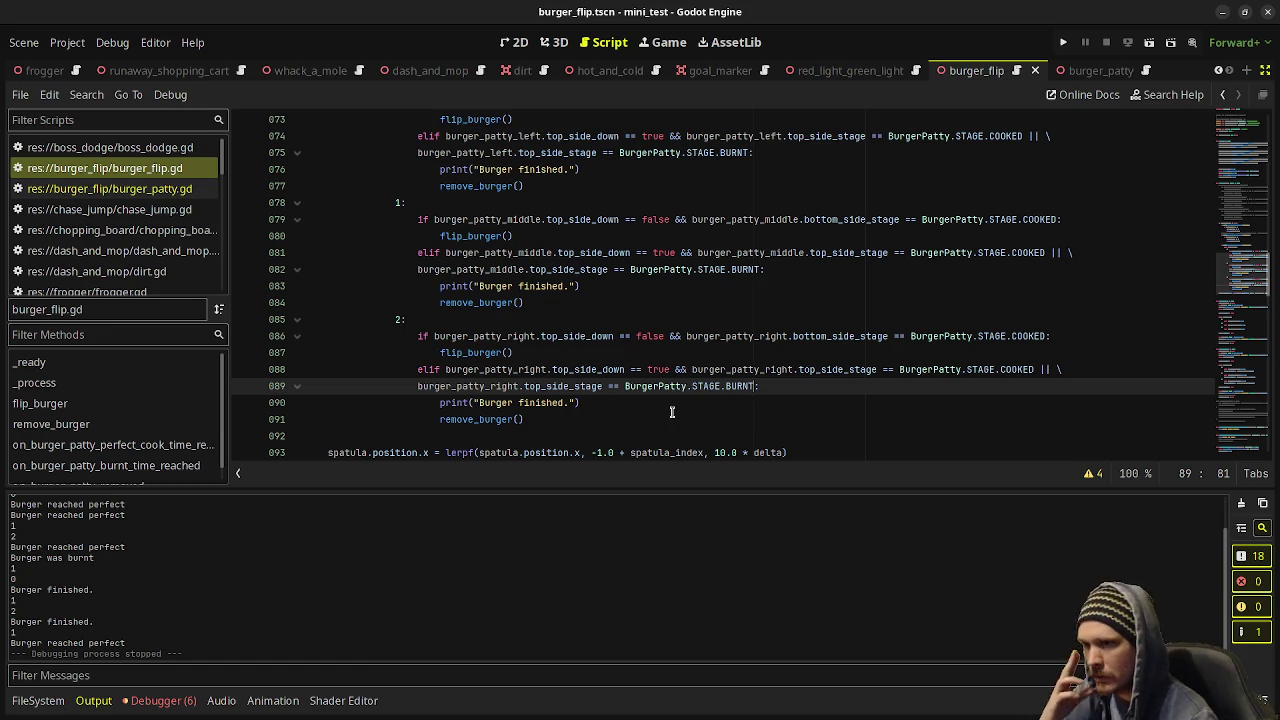
mouse_move(672, 389)
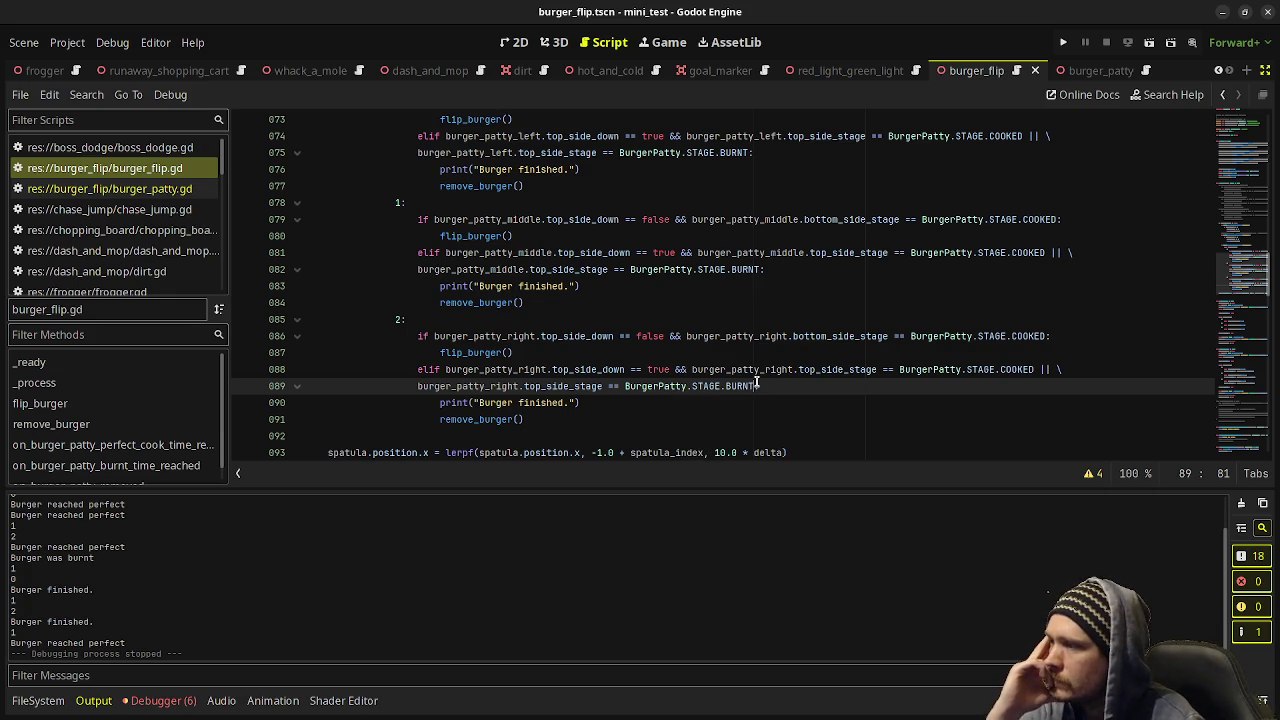
scroll(740, 375, "up", 3)
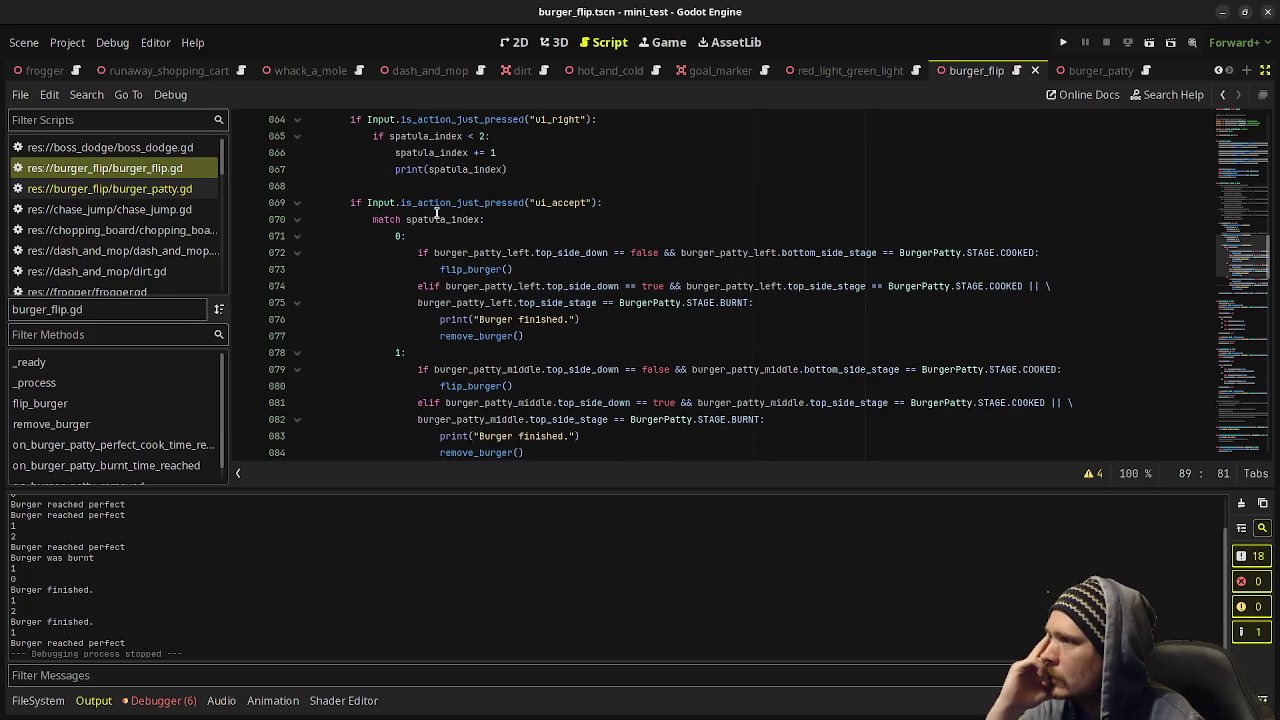
mouse_move(437, 213)
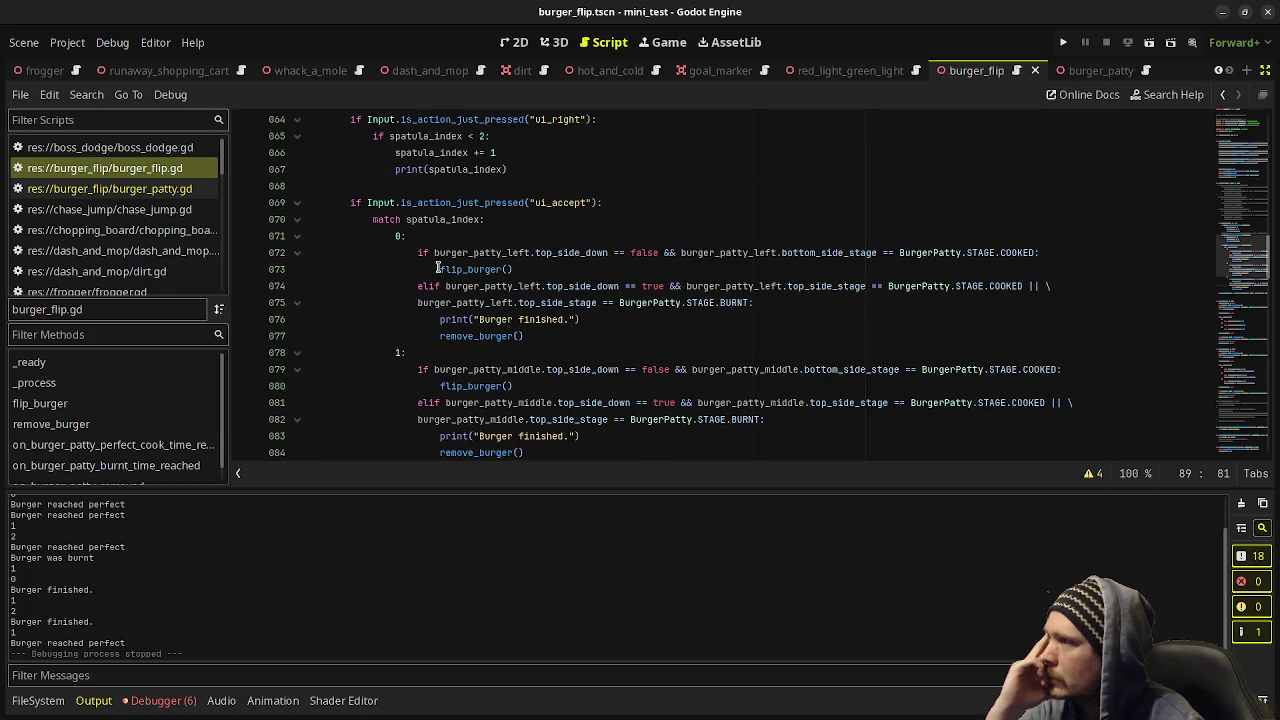
mouse_move(437, 269)
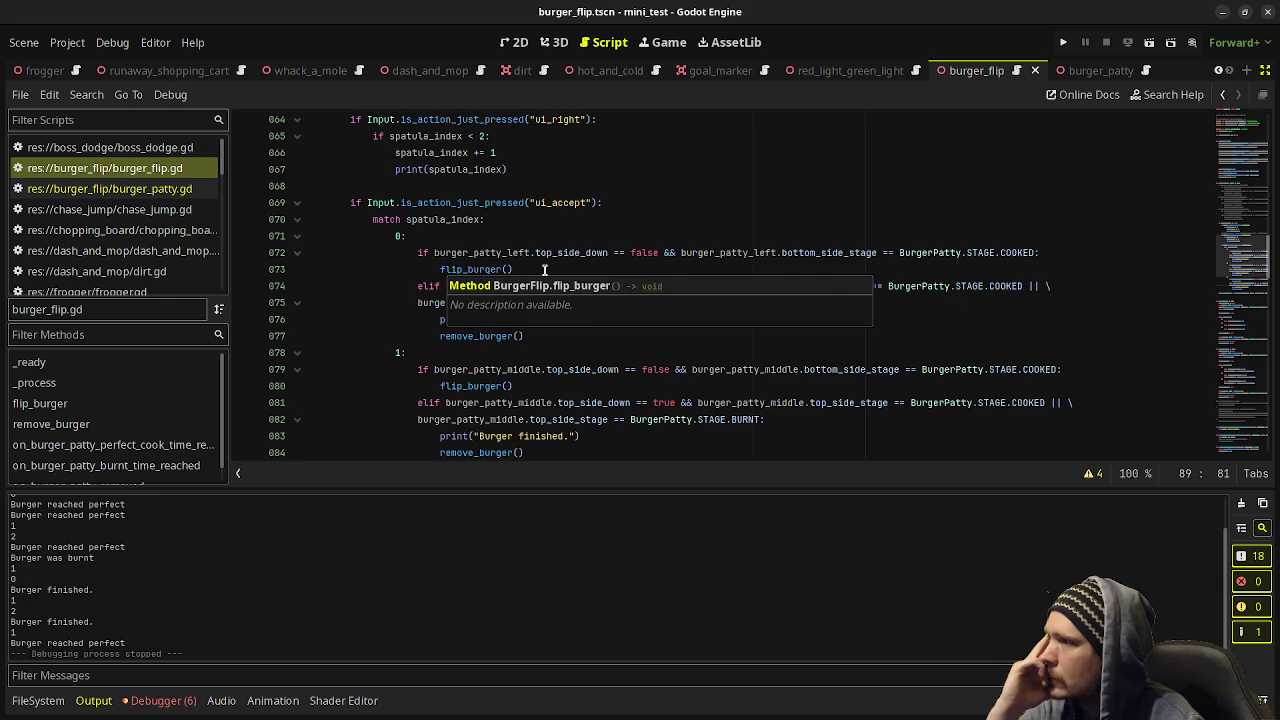
mouse_move(579, 252)
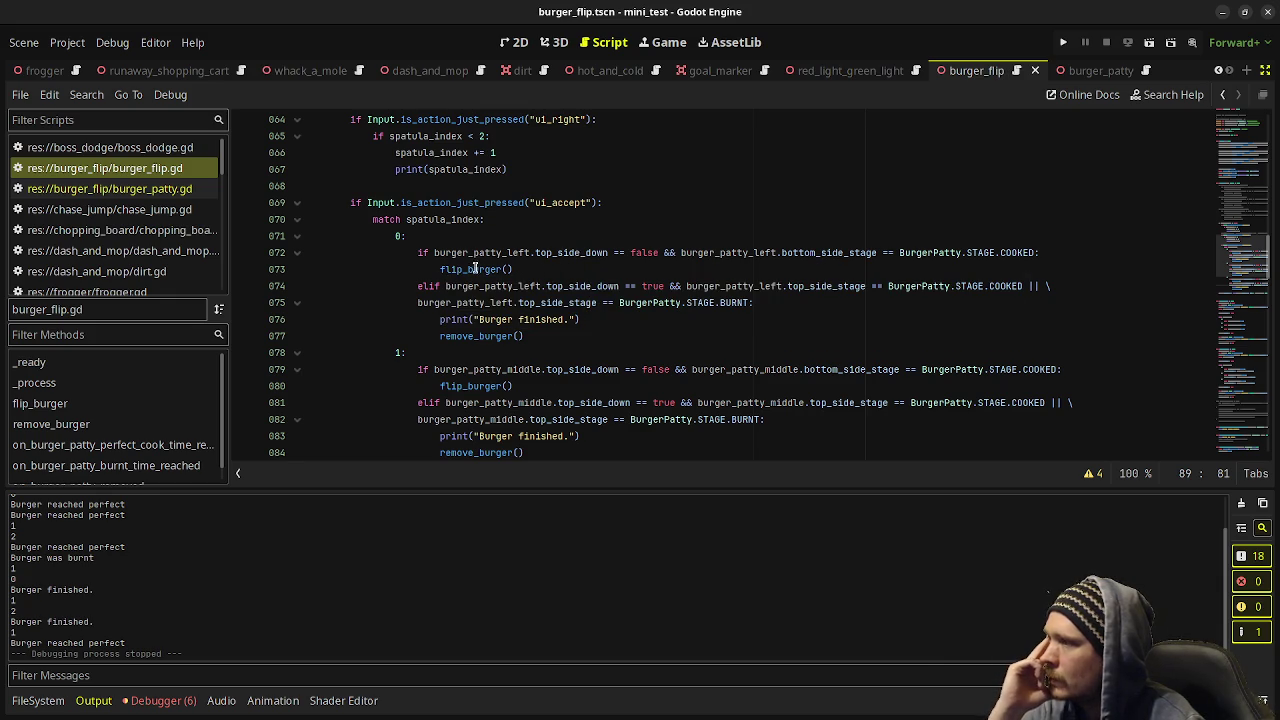
mouse_move(802, 255)
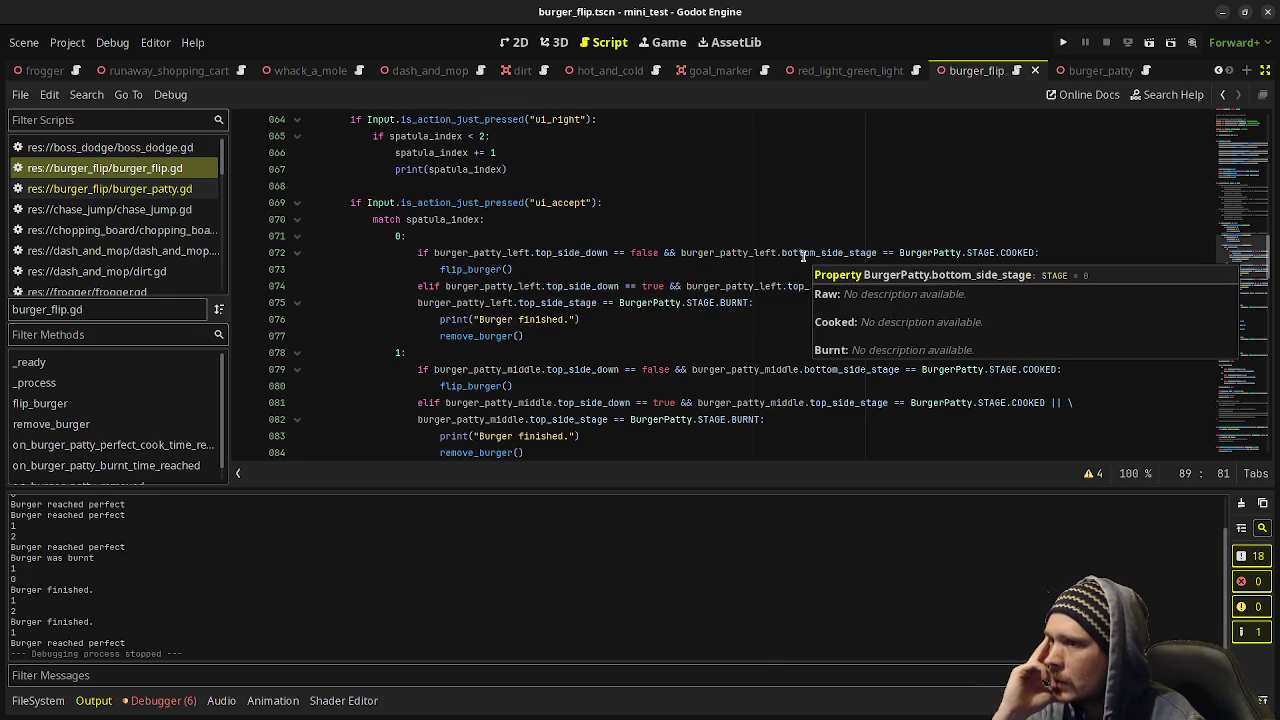
mouse_move(987, 251)
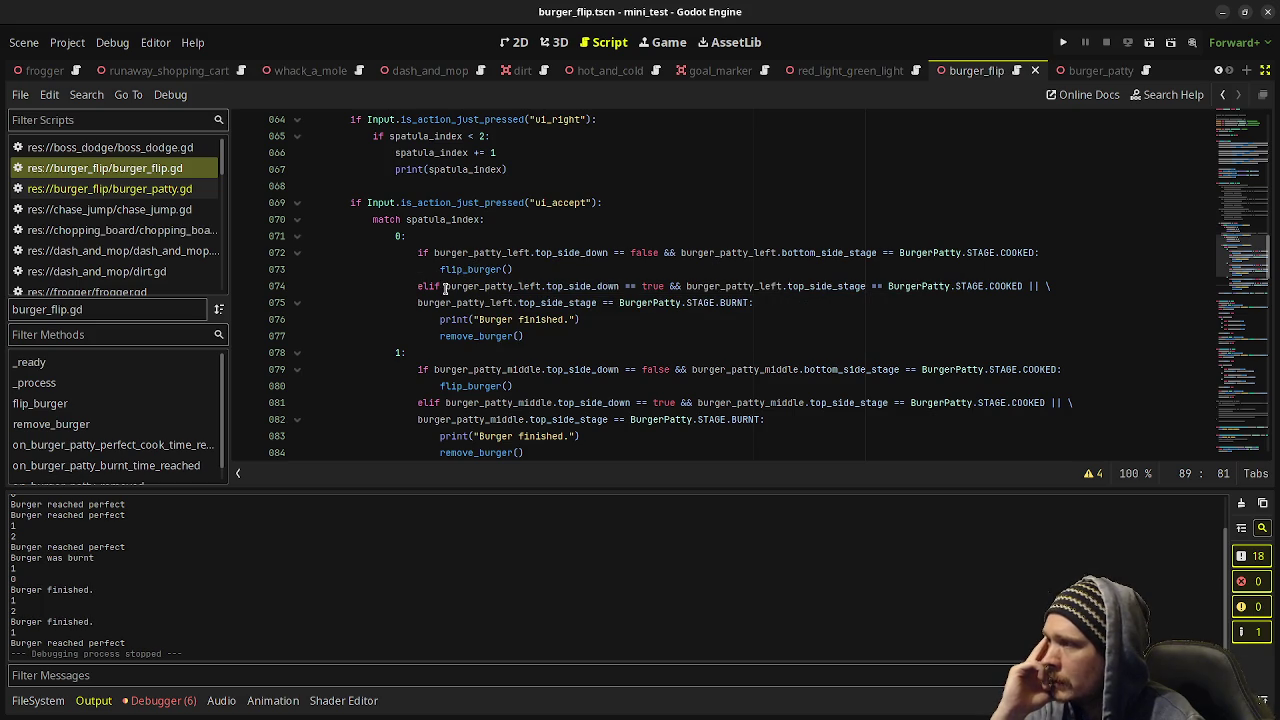
mouse_move(584, 288)
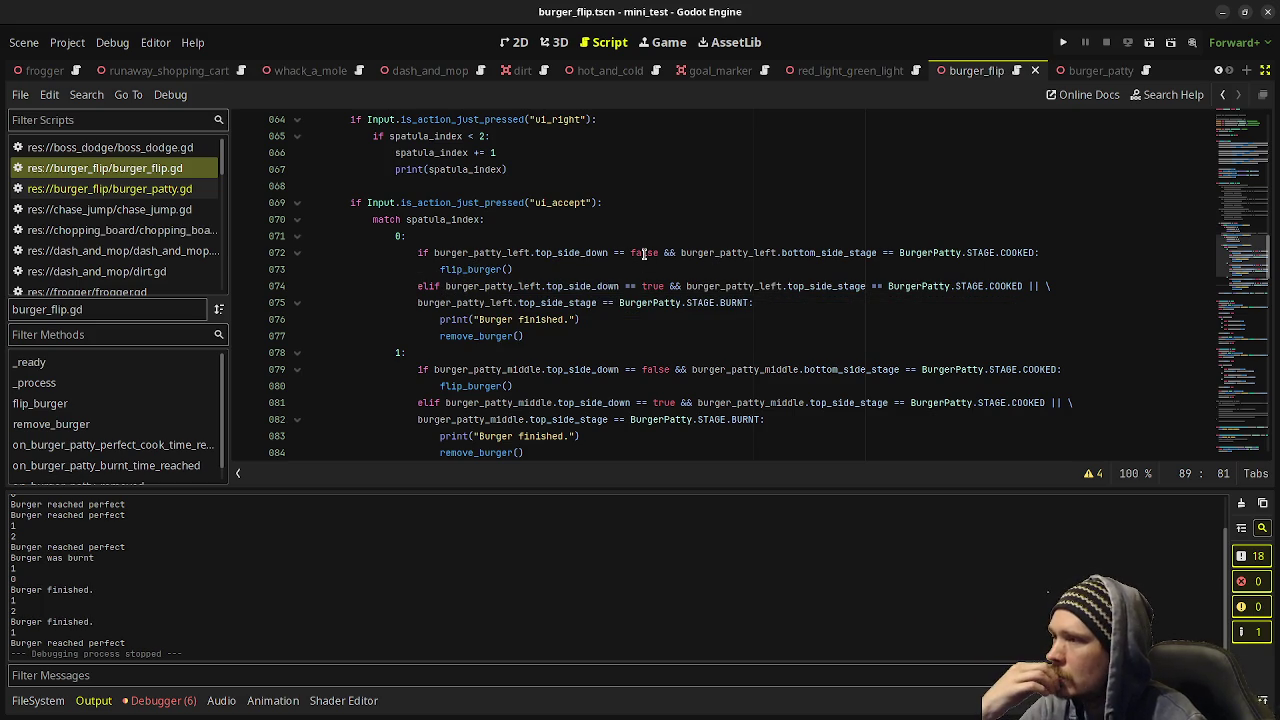
left_click(645, 253)
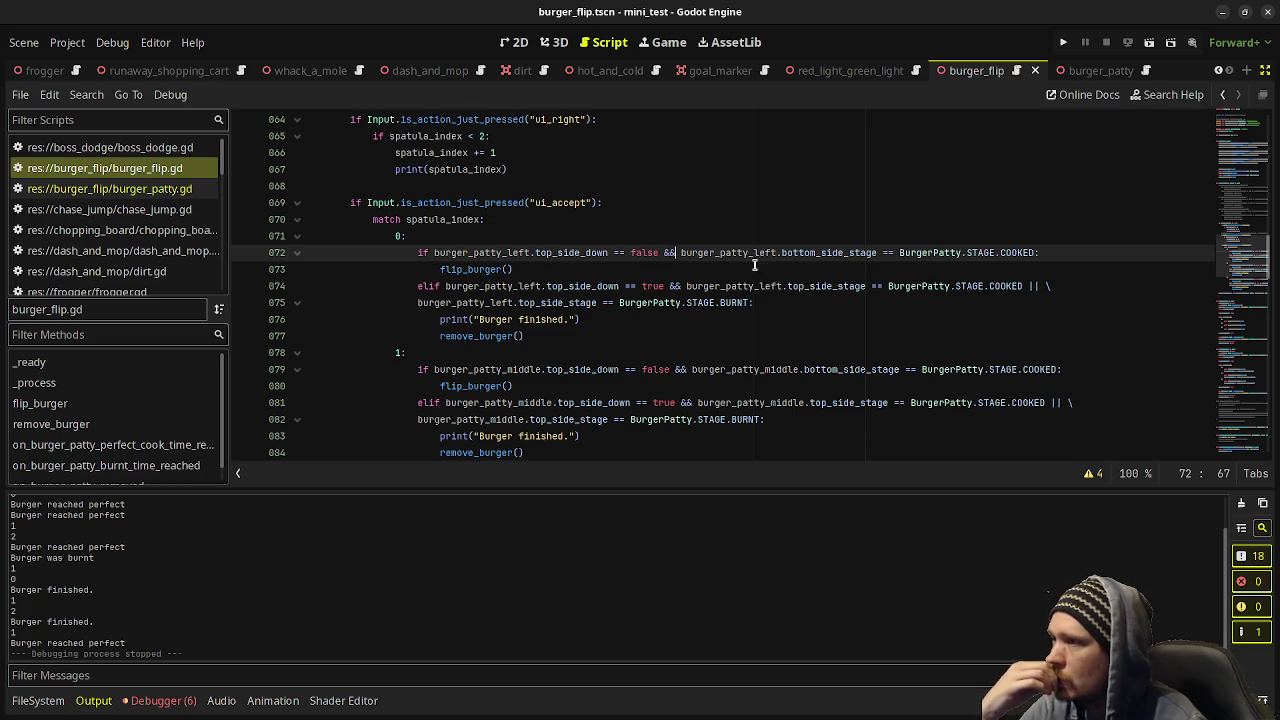
Replace the left patty's && with a colon and nested if, indenting flip_burger() beneath it.
key("Right")
key("Right")
key("Delete")
key("Delete")
key("Delete")
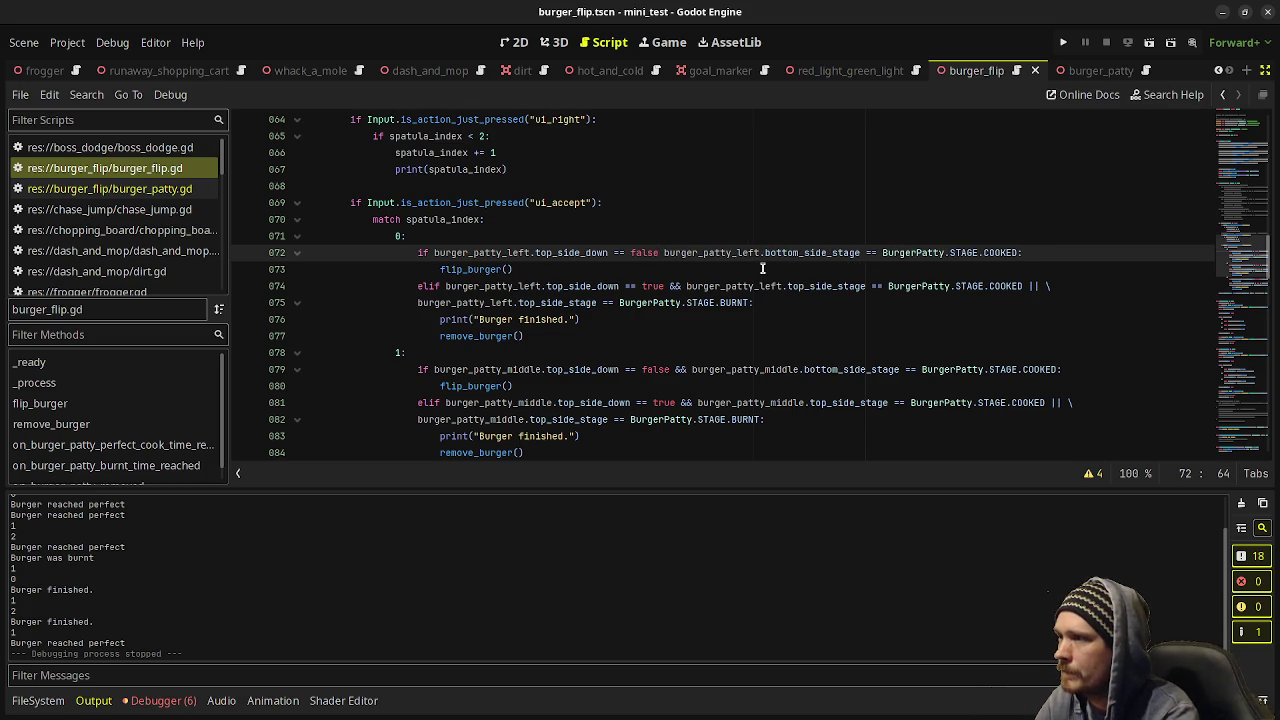
type(":")
key("Return")
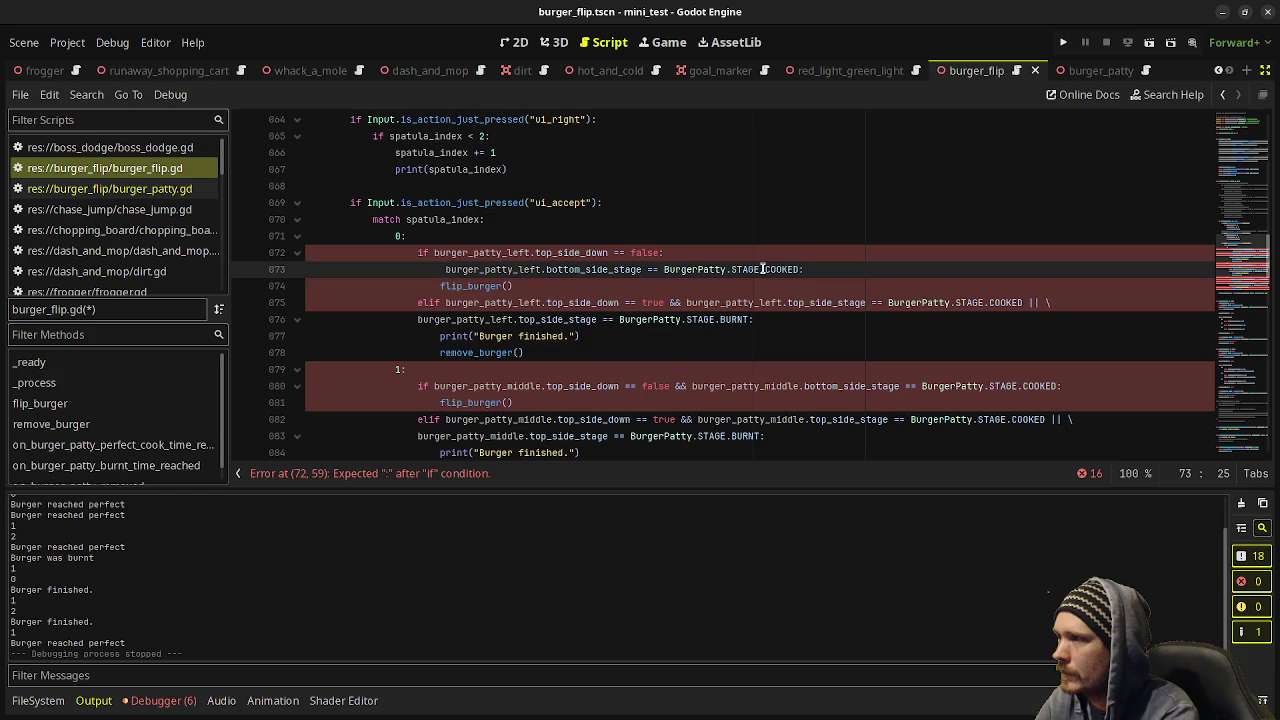
type("if")
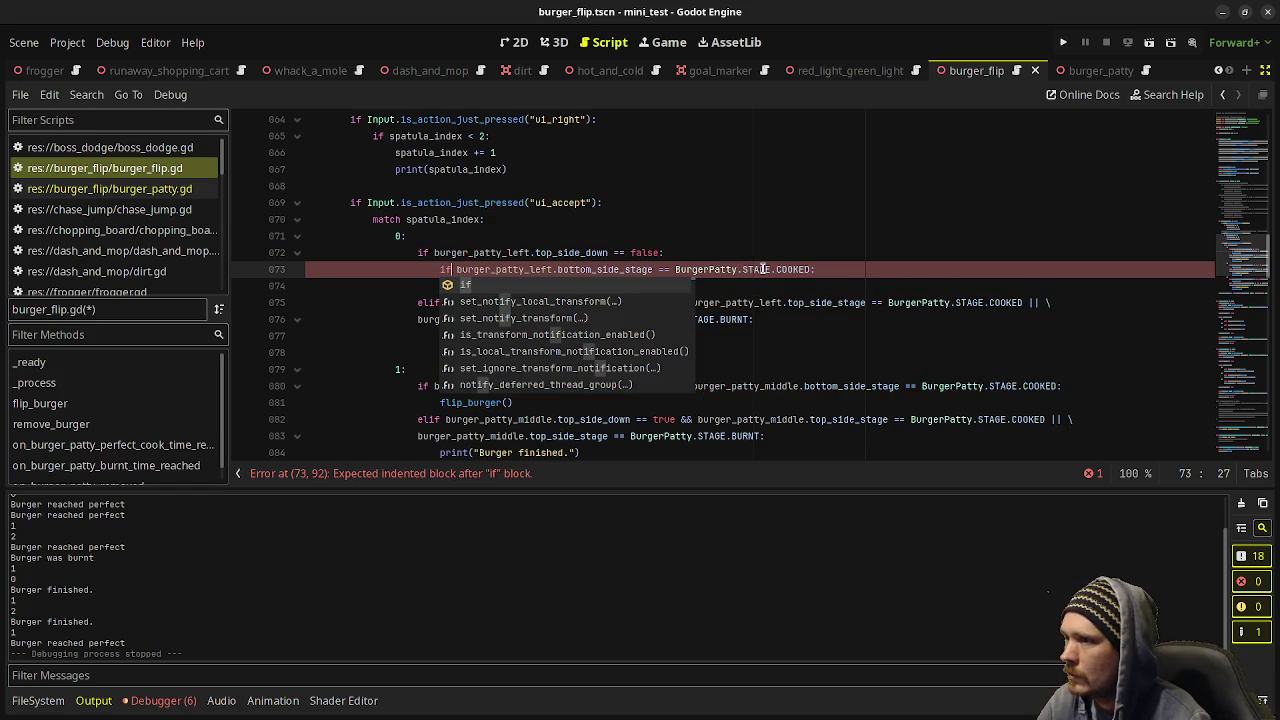
key("Escape")
key("Up")
key("Up")
left_click_drag(434, 289, 586, 289)
key("Tab")
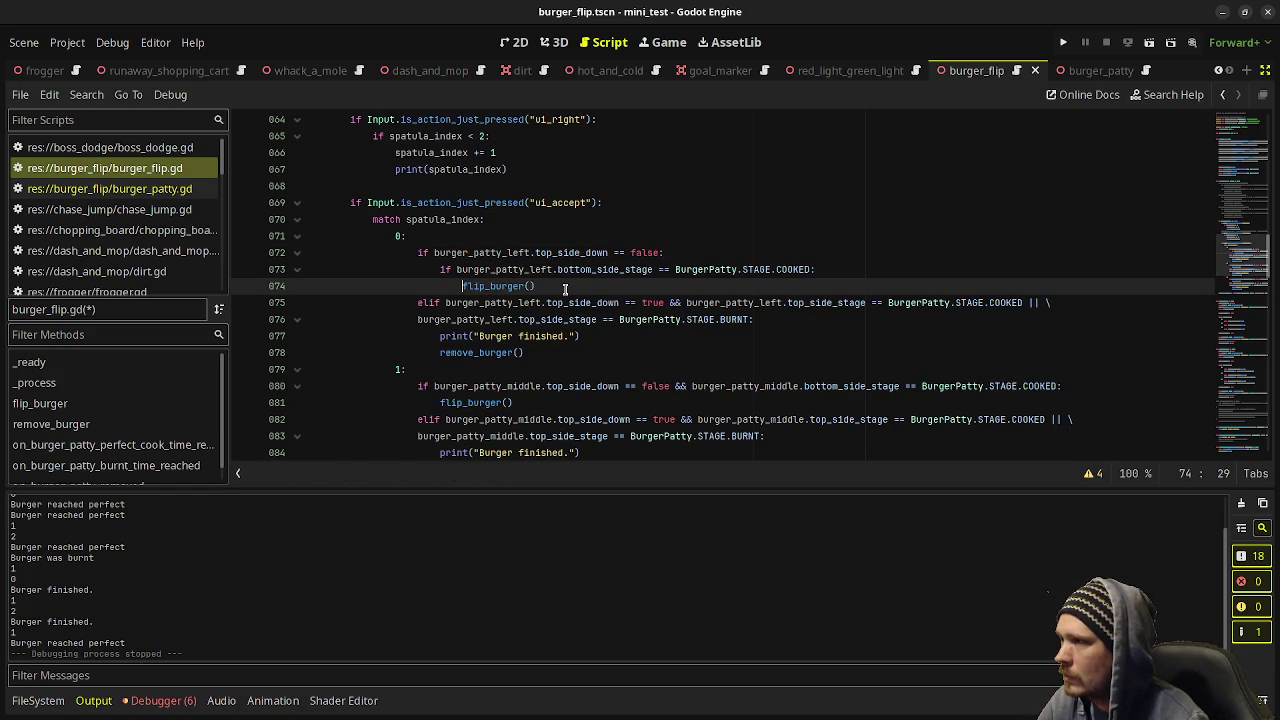
left_click(586, 291)
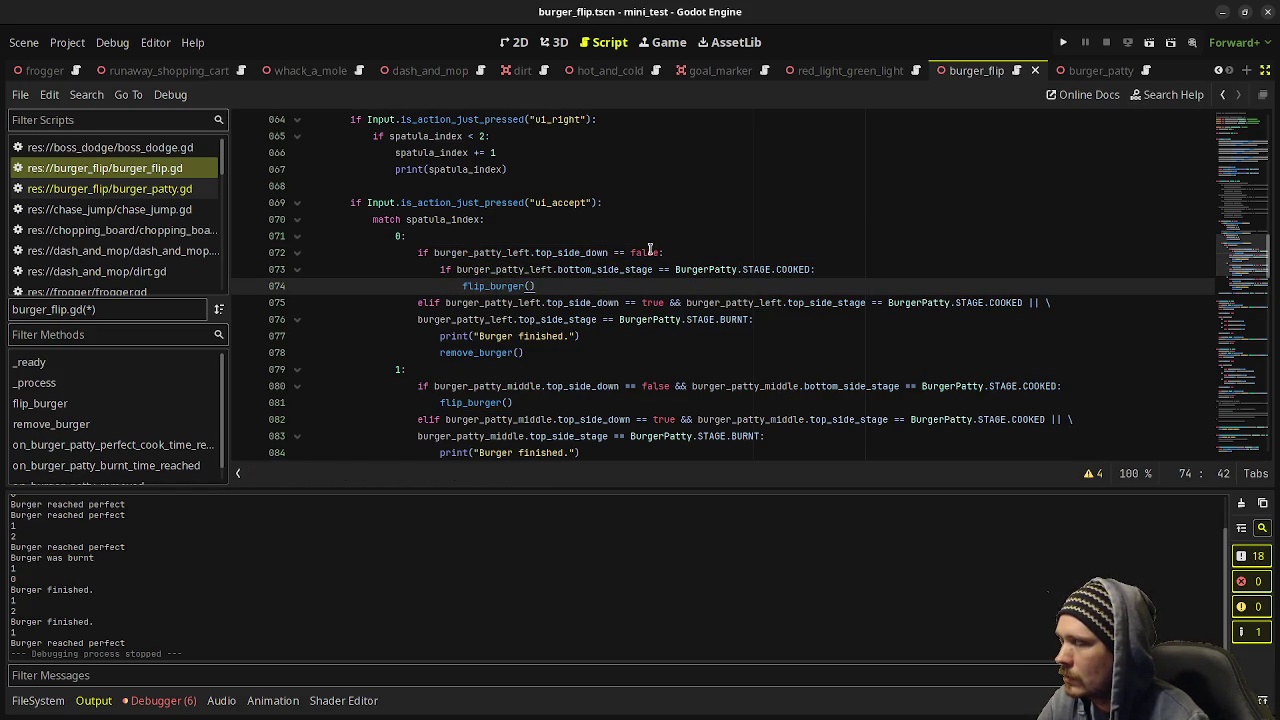
Add an elif below flip_burger() that reuses the left patty's bottom-side stage condition.
key("Return")
key("BackSpace")
type("else:")
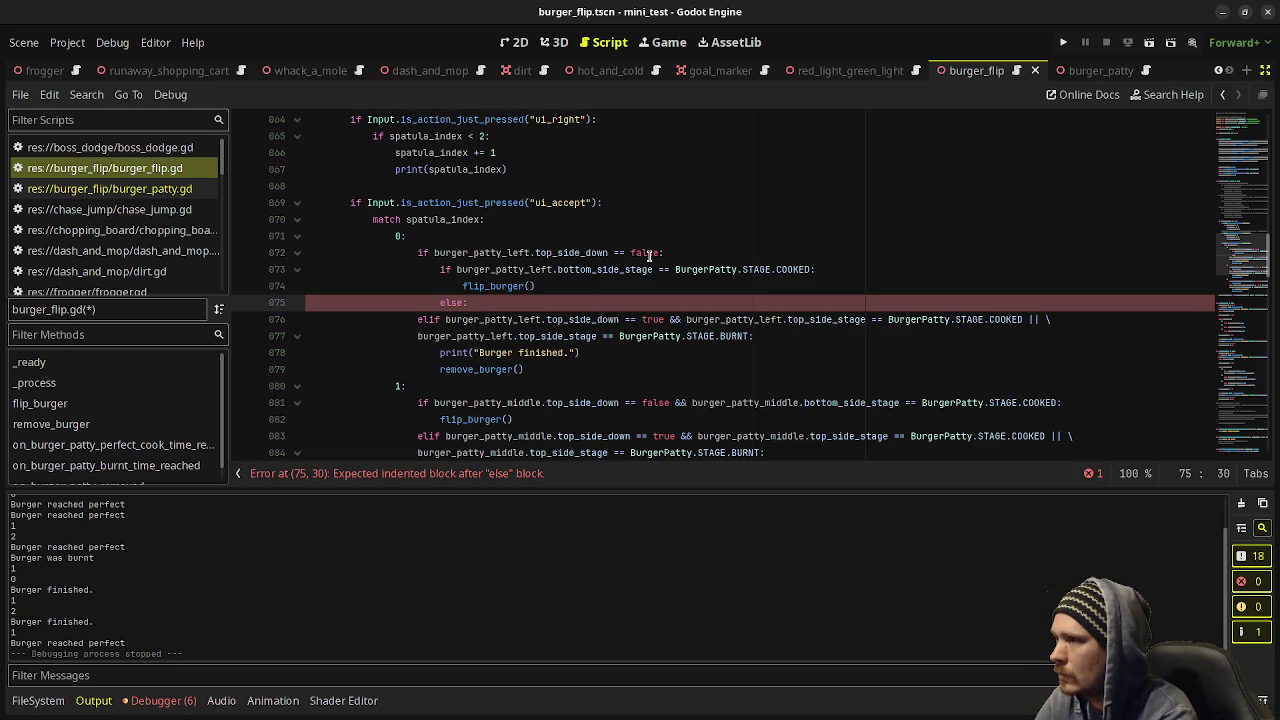
key("BackSpace")
key("BackSpace")
key("BackSpace")
type("if")
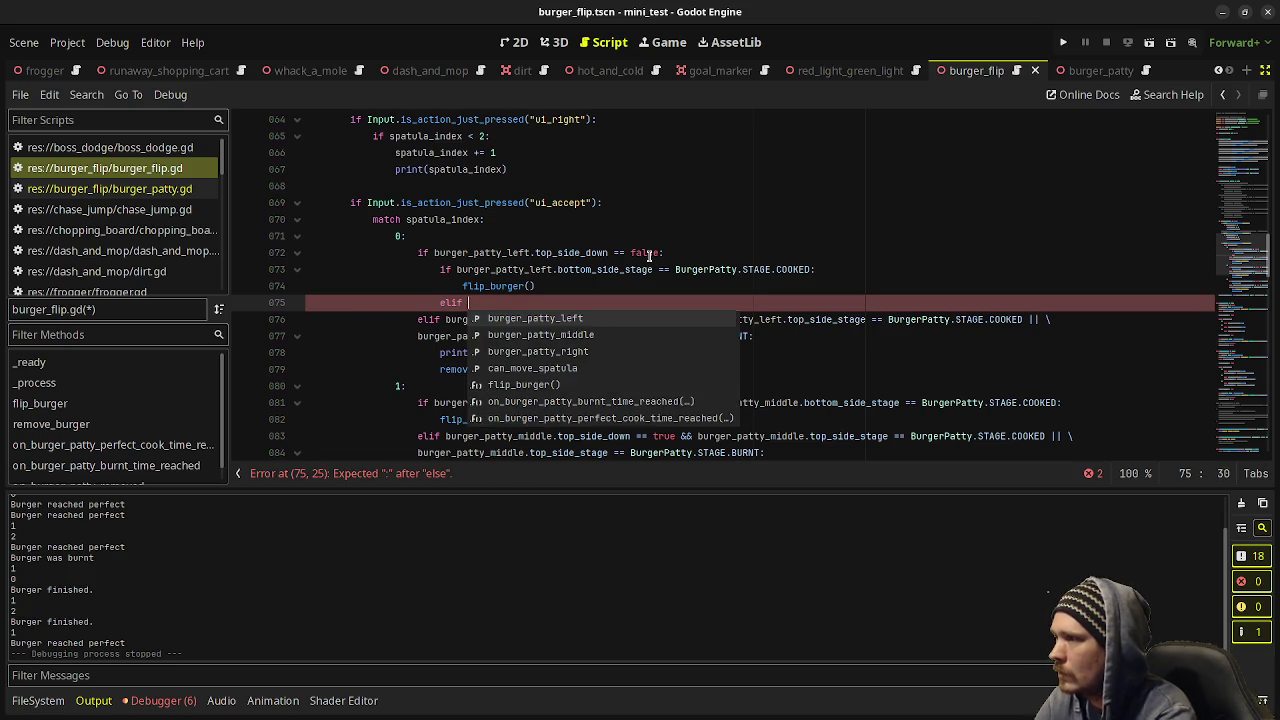
left_click_drag(457, 269, 812, 268)
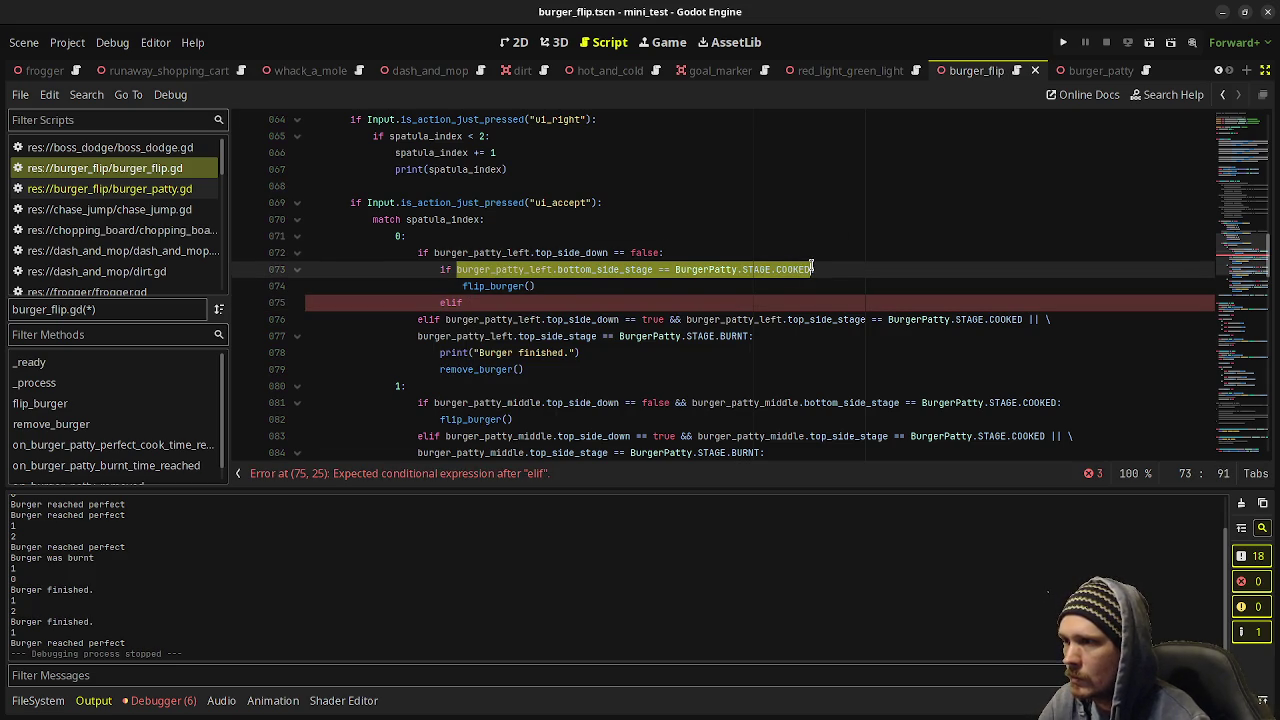
left_click(518, 302)
type(":")
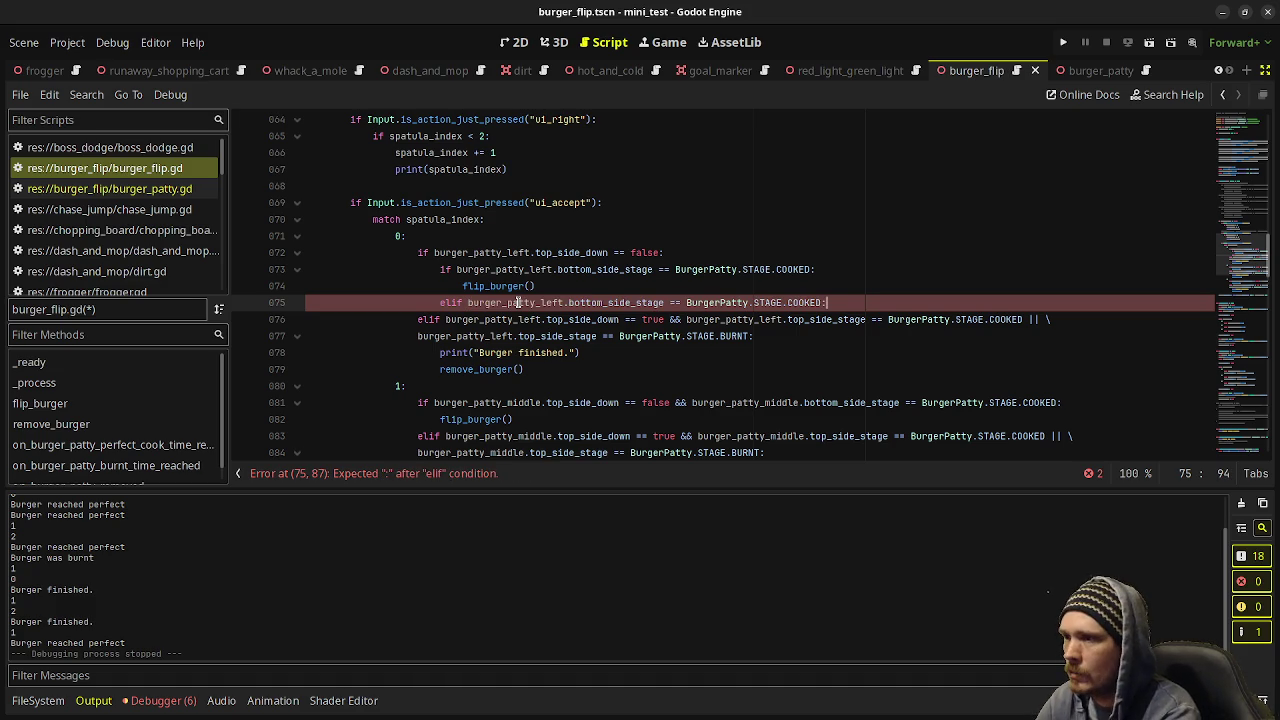
type(":")
Make that elif check for BURNT and call remove_burger(), then save the script.
key("Return")
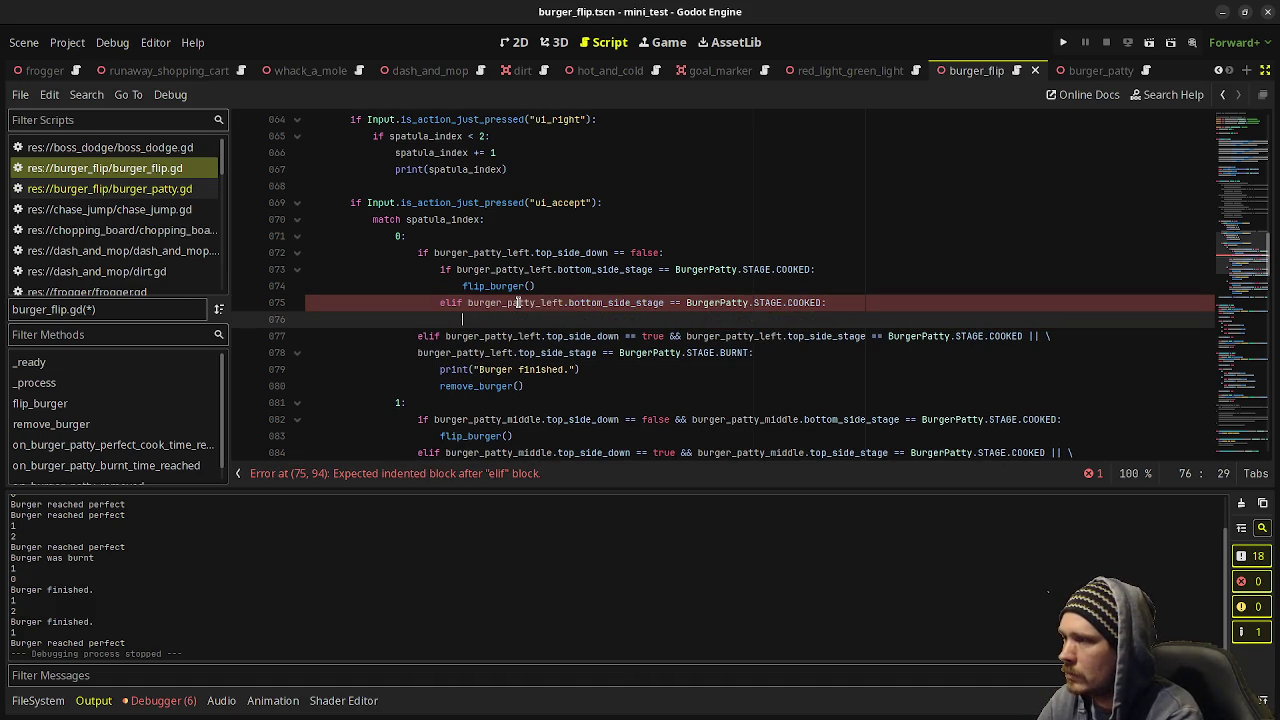
type("remove_bur")
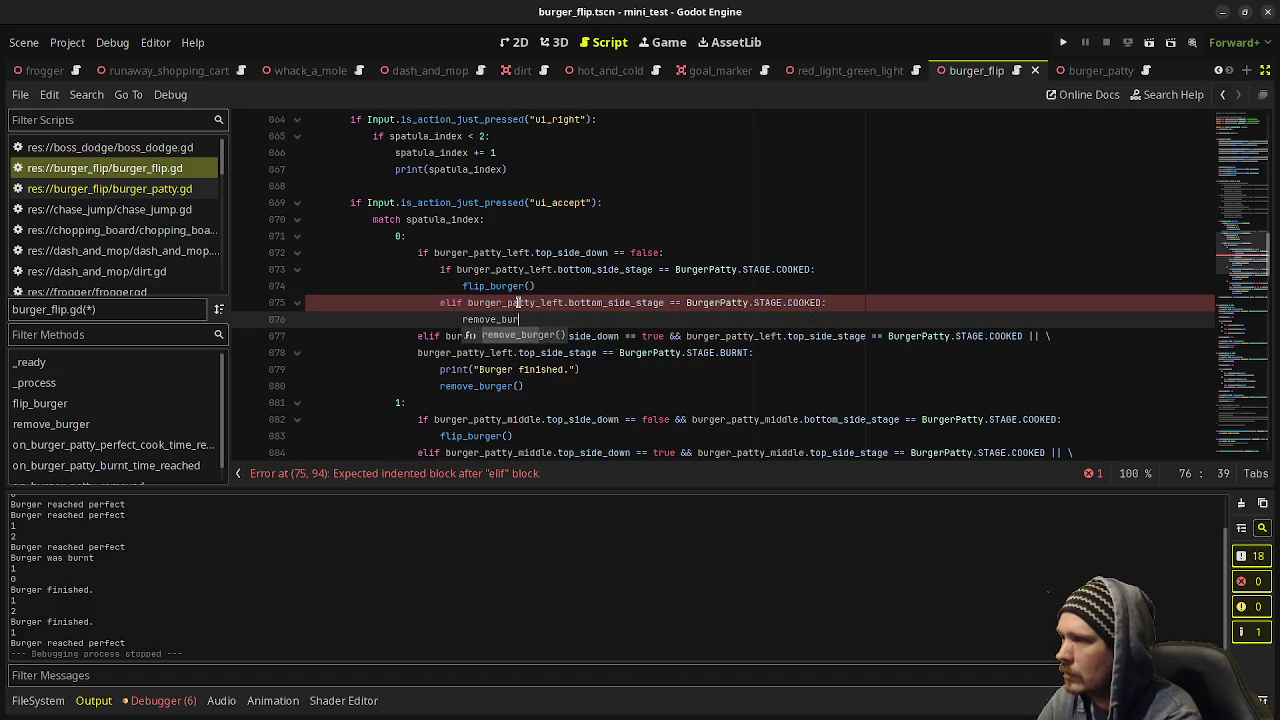
key("Return")
double_click(803, 302)
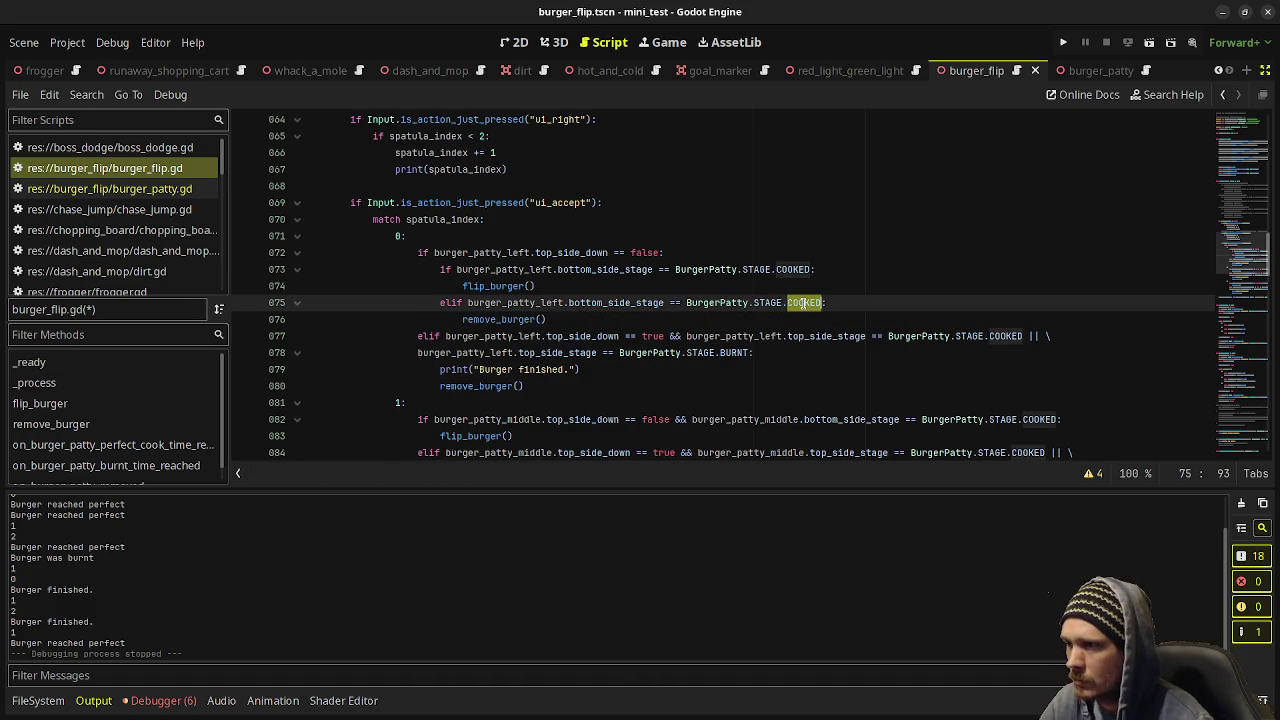
type("BURNT")
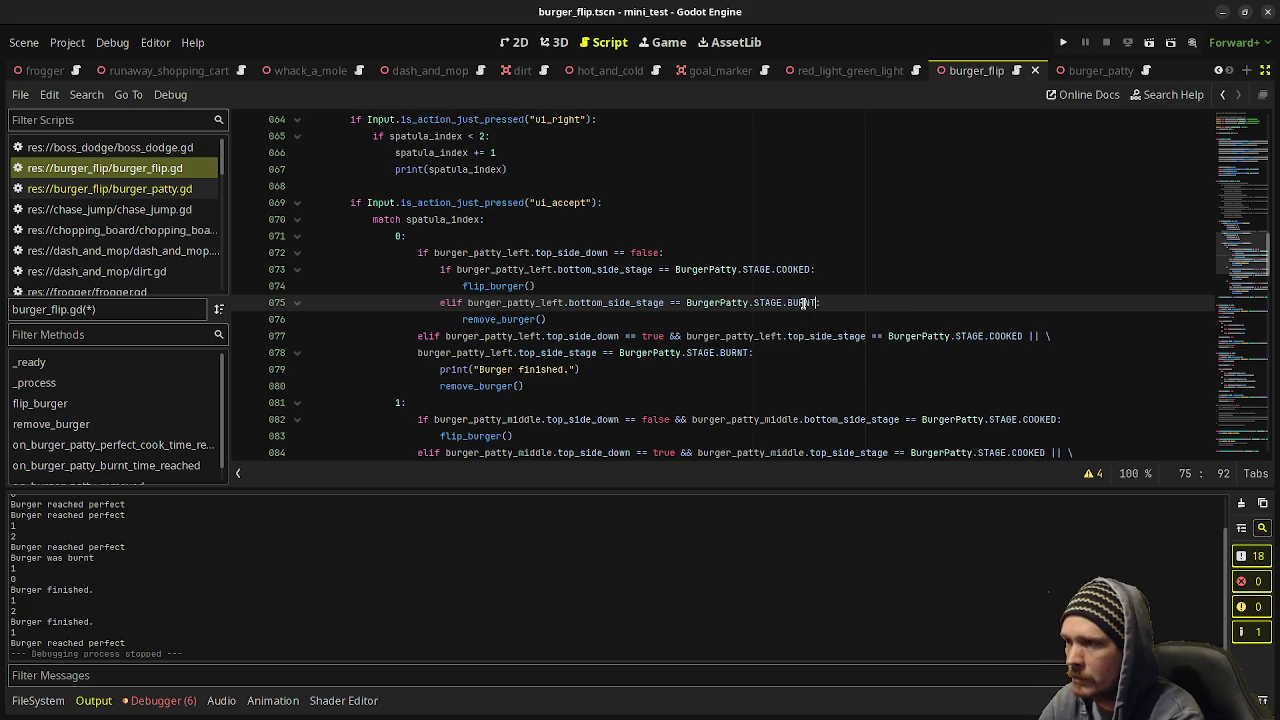
key("ctrl+s")
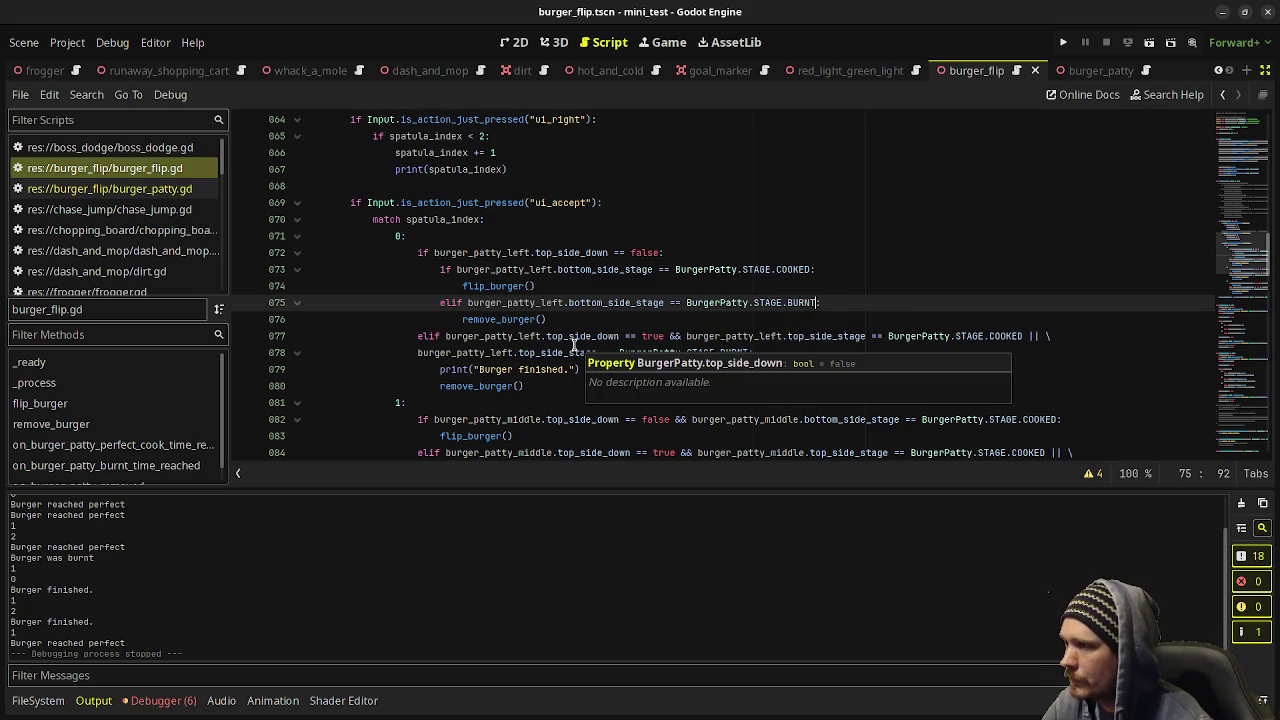
Break the left patty's long finished elif condition onto a new line after &&.
left_click(521, 349)
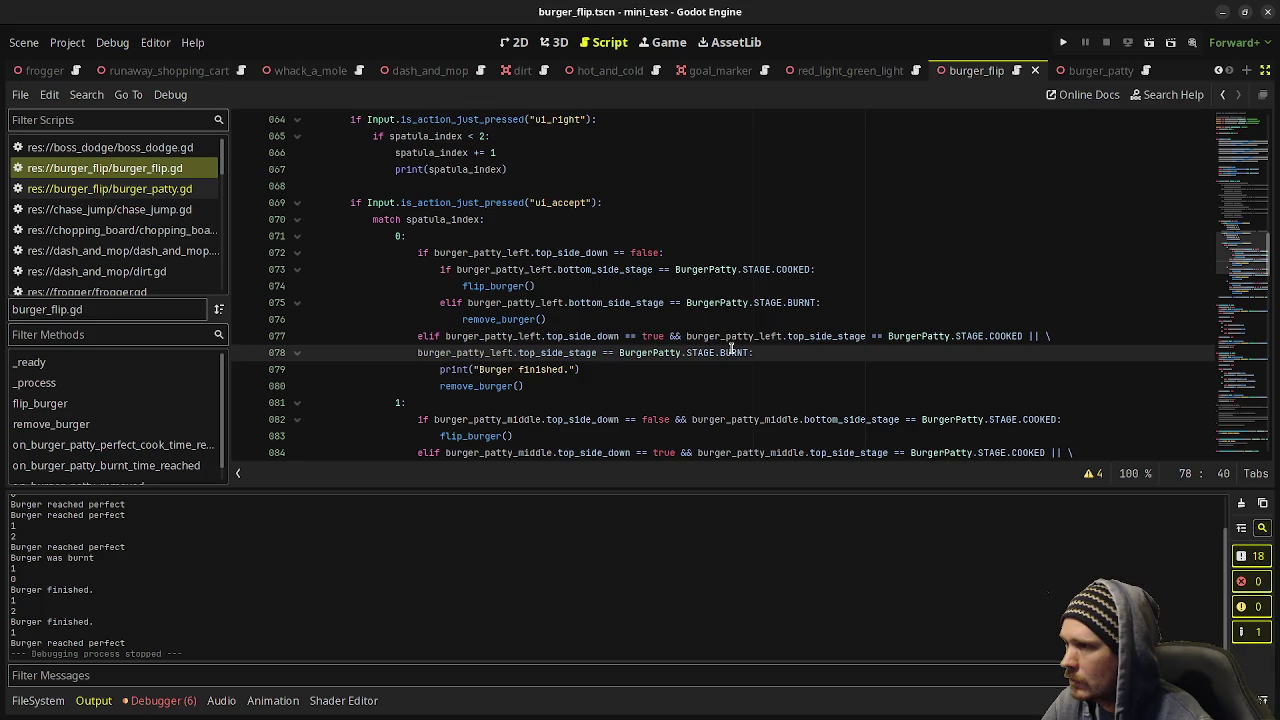
scroll(619, 302, "down", 1)
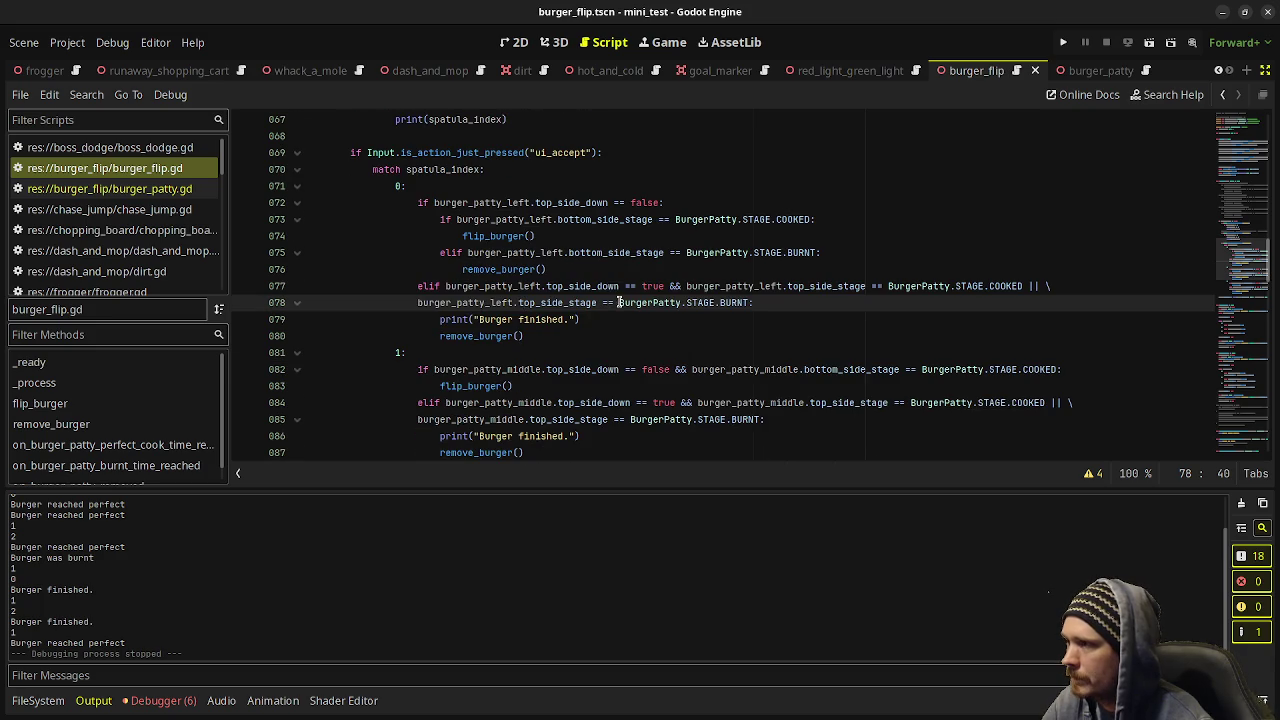
scroll(627, 285, "down", 1)
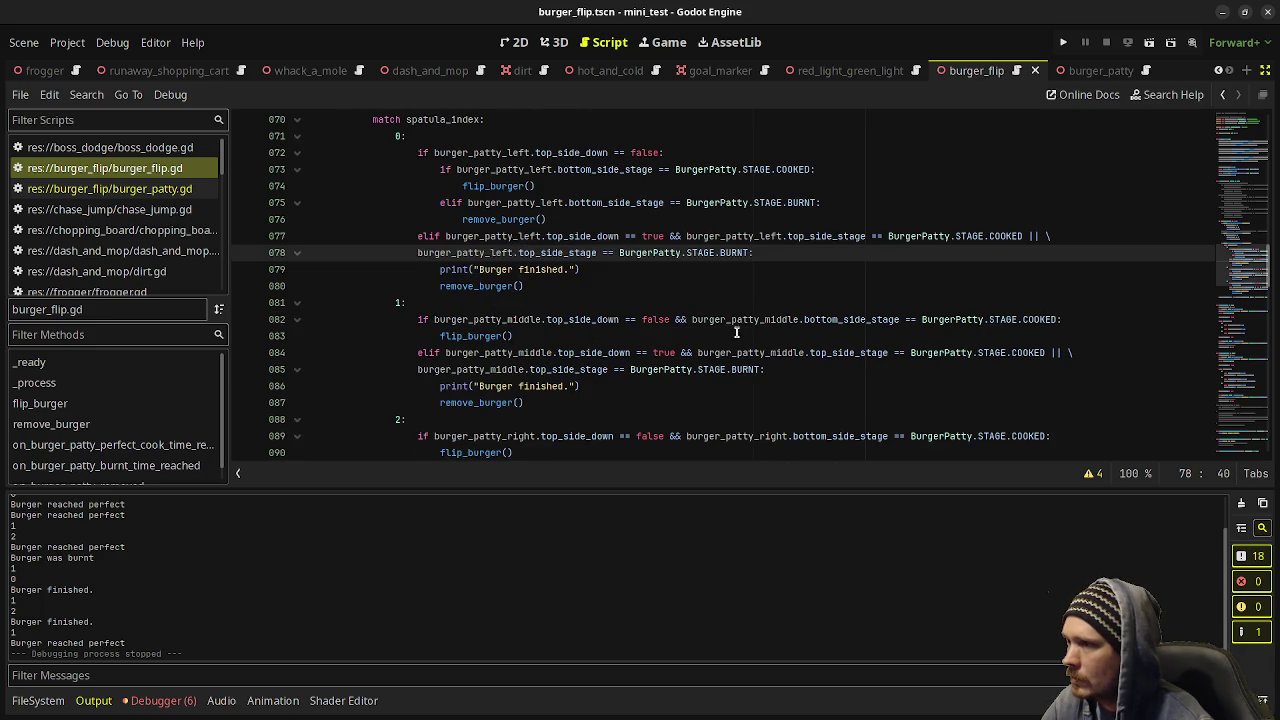
left_click(686, 321)
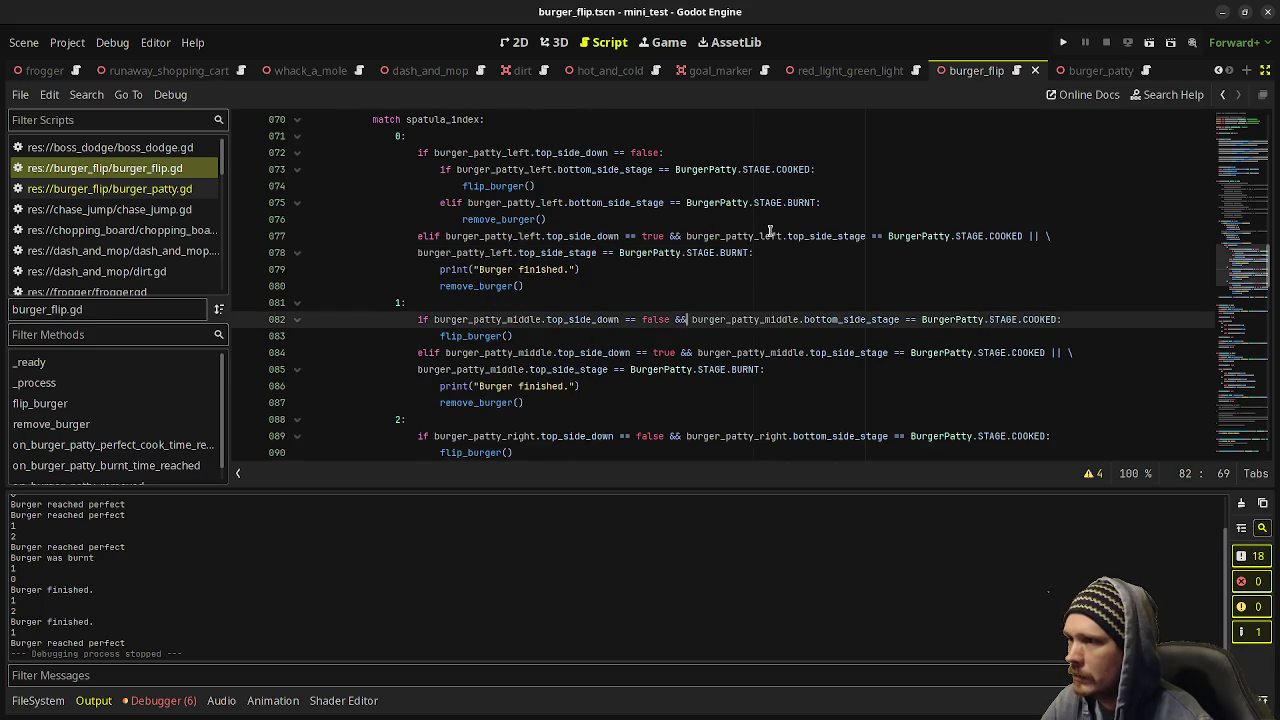
mouse_move(818, 352)
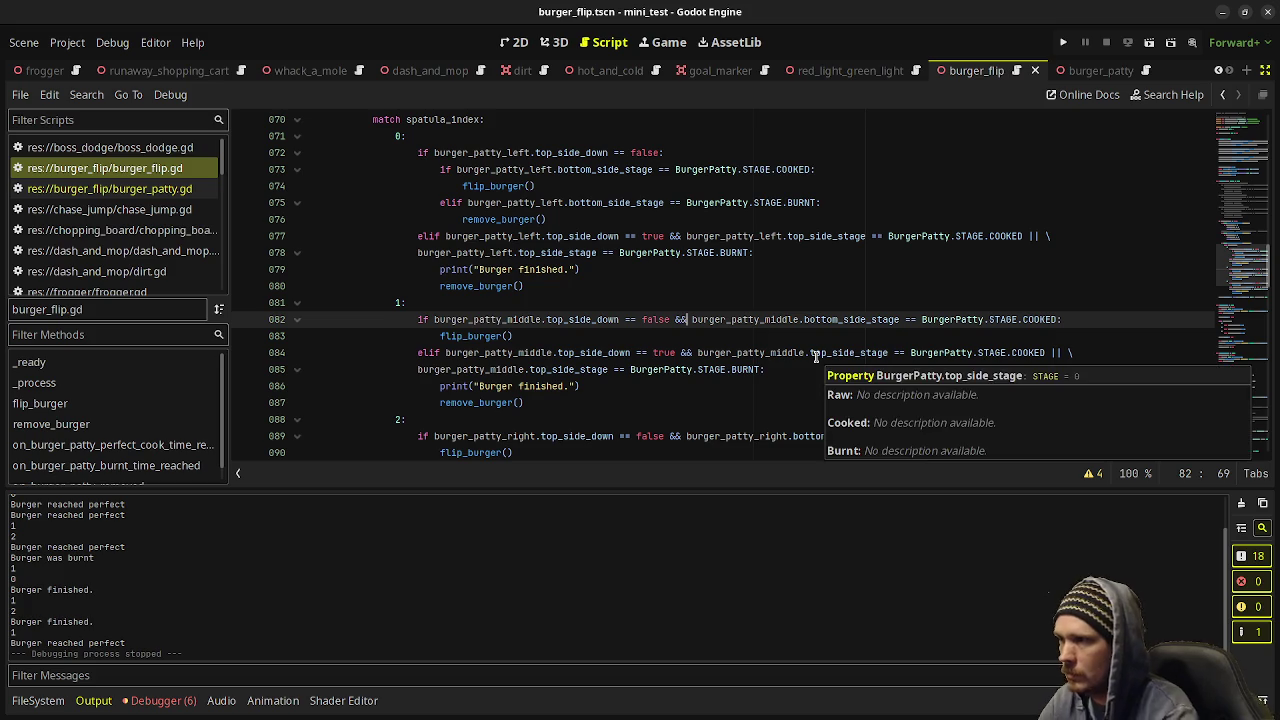
left_click(686, 236)
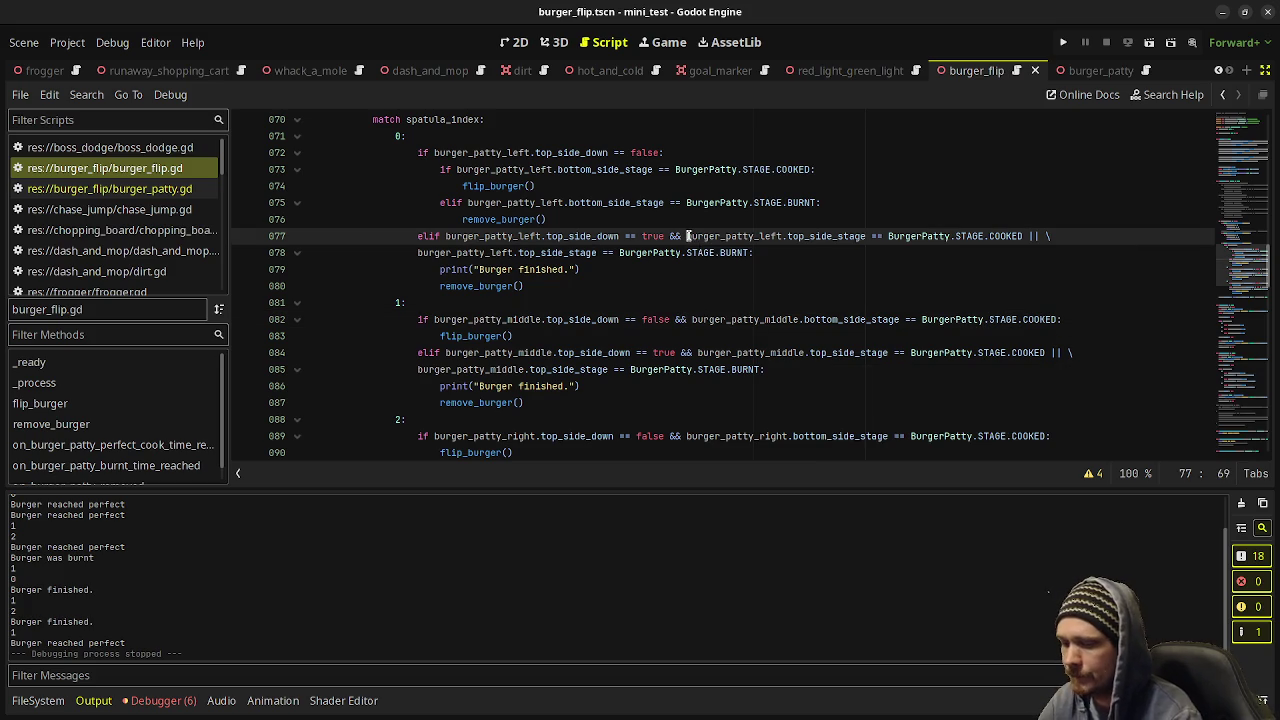
key("Return")
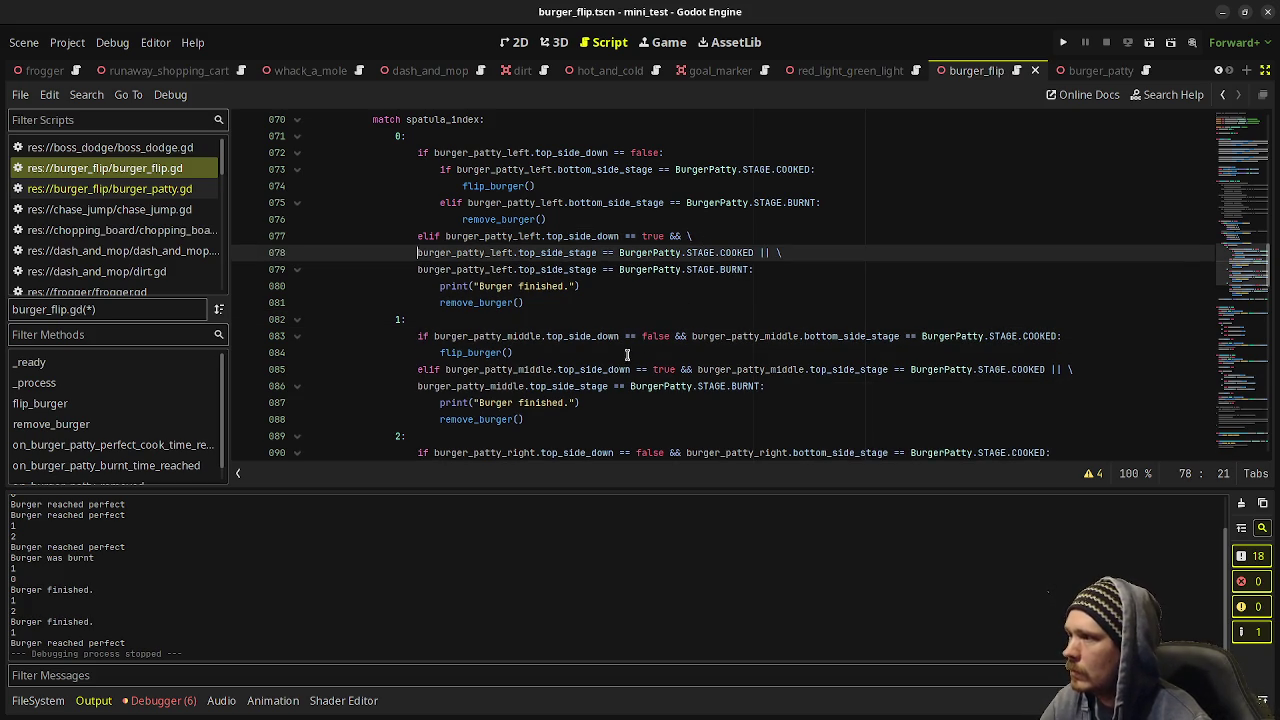
left_click(688, 336)
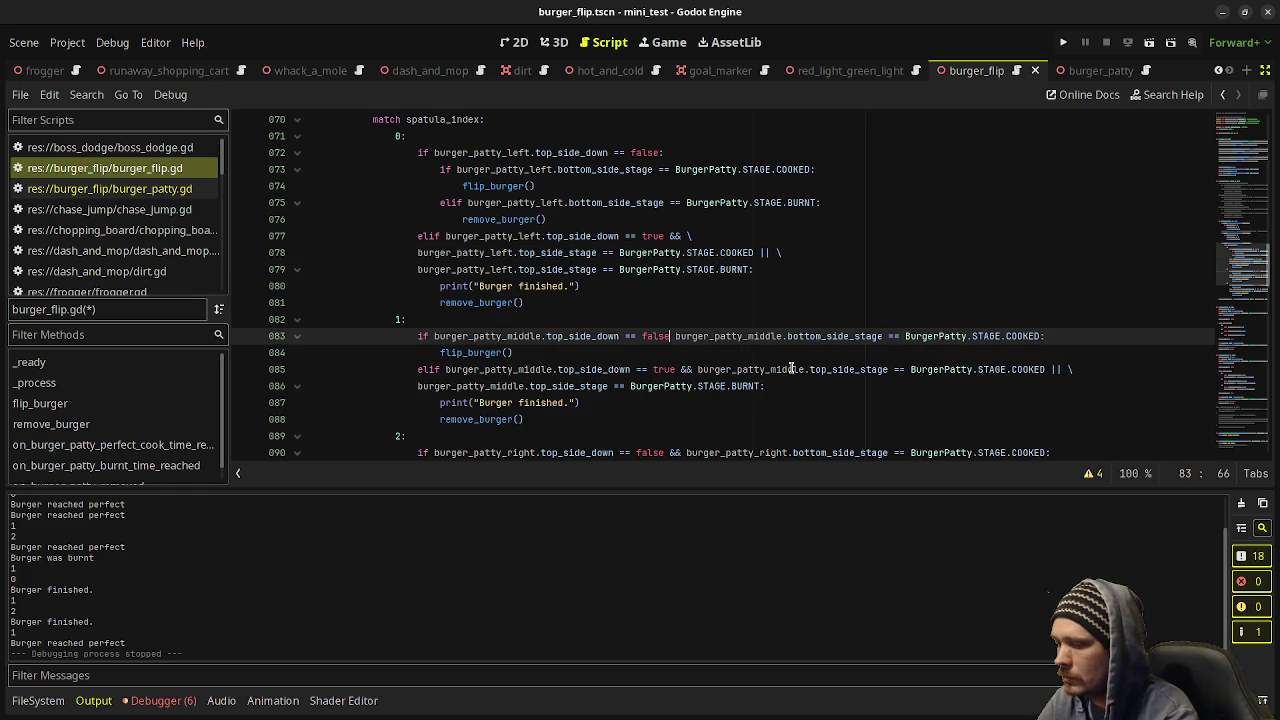
Split the middle patty's cooked check into a nested if and indent flip_burger() under it.
key("Return")
type("if")
key("Down")
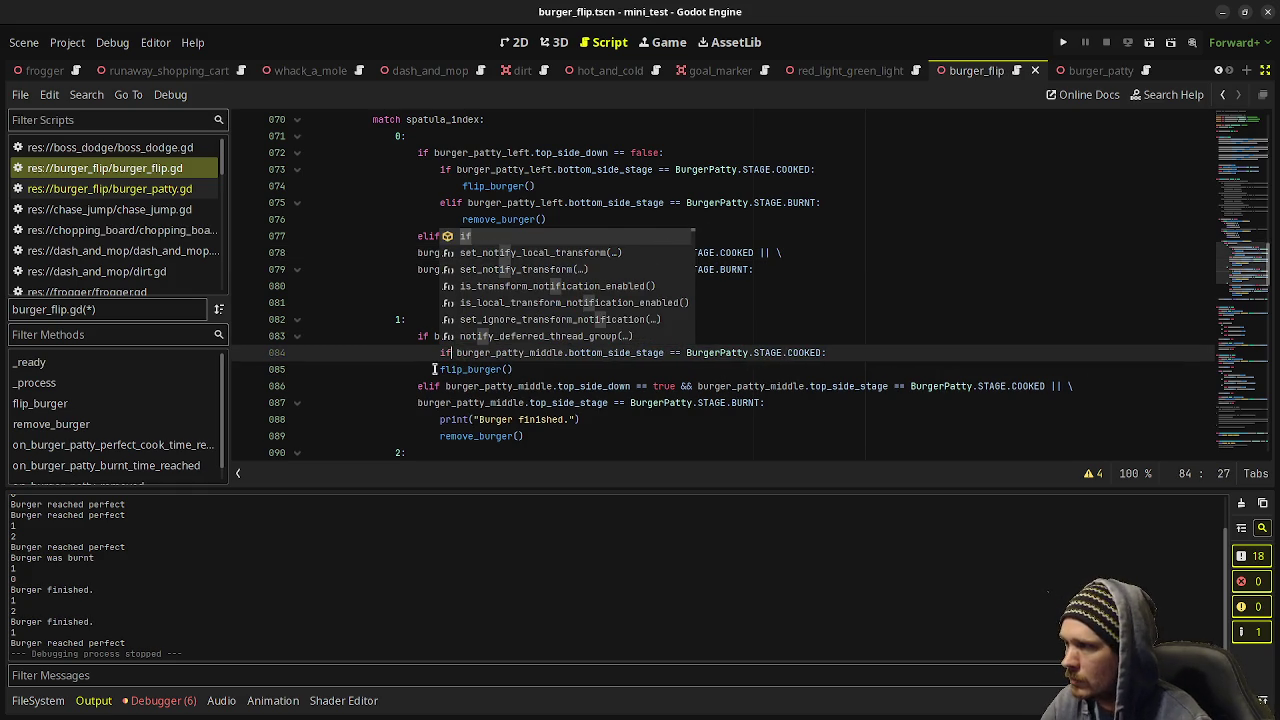
key("Home")
key("Tab")
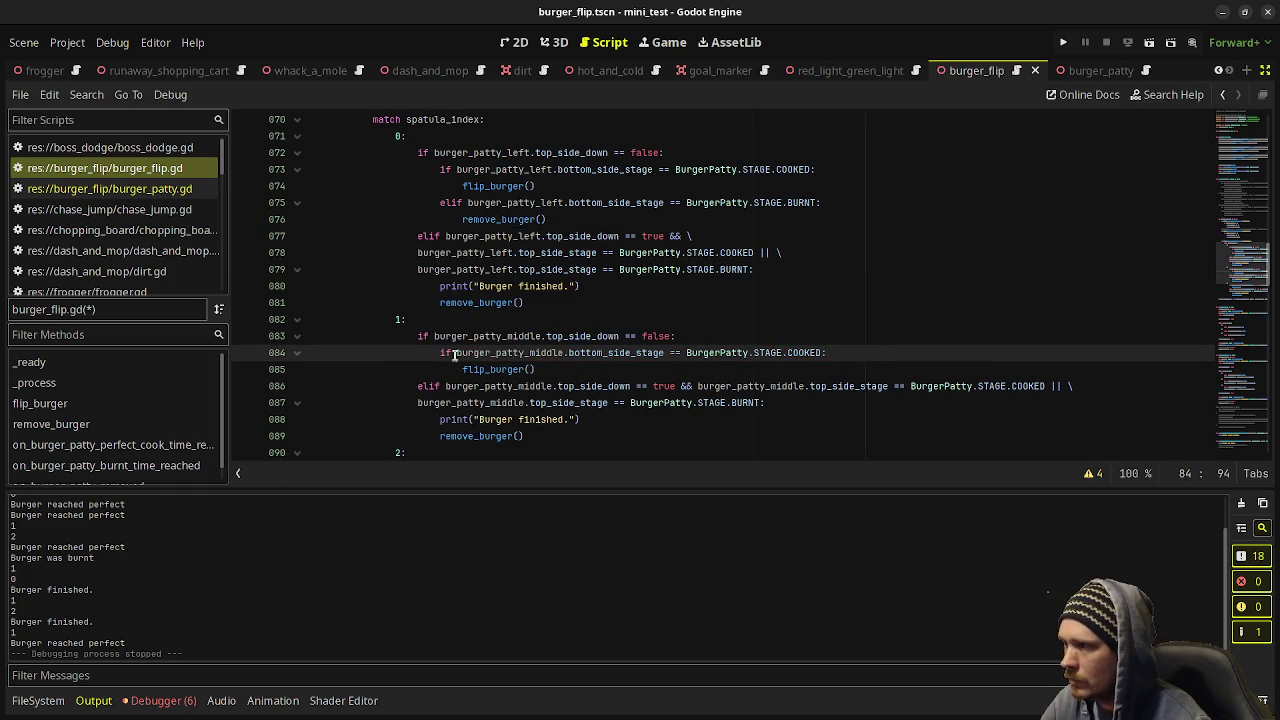
Copy the middle patty's cooked-bottom check below flip_burger() as a new elif line.
left_click_drag(440, 353, 838, 353)
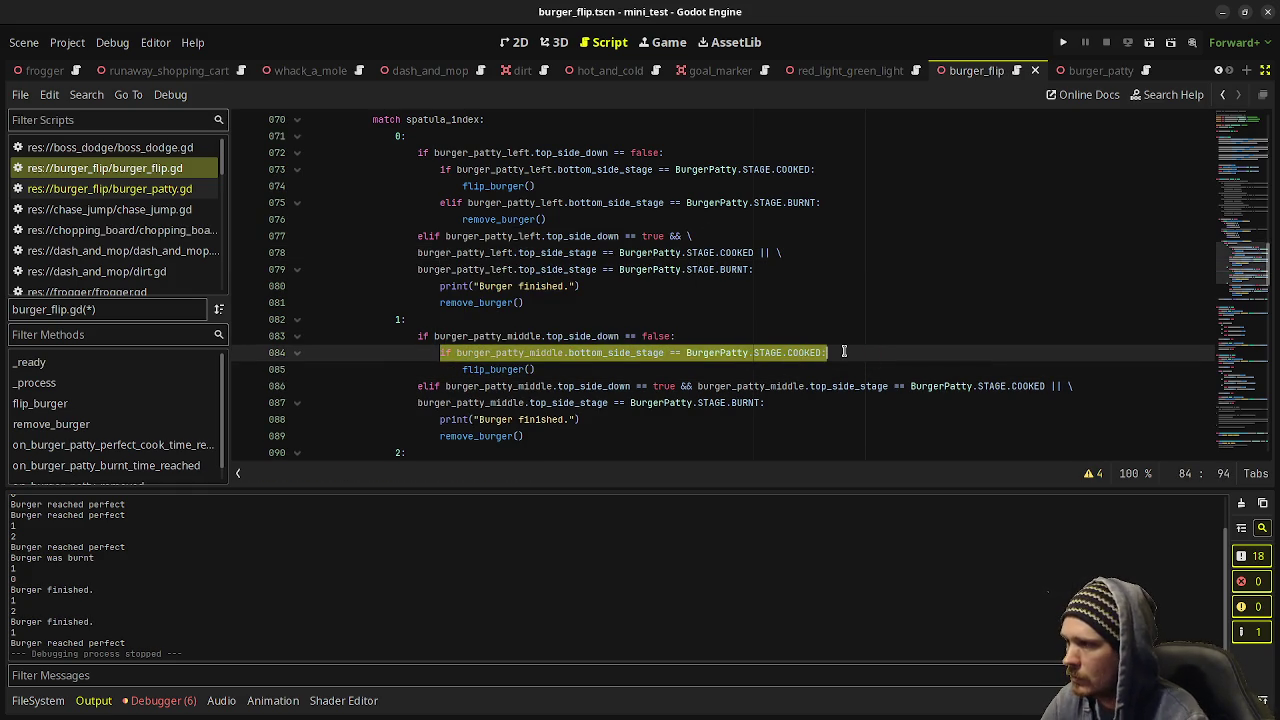
key("ctrl+c")
key("Down")
key("End")
key("Return")
key("BackSpace")
key("ctrl+v")
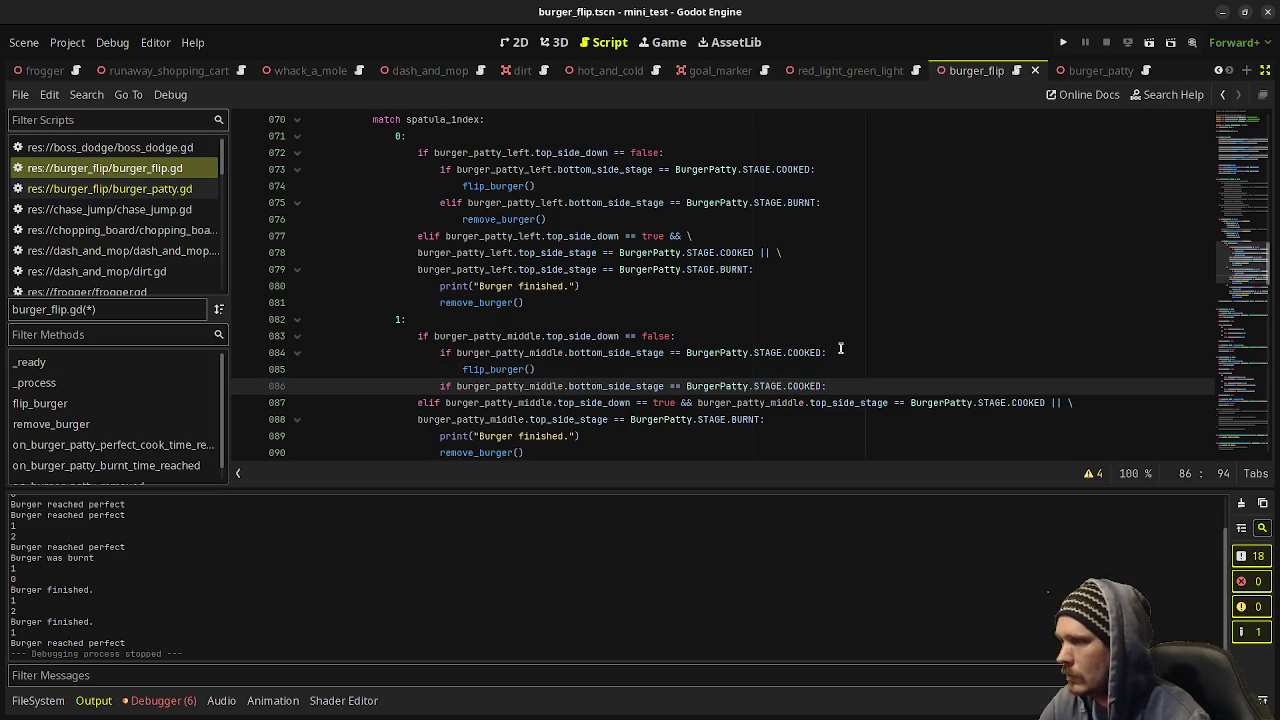
key("Home")
type("el")
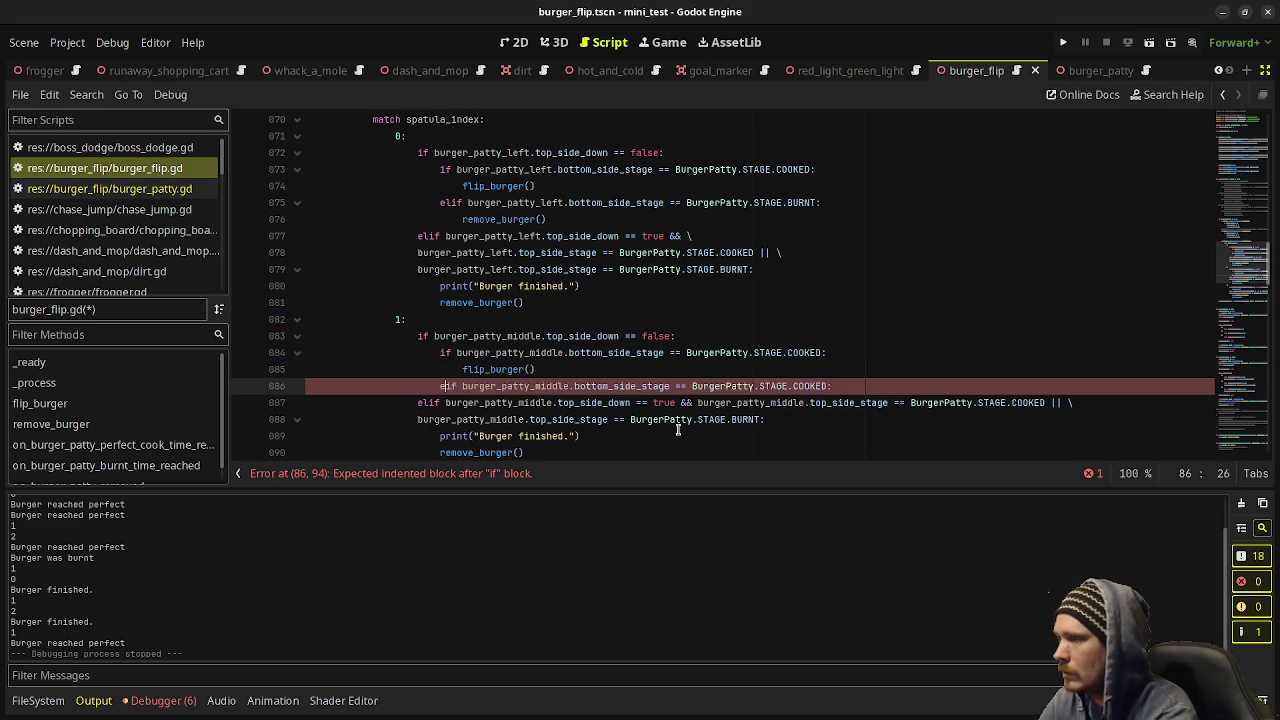
Change that elif to STAGE.BURNT and call remove_burger() in its body.
left_click(716, 358)
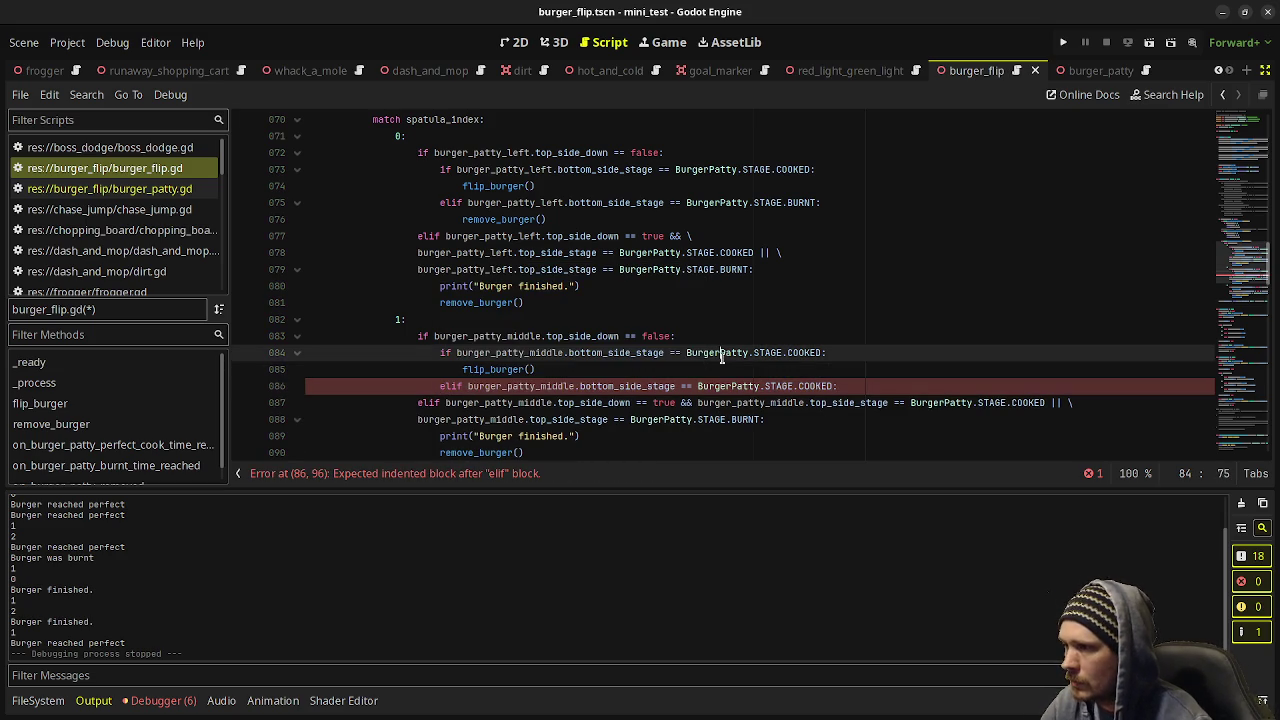
left_click(797, 384)
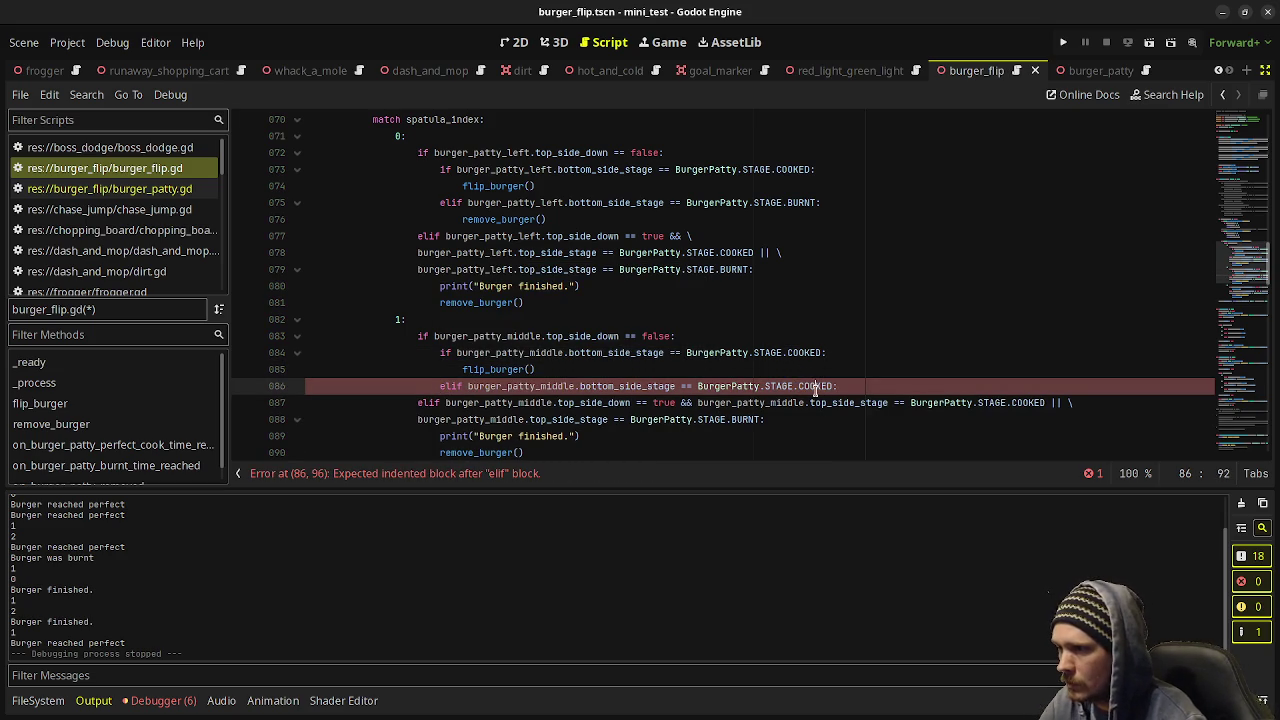
double_click(815, 386)
type("BURNT")
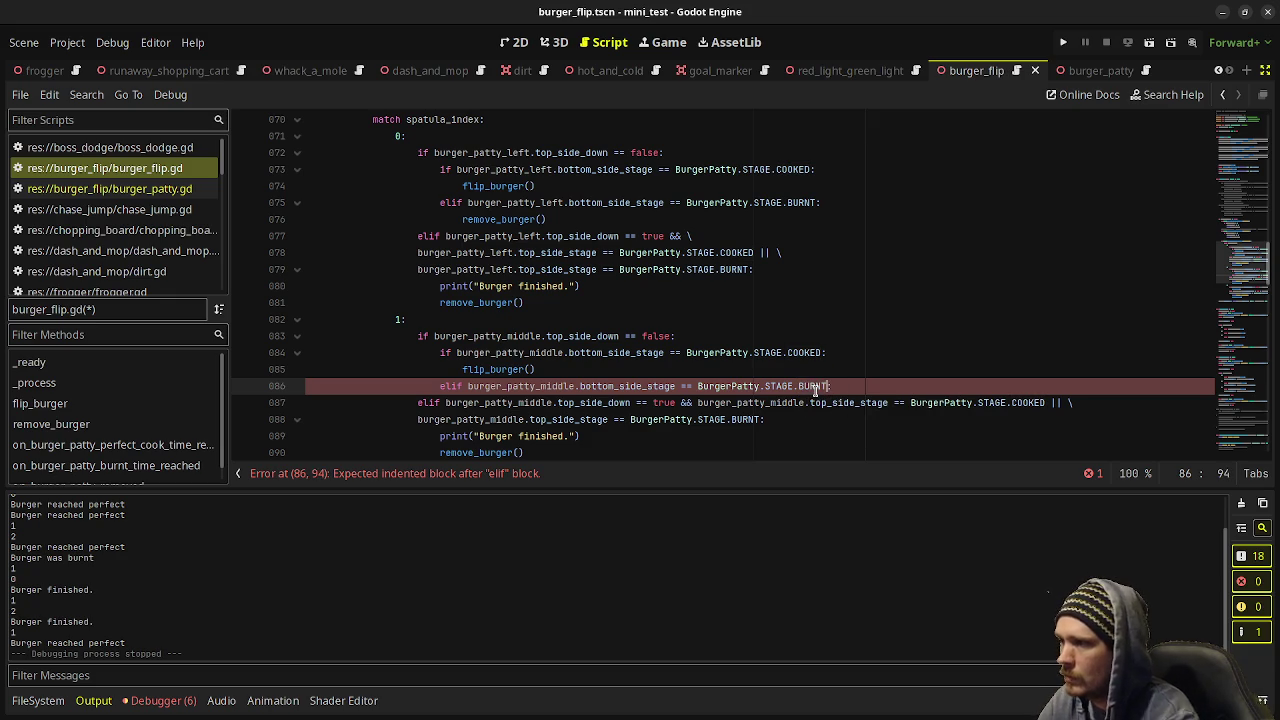
key("Return")
type("r")
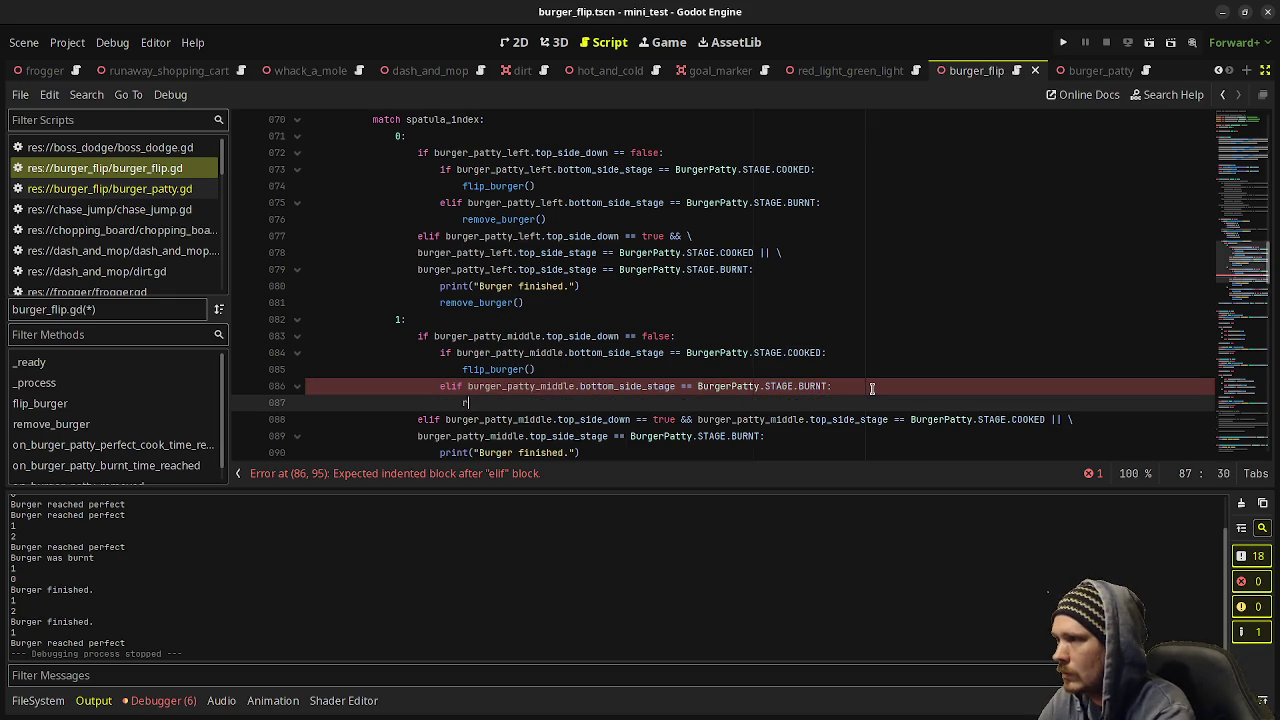
type("emove_burge")
key("Return")
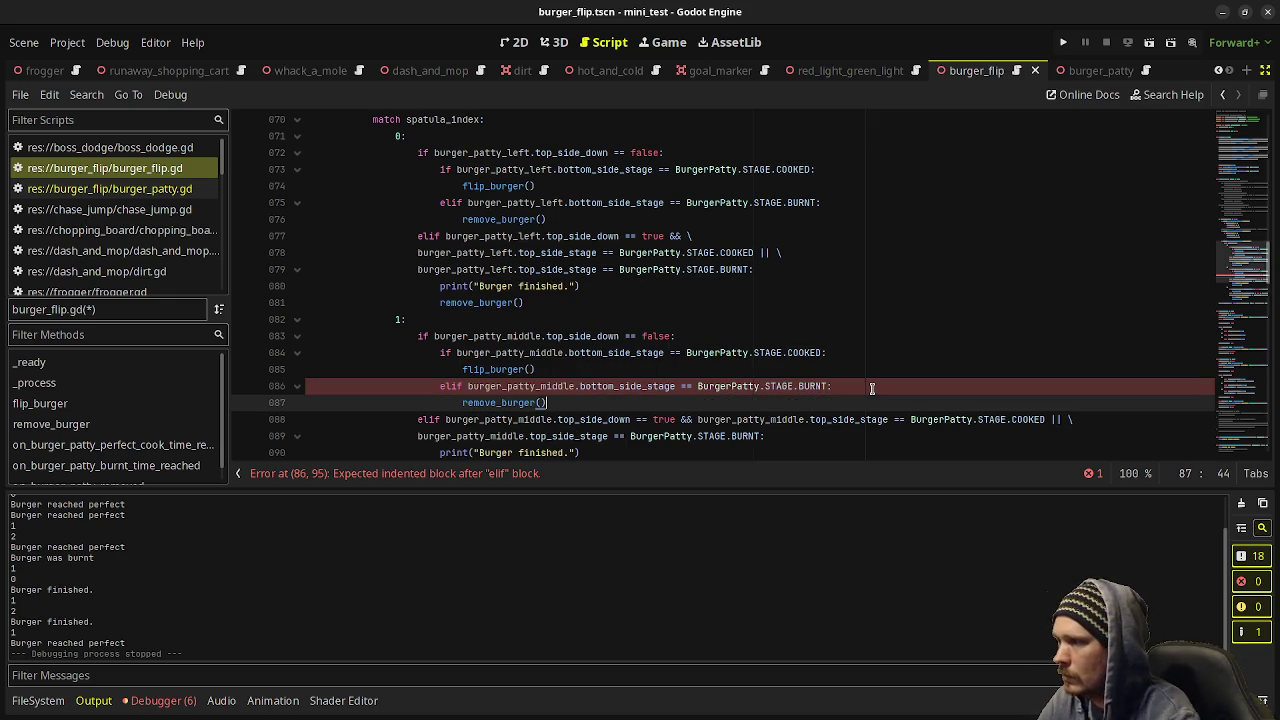
Wrap the middle patty's finished condition onto two lines at line 88.
scroll(703, 290, "down", 1)
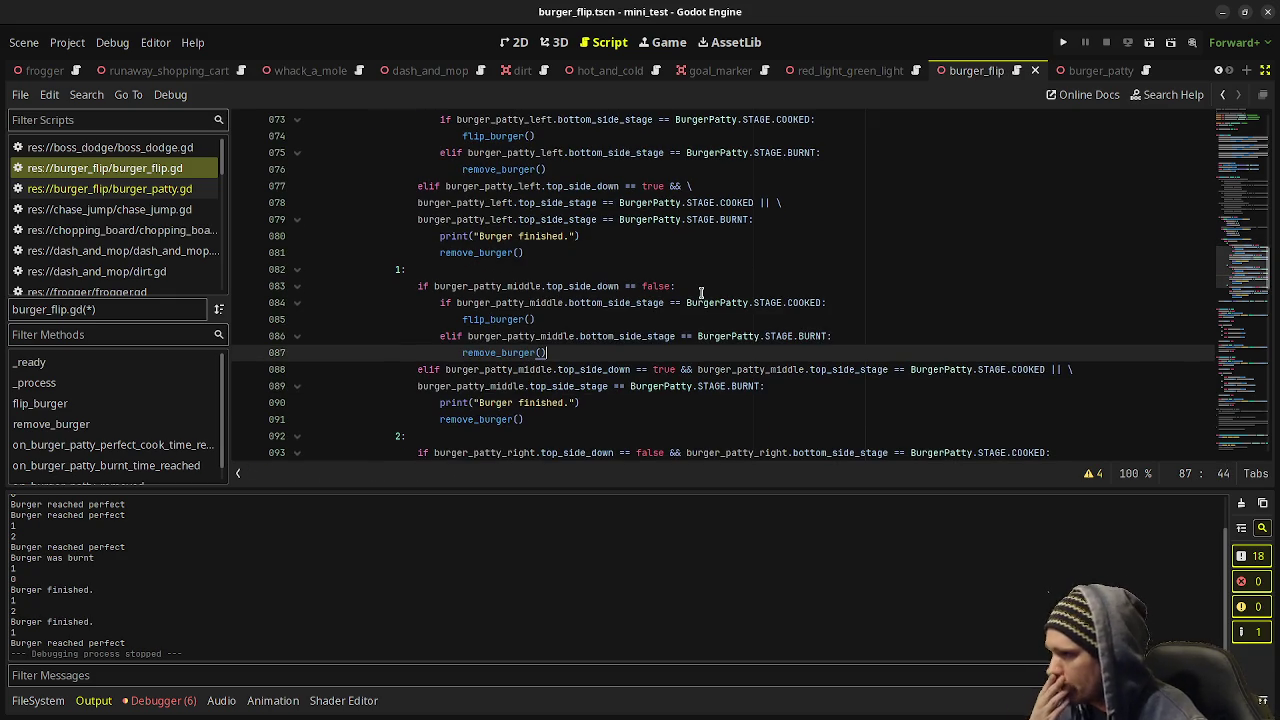
left_click(697, 369)
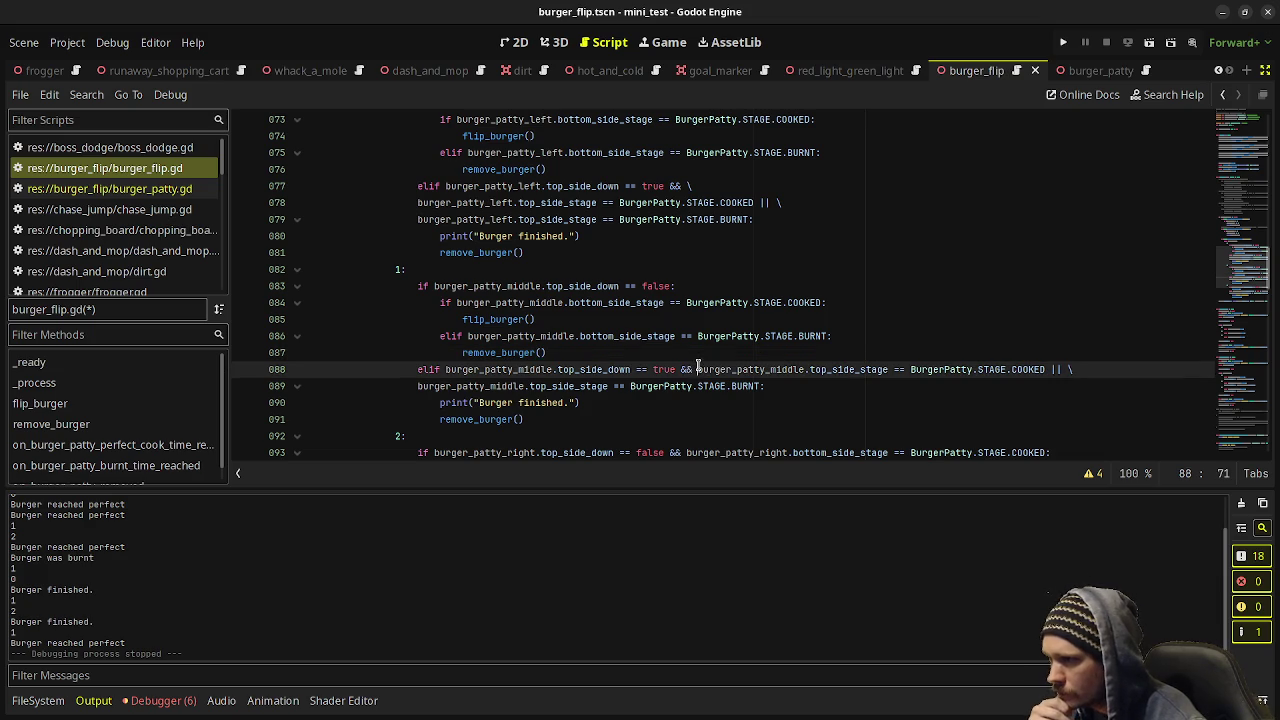
key("Return")
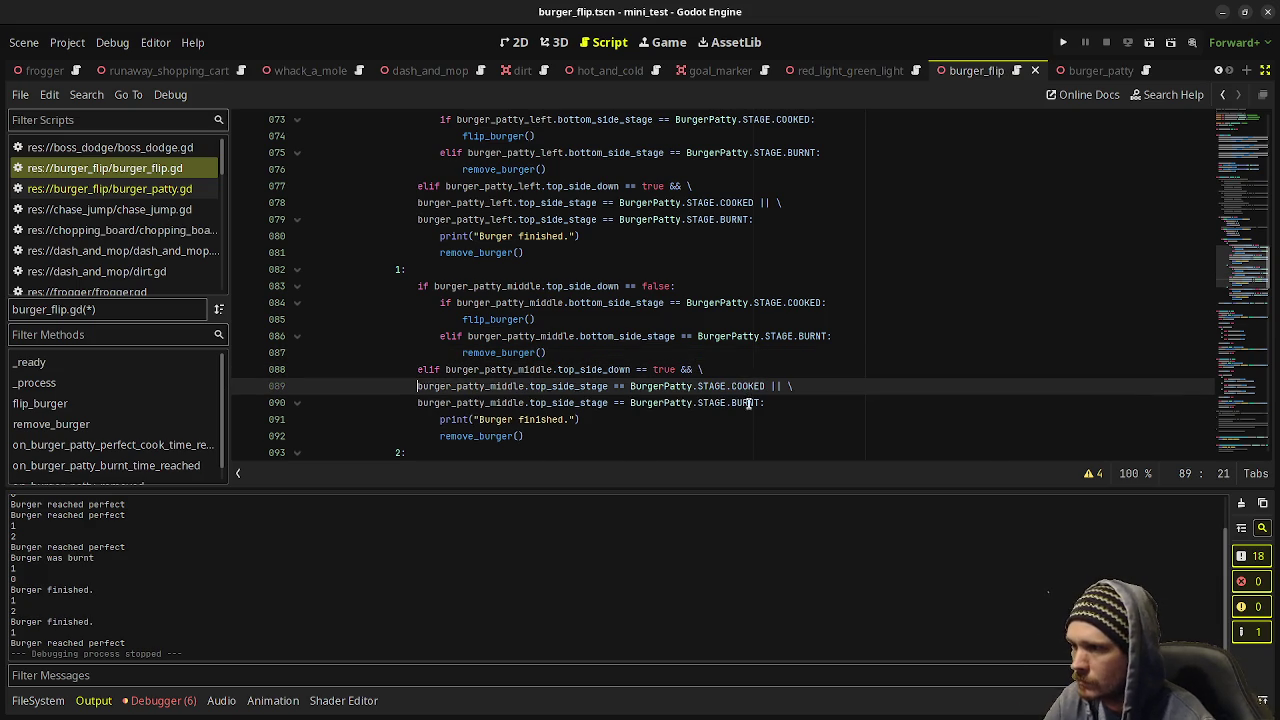
scroll(745, 400, "down", 1)
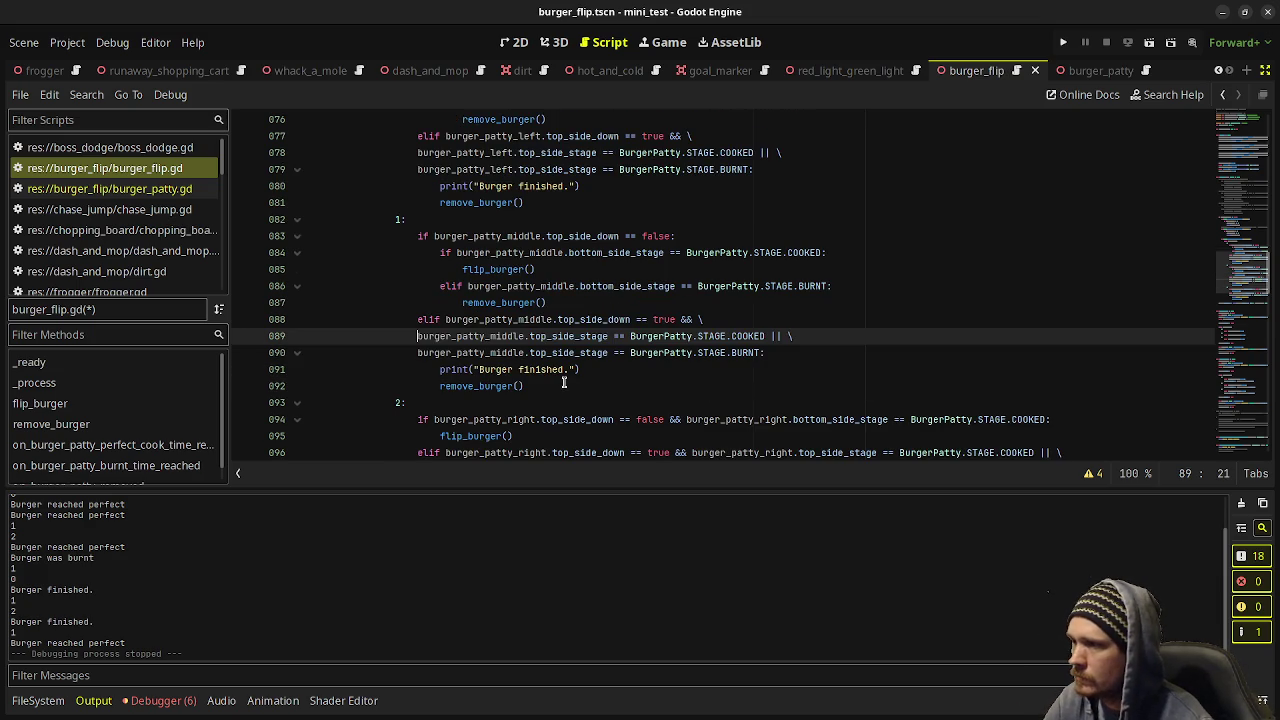
scroll(564, 383, "down", 1)
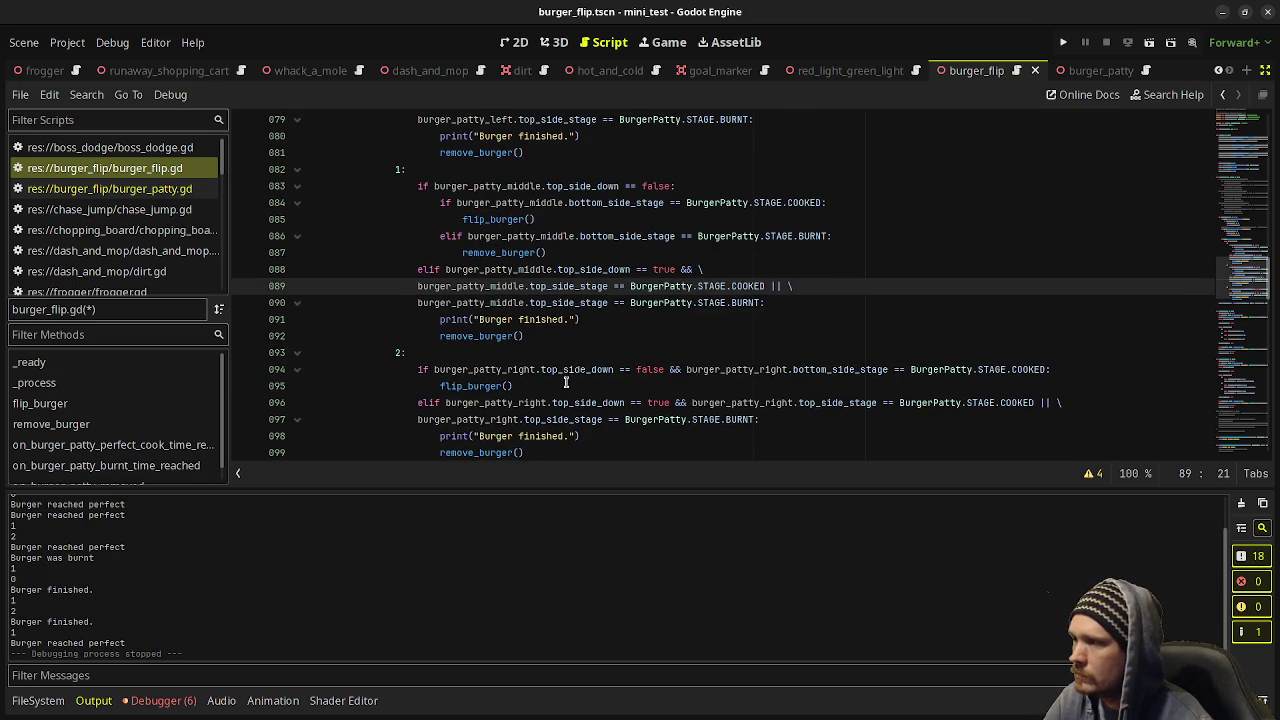
Replace the right patty's && with a colon and nested if, indenting flip_burger() beneath it.
left_click(687, 369)
key("BackSpace")
key("BackSpace")
key("BackSpace")
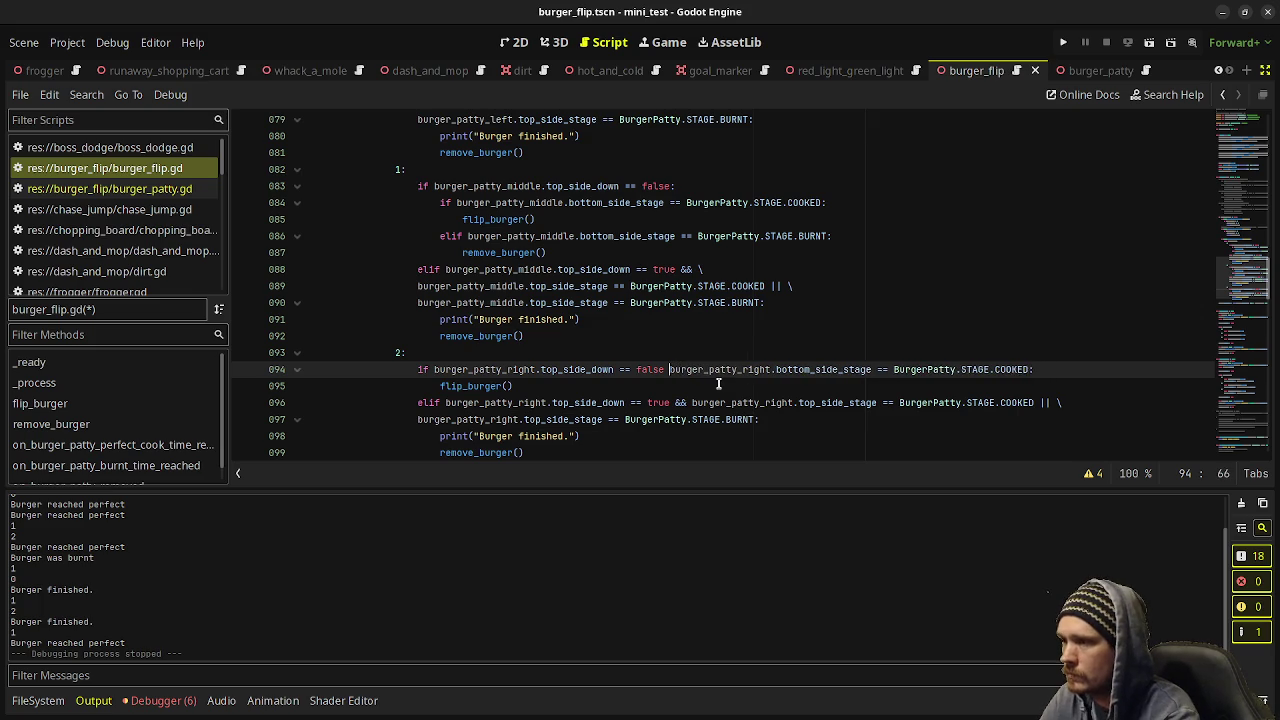
type(":")
key("Return")
type("if")
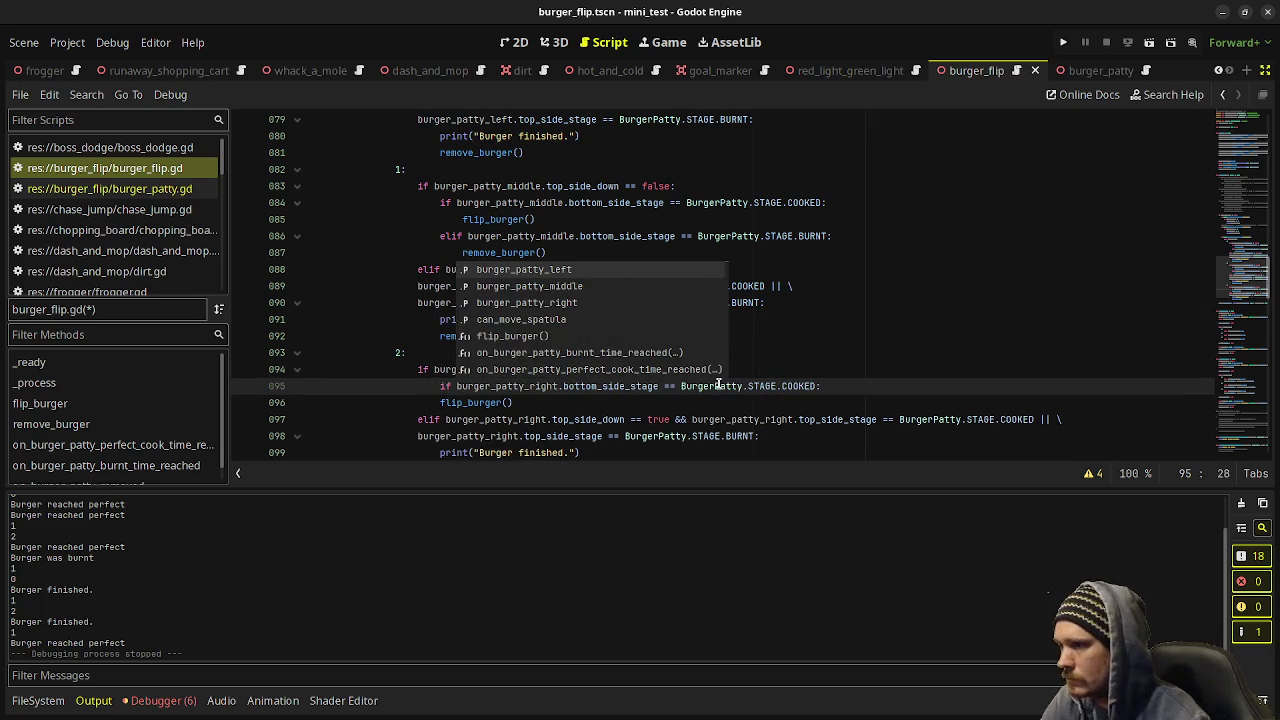
mouse_move(830, 386)
left_mouse_down()
mouse_move(472, 372)
mouse_move(438, 385)
left_mouse_up()
key("ctrl+c")
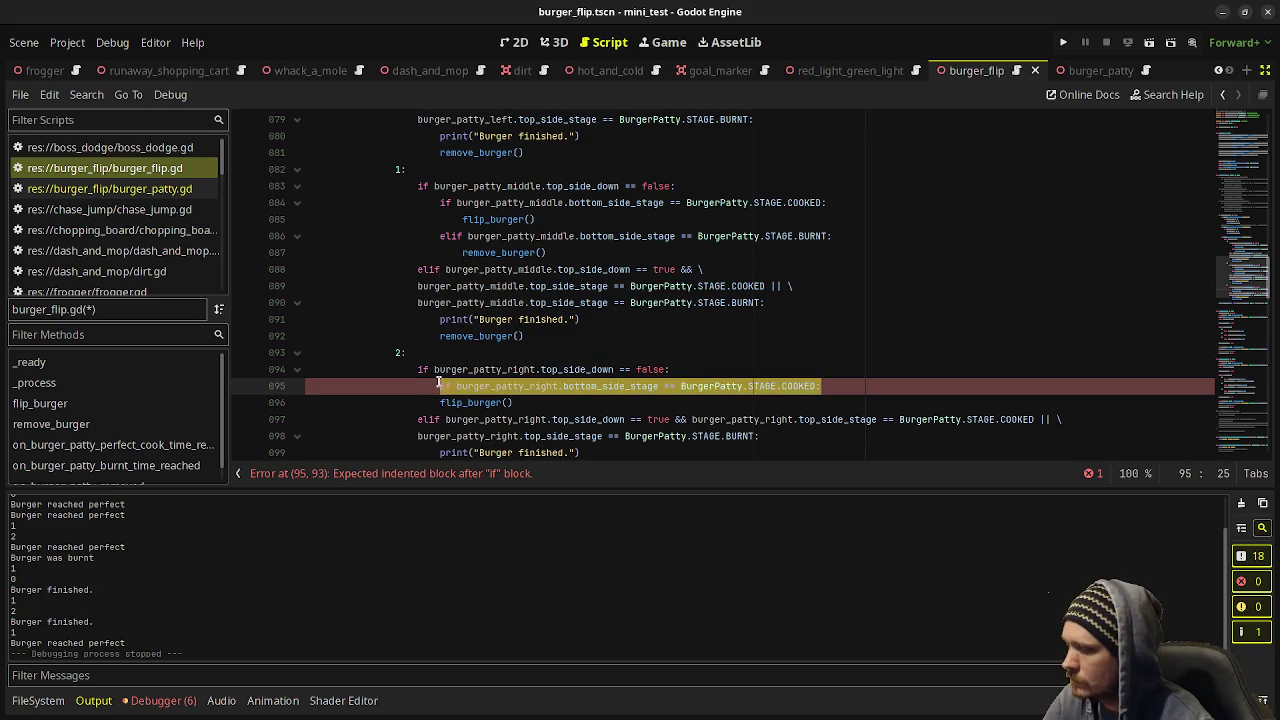
left_click(440, 402)
key("Tab")
left_click(577, 402)
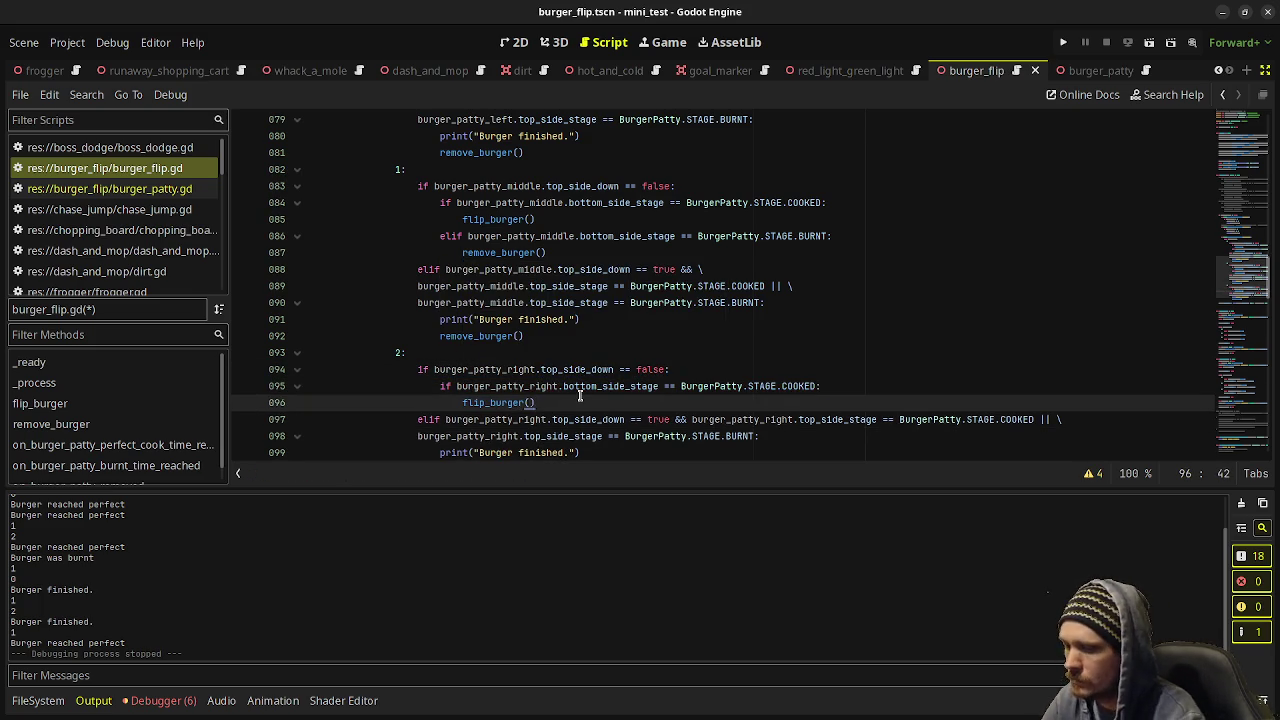
Add an elif ... BURNT: branch calling remove_burger() for the right patty and save.
key("Return")
type("elif")
key("ctrl+v")
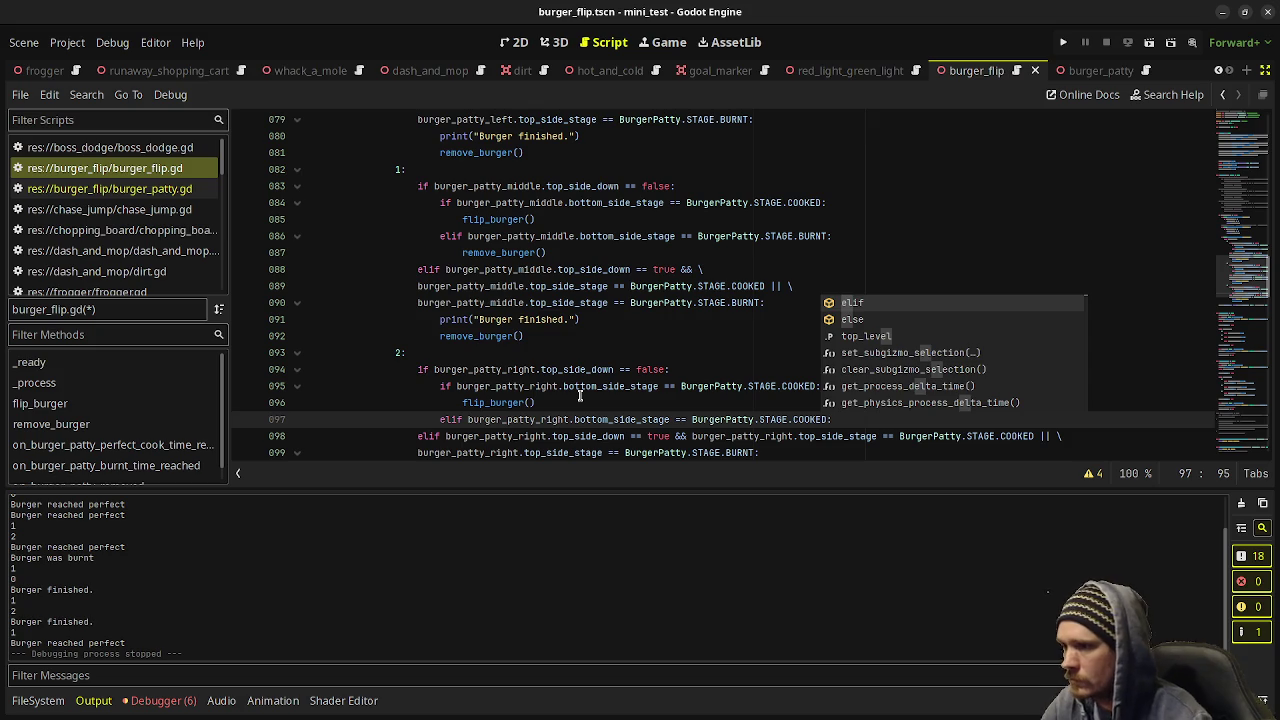
key("BackSpace")
key("BackSpace")
type("elif ")
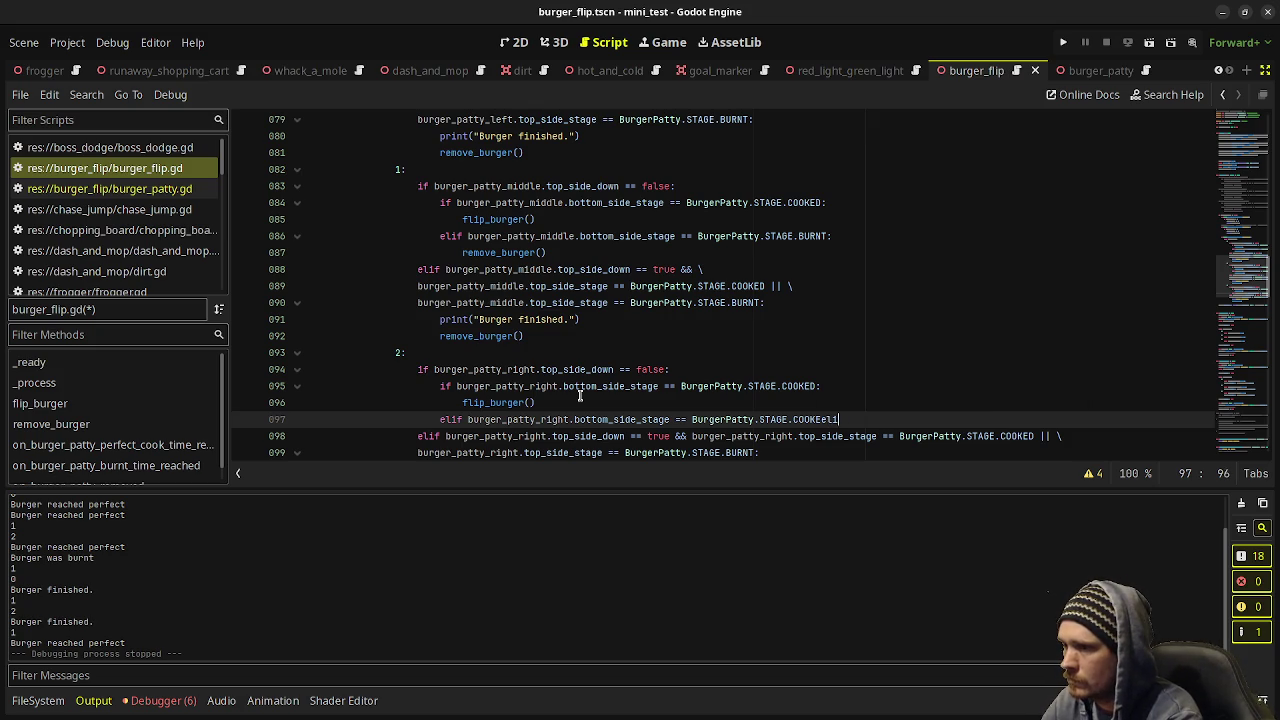
type("D:")
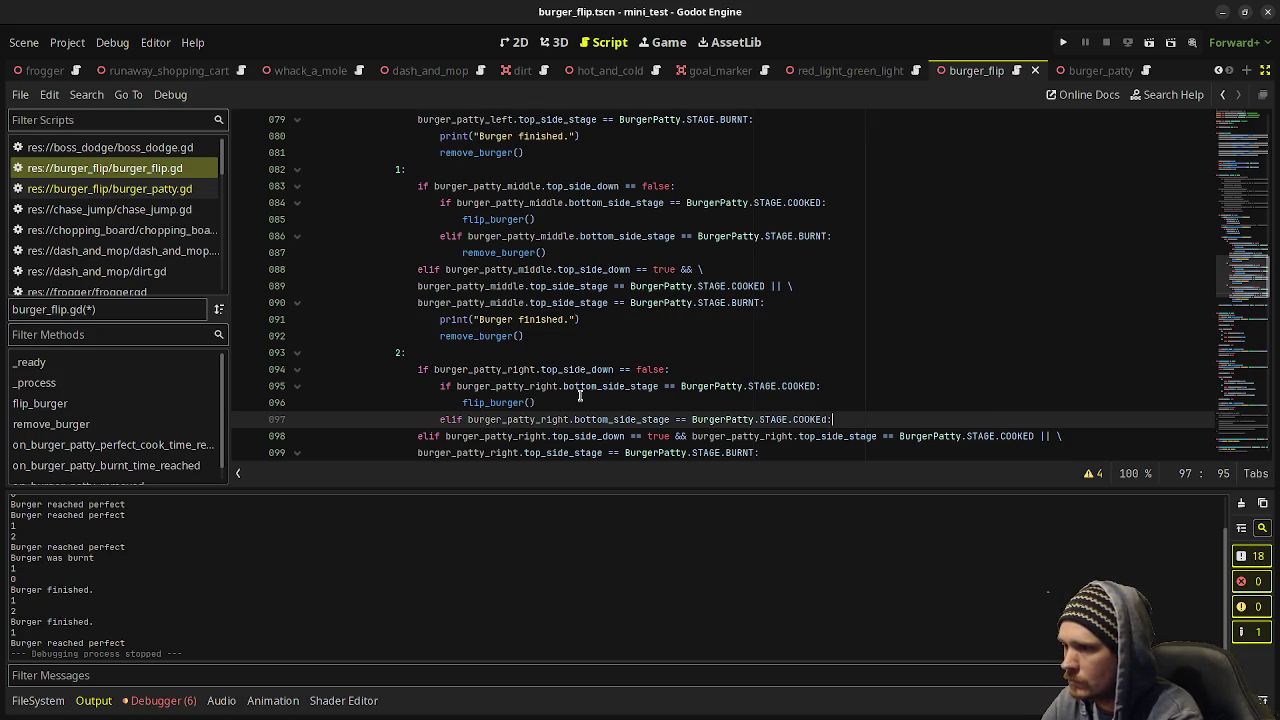
key("BackSpace")
key("BackSpace")
key("BackSpace")
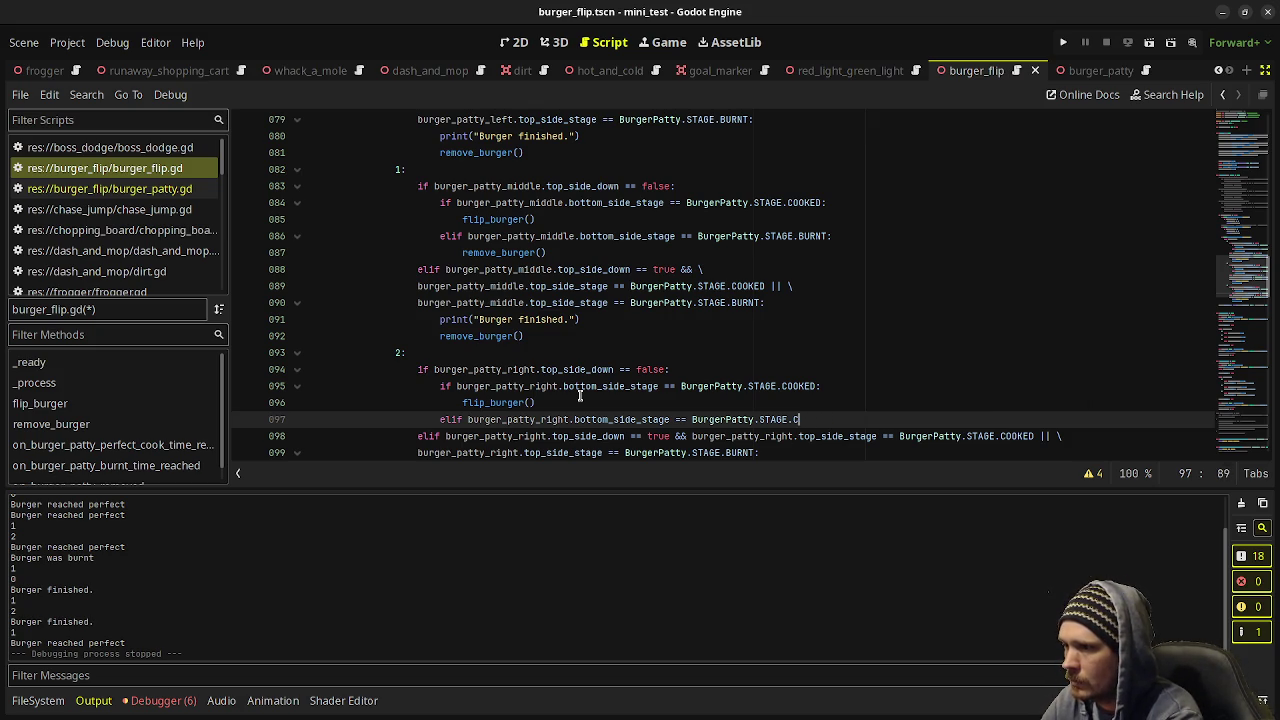
type("BURNT:")
key("Return")
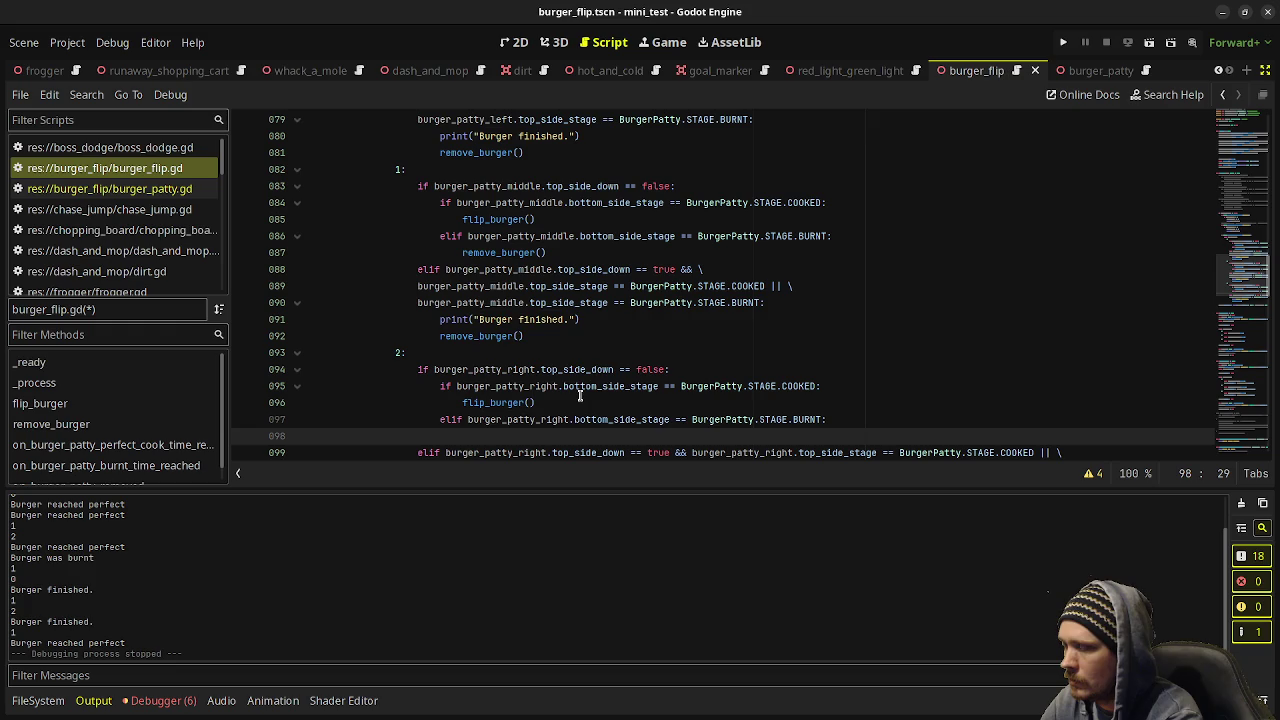
type("remove_burg")
key("Return")
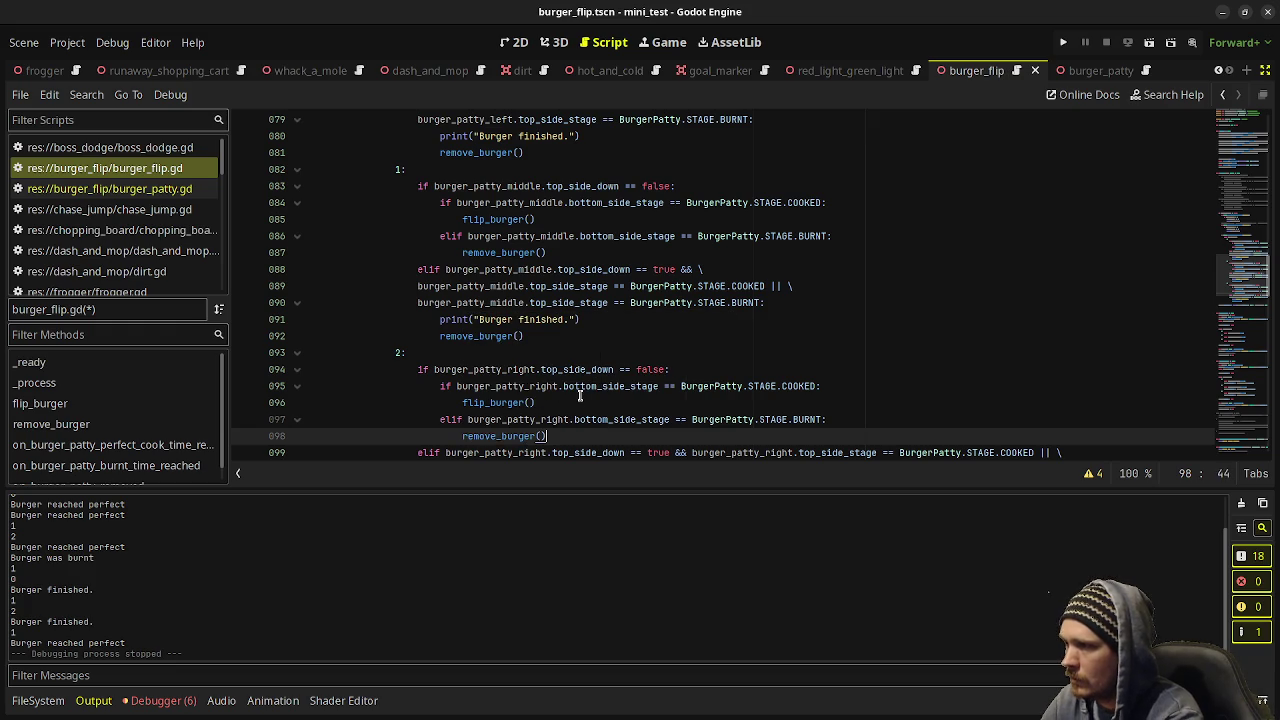
key("Return")
key("BackSpace")
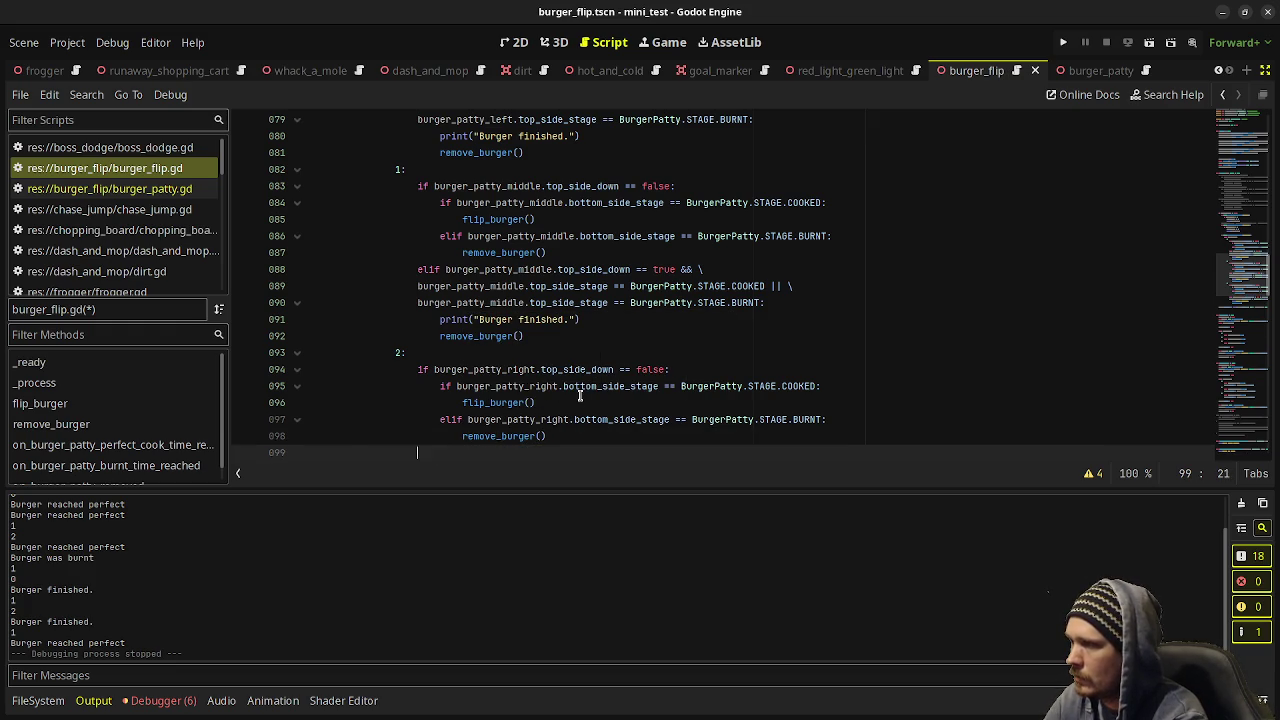
key("BackSpace")
key("BackSpace")
key("BackSpace")
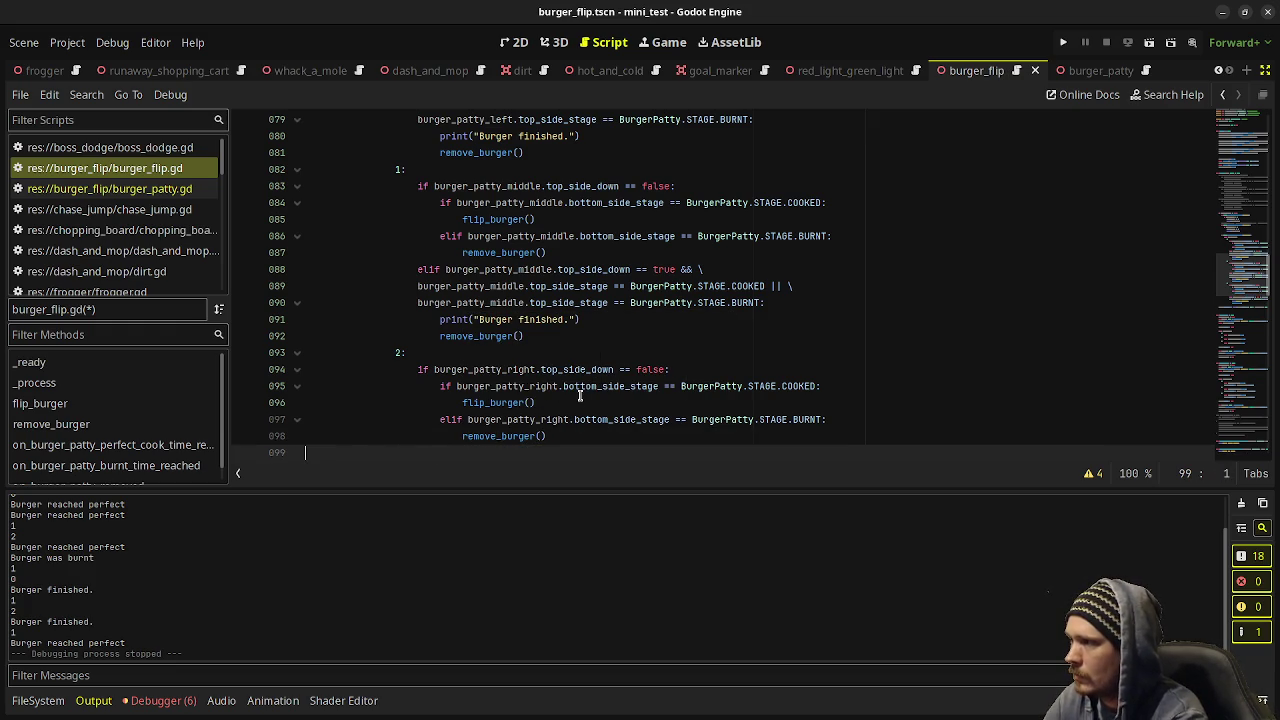
type("elif burger_patty_right.top_side_down == true && burger_patty_right.top_side_stage == BurgerPatty.STAGE.COOKED || \\ \t\t\t\t\tburger_patty_right.top_side_stage == BurgerPatty.STAGE.BURNT: \t\t\t\t\t\tprint(\"Burger finished.\") \t\t\t\t\t\tremove_burger()")
key("ctrl+s")
Wrap the right patty's finished condition with '\' after && on line 99 and save.
left_click(874, 341)
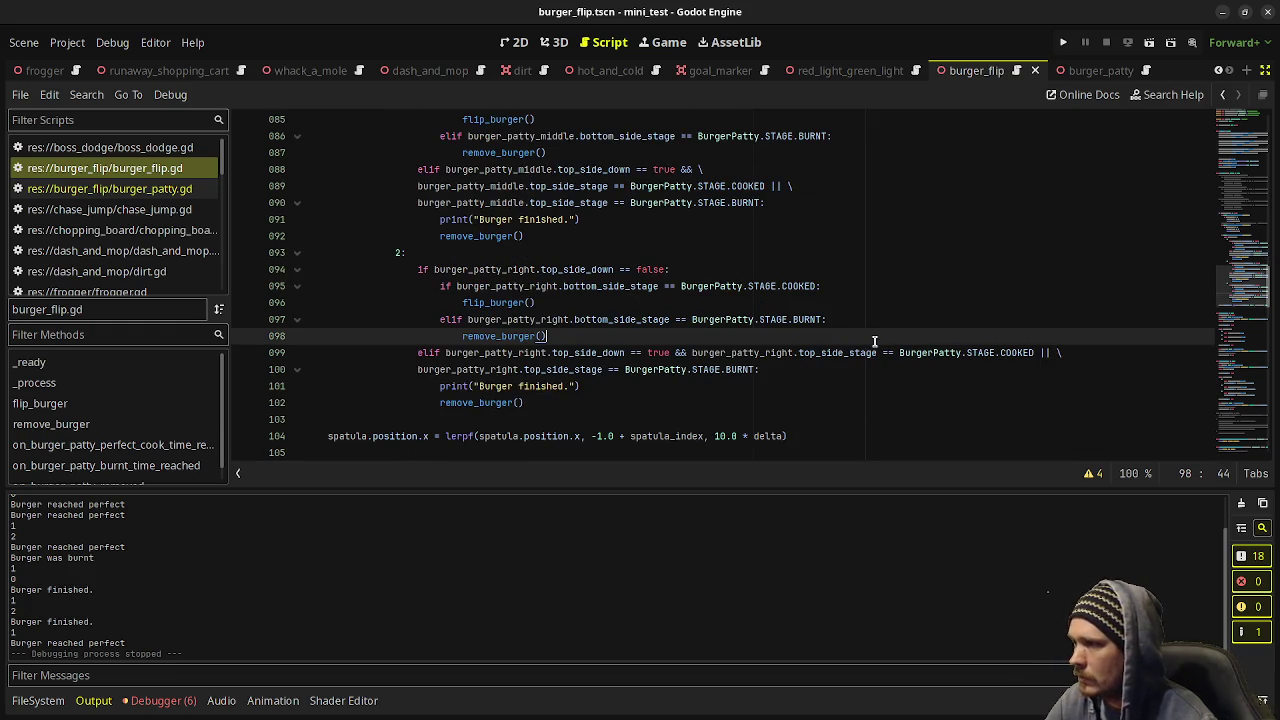
left_click(697, 352)
type("\\")
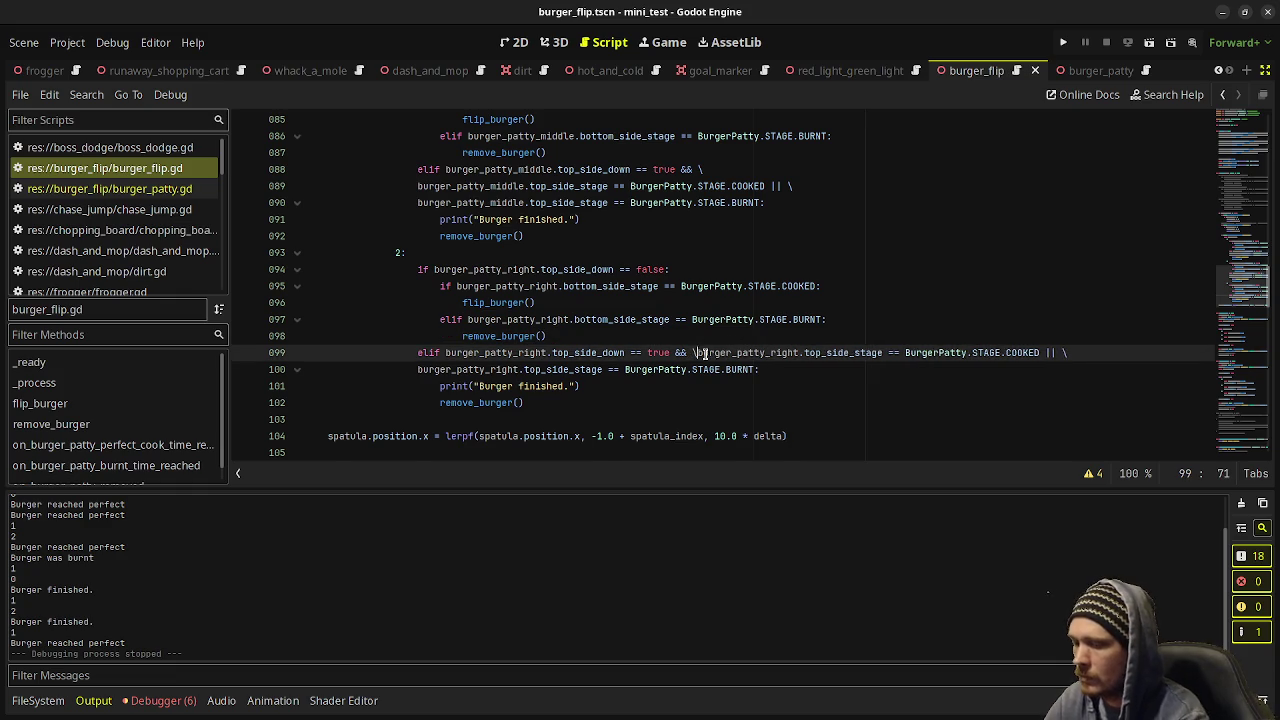
key("Return")
key("ctrl+s")
left_click(705, 352)
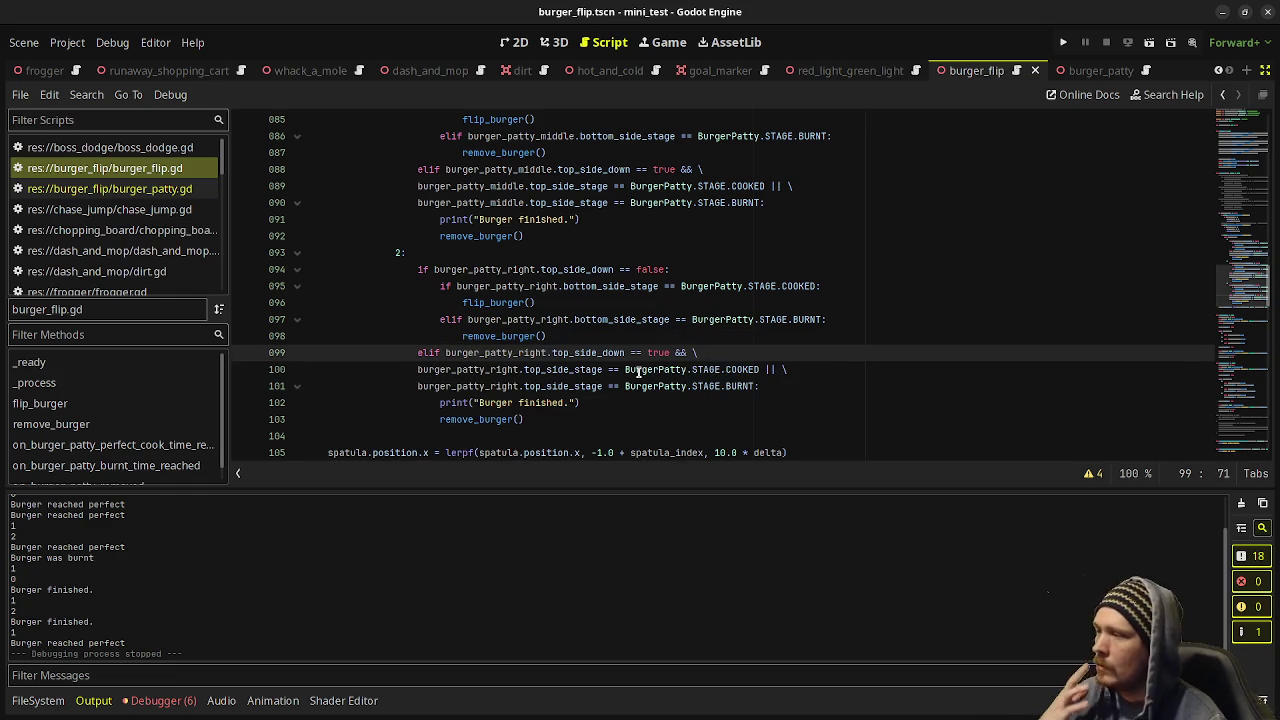